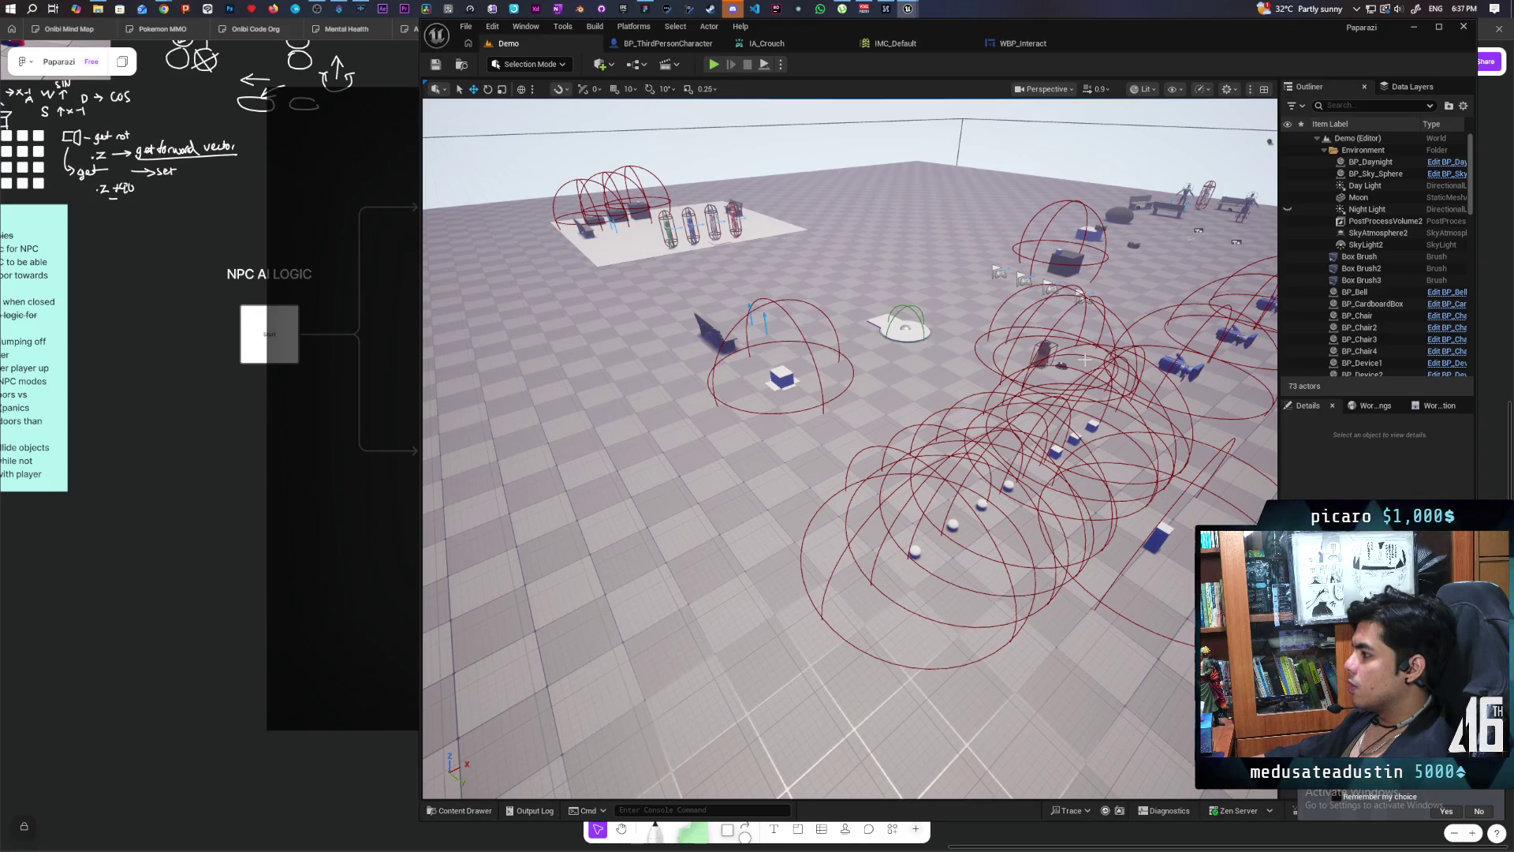
Step: Look around the Demo level and select the BP_ObjectBase cube
{"action": "mouse_move", "coordinate": [1085, 360]}
{"action": "left_mouse_down"}
{"action": "mouse_move", "coordinate": [1199, 361]}
{"action": "mouse_move", "coordinate": [1199, 388]}
{"action": "mouse_move", "coordinate": [1195, 371]}
{"action": "left_mouse_up"}
{"action": "left_click", "coordinate": [734, 501]}
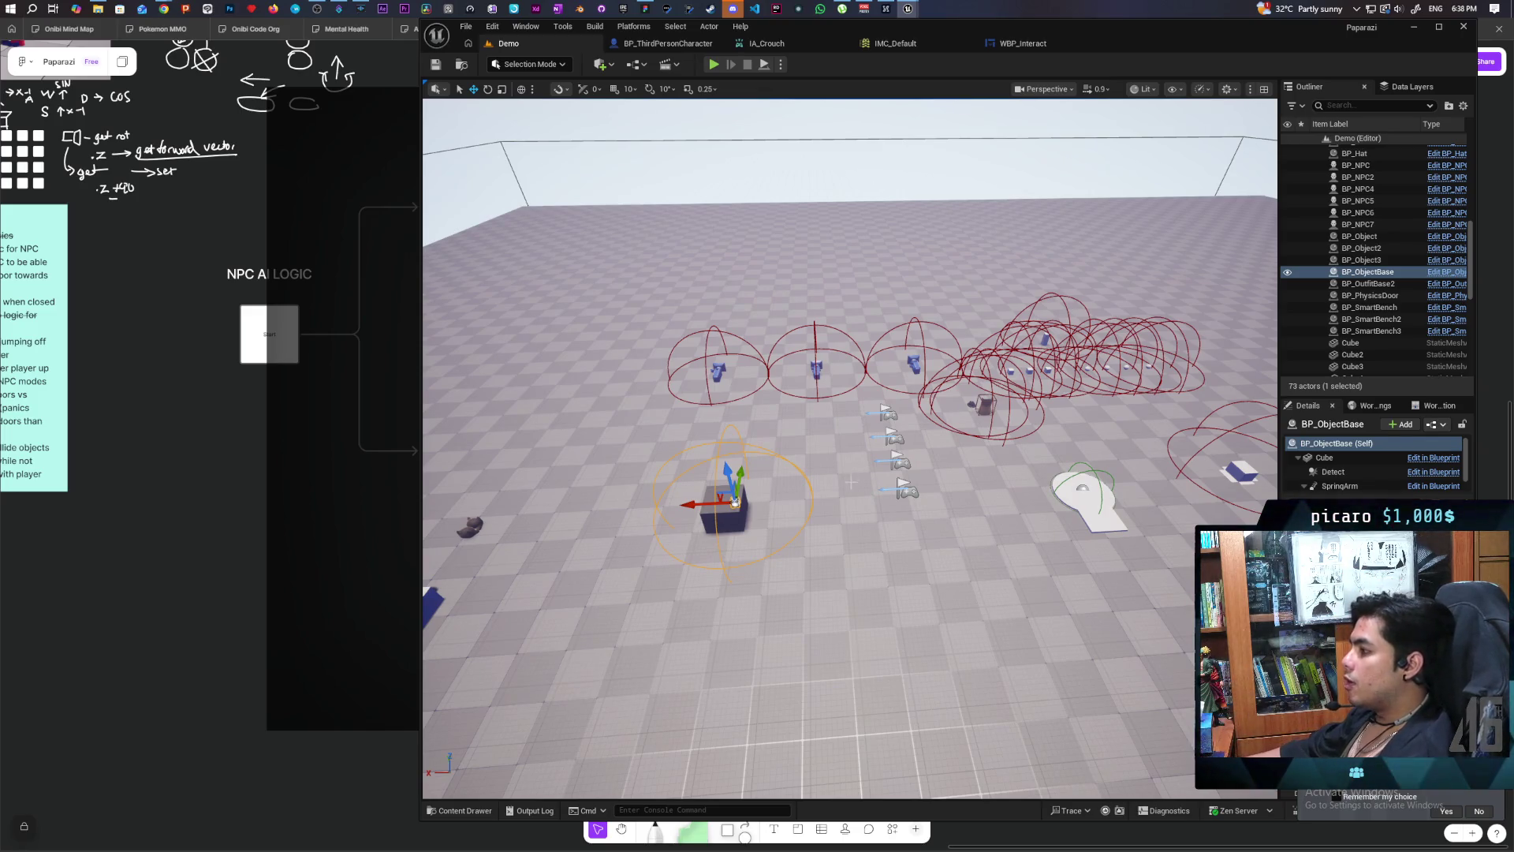
{"action": "mouse_move", "coordinate": [735, 502]}
{"action": "left_mouse_down"}
{"action": "mouse_move", "coordinate": [735, 450]}
{"action": "mouse_move", "coordinate": [662, 461]}
{"action": "mouse_move", "coordinate": [663, 426]}
{"action": "mouse_move", "coordinate": [812, 455]}
{"action": "left_mouse_up"}
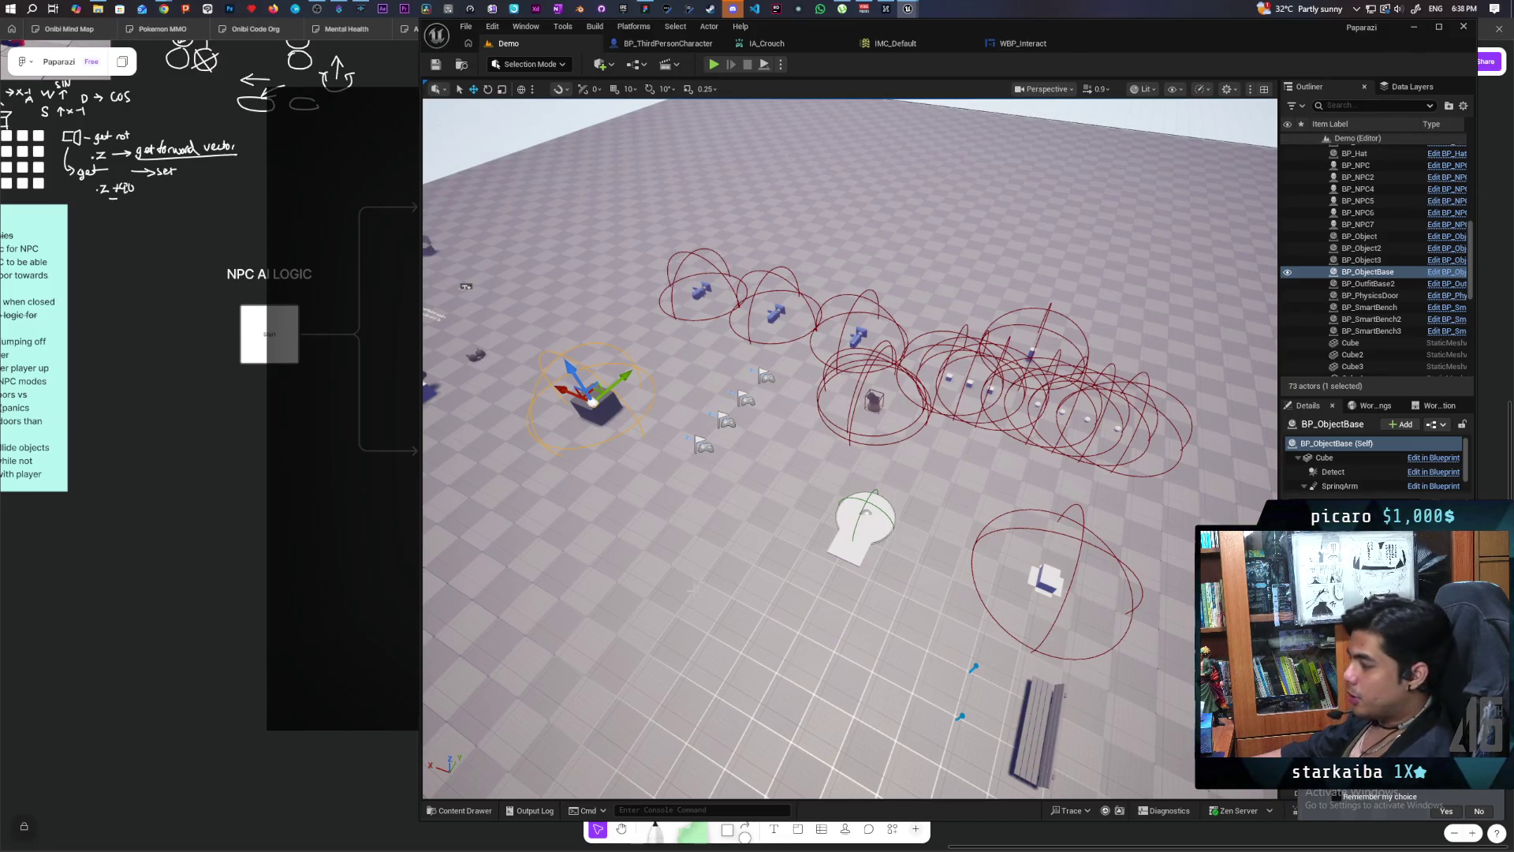
{"action": "left_click_drag", "start_coordinate": [813, 456], "coordinate": [876, 459]}
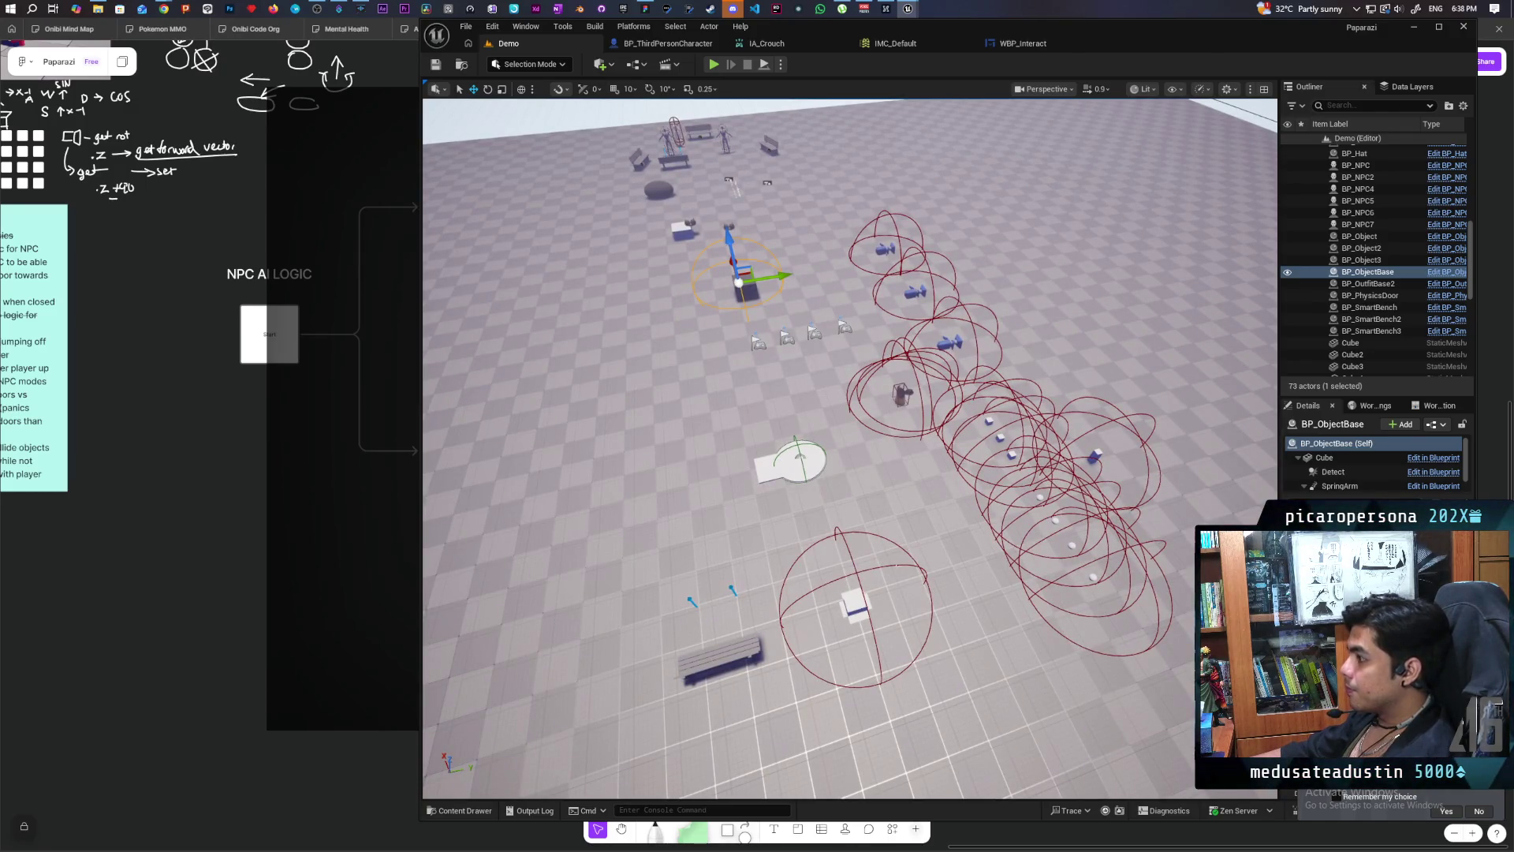
Step: Select the Floor, BP_CardboardBox and its Detect component, then switch to BP_ThirdPersonCharacter
{"action": "left_click", "coordinate": [925, 503]}
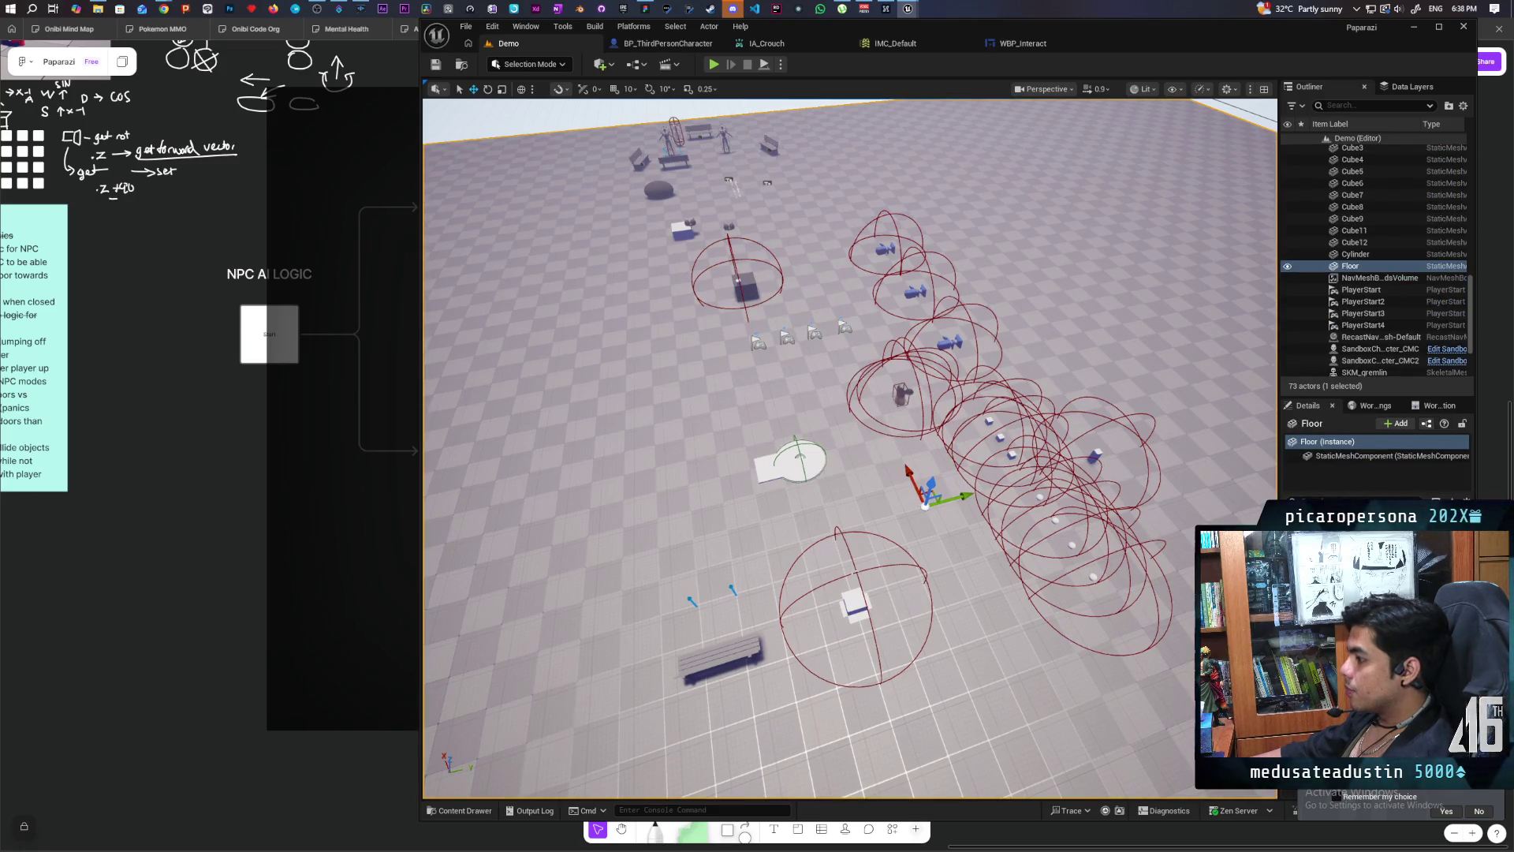
{"action": "left_click", "coordinate": [855, 605]}
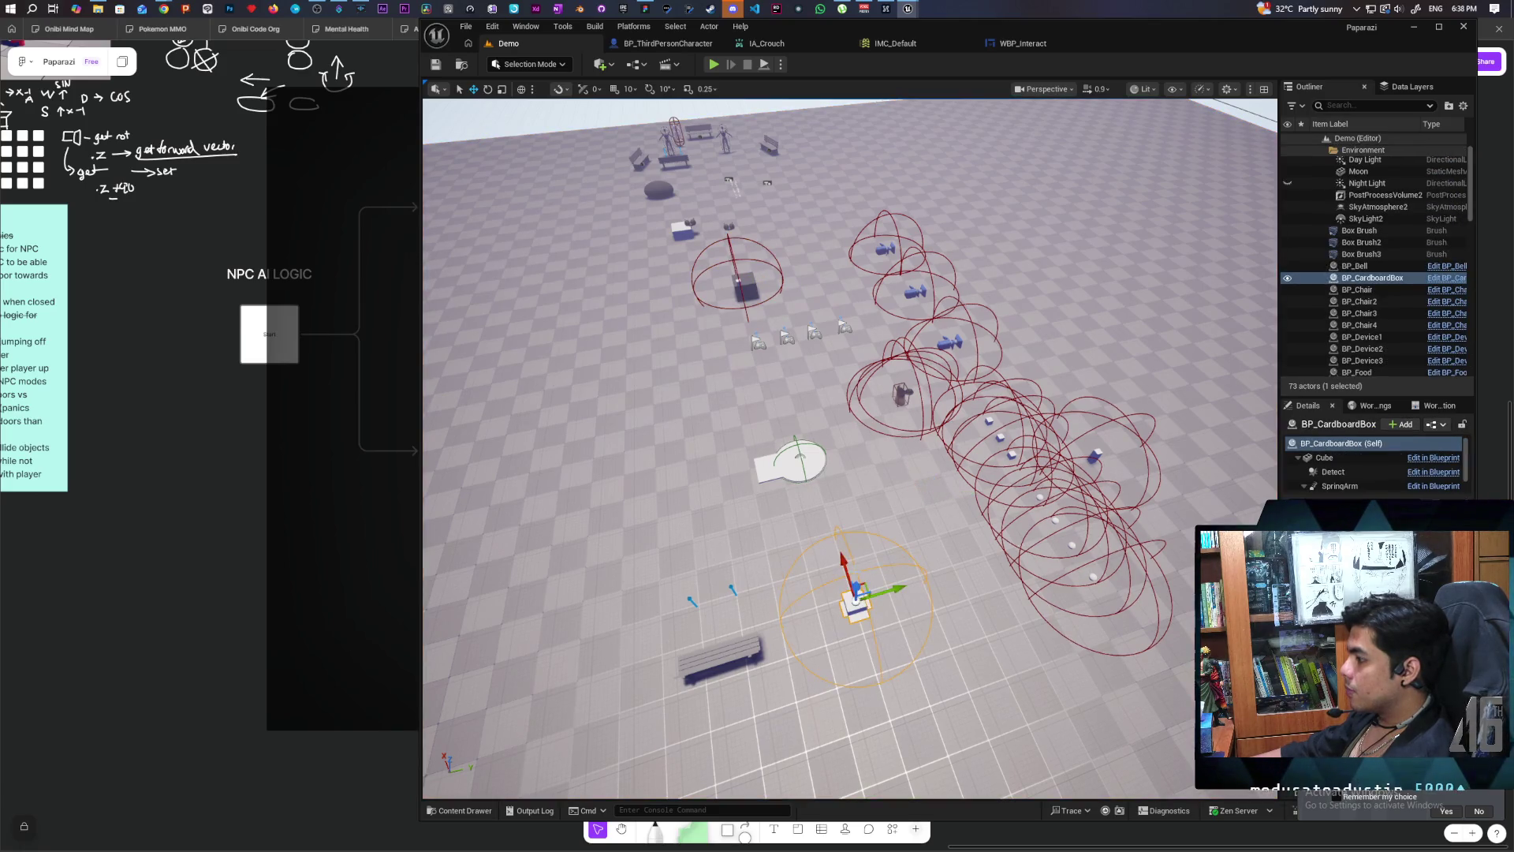
{"action": "left_click", "coordinate": [1333, 472]}
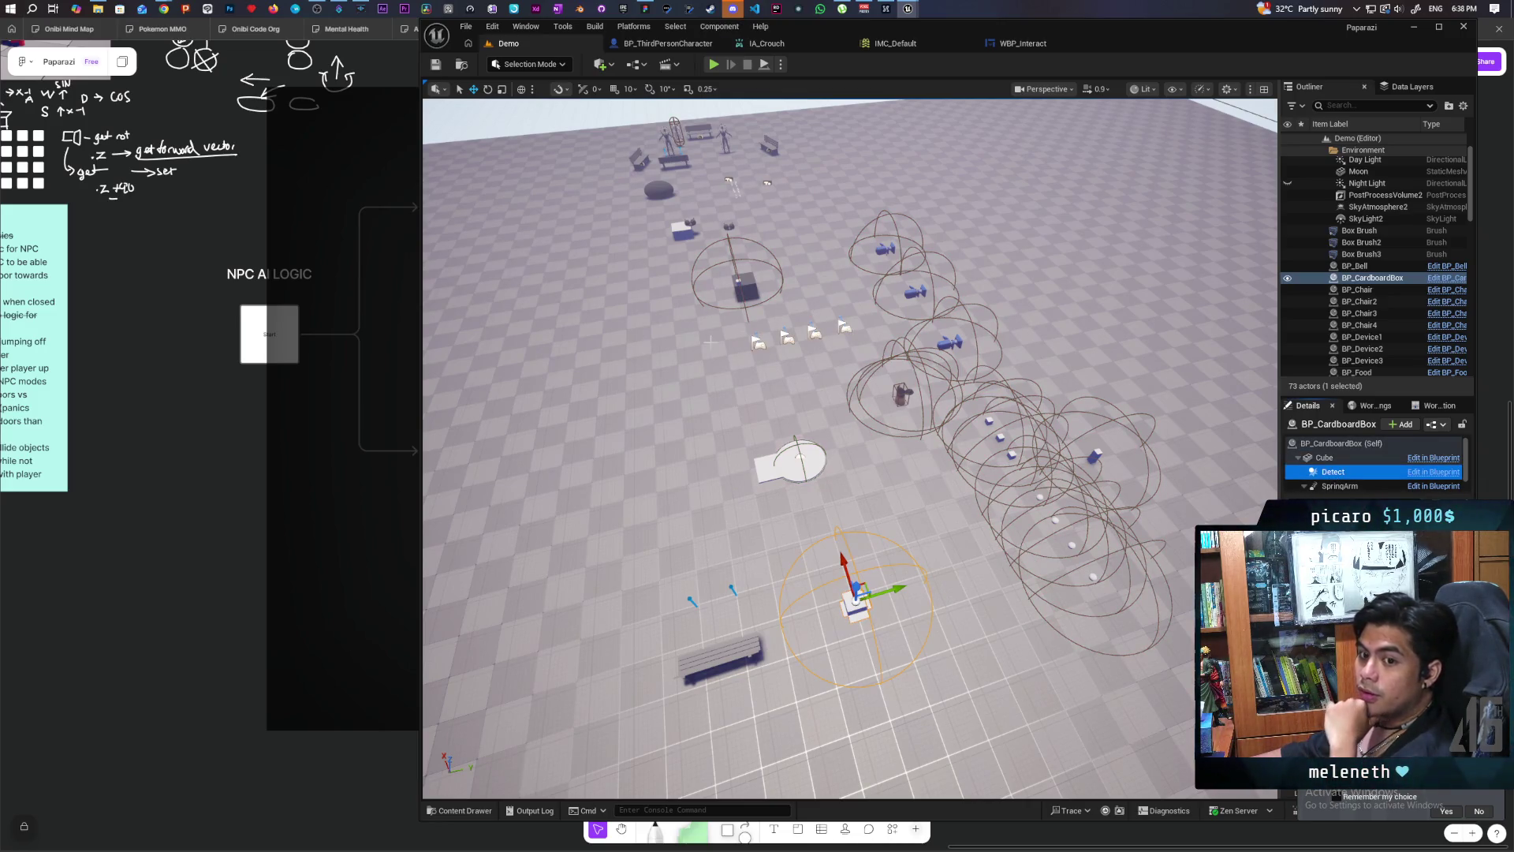
{"action": "left_click", "coordinate": [666, 43]}
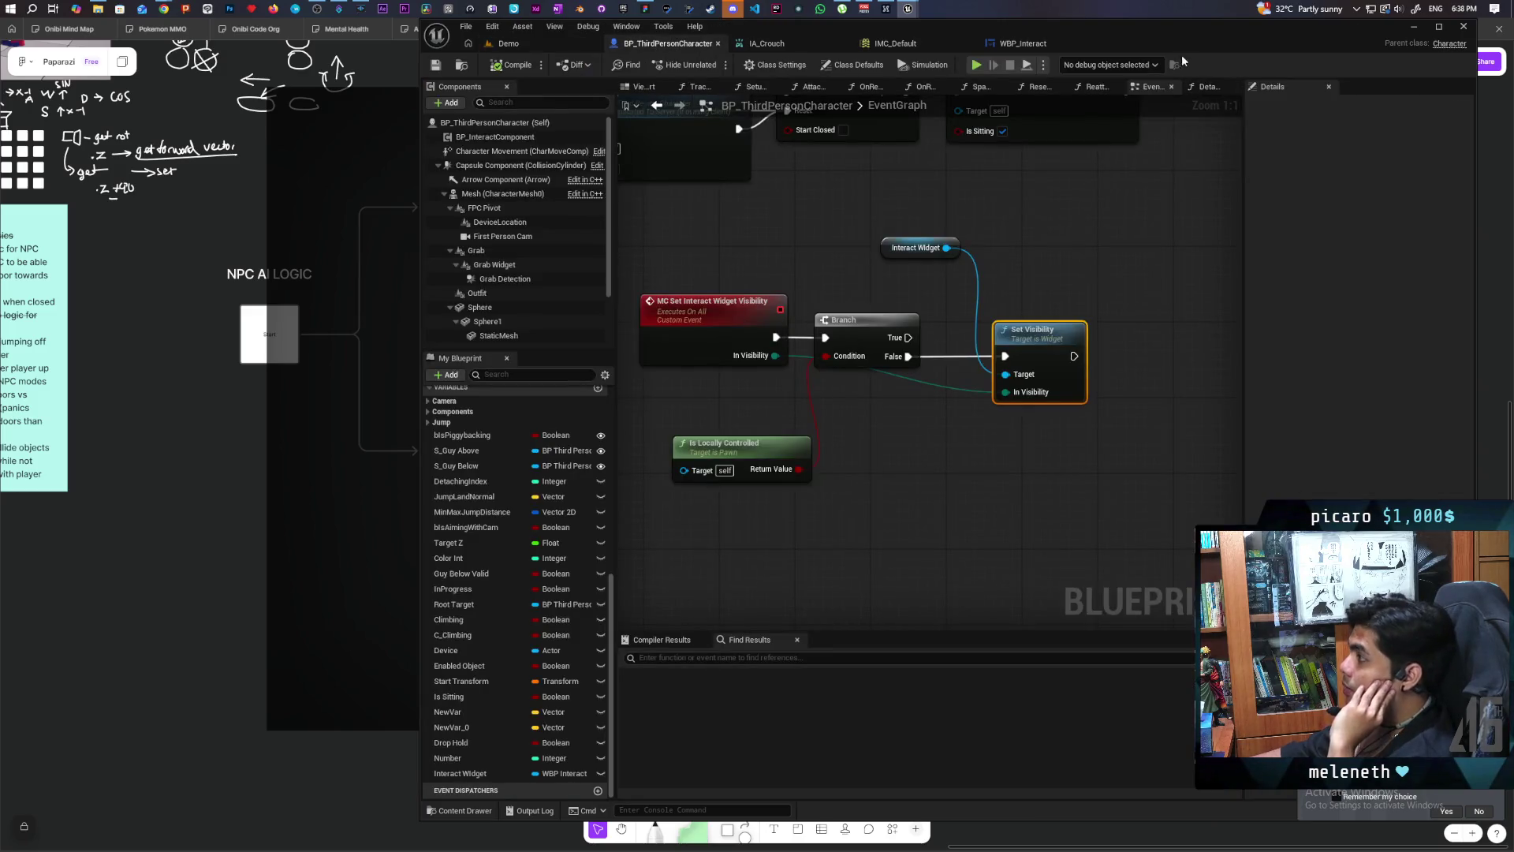
Step: Show the character's Viewport, select Capsule Component and bring up the + Add component list
{"action": "left_click", "coordinate": [640, 89]}
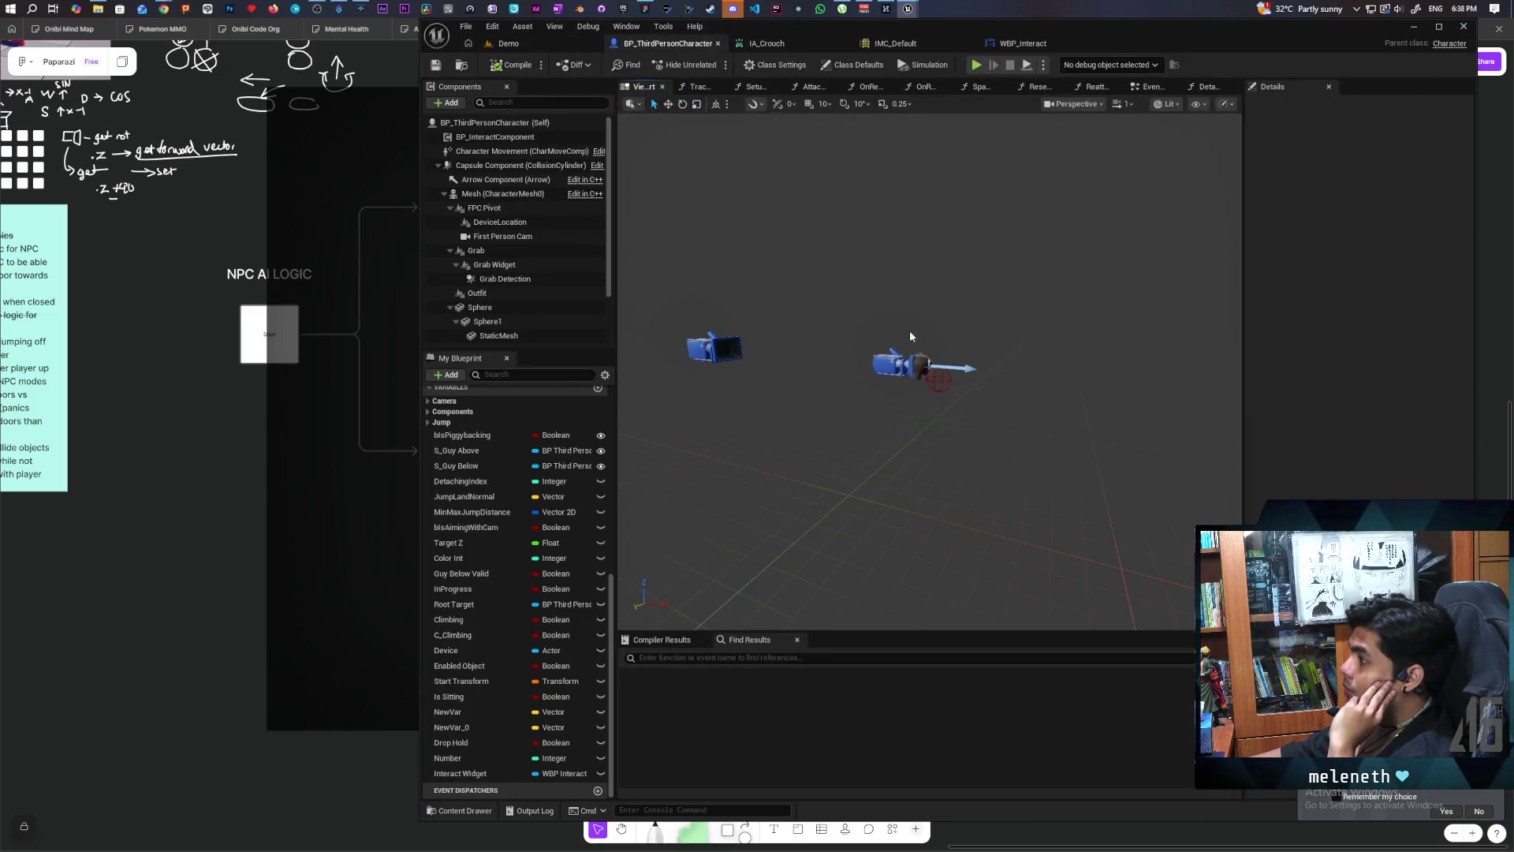
{"action": "scroll", "coordinate": [907, 339], "scroll_direction": "up", "scroll_amount": 5}
{"action": "scroll", "coordinate": [927, 351], "scroll_direction": "down", "scroll_amount": 2}
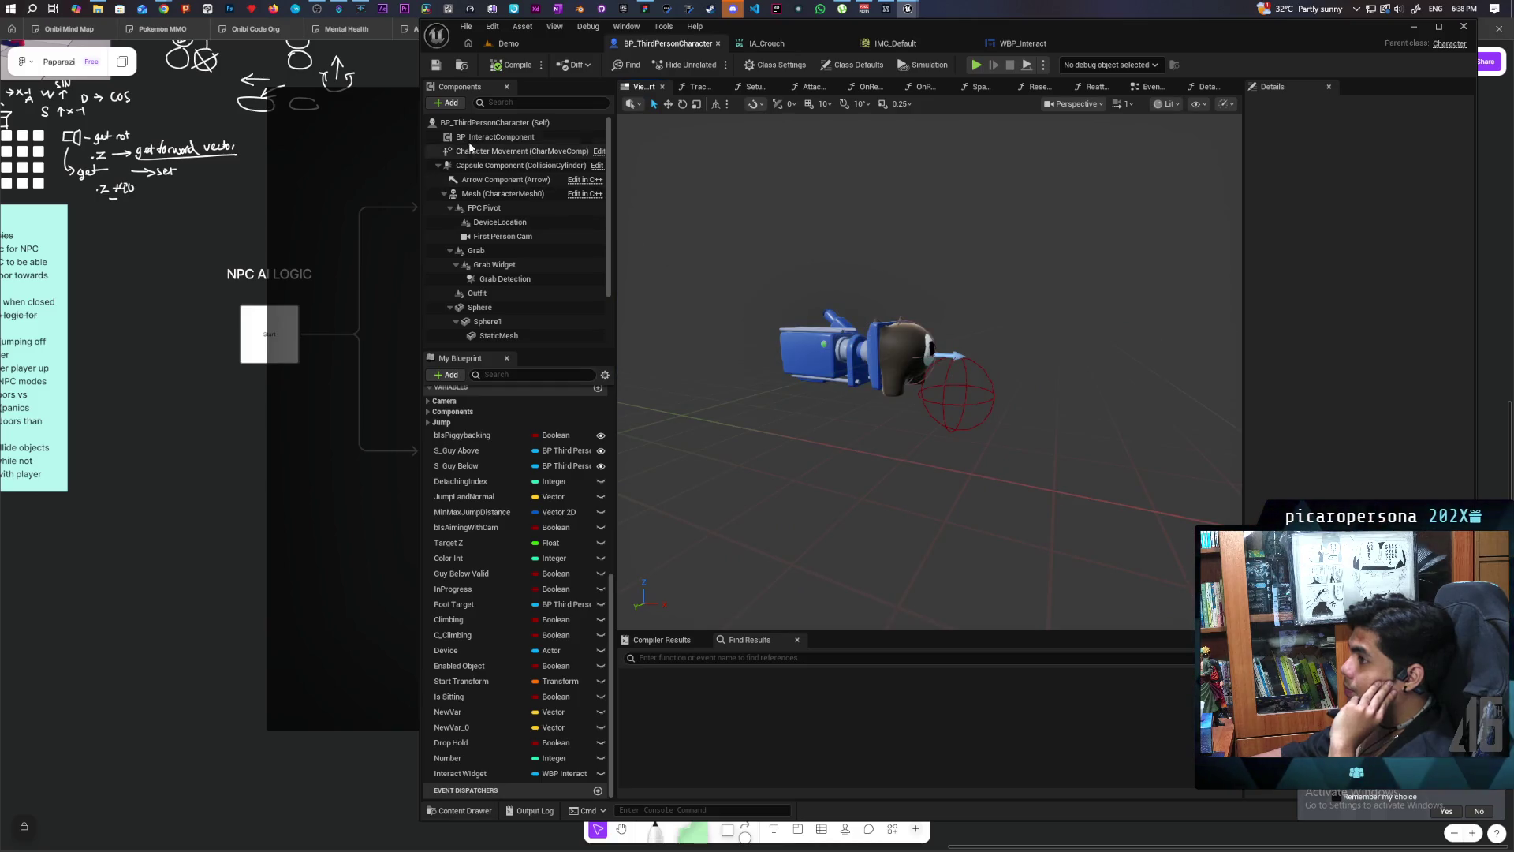
{"action": "left_click", "coordinate": [505, 165]}
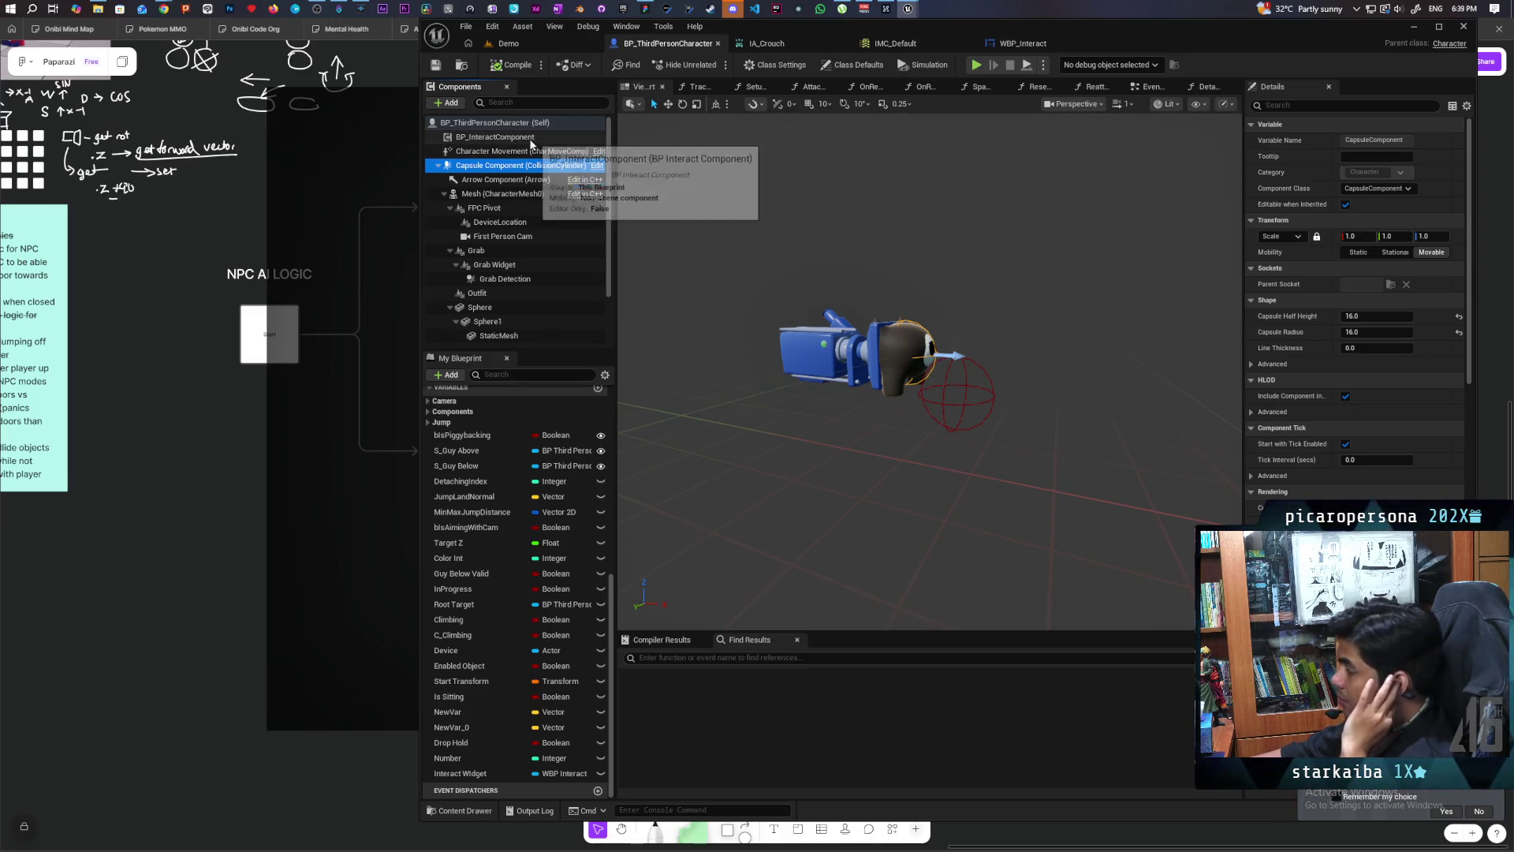
{"action": "left_click", "coordinate": [447, 103]}
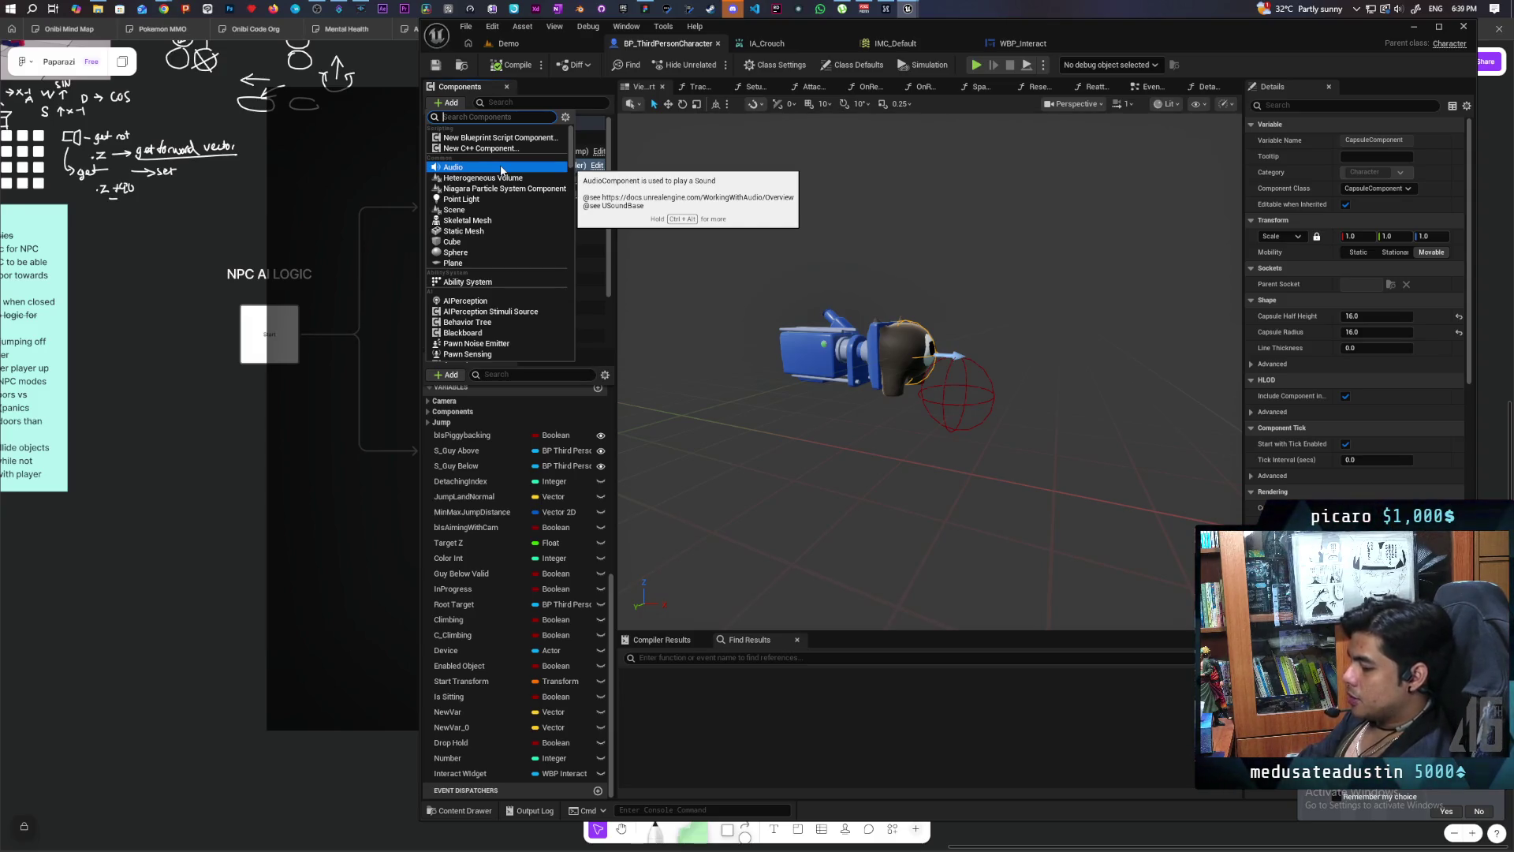
Step: Add a Sphere Collision component (Sphere2) with Sphere Radius 200.0 and frame it around the character
{"action": "type", "text": "sphere"}
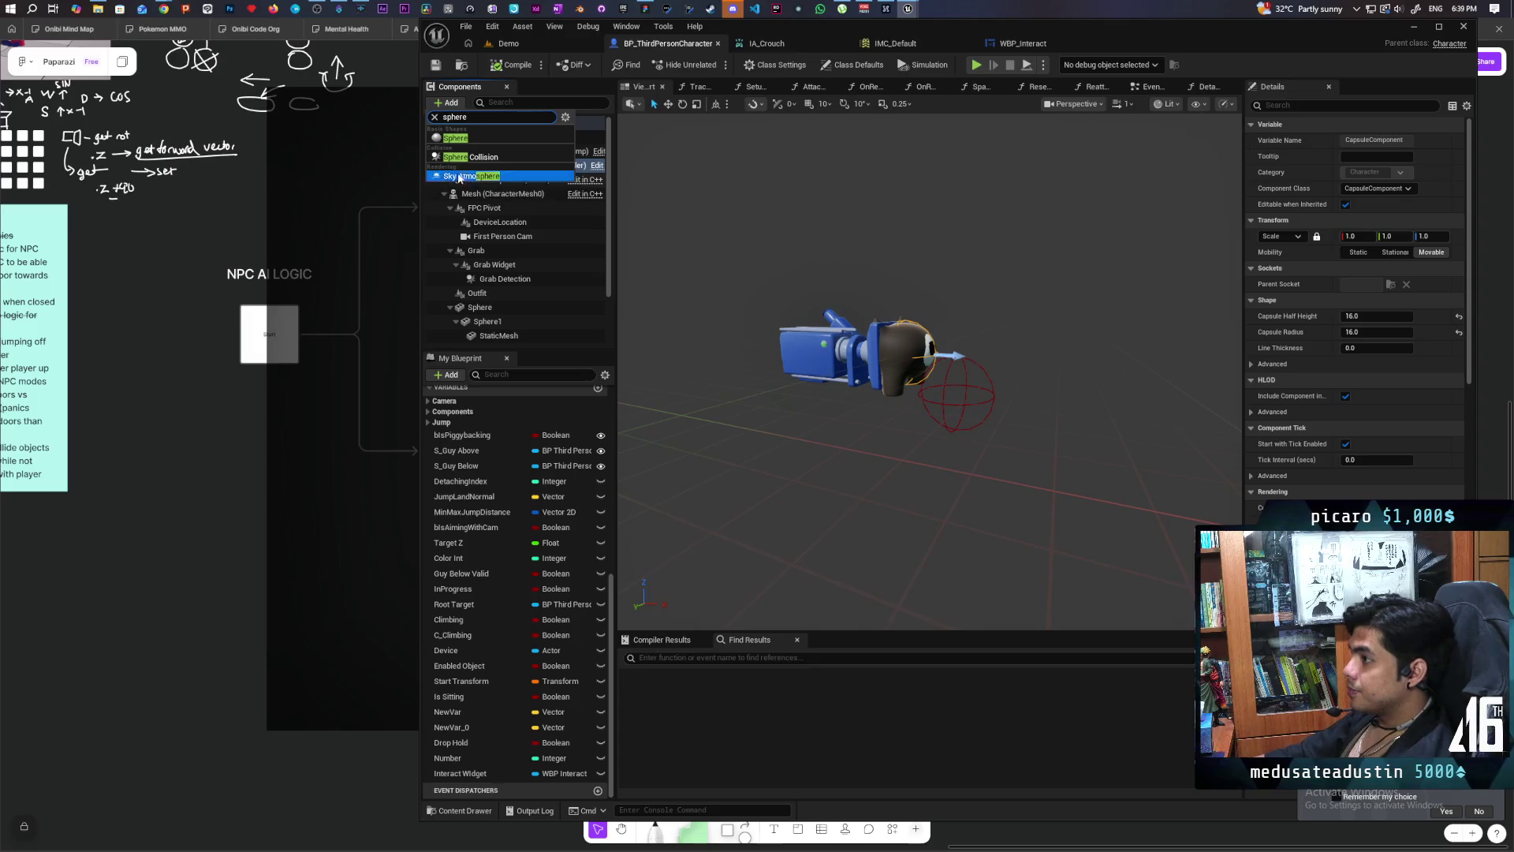
{"action": "left_click", "coordinate": [471, 157]}
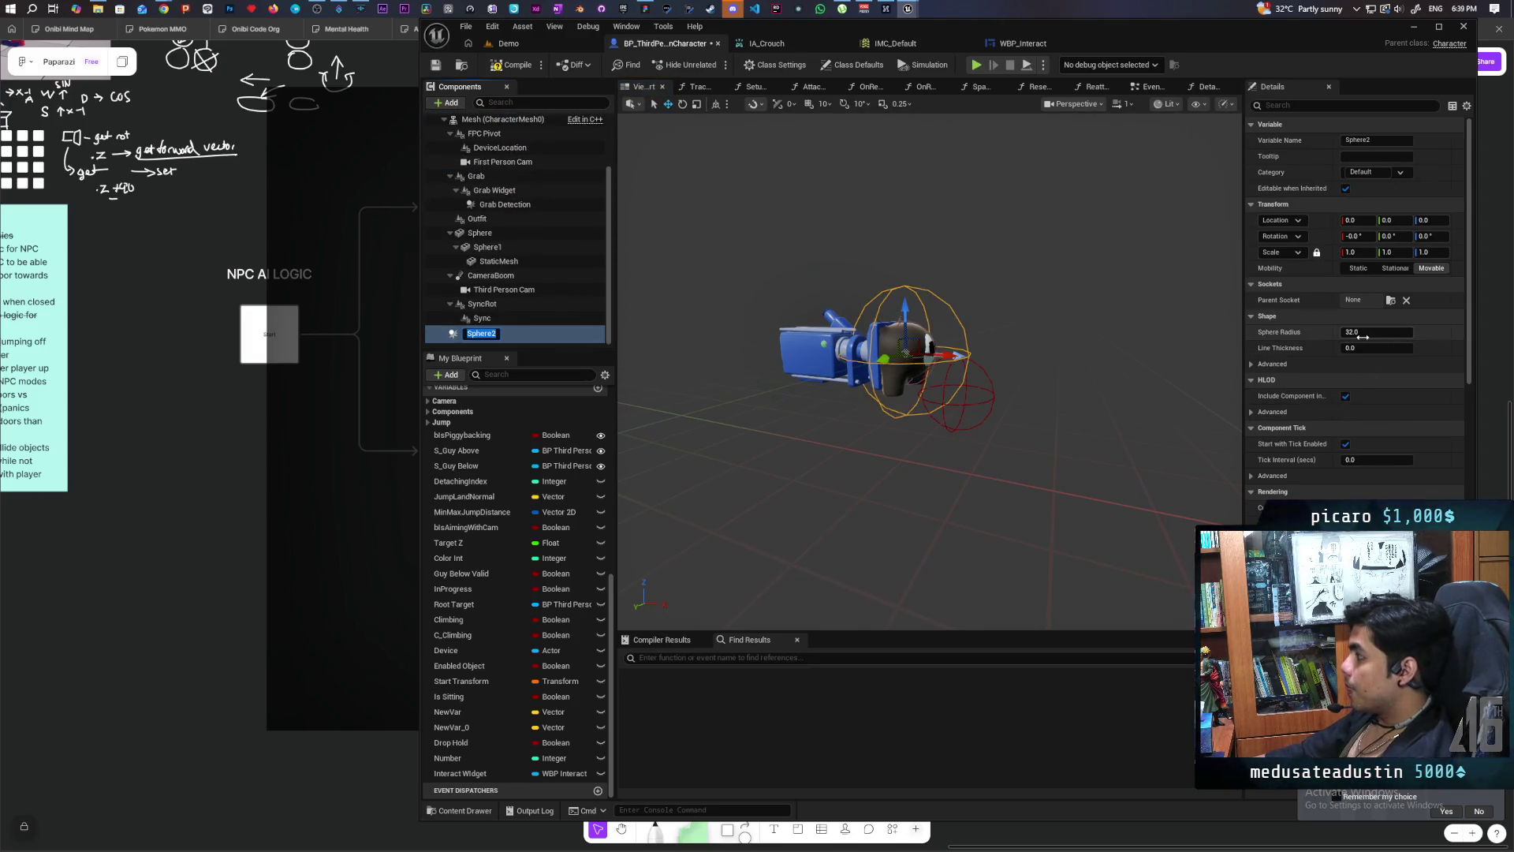
{"action": "left_click", "coordinate": [1364, 332]}
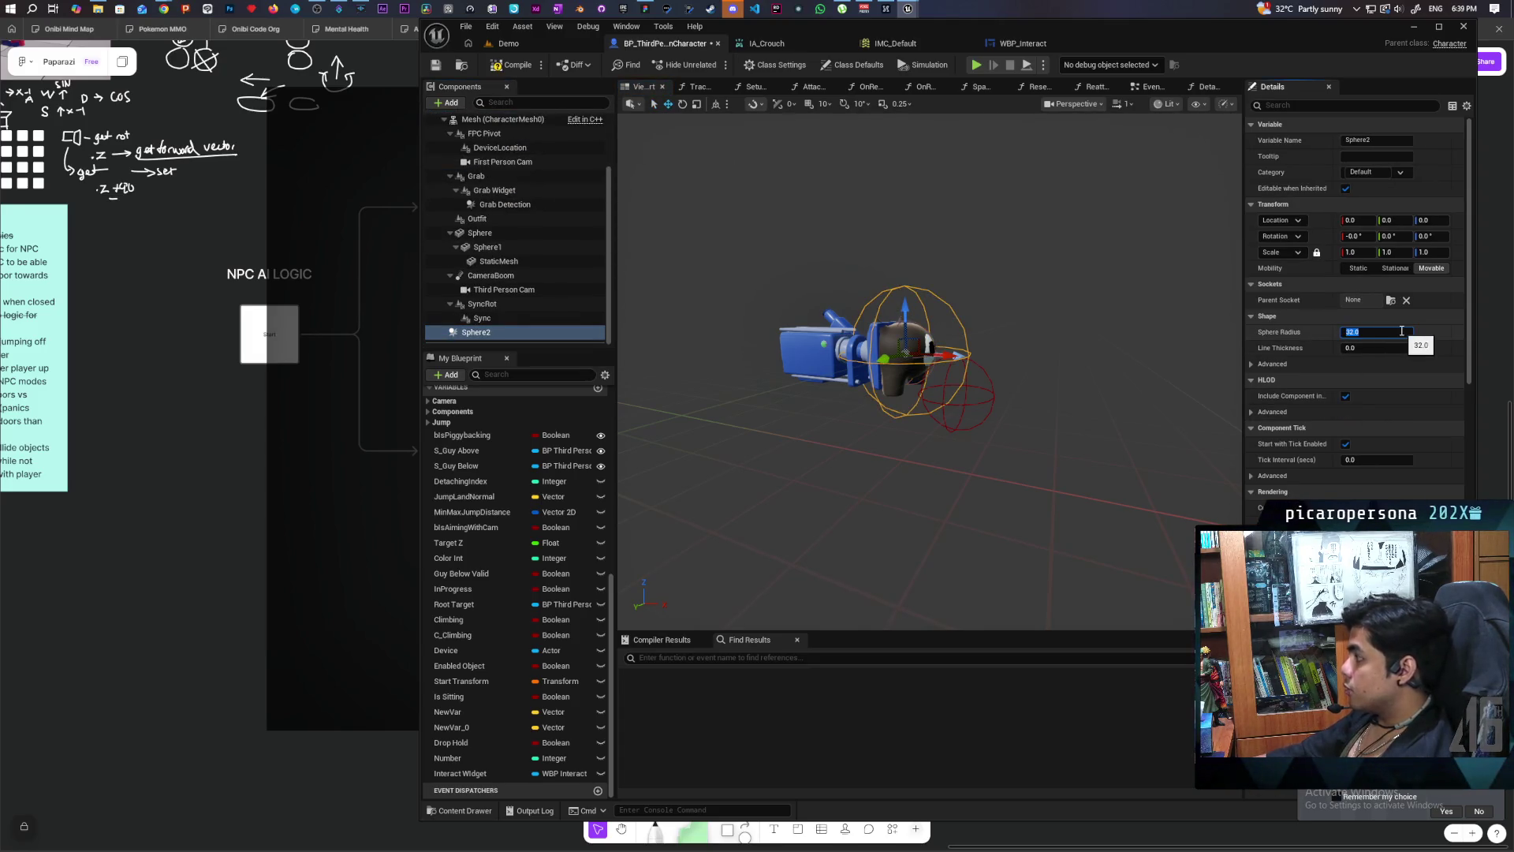
{"action": "type", "text": "200"}
{"action": "key", "text": "Return"}
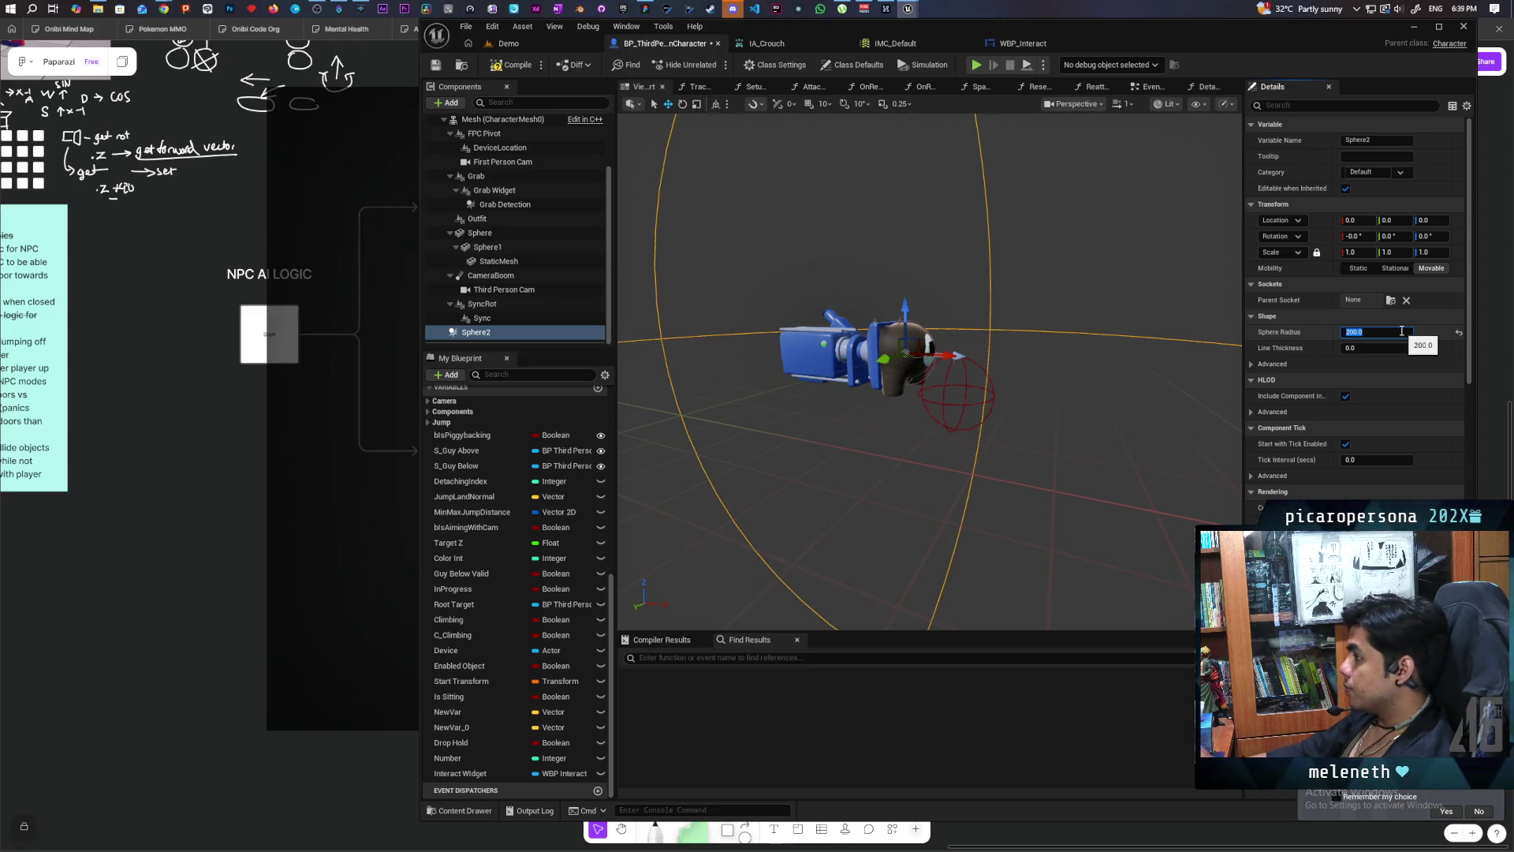
{"action": "key", "text": "f"}
{"action": "scroll", "coordinate": [931, 370], "scroll_direction": "up", "scroll_amount": 5}
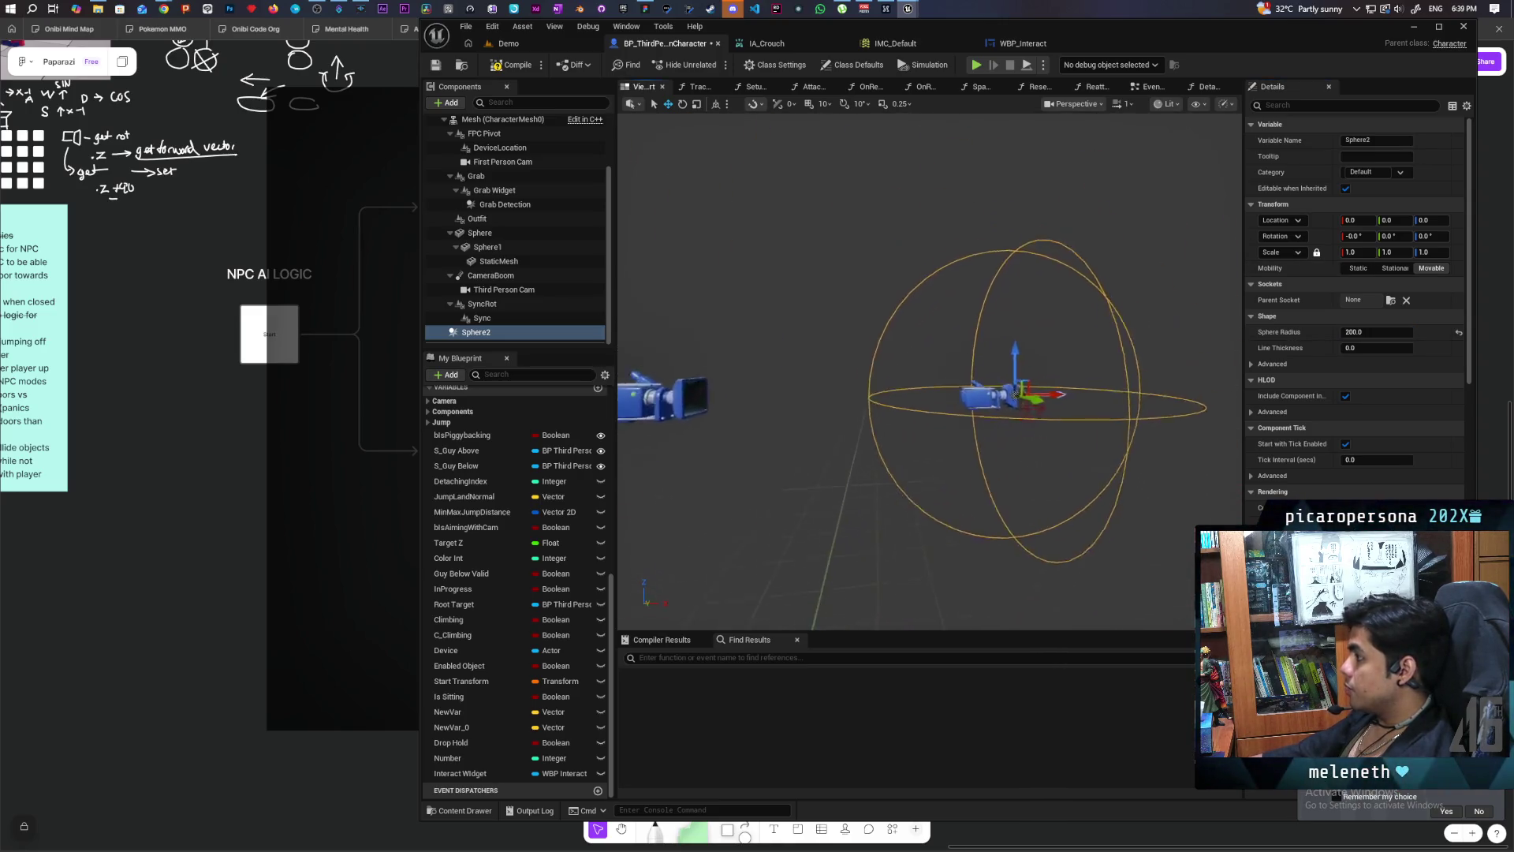
{"action": "scroll", "coordinate": [930, 371], "scroll_direction": "down", "scroll_amount": 2}
{"action": "mouse_move", "coordinate": [1013, 409]}
{"action": "left_mouse_down"}
{"action": "mouse_move", "coordinate": [824, 369]}
{"action": "mouse_move", "coordinate": [817, 395]}
{"action": "mouse_move", "coordinate": [868, 367]}
{"action": "mouse_move", "coordinate": [876, 378]}
{"action": "left_mouse_up"}
{"action": "key", "text": "f"}
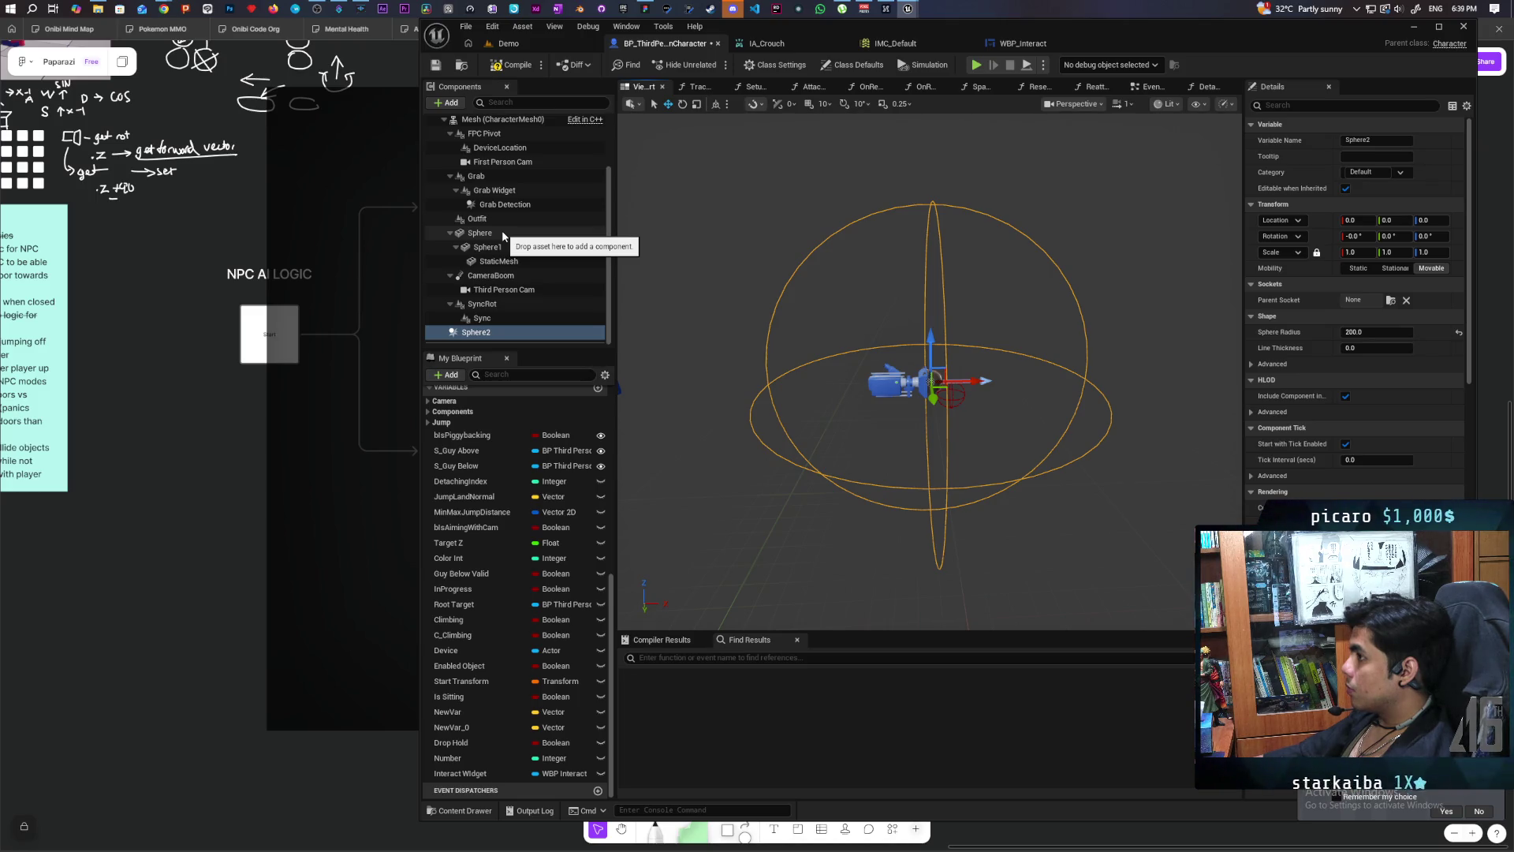
{"action": "left_click", "coordinate": [478, 333]}
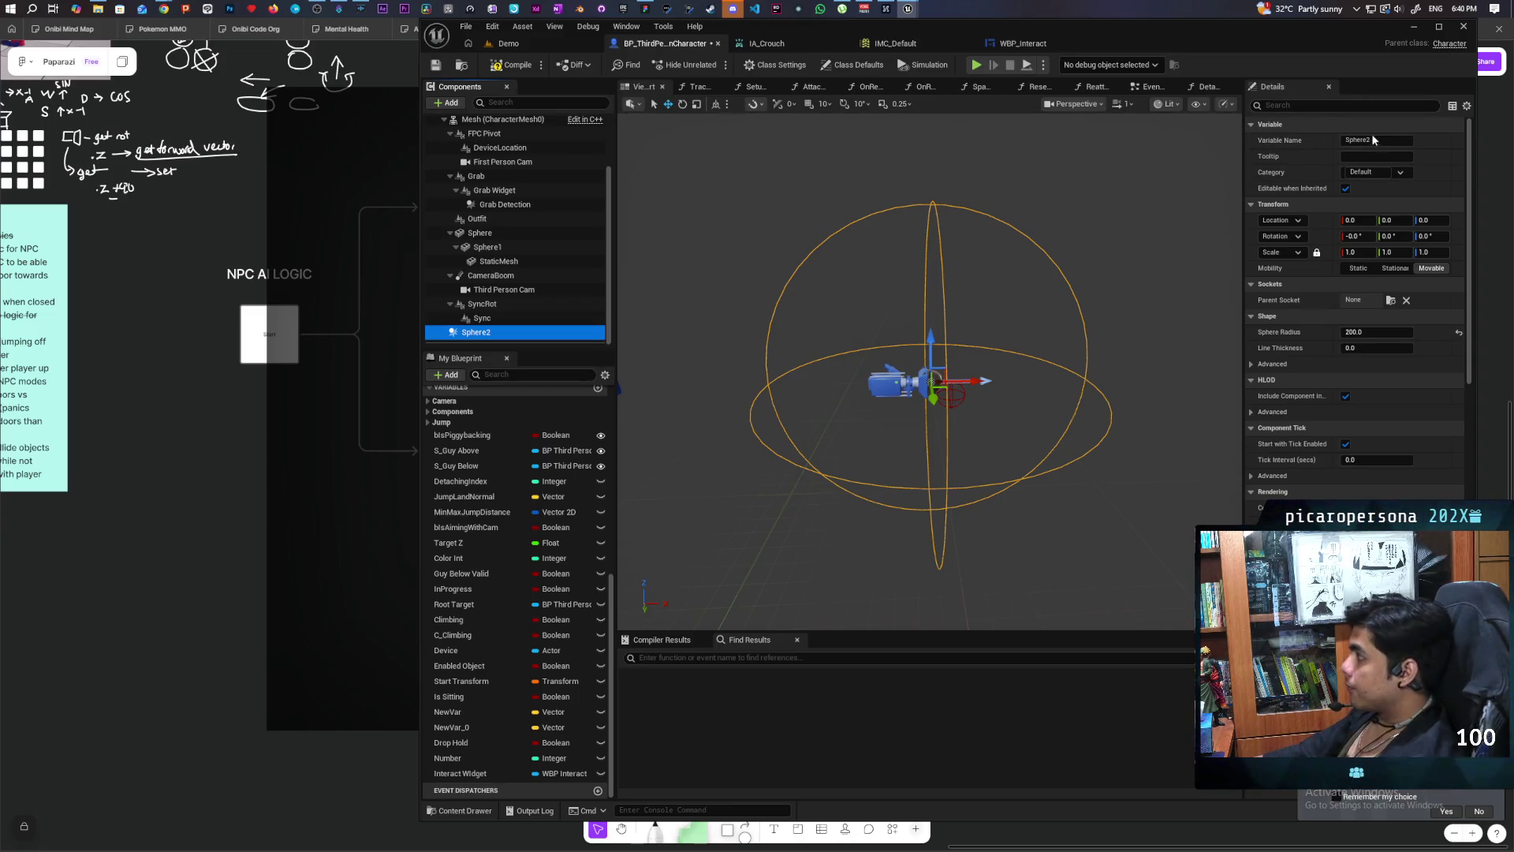
Step: Change Sphere2's Variable Name to 'Interaction Bubble'
{"action": "left_click", "coordinate": [1349, 140]}
{"action": "type", "text": "Interac"}
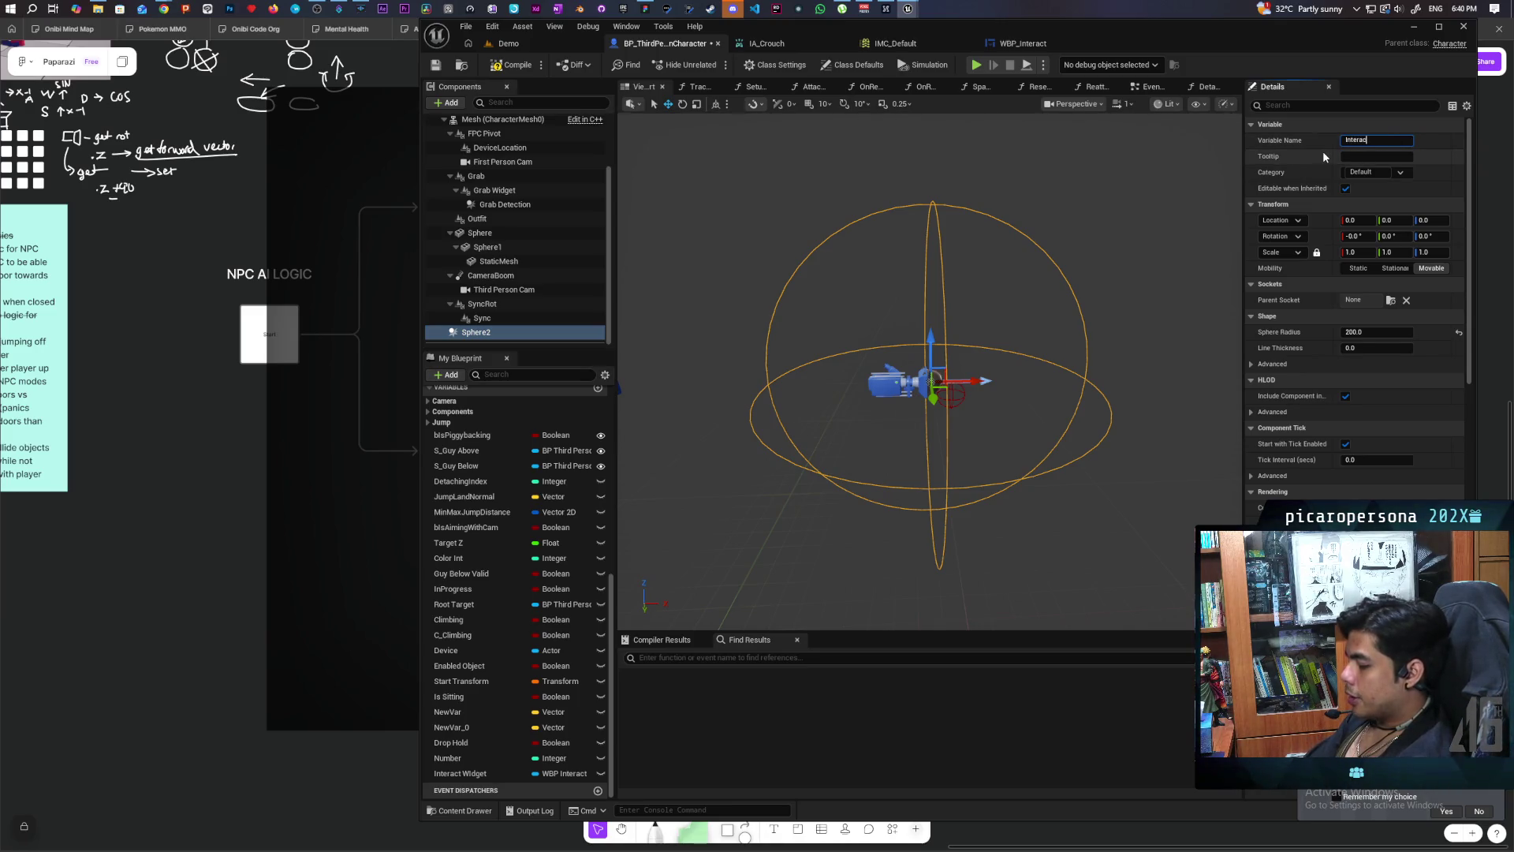
{"action": "type", "text": "tion Bu"}
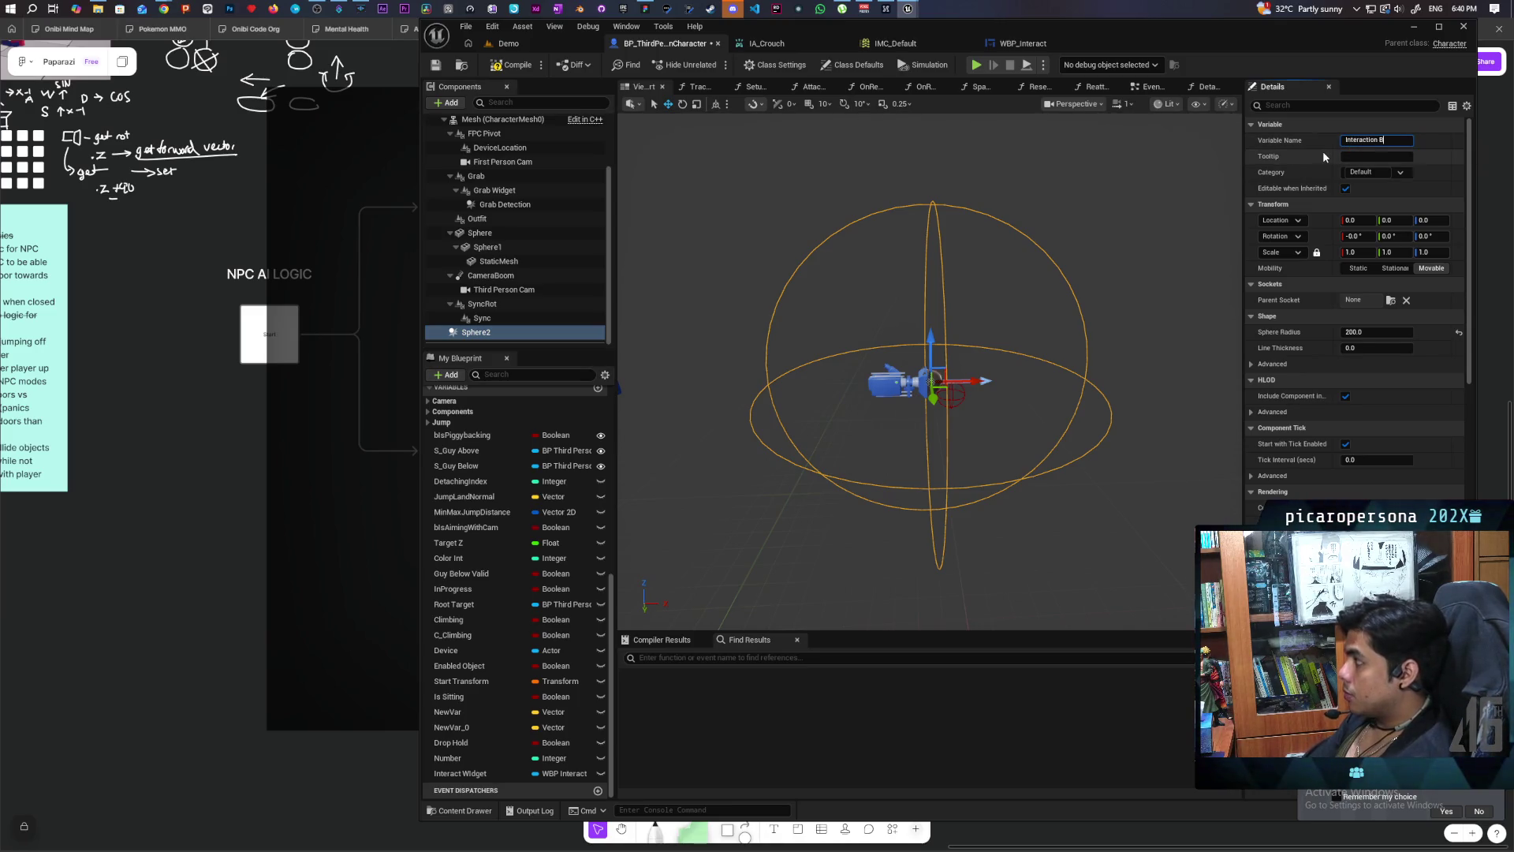
{"action": "type", "text": "bble"}
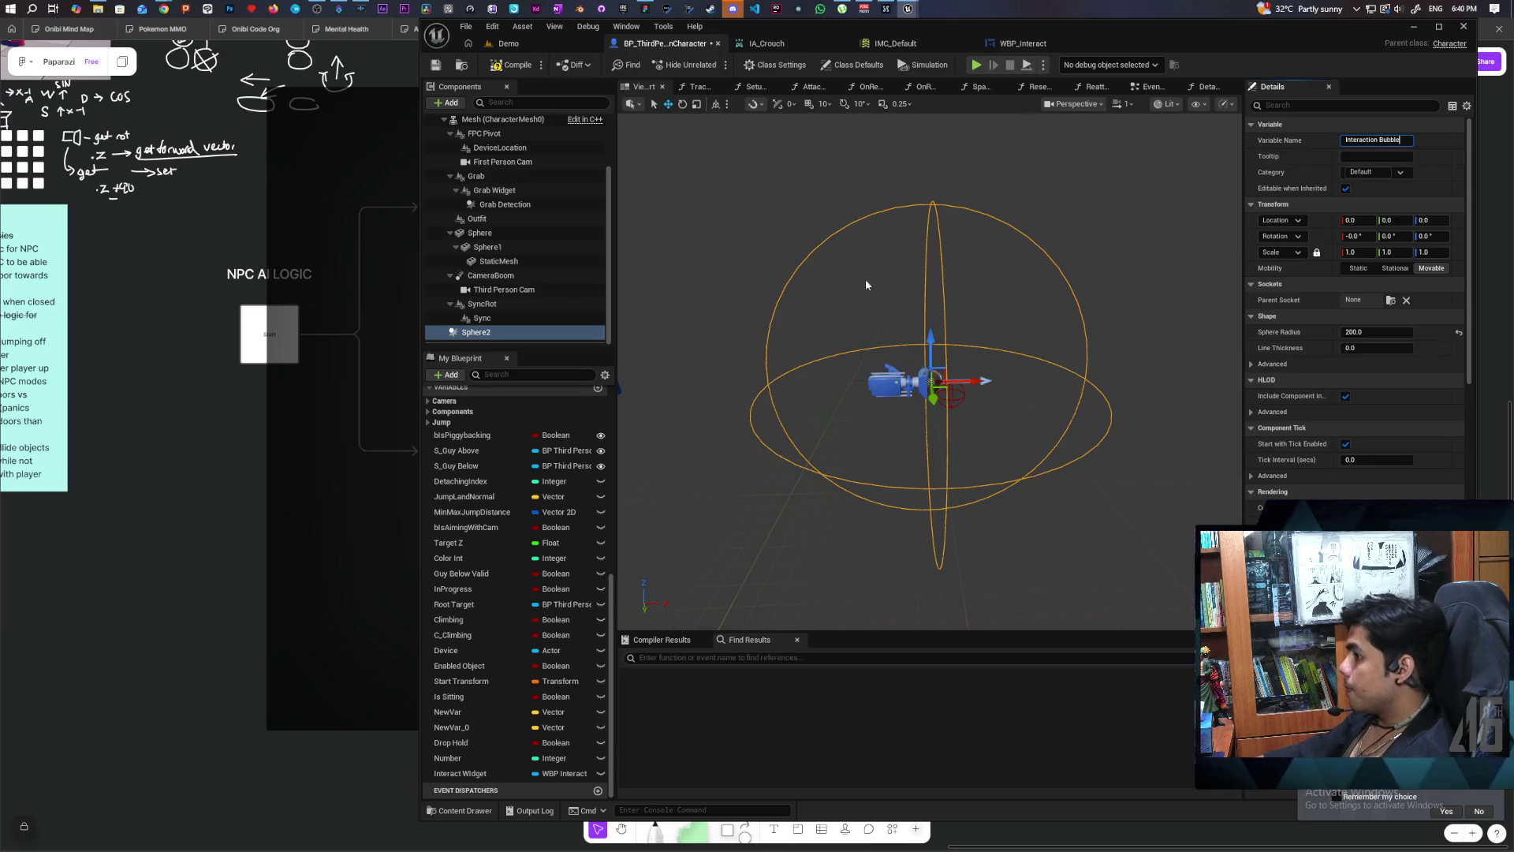
{"action": "left_click", "coordinate": [493, 333]}
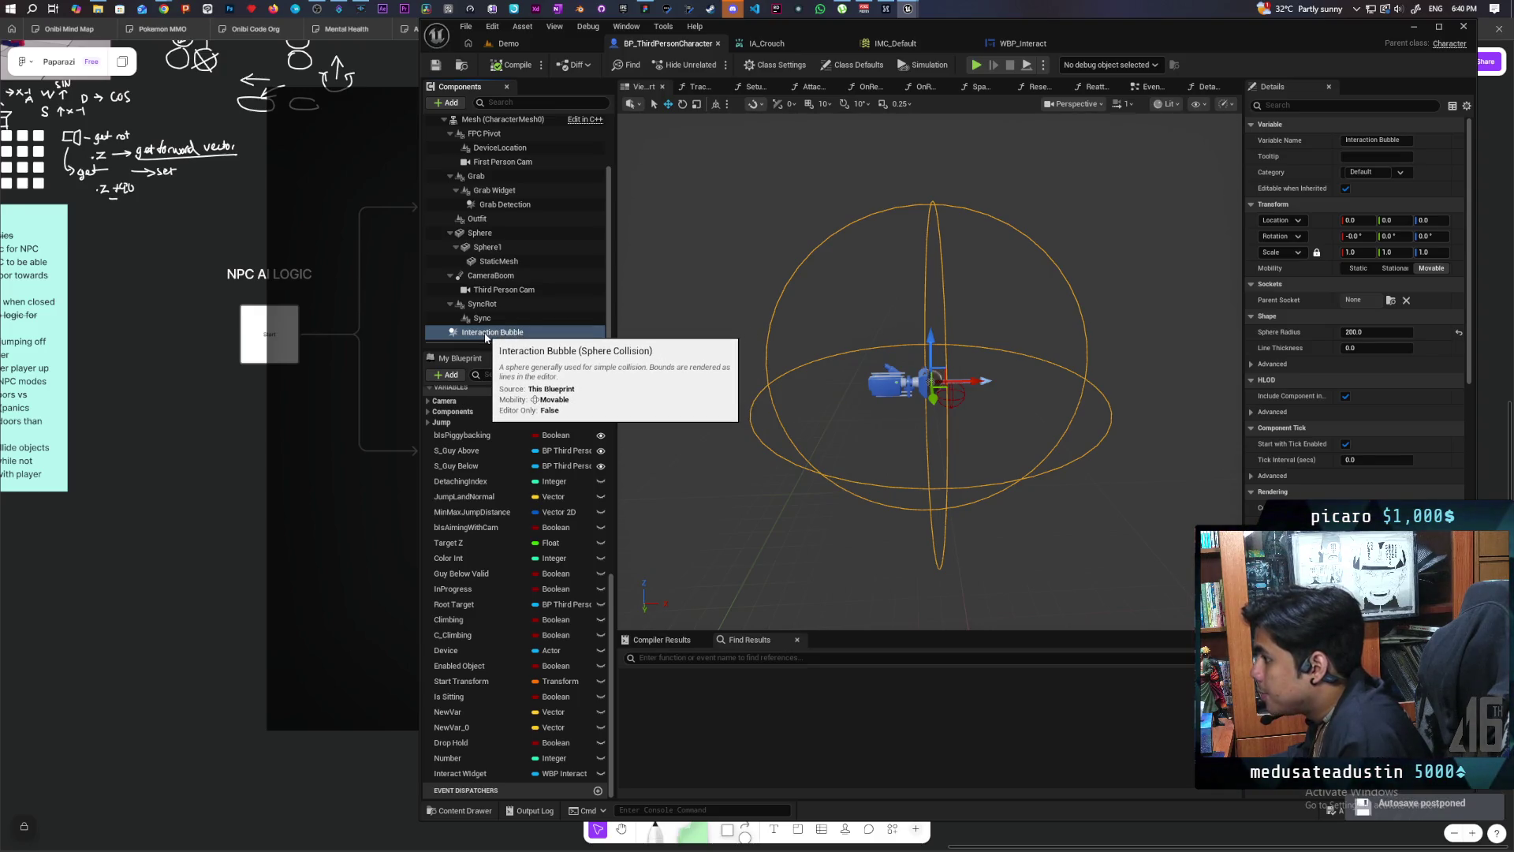
{"action": "right_click", "coordinate": [486, 334]}
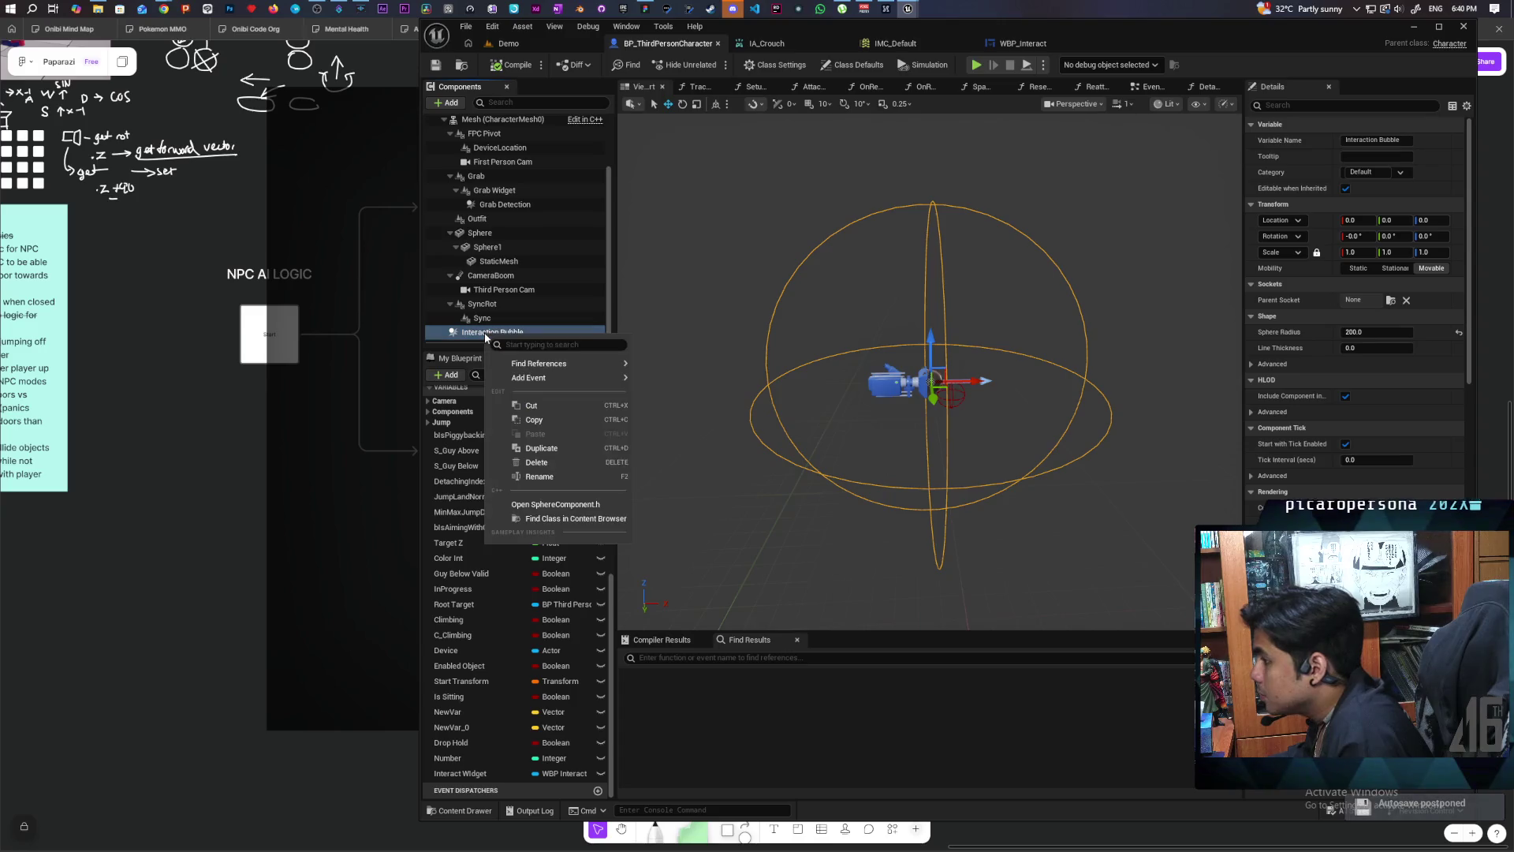
Step: Add On Component Begin Overlap and End Overlap events for Interaction Bubble and separate them
{"action": "mouse_move", "coordinate": [586, 378]}
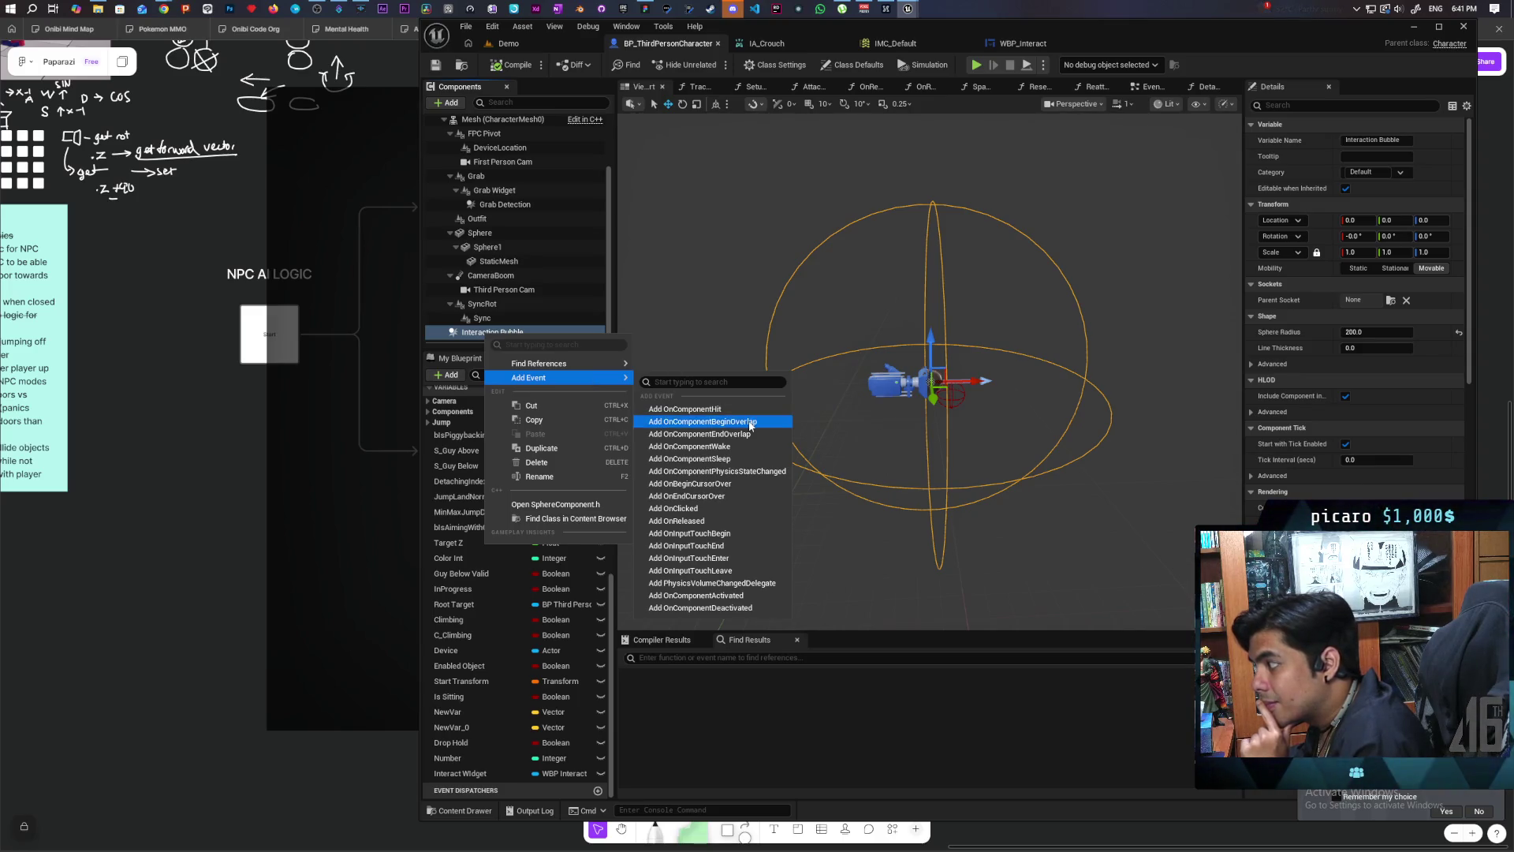
{"action": "left_click", "coordinate": [702, 421]}
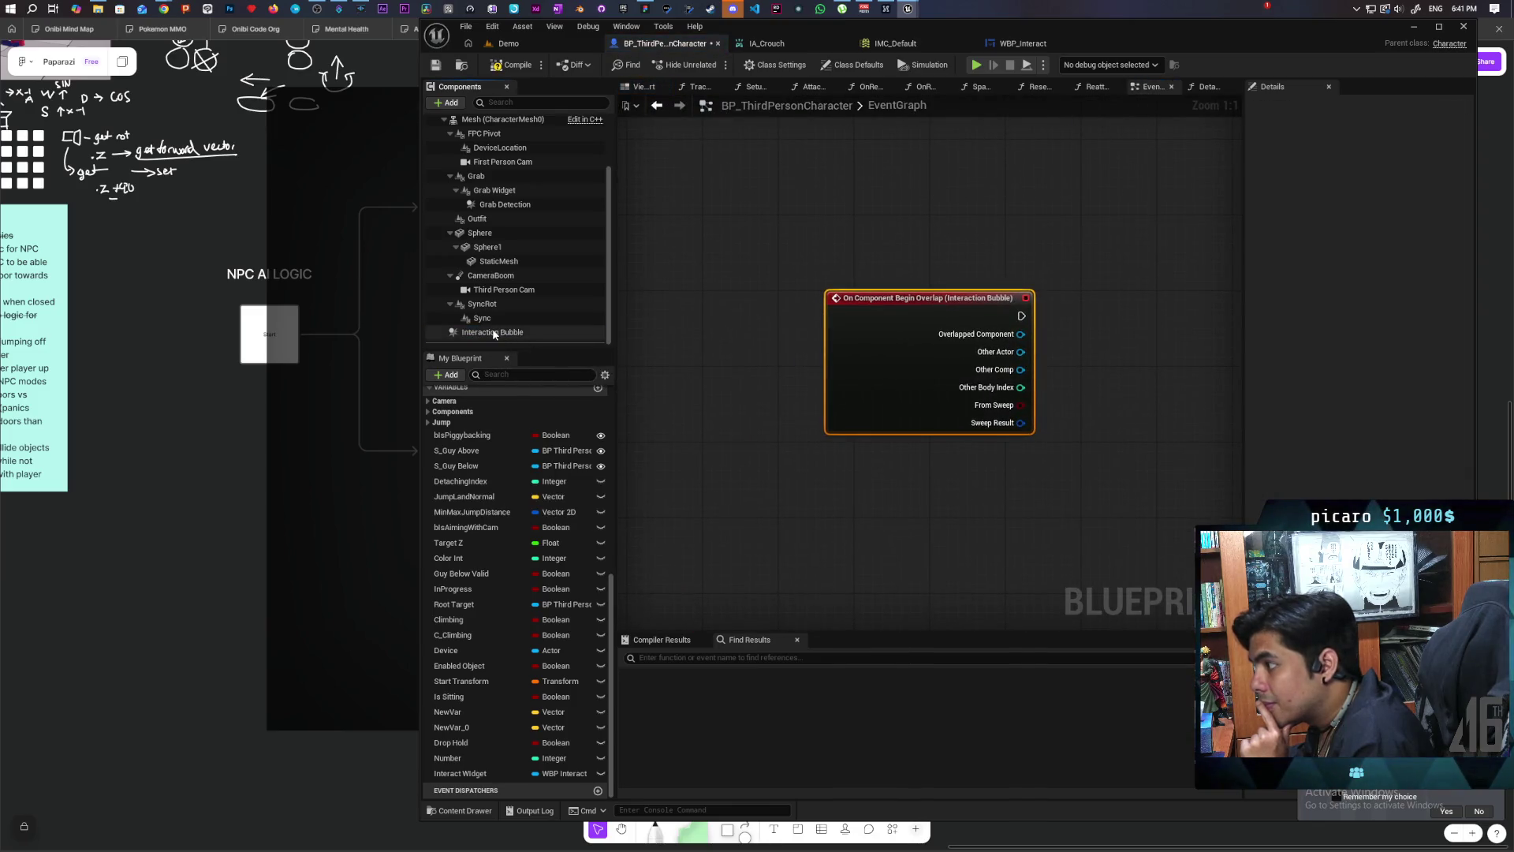
{"action": "right_click", "coordinate": [494, 333]}
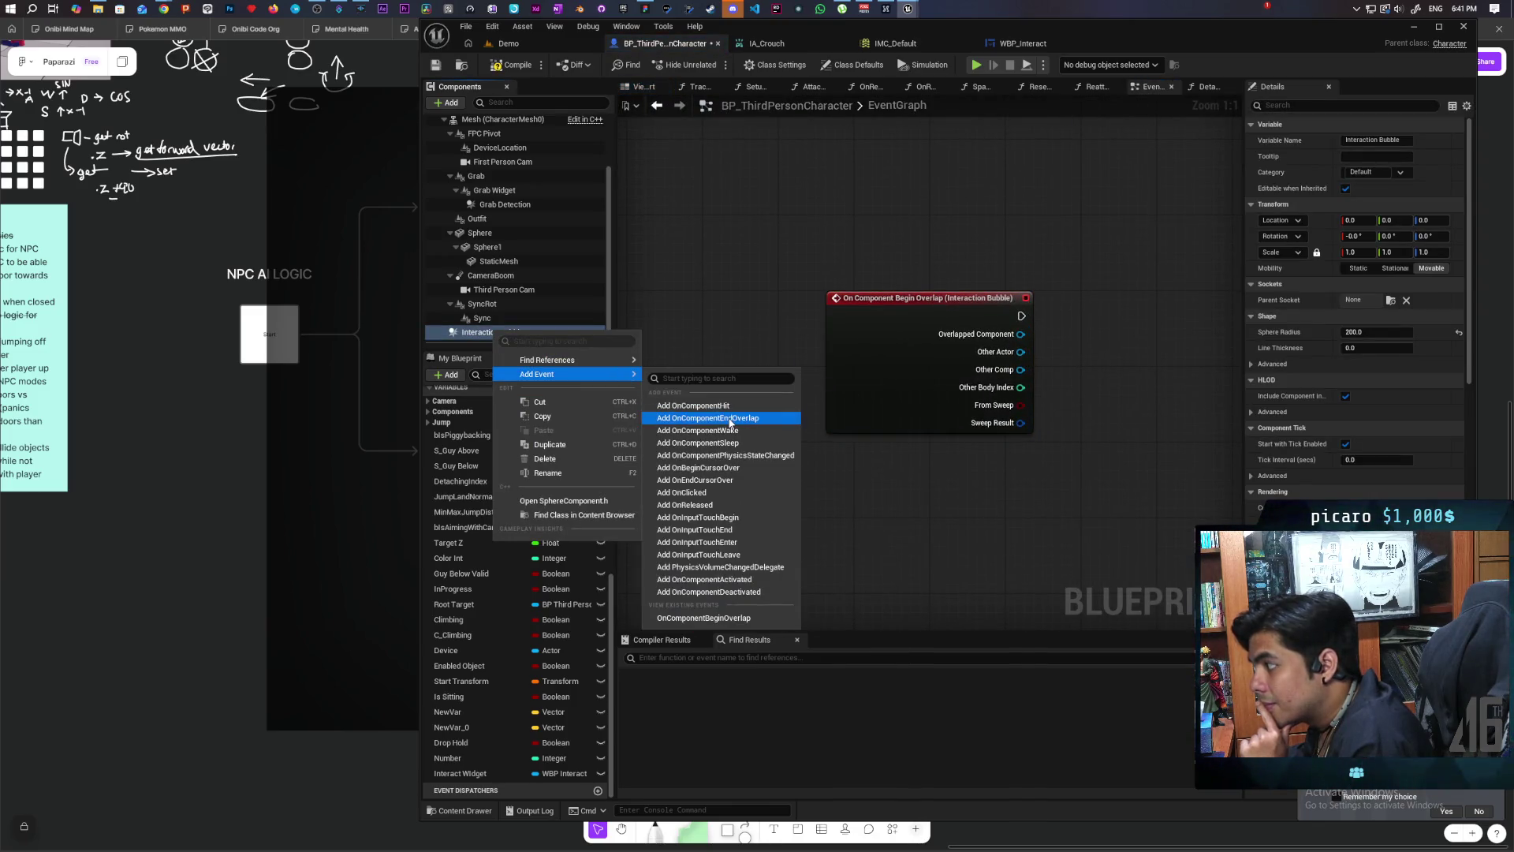
{"action": "left_click", "coordinate": [730, 419]}
{"action": "scroll", "coordinate": [957, 456], "scroll_direction": "down", "scroll_amount": 12}
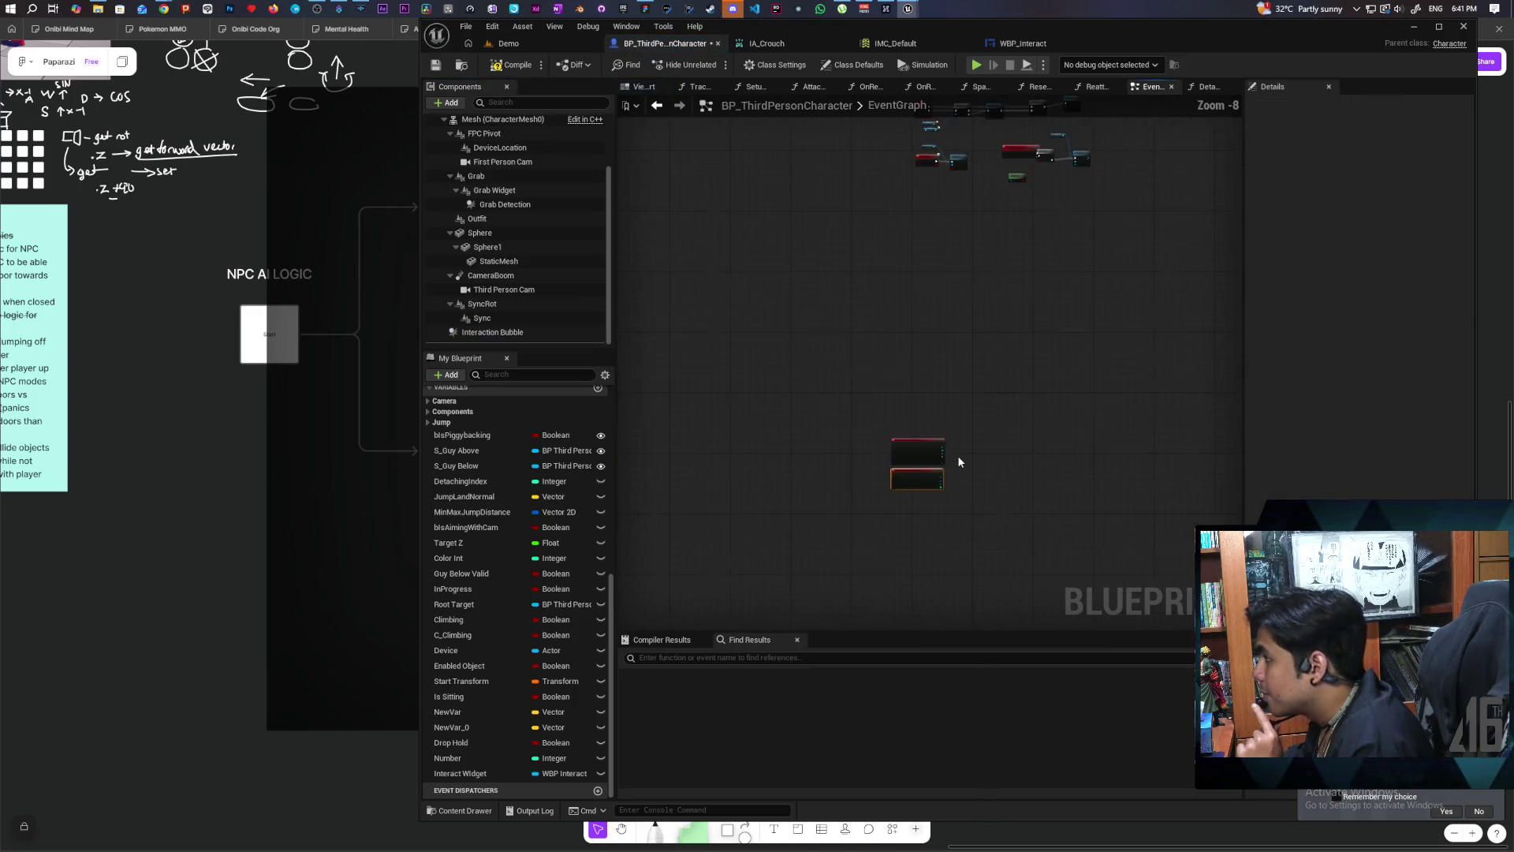
{"action": "scroll", "coordinate": [958, 453], "scroll_direction": "up", "scroll_amount": 9}
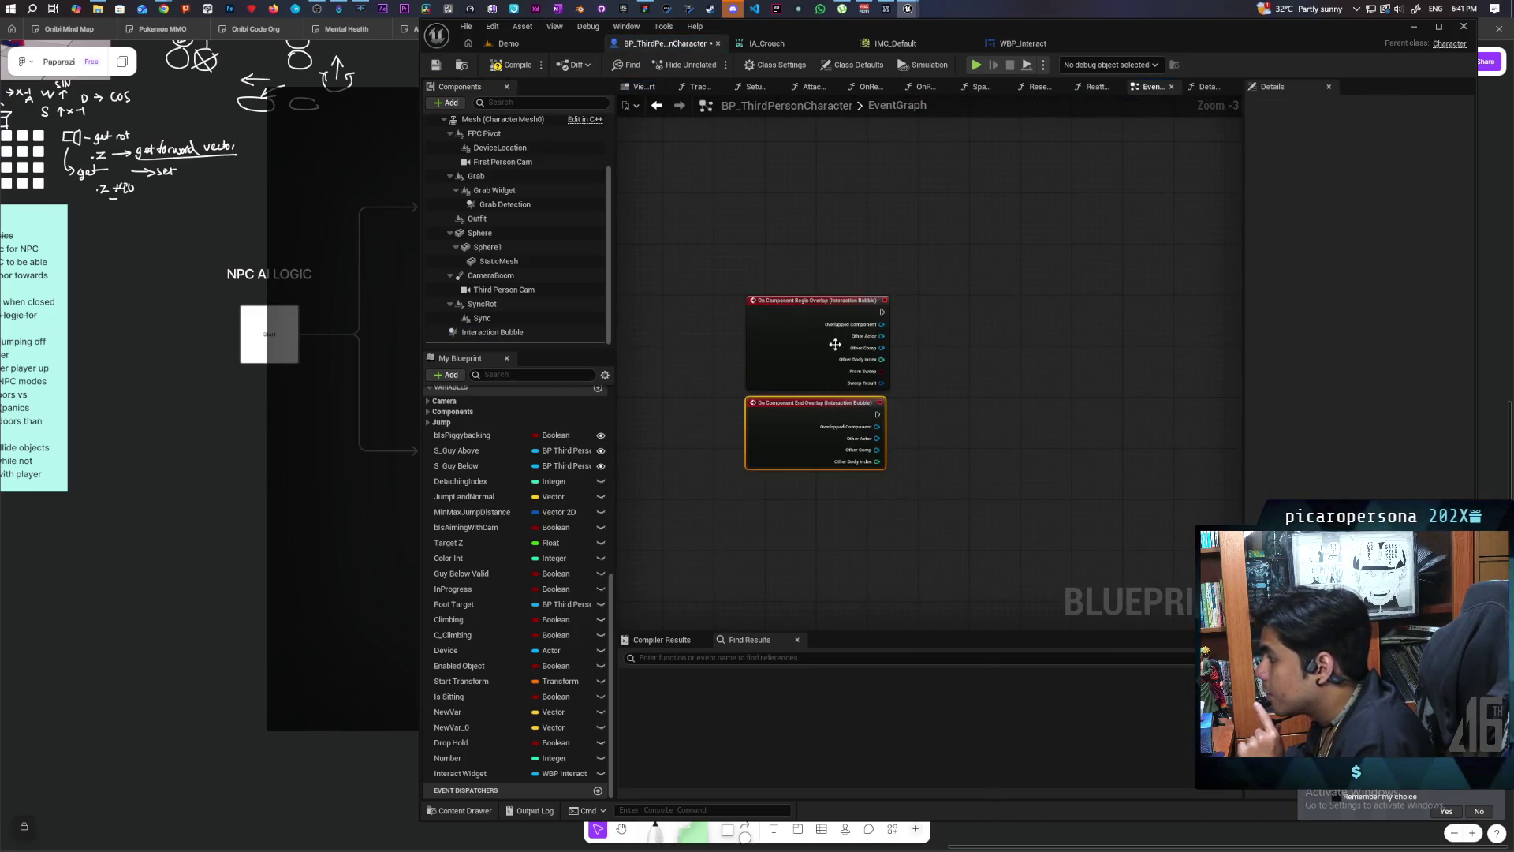
{"action": "left_click_drag", "start_coordinate": [787, 336], "coordinate": [803, 264]}
{"action": "left_click", "coordinate": [647, 367]}
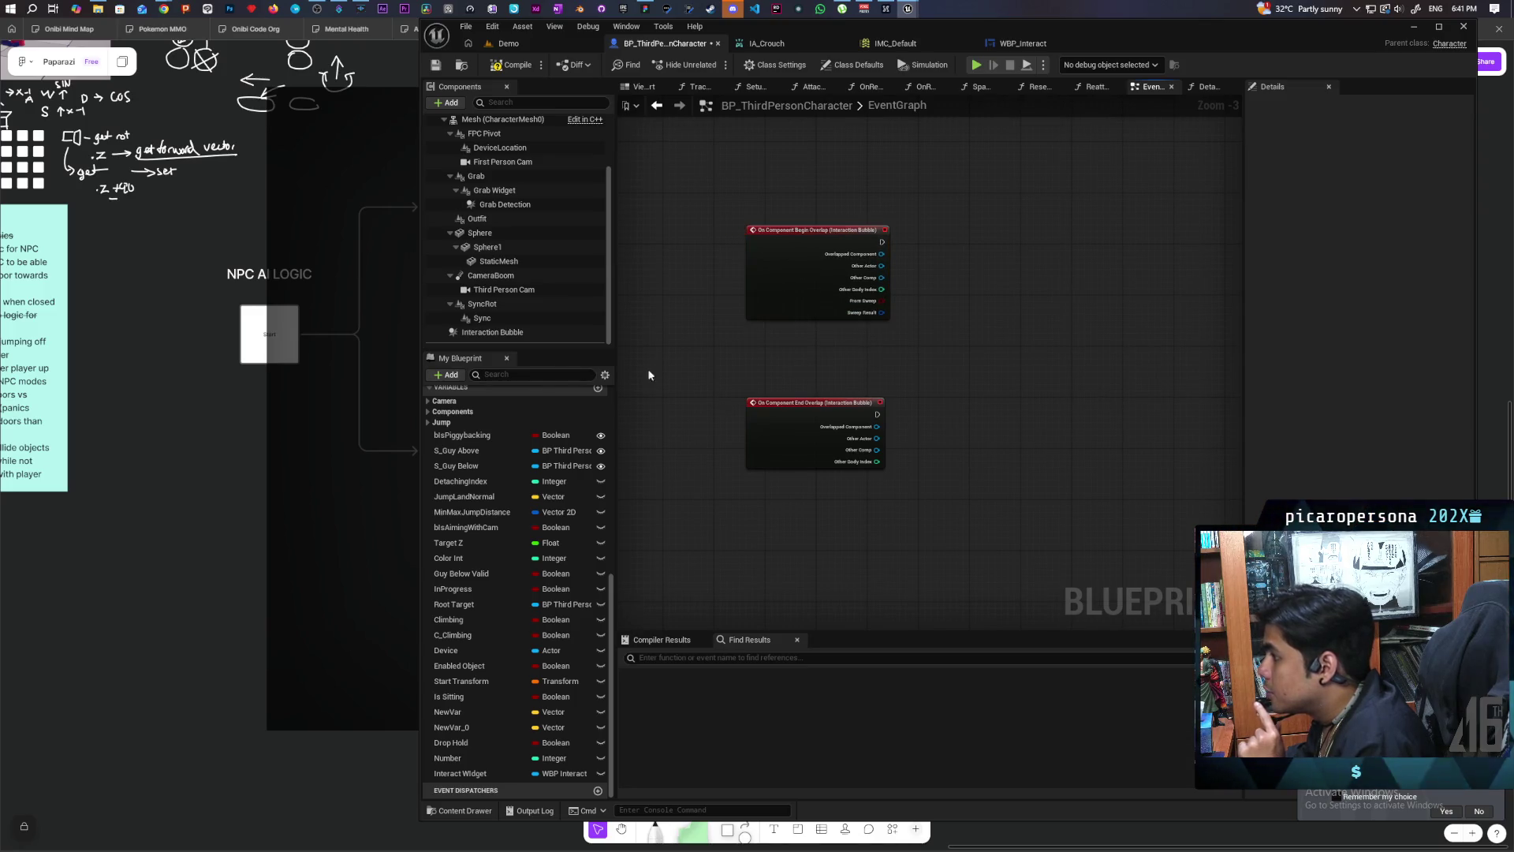
Step: Attempt to delete the Interaction Bubble component, then cancel the deletion
{"action": "left_click", "coordinate": [516, 332]}
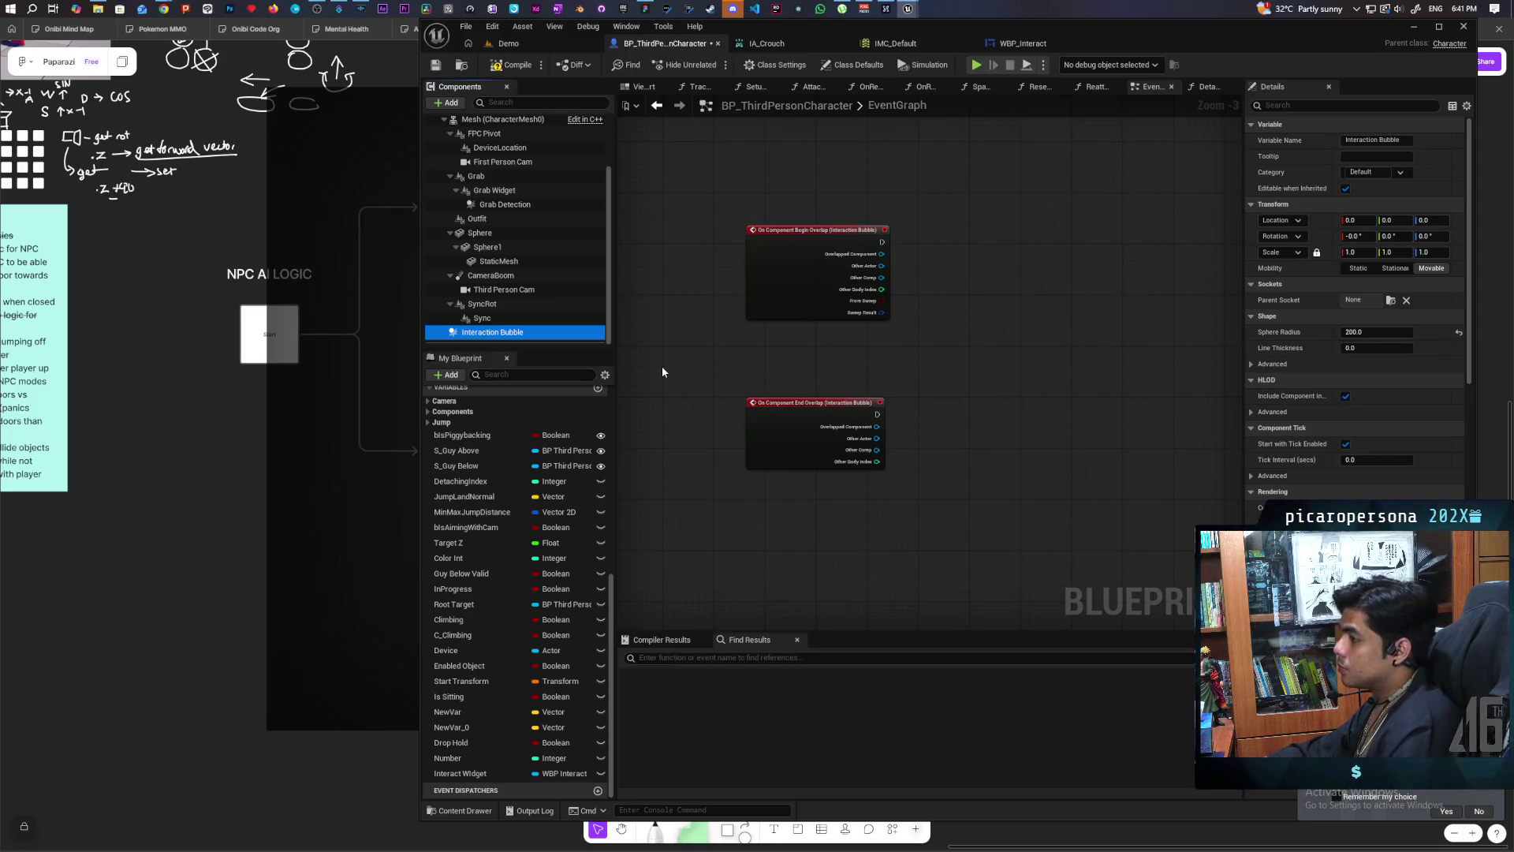
{"action": "left_click", "coordinate": [533, 101]}
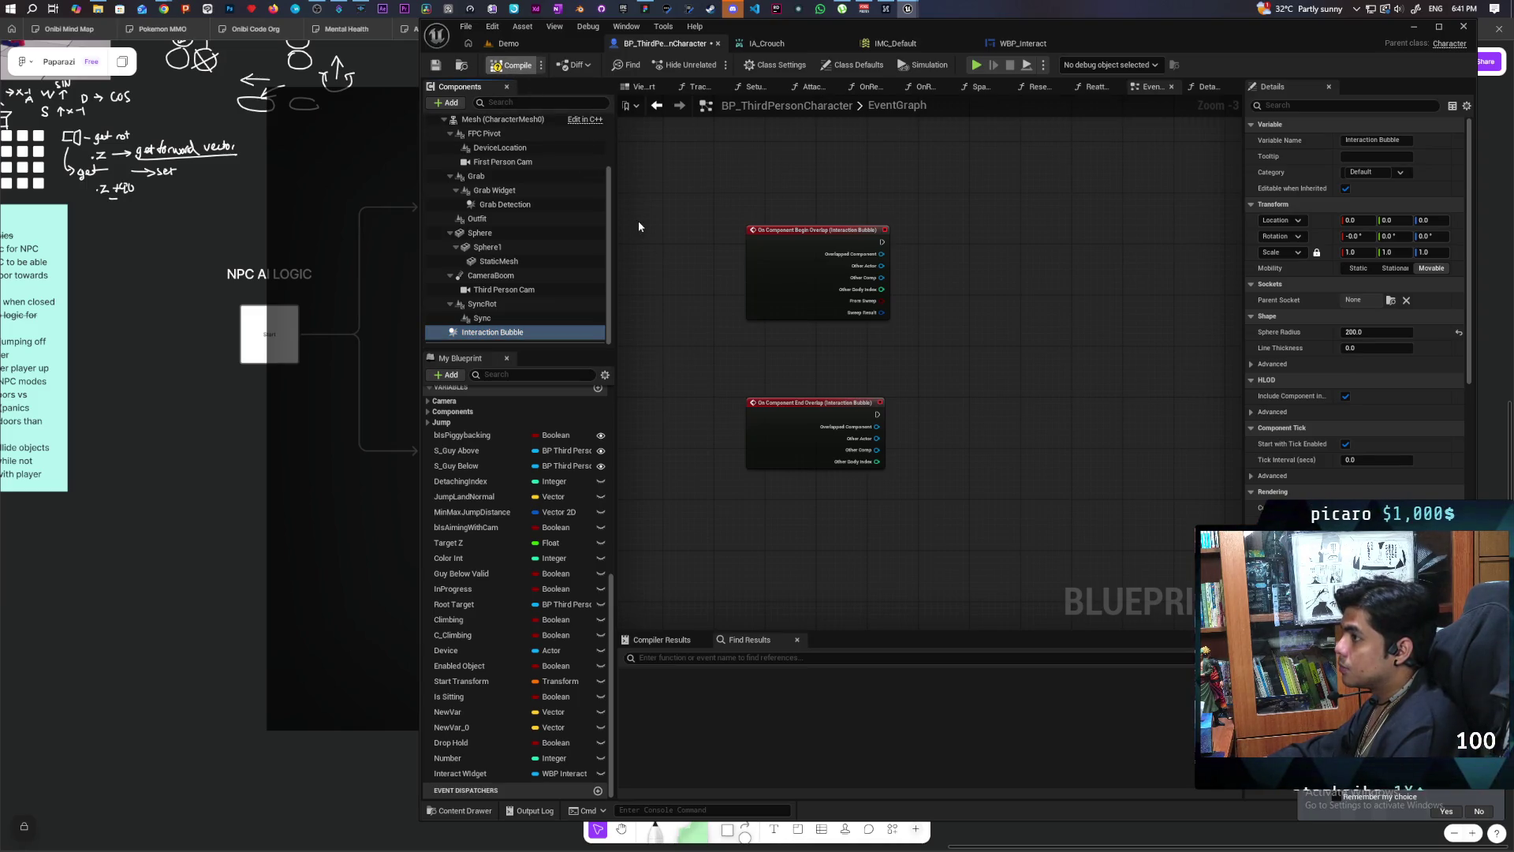
{"action": "key", "text": "ctrl+s"}
{"action": "key", "text": "Delete"}
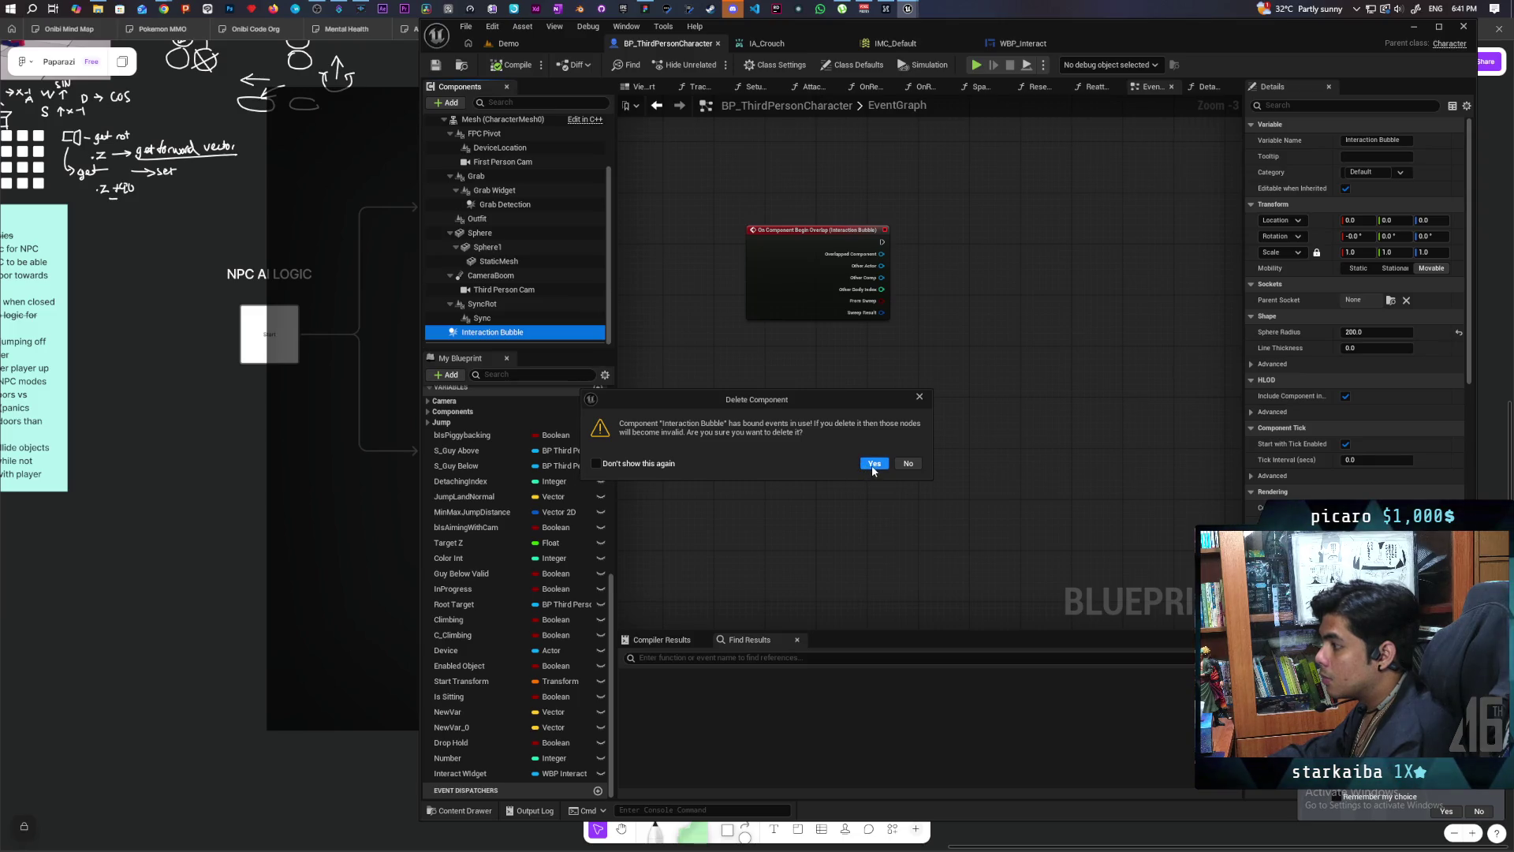
{"action": "left_click", "coordinate": [902, 466]}
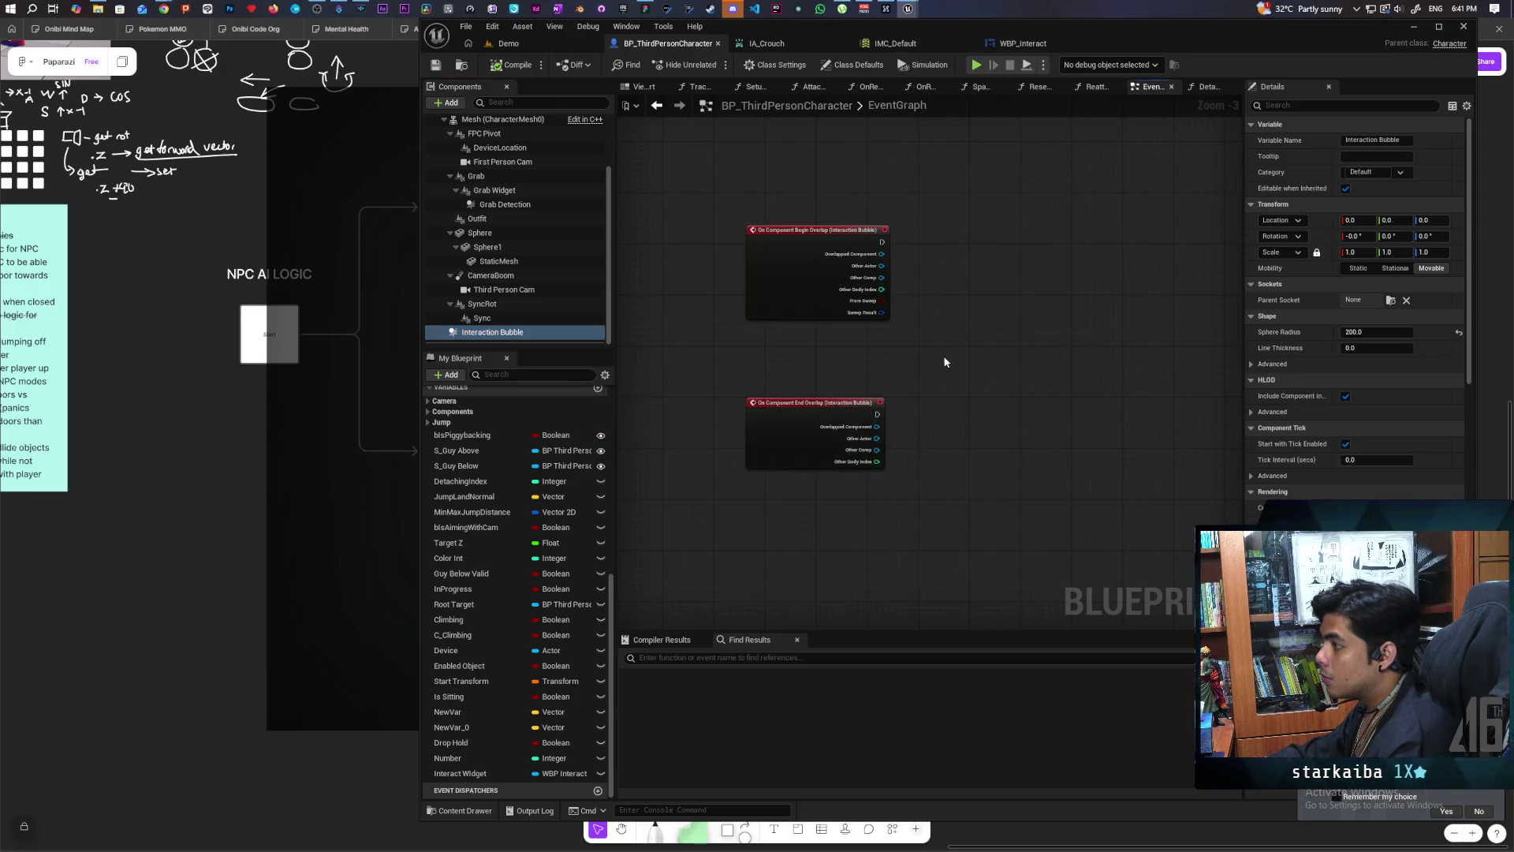
Step: Wire Begin Overlap into a pasted Print String node printing 'Hello', then view the Demo level
{"action": "key", "text": "ctrl+v"}
{"action": "scroll", "coordinate": [951, 233], "scroll_direction": "up", "scroll_amount": 3}
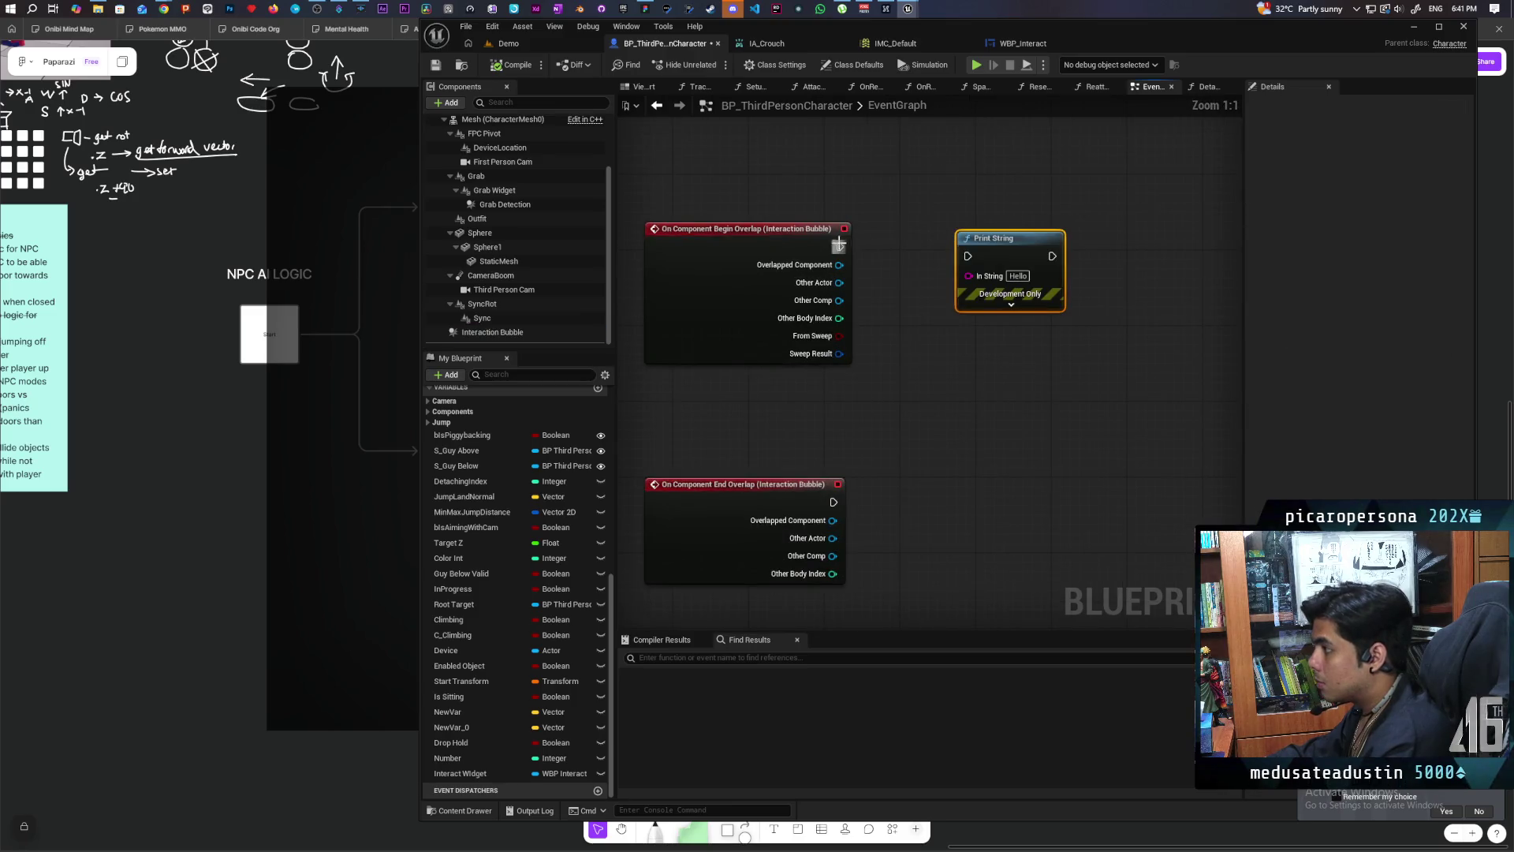
{"action": "left_click_drag", "start_coordinate": [838, 245], "coordinate": [998, 249]}
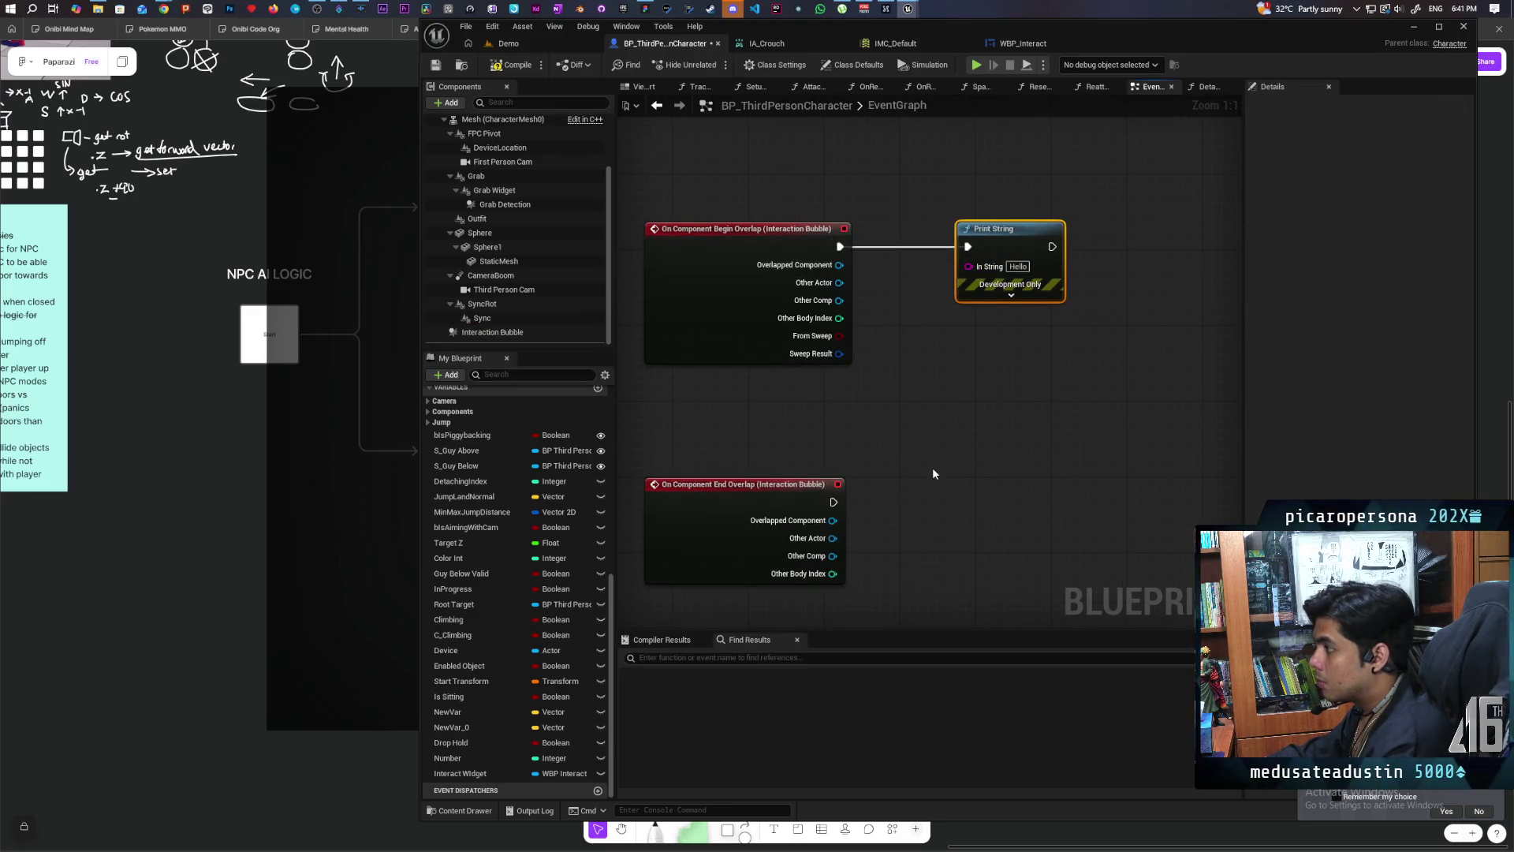
{"action": "left_click", "coordinate": [526, 42]}
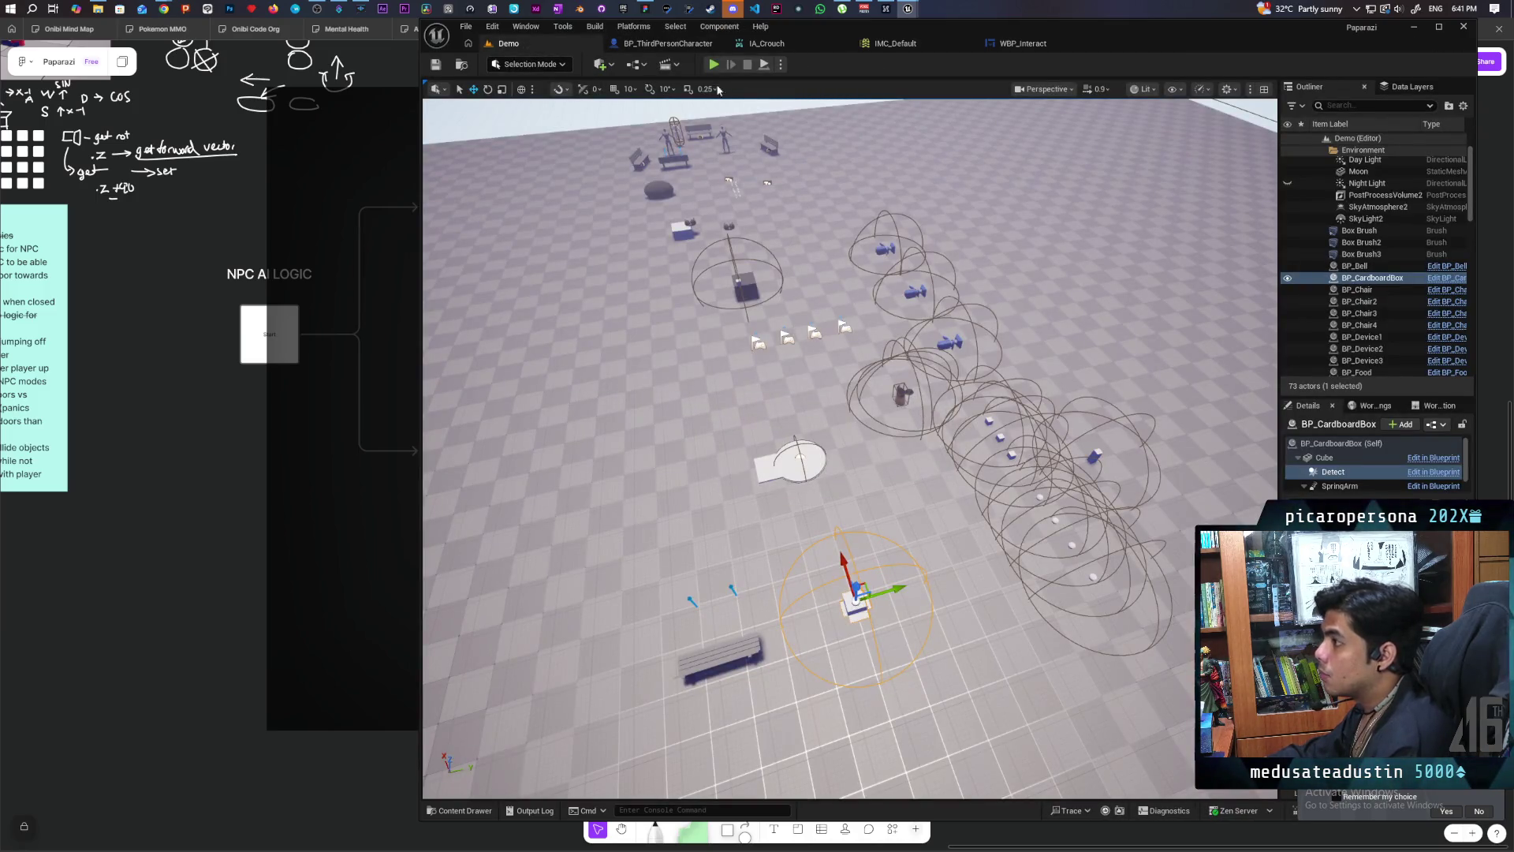
{"action": "left_click", "coordinate": [713, 64]}
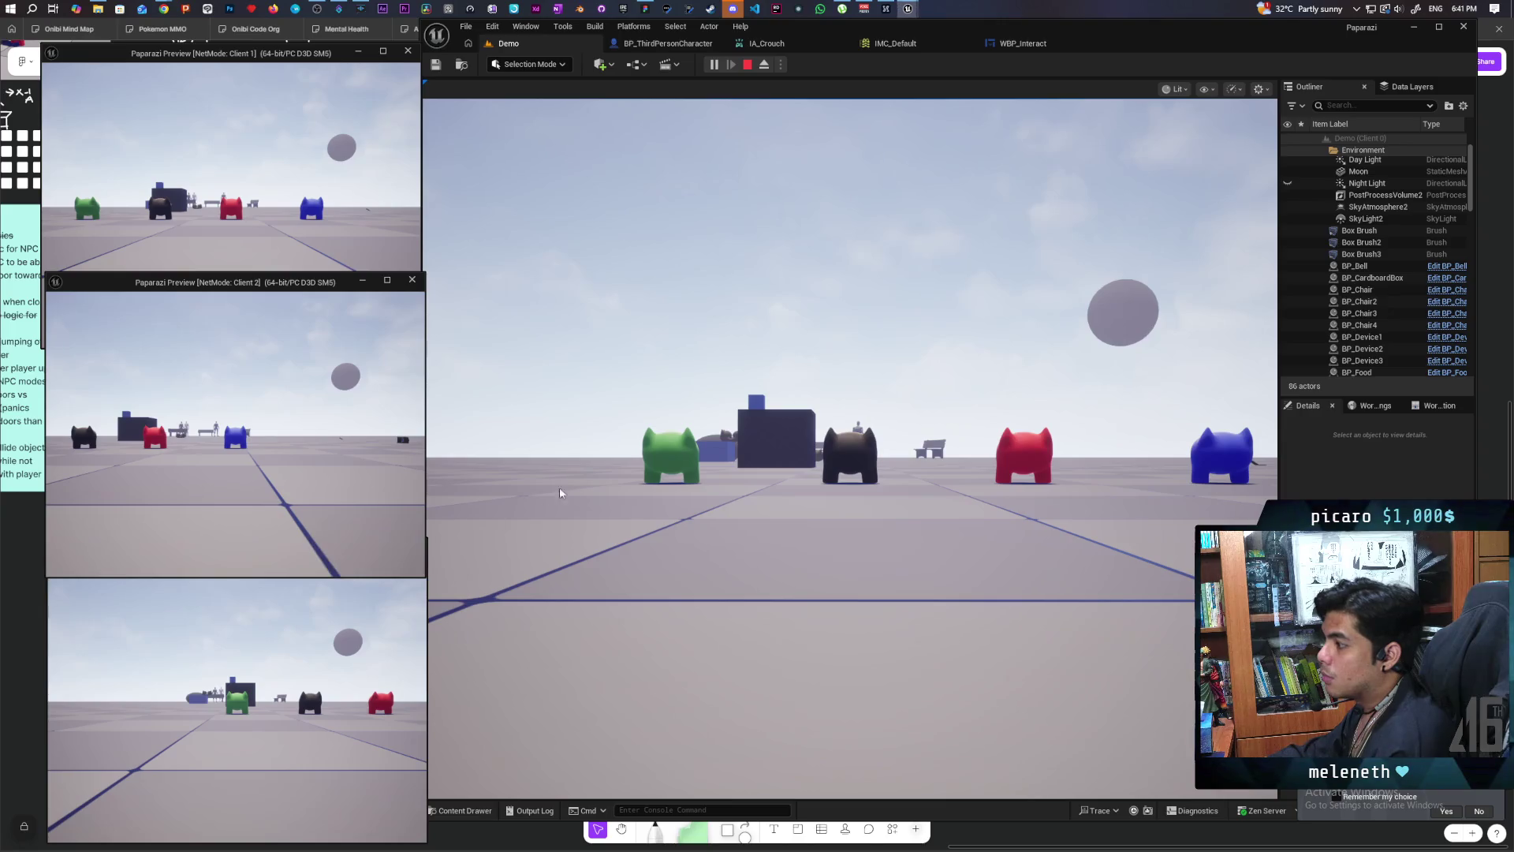
{"action": "left_click", "coordinate": [726, 352]}
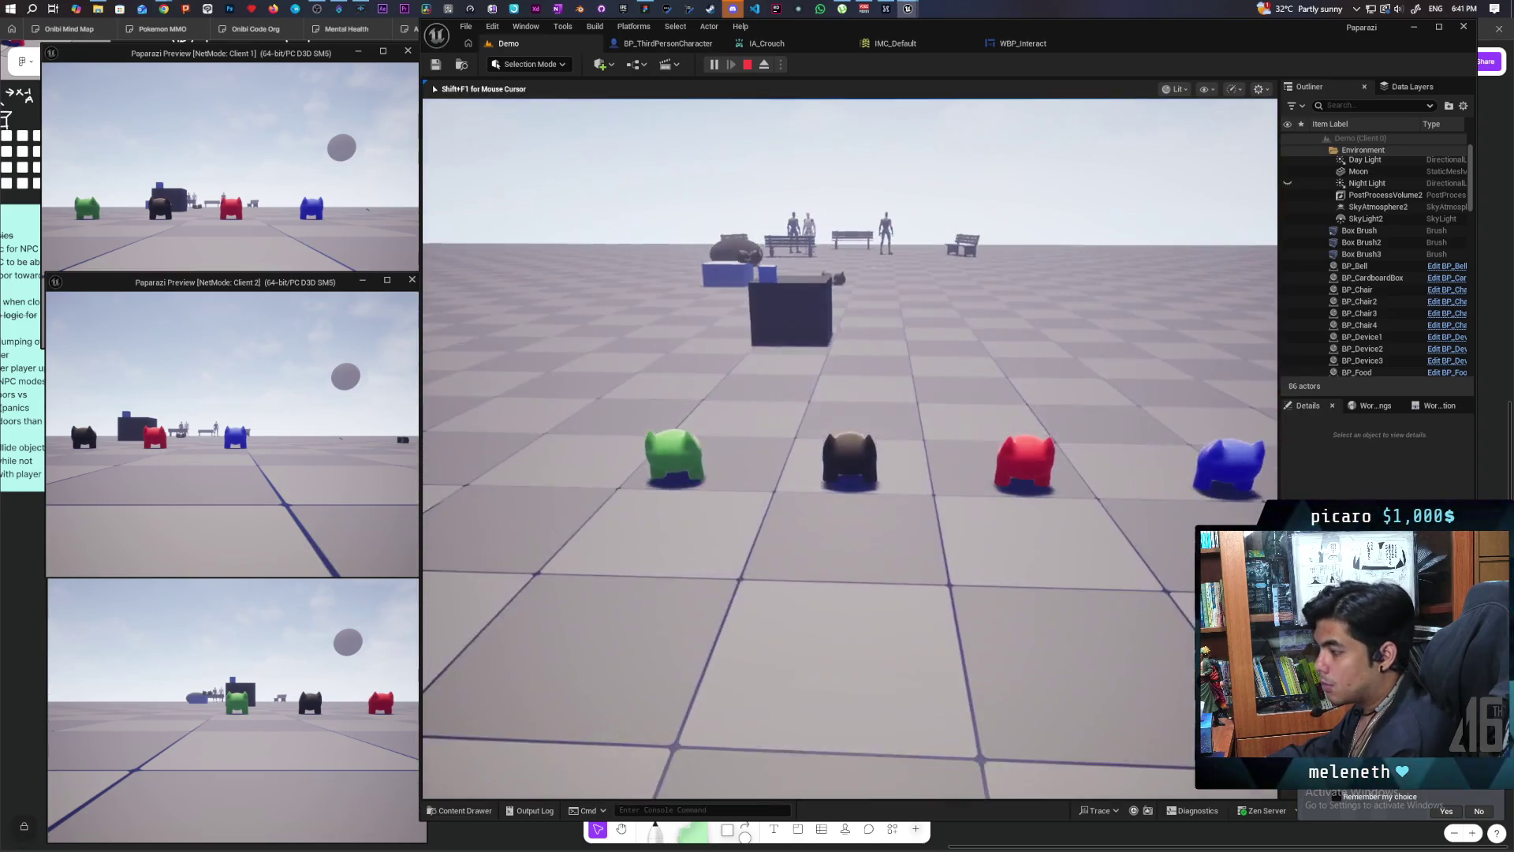
{"action": "key", "text": "w"}
{"action": "key", "text": "w"}
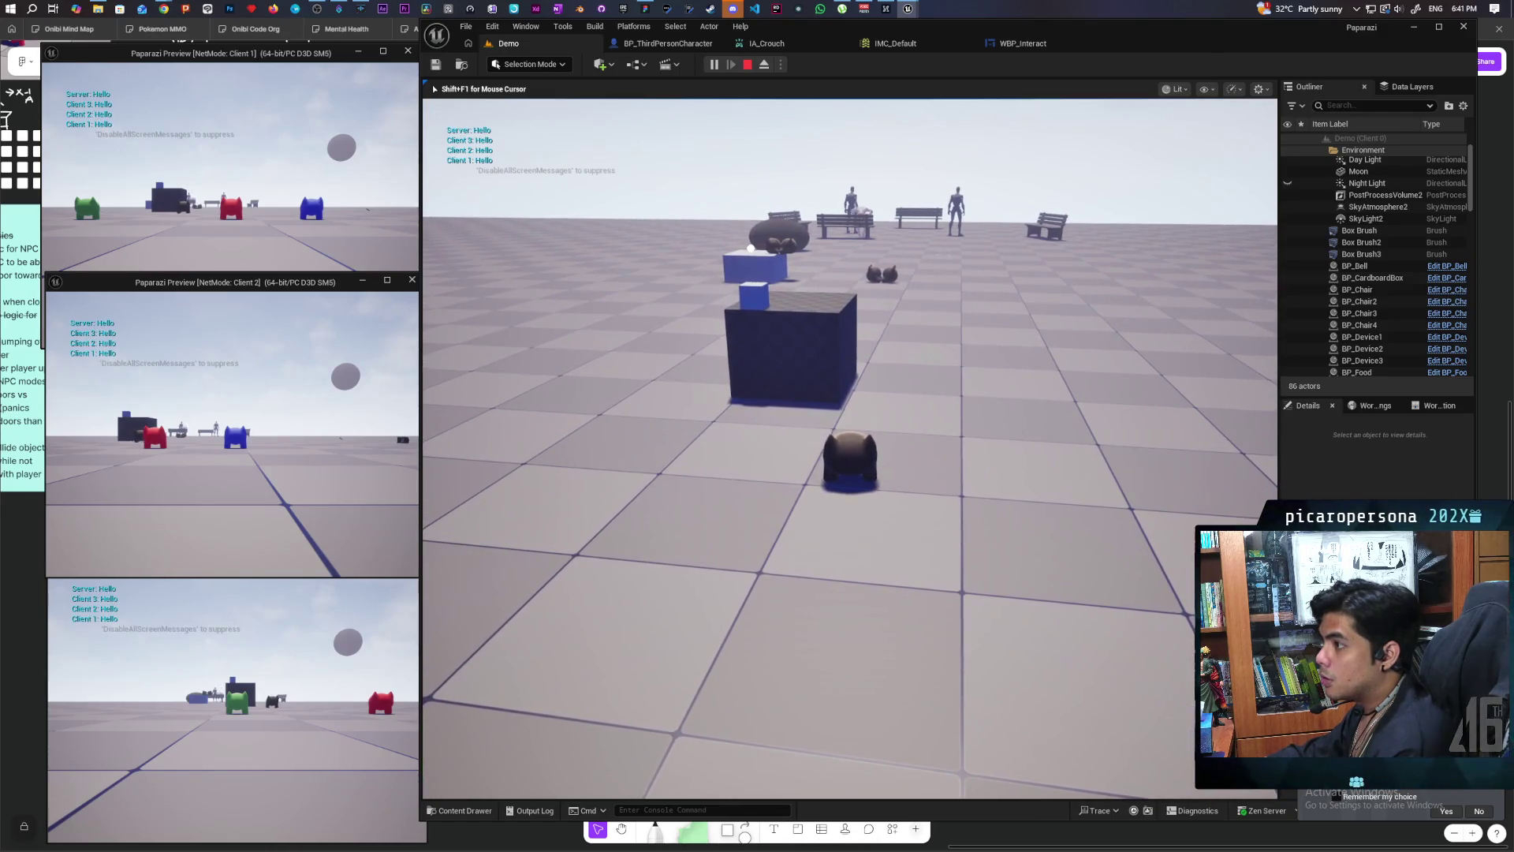
{"action": "key", "text": "w"}
{"action": "key", "text": "w"}
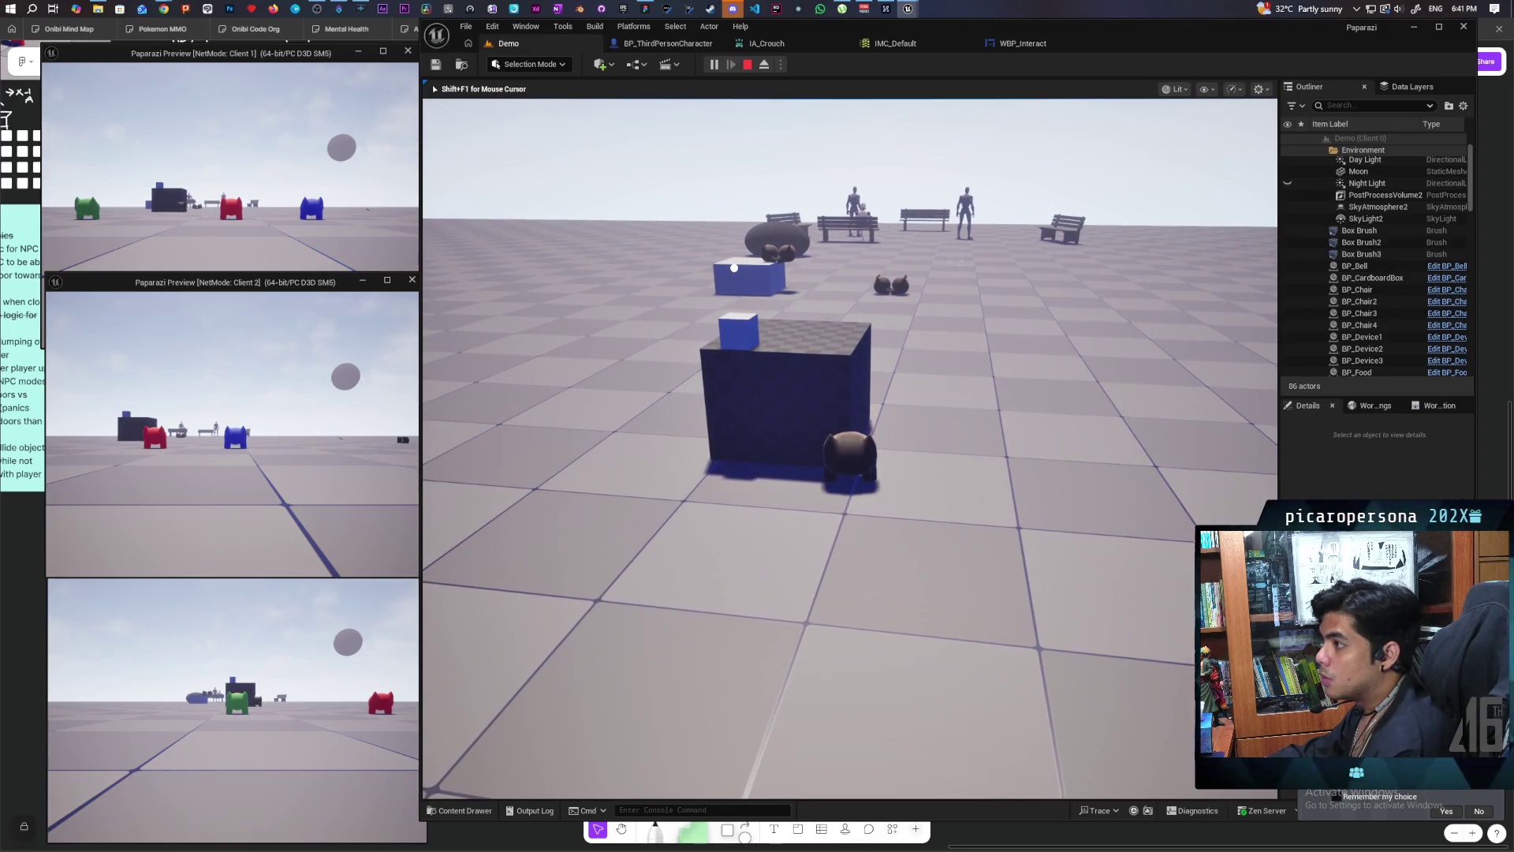
{"action": "key", "text": "Escape"}
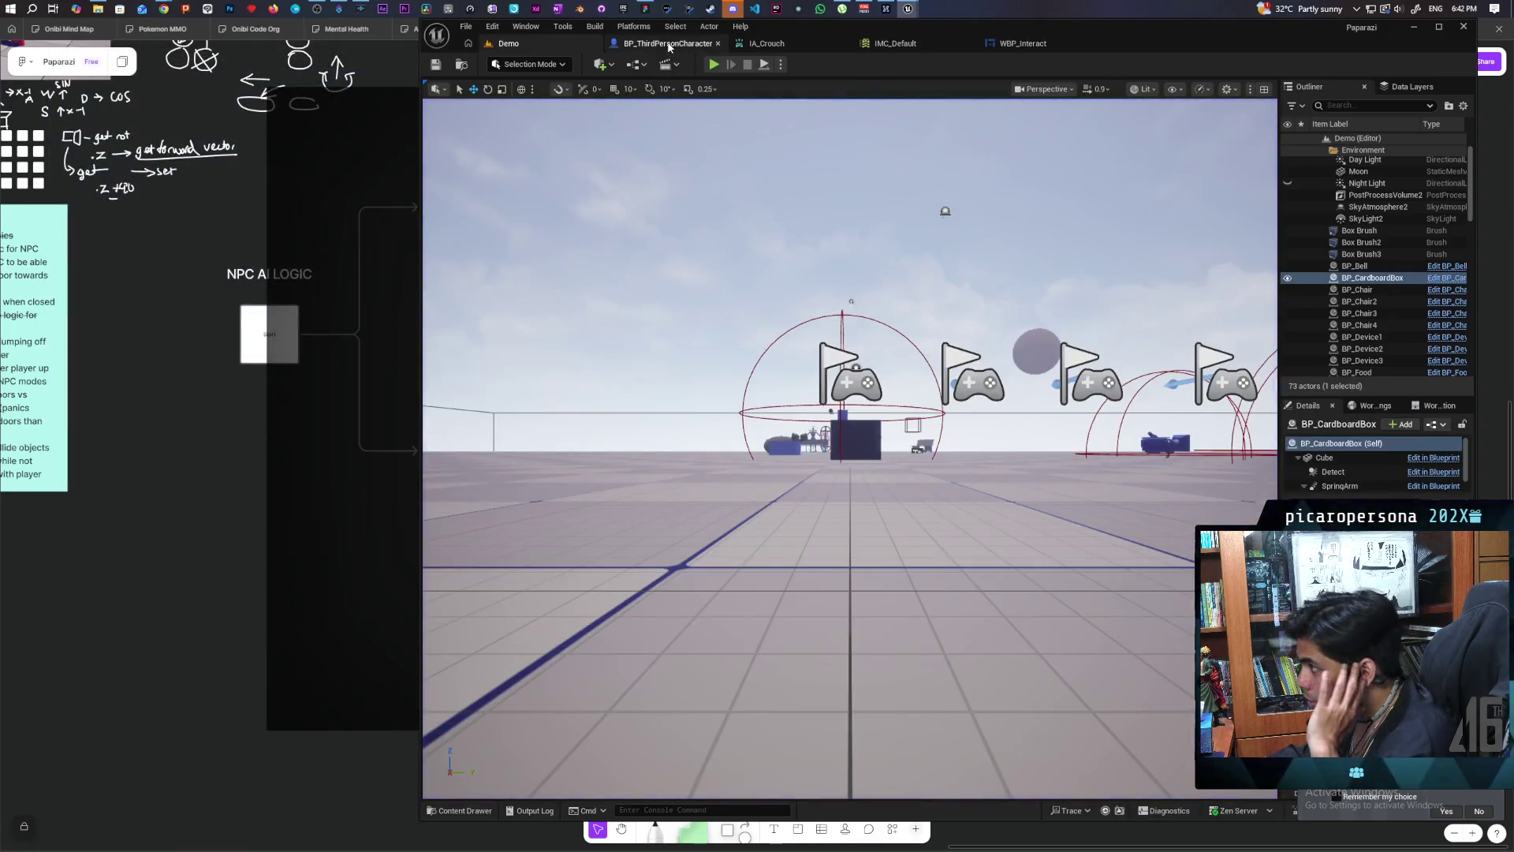
Step: In BP_ThirdPersonCharacter, delete both overlap events, the Print String node and the Interaction Bubble component
{"action": "left_click", "coordinate": [667, 43]}
{"action": "left_click_drag", "start_coordinate": [748, 200], "coordinate": [1068, 541]}
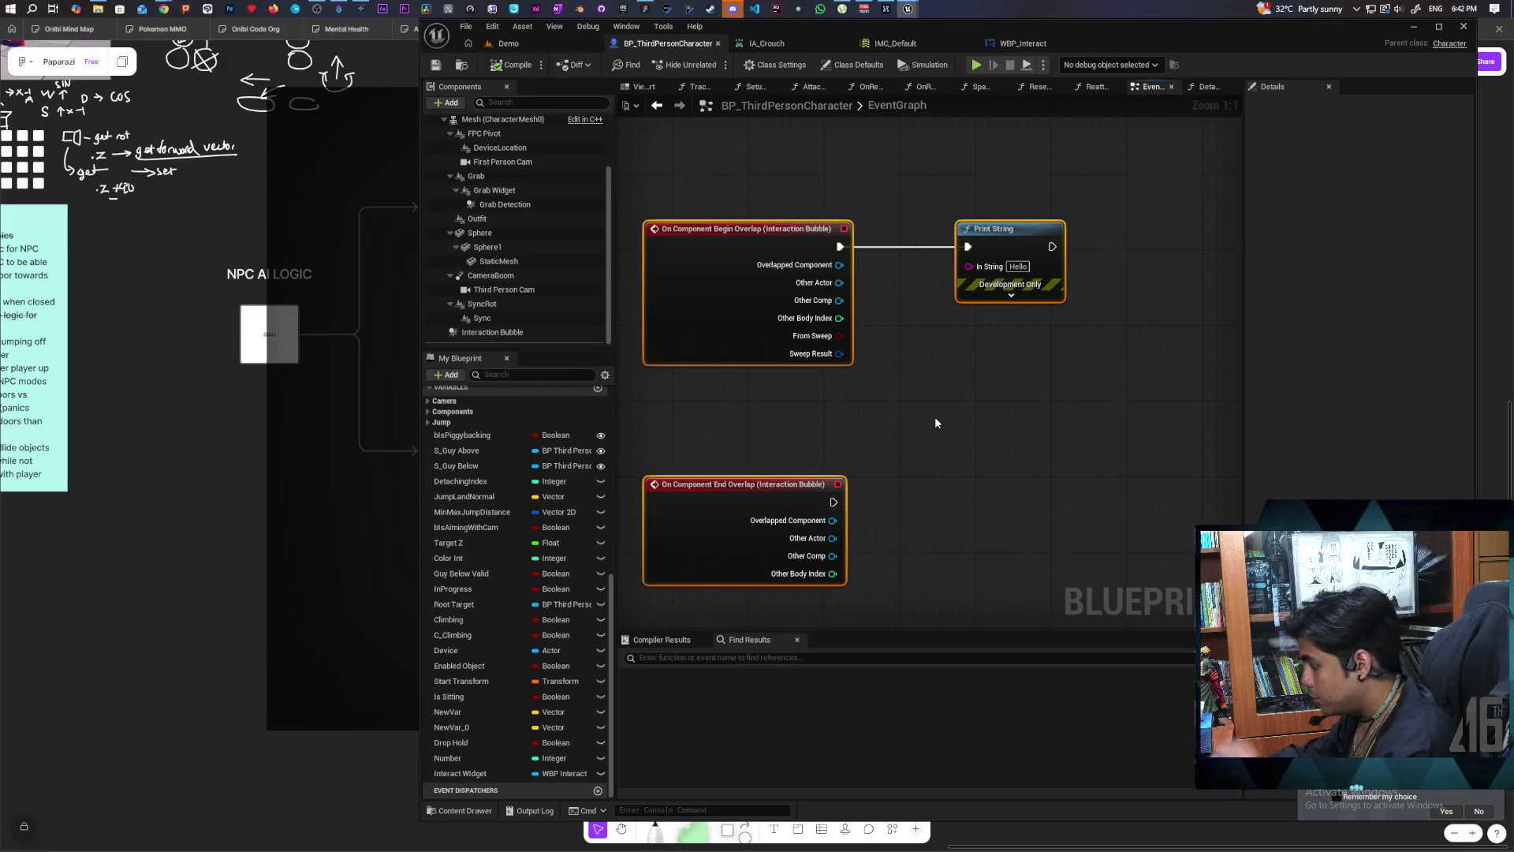
{"action": "key", "text": "Delete"}
{"action": "left_click", "coordinate": [505, 333]}
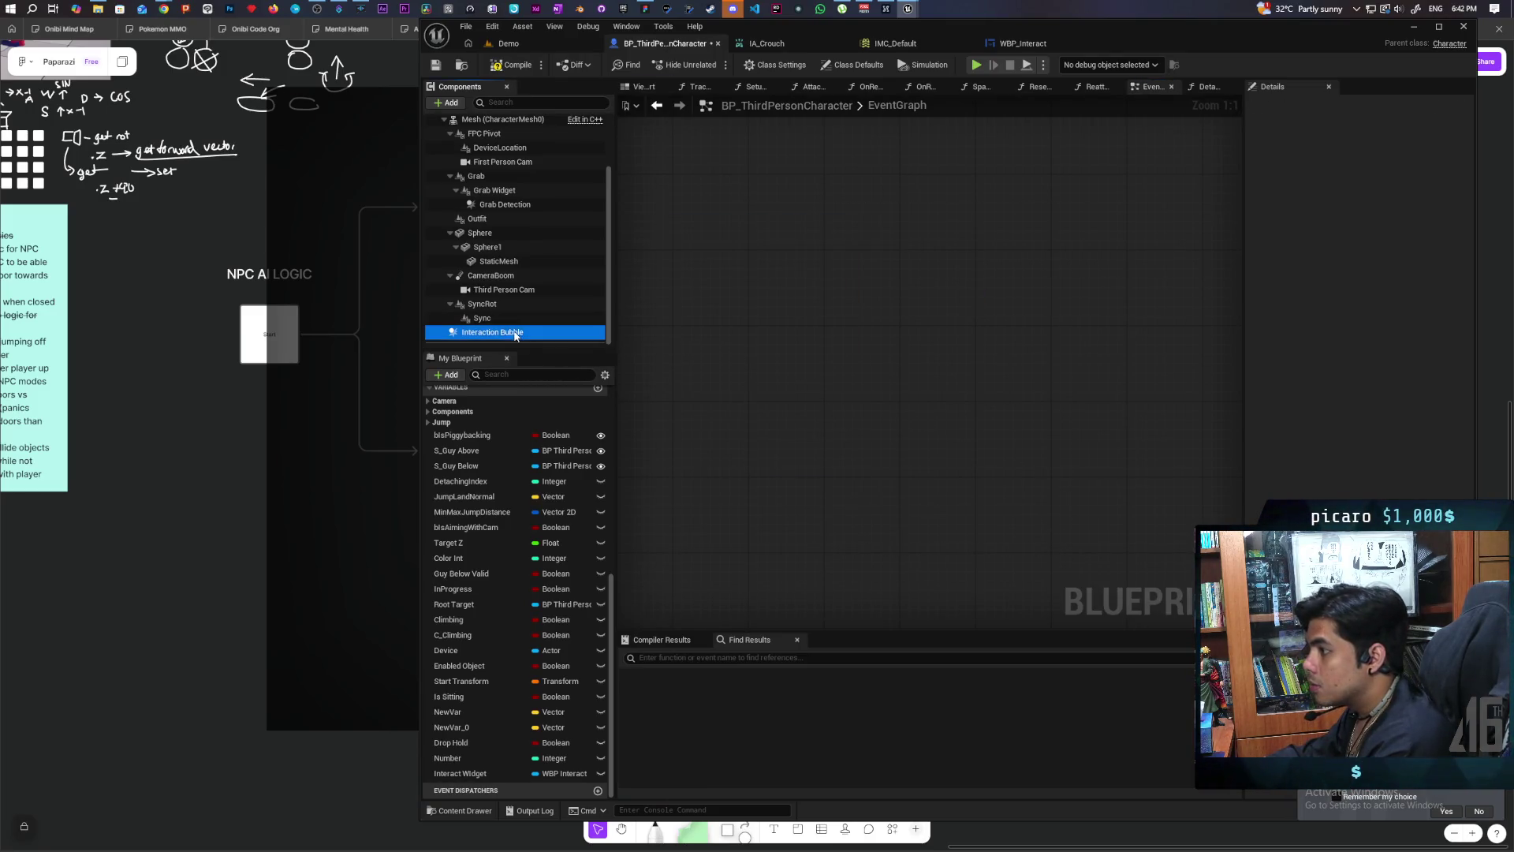
{"action": "key", "text": "Delete"}
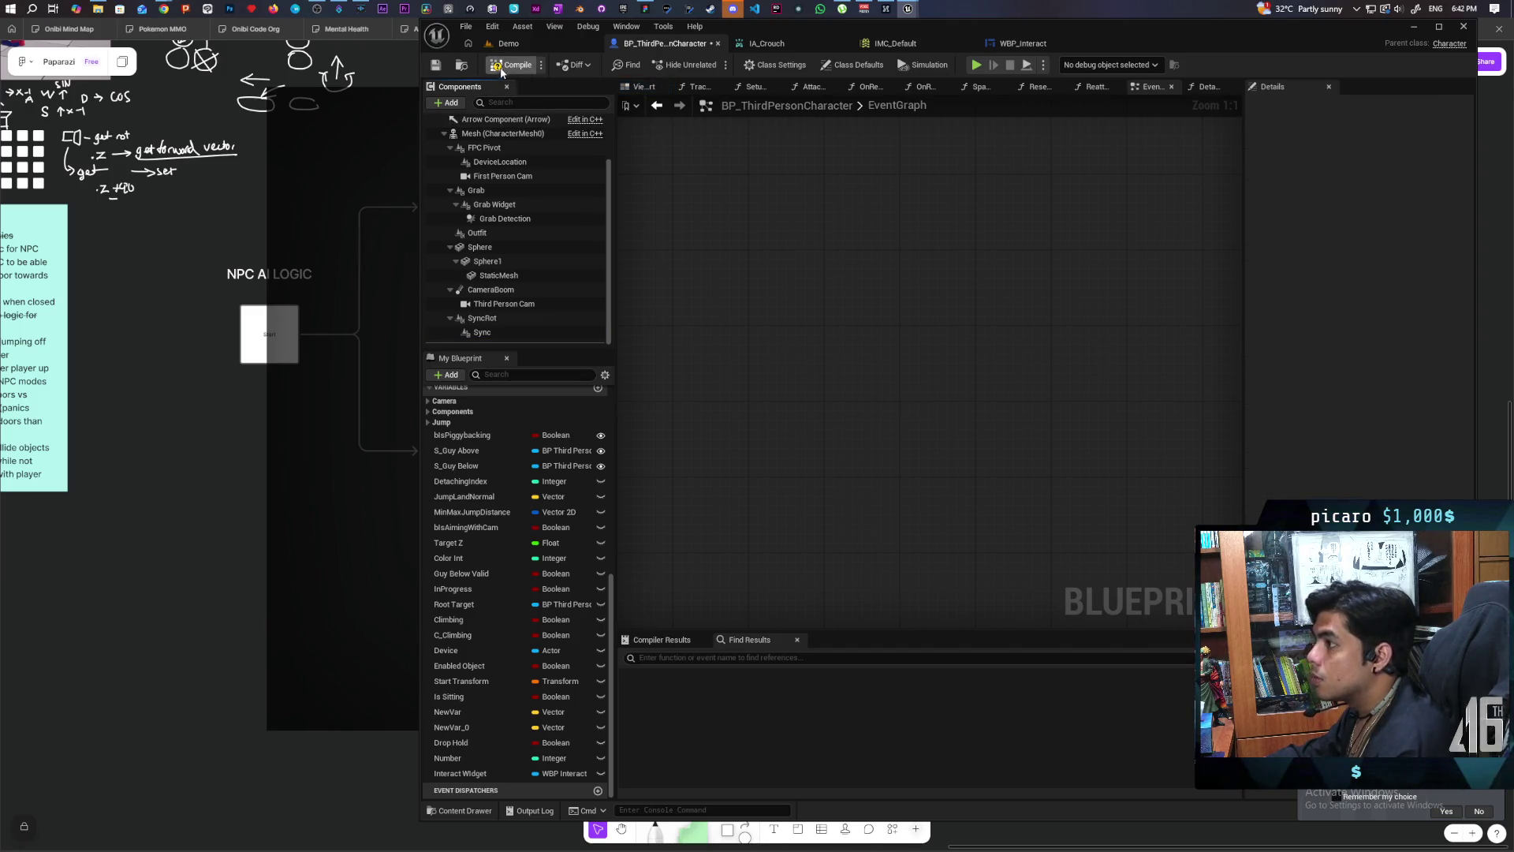
{"action": "scroll", "coordinate": [544, 252], "scroll_direction": "up", "scroll_amount": 3}
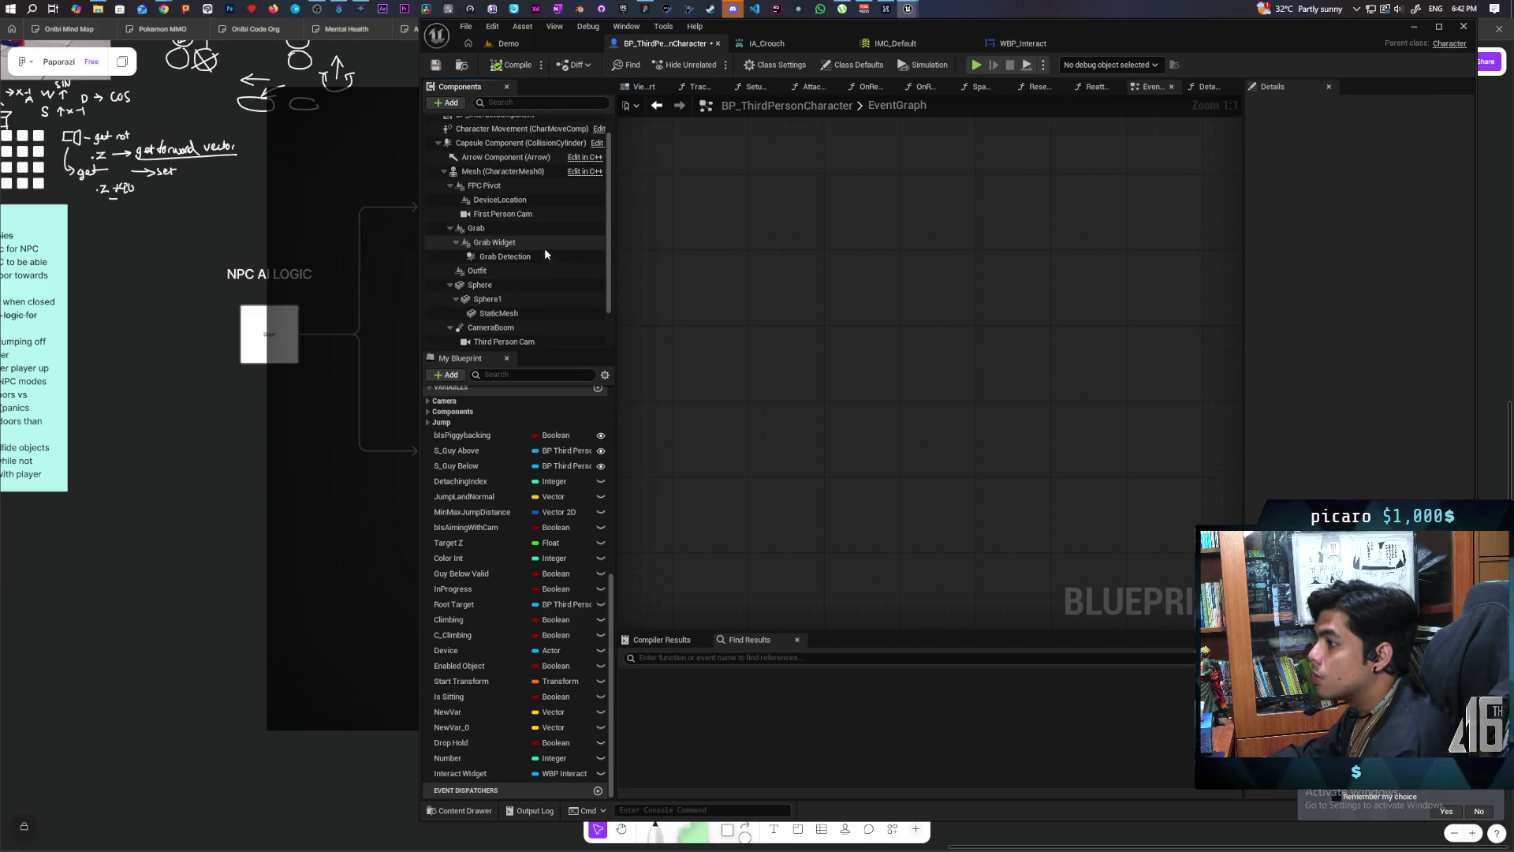
{"action": "left_click", "coordinate": [500, 138]}
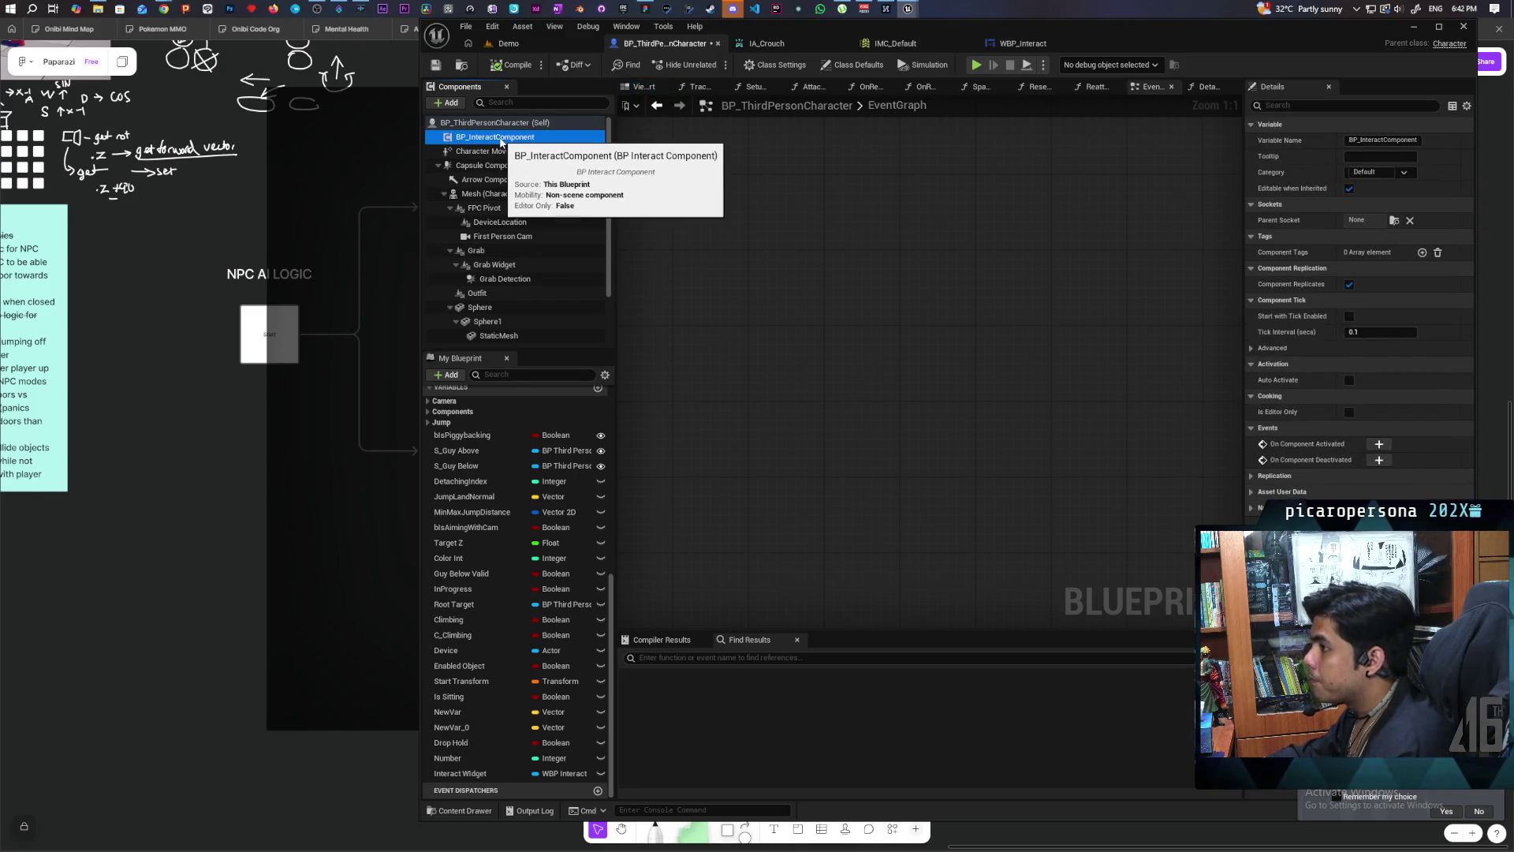
Step: Open BP_InteractComponent for editing, docked as a maximized tab, and pan to its Trace Sphere graph
{"action": "right_click", "coordinate": [500, 141]}
{"action": "left_click", "coordinate": [588, 308]}
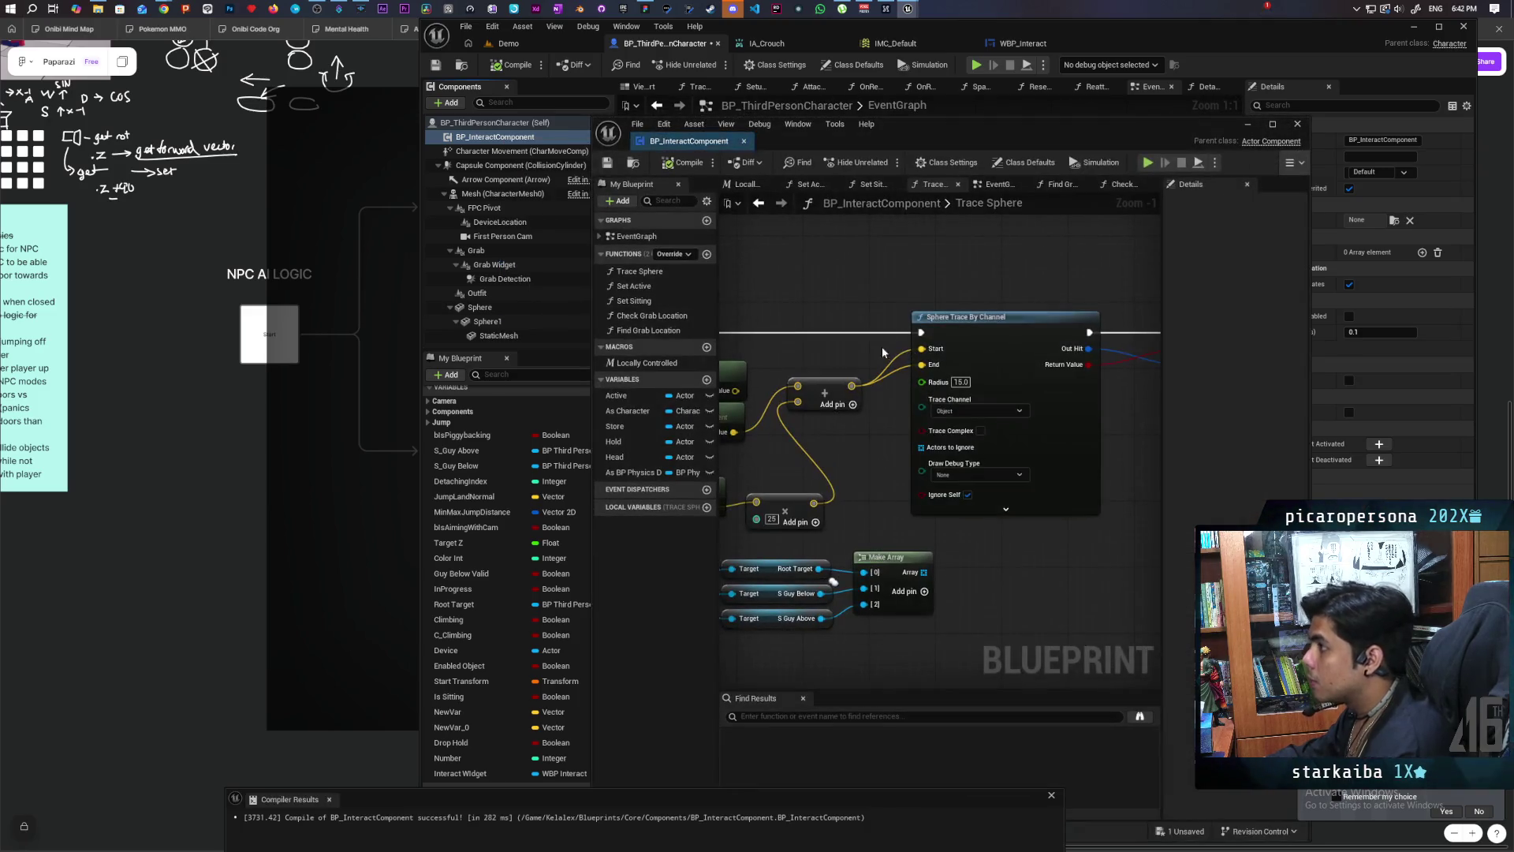
{"action": "mouse_move", "coordinate": [683, 142]}
{"action": "left_mouse_down"}
{"action": "mouse_move", "coordinate": [1072, 45]}
{"action": "mouse_move", "coordinate": [1143, 45]}
{"action": "left_mouse_up"}
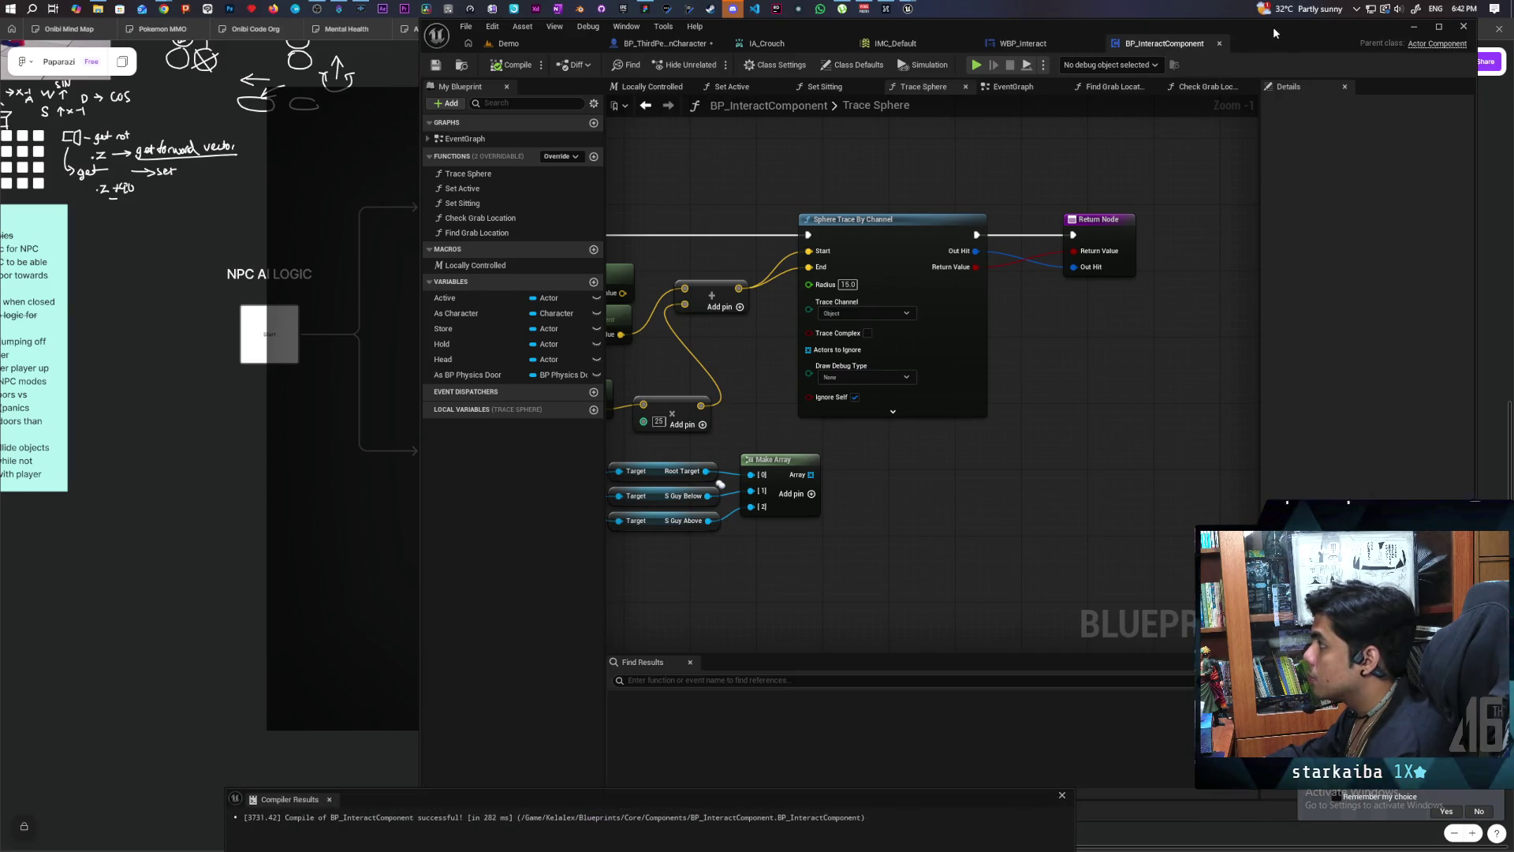
{"action": "double_click", "coordinate": [1144, 45]}
{"action": "scroll", "coordinate": [842, 262], "scroll_direction": "down", "scroll_amount": 5}
{"action": "mouse_move", "coordinate": [842, 263]}
{"action": "left_mouse_down"}
{"action": "mouse_move", "coordinate": [811, 426]}
{"action": "mouse_move", "coordinate": [794, 340]}
{"action": "left_mouse_up"}
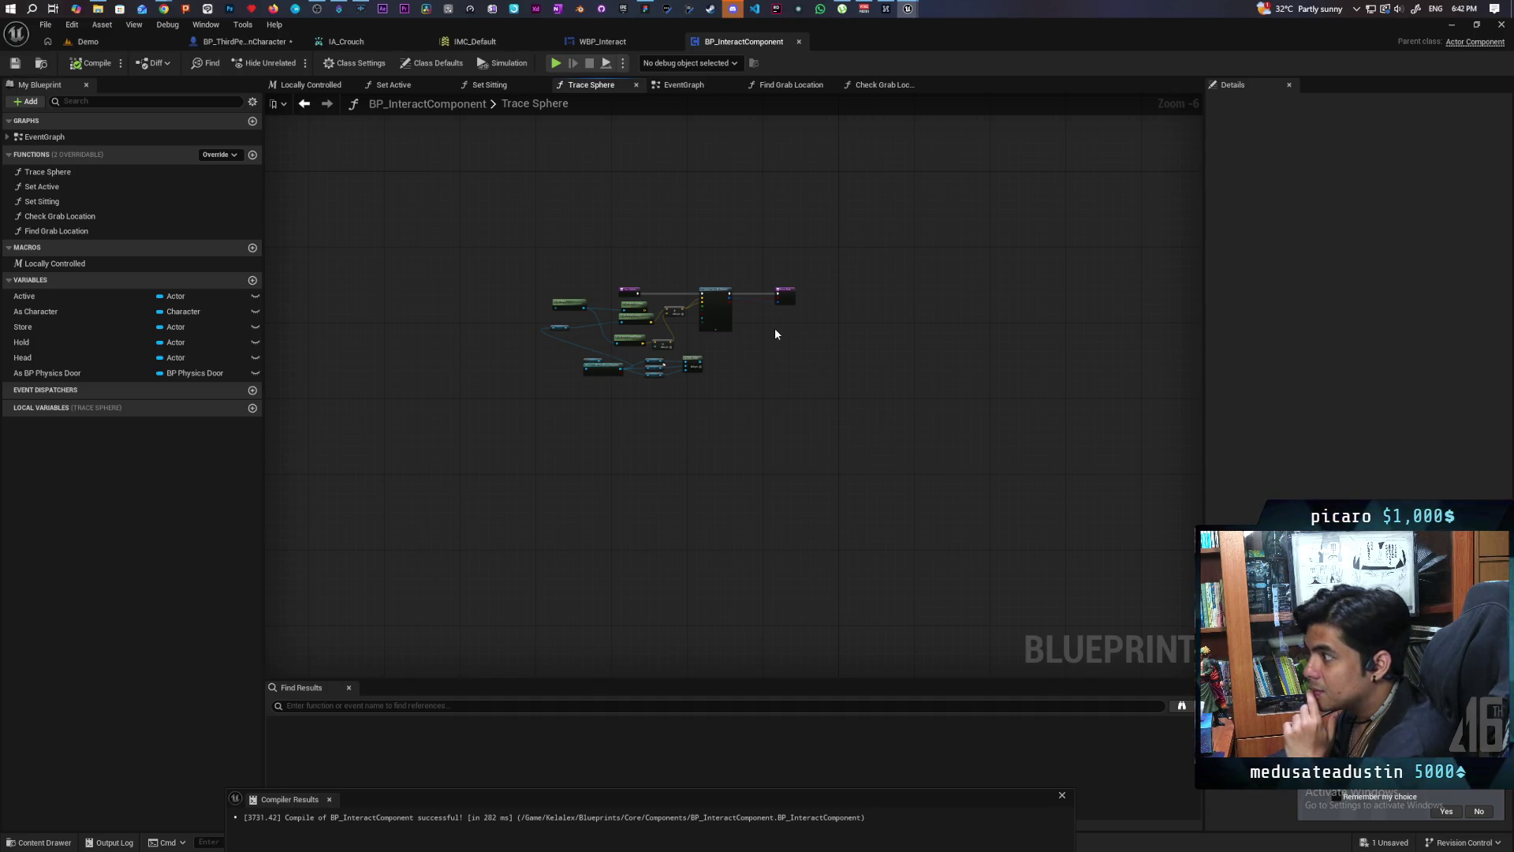
Step: Zoom and pan over the Trace Sphere nodes, then bring the EventGraph's Event BeginPlay logic into view
{"action": "scroll", "coordinate": [765, 322], "scroll_direction": "up", "scroll_amount": 2}
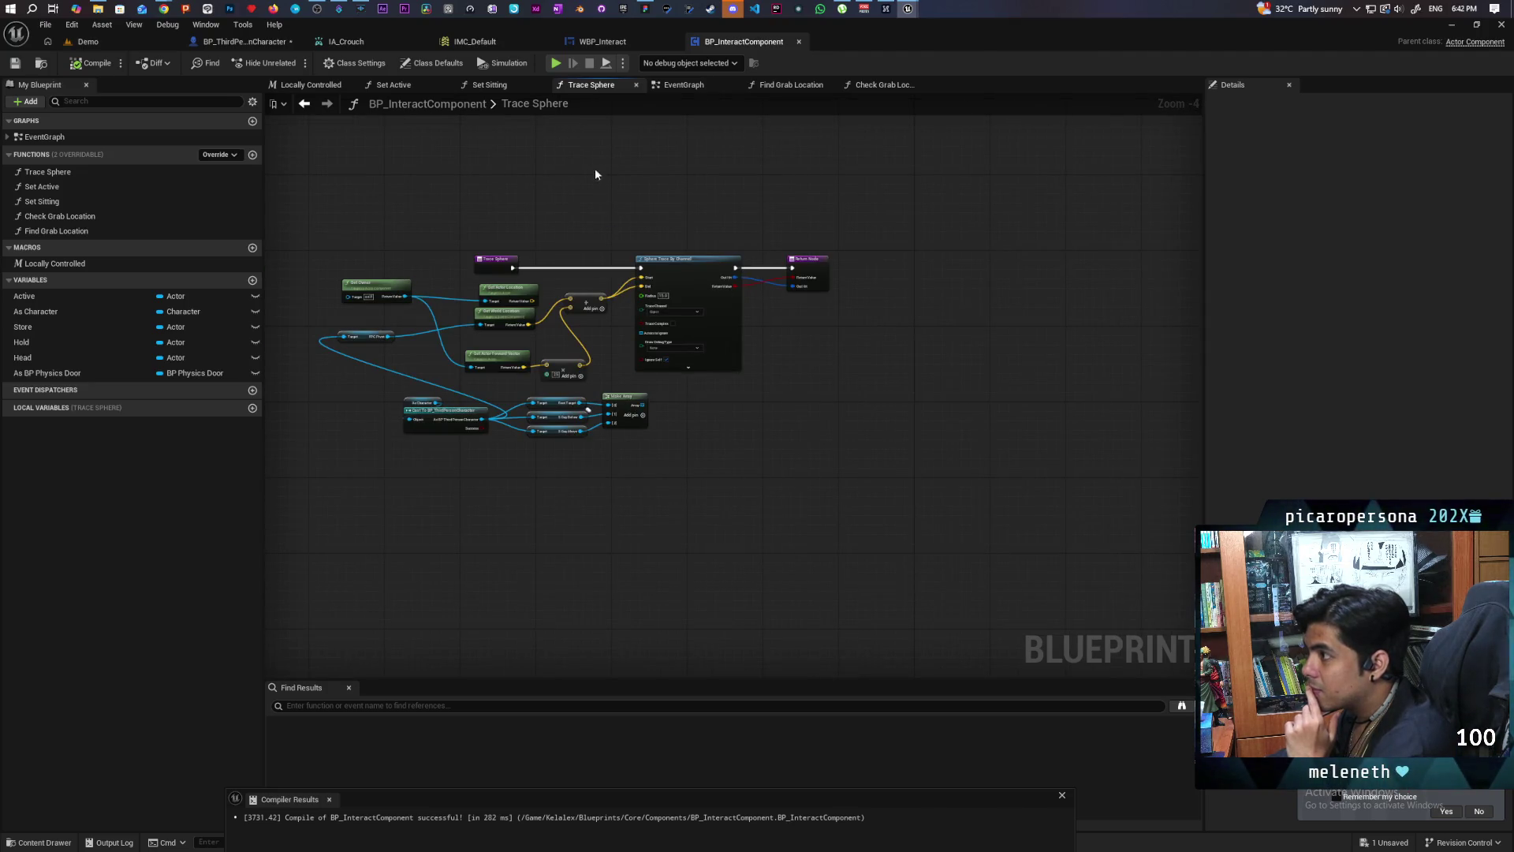
{"action": "scroll", "coordinate": [595, 174], "scroll_direction": "up", "scroll_amount": 1}
{"action": "left_click_drag", "start_coordinate": [590, 220], "coordinate": [697, 205]}
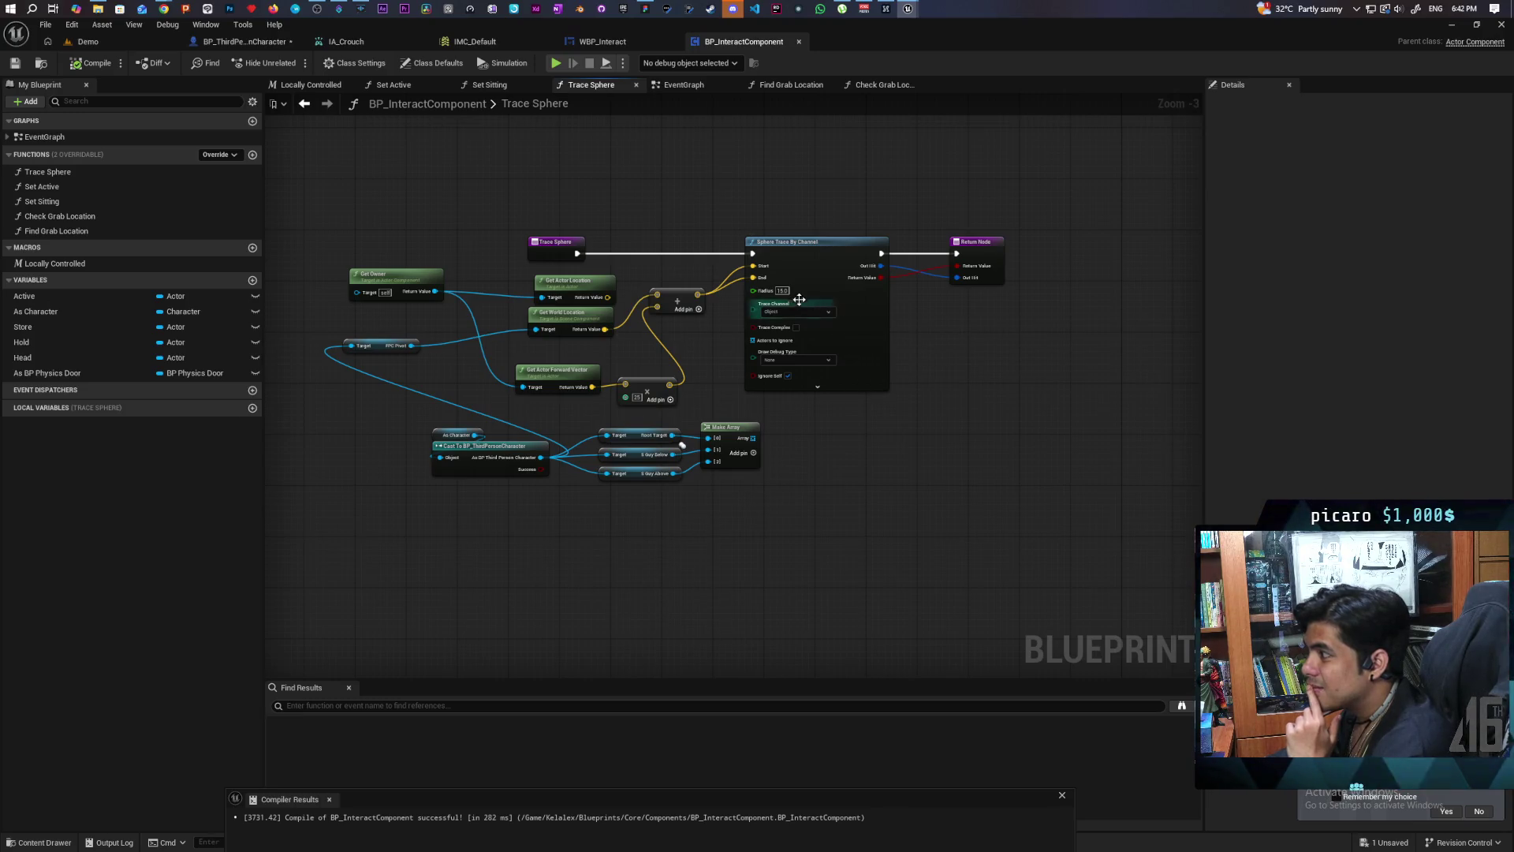
{"action": "scroll", "coordinate": [720, 340], "scroll_direction": "up", "scroll_amount": 2}
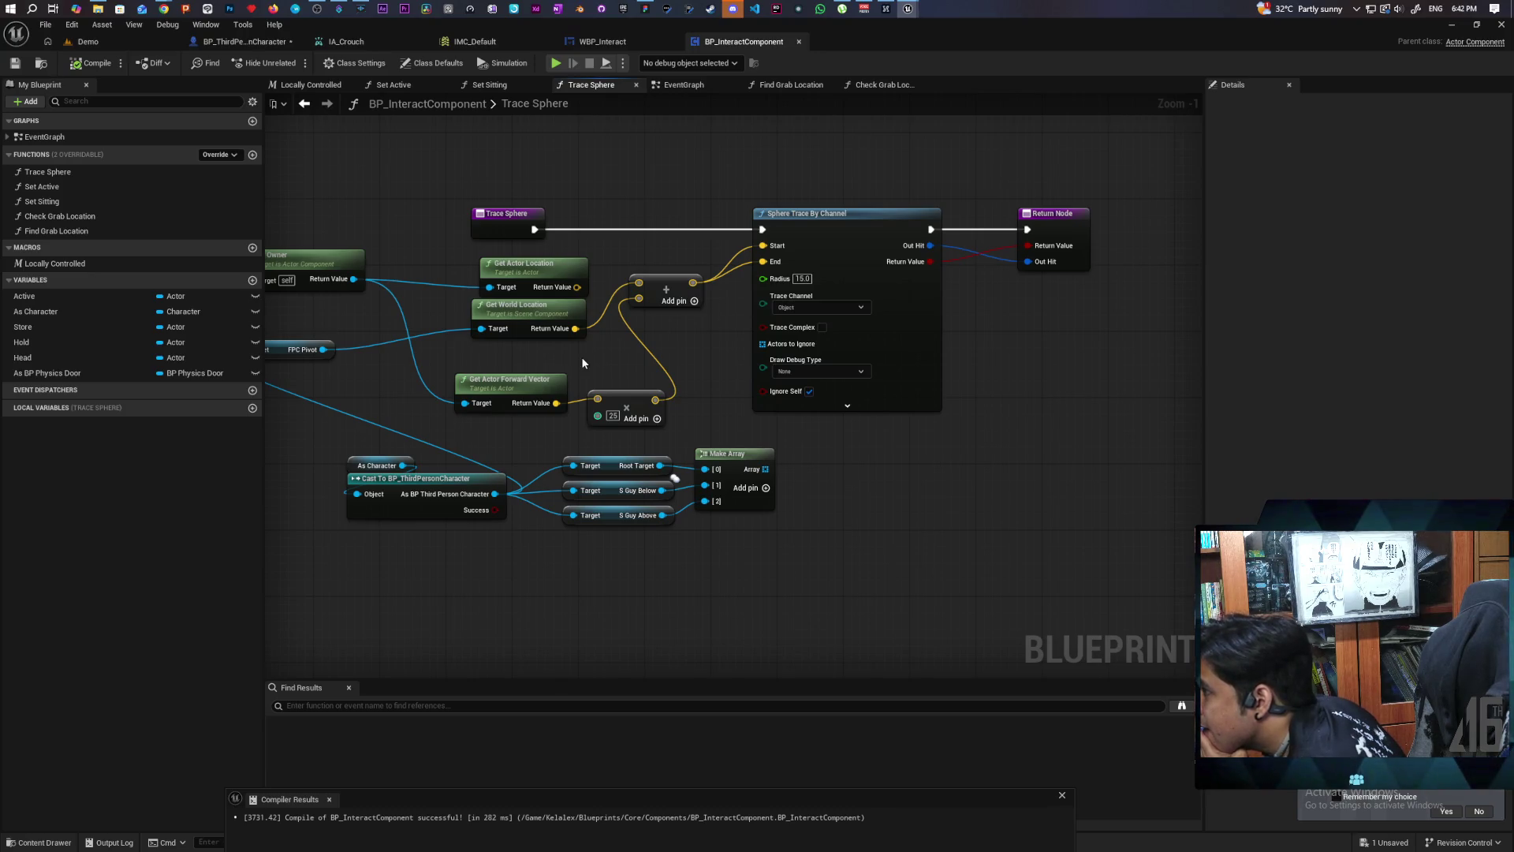
{"action": "left_click_drag", "start_coordinate": [582, 362], "coordinate": [752, 364]}
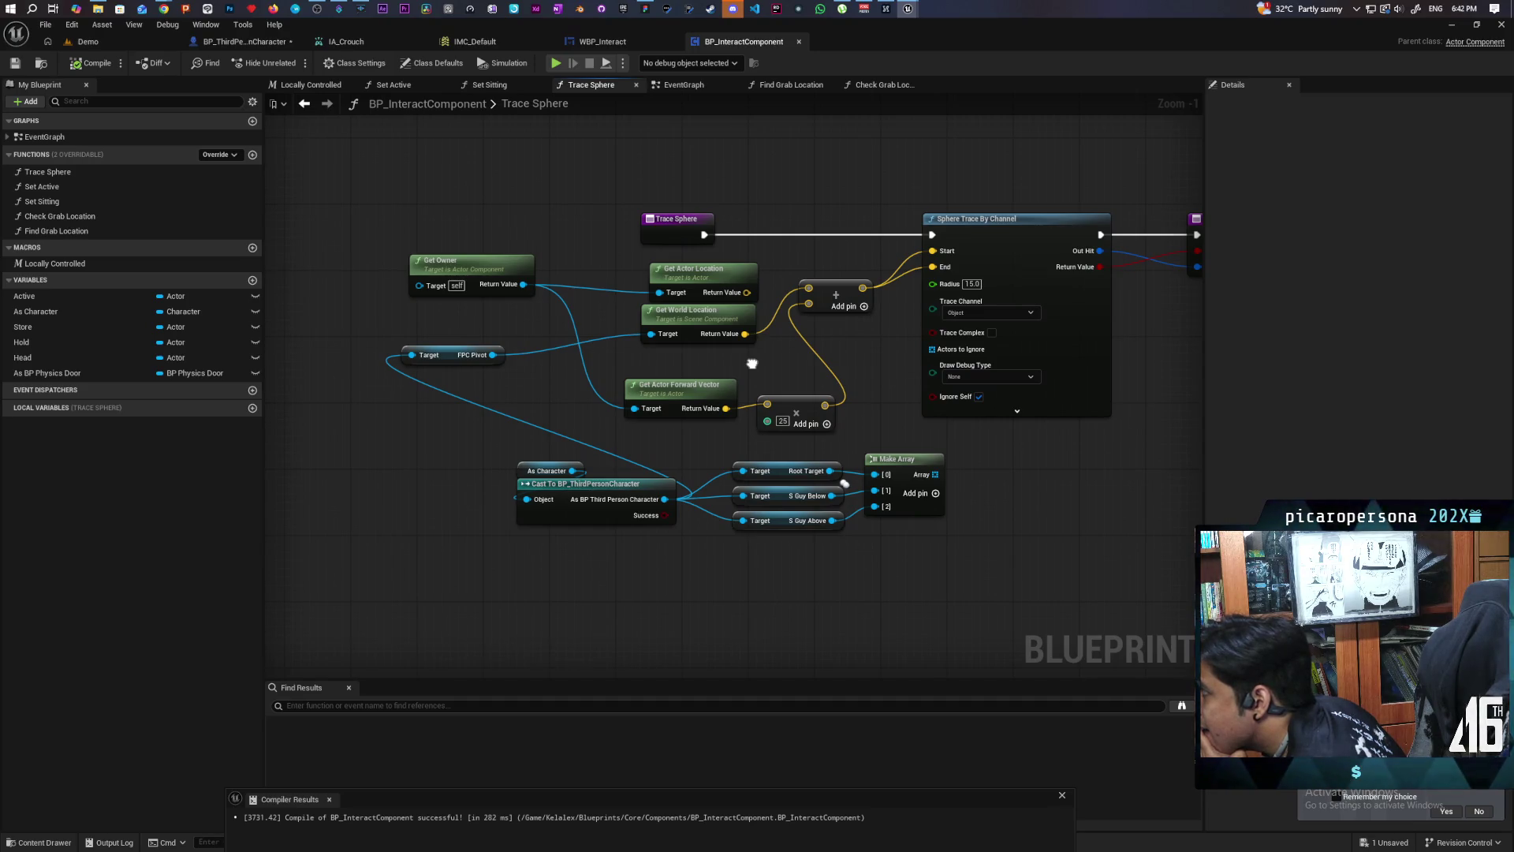
{"action": "left_click_drag", "start_coordinate": [752, 364], "coordinate": [660, 357]}
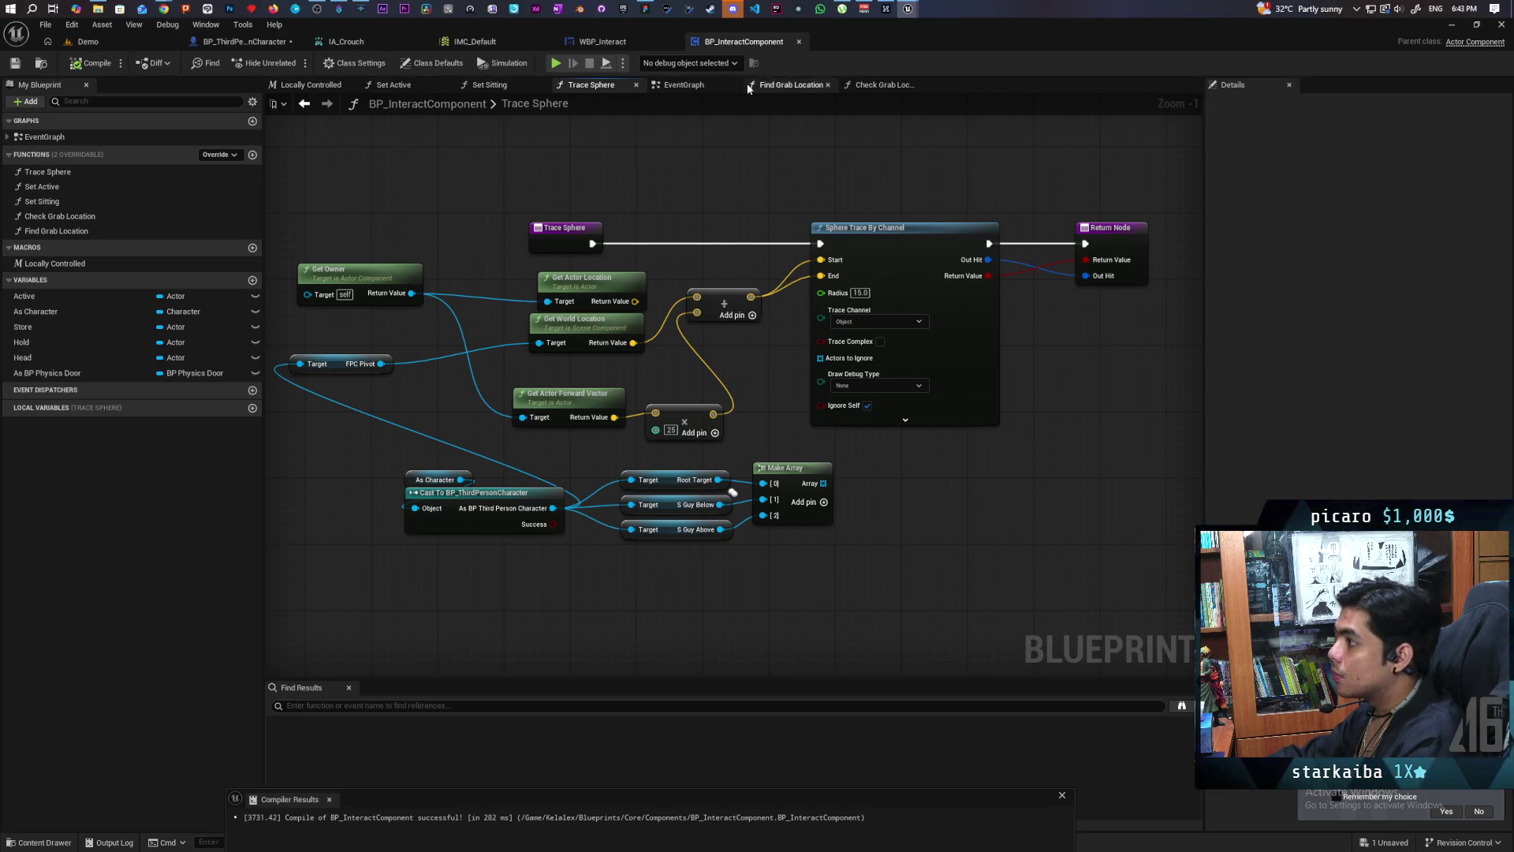
{"action": "left_click", "coordinate": [707, 82]}
{"action": "scroll", "coordinate": [757, 315], "scroll_direction": "down", "scroll_amount": 1}
{"action": "left_click_drag", "start_coordinate": [752, 331], "coordinate": [633, 511]}
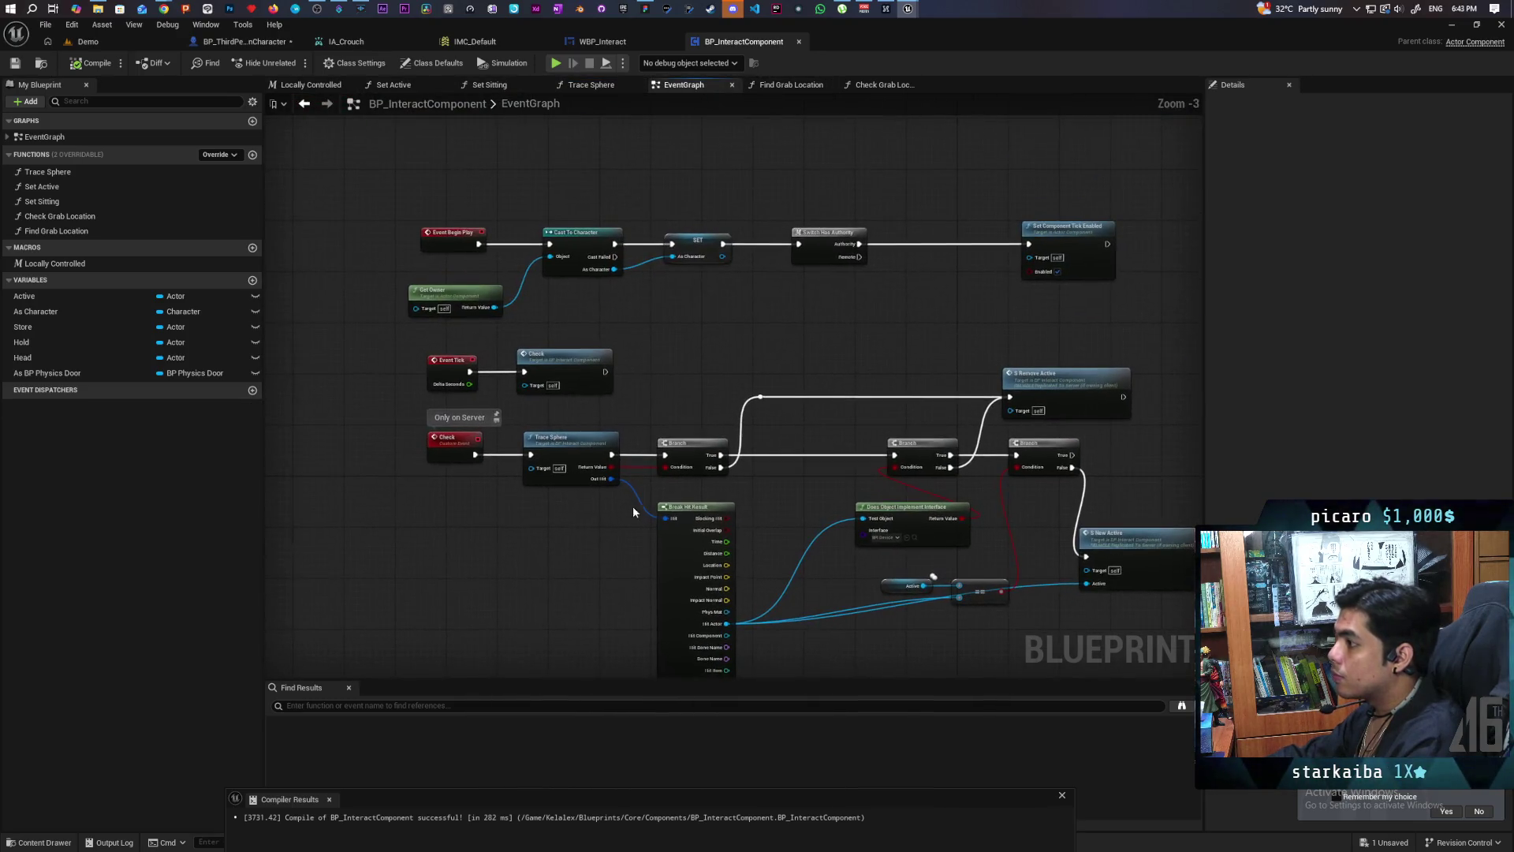
Step: Rename the server-only Check custom event to 'Check Interactable'
{"action": "left_click", "coordinate": [445, 63]}
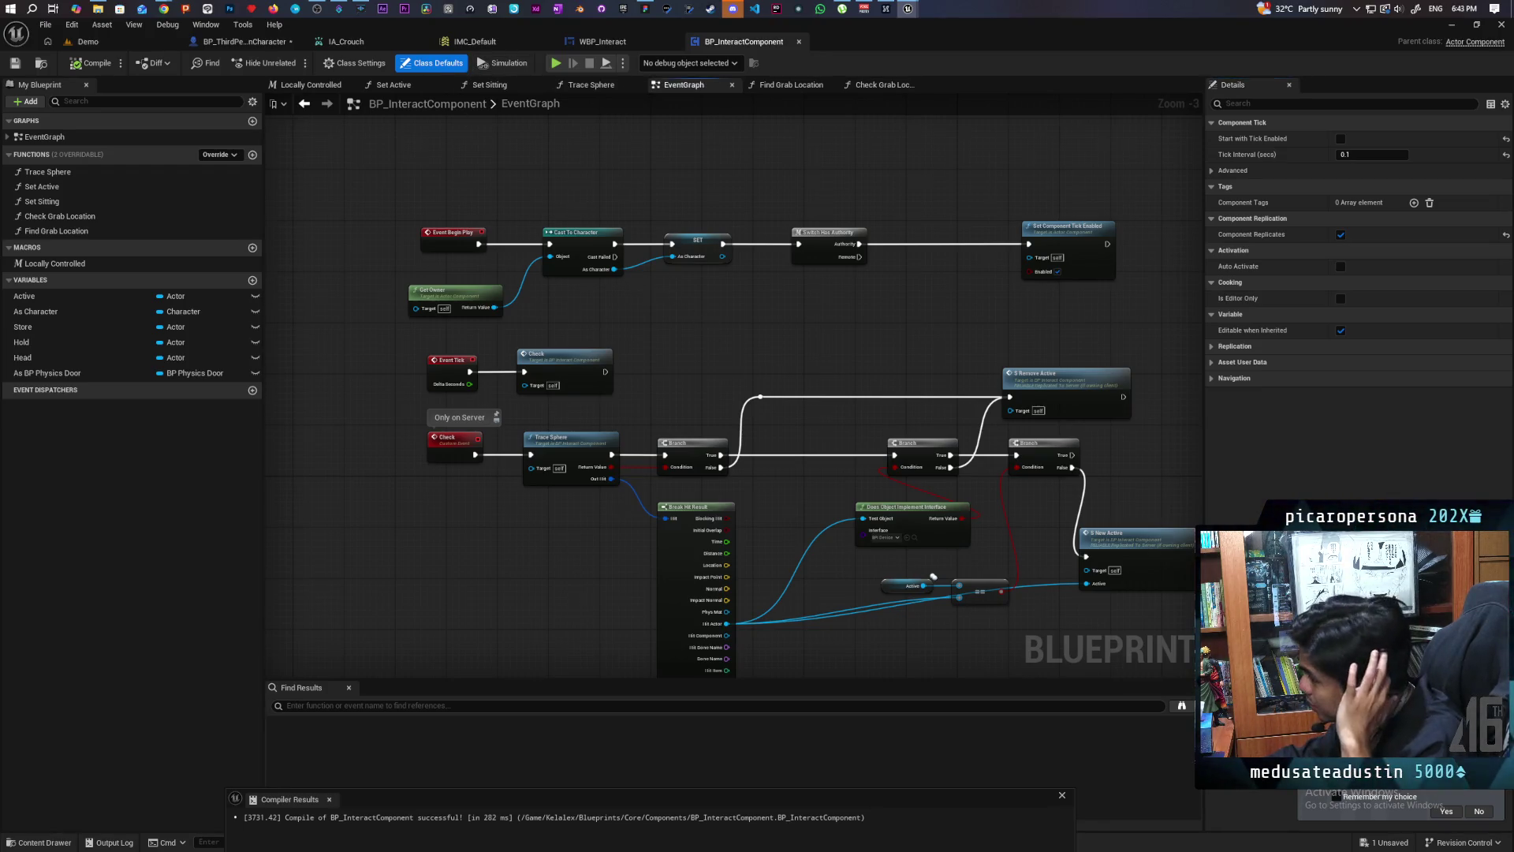
{"action": "mouse_move", "coordinate": [732, 364]}
{"action": "left_mouse_down"}
{"action": "mouse_move", "coordinate": [709, 197]}
{"action": "mouse_move", "coordinate": [704, 354]}
{"action": "mouse_move", "coordinate": [584, 385]}
{"action": "mouse_move", "coordinate": [711, 255]}
{"action": "mouse_move", "coordinate": [689, 341]}
{"action": "mouse_move", "coordinate": [709, 351]}
{"action": "left_mouse_up"}
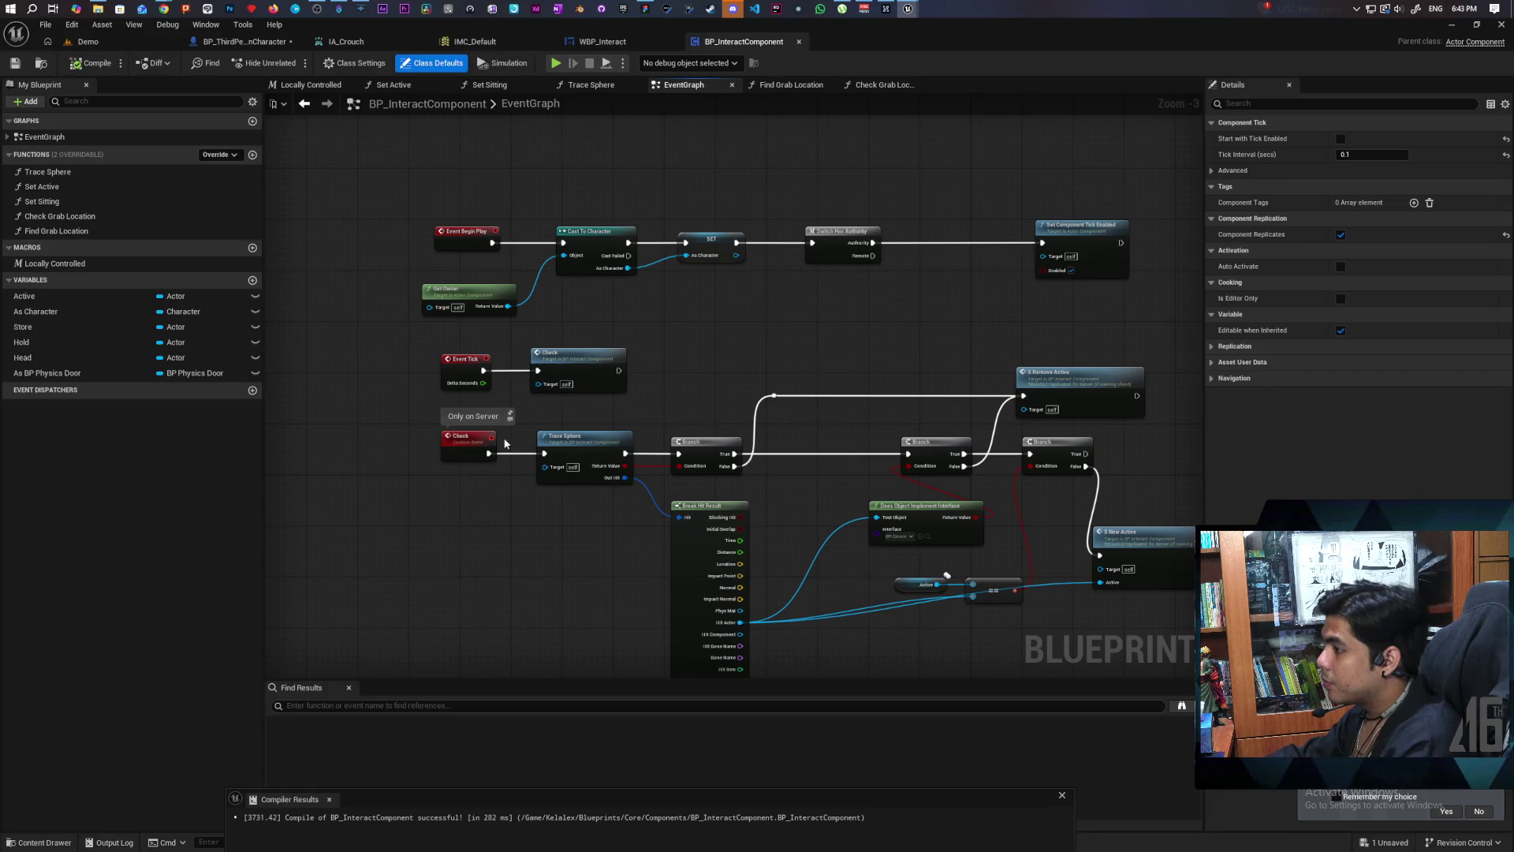
{"action": "left_click", "coordinate": [476, 440]}
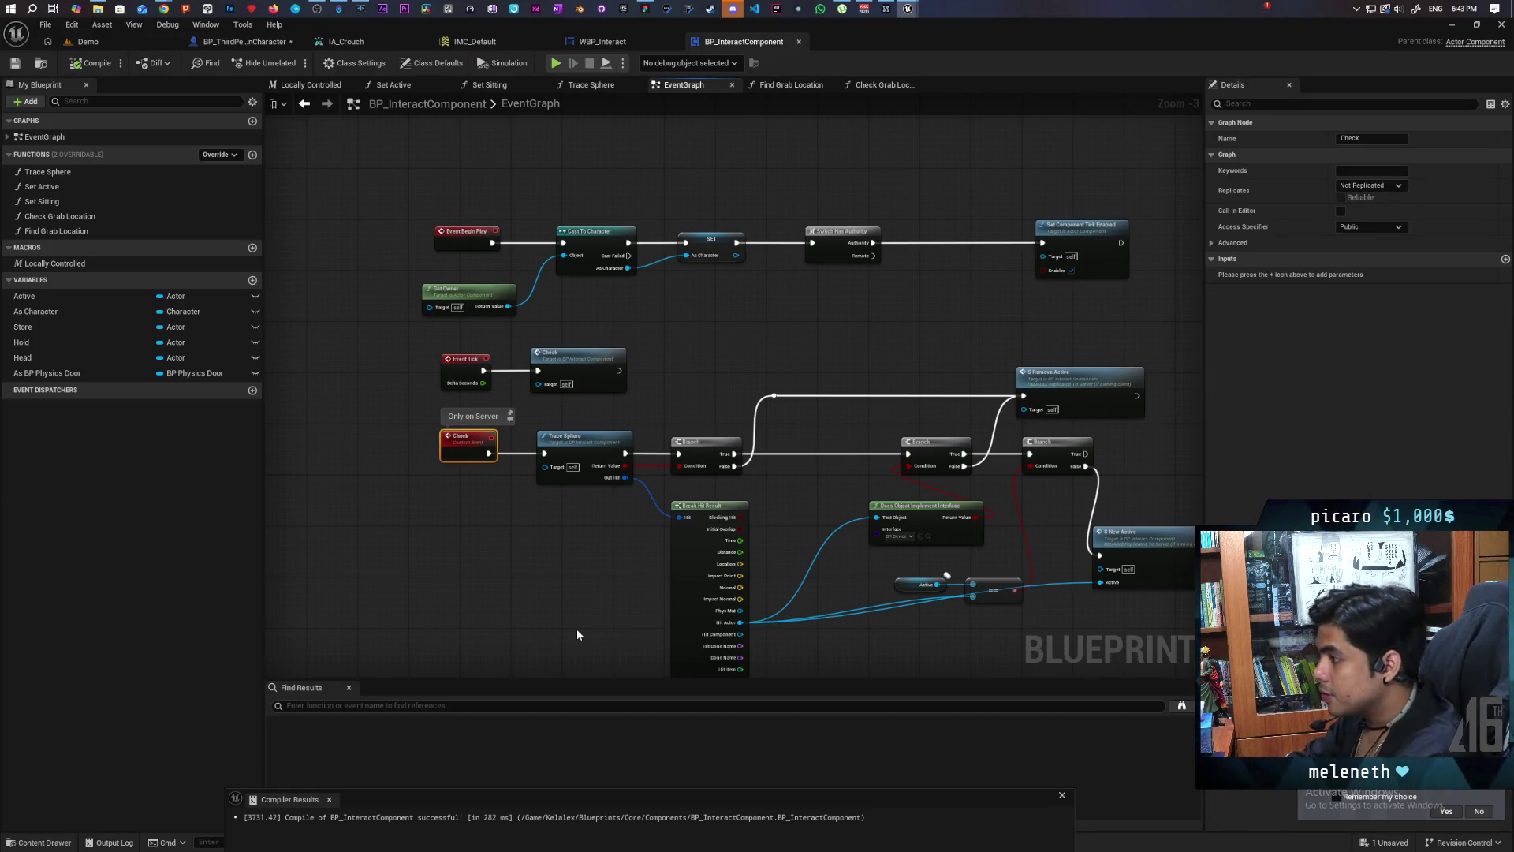
{"action": "key", "text": "F2"}
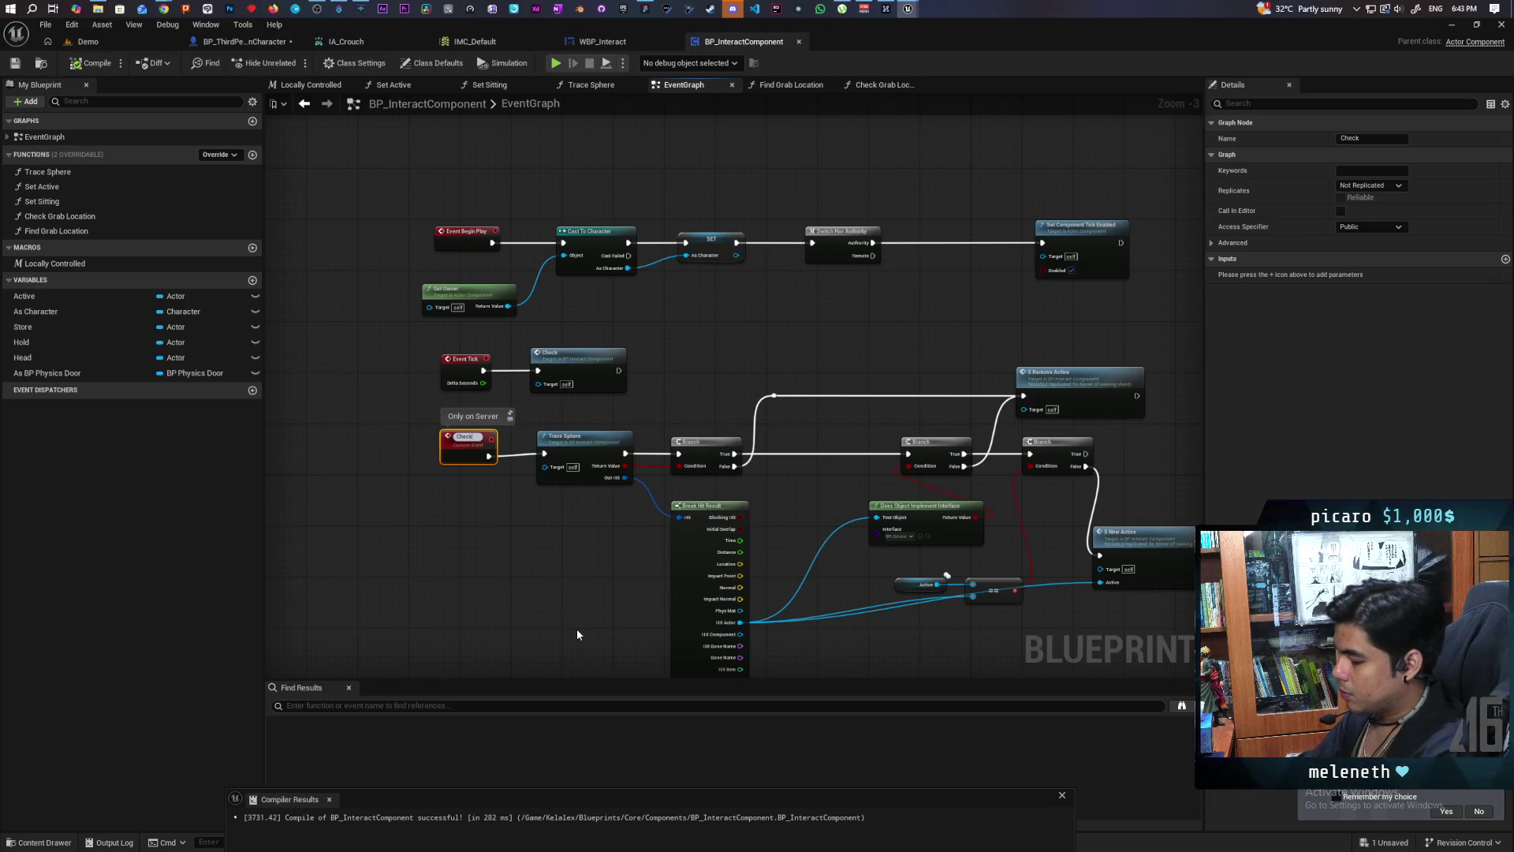
{"action": "type", "text": " Interact"}
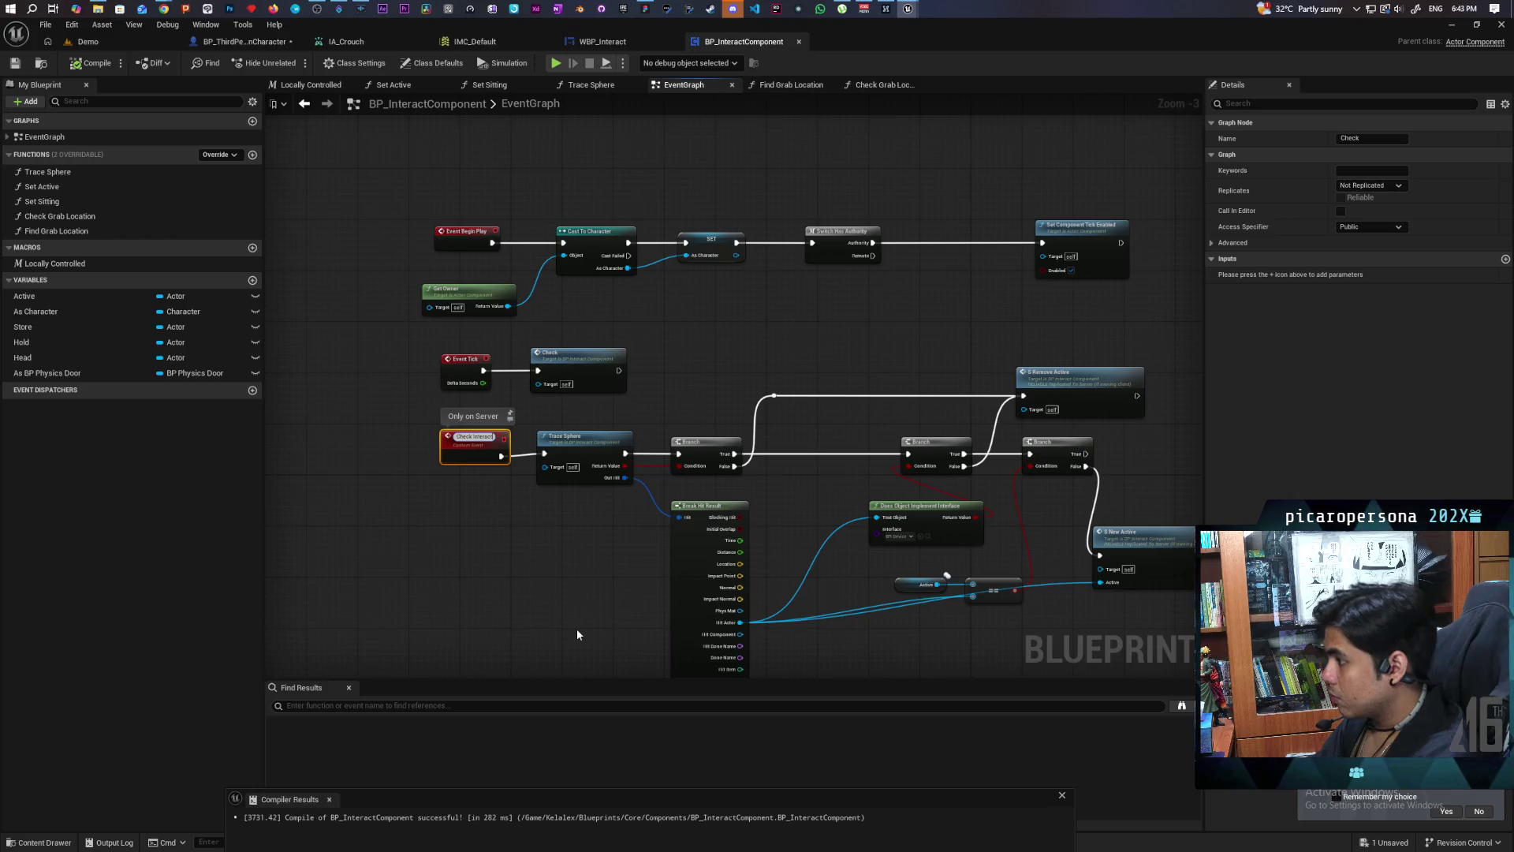
{"action": "type", "text": "able"}
{"action": "left_click", "coordinate": [575, 631]}
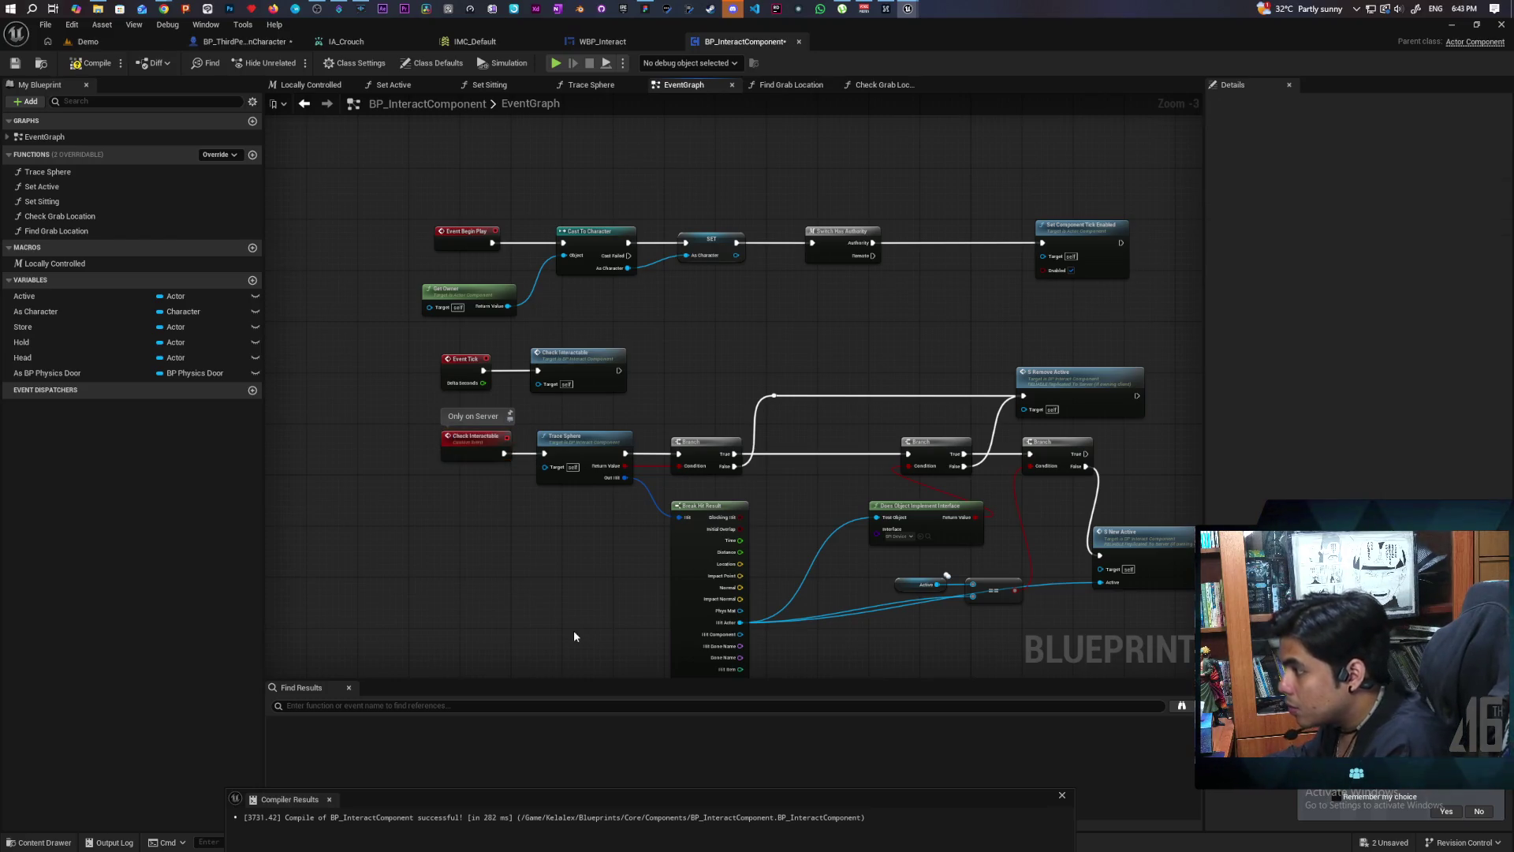
{"action": "scroll", "coordinate": [601, 646], "scroll_direction": "down", "scroll_amount": 3}
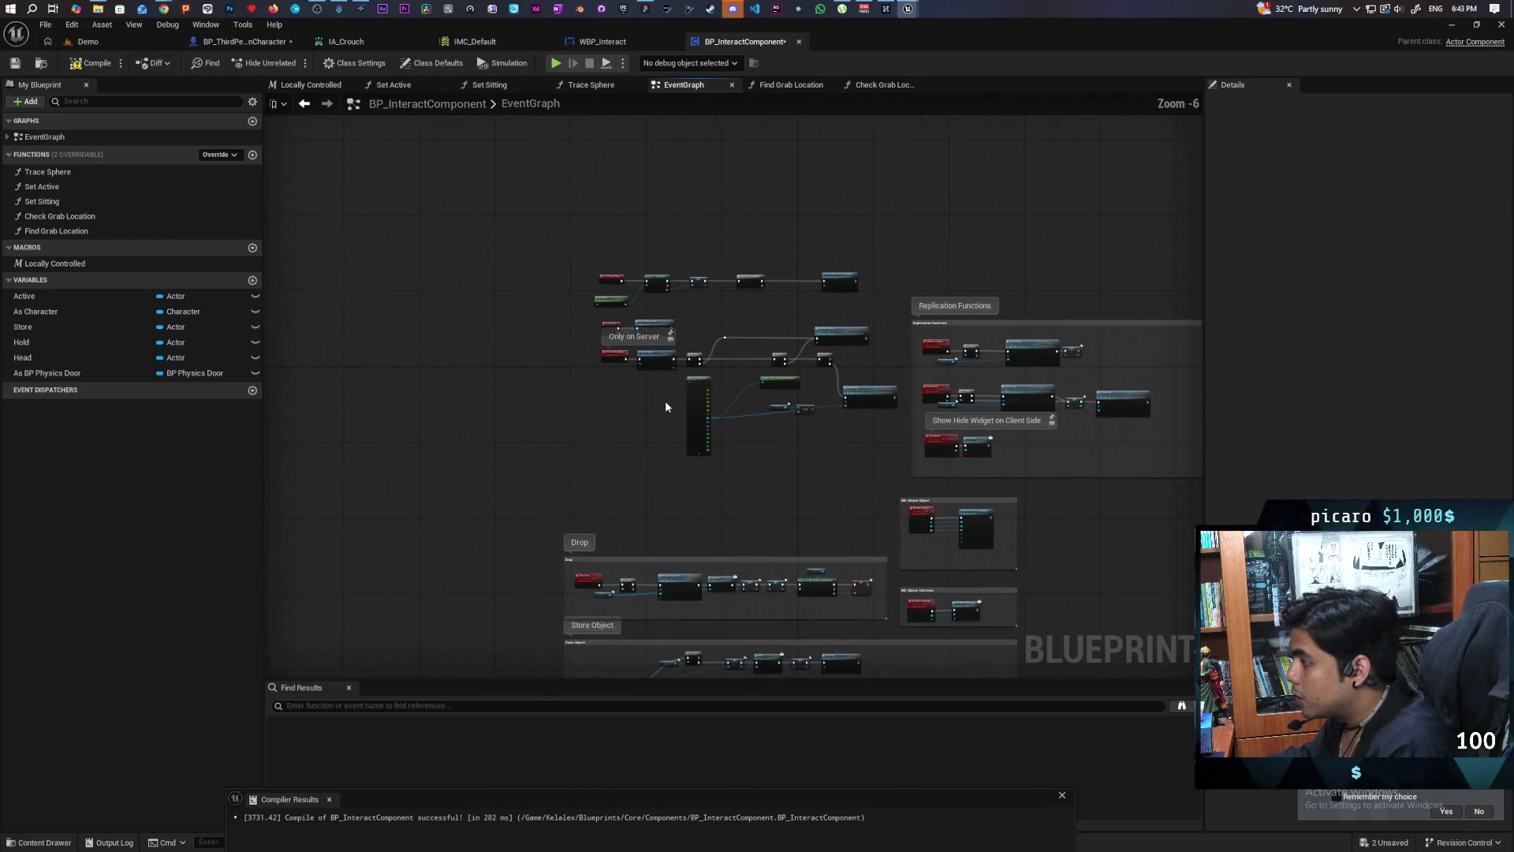
Step: Nudge the central node cluster upward and search 'is locall' in the action menu without adding anything
{"action": "left_click_drag", "start_coordinate": [582, 236], "coordinate": [896, 465]}
{"action": "left_click_drag", "start_coordinate": [866, 391], "coordinate": [867, 276]}
{"action": "scroll", "coordinate": [622, 486], "scroll_direction": "up", "scroll_amount": 3}
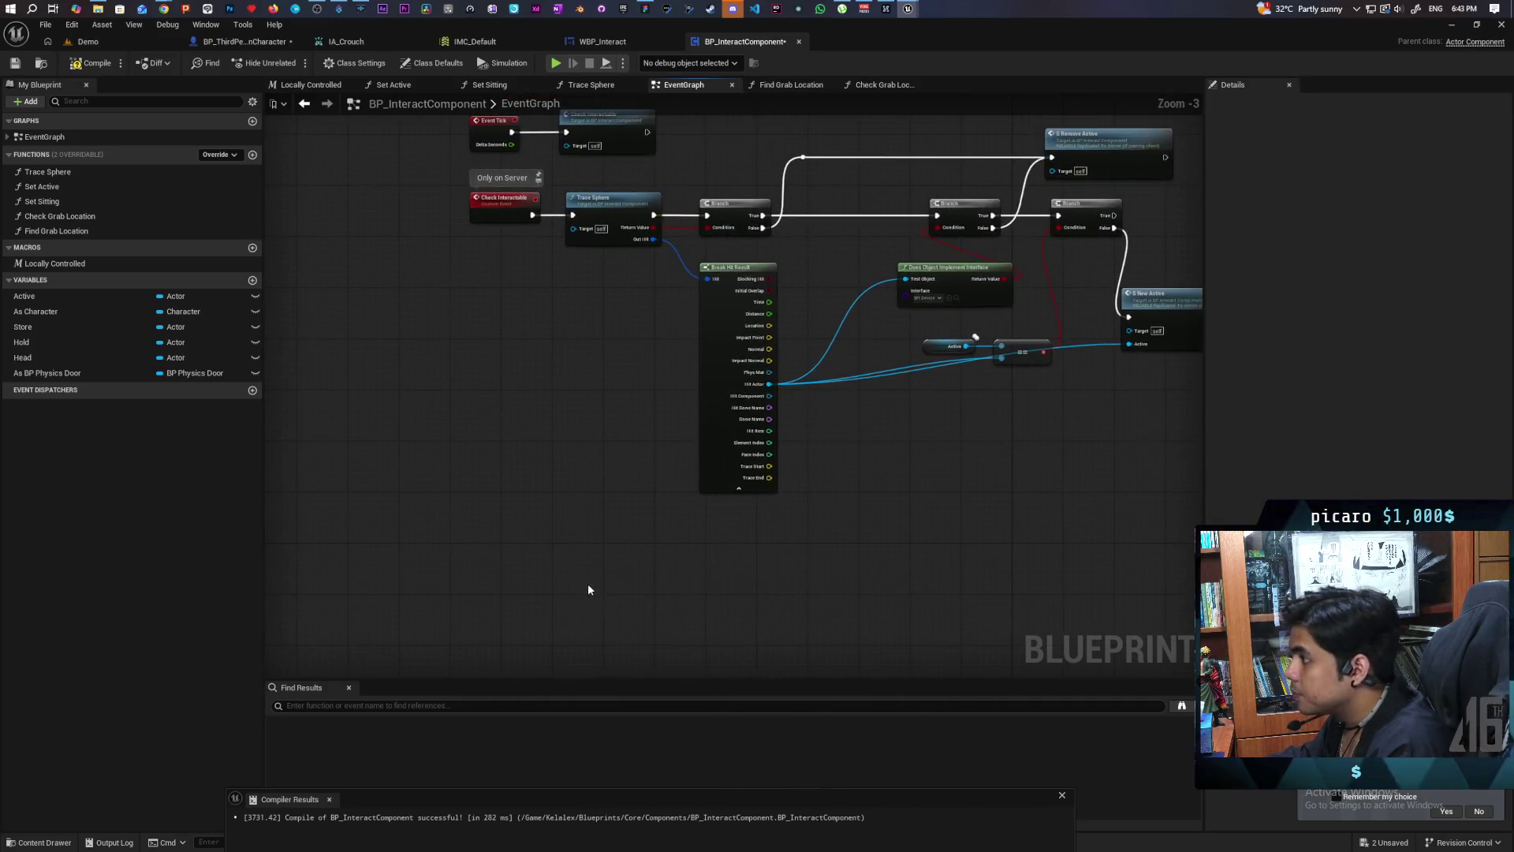
{"action": "scroll", "coordinate": [588, 590], "scroll_direction": "down", "scroll_amount": 1}
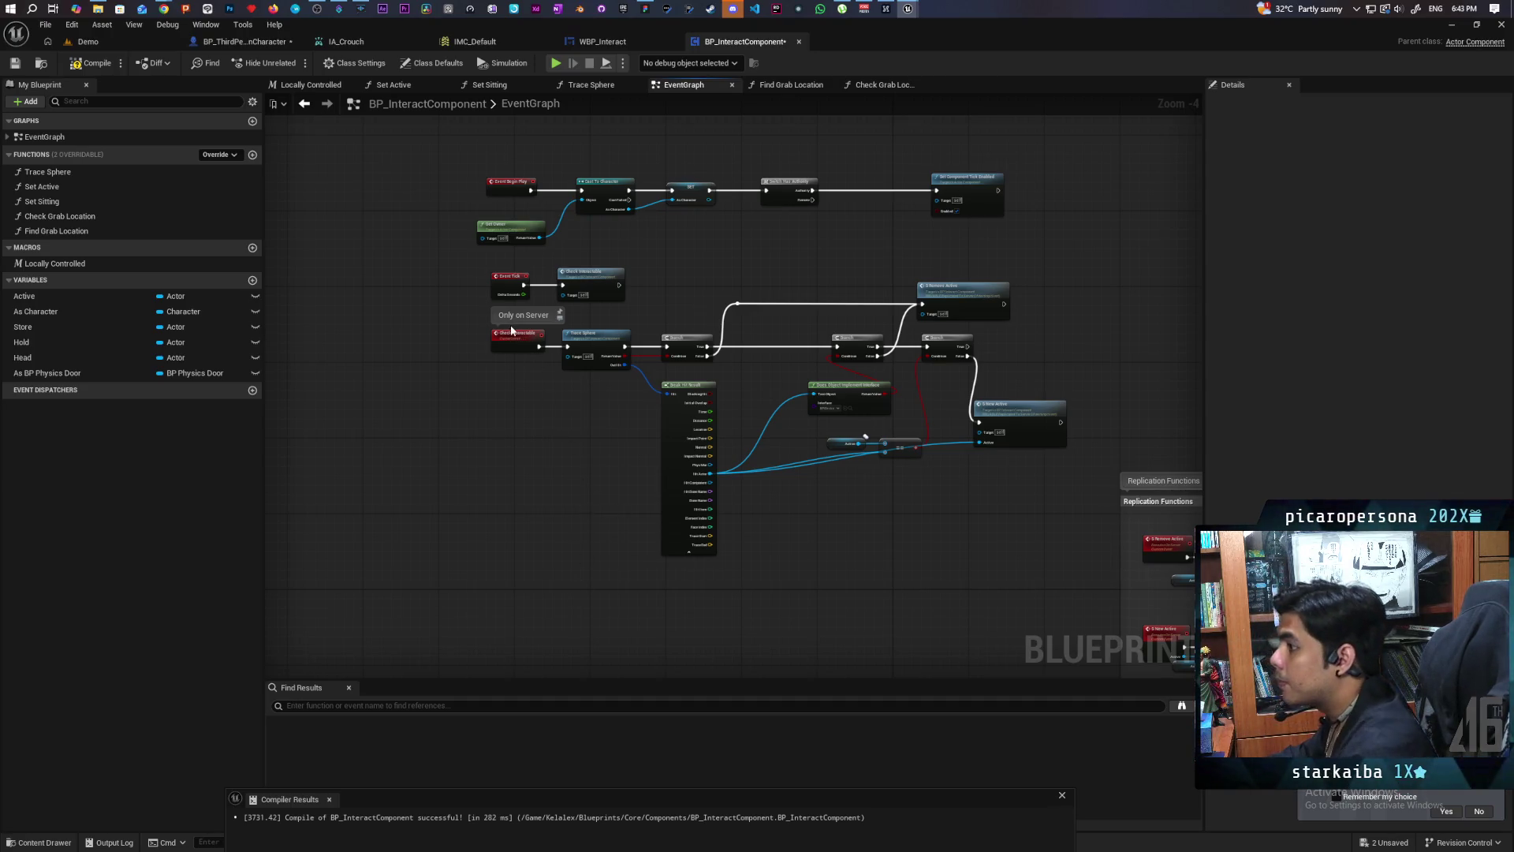
{"action": "scroll", "coordinate": [519, 374], "scroll_direction": "up", "scroll_amount": 2}
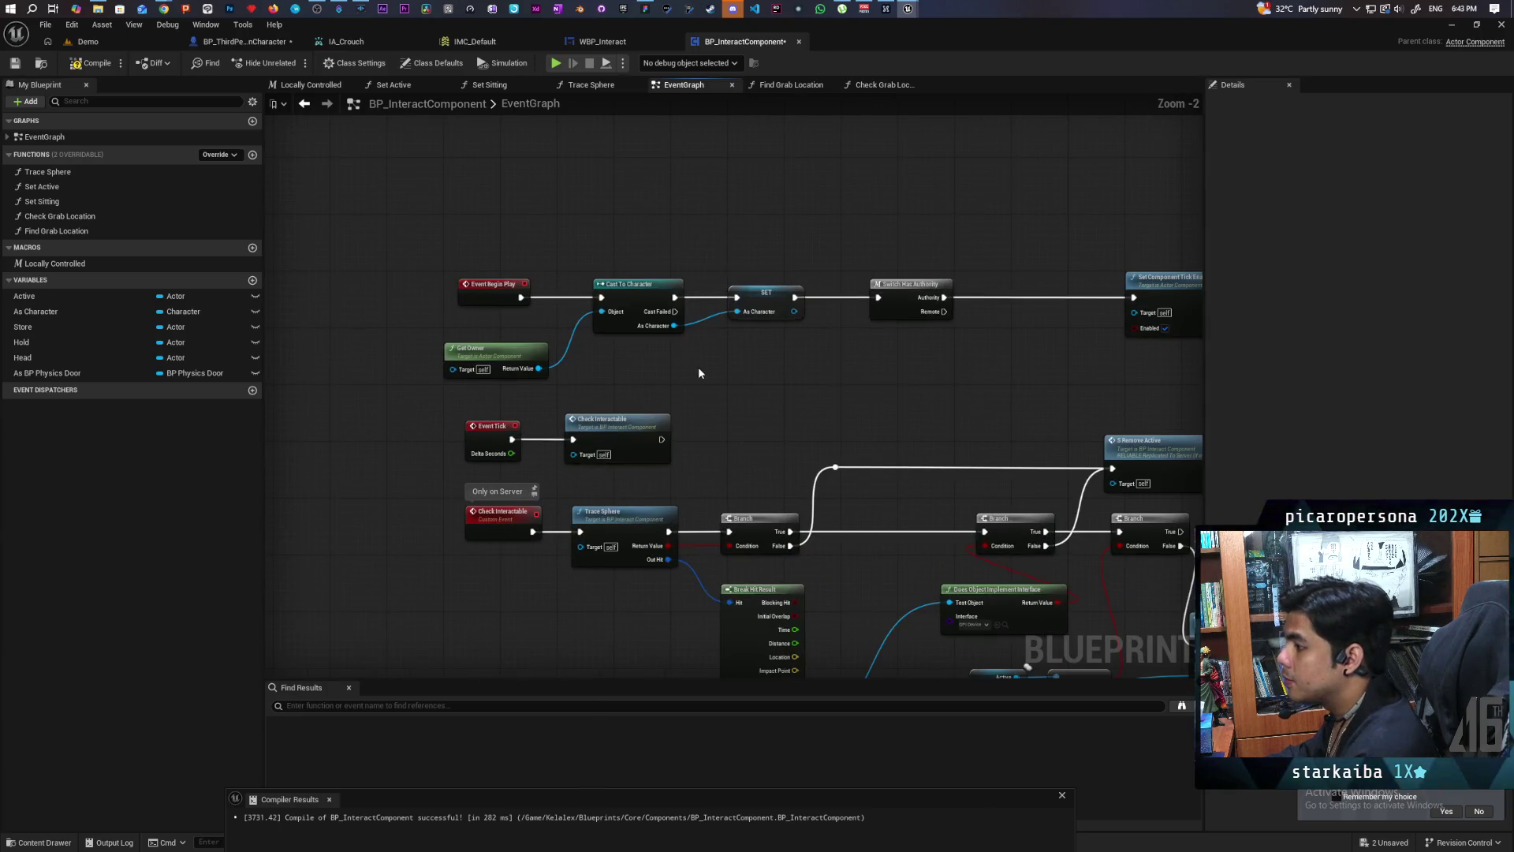
{"action": "right_click", "coordinate": [699, 371]}
{"action": "type", "text": "is locall"}
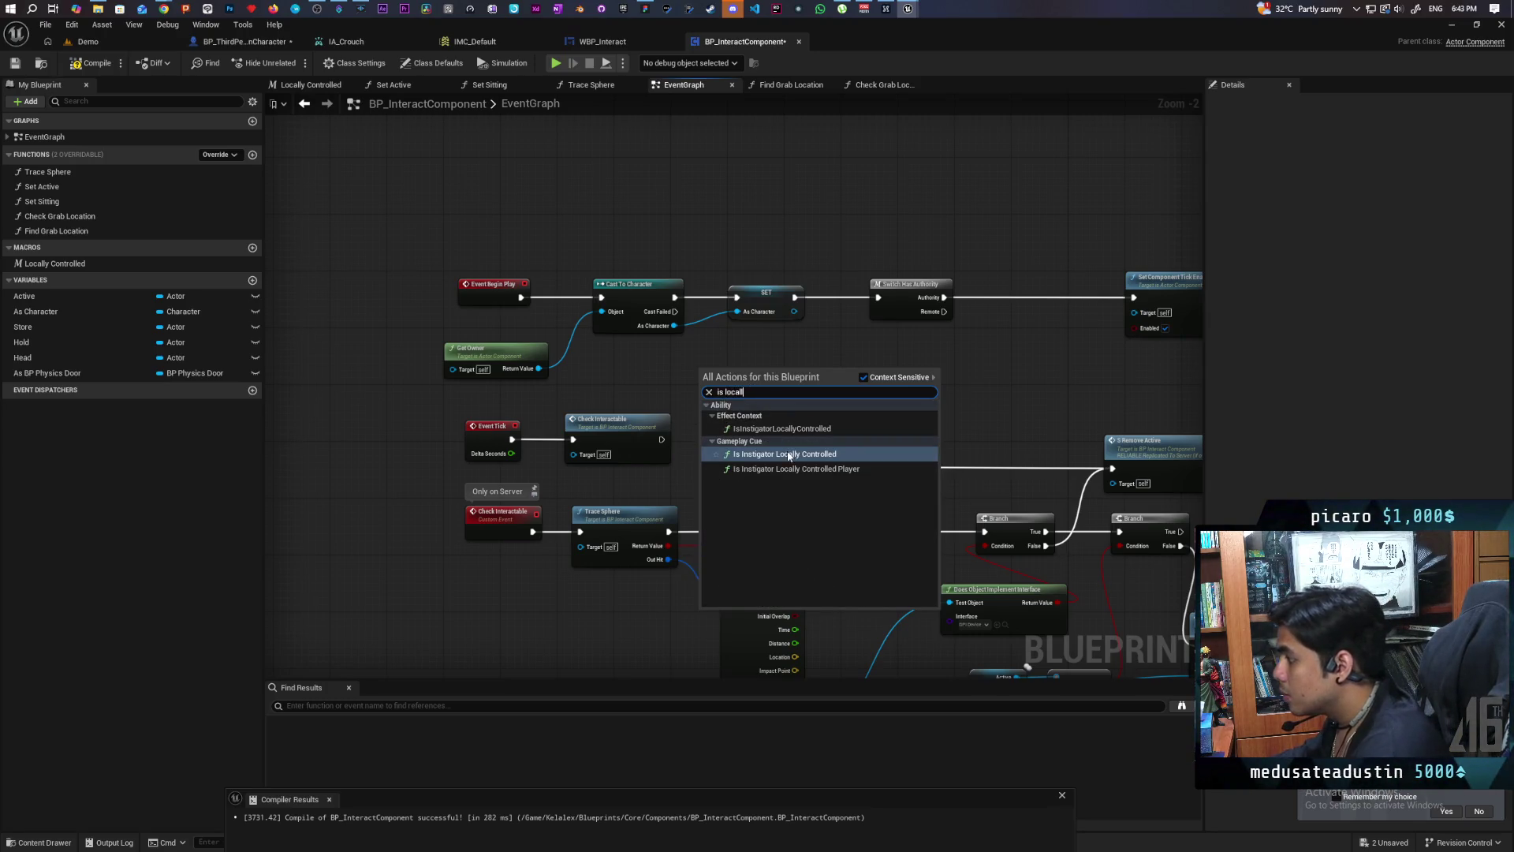
{"action": "left_click", "coordinate": [1012, 423]}
Step: Raise the Begin Play and Tick node rows and paste a second Get Owner below Check Interactable
{"action": "left_click_drag", "start_coordinate": [850, 418], "coordinate": [873, 338]}
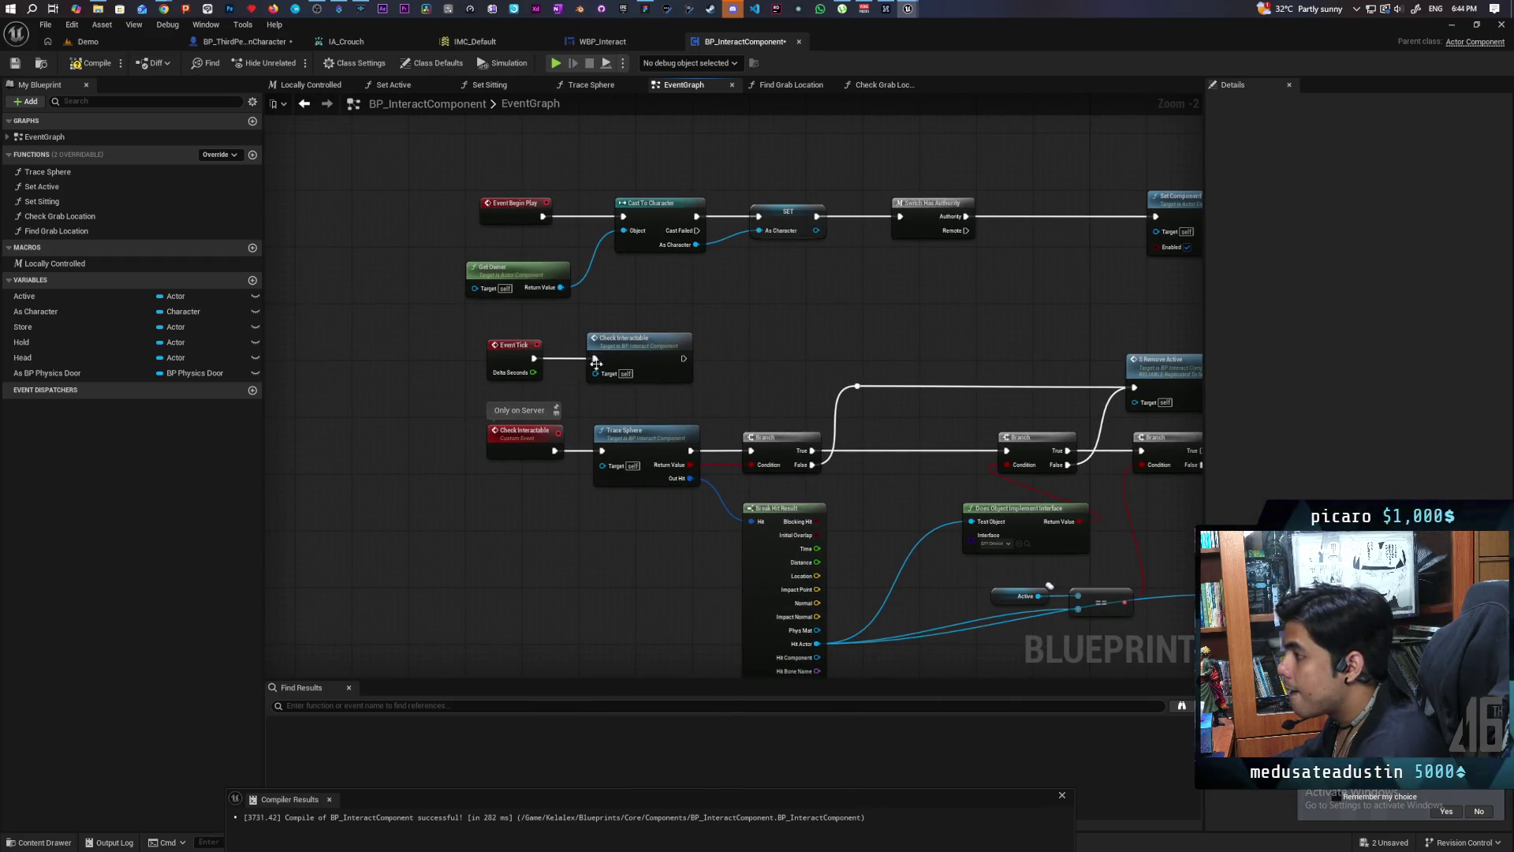
{"action": "left_click_drag", "start_coordinate": [596, 363], "coordinate": [530, 452]}
{"action": "mouse_move", "coordinate": [398, 265]}
{"action": "left_mouse_down"}
{"action": "mouse_move", "coordinate": [490, 317]}
{"action": "mouse_move", "coordinate": [640, 473]}
{"action": "left_mouse_up"}
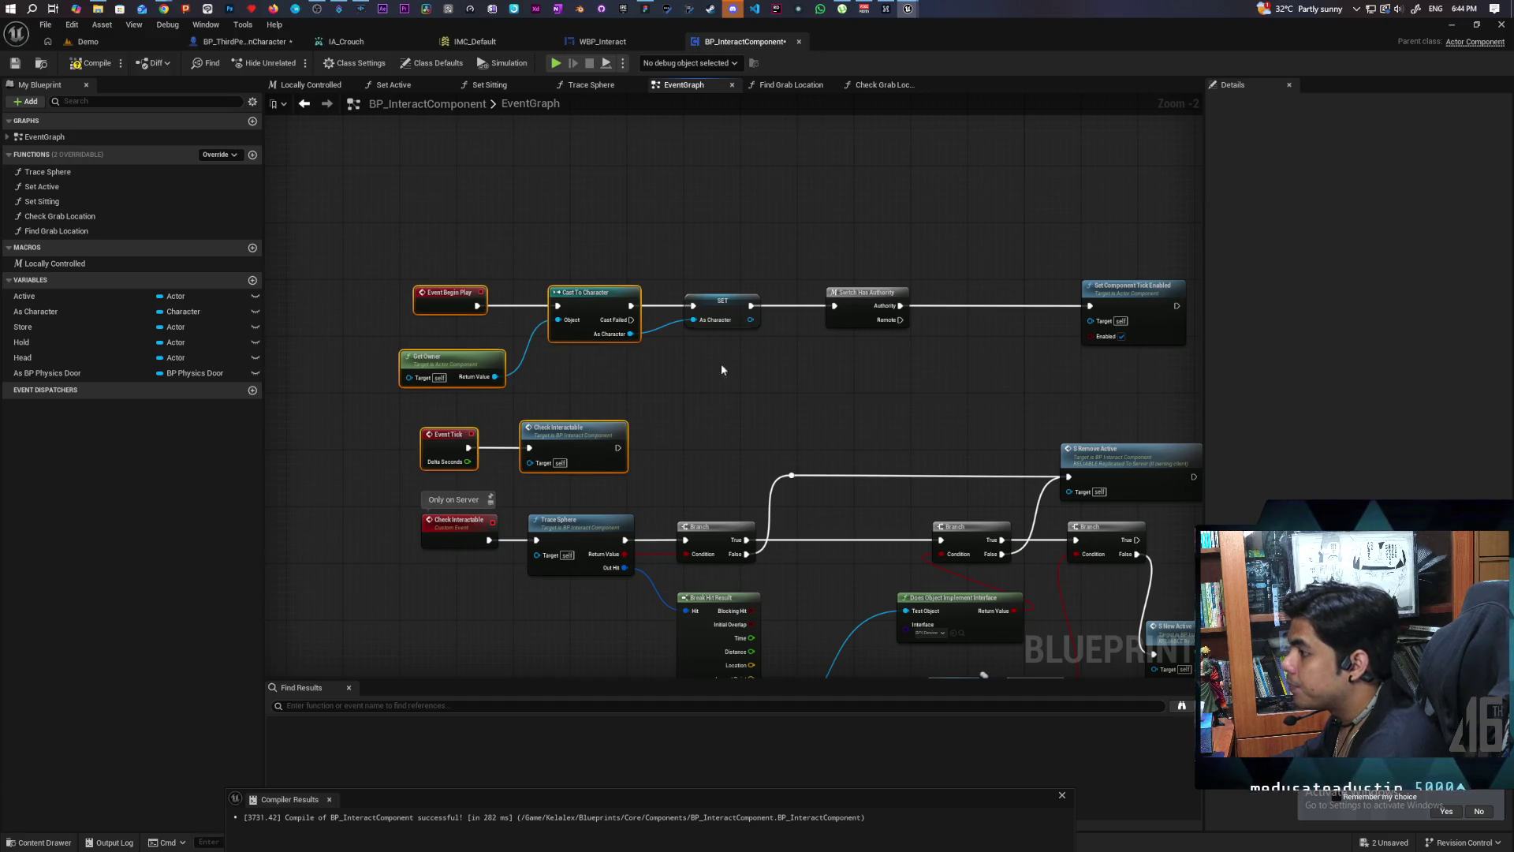
{"action": "left_click_drag", "start_coordinate": [745, 234], "coordinate": [1166, 347]}
{"action": "left_click_drag", "start_coordinate": [722, 312], "coordinate": [722, 176]}
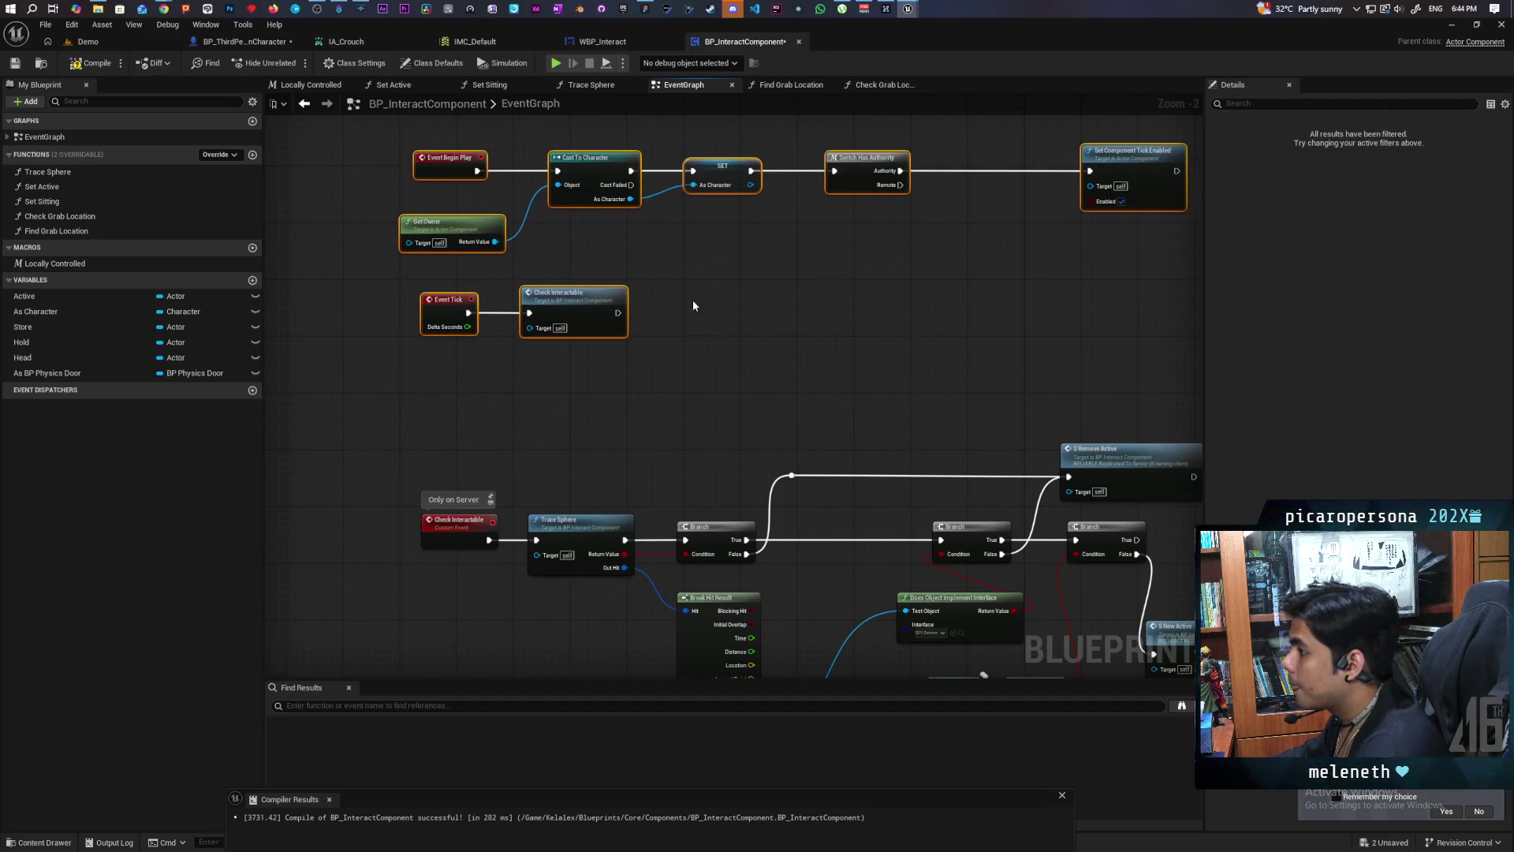
{"action": "left_click", "coordinate": [694, 307]}
{"action": "key", "text": "ctrl+c"}
{"action": "key", "text": "ctrl+v"}
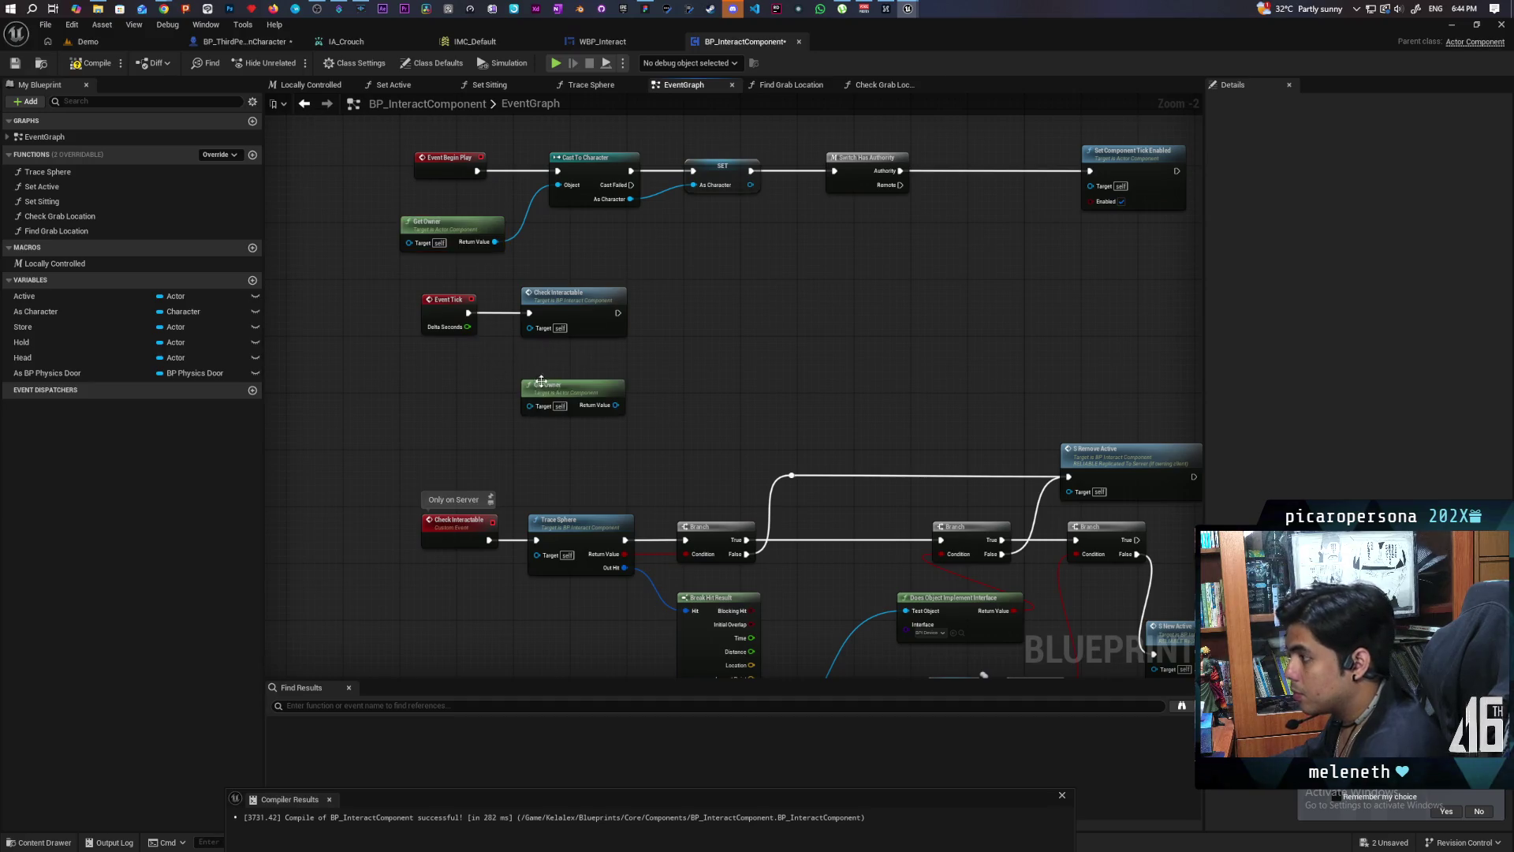
Step: Search for a locally-controlled node from Get Owner's Return Value, then cancel without adding one
{"action": "scroll", "coordinate": [615, 374], "scroll_direction": "up", "scroll_amount": 2}
{"action": "left_click_drag", "start_coordinate": [618, 415], "coordinate": [653, 382]}
{"action": "type", "text": "is locall"}
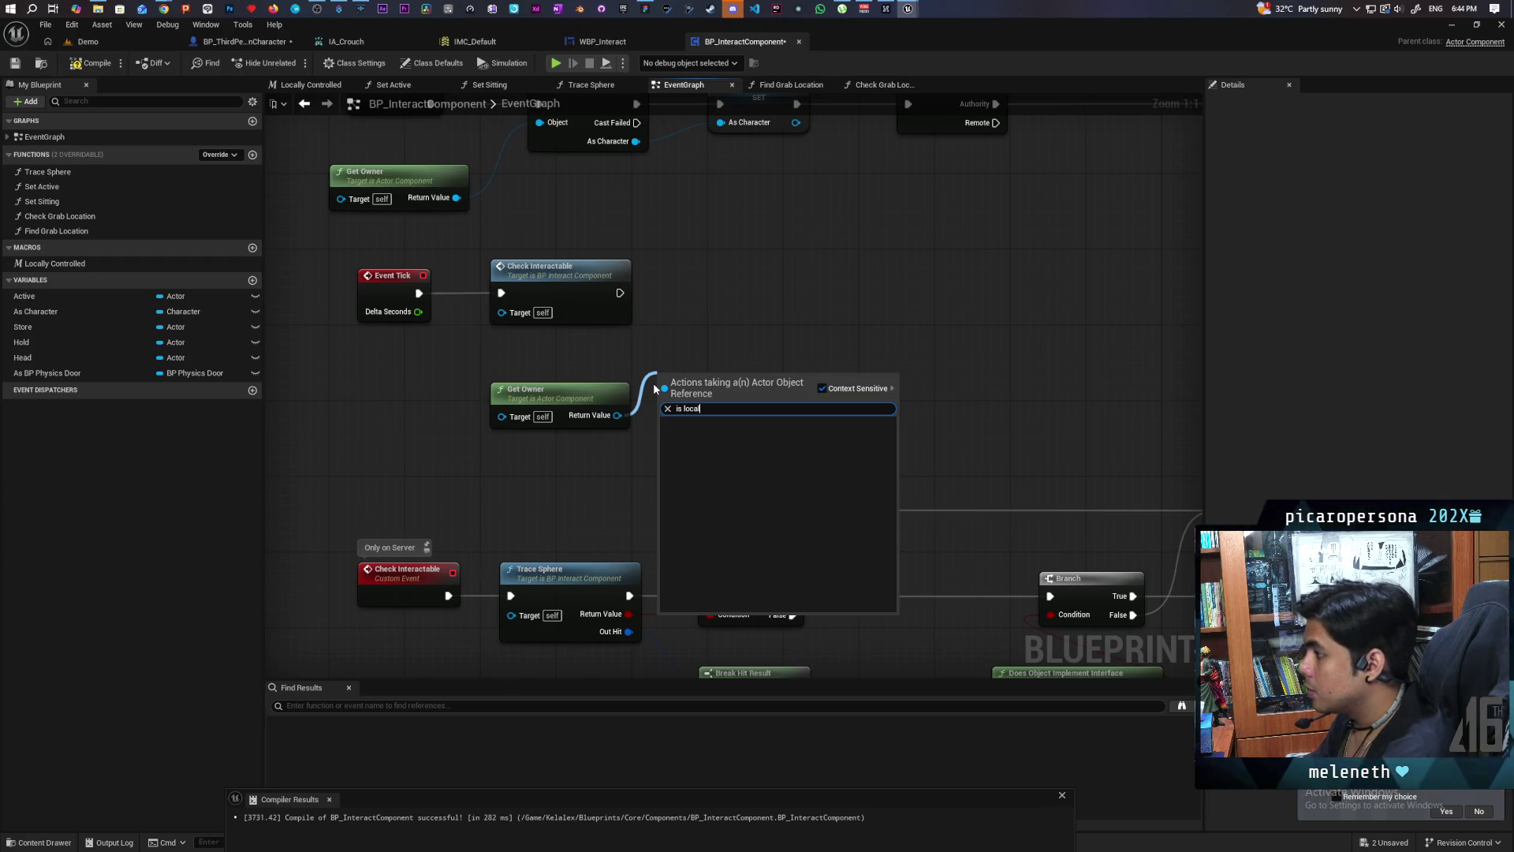
{"action": "left_click", "coordinate": [623, 366]}
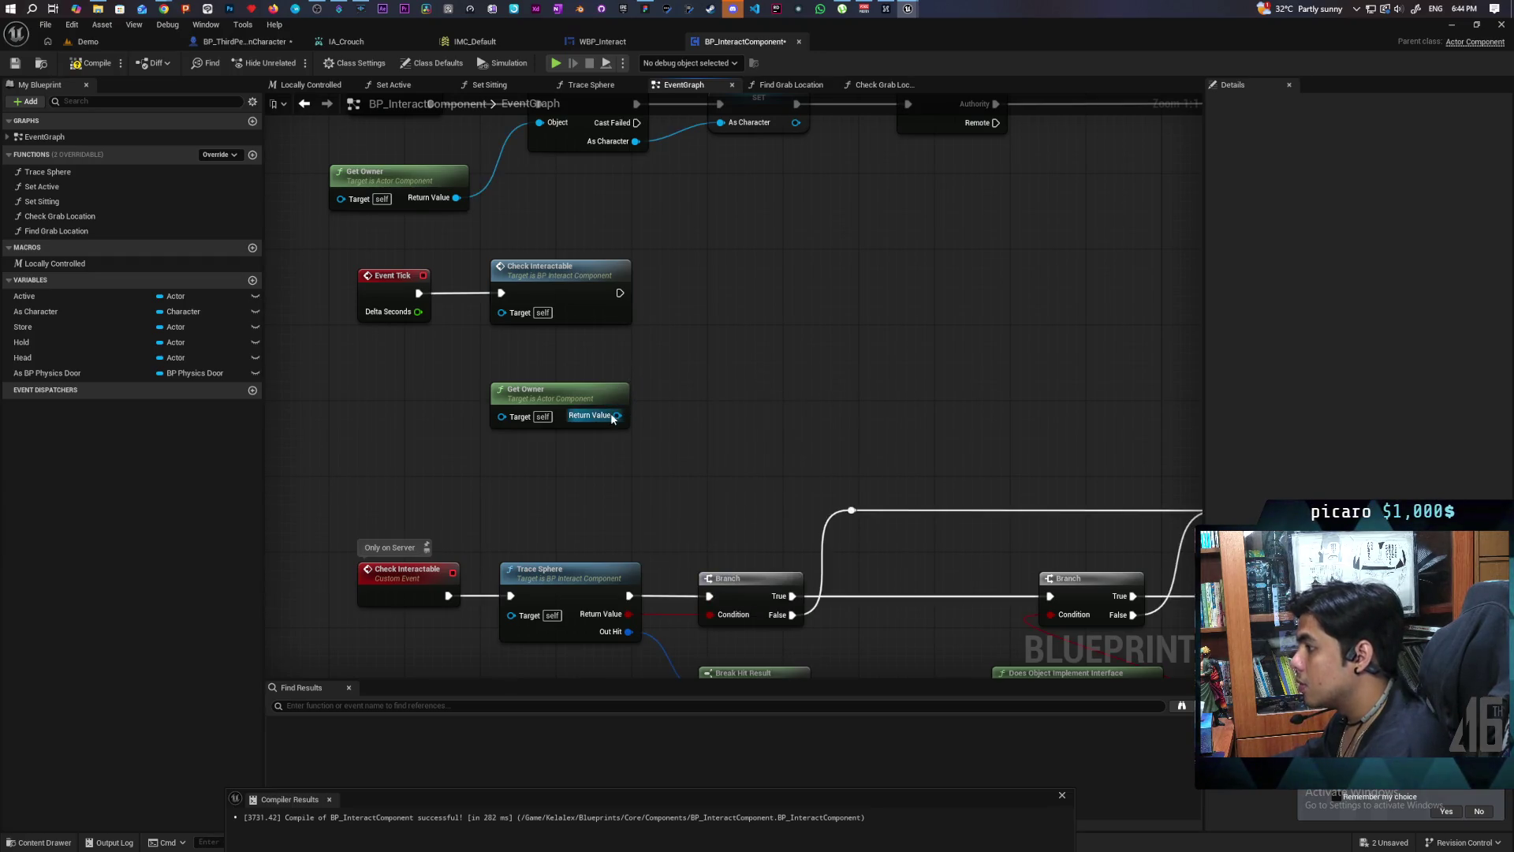
{"action": "left_click_drag", "start_coordinate": [615, 416], "coordinate": [645, 396]}
{"action": "type", "text": "locall"}
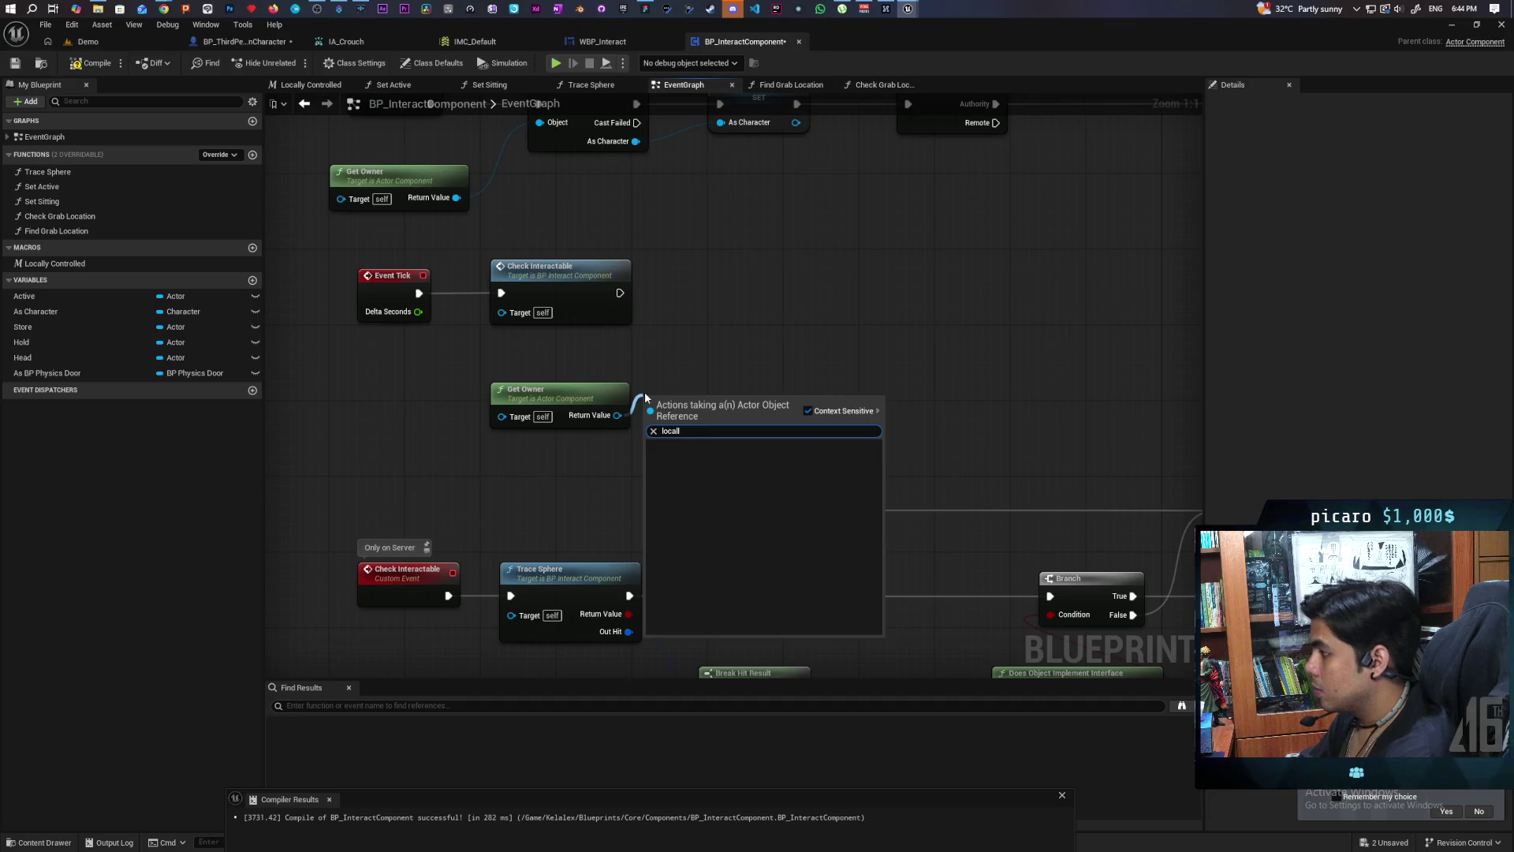
{"action": "key", "text": "BackSpace"}
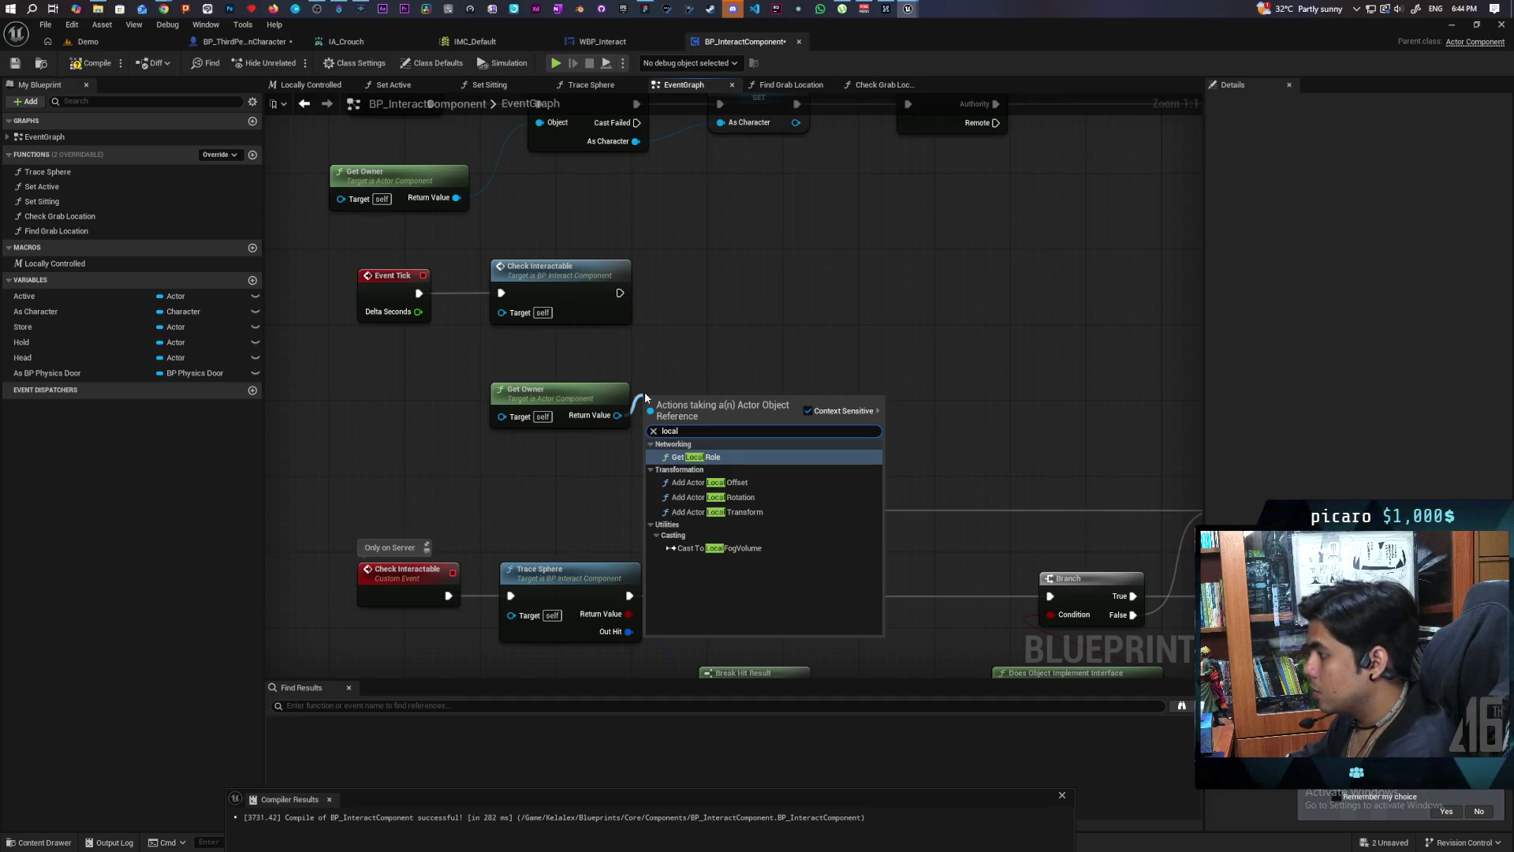
{"action": "left_click", "coordinate": [730, 368]}
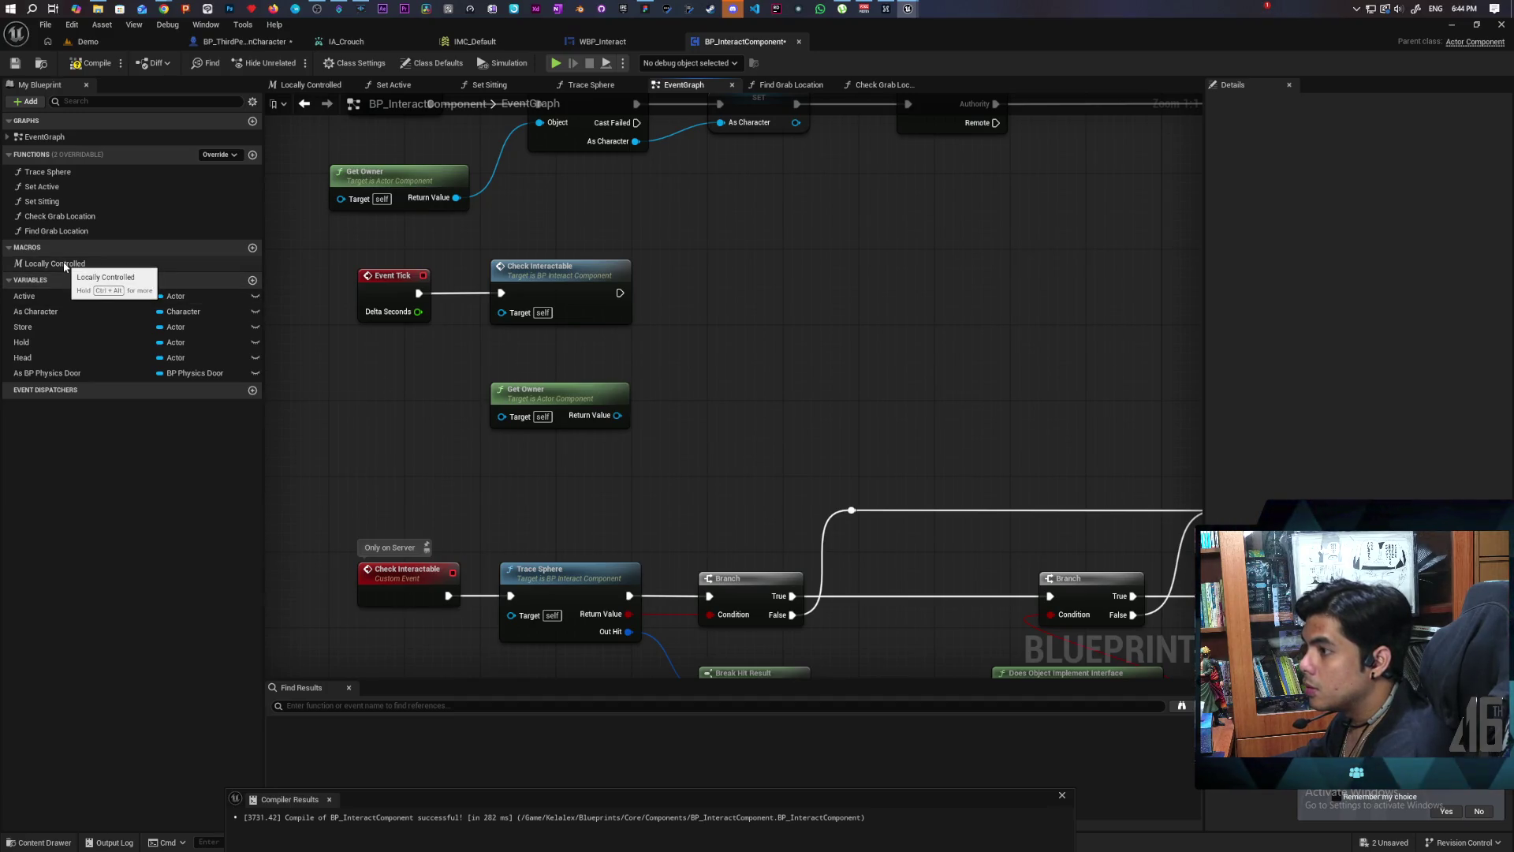
Step: Place and inspect the Locally Controlled macro, then wire Check Interactable's exec output into it
{"action": "mouse_move", "coordinate": [65, 266]}
{"action": "left_mouse_down"}
{"action": "mouse_move", "coordinate": [671, 333]}
{"action": "mouse_move", "coordinate": [703, 286]}
{"action": "left_mouse_up"}
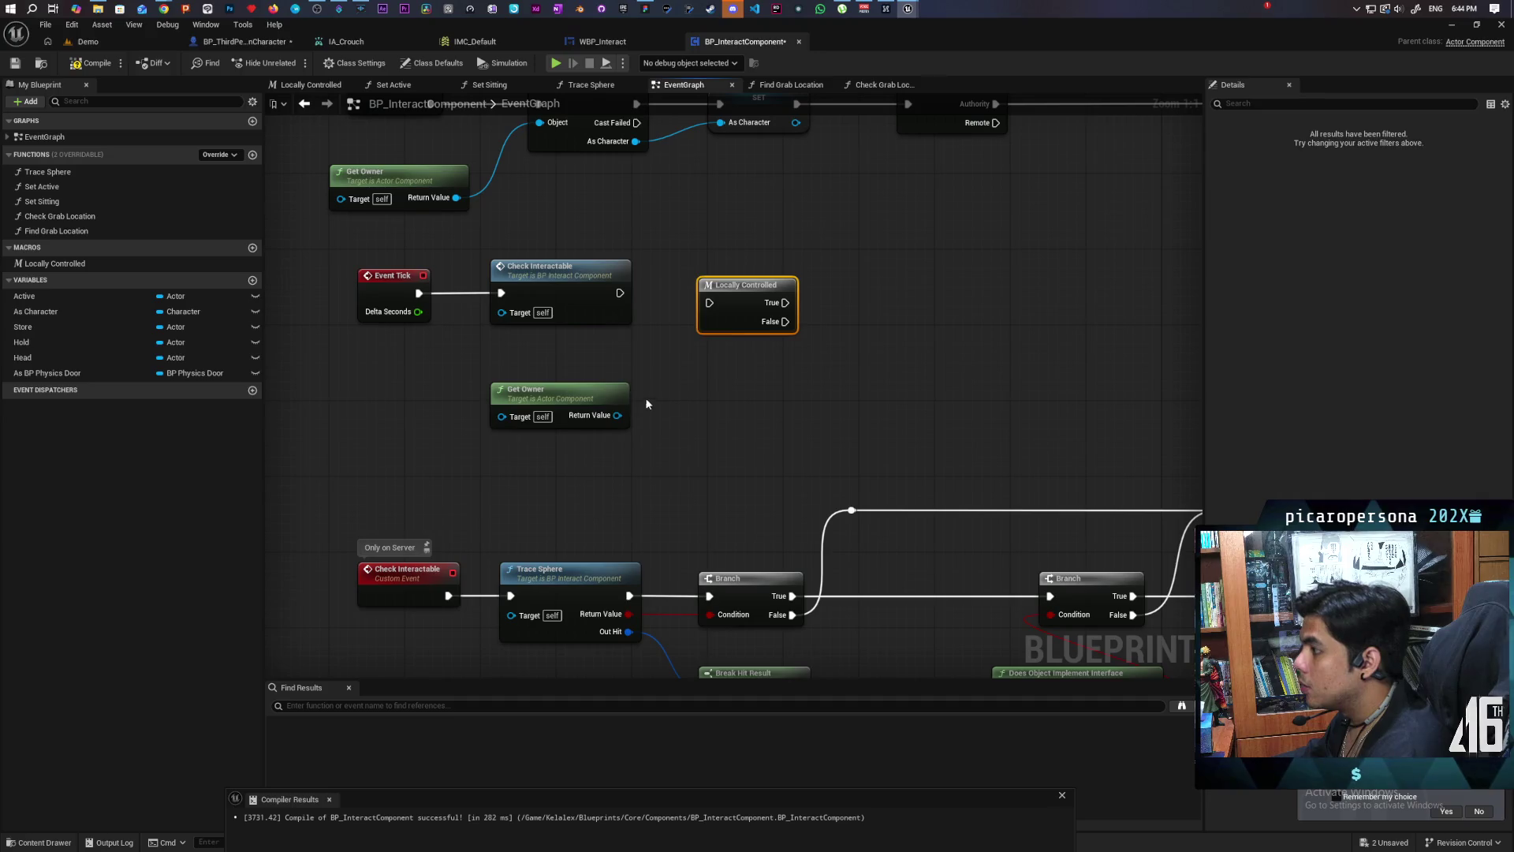
{"action": "left_click", "coordinate": [607, 410]}
{"action": "double_click", "coordinate": [732, 320]}
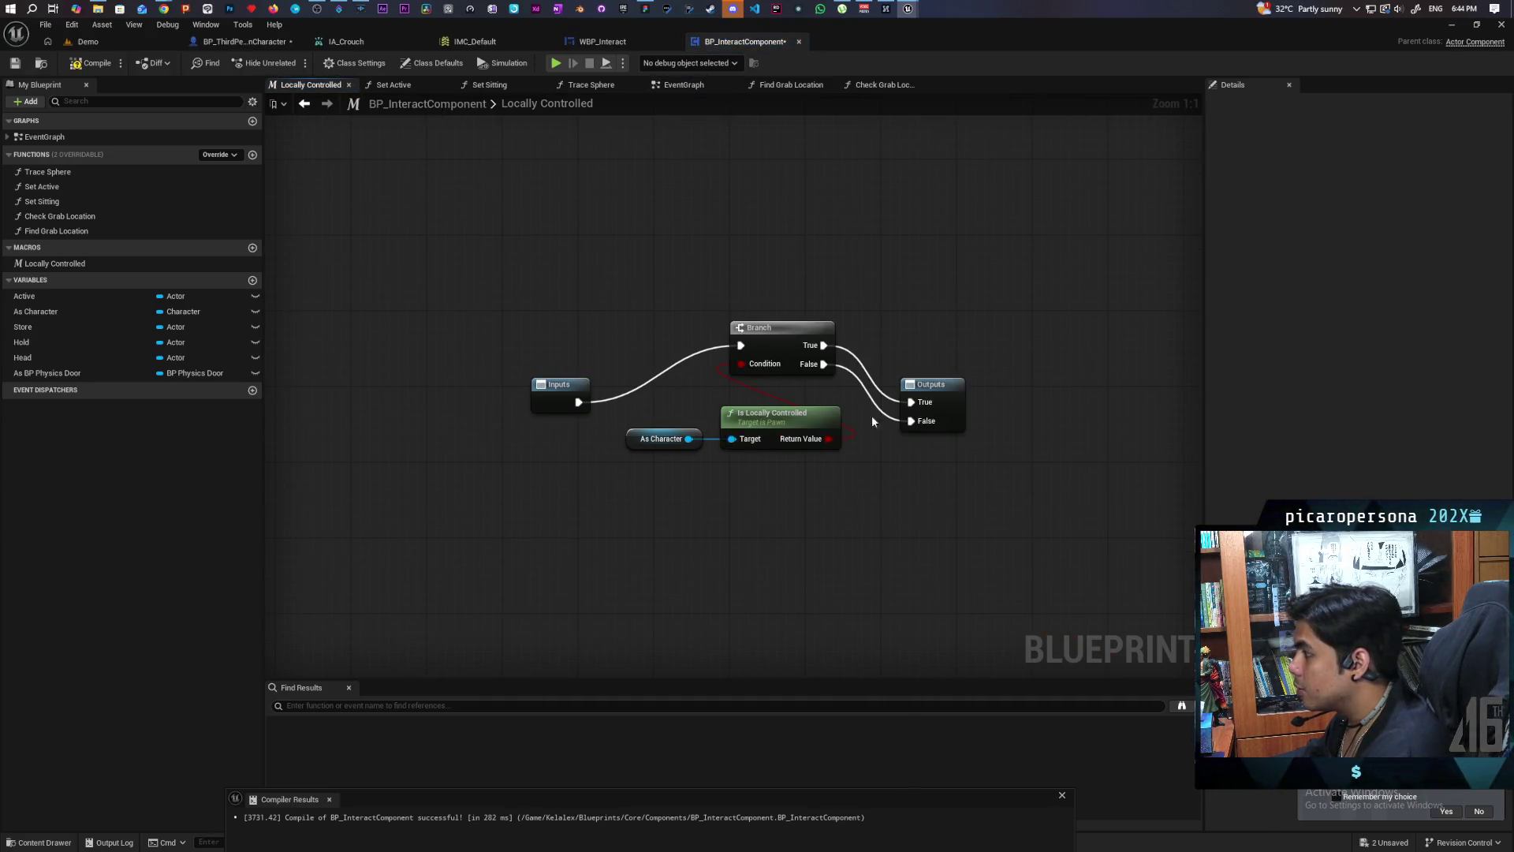
{"action": "left_click", "coordinate": [303, 103]}
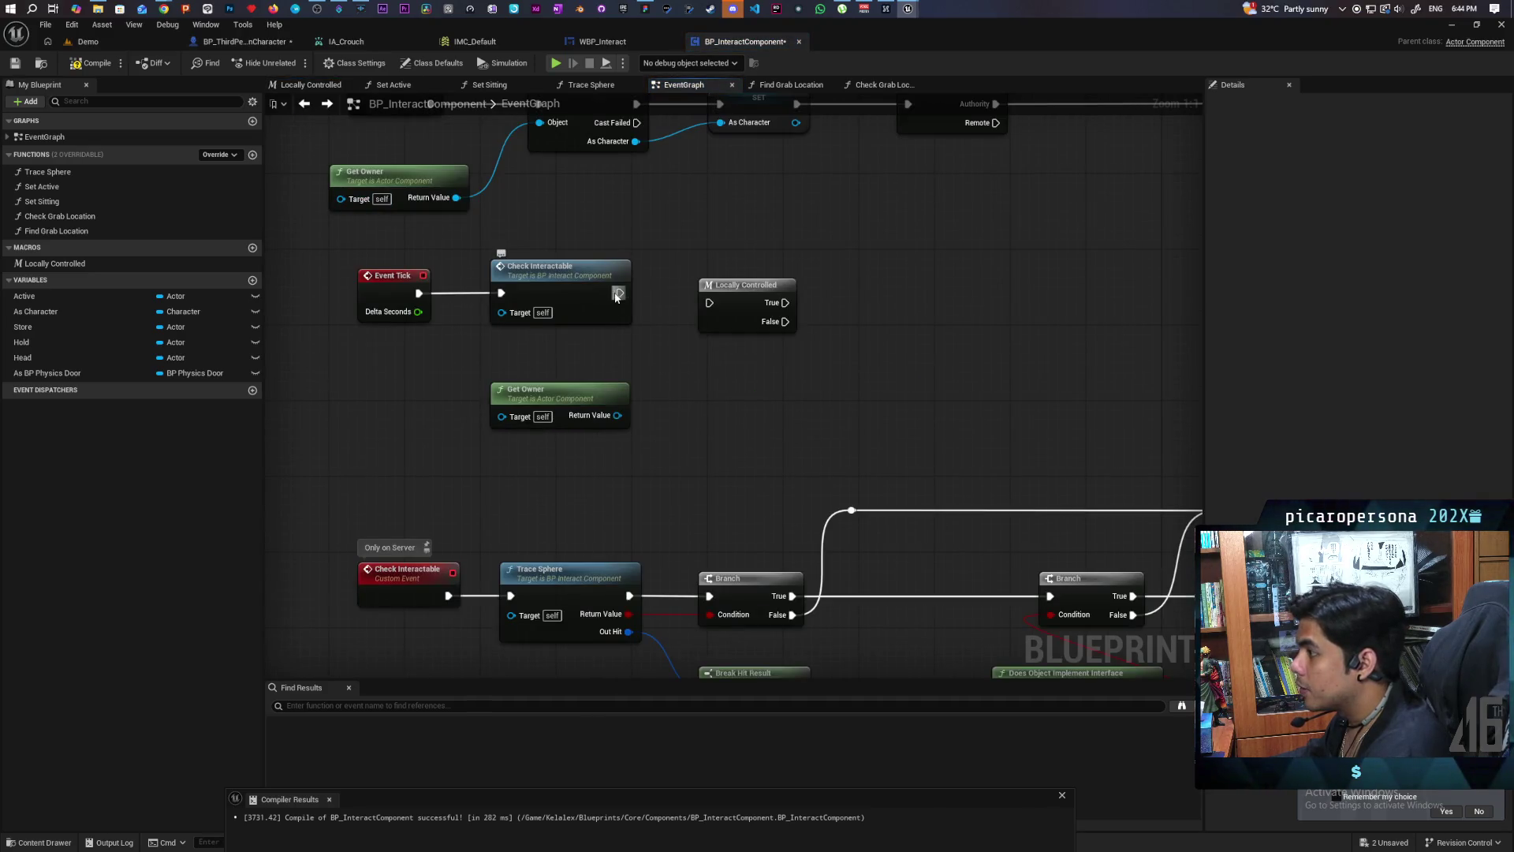
{"action": "mouse_move", "coordinate": [620, 292]}
{"action": "left_mouse_down"}
{"action": "mouse_move", "coordinate": [721, 311]}
{"action": "mouse_move", "coordinate": [691, 301]}
{"action": "left_mouse_up"}
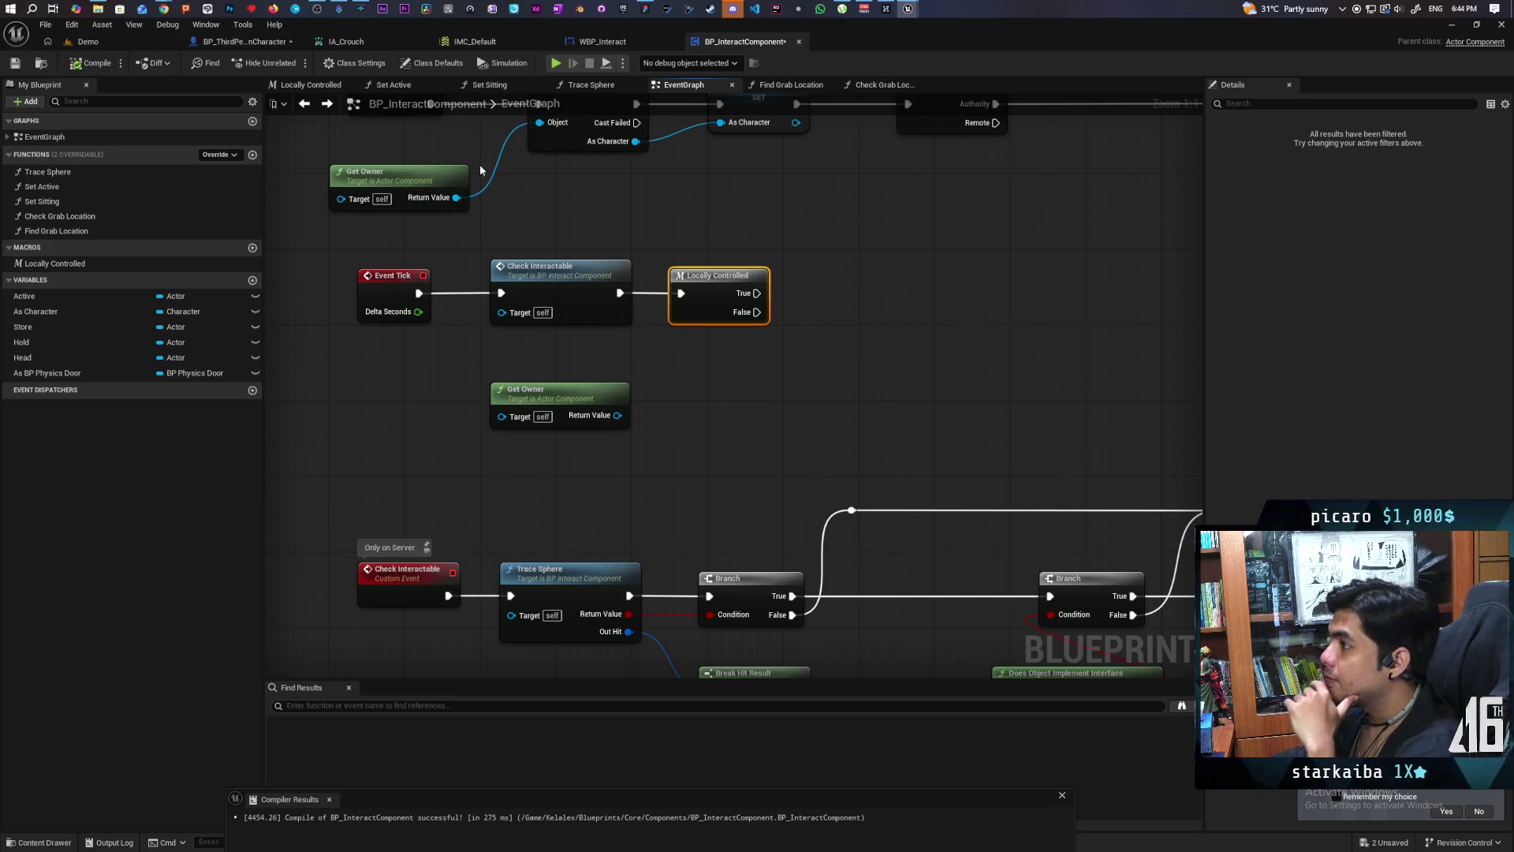
Step: Save all unsaved assets
{"action": "key", "text": "ctrl+shift+s"}
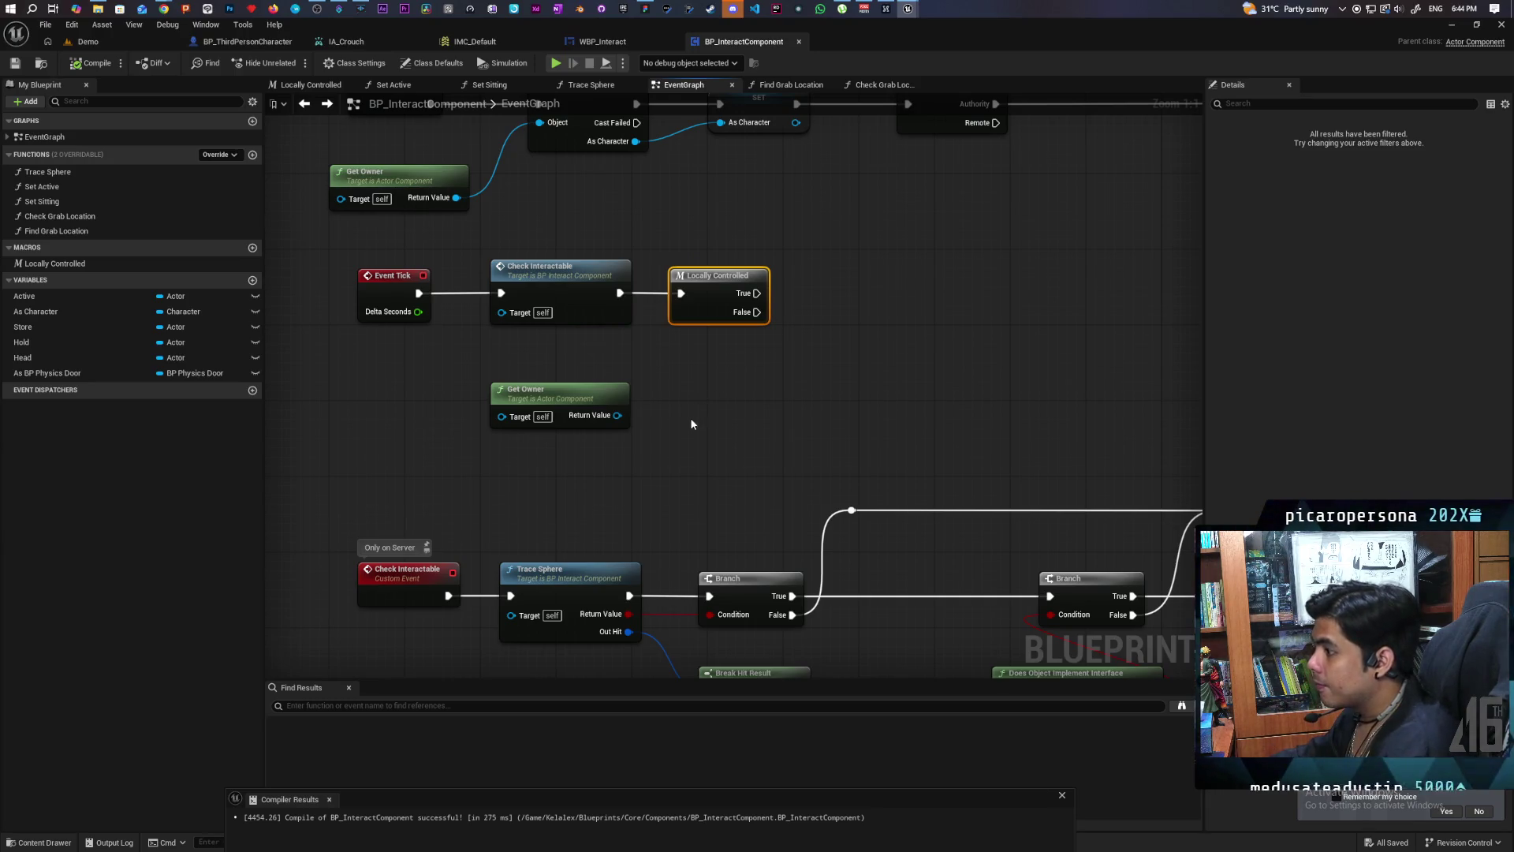
{"action": "scroll", "coordinate": [690, 418], "scroll_direction": "down", "scroll_amount": 6}
{"action": "mouse_move", "coordinate": [699, 466]}
{"action": "left_mouse_down"}
{"action": "mouse_move", "coordinate": [699, 182]}
{"action": "mouse_move", "coordinate": [670, 331]}
{"action": "mouse_move", "coordinate": [612, 453]}
{"action": "left_mouse_up"}
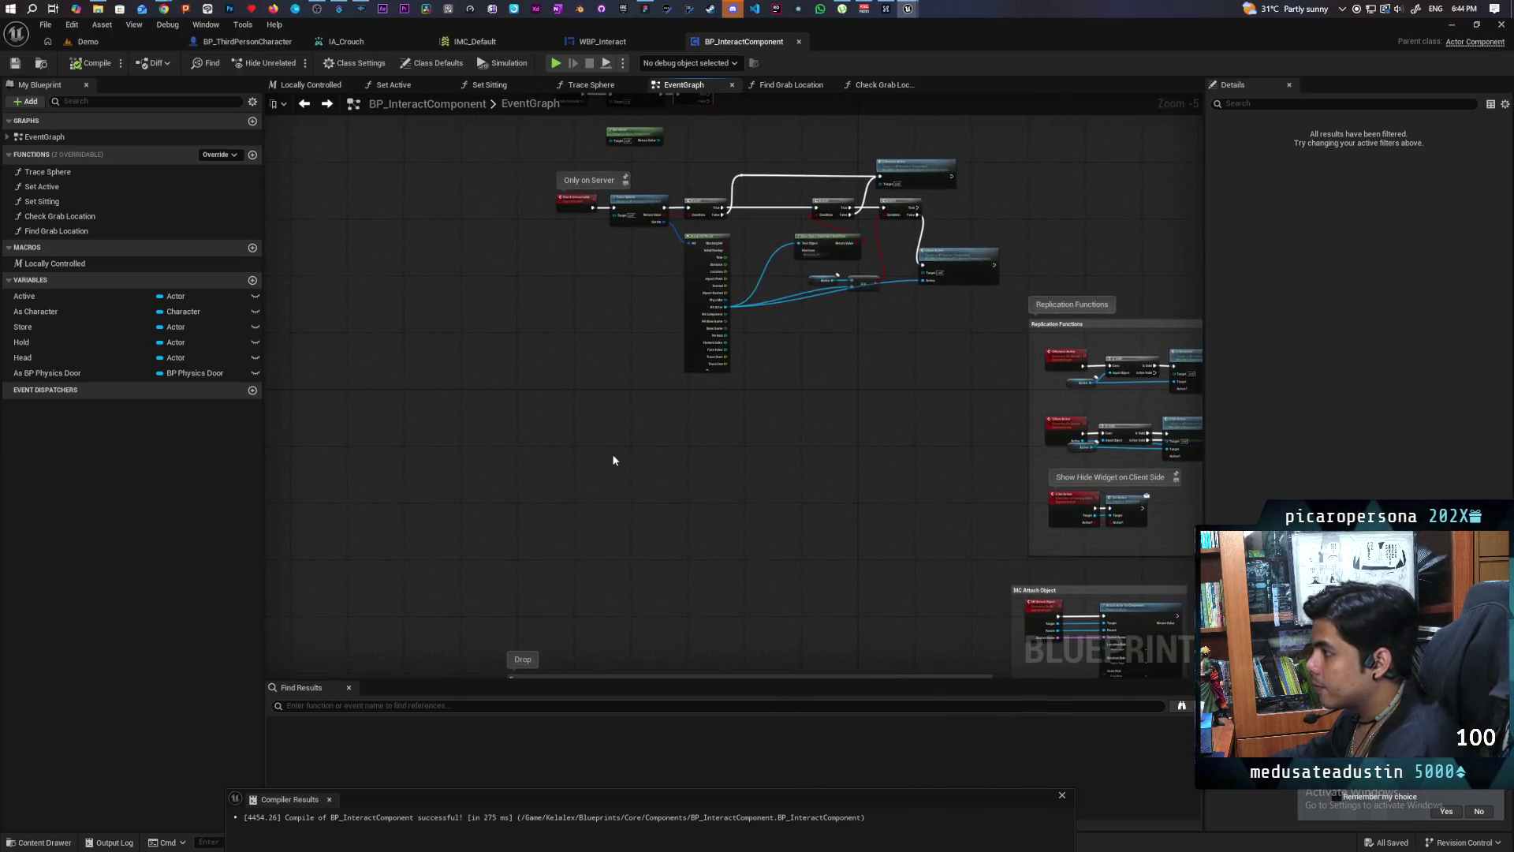
{"action": "scroll", "coordinate": [548, 452], "scroll_direction": "up", "scroll_amount": 1}
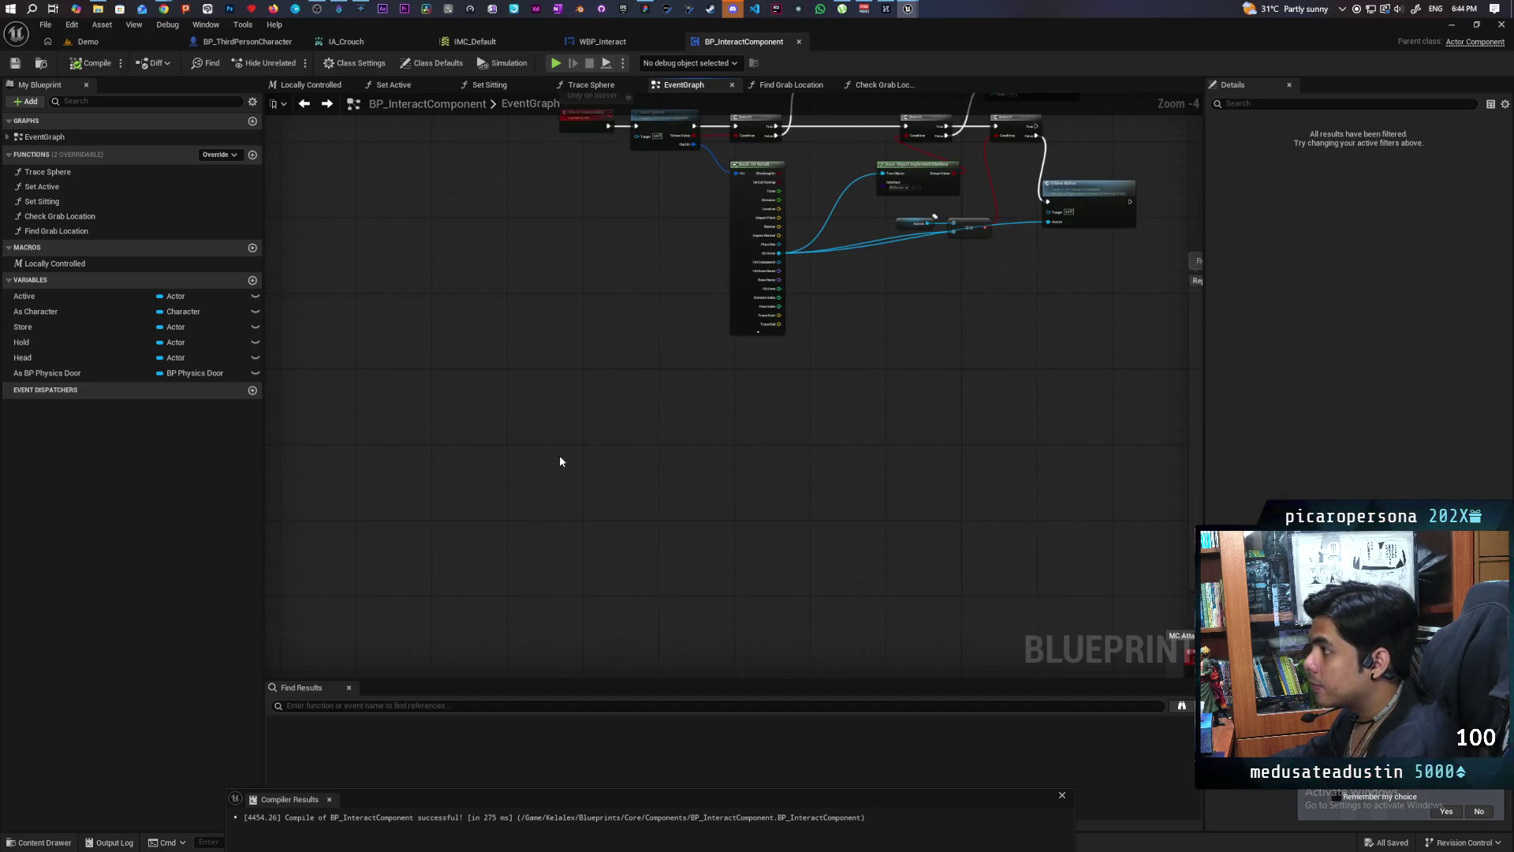
Step: Create a new custom event for the interaction bubble next to the Tick row
{"action": "key", "text": "ctrl+v"}
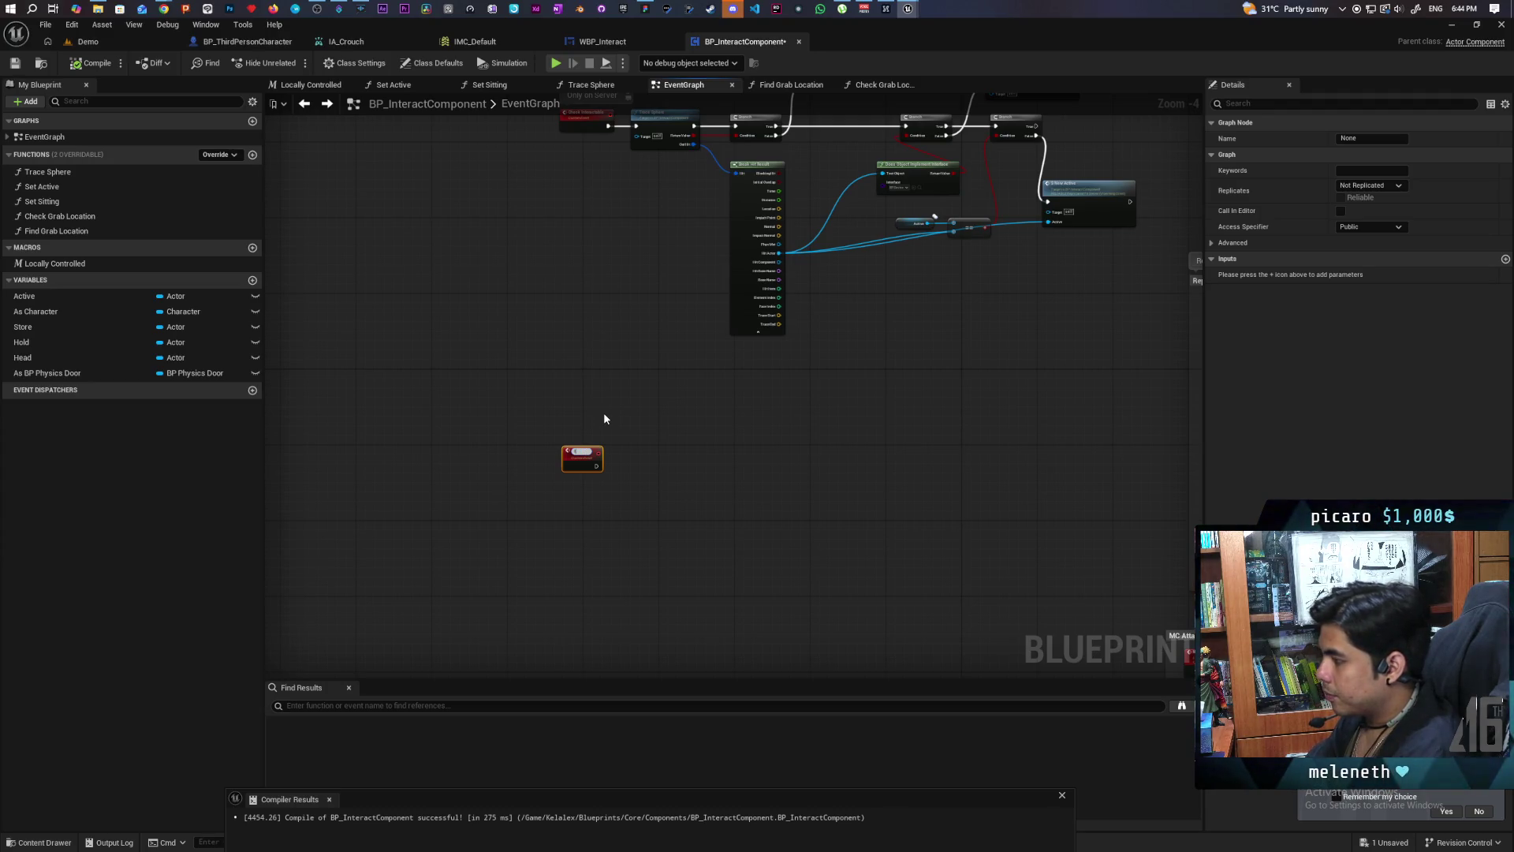
{"action": "type", "text": "Hide Interact"}
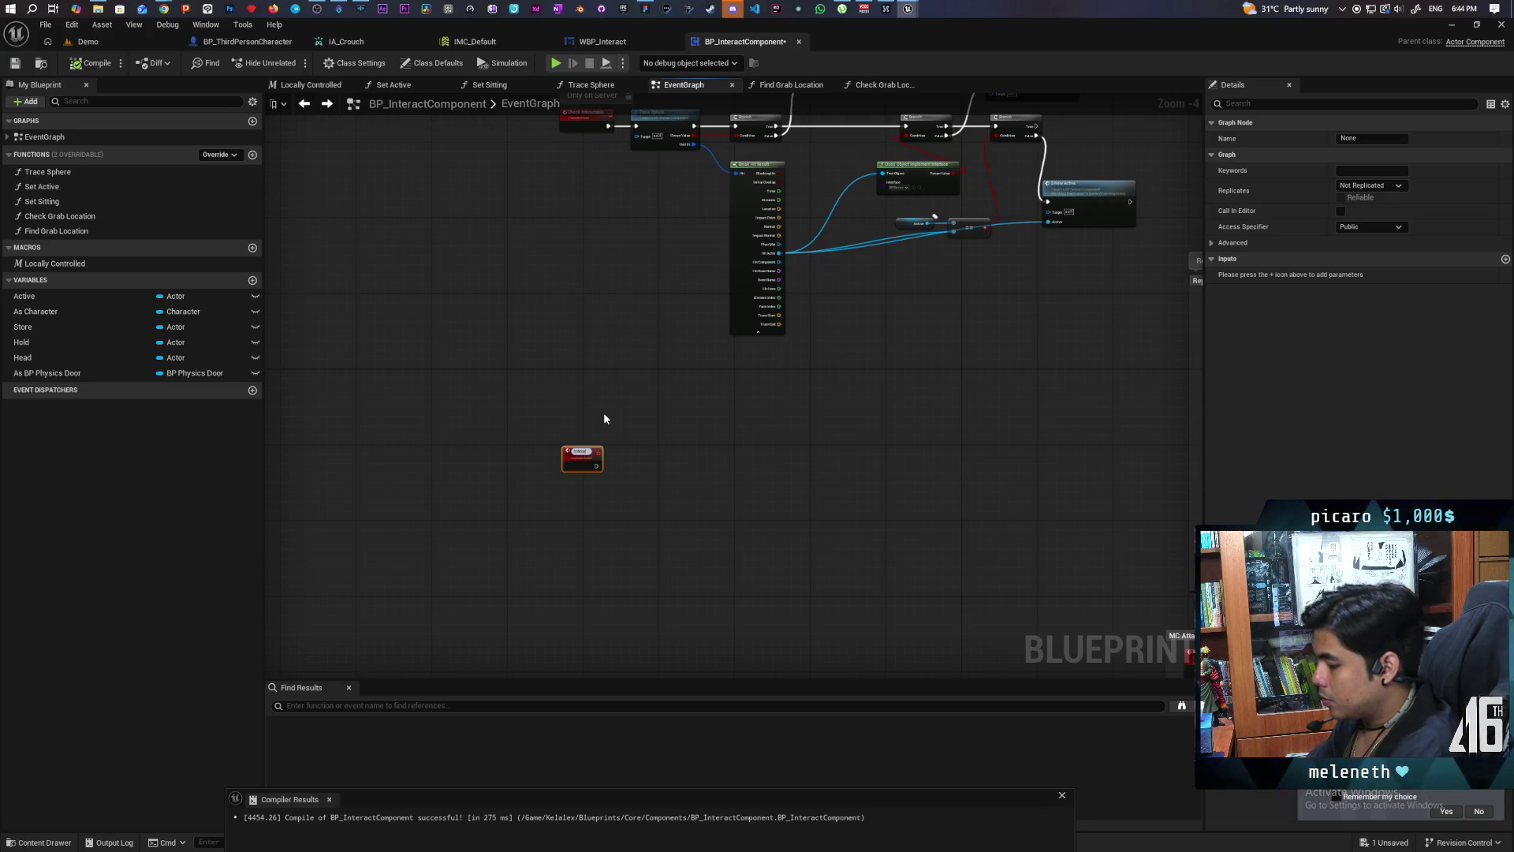
{"action": "type", "text": "ion Bubble"}
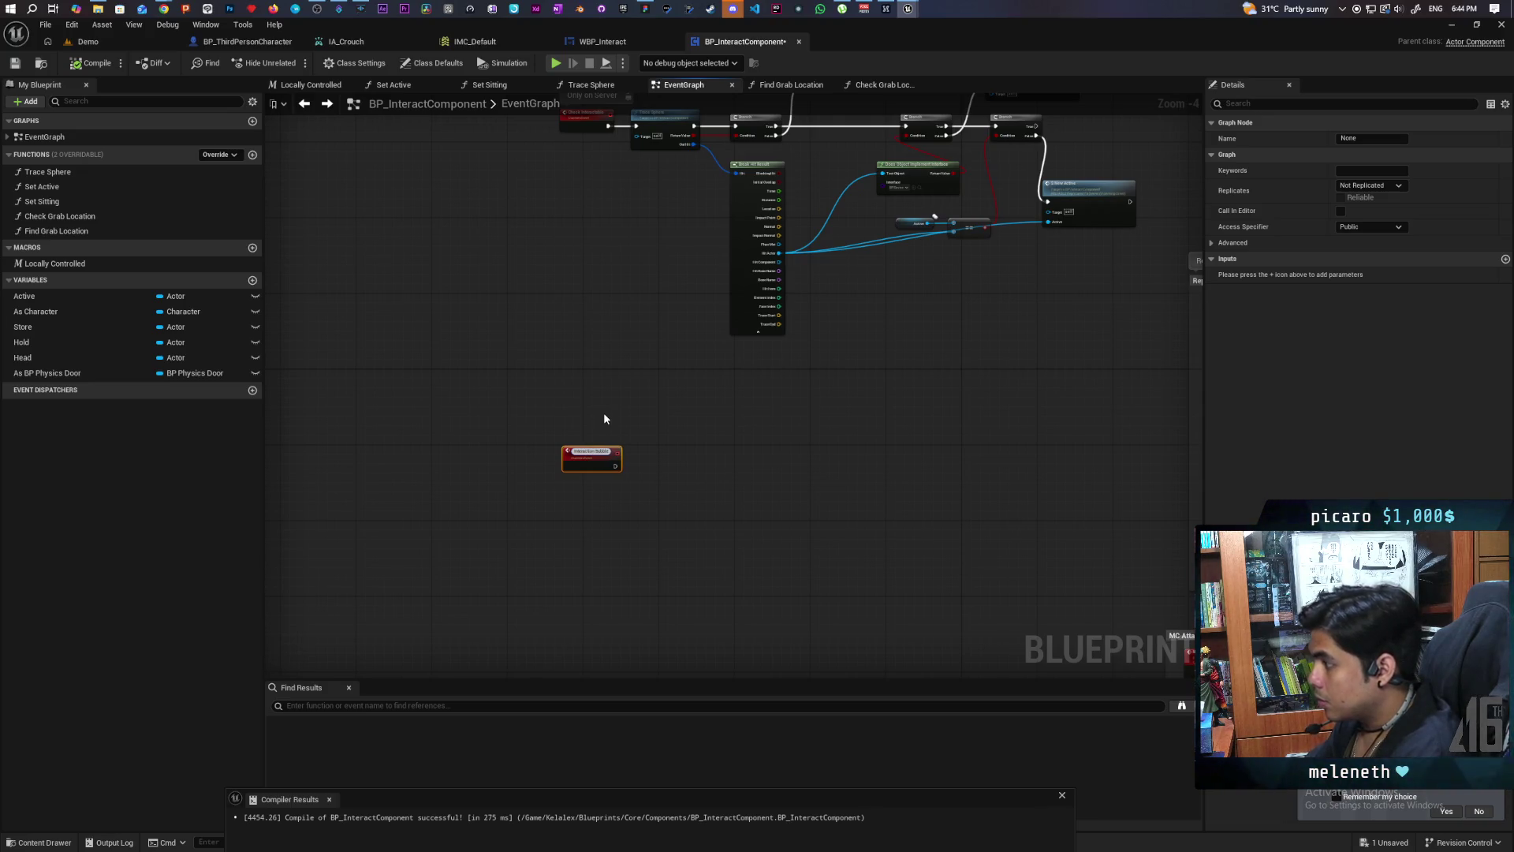
{"action": "left_click_drag", "start_coordinate": [603, 413], "coordinate": [511, 513]}
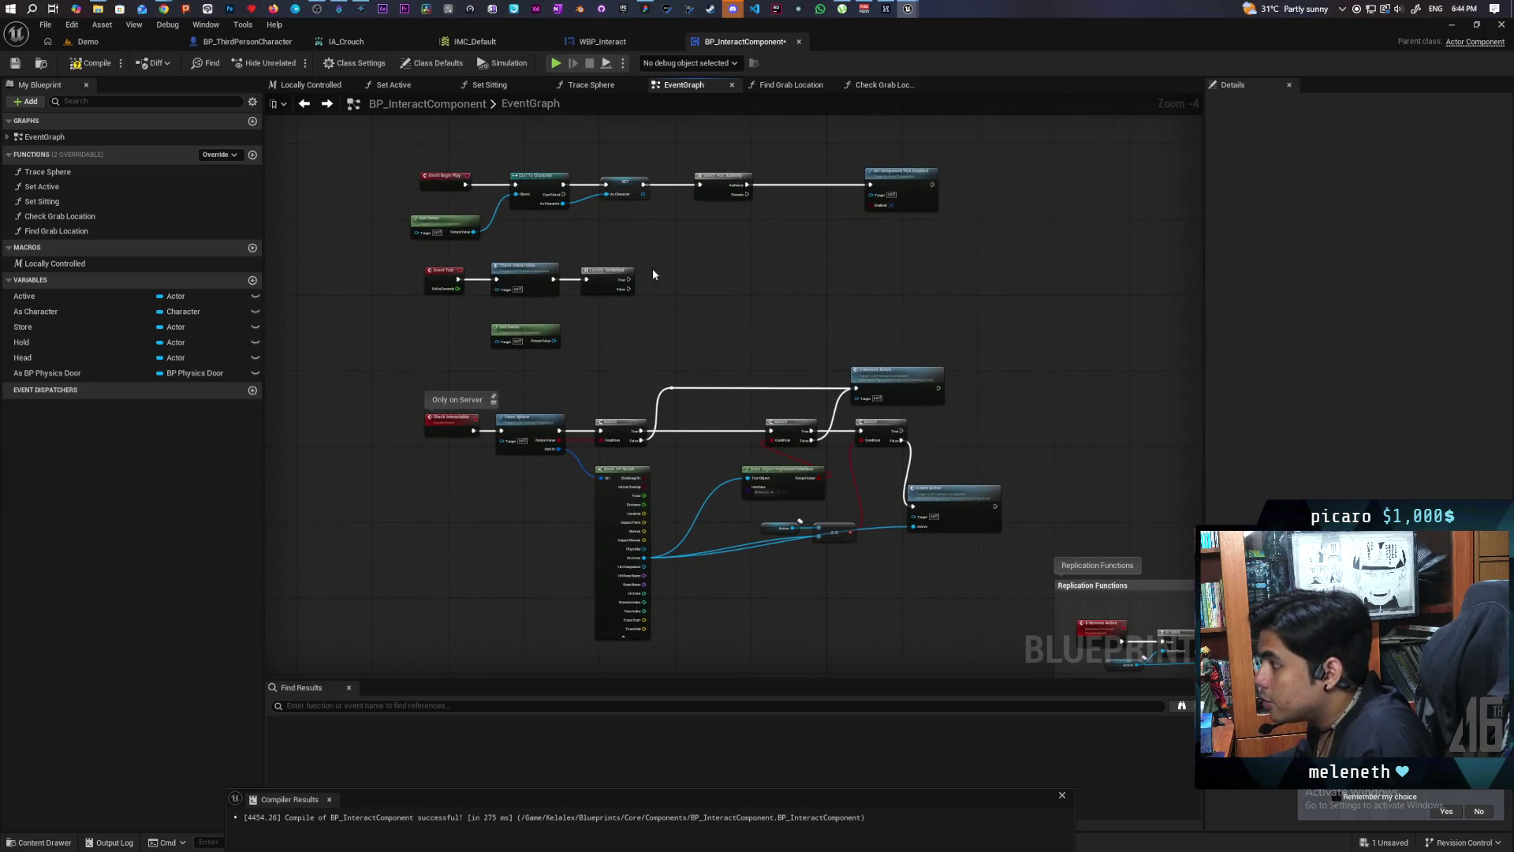
{"action": "scroll", "coordinate": [653, 274], "scroll_direction": "up", "scroll_amount": 3}
Step: Call Interaction Bubble from Locally Controlled's True output and delete the unused Get Owner node
{"action": "left_click_drag", "start_coordinate": [620, 281], "coordinate": [657, 280]}
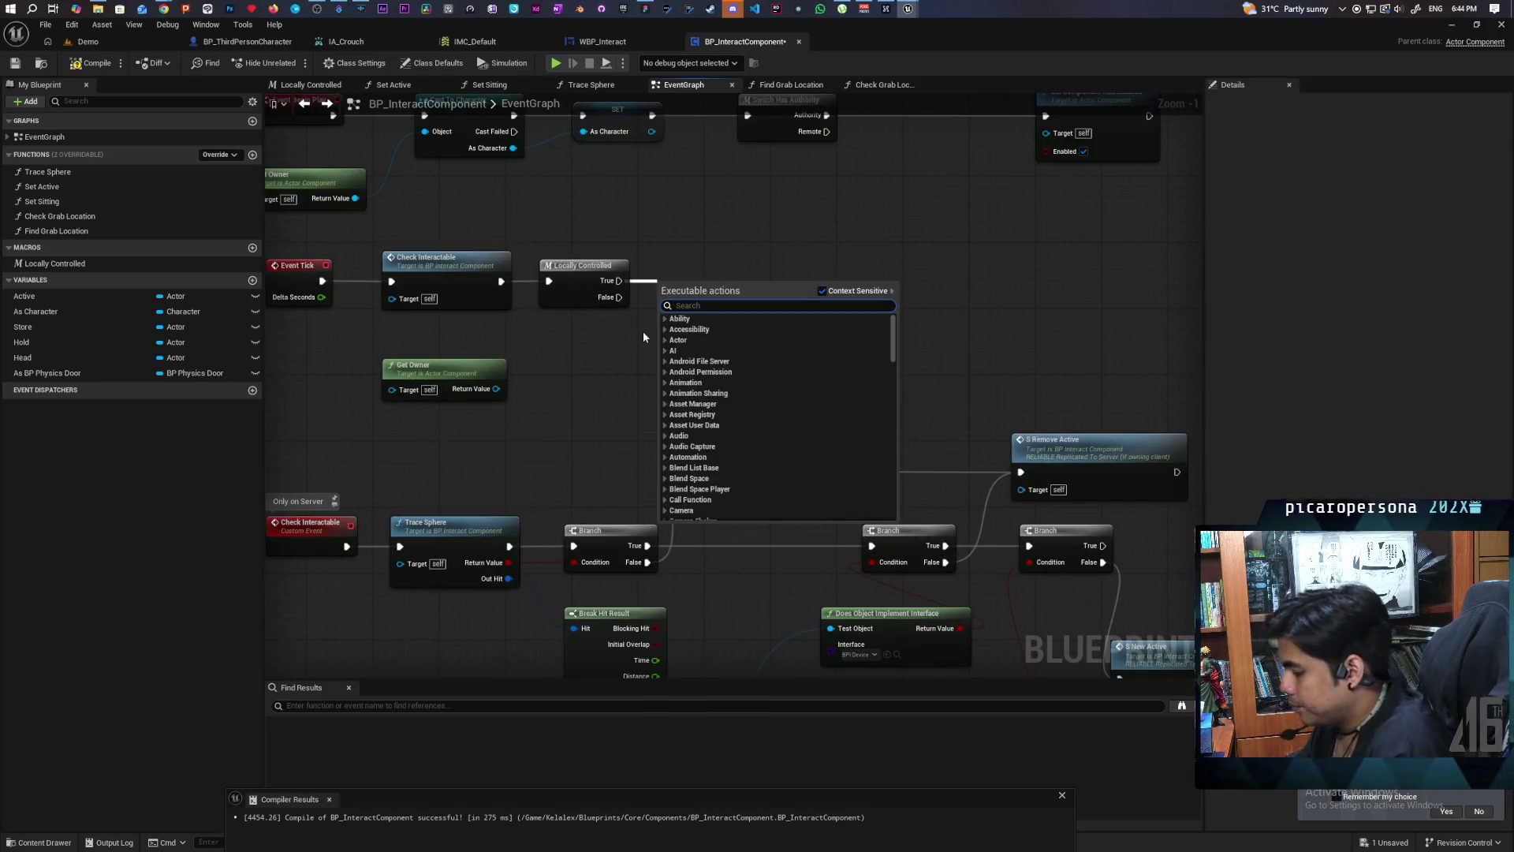
{"action": "type", "text": "interac"}
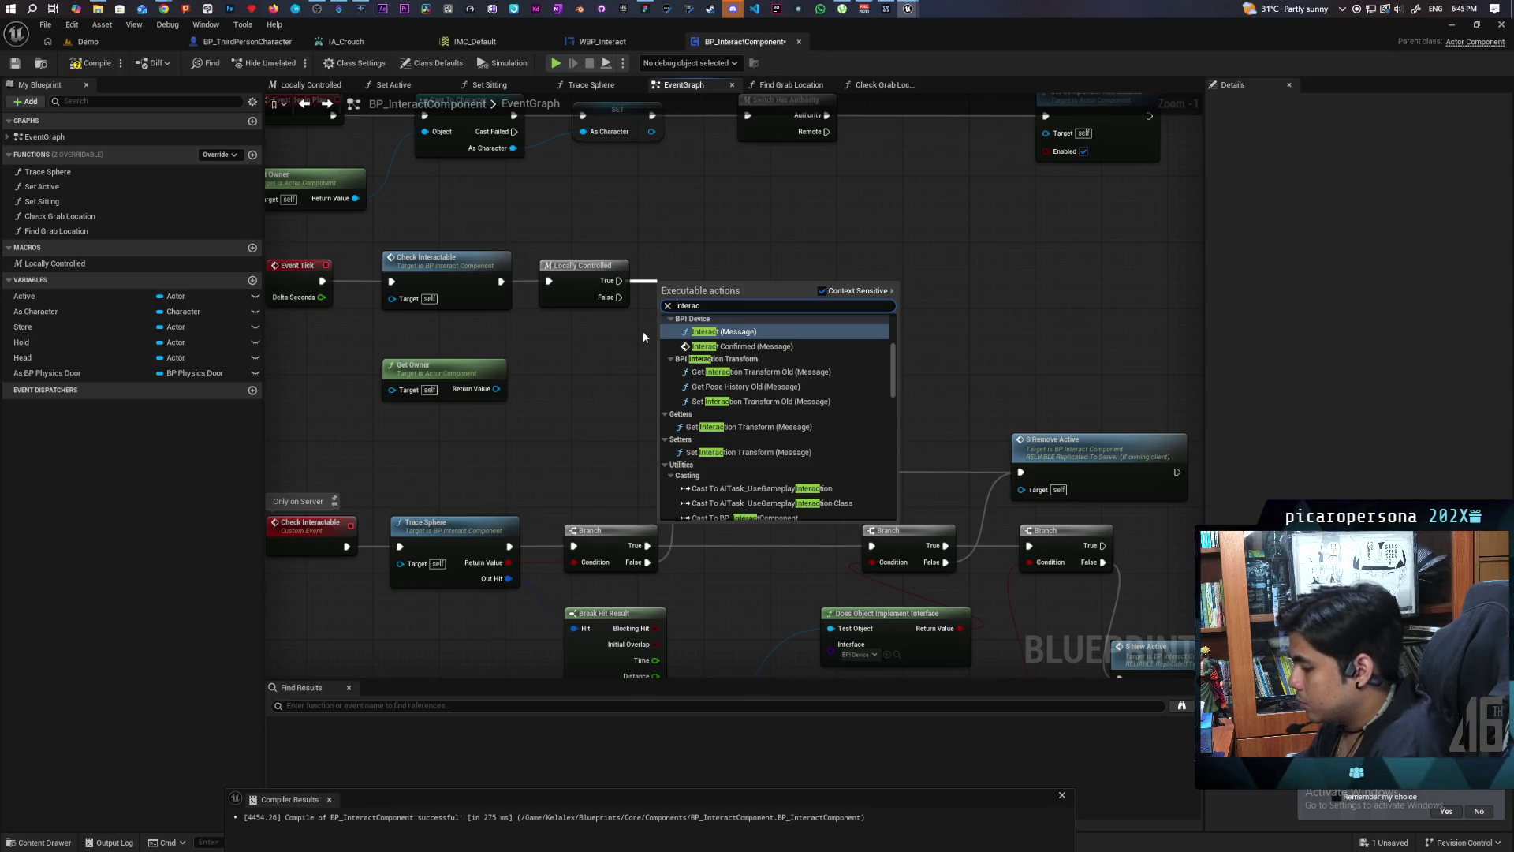
{"action": "type", "text": "tion b"}
{"action": "key", "text": "Return"}
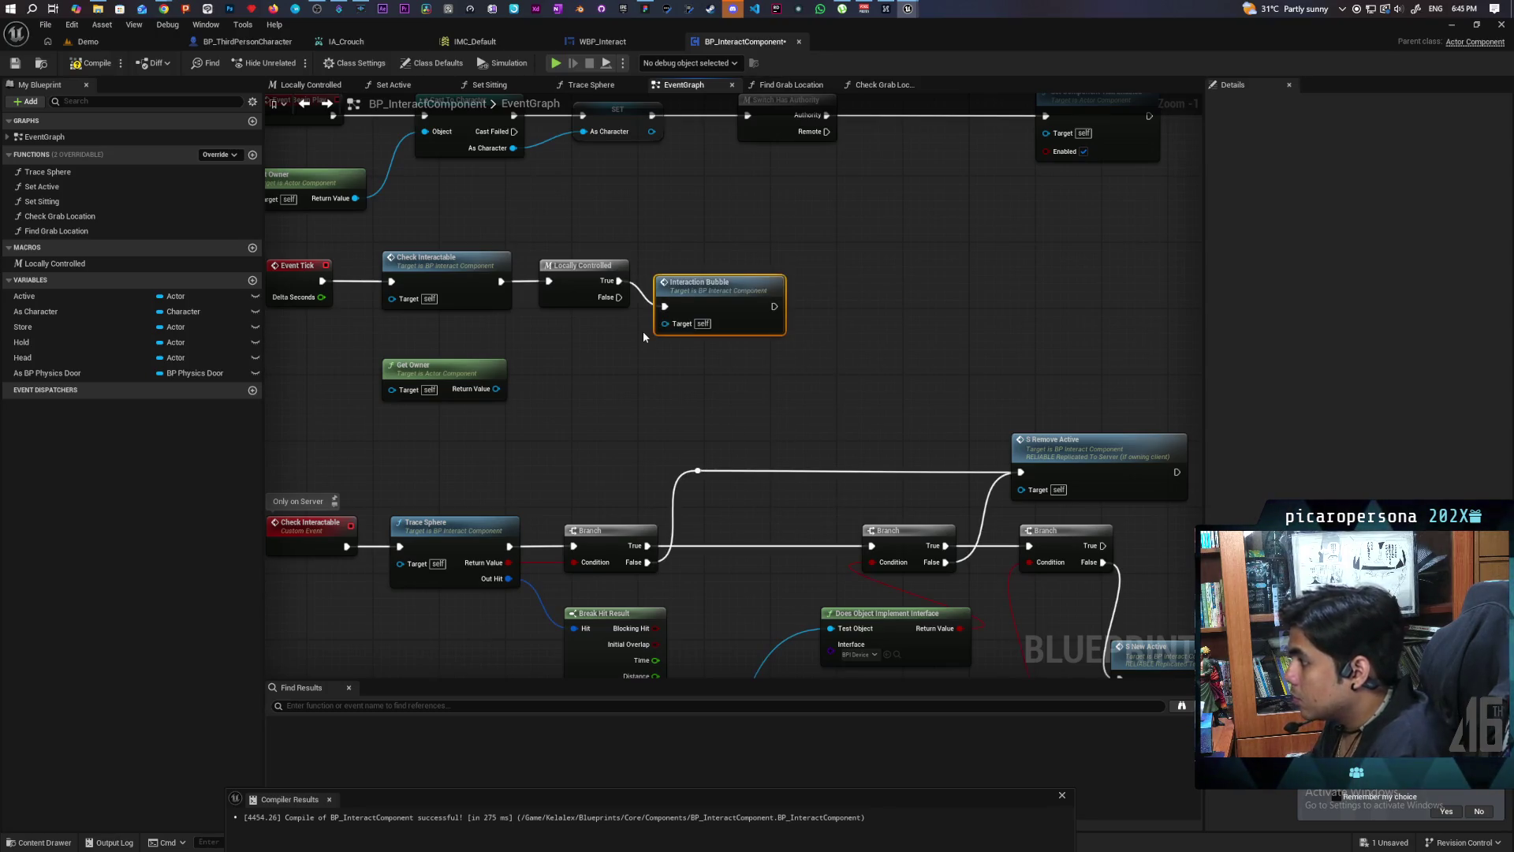
{"action": "left_click_drag", "start_coordinate": [710, 283], "coordinate": [710, 257]}
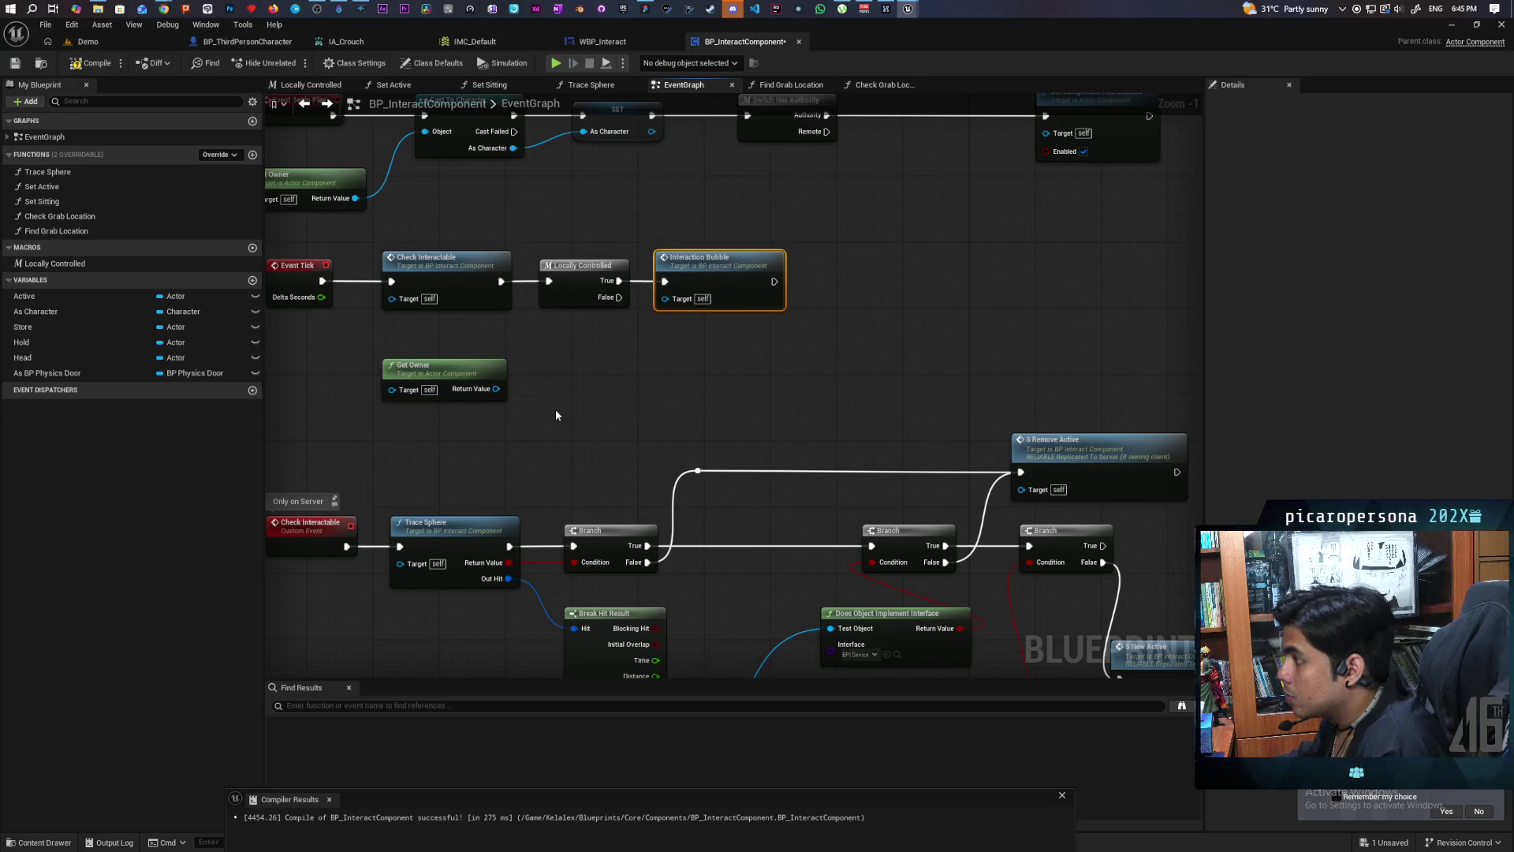
{"action": "left_click", "coordinate": [444, 371]}
{"action": "key", "text": "Delete"}
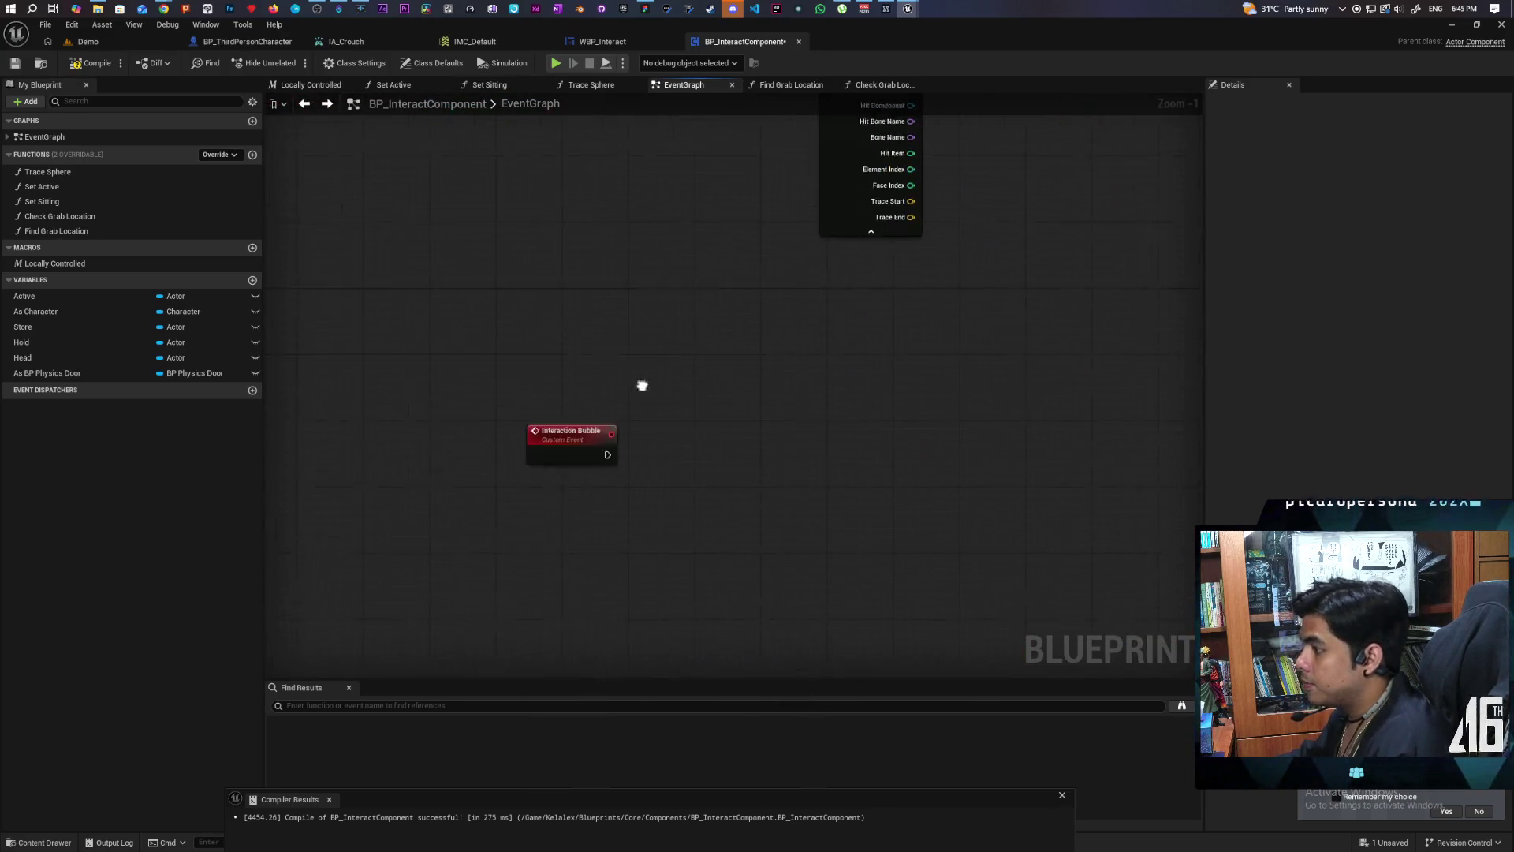
Step: Add a Sphere Trace By Channel after Interaction Bubble, then delete it
{"action": "left_click", "coordinate": [521, 466]}
{"action": "scroll", "coordinate": [552, 473], "scroll_direction": "down", "scroll_amount": 3}
{"action": "scroll", "coordinate": [617, 350], "scroll_direction": "up", "scroll_amount": 2}
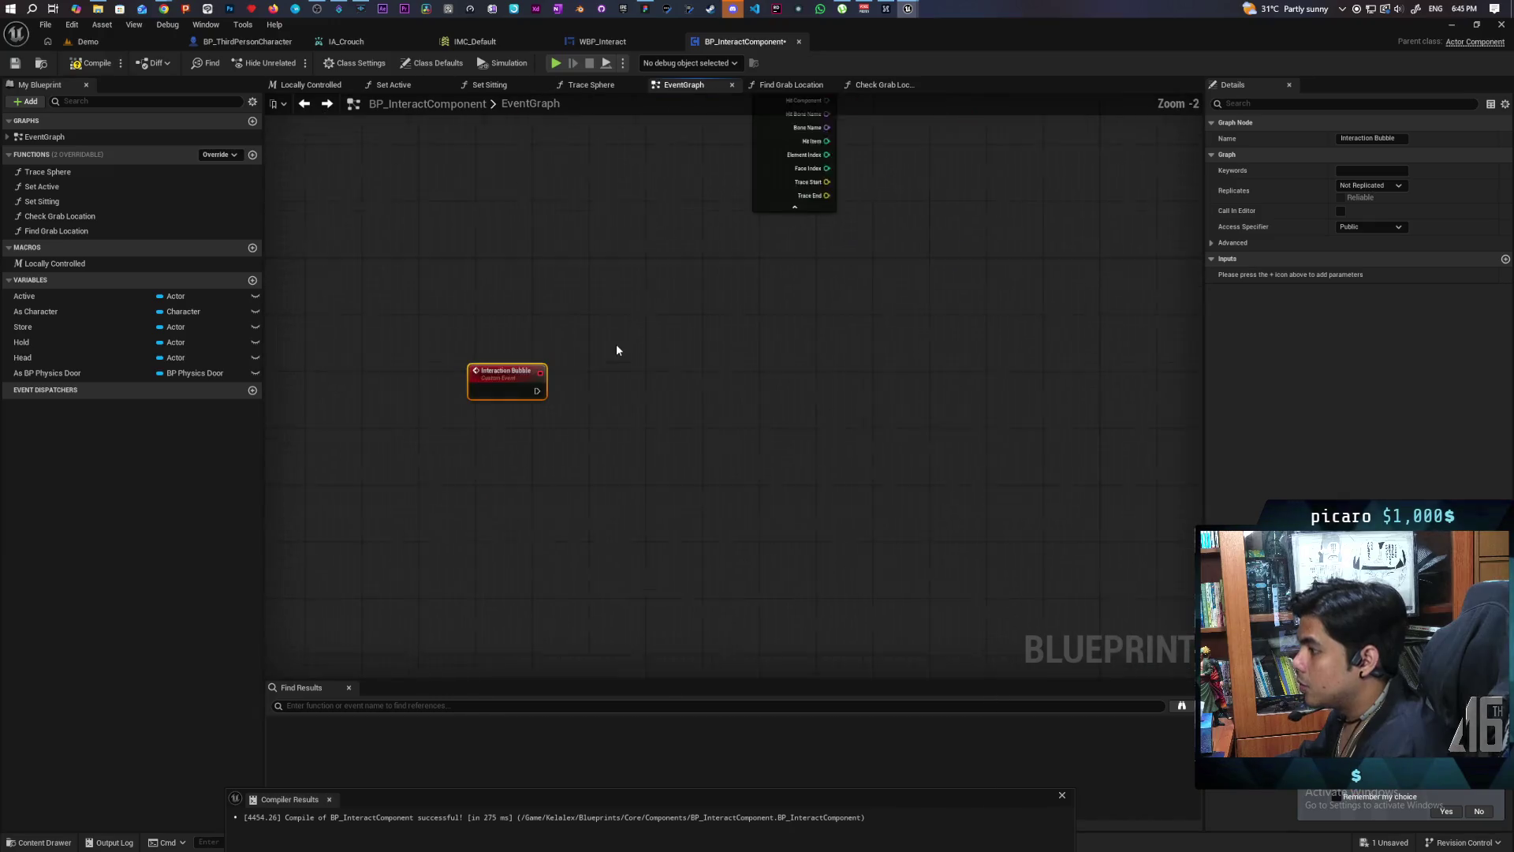
{"action": "scroll", "coordinate": [617, 350], "scroll_direction": "up", "scroll_amount": 1}
{"action": "right_click", "coordinate": [577, 403]}
{"action": "type", "text": "sphere trac"}
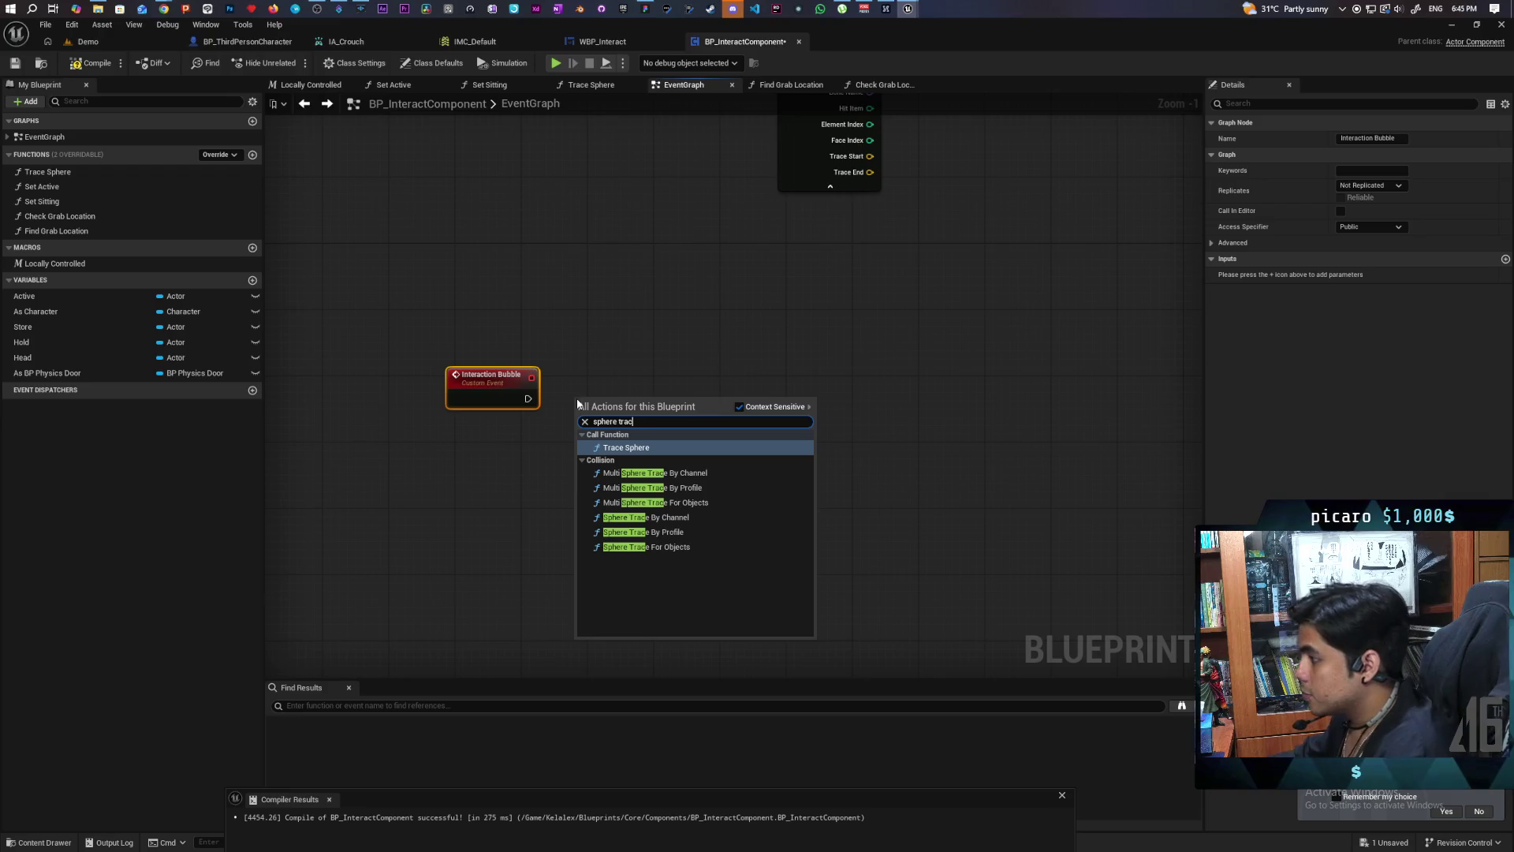
{"action": "left_click", "coordinate": [703, 518]}
{"action": "left_click_drag", "start_coordinate": [643, 413], "coordinate": [690, 376]}
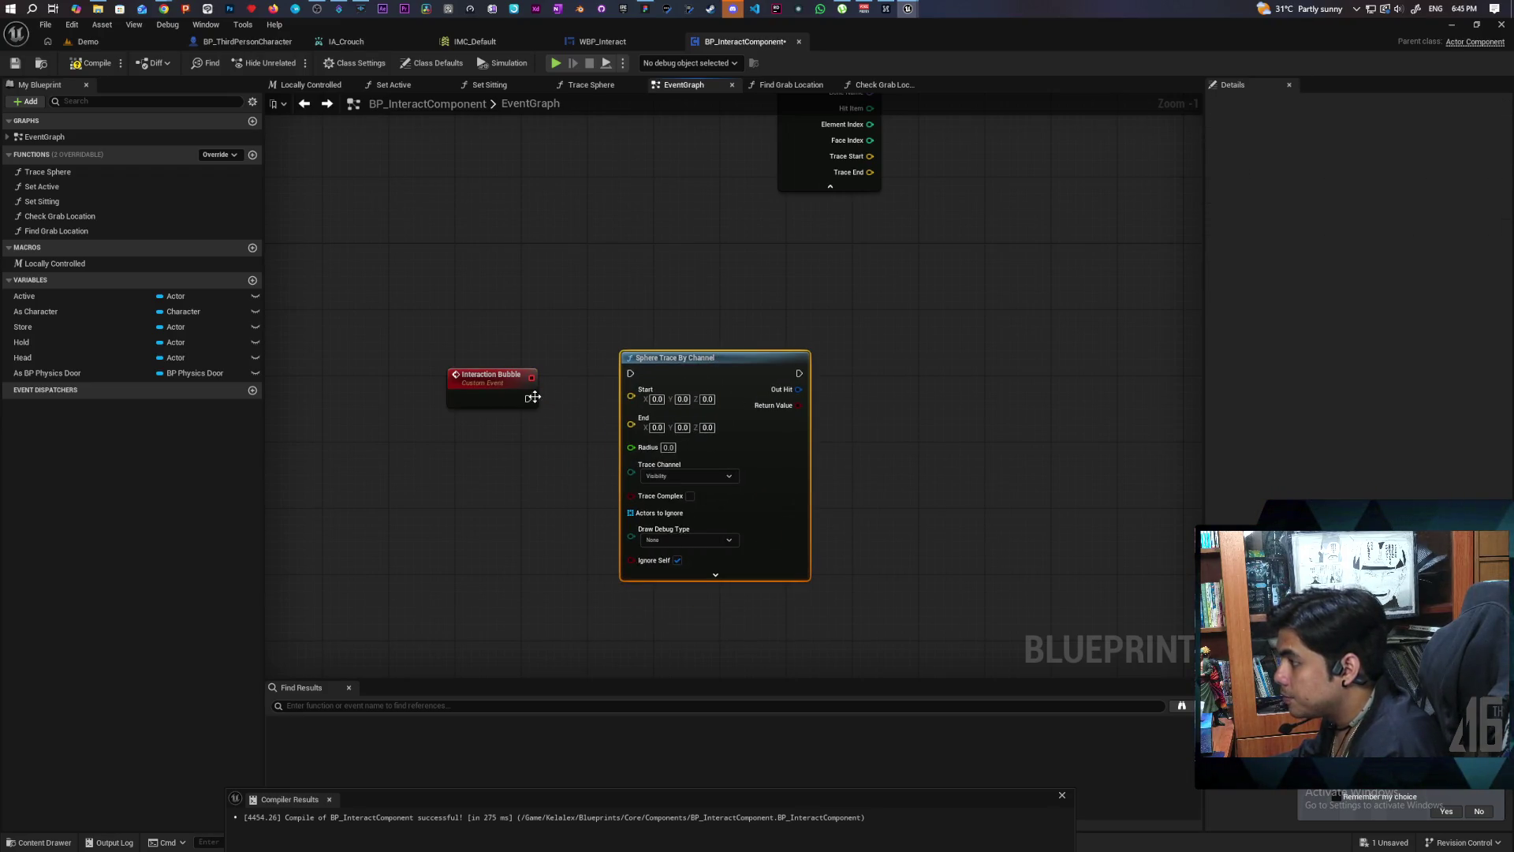
{"action": "left_click_drag", "start_coordinate": [533, 397], "coordinate": [628, 373]}
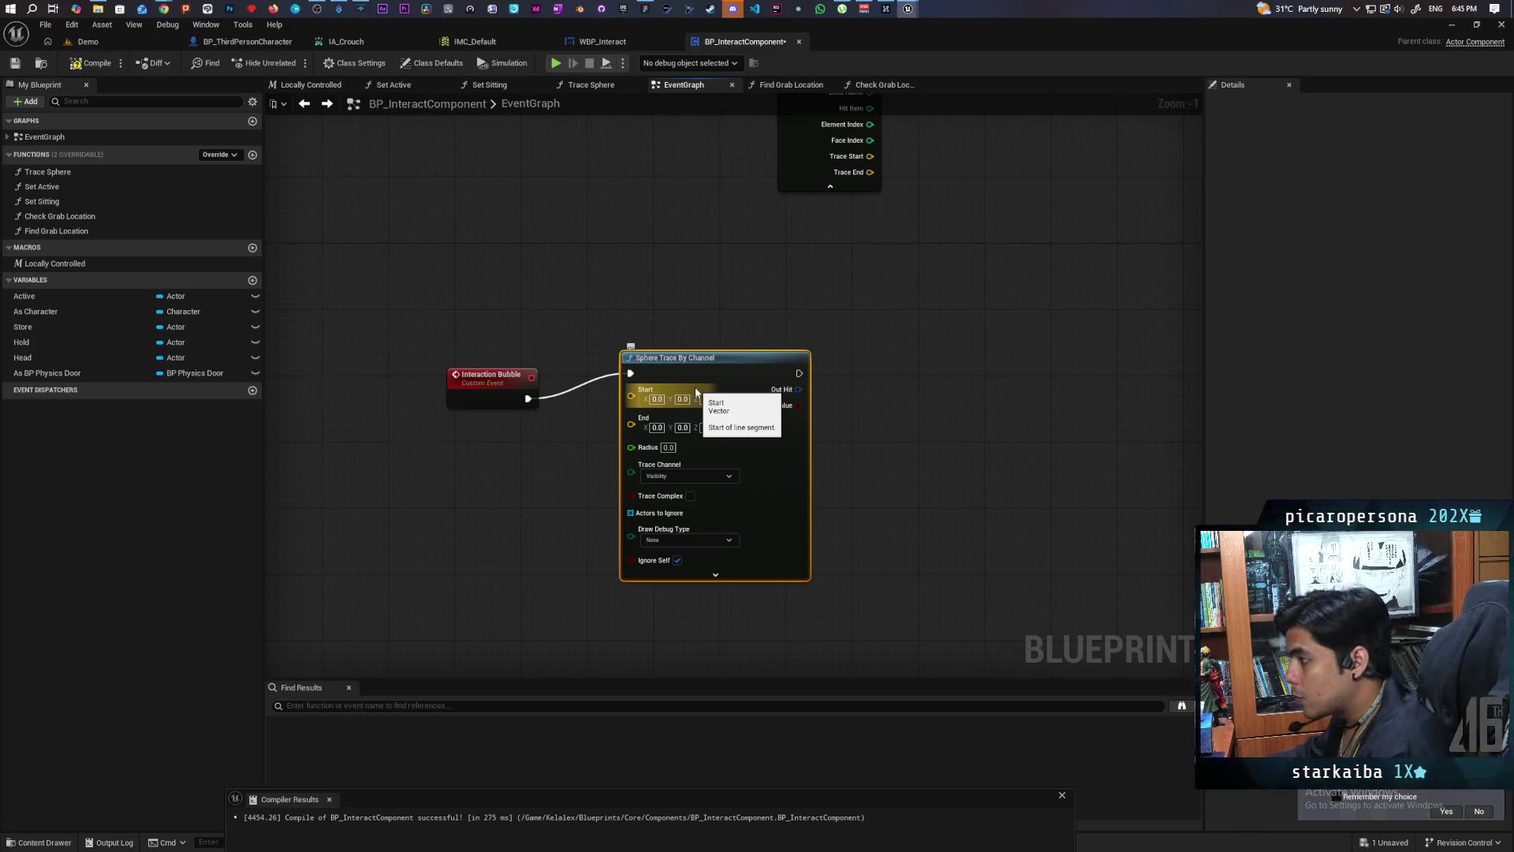
{"action": "key", "text": "Delete"}
Step: Drive a Multi Sphere Trace By Channel from Interaction Bubble and place an As Character getter nearby
{"action": "right_click", "coordinate": [665, 398]}
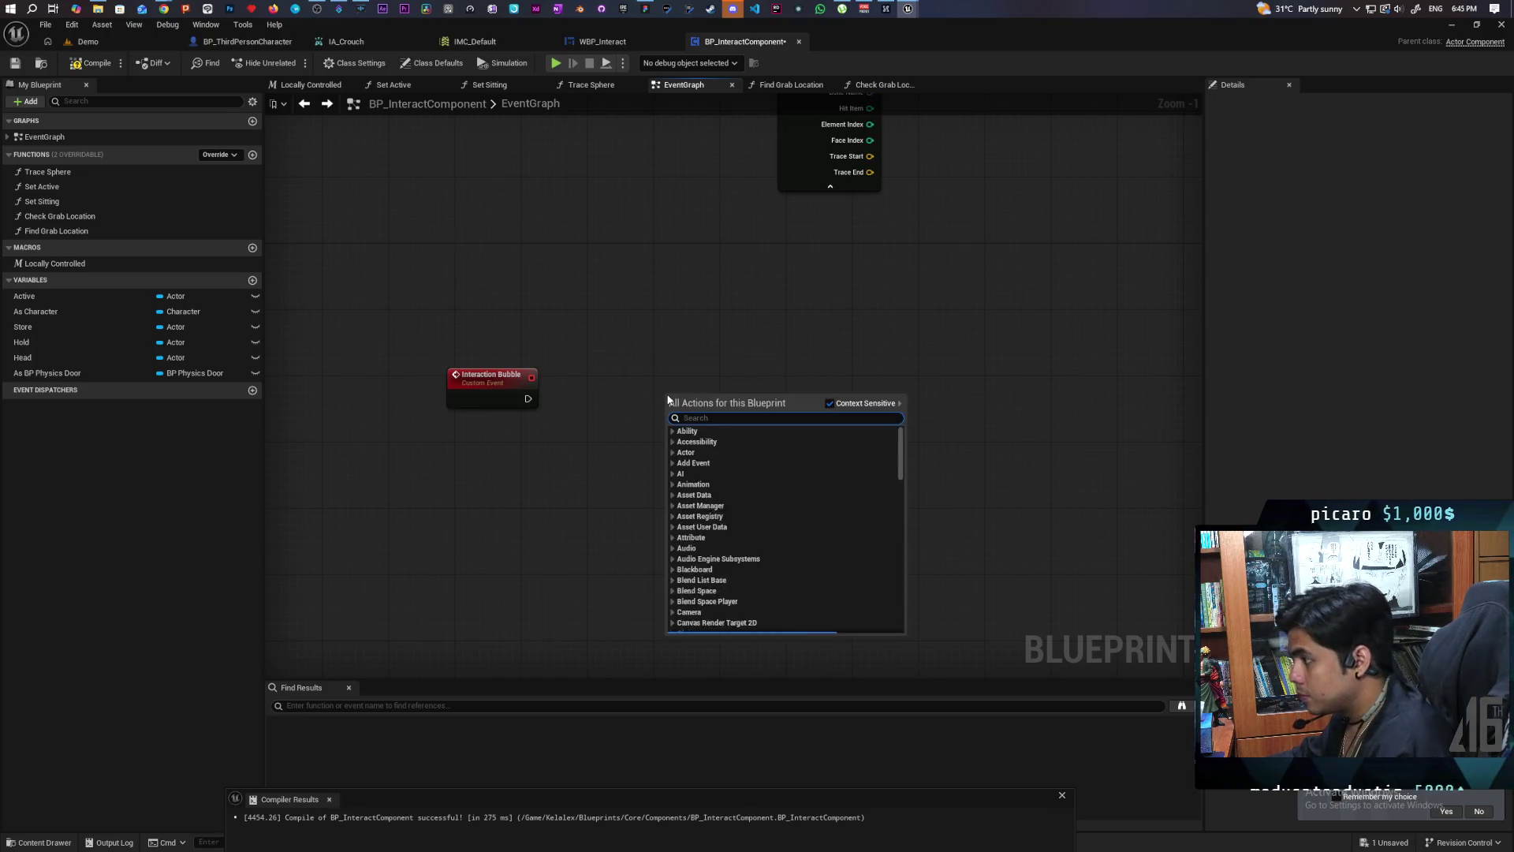
{"action": "type", "text": "multi"}
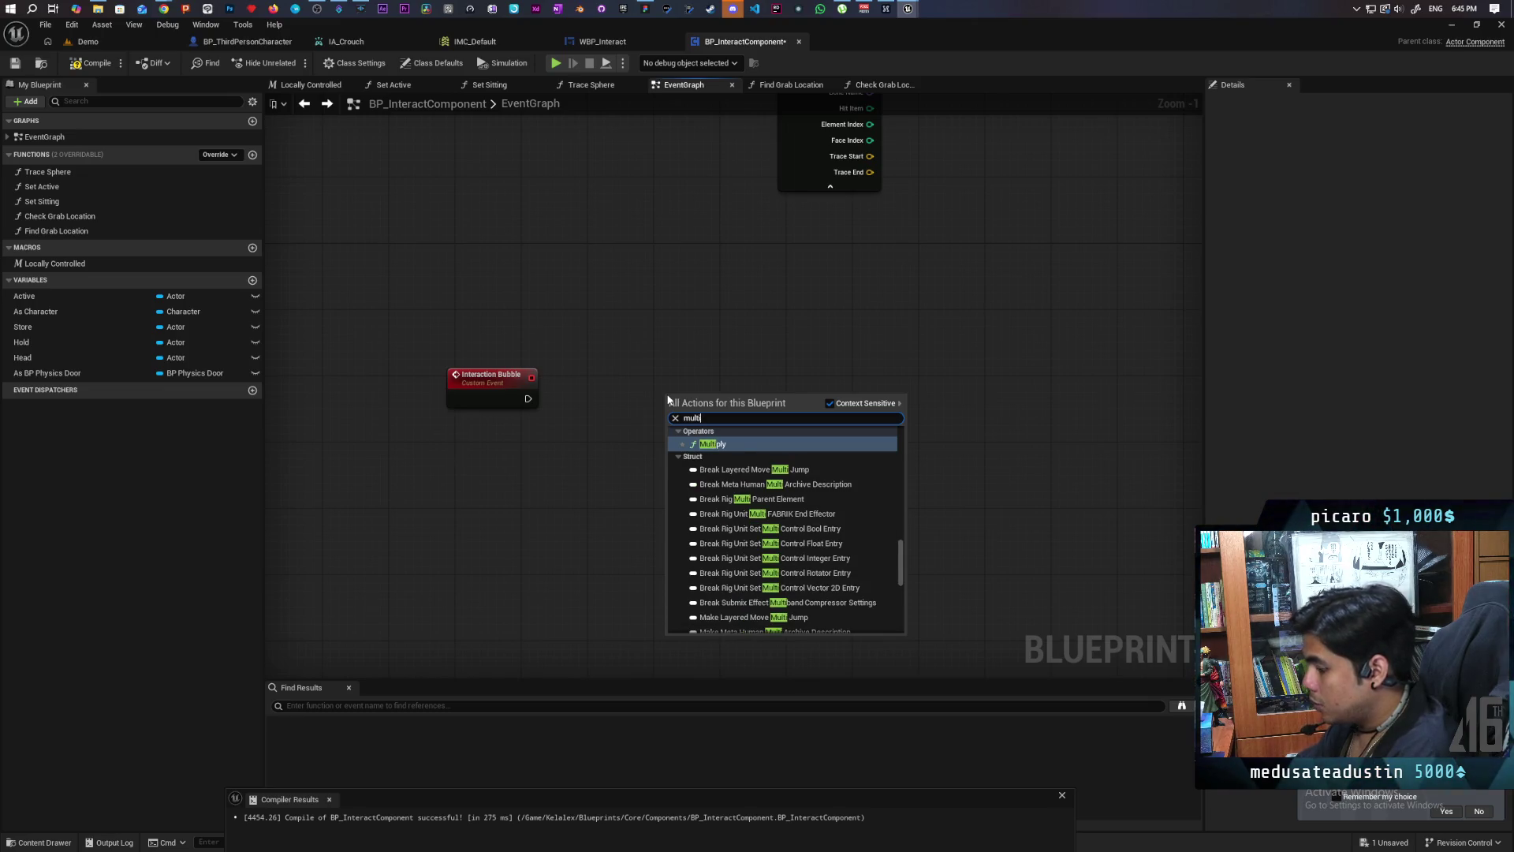
{"action": "type", "text": " sp"}
{"action": "key", "text": "Return"}
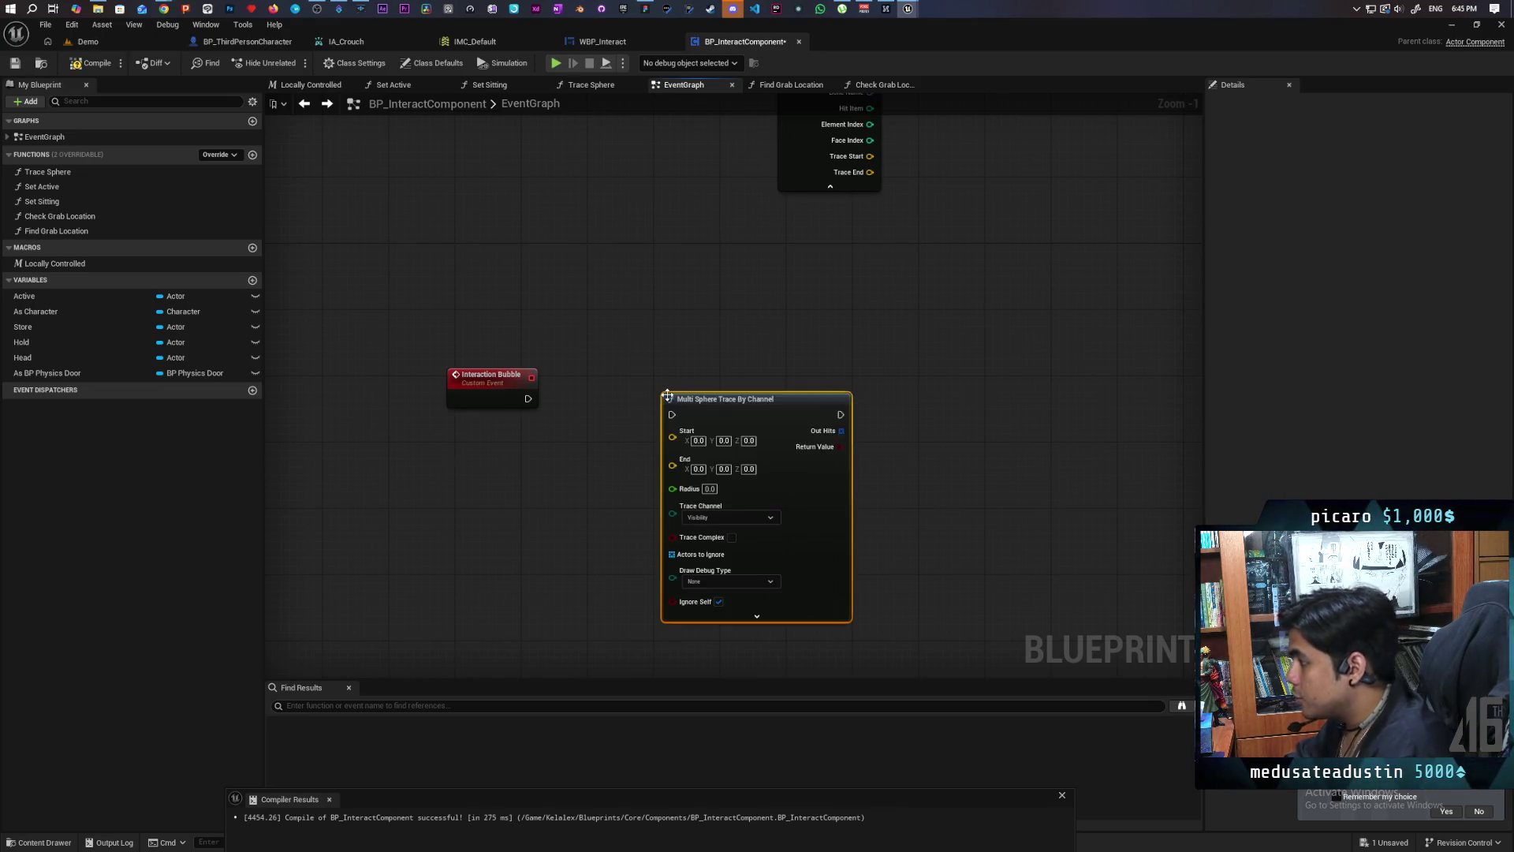
{"action": "left_click_drag", "start_coordinate": [667, 399], "coordinate": [642, 373]}
{"action": "mouse_move", "coordinate": [534, 391]}
{"action": "left_mouse_down"}
{"action": "mouse_move", "coordinate": [668, 388]}
{"action": "mouse_move", "coordinate": [648, 392]}
{"action": "left_mouse_up"}
{"action": "left_click_drag", "start_coordinate": [711, 396], "coordinate": [702, 404]}
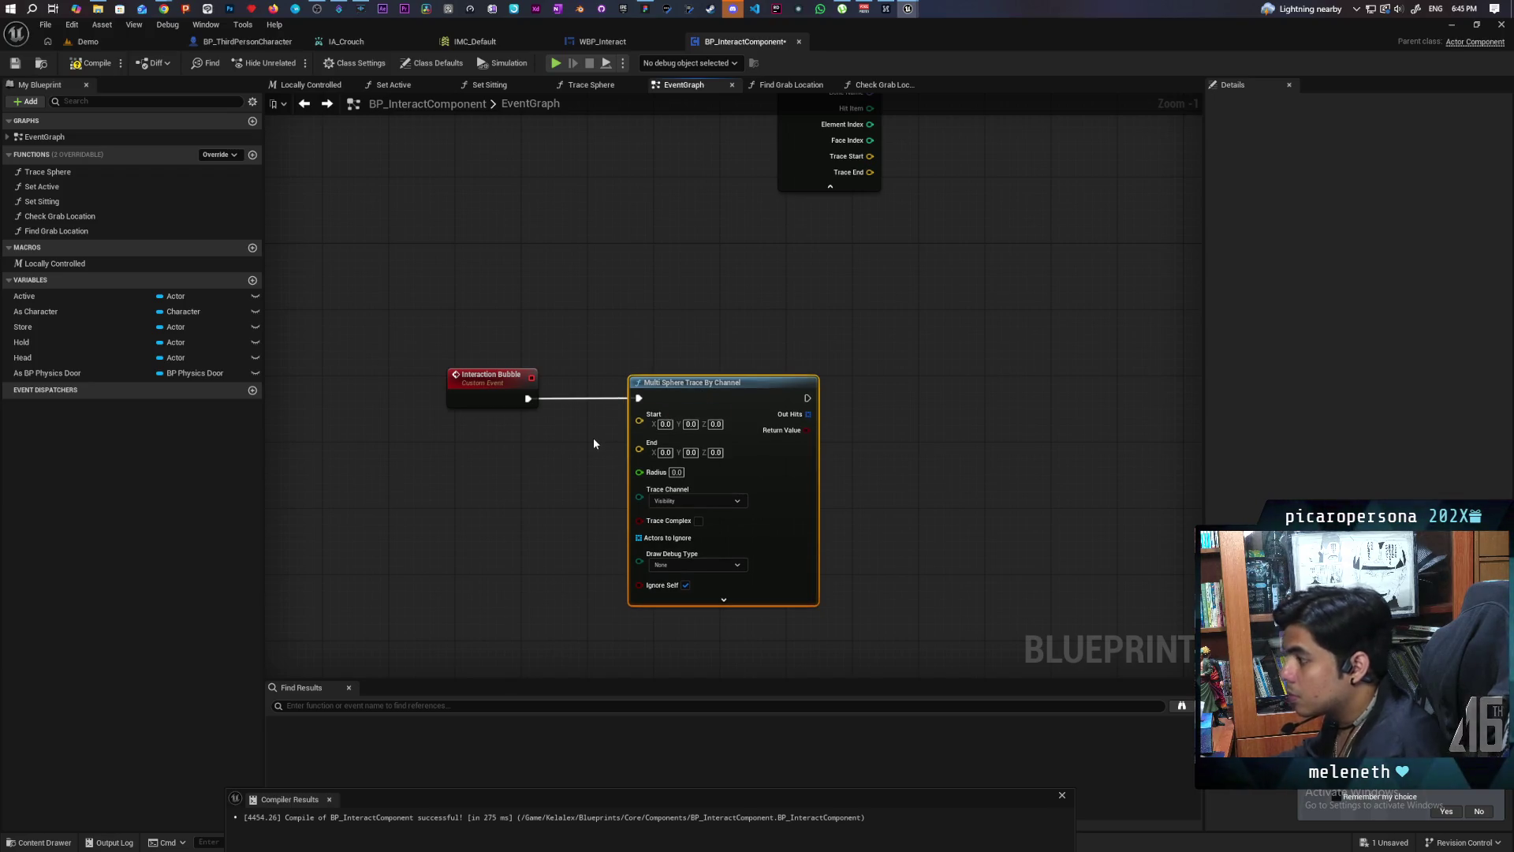
{"action": "left_click_drag", "start_coordinate": [575, 432], "coordinate": [704, 370]}
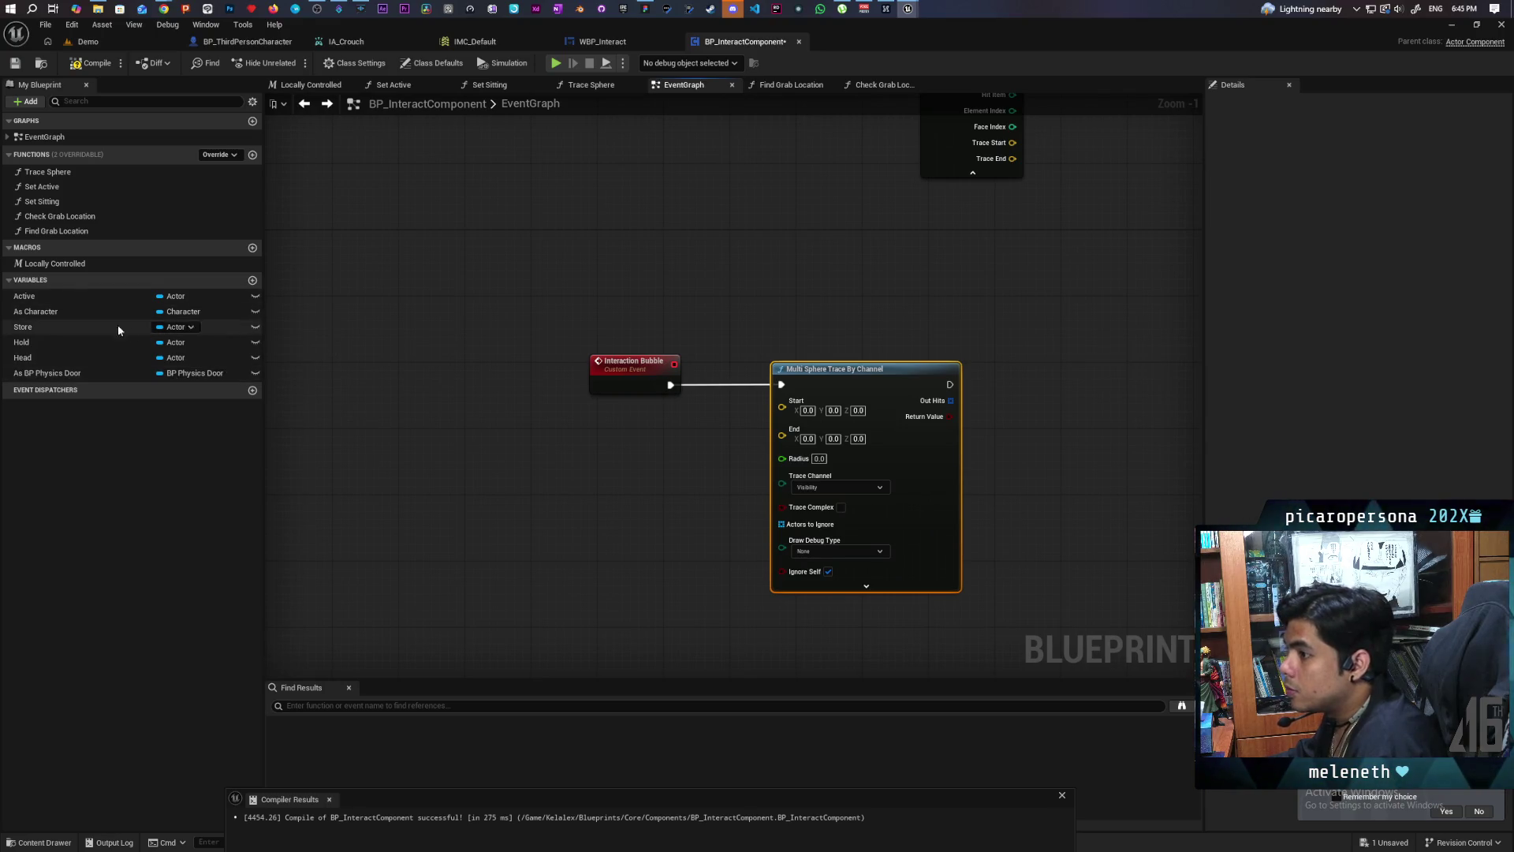
{"action": "mouse_move", "coordinate": [48, 312]}
{"action": "left_mouse_down"}
{"action": "mouse_move", "coordinate": [612, 442]}
{"action": "mouse_move", "coordinate": [556, 432]}
{"action": "mouse_move", "coordinate": [612, 465]}
{"action": "left_mouse_up"}
Step: Add a Get Mesh node wired from the As Character reference
{"action": "left_click", "coordinate": [584, 447]}
{"action": "type", "text": "get w"}
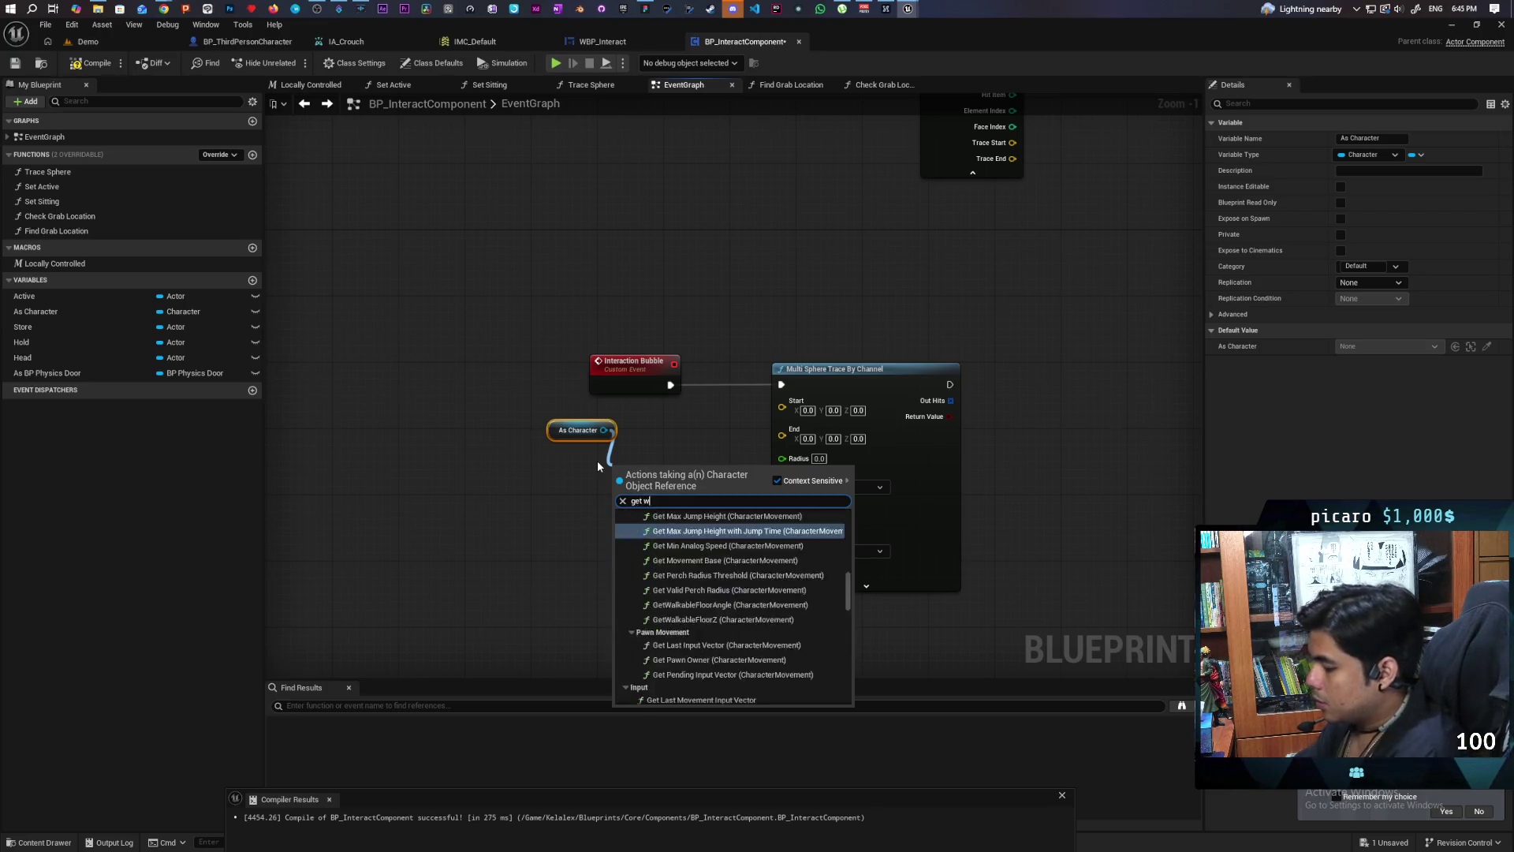
{"action": "type", "text": "orld l"}
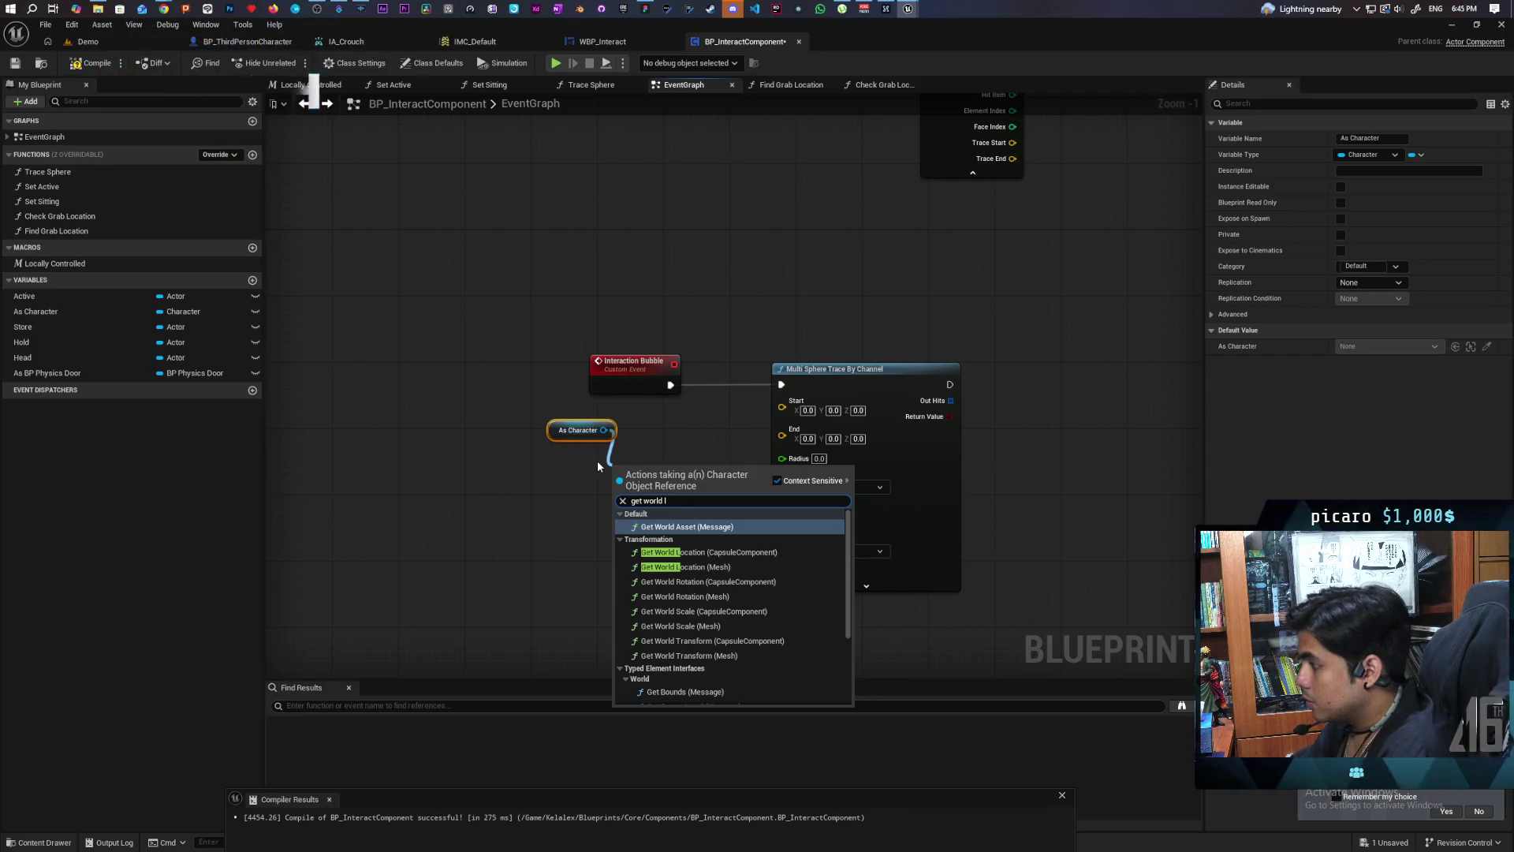
{"action": "type", "text": "oca"}
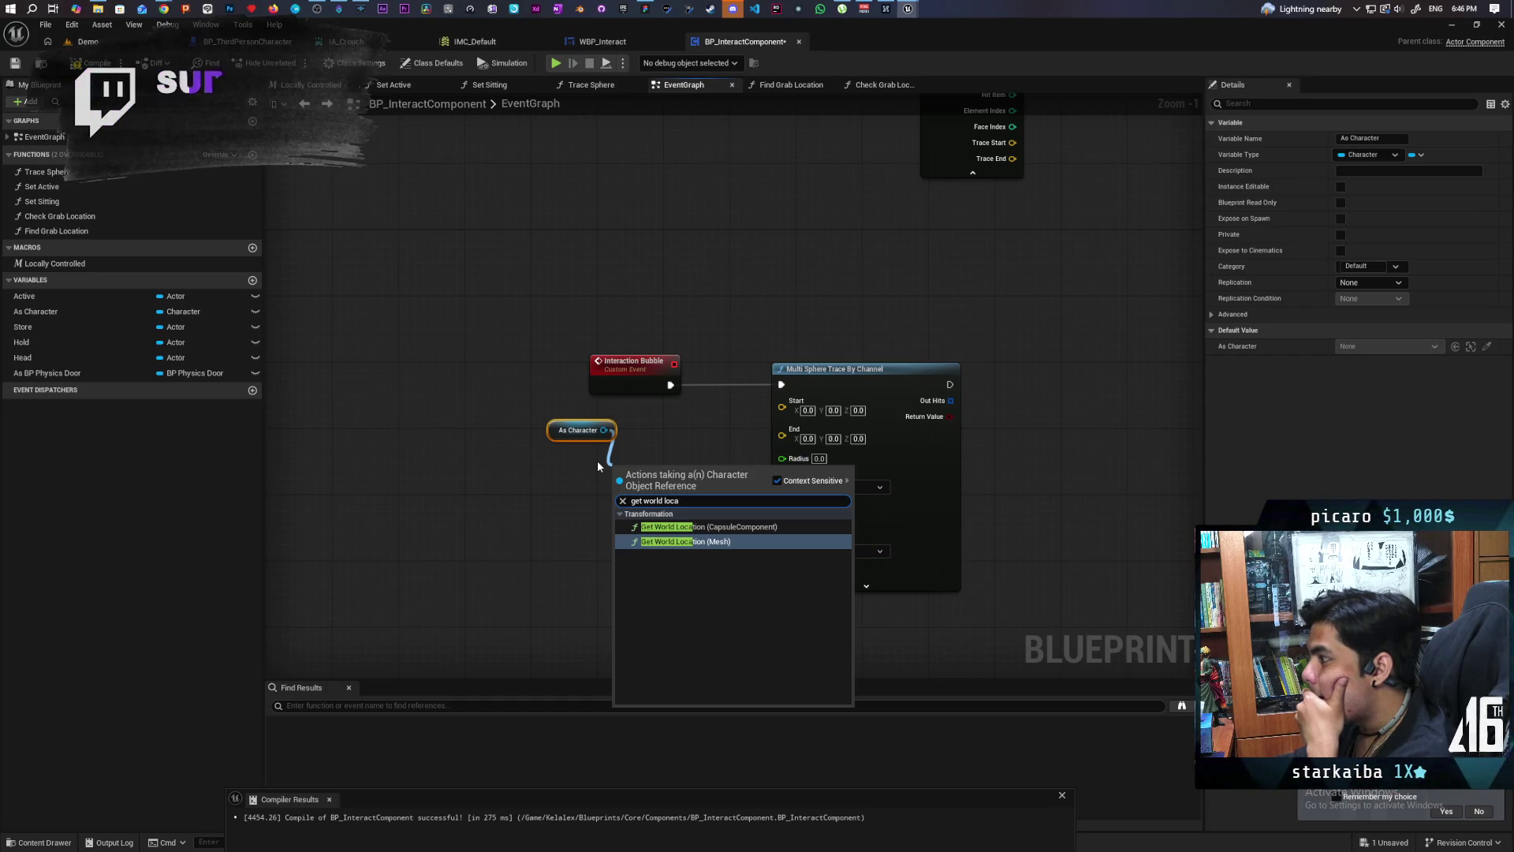
{"action": "left_click", "coordinate": [598, 462]}
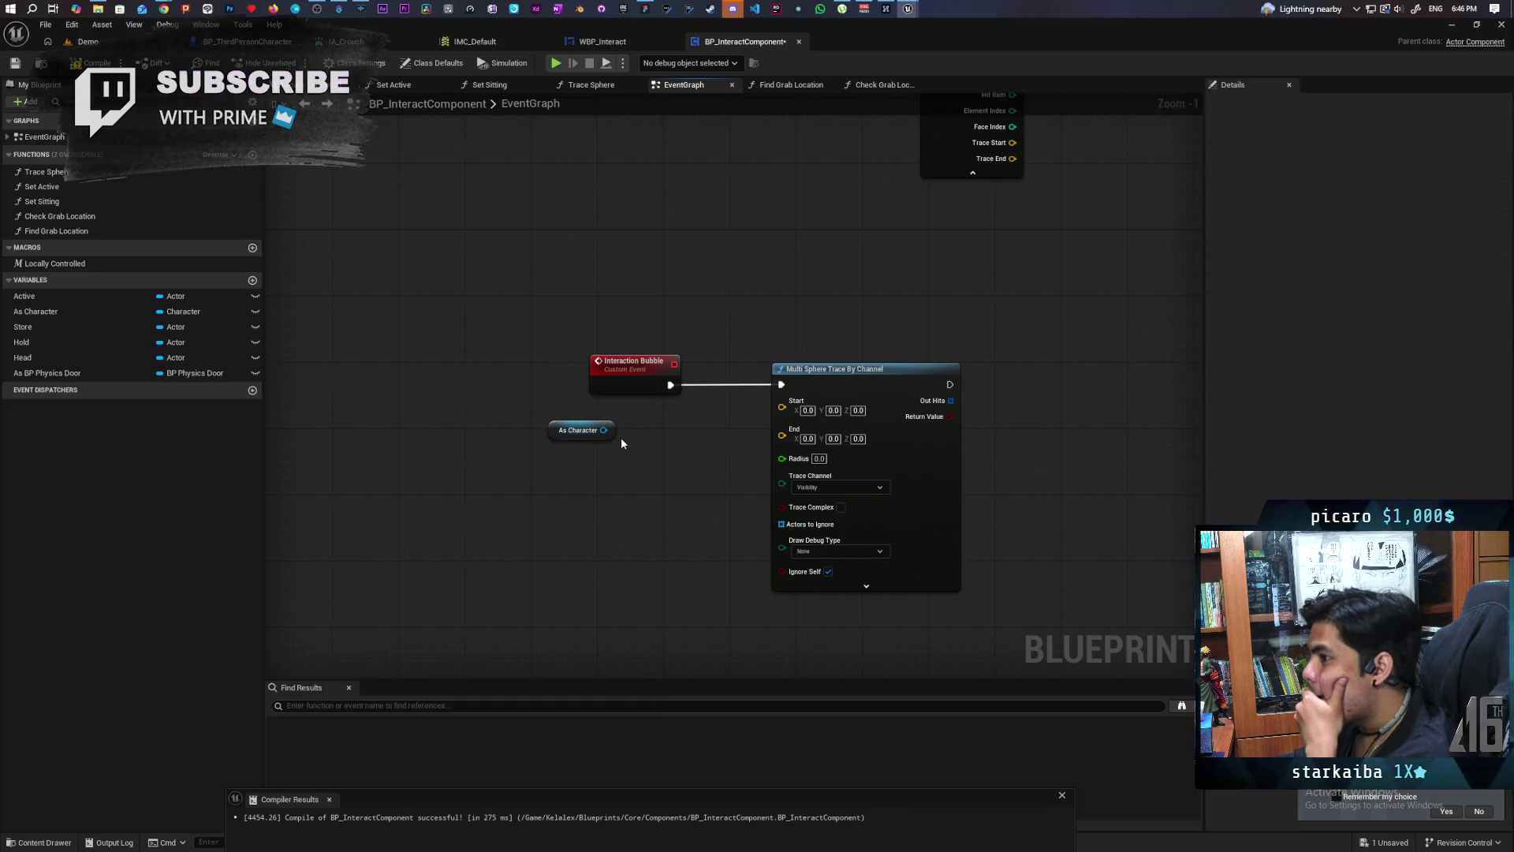
{"action": "left_click_drag", "start_coordinate": [603, 430], "coordinate": [580, 518]}
{"action": "type", "text": "get mesh"}
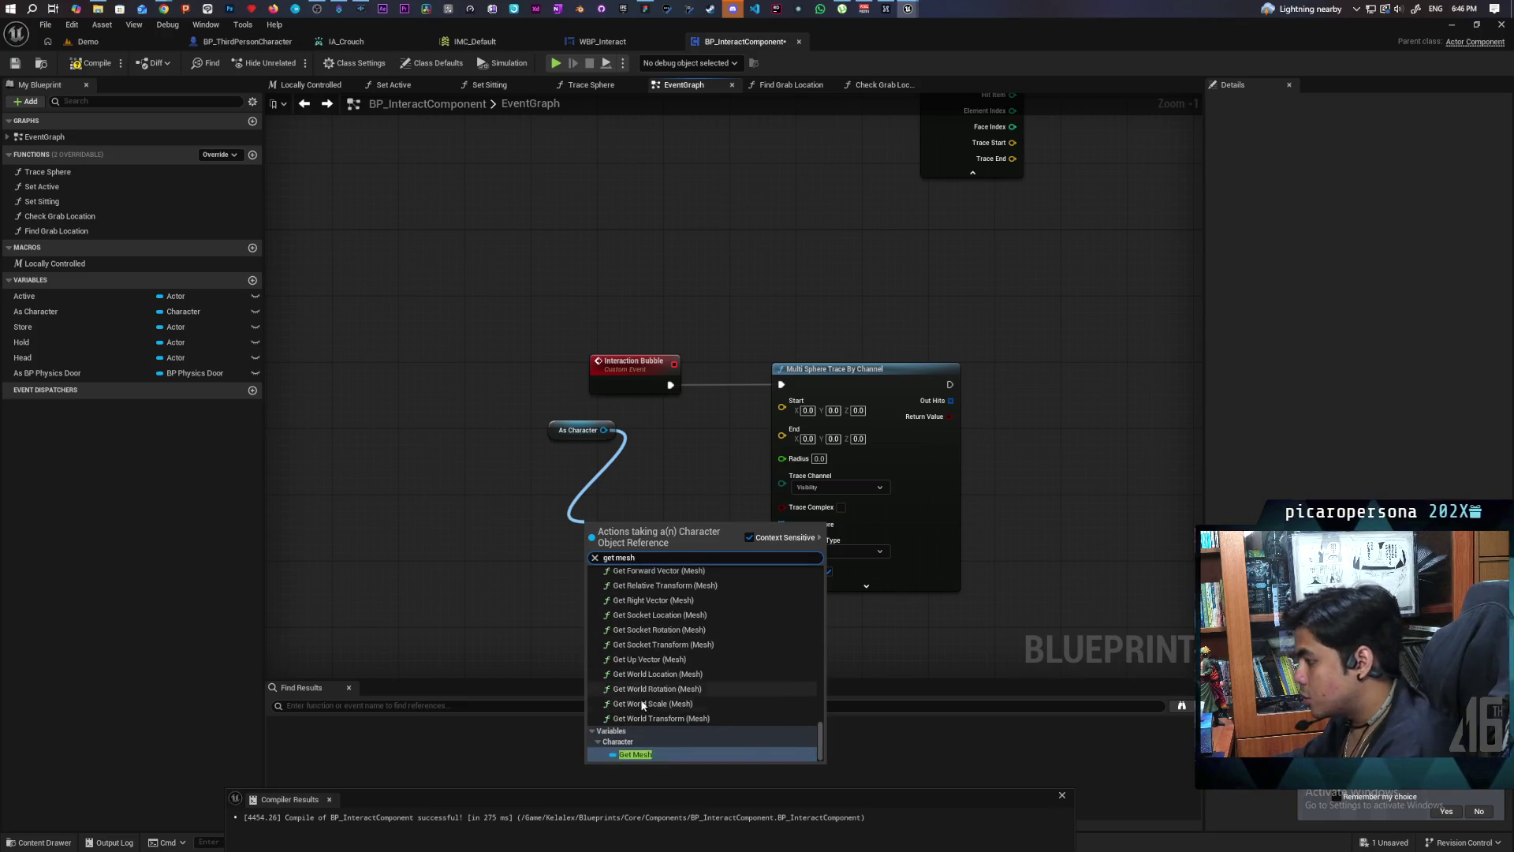
{"action": "left_click", "coordinate": [644, 754]}
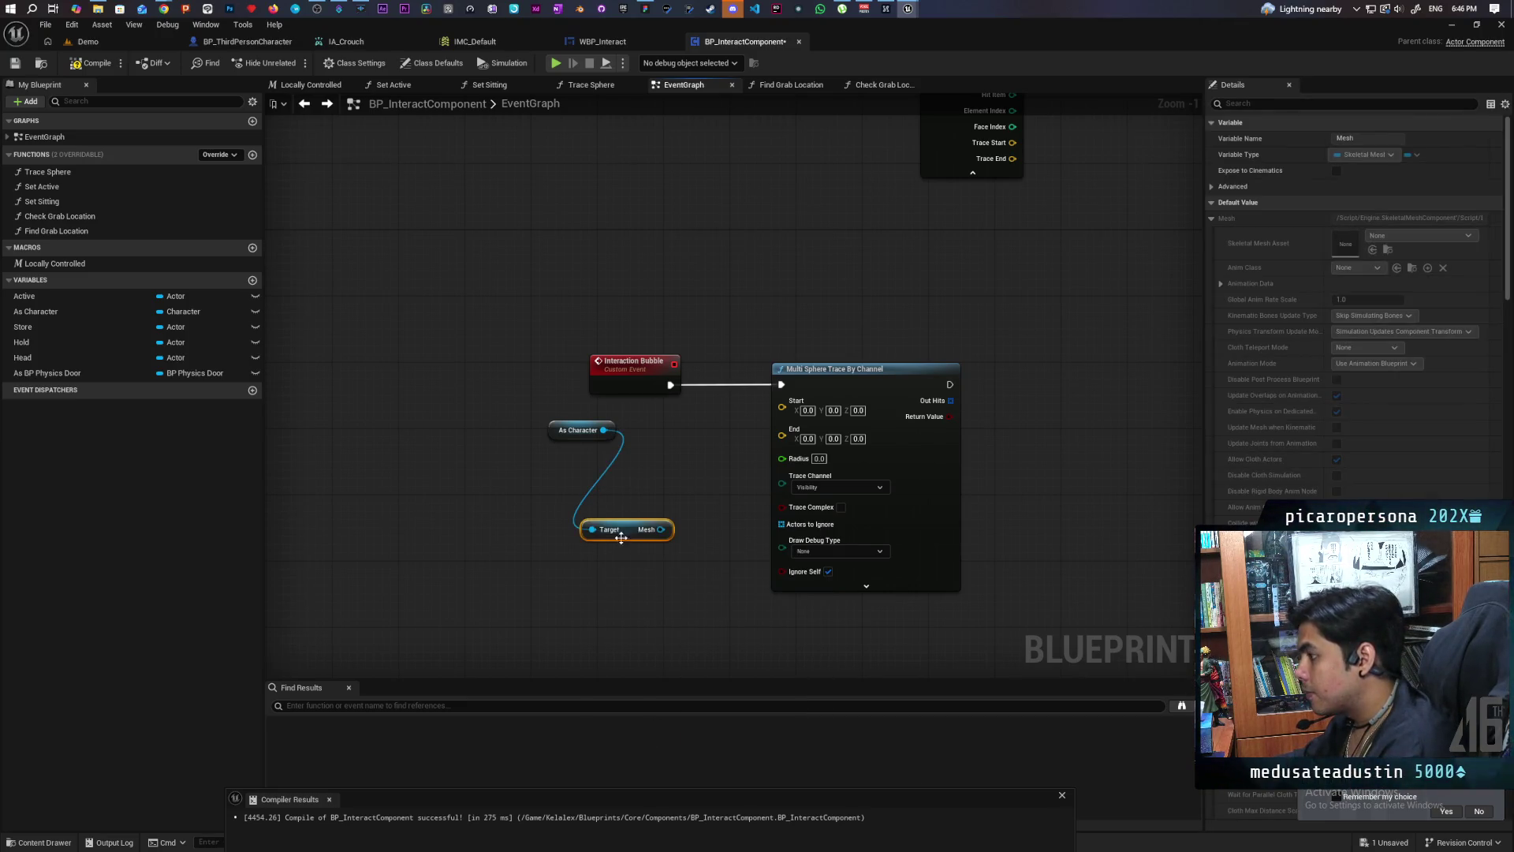
{"action": "left_click_drag", "start_coordinate": [622, 531], "coordinate": [594, 500]}
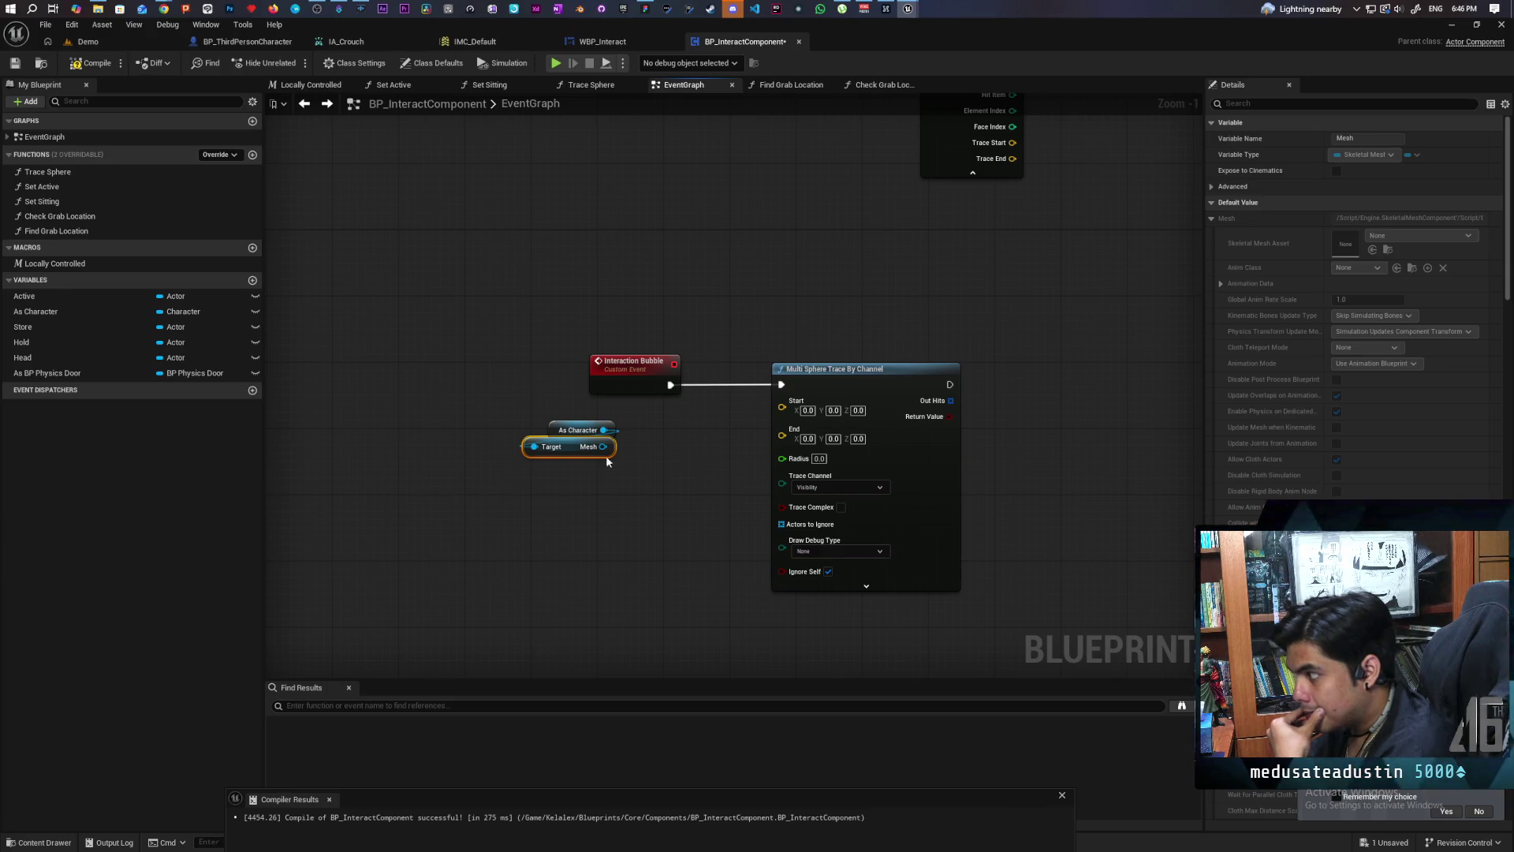
Step: Feed Mesh into a Get Socket Location node with socket name Root
{"action": "left_click_drag", "start_coordinate": [604, 446], "coordinate": [568, 500]}
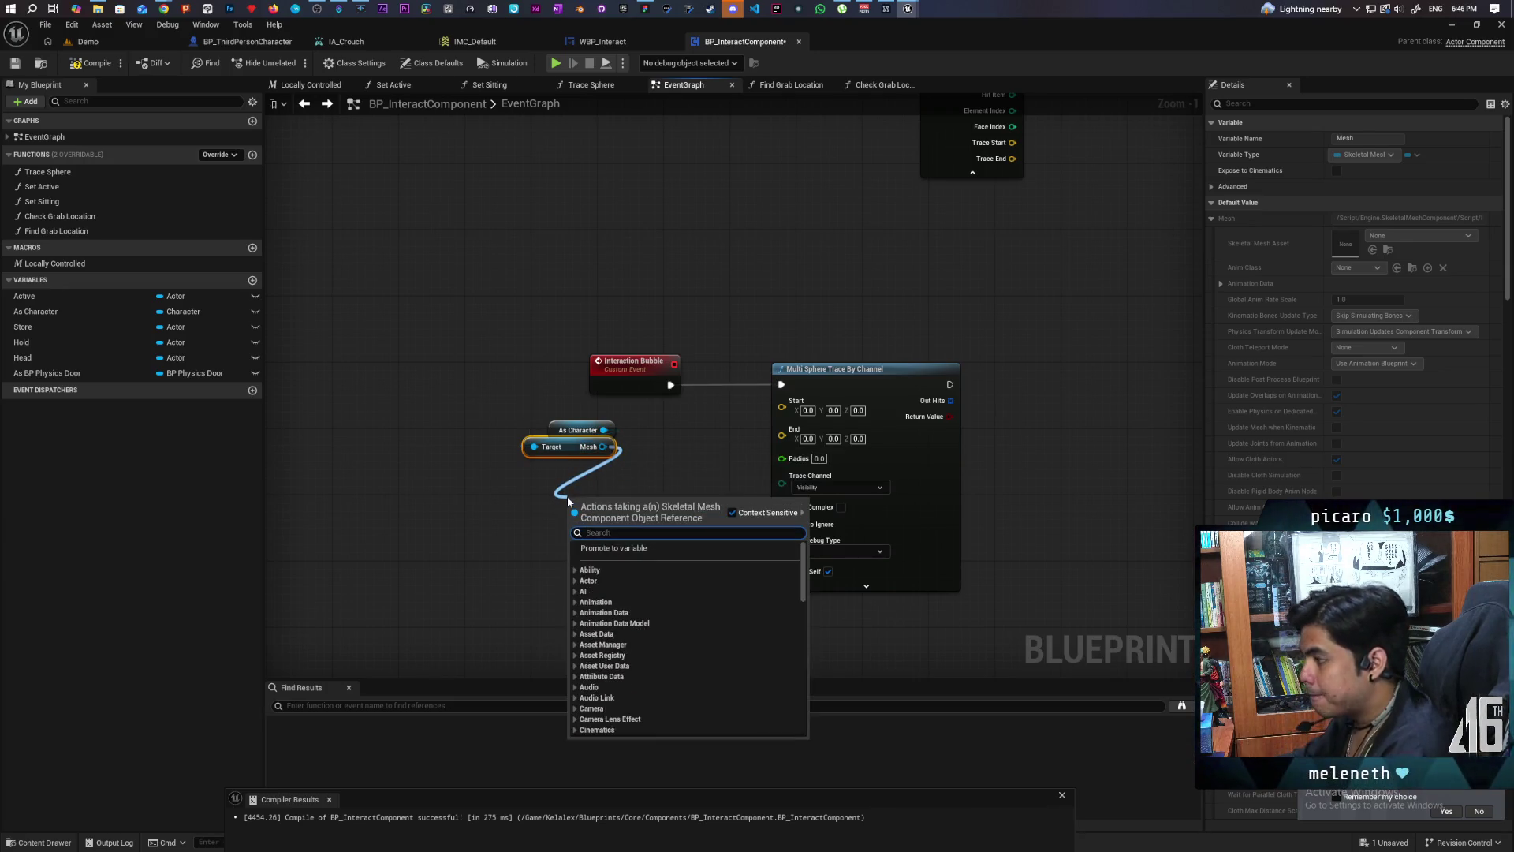
{"action": "type", "text": "get"}
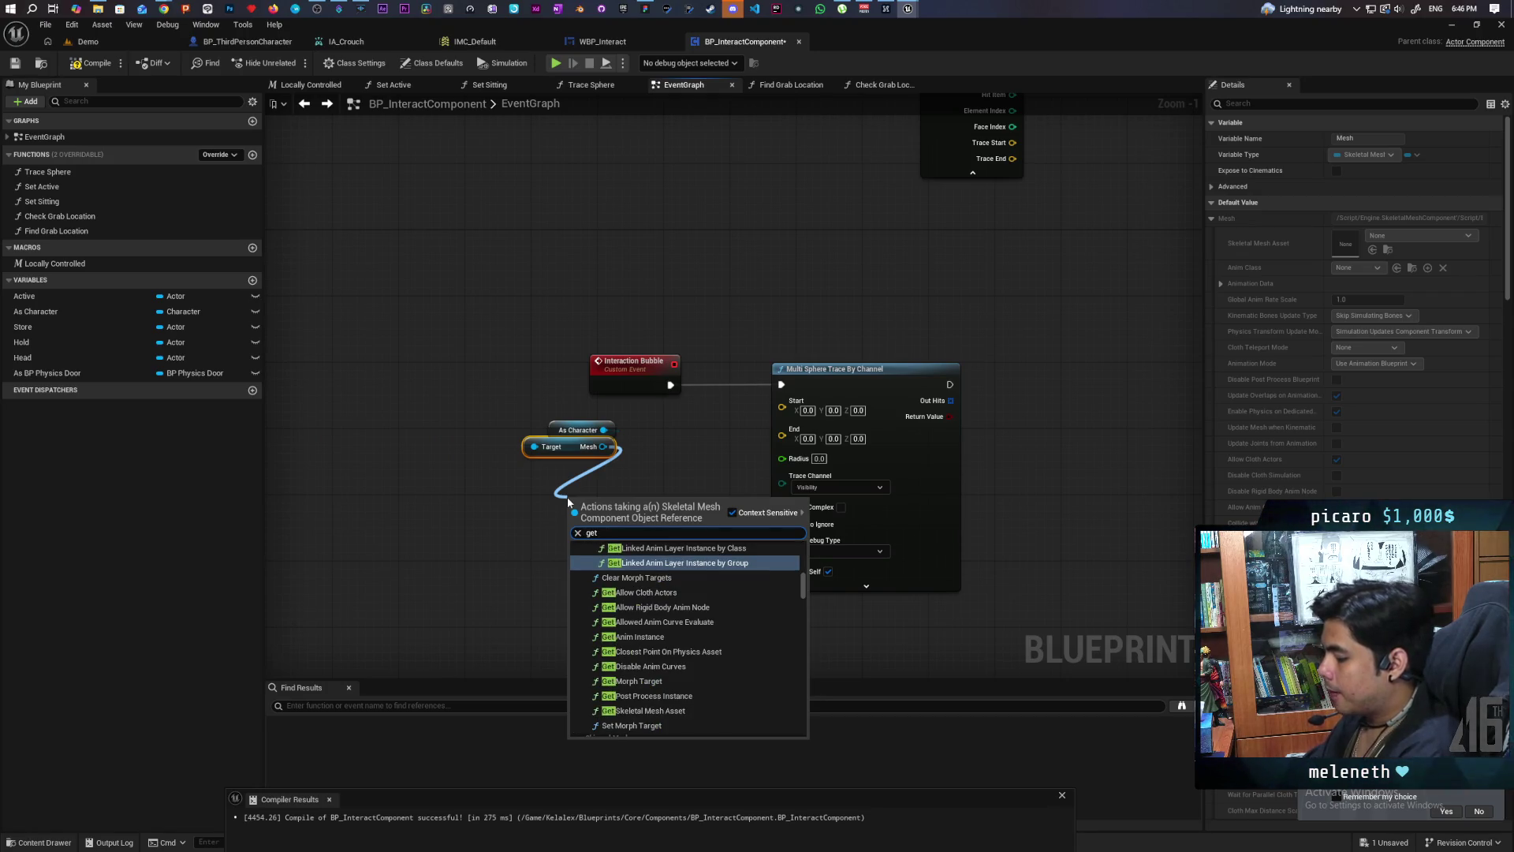
{"action": "type", "text": " socket lo"}
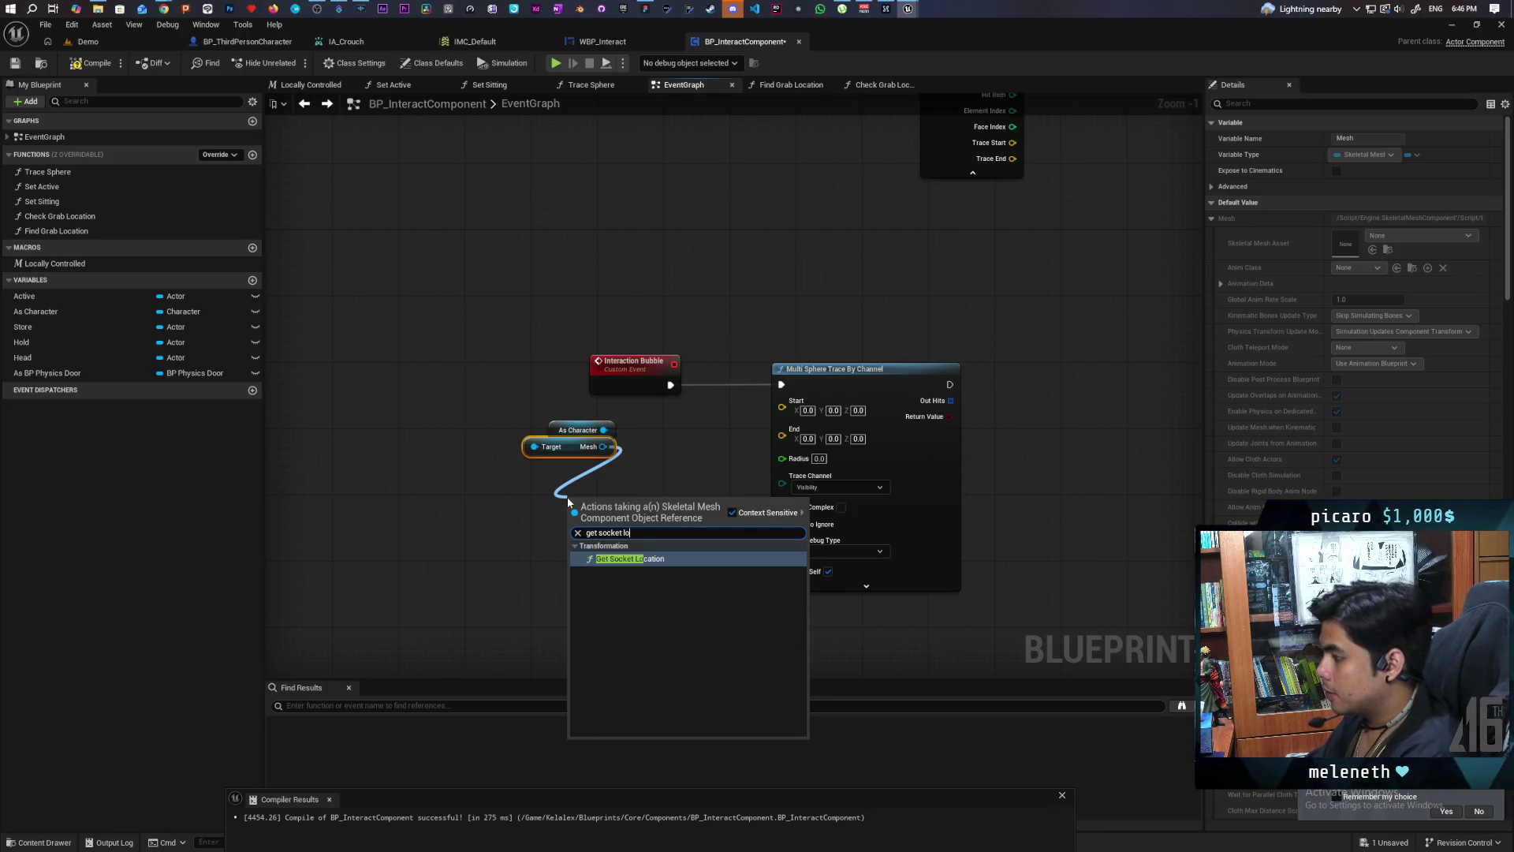
{"action": "key", "text": "Return"}
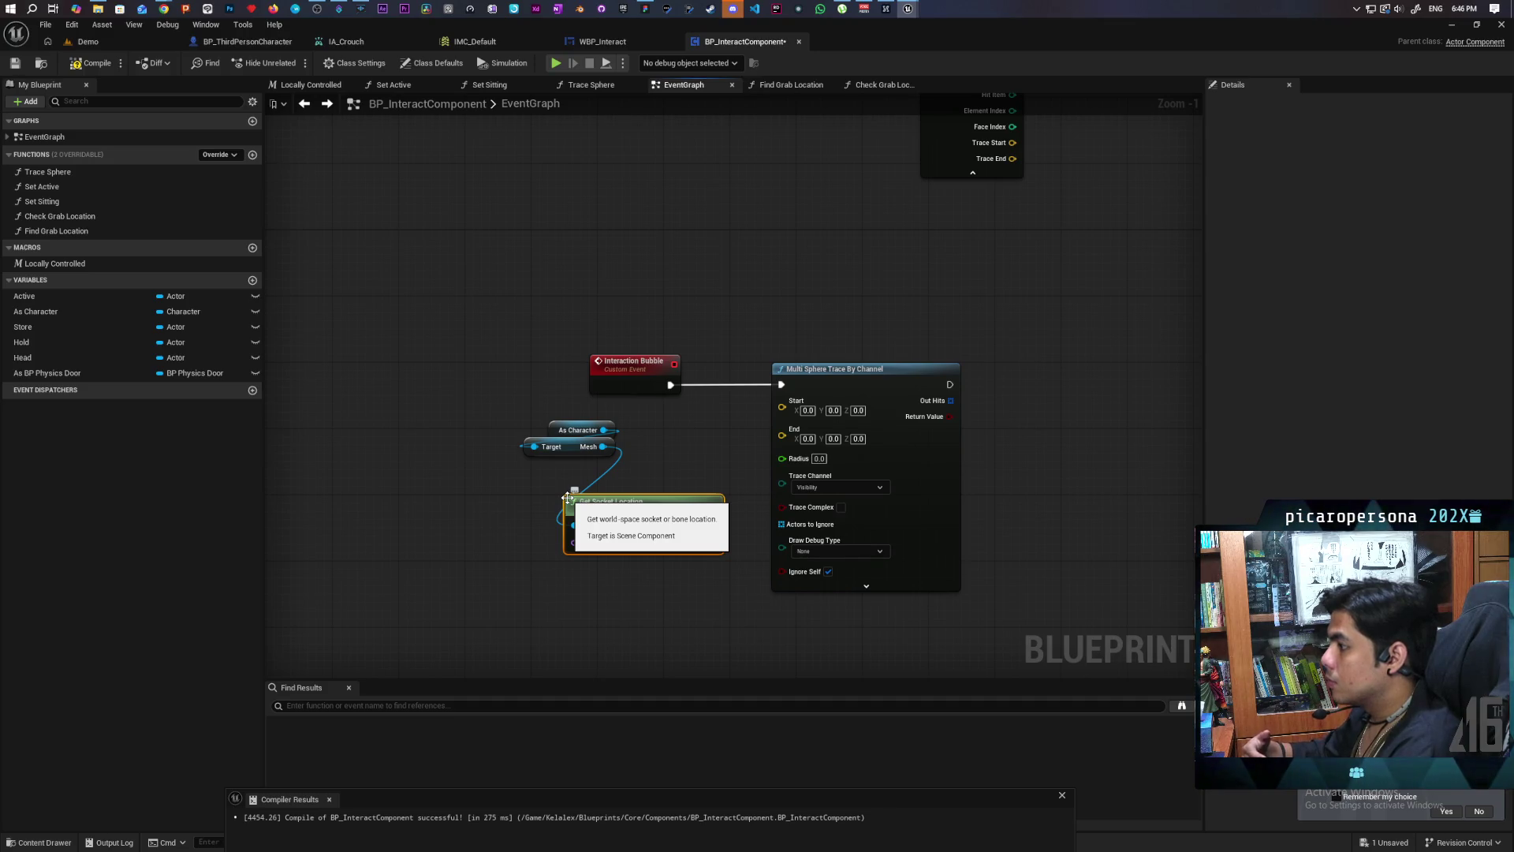
{"action": "left_click", "coordinate": [642, 544]}
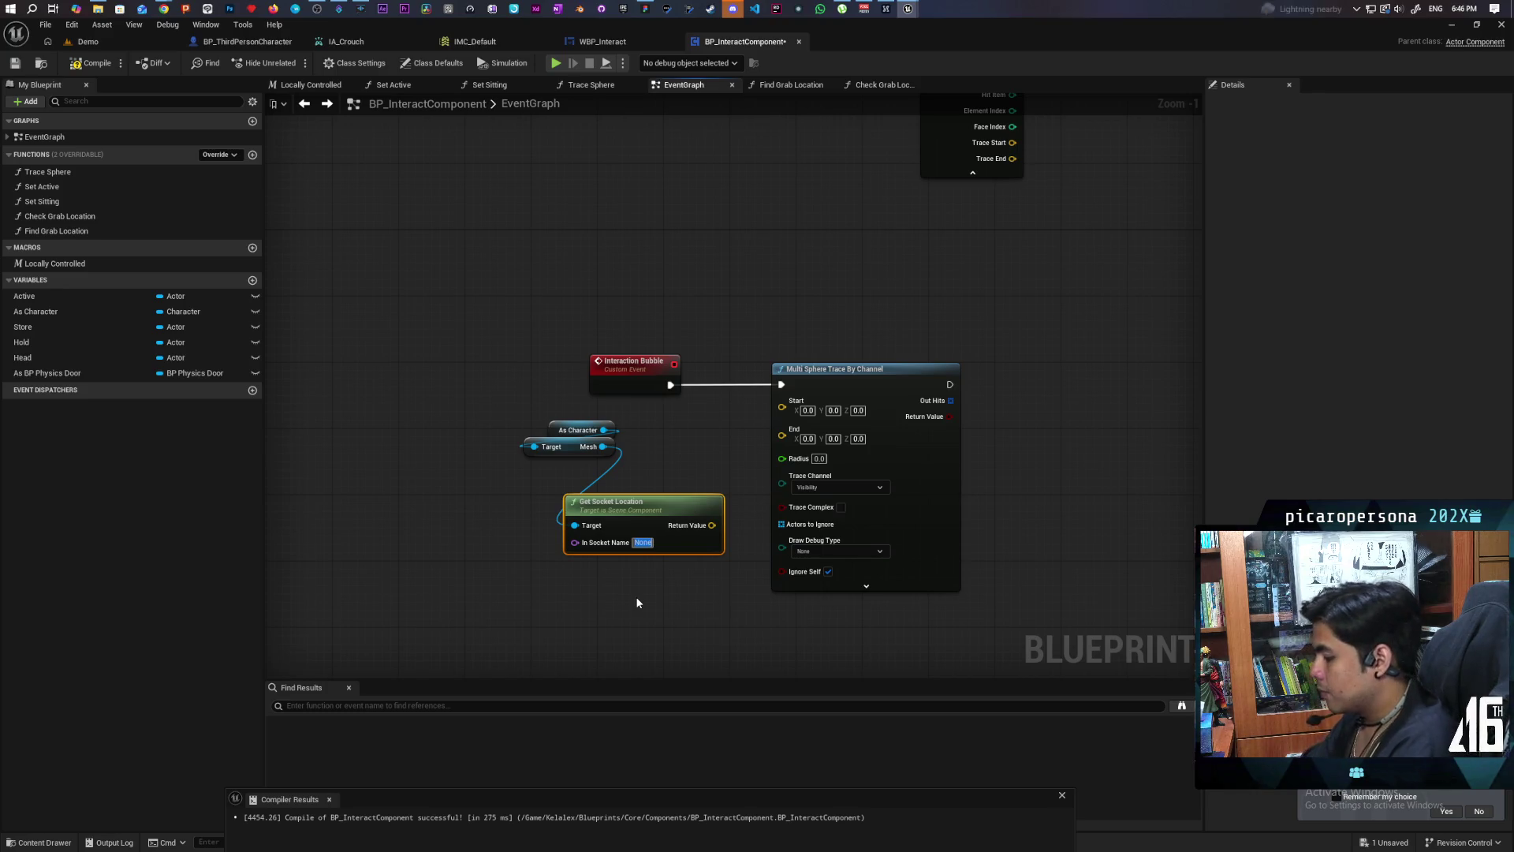
{"action": "type", "text": "Root"}
{"action": "key", "text": "Return"}
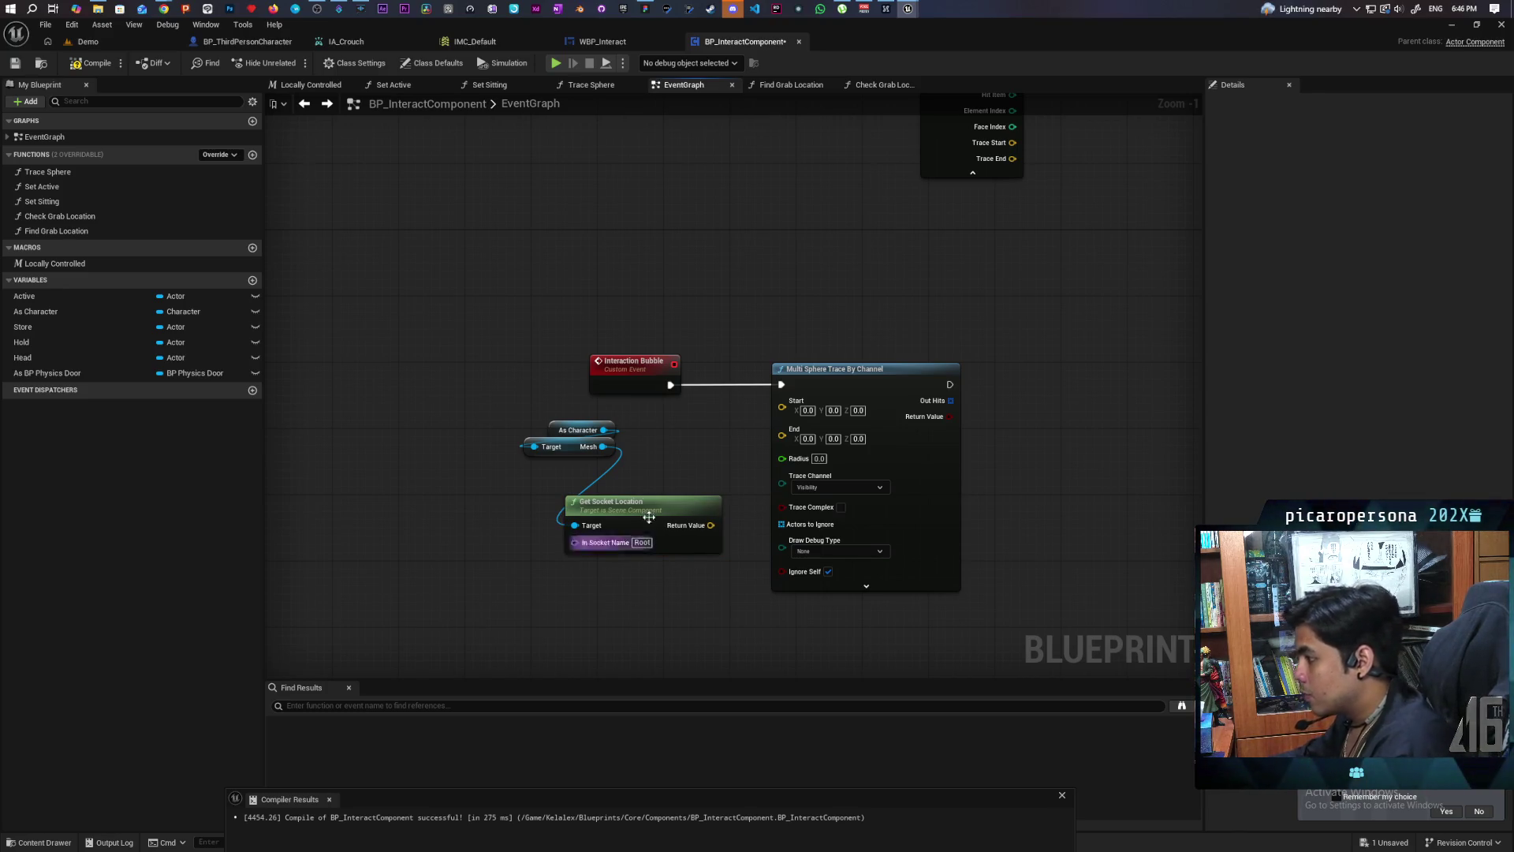
{"action": "mouse_move", "coordinate": [649, 517]}
{"action": "left_mouse_down"}
{"action": "mouse_move", "coordinate": [552, 471]}
{"action": "mouse_move", "coordinate": [521, 477]}
{"action": "left_mouse_up"}
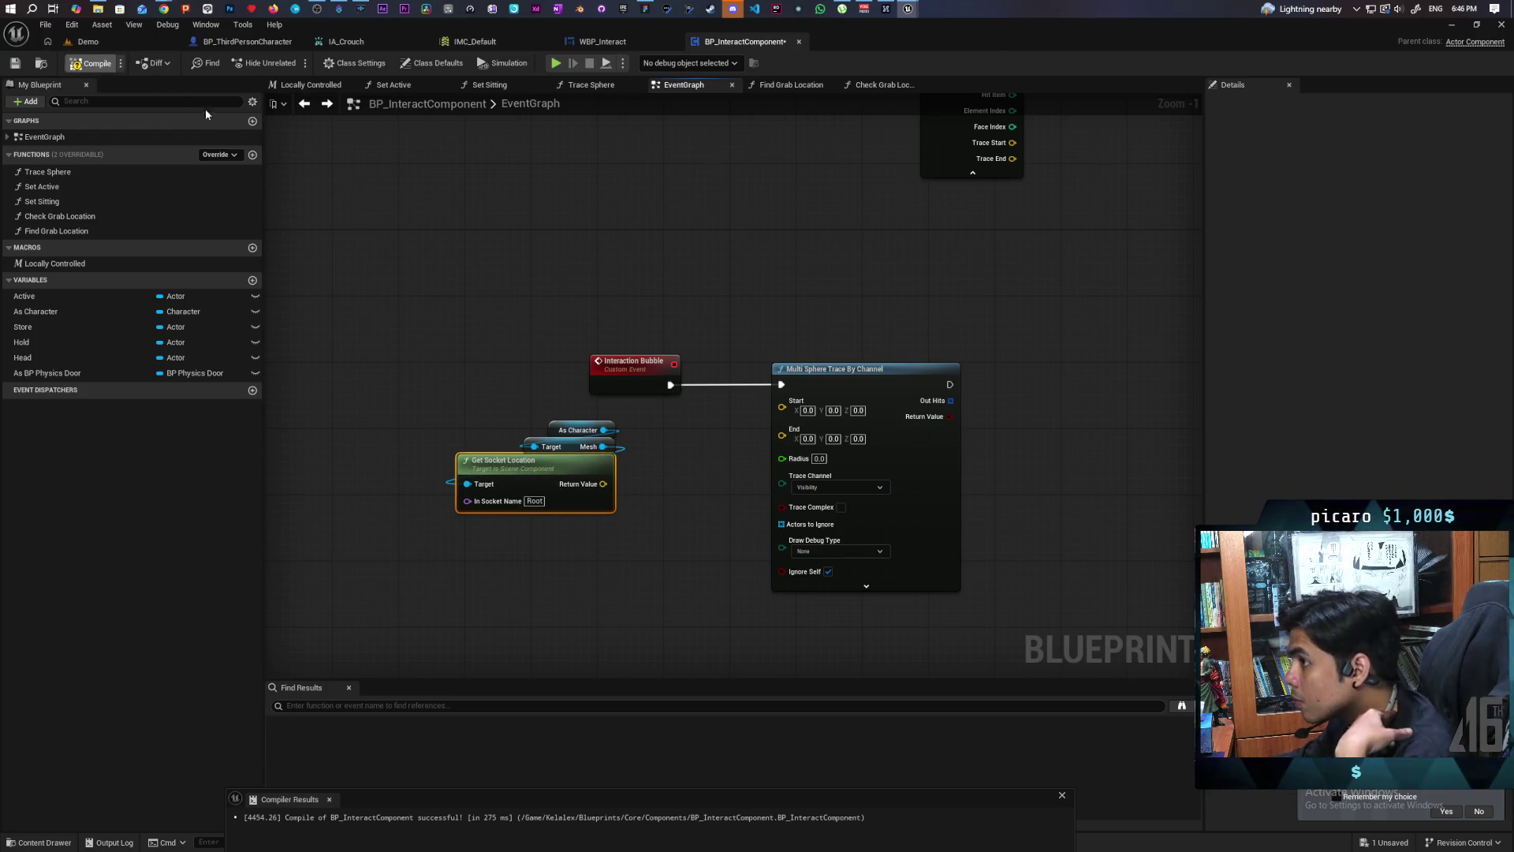
Step: Compile, then inspect BP_ThirdPersonCharacter's Mesh (CharacterMesh0) component in its viewport
{"action": "key", "text": "F7"}
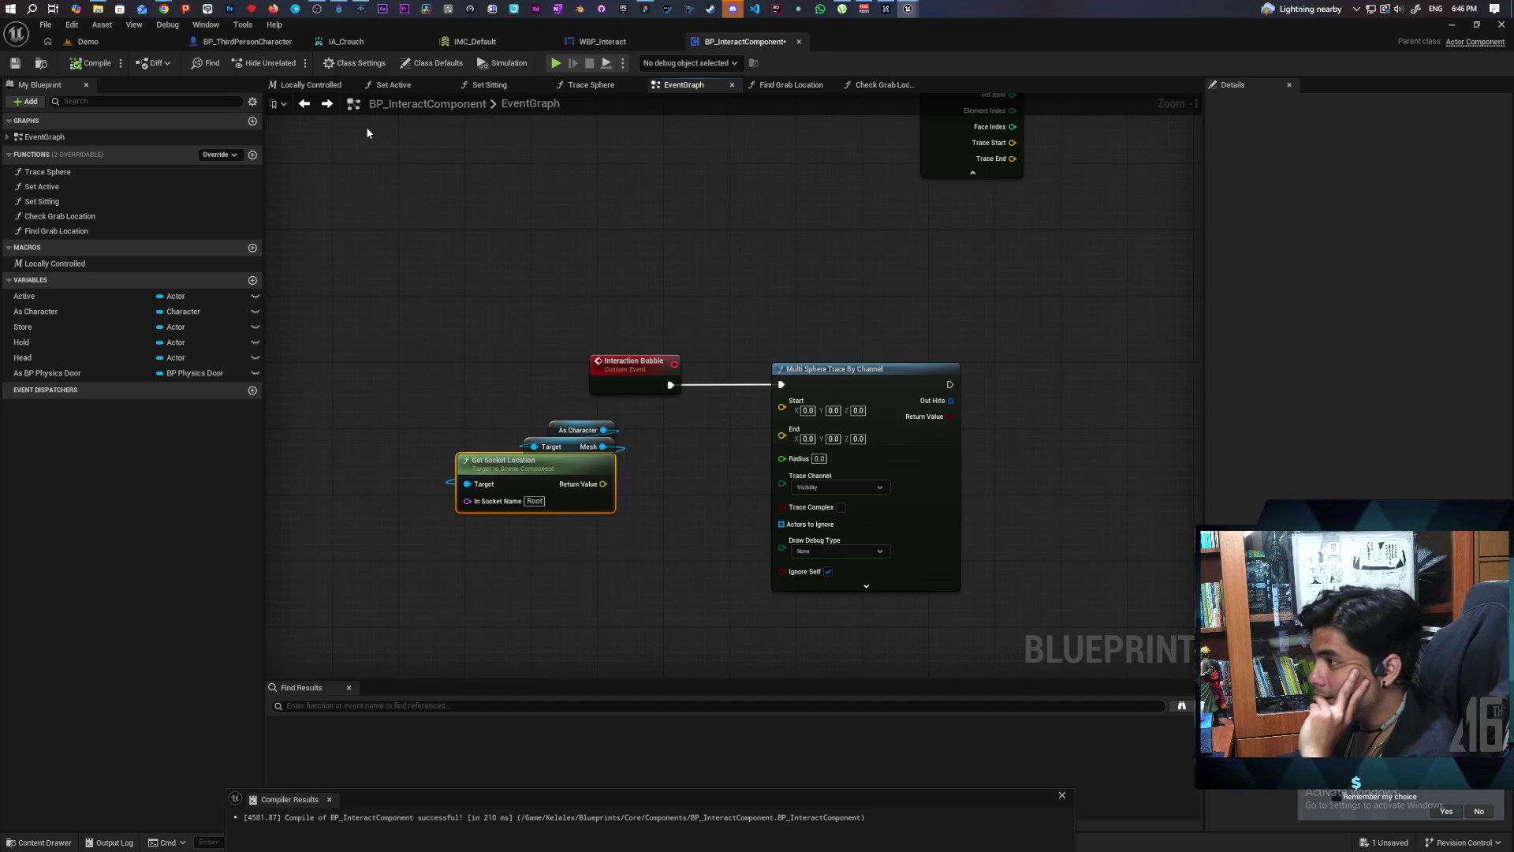
{"action": "left_click", "coordinate": [261, 42]}
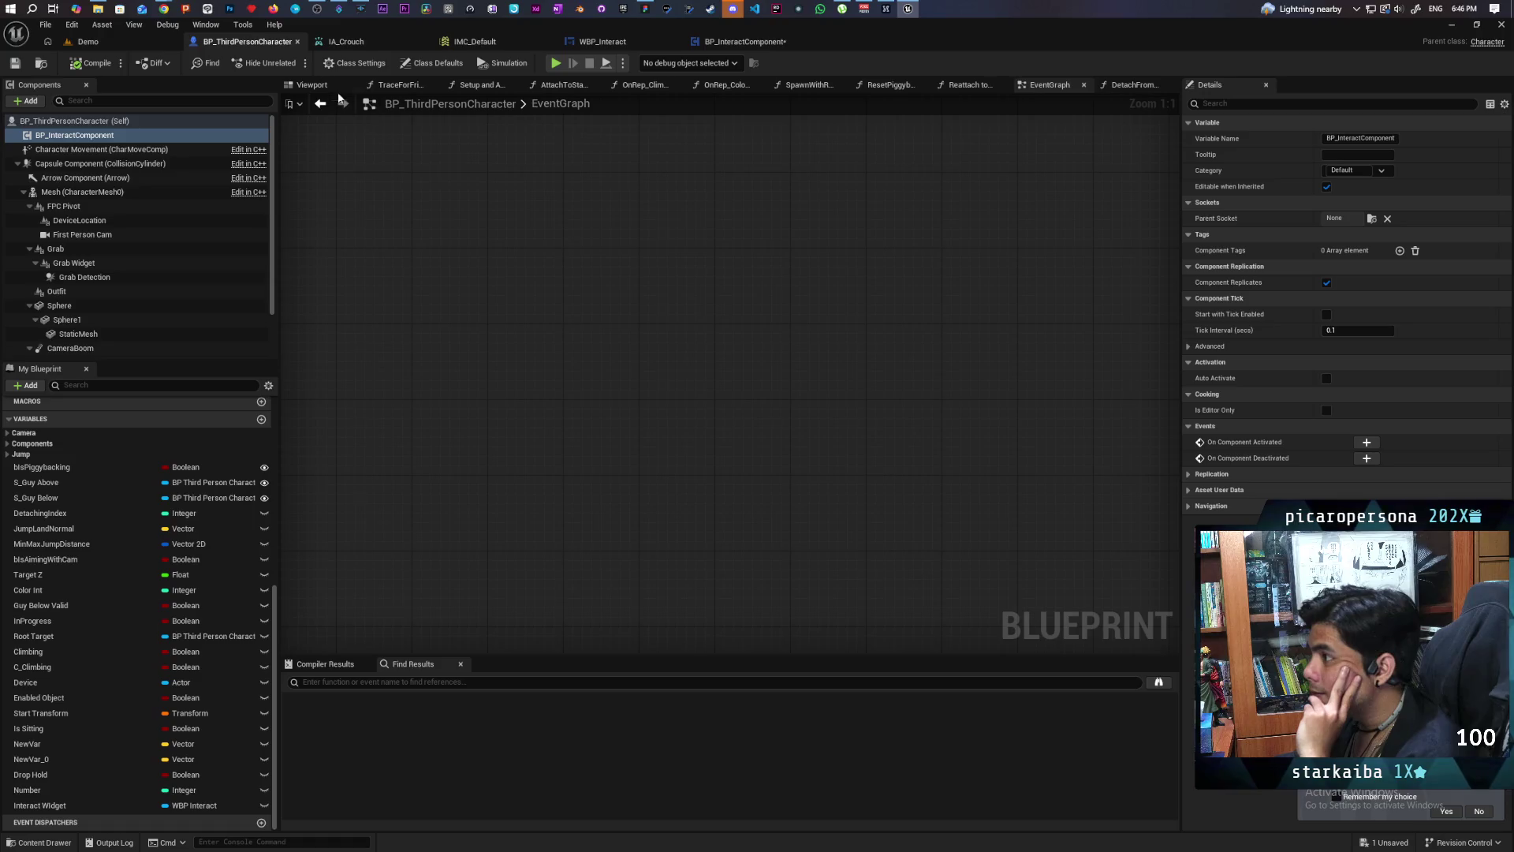
{"action": "left_click", "coordinate": [316, 86]}
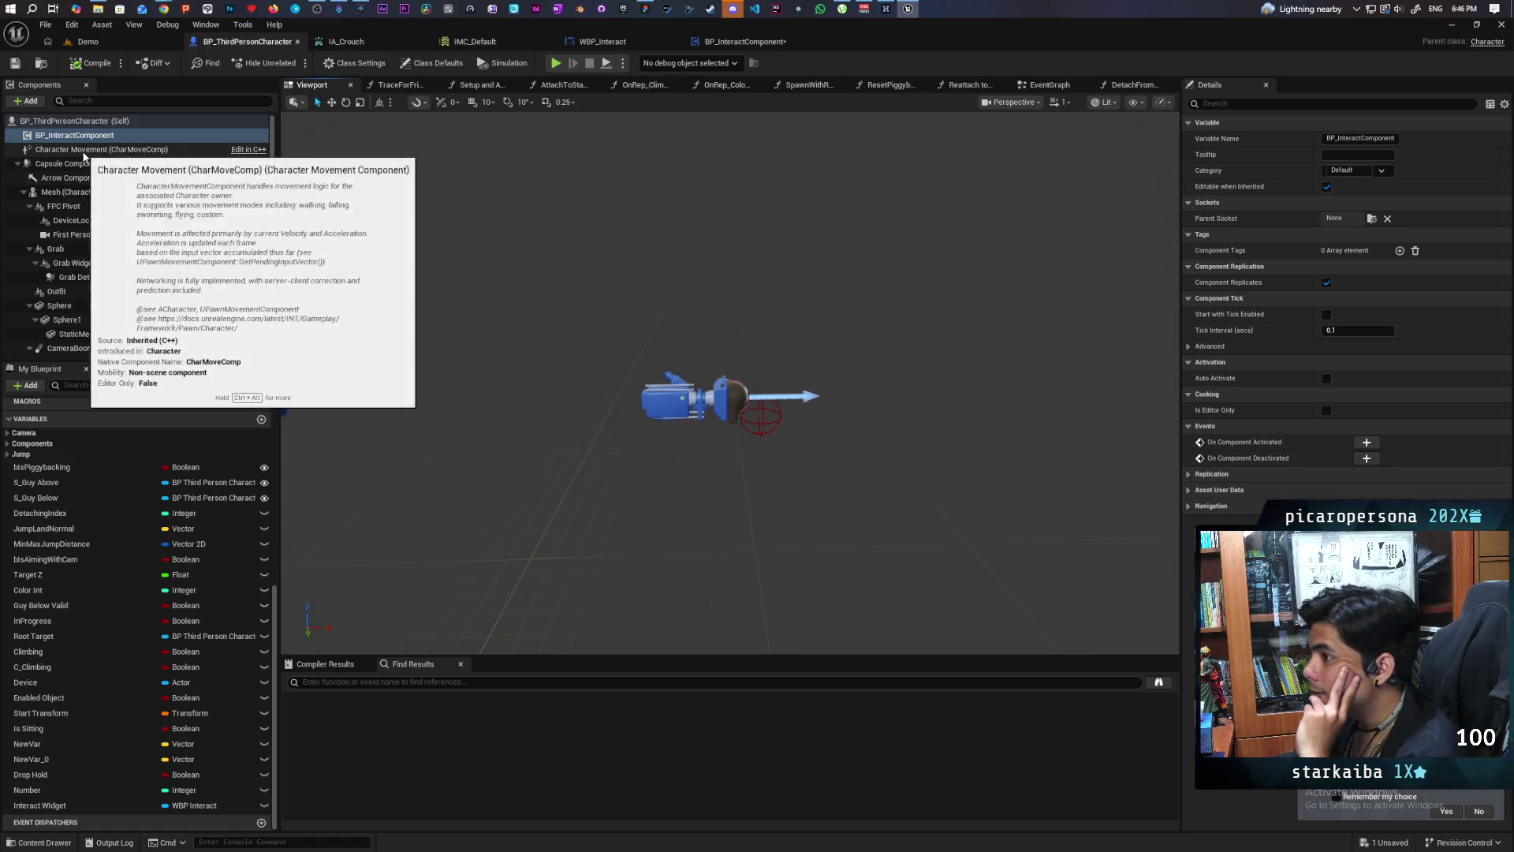
{"action": "left_click", "coordinate": [84, 150]}
{"action": "left_click", "coordinate": [79, 192]}
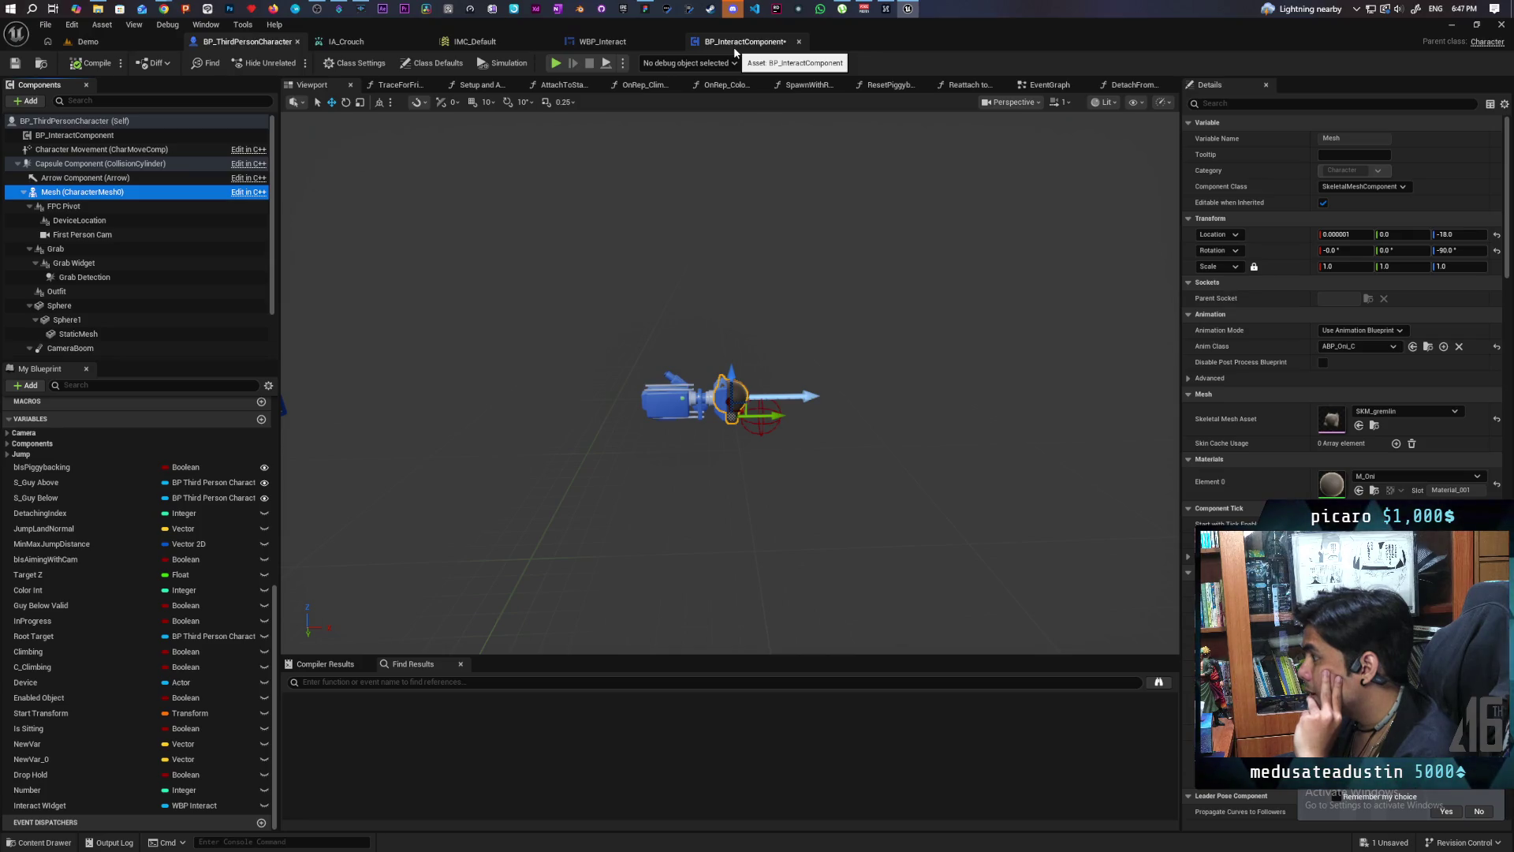
{"action": "left_click", "coordinate": [735, 48]}
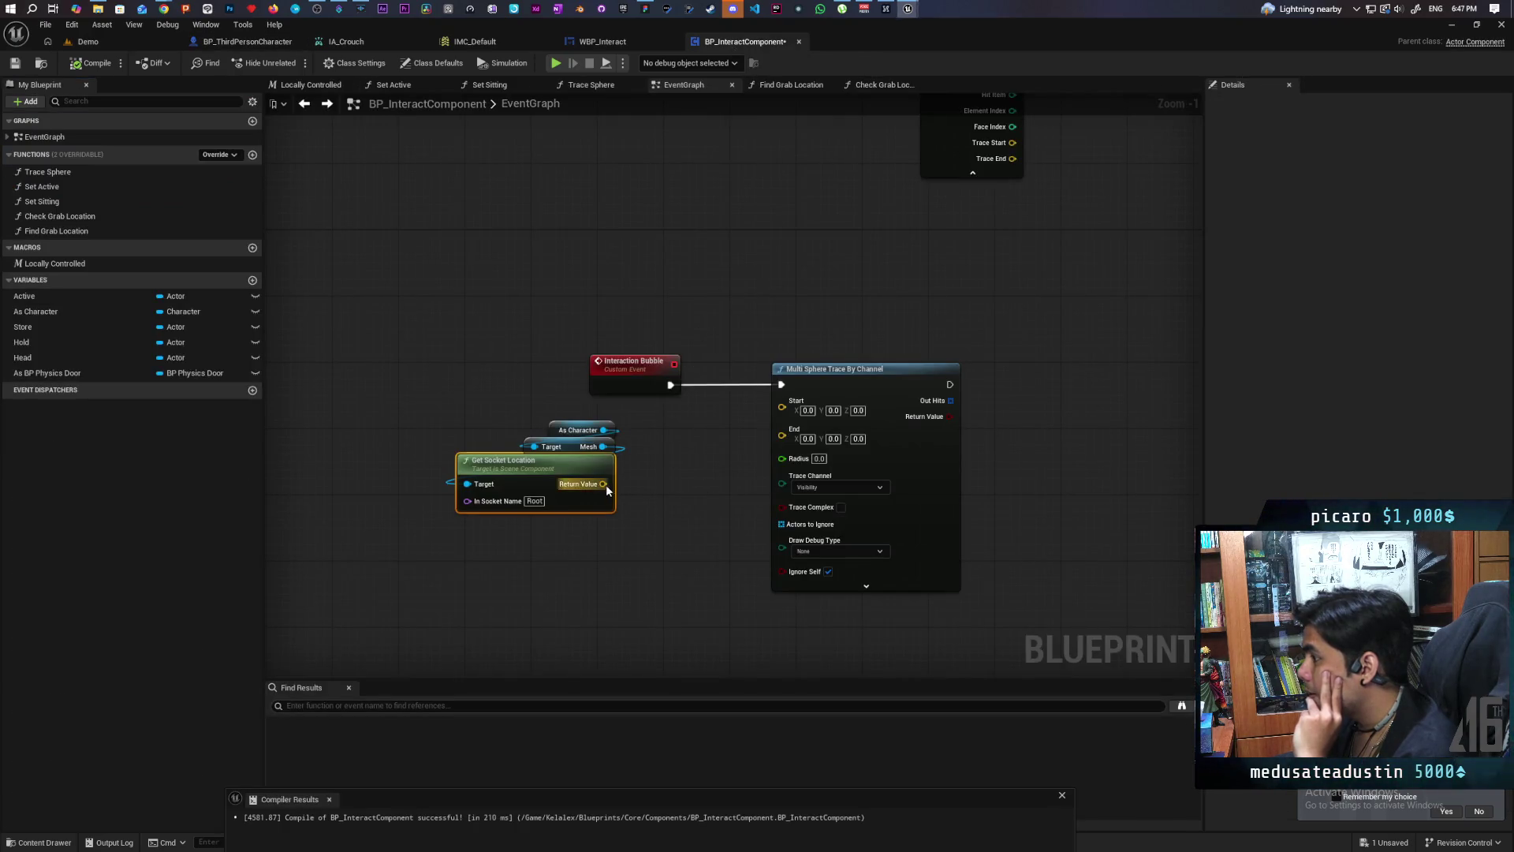
Step: Add a vector addition offsetting the Root socket location by 18 on Z
{"action": "left_click_drag", "start_coordinate": [606, 488], "coordinate": [655, 480]}
{"action": "type", "text": "+"}
{"action": "key", "text": "Return"}
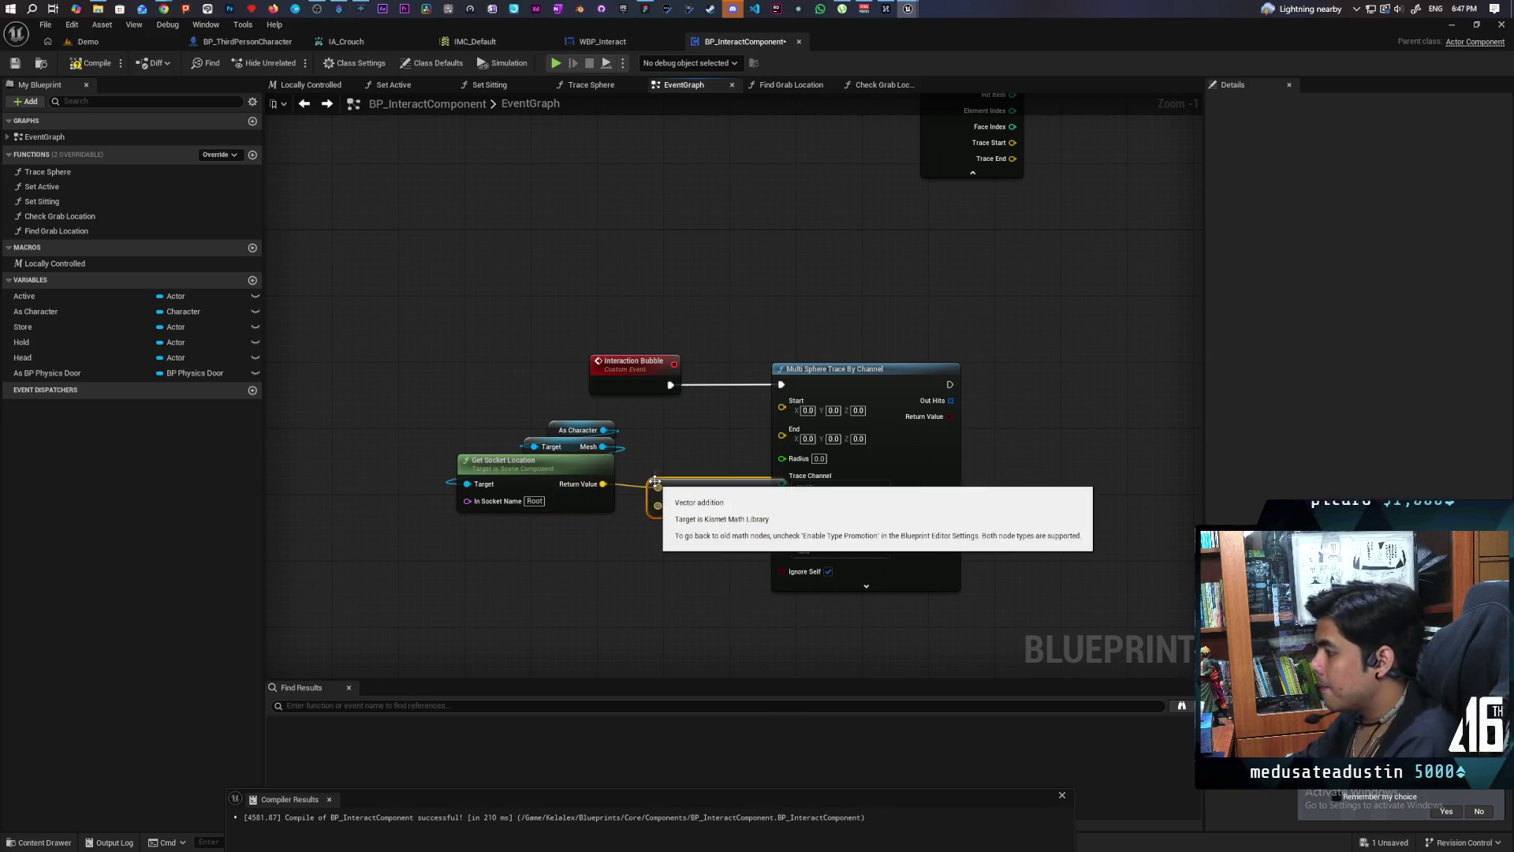
{"action": "left_click", "coordinate": [733, 506]}
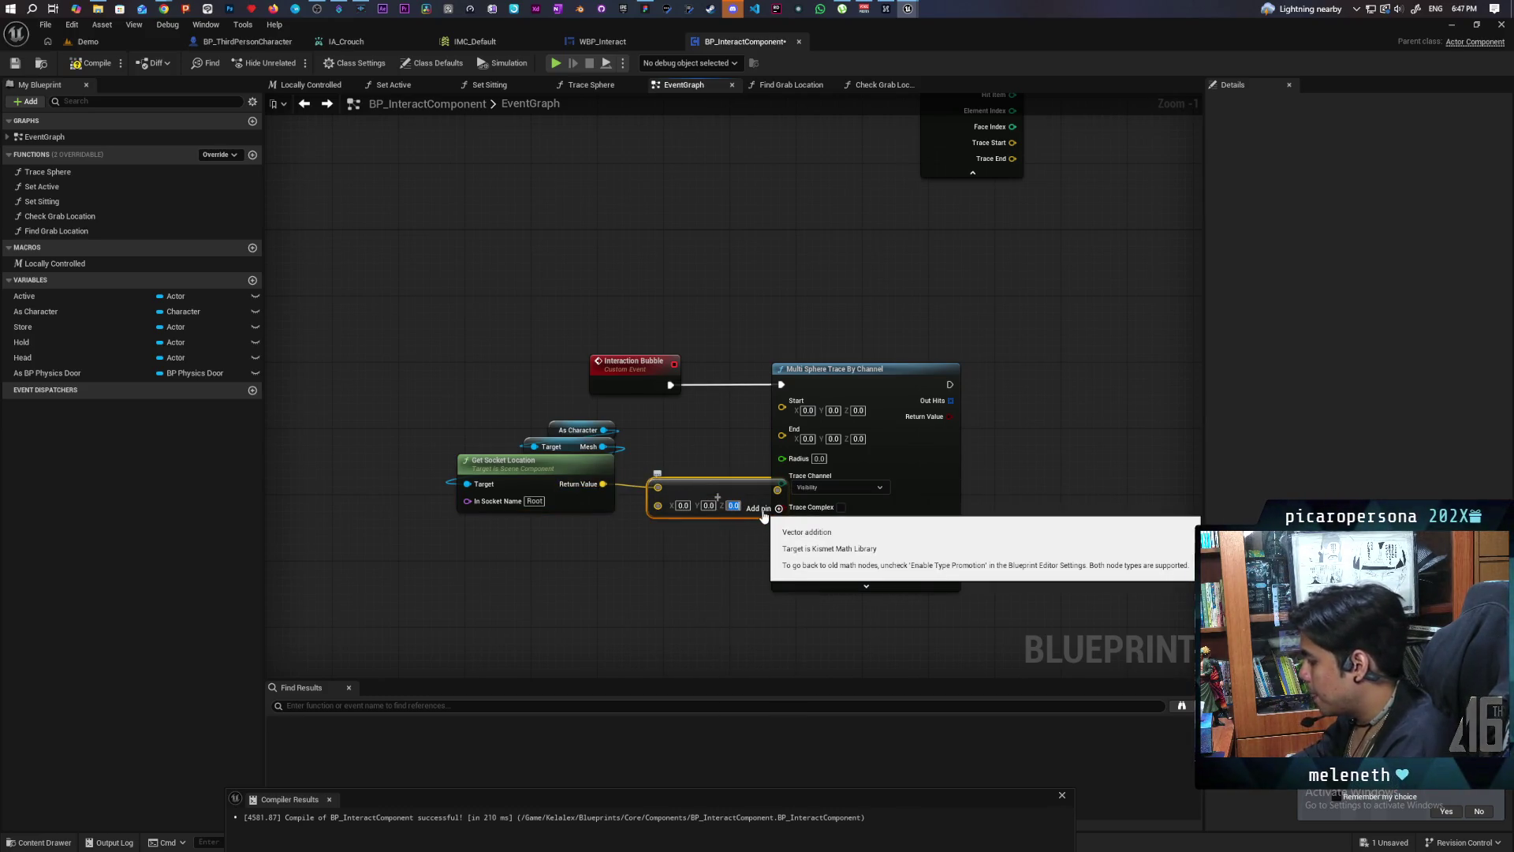
{"action": "mouse_move", "coordinate": [721, 487]}
{"action": "left_mouse_down"}
{"action": "mouse_move", "coordinate": [697, 480]}
{"action": "mouse_move", "coordinate": [782, 402]}
{"action": "mouse_move", "coordinate": [779, 434]}
{"action": "mouse_move", "coordinate": [782, 417]}
{"action": "left_mouse_up"}
Step: Give the Multi Sphere Trace radius 200 and the Camera channel, then add a For Each Loop
{"action": "left_click_drag", "start_coordinate": [880, 404], "coordinate": [902, 410]}
{"action": "type", "text": "200"}
{"action": "key", "text": "Return"}
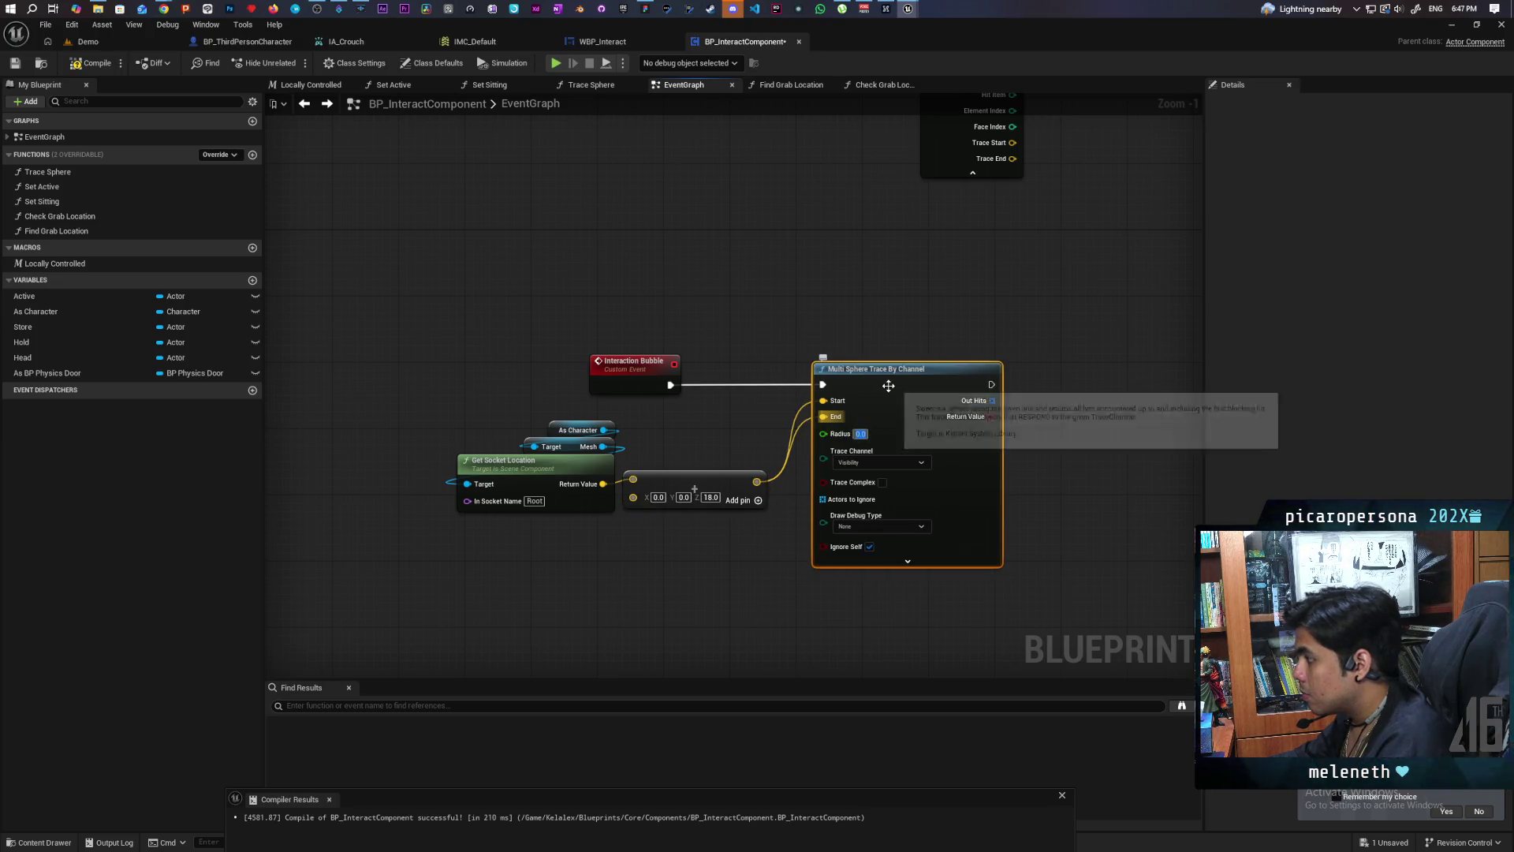
{"action": "left_click", "coordinate": [1073, 363]}
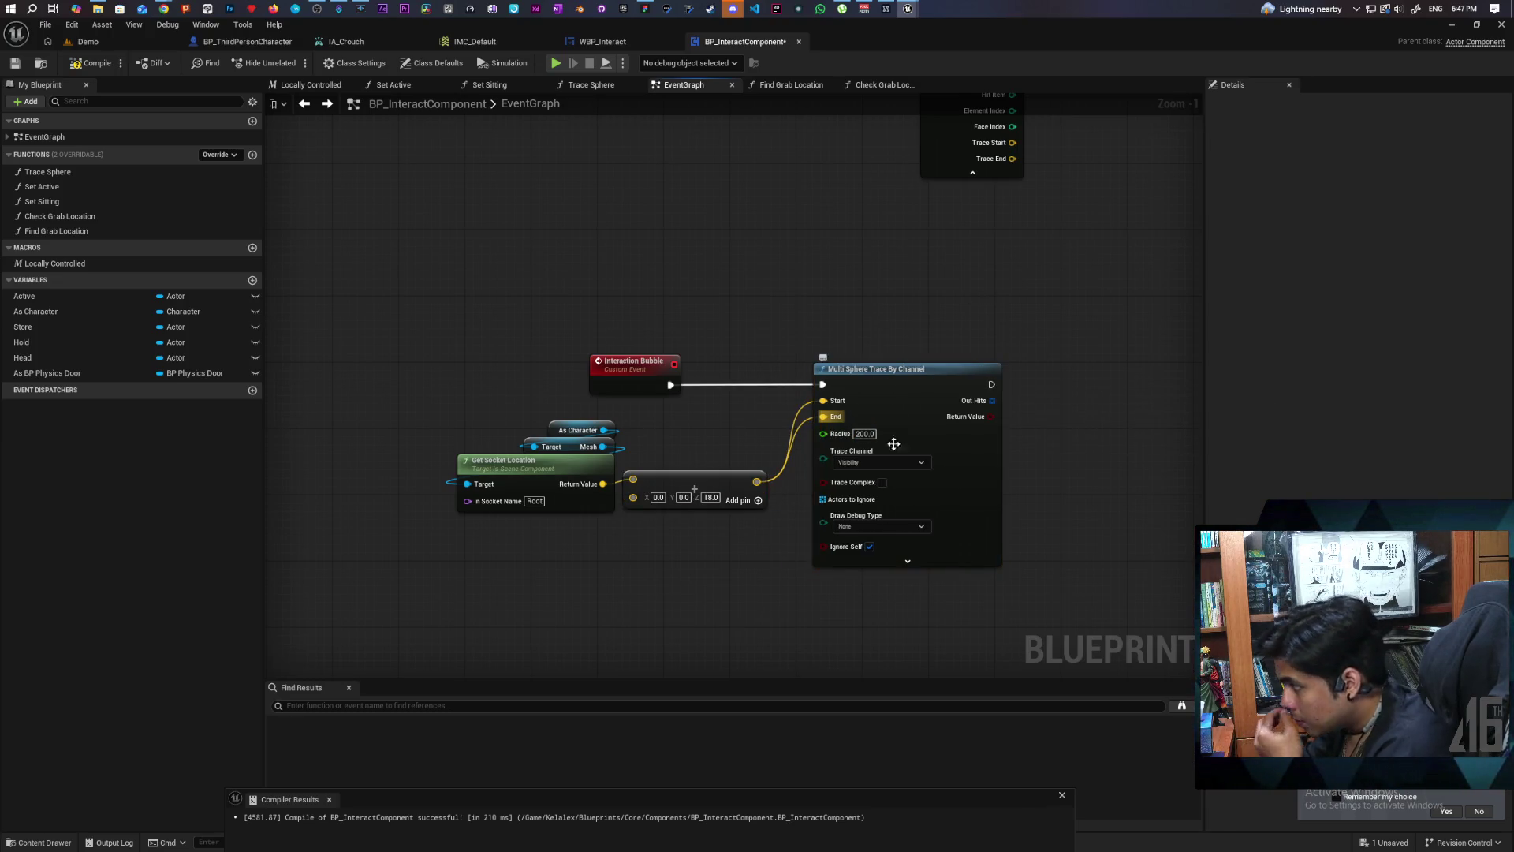
{"action": "left_click", "coordinate": [894, 459]}
{"action": "left_click", "coordinate": [884, 490]}
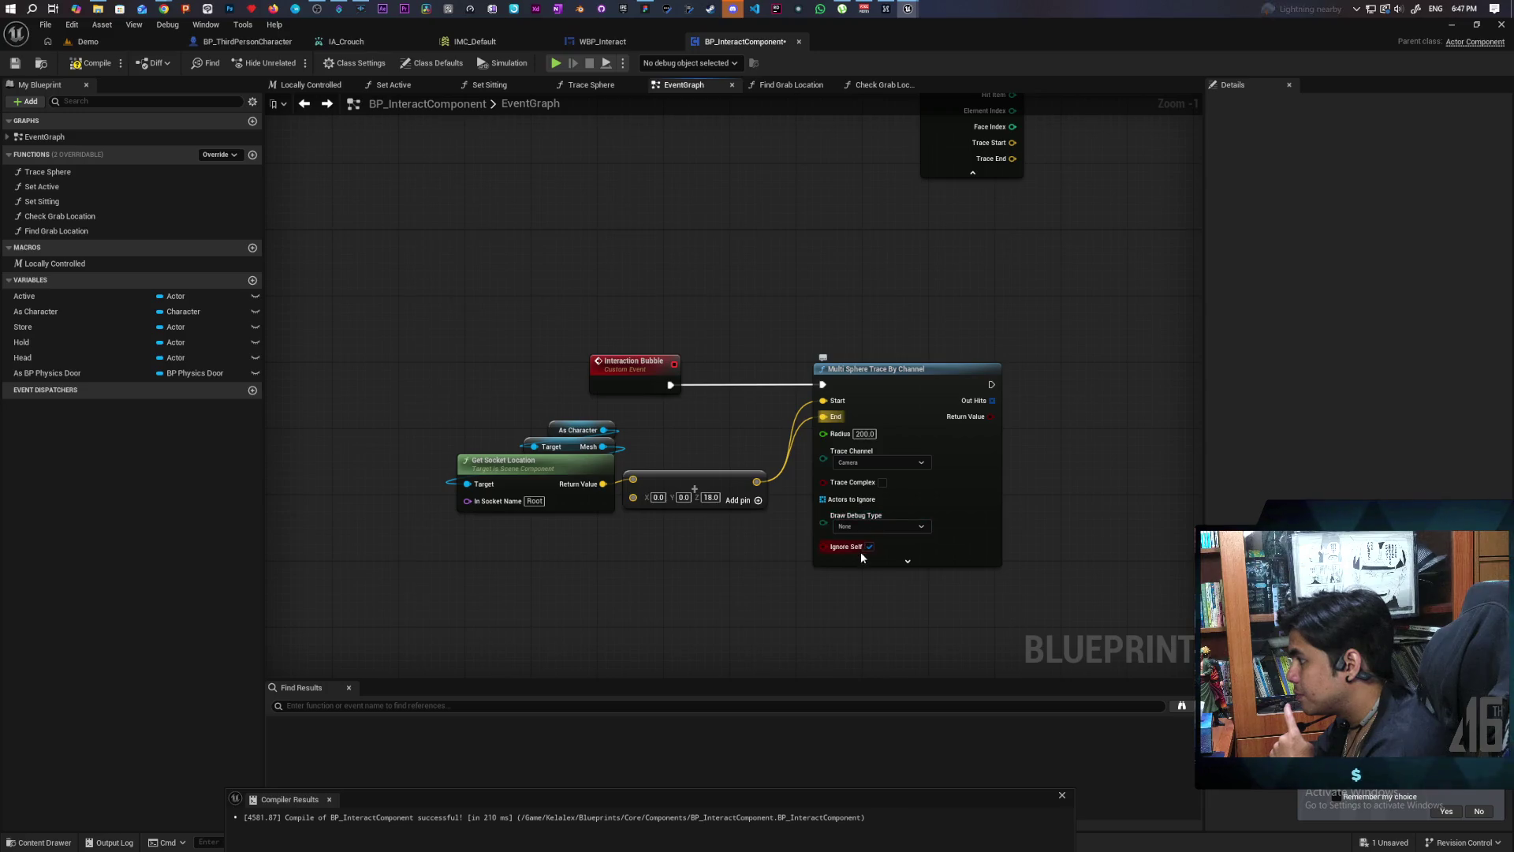
{"action": "mouse_move", "coordinate": [864, 546]}
{"action": "left_mouse_down"}
{"action": "mouse_move", "coordinate": [673, 626]}
{"action": "mouse_move", "coordinate": [605, 634]}
{"action": "left_mouse_up"}
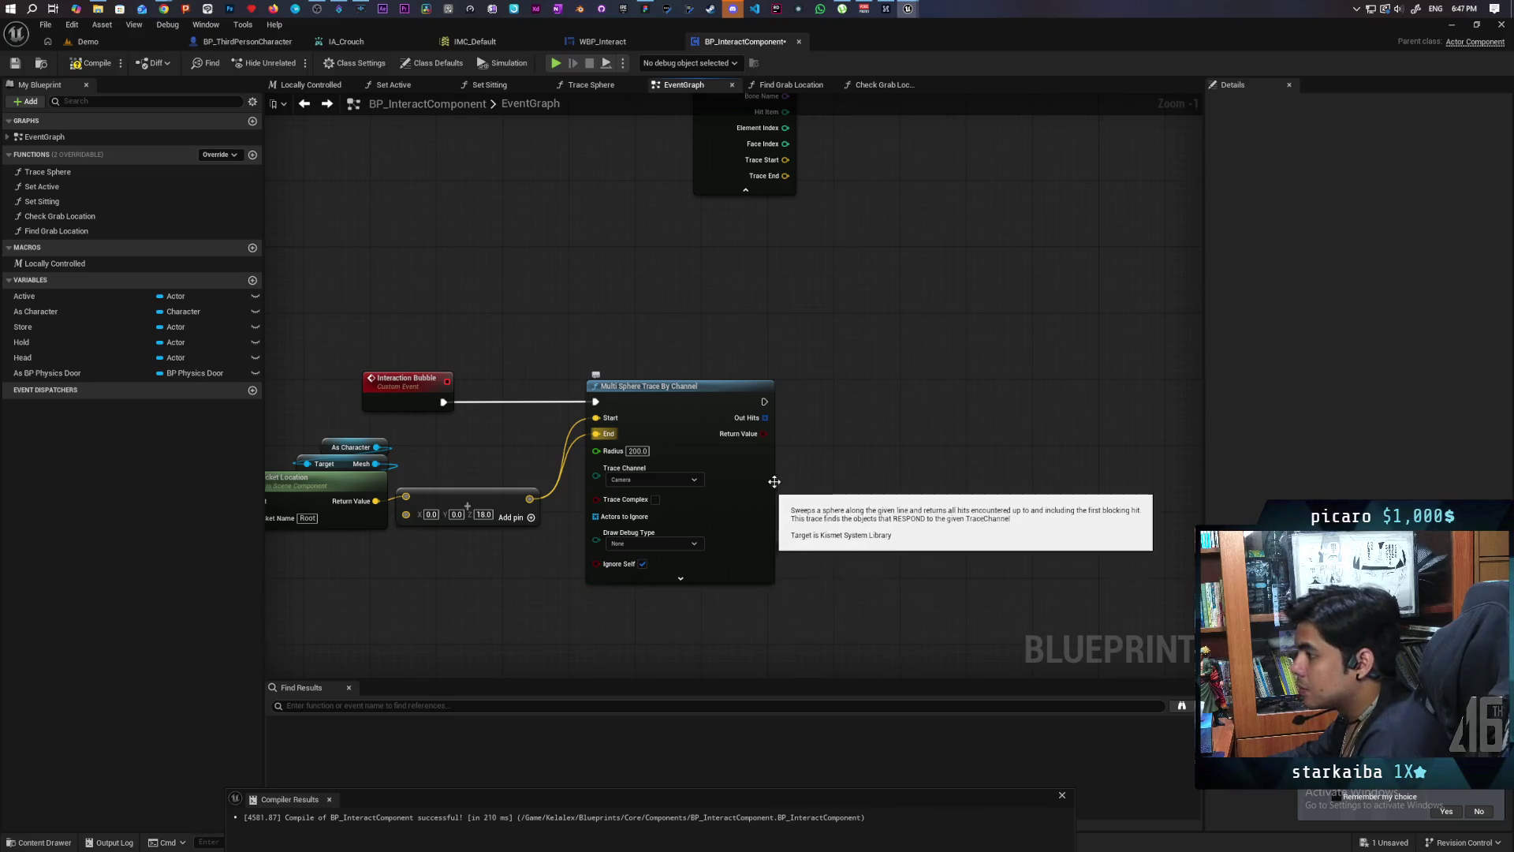
{"action": "key", "text": "ctrl+v"}
{"action": "scroll", "coordinate": [823, 396], "scroll_direction": "up", "scroll_amount": 1}
Step: Loop over the trace's Out Hits and break each element into a Break Hit Result
{"action": "mouse_move", "coordinate": [754, 421]}
{"action": "left_mouse_down"}
{"action": "mouse_move", "coordinate": [825, 445]}
{"action": "mouse_move", "coordinate": [842, 386]}
{"action": "mouse_move", "coordinate": [780, 401]}
{"action": "mouse_move", "coordinate": [818, 403]}
{"action": "left_mouse_up"}
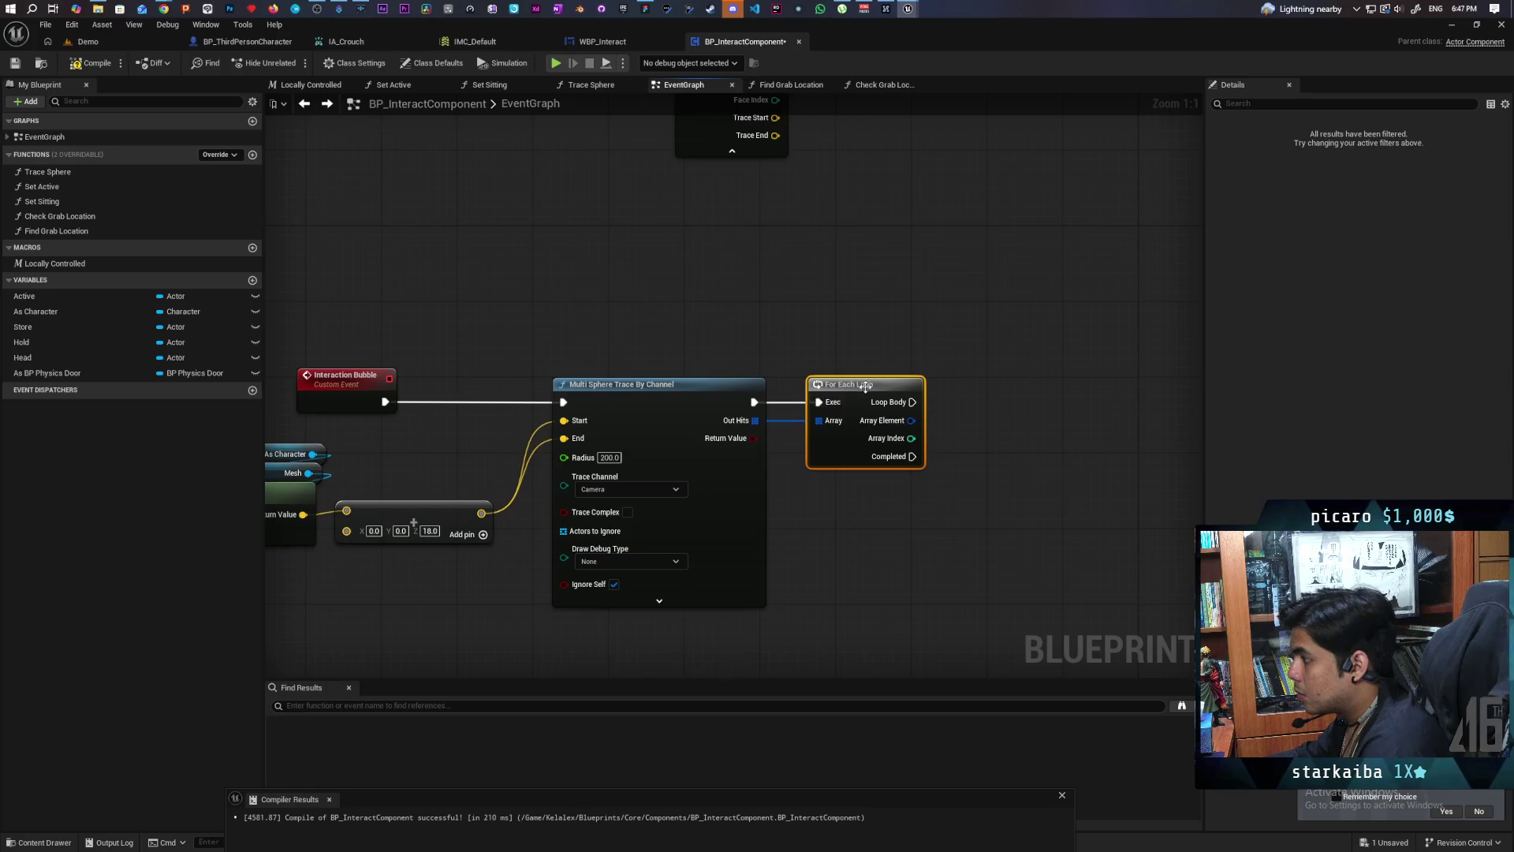
{"action": "mouse_move", "coordinate": [912, 420]}
{"action": "left_mouse_down"}
{"action": "mouse_move", "coordinate": [768, 445]}
{"action": "mouse_move", "coordinate": [820, 485]}
{"action": "left_mouse_up"}
{"action": "type", "text": "break hit"}
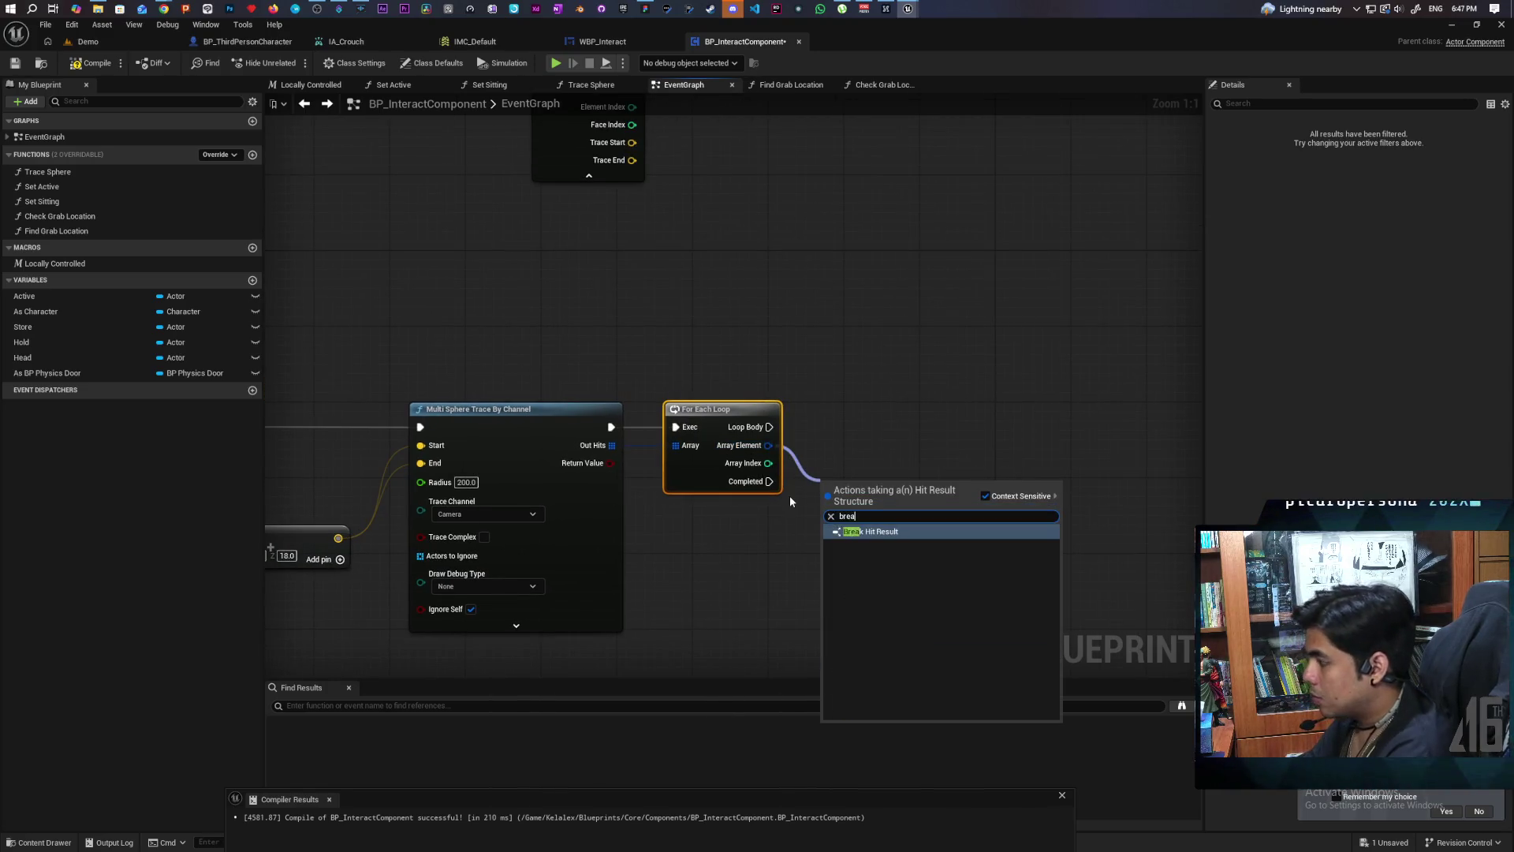
{"action": "key", "text": "Return"}
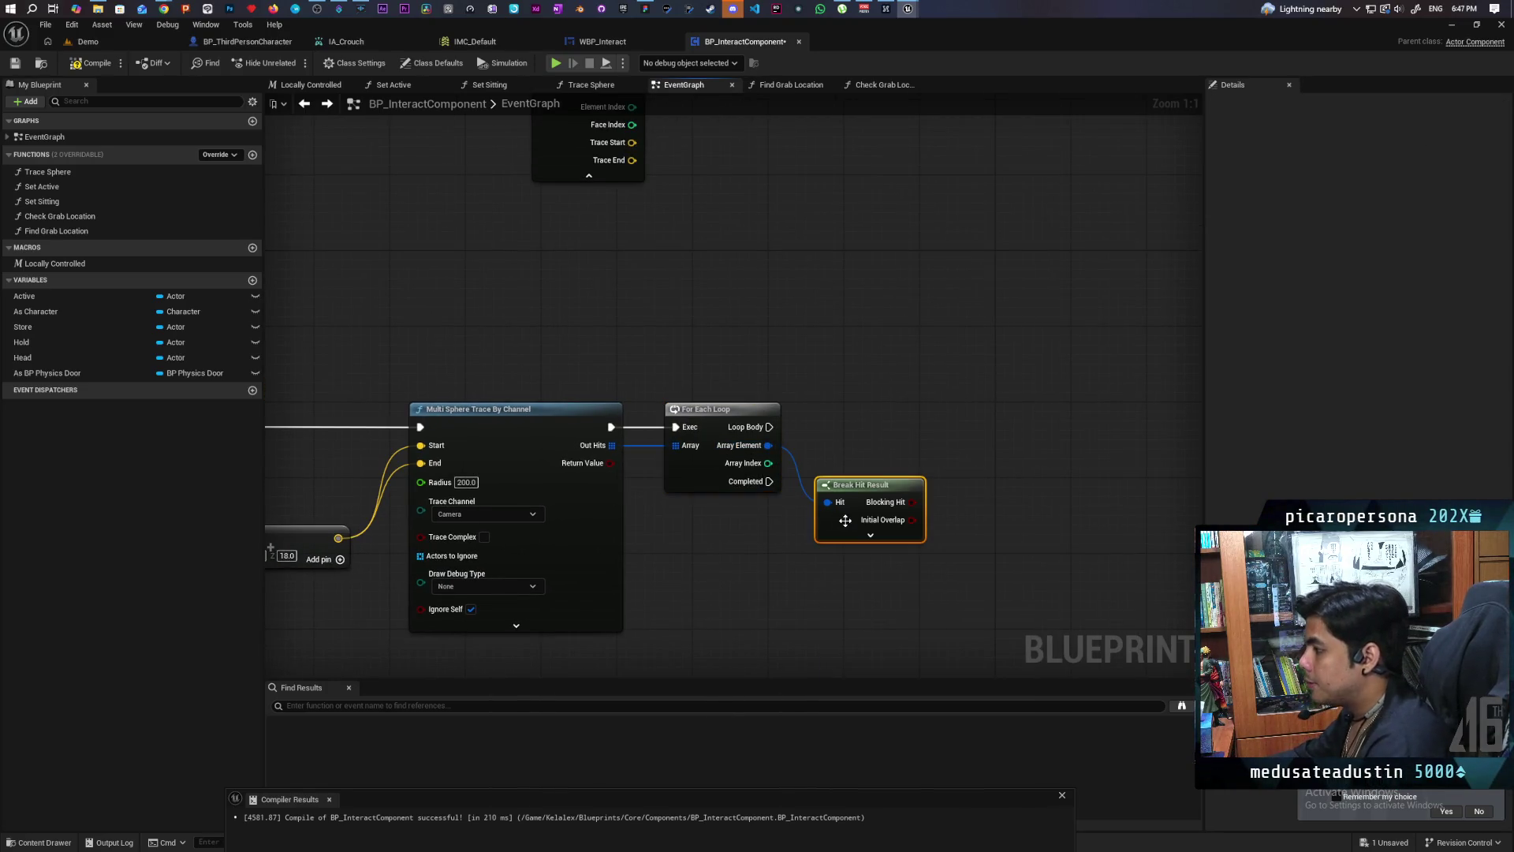
{"action": "left_click", "coordinate": [859, 539]}
{"action": "mouse_move", "coordinate": [859, 539]}
{"action": "left_mouse_down"}
{"action": "mouse_move", "coordinate": [795, 503]}
{"action": "mouse_move", "coordinate": [835, 513]}
{"action": "left_mouse_up"}
Step: Test each Hit Actor with Does Object Implement Interface set to BPI Device
{"action": "mouse_move", "coordinate": [981, 475]}
{"action": "left_mouse_down"}
{"action": "mouse_move", "coordinate": [973, 448]}
{"action": "mouse_move", "coordinate": [865, 423]}
{"action": "mouse_move", "coordinate": [781, 473]}
{"action": "mouse_move", "coordinate": [844, 417]}
{"action": "left_mouse_up"}
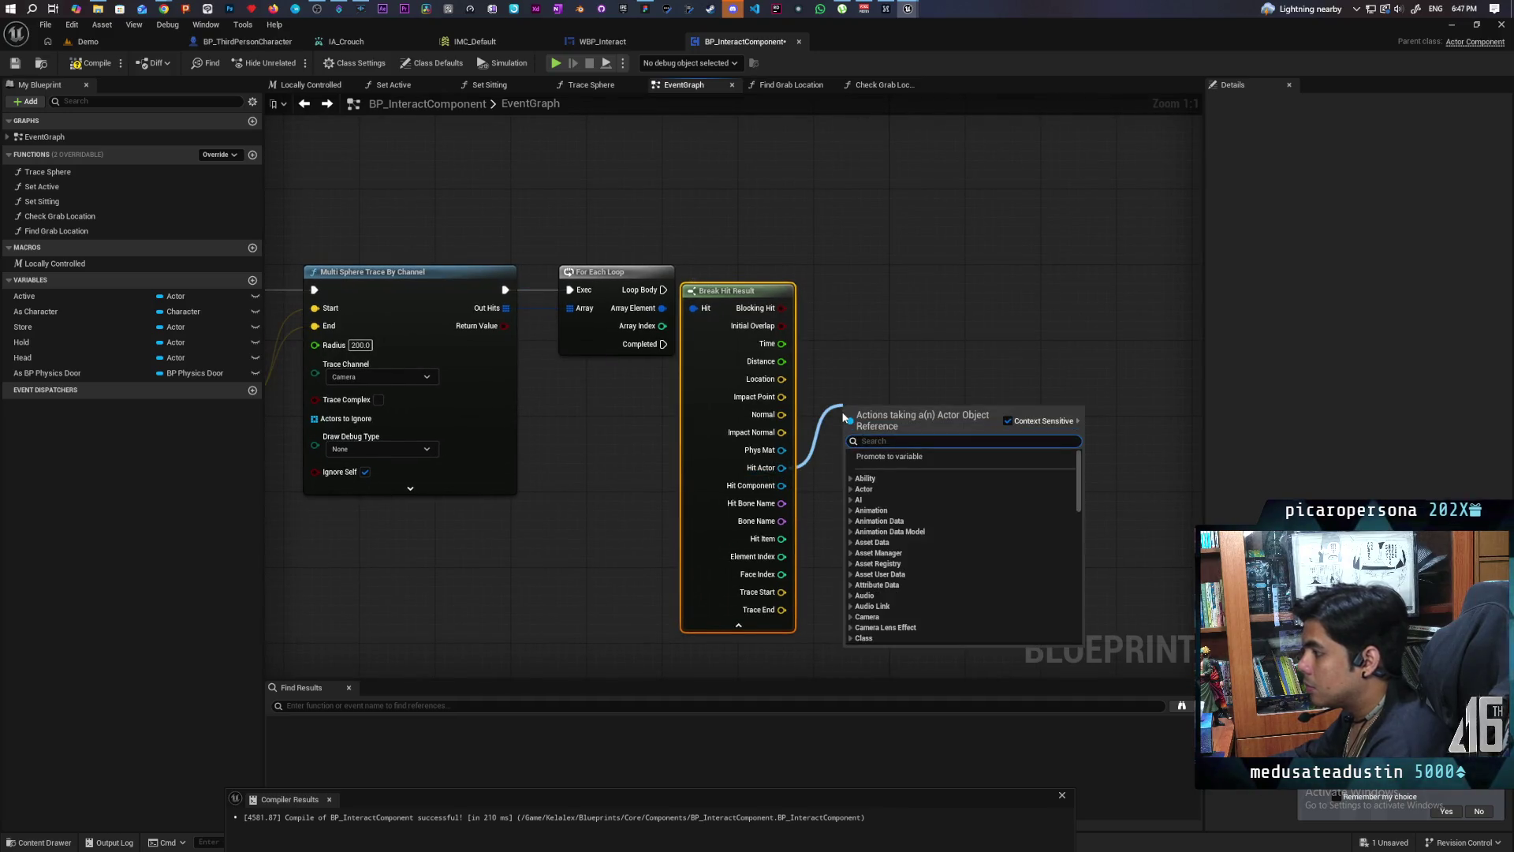
{"action": "type", "text": "impleme"}
{"action": "key", "text": "Return"}
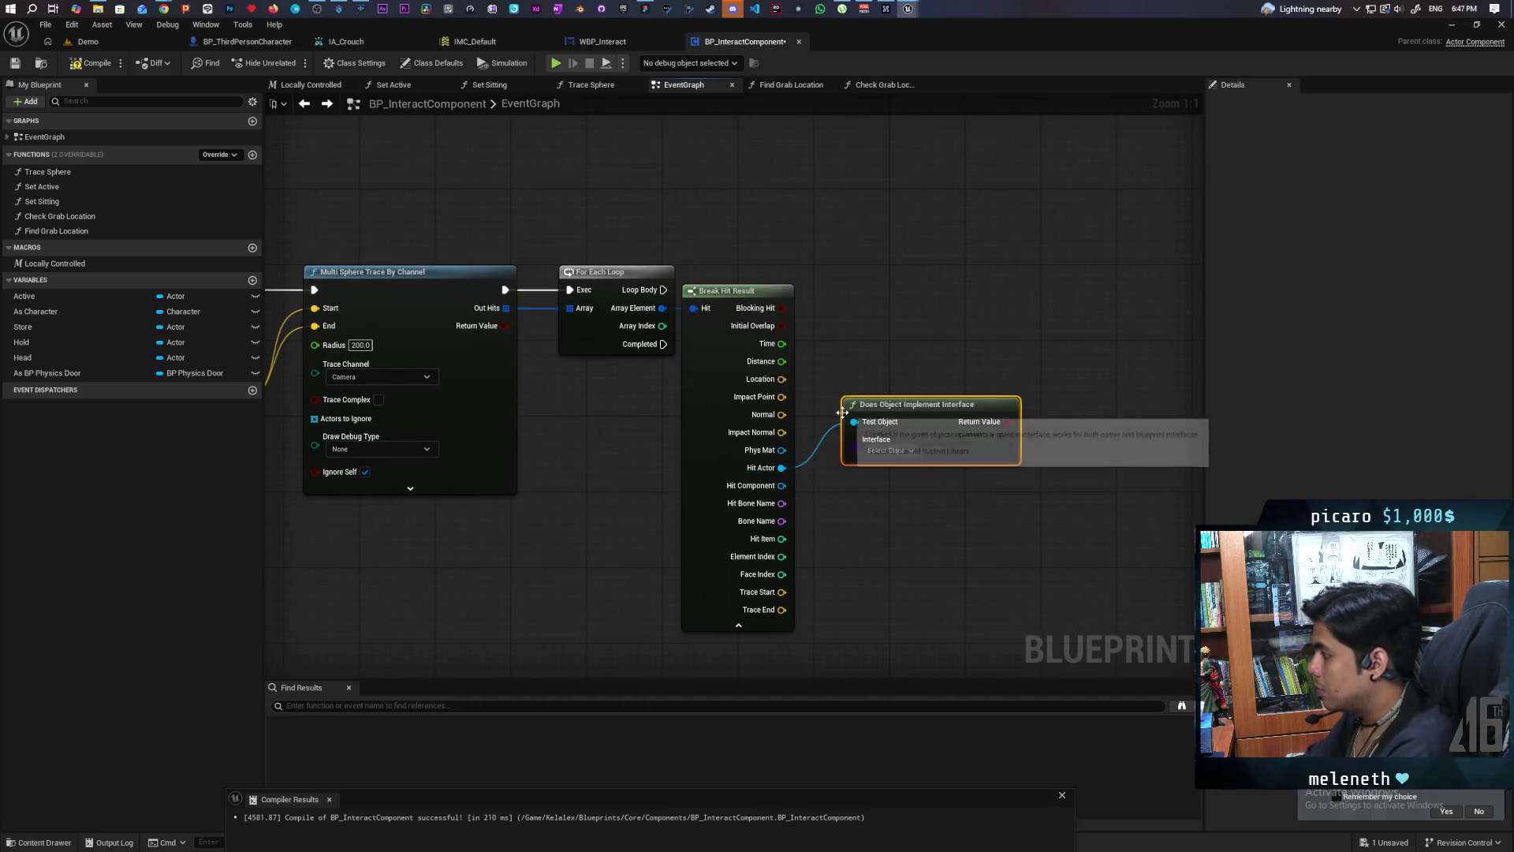
{"action": "left_click", "coordinate": [900, 448]}
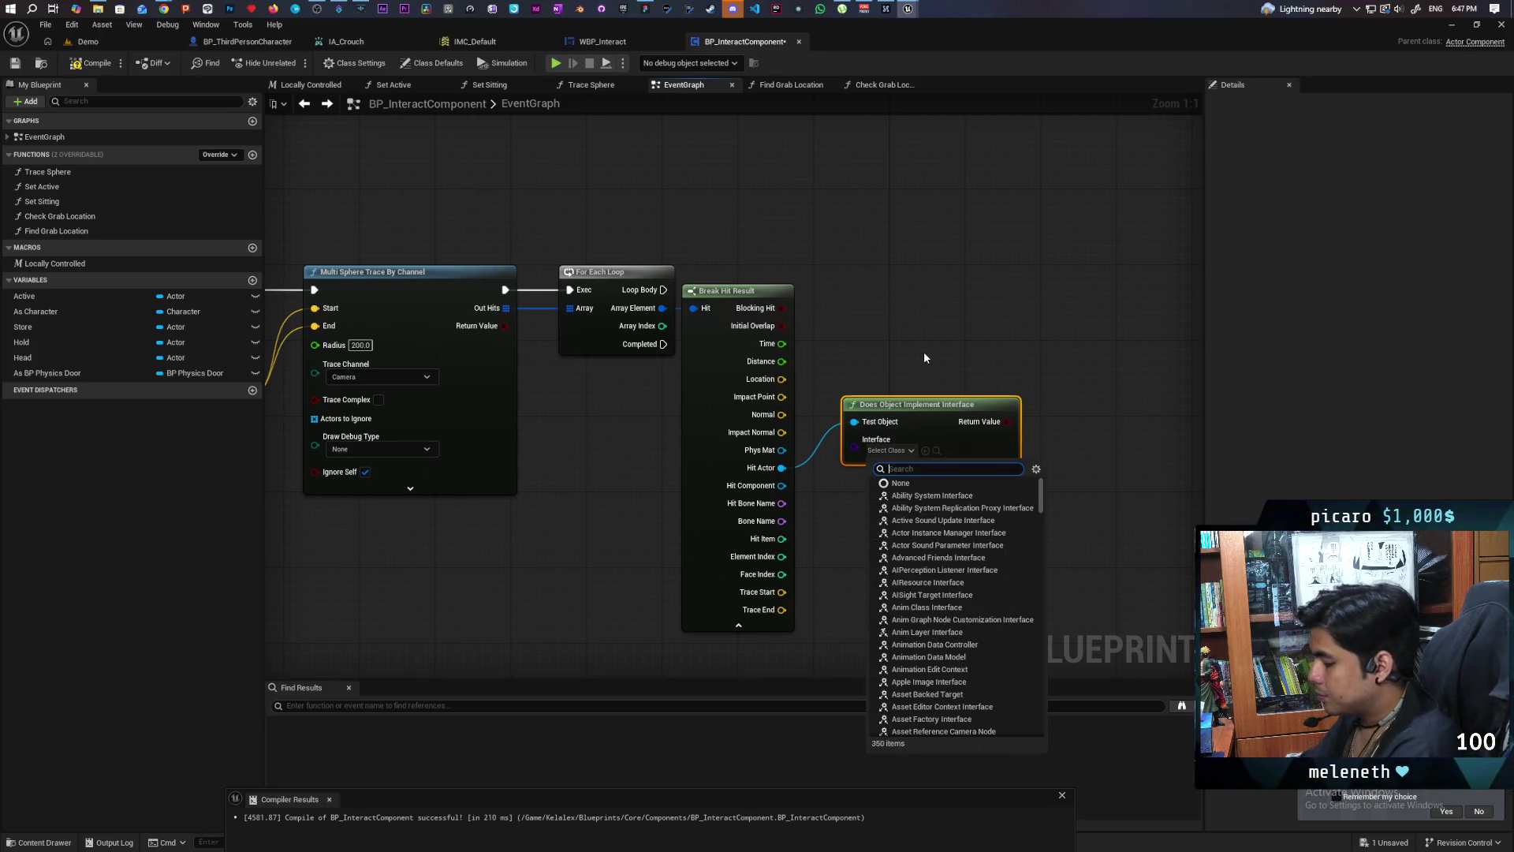
{"action": "type", "text": "device"}
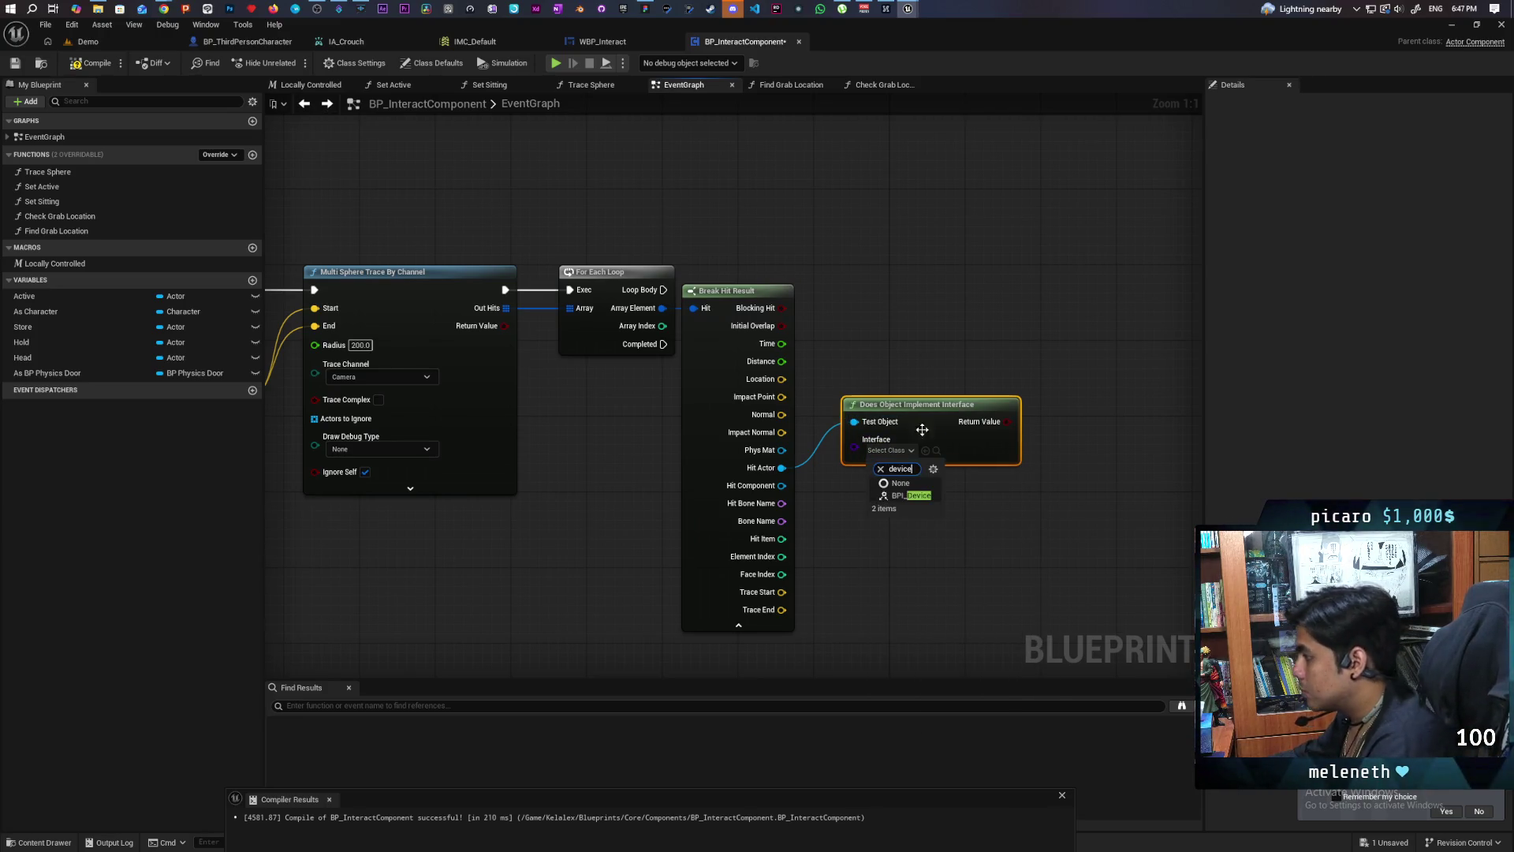
{"action": "key", "text": "Return"}
{"action": "left_click", "coordinate": [983, 381]}
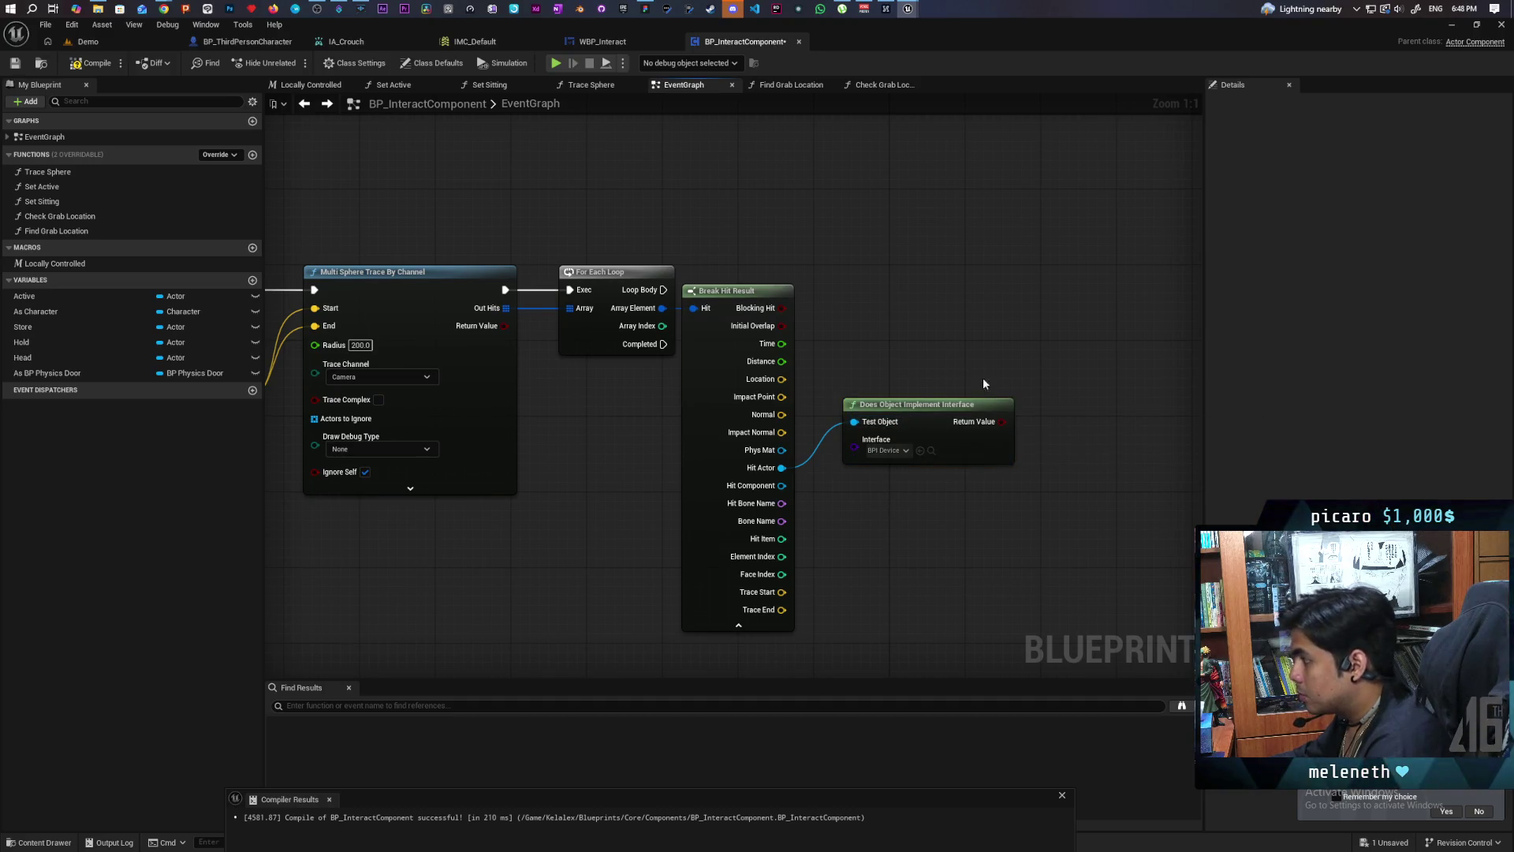
Step: Feed the interface check result into a new Branch's condition
{"action": "left_click", "coordinate": [973, 318]}
{"action": "left_click_drag", "start_coordinate": [1001, 421], "coordinate": [988, 363]}
{"action": "left_click_drag", "start_coordinate": [715, 382], "coordinate": [734, 423]}
{"action": "mouse_move", "coordinate": [640, 484]}
{"action": "left_mouse_down"}
{"action": "mouse_move", "coordinate": [679, 271]}
{"action": "mouse_move", "coordinate": [656, 410]}
{"action": "left_mouse_up"}
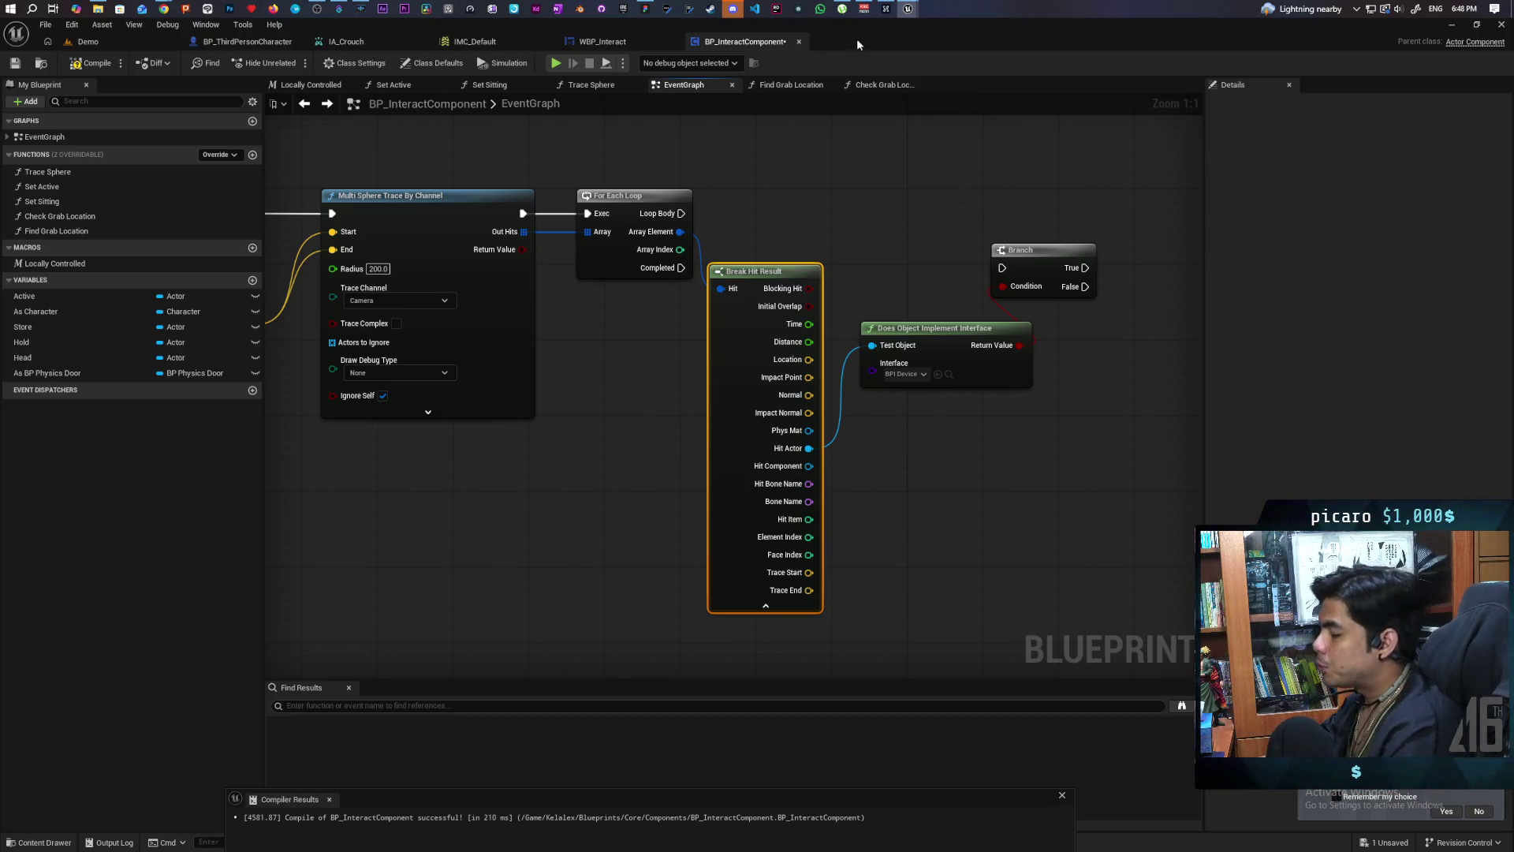
Step: Run the Branch from the loop's Loop Body
{"action": "mouse_move", "coordinate": [682, 213]}
{"action": "left_mouse_down"}
{"action": "mouse_move", "coordinate": [1003, 267]}
{"action": "mouse_move", "coordinate": [1005, 211]}
{"action": "left_mouse_up"}
{"action": "scroll", "coordinate": [1000, 247], "scroll_direction": "down", "scroll_amount": 3}
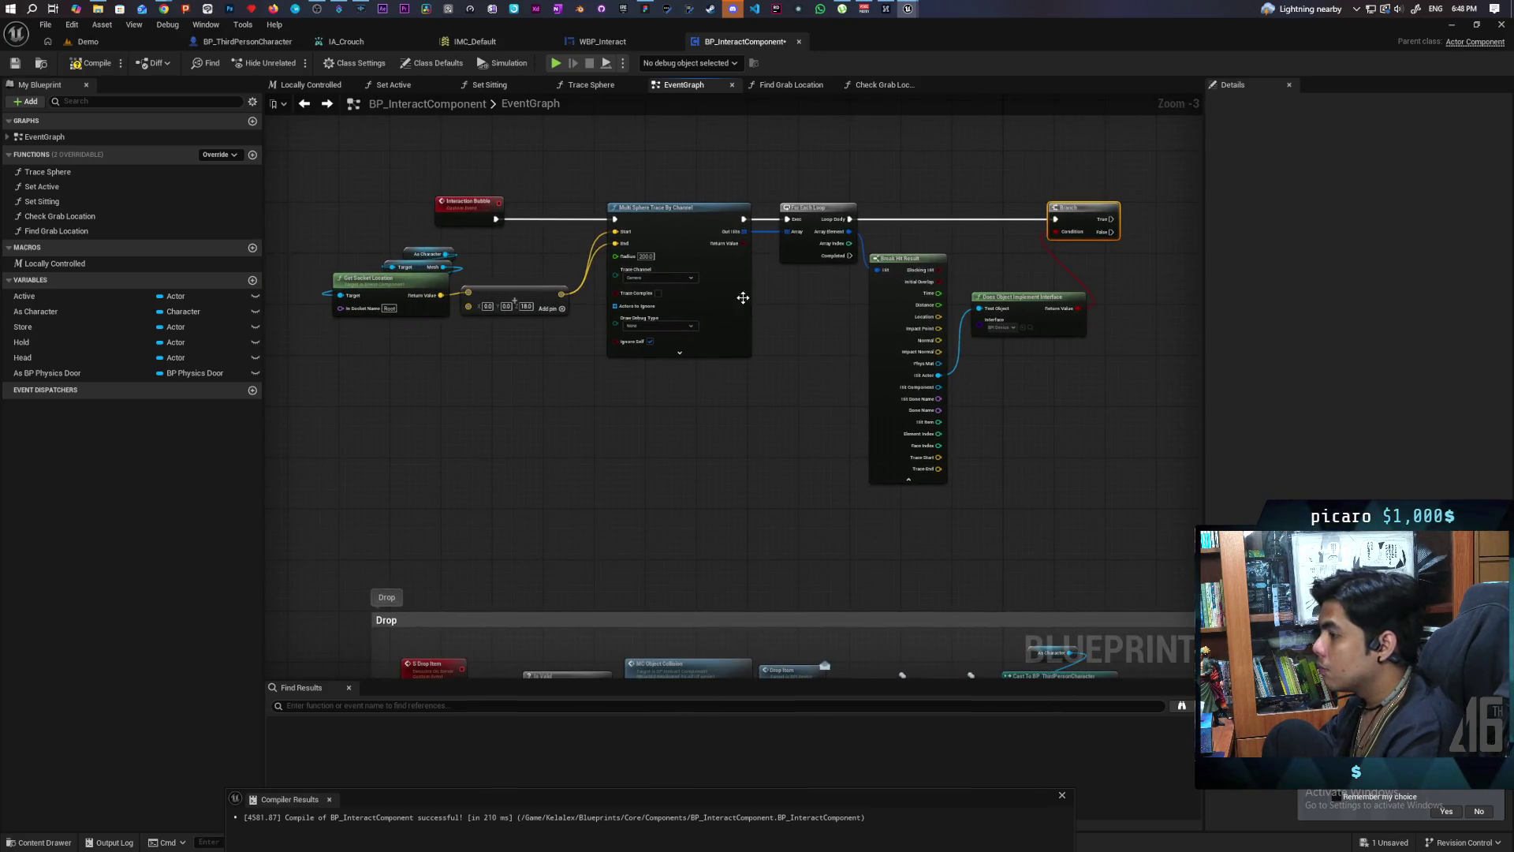
{"action": "mouse_move", "coordinate": [613, 338]}
{"action": "left_mouse_down"}
{"action": "mouse_move", "coordinate": [678, 337]}
{"action": "mouse_move", "coordinate": [682, 356]}
{"action": "left_mouse_up"}
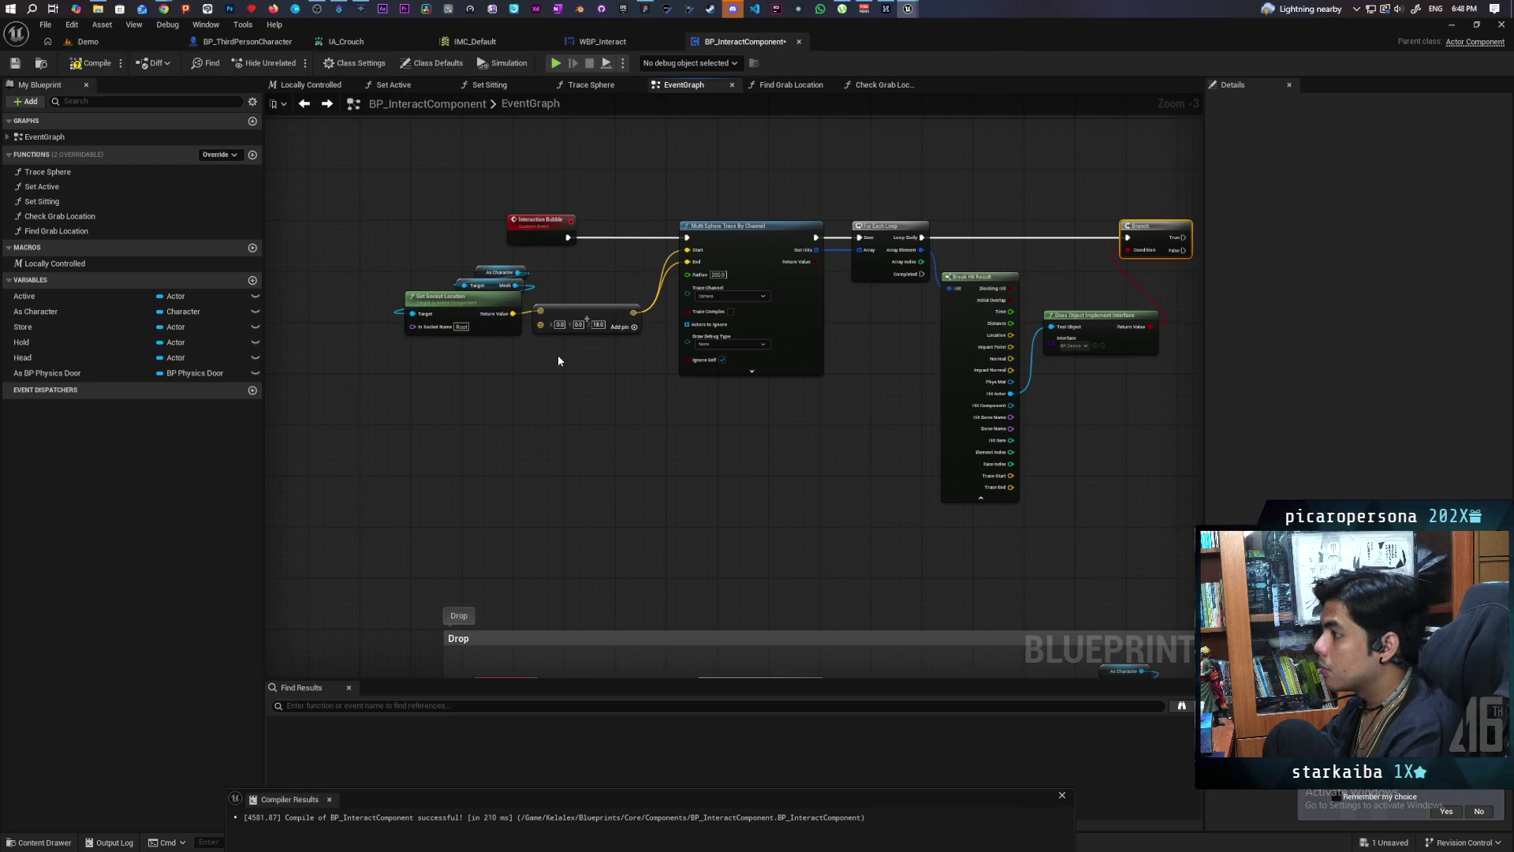
Step: Convert the Interaction Bubble event to a function, delete the stray call, and open its graph
{"action": "right_click", "coordinate": [538, 234]}
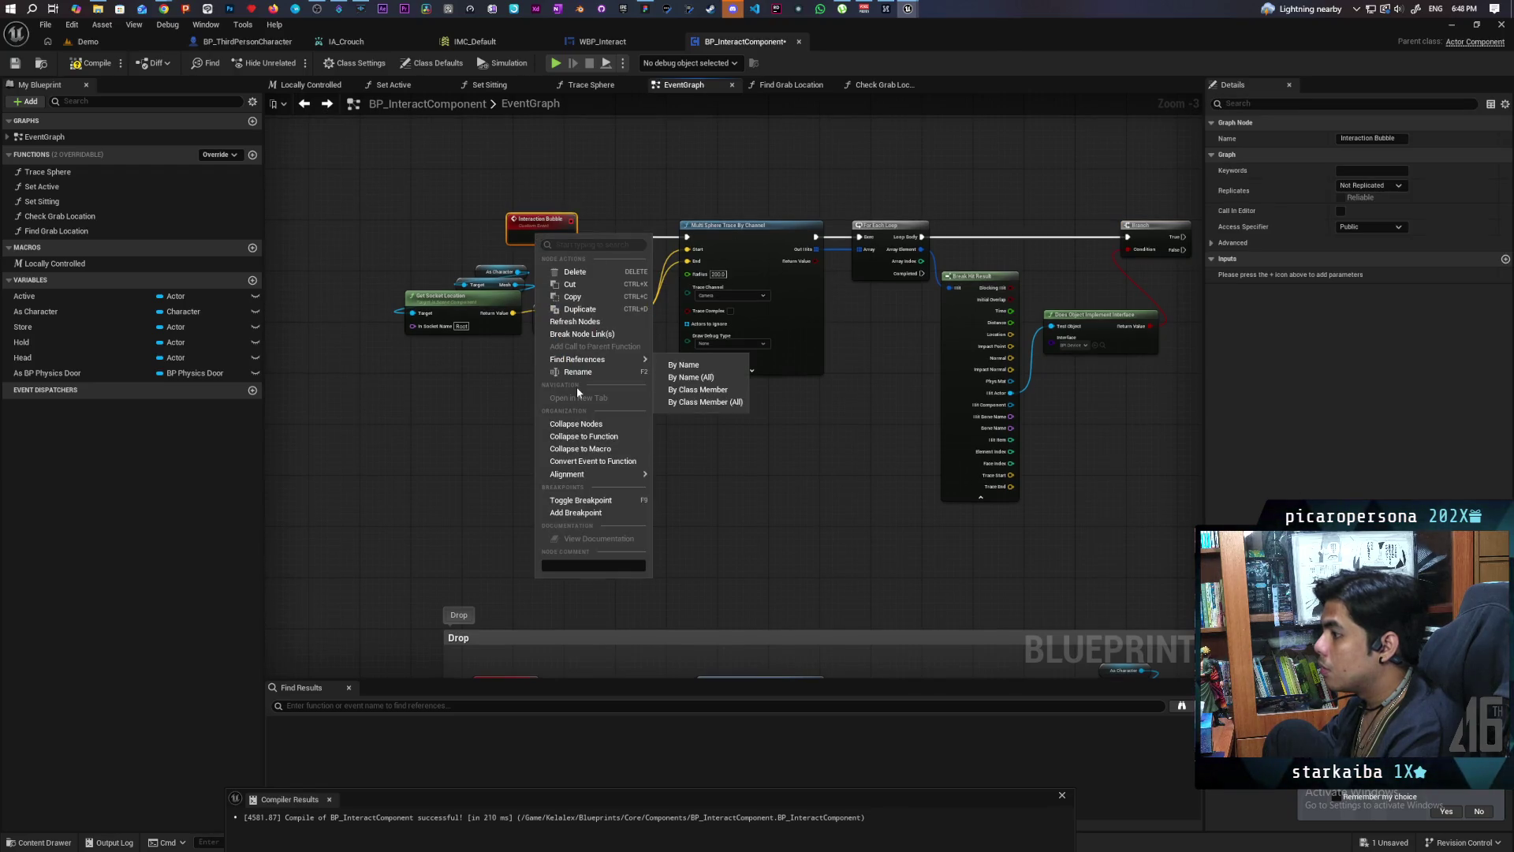
{"action": "left_click", "coordinate": [628, 464]}
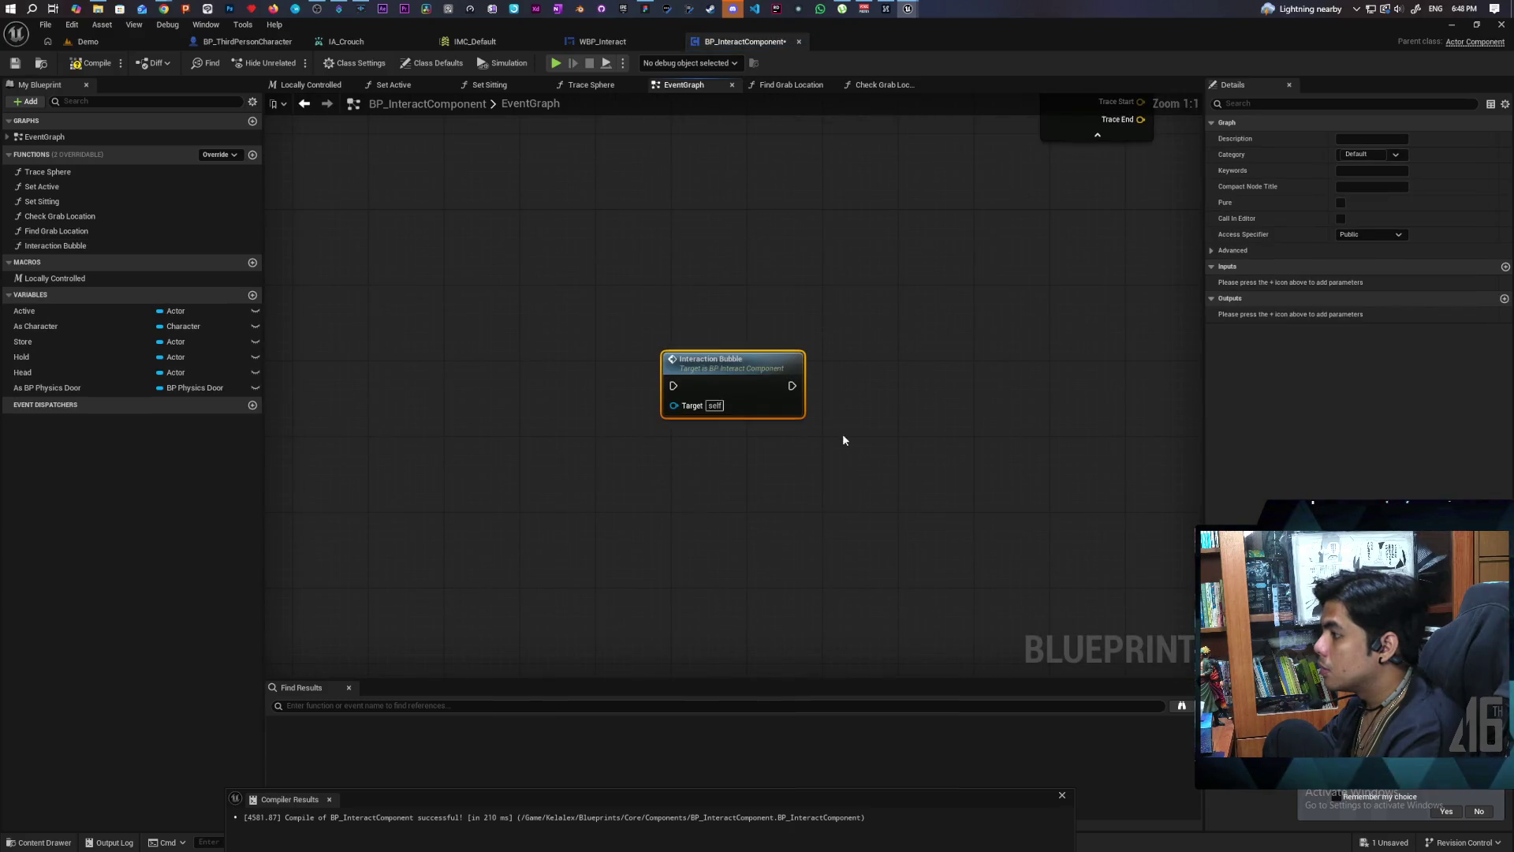
{"action": "scroll", "coordinate": [789, 505], "scroll_direction": "down", "scroll_amount": 3}
{"action": "mouse_move", "coordinate": [669, 519]}
{"action": "left_mouse_down"}
{"action": "mouse_move", "coordinate": [560, 519]}
{"action": "mouse_move", "coordinate": [609, 568]}
{"action": "mouse_move", "coordinate": [625, 466]}
{"action": "left_mouse_up"}
{"action": "scroll", "coordinate": [560, 518], "scroll_direction": "down", "scroll_amount": 2}
{"action": "scroll", "coordinate": [618, 524], "scroll_direction": "up", "scroll_amount": 2}
{"action": "left_click", "coordinate": [544, 539]}
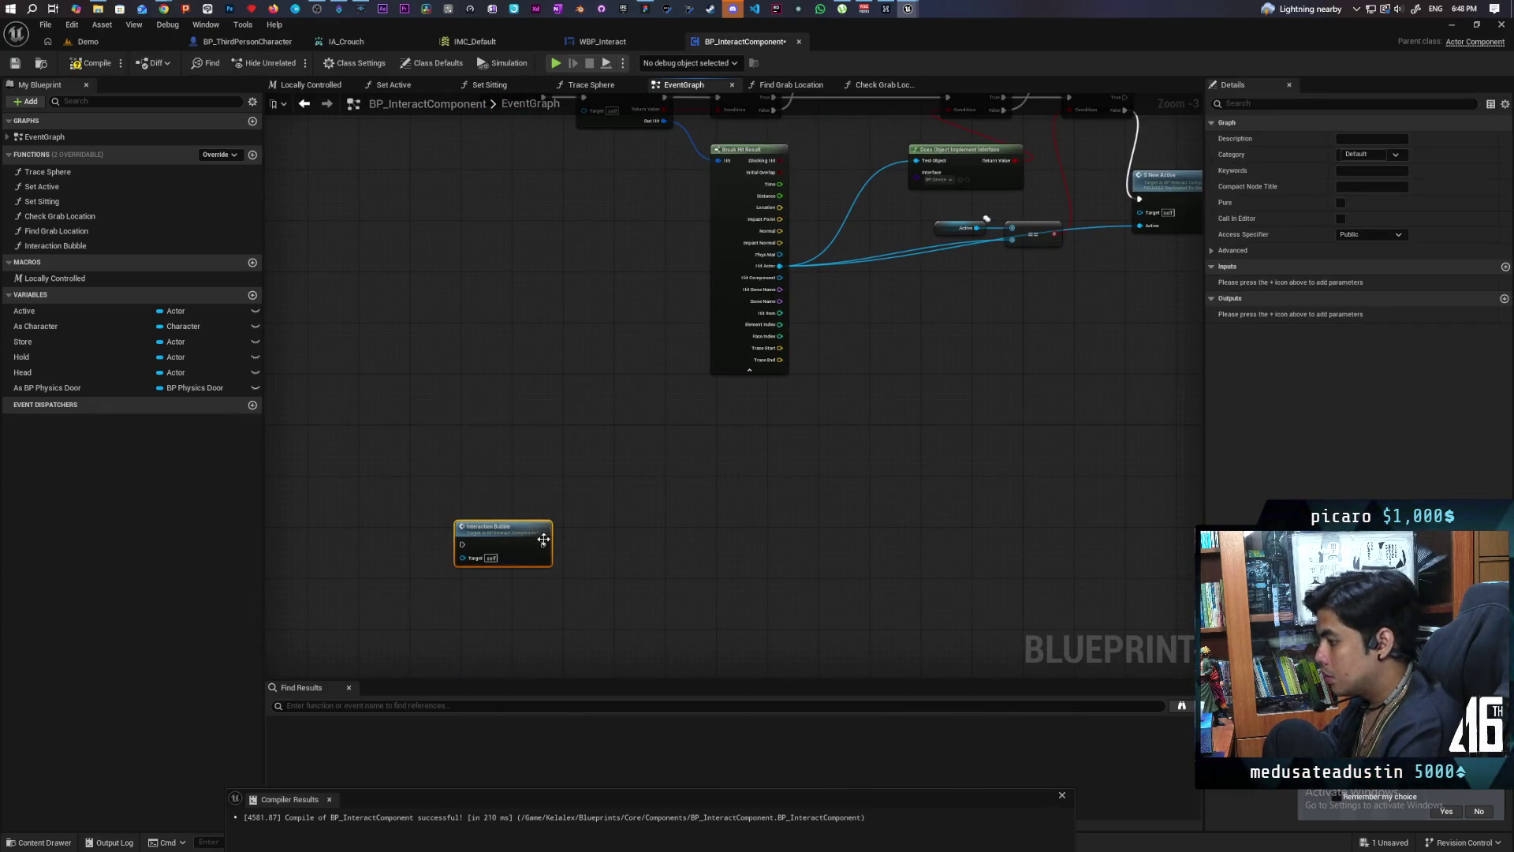
{"action": "key", "text": "Delete"}
{"action": "scroll", "coordinate": [494, 254], "scroll_direction": "down", "scroll_amount": 2}
{"action": "scroll", "coordinate": [623, 354], "scroll_direction": "up", "scroll_amount": 2}
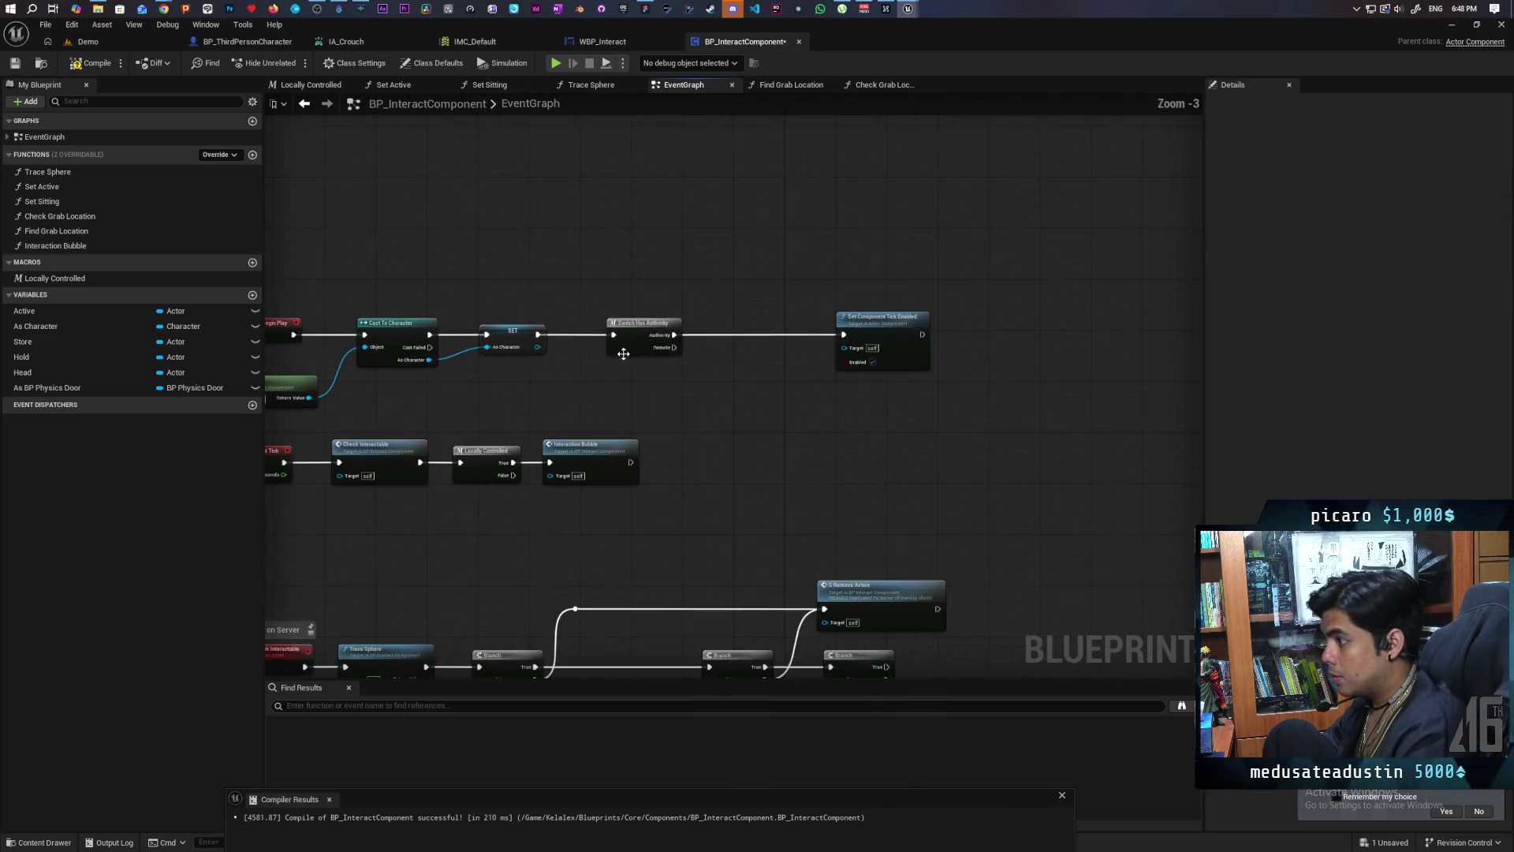
{"action": "double_click", "coordinate": [608, 471]}
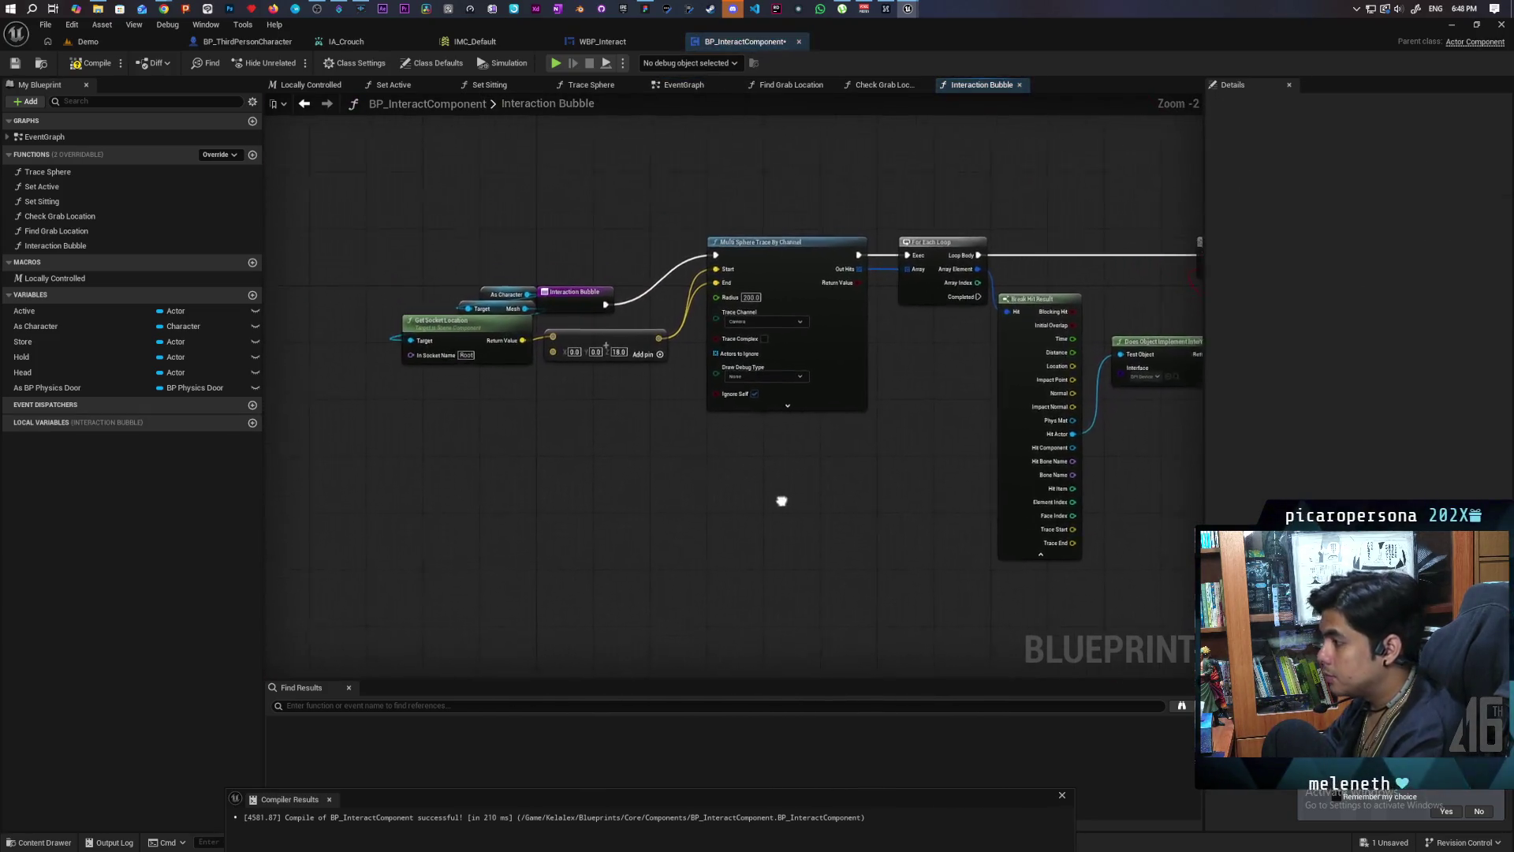
Step: Tidy the function graph around the loop and Branch, and save the blueprint
{"action": "mouse_move", "coordinate": [586, 322]}
{"action": "left_mouse_down"}
{"action": "mouse_move", "coordinate": [521, 277]}
{"action": "mouse_move", "coordinate": [582, 237]}
{"action": "mouse_move", "coordinate": [650, 249]}
{"action": "mouse_move", "coordinate": [715, 220]}
{"action": "mouse_move", "coordinate": [650, 221]}
{"action": "left_mouse_up"}
{"action": "left_click_drag", "start_coordinate": [872, 481], "coordinate": [612, 516]}
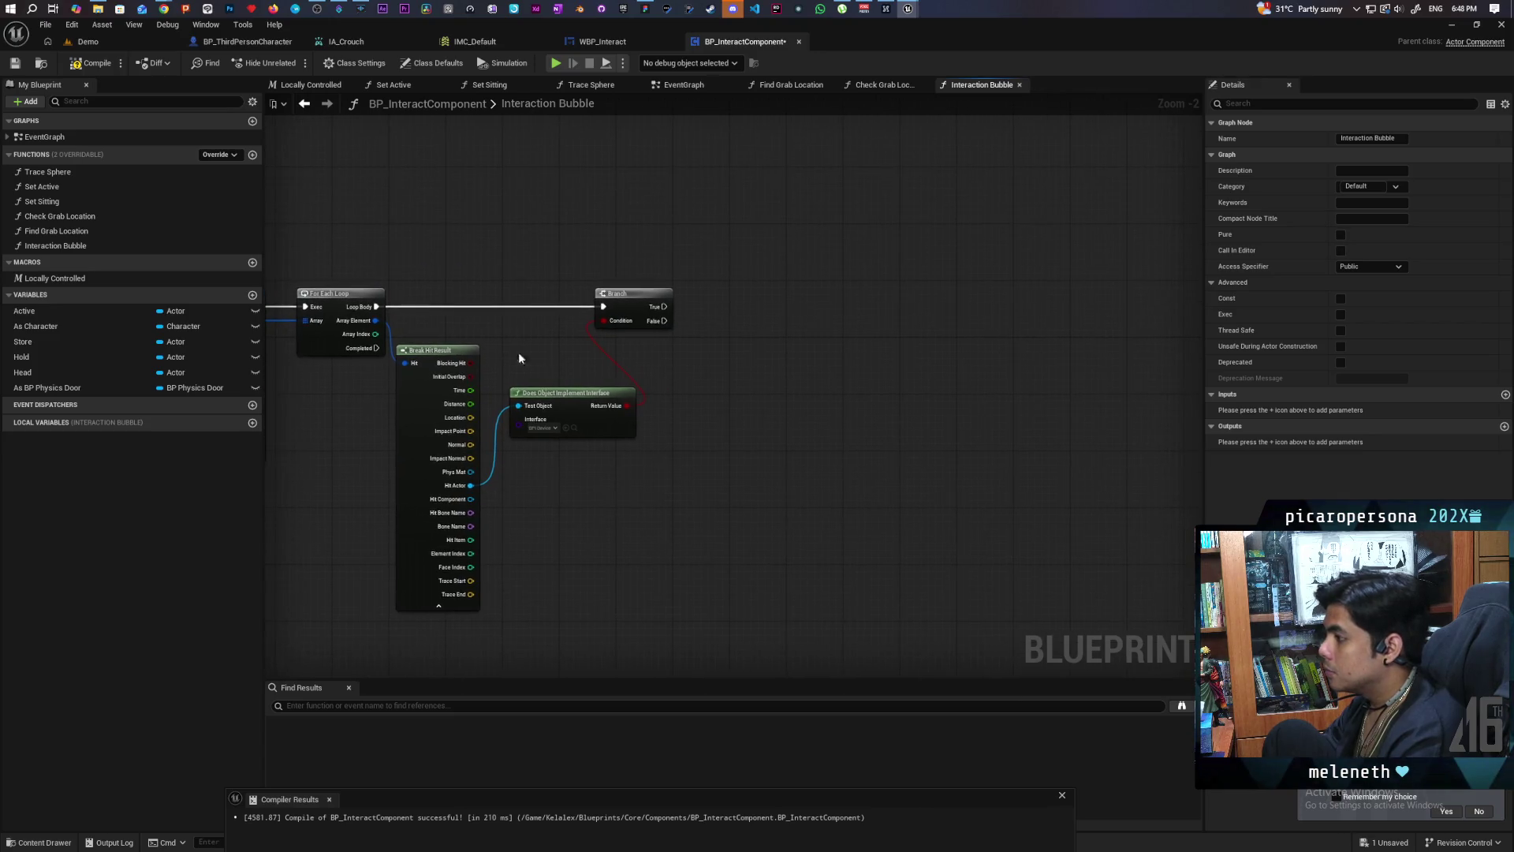
{"action": "key", "text": "ctrl+s"}
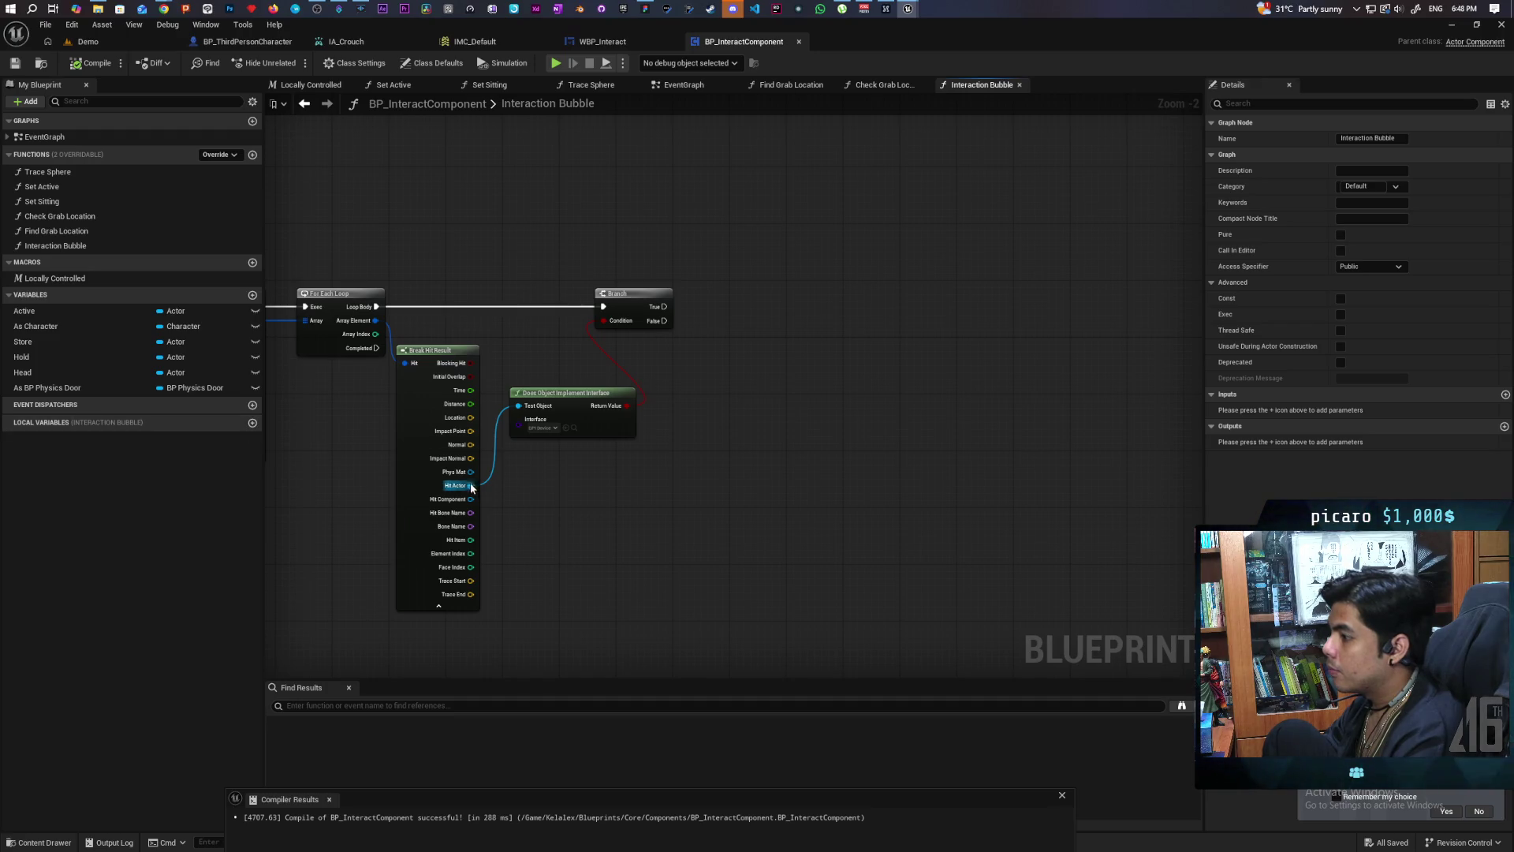
Step: Promote Hit Actor to a local array variable named New Overlaps, removing the SET node
{"action": "left_click_drag", "start_coordinate": [470, 485], "coordinate": [703, 486]}
{"action": "left_click", "coordinate": [796, 534]}
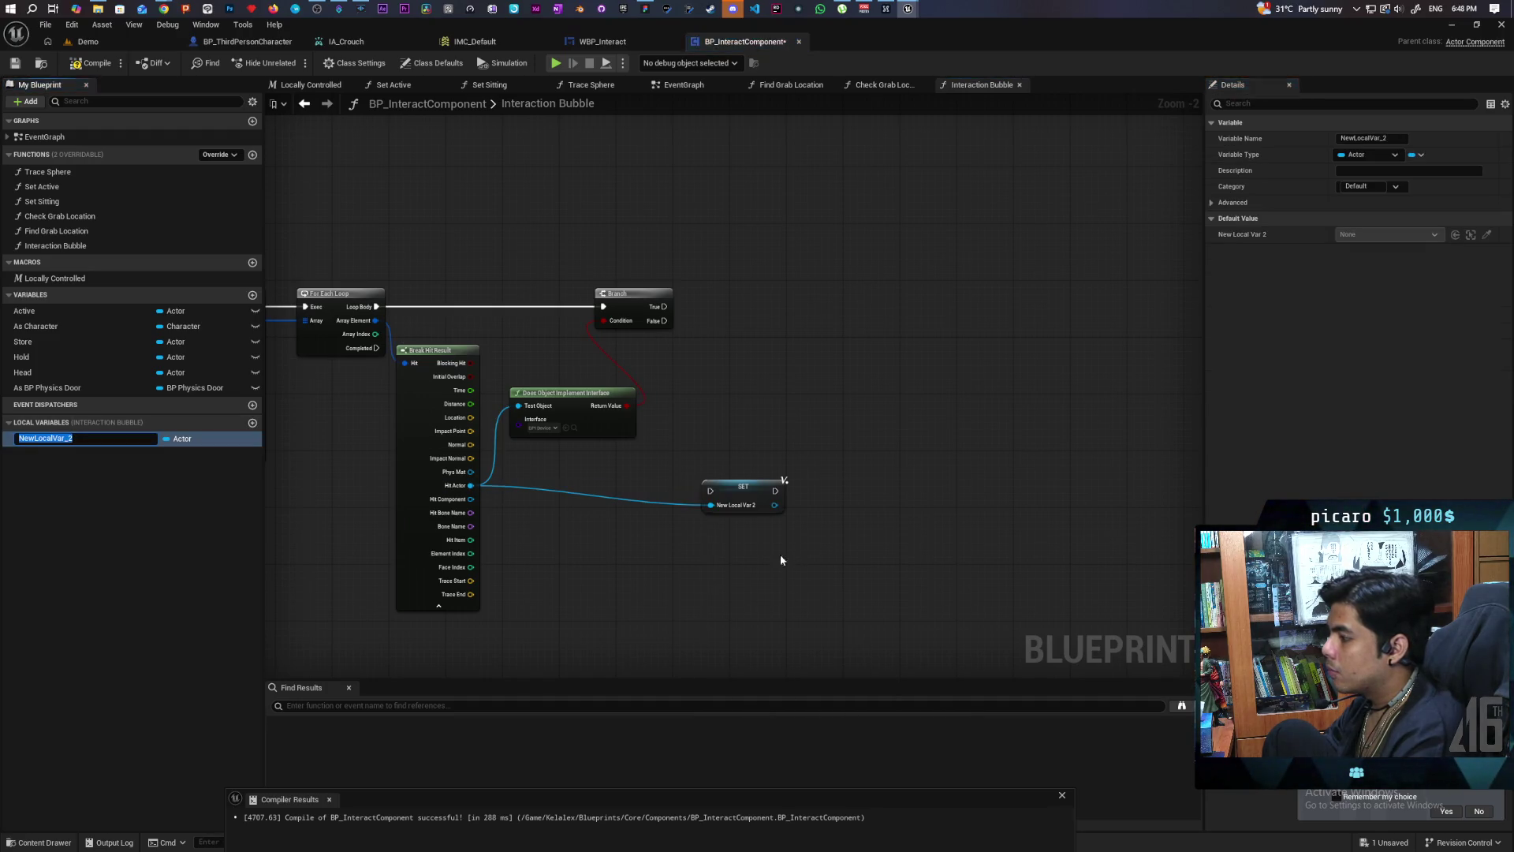
{"action": "type", "text": "New Overlaps"}
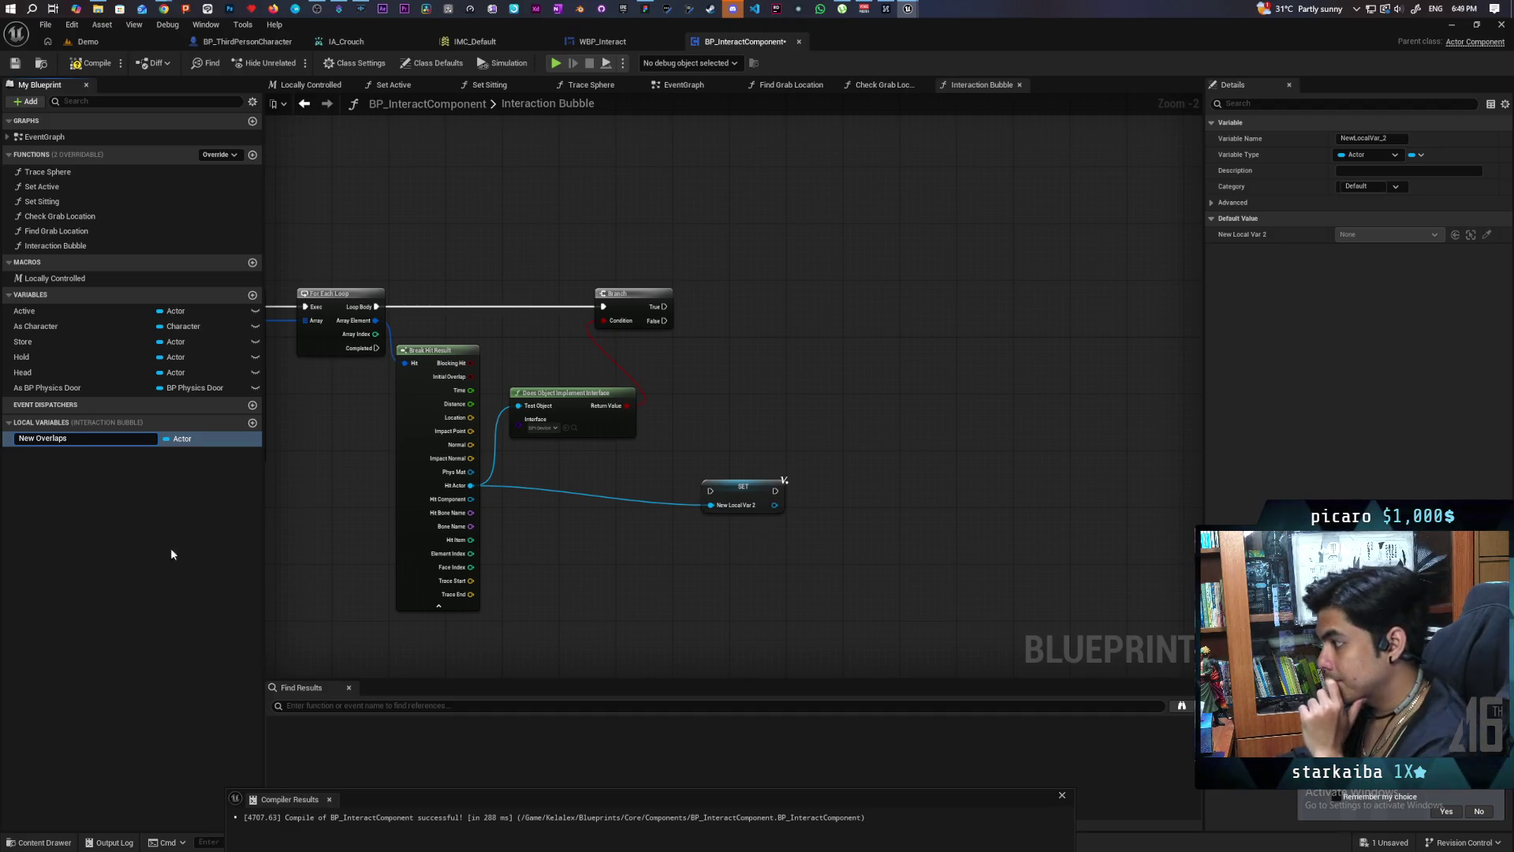
{"action": "key", "text": "Return"}
{"action": "left_click", "coordinate": [742, 493]}
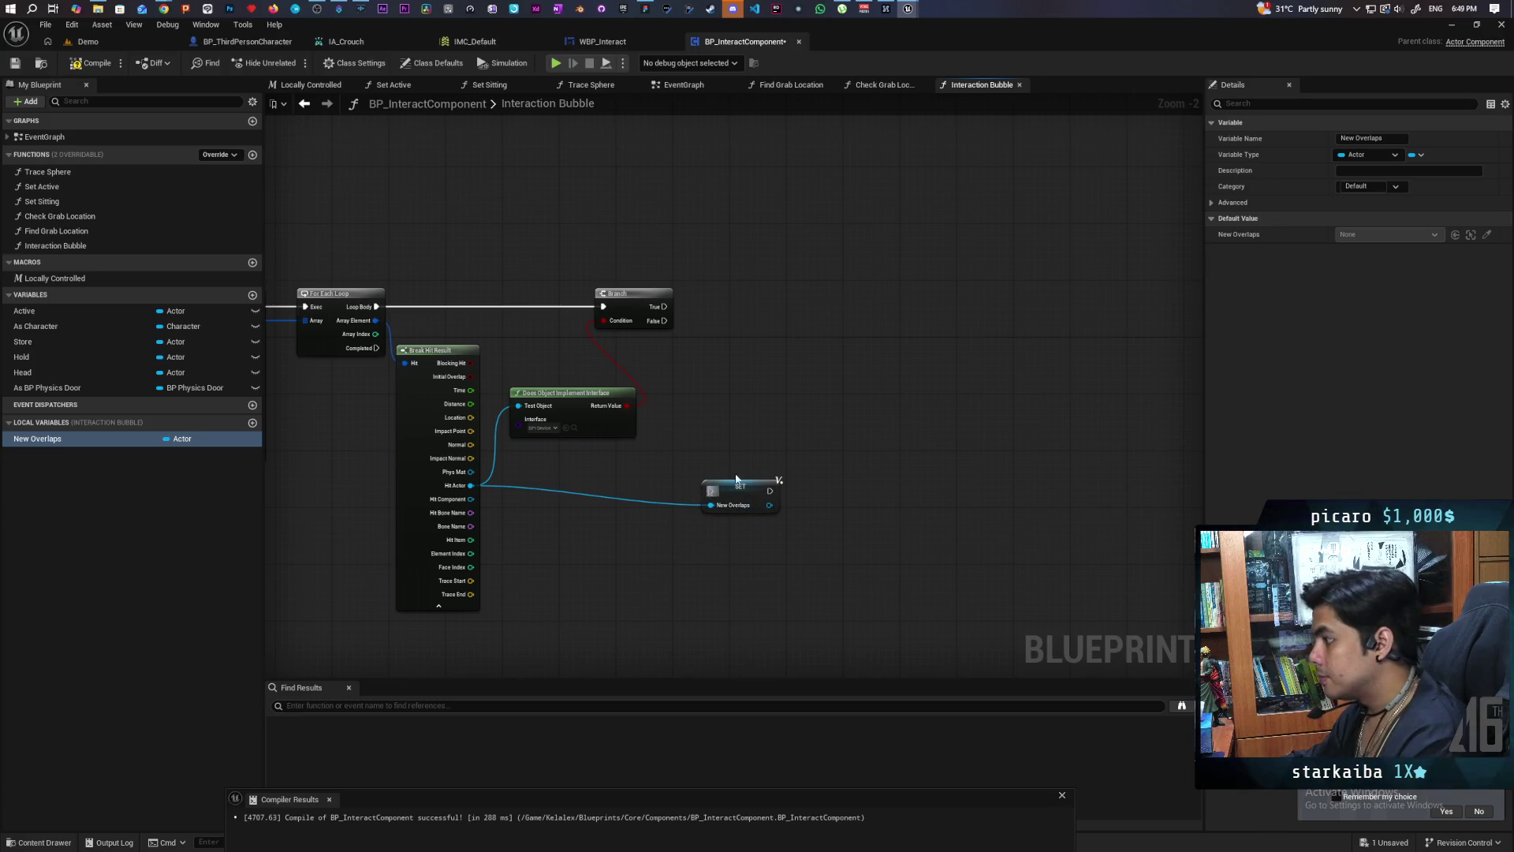
{"action": "key", "text": "Delete"}
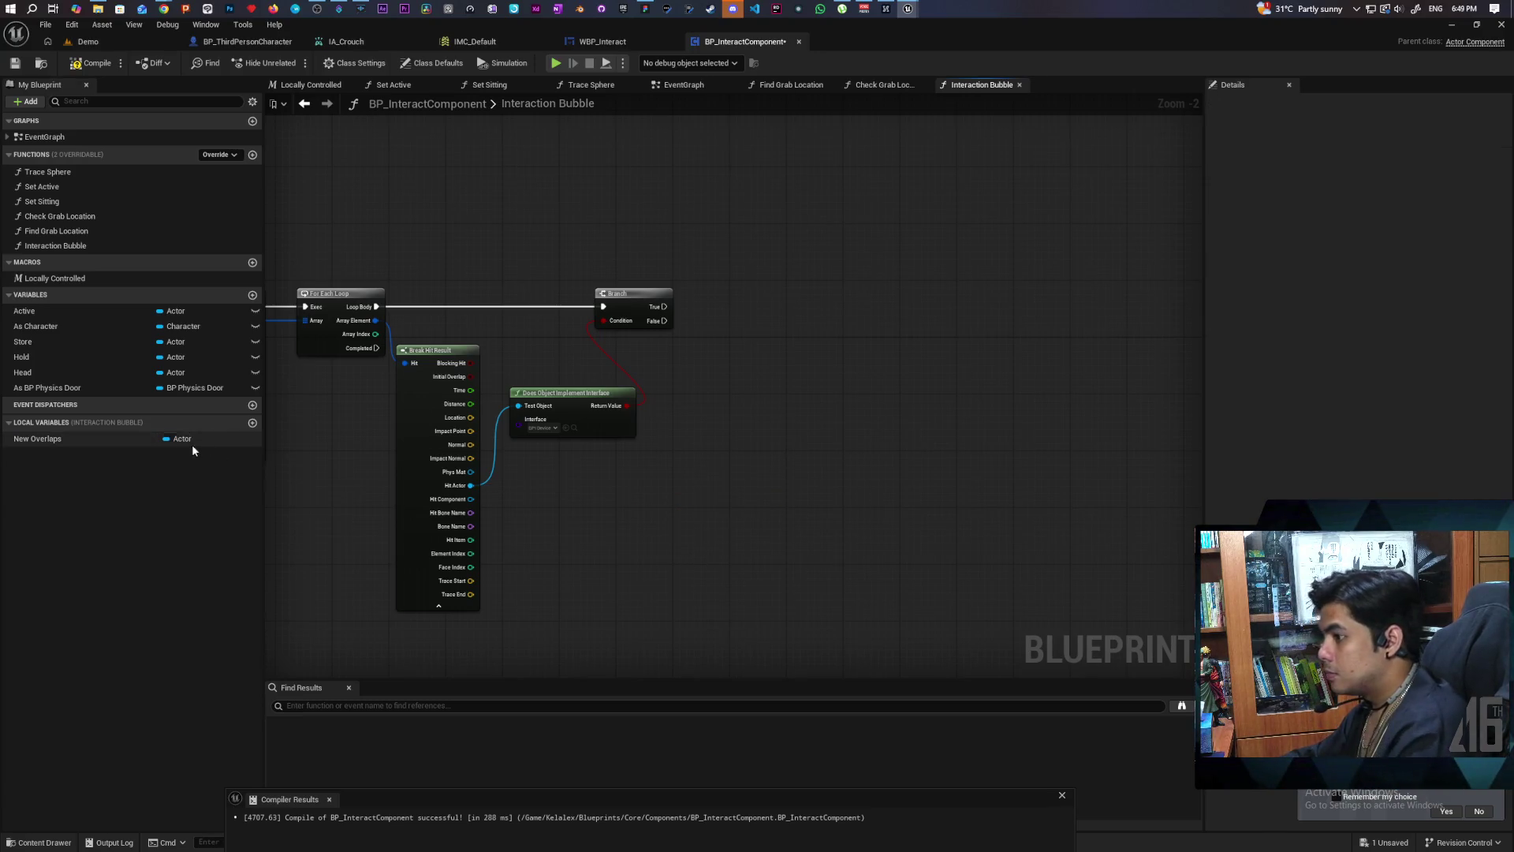
{"action": "left_click", "coordinate": [174, 440]}
{"action": "left_click", "coordinate": [177, 466]}
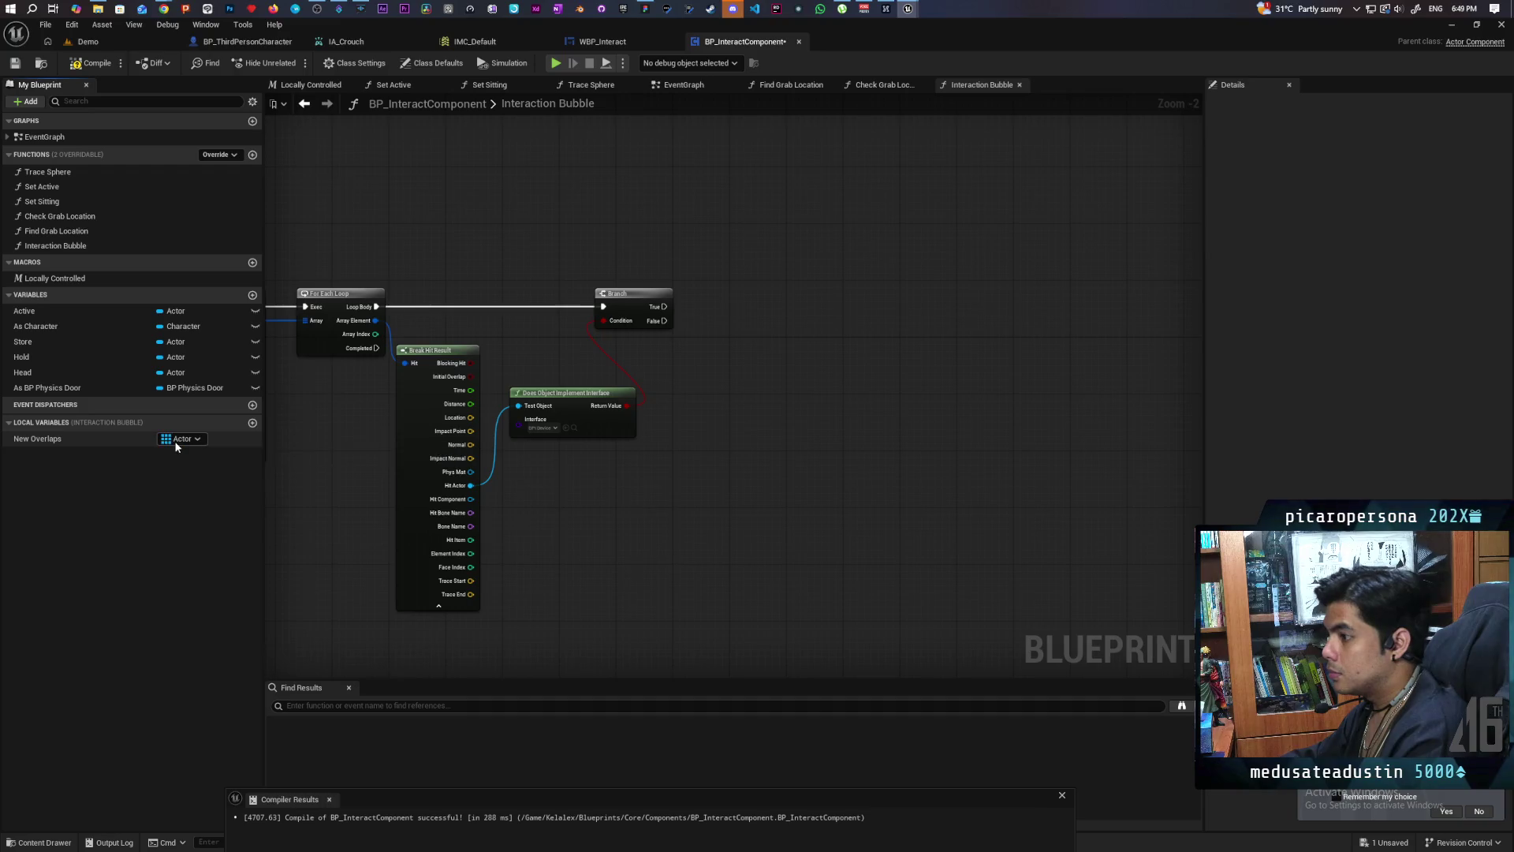
Step: Place a New Overlaps getter and add an AddUnique node on it
{"action": "mouse_move", "coordinate": [40, 439]}
{"action": "left_mouse_down"}
{"action": "mouse_move", "coordinate": [619, 245]}
{"action": "mouse_move", "coordinate": [617, 227]}
{"action": "mouse_move", "coordinate": [720, 273]}
{"action": "left_mouse_up"}
{"action": "left_click", "coordinate": [676, 246]}
{"action": "key", "text": "ctrl+z"}
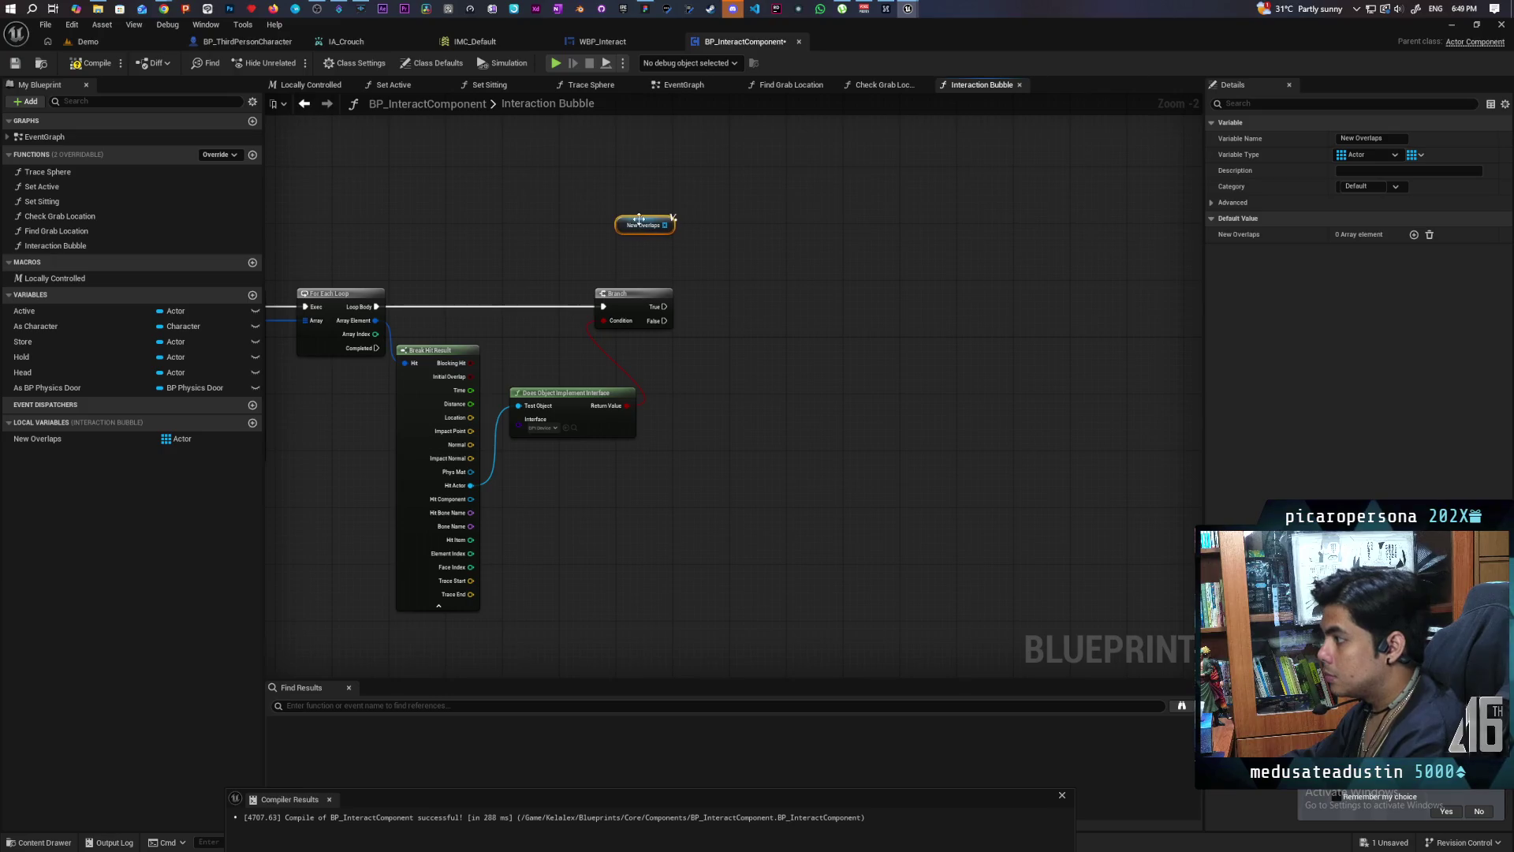
{"action": "left_click_drag", "start_coordinate": [669, 224], "coordinate": [712, 278]}
{"action": "type", "text": "adduni"}
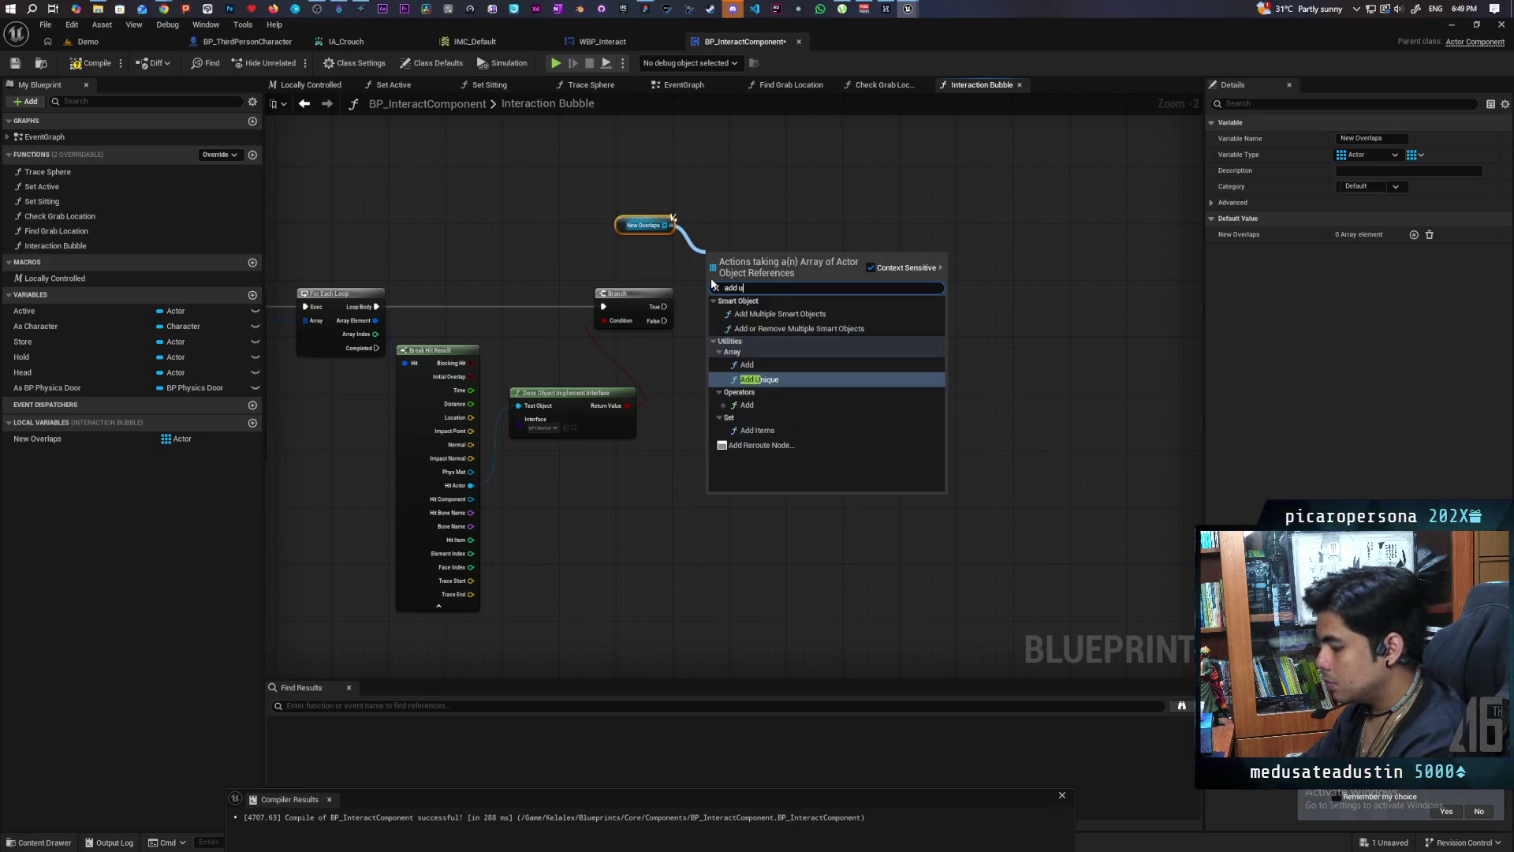
{"action": "key", "text": "Return"}
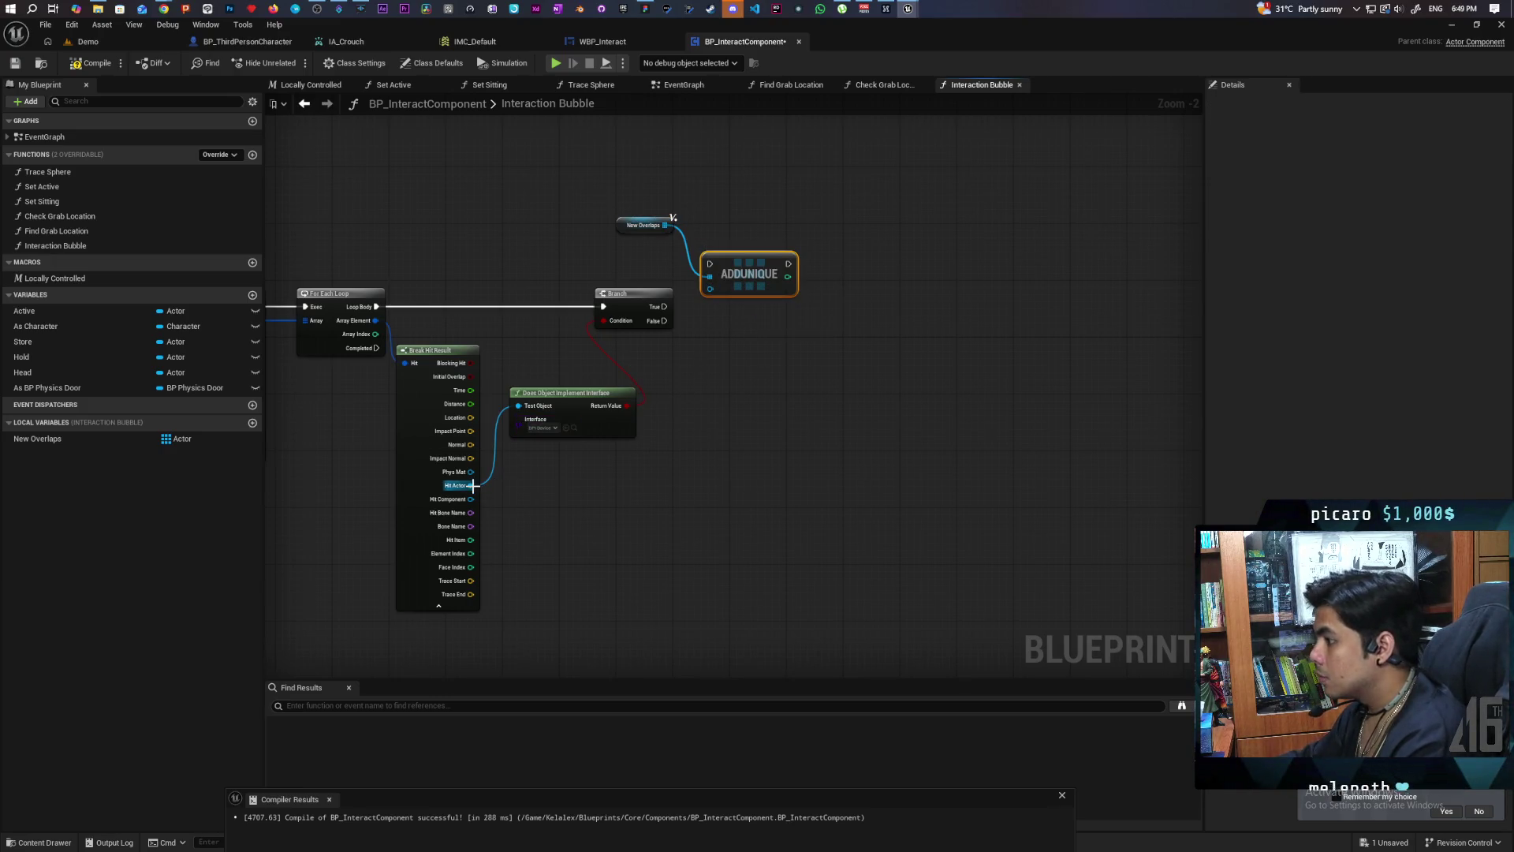
Step: Feed Hit Actor into AddUnique, run it from the Branch's True output, and compile
{"action": "mouse_move", "coordinate": [471, 485]}
{"action": "left_mouse_down"}
{"action": "mouse_move", "coordinate": [716, 300]}
{"action": "mouse_move", "coordinate": [710, 289]}
{"action": "mouse_move", "coordinate": [760, 300]}
{"action": "left_mouse_up"}
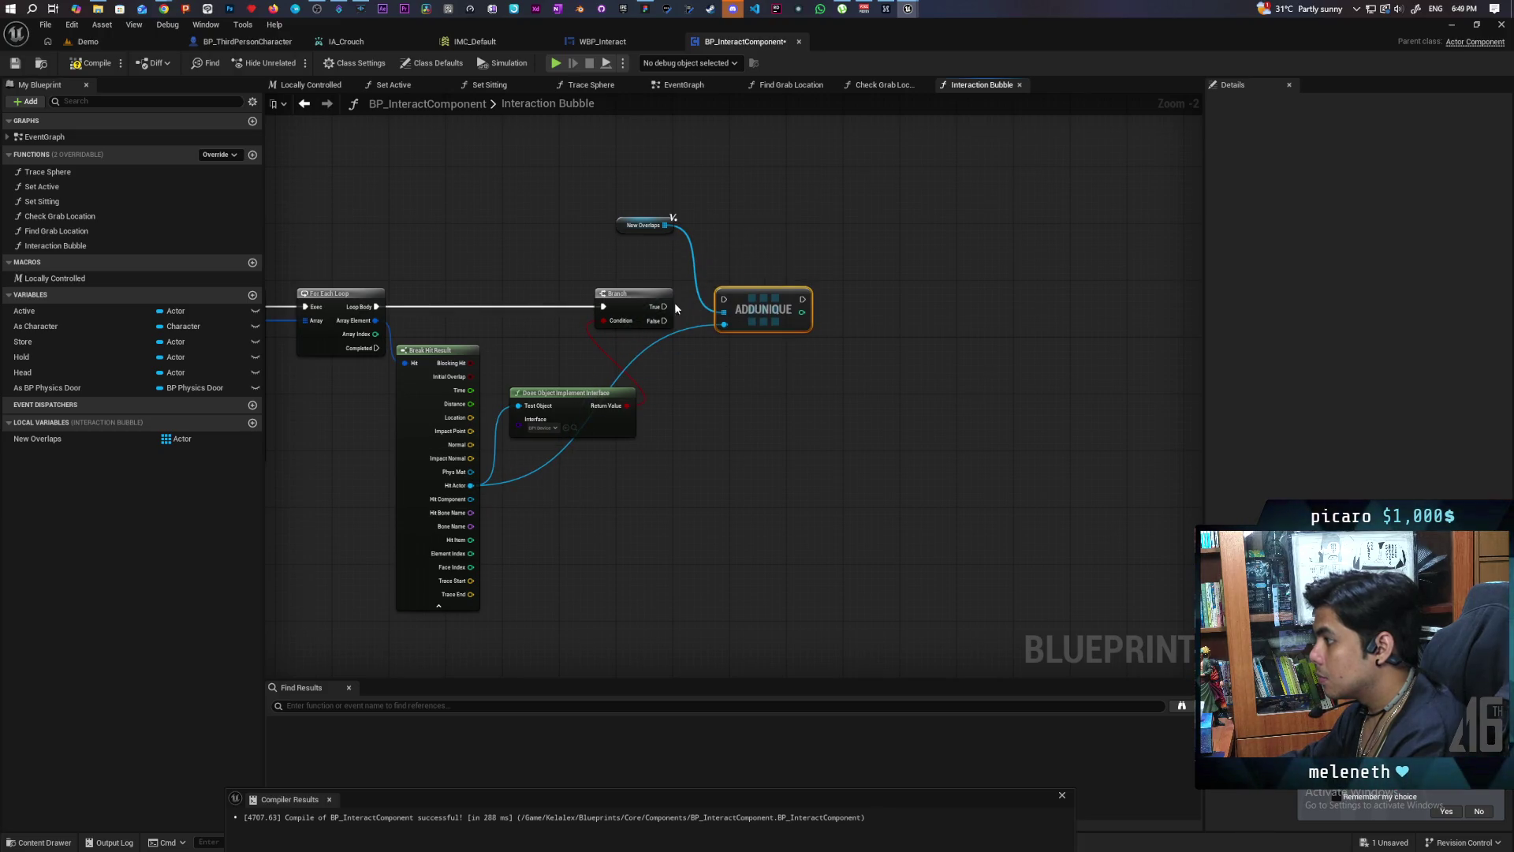
{"action": "left_click_drag", "start_coordinate": [665, 306], "coordinate": [759, 305]}
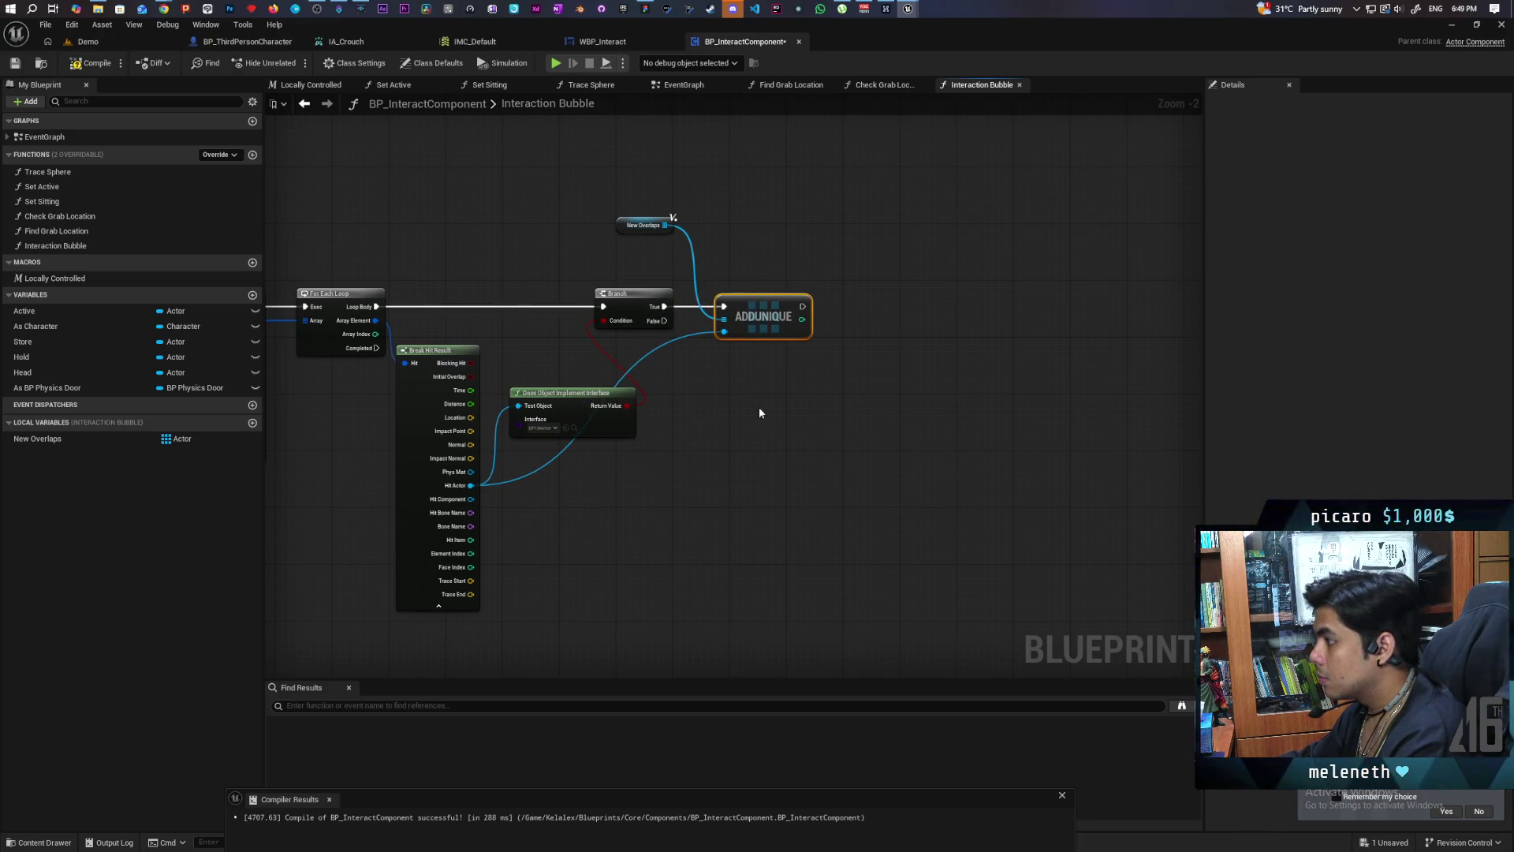
{"action": "left_click_drag", "start_coordinate": [759, 406], "coordinate": [866, 357]}
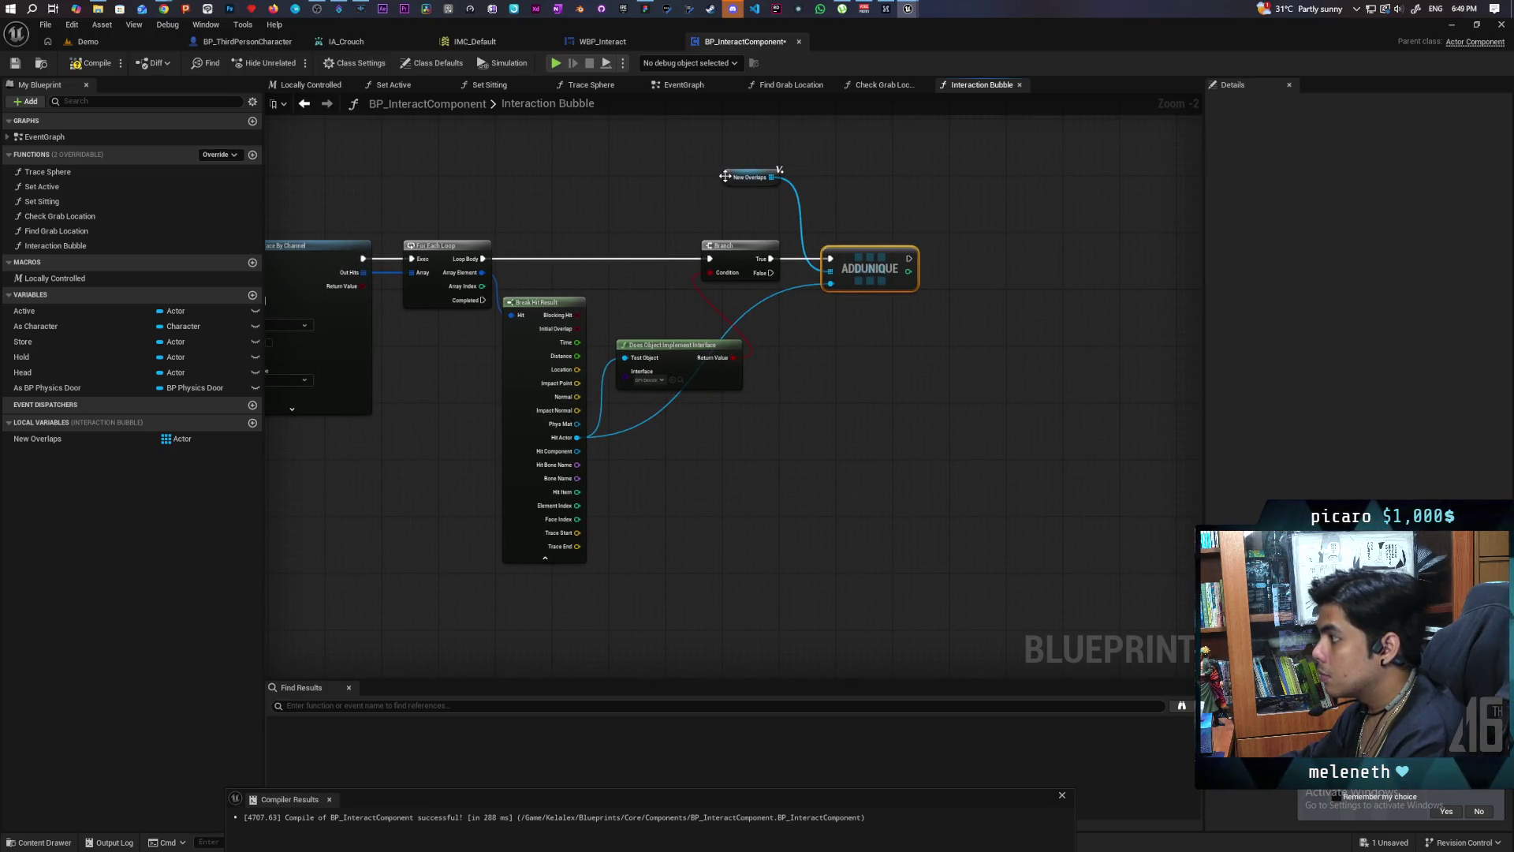
{"action": "left_click_drag", "start_coordinate": [730, 177], "coordinate": [729, 205]}
{"action": "left_click", "coordinate": [108, 63]}
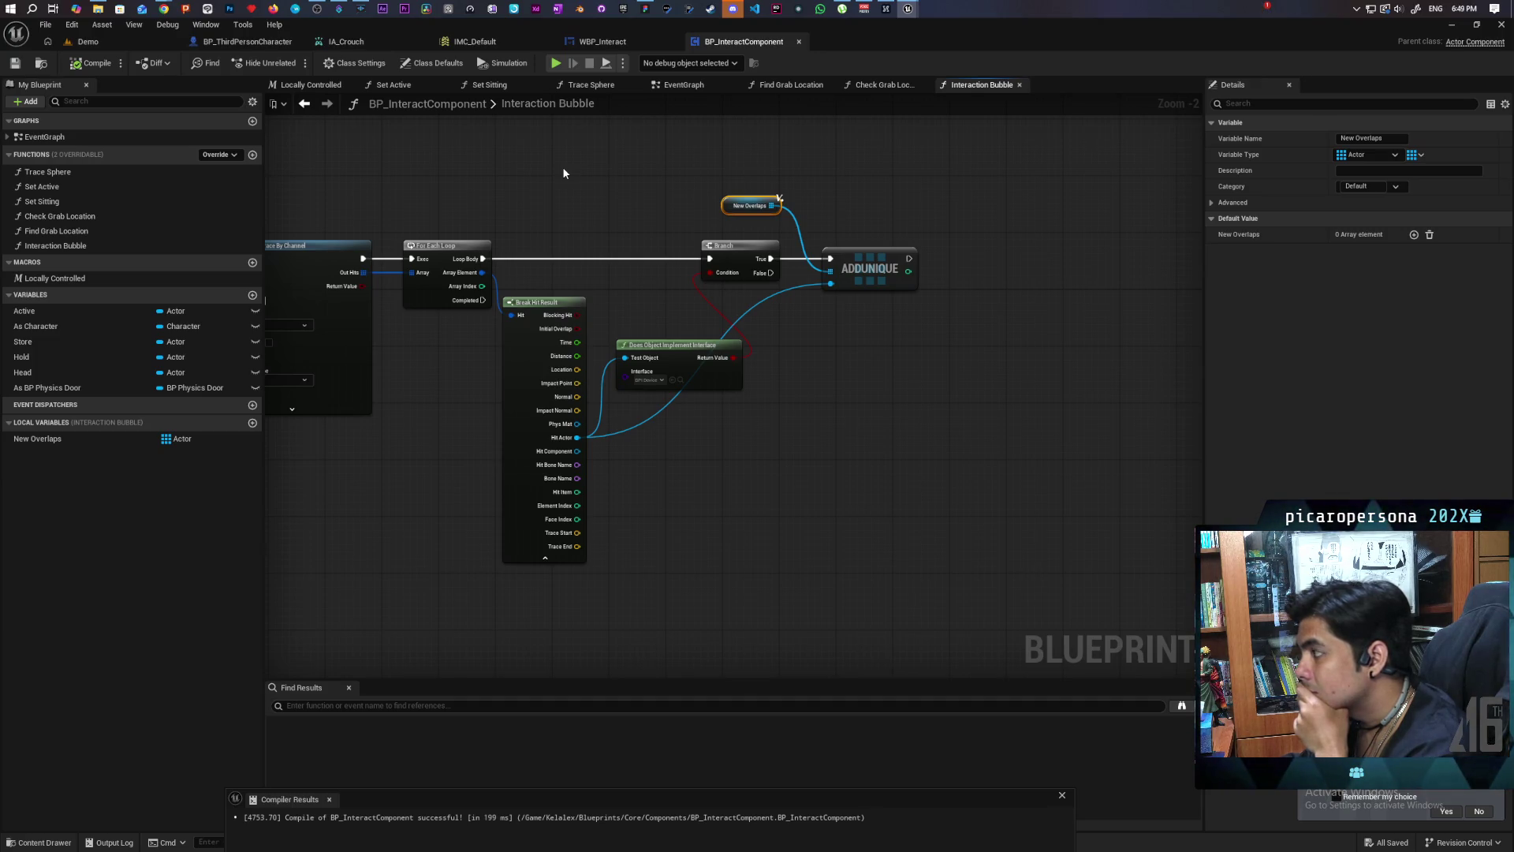
{"action": "left_click_drag", "start_coordinate": [562, 167], "coordinate": [602, 133]}
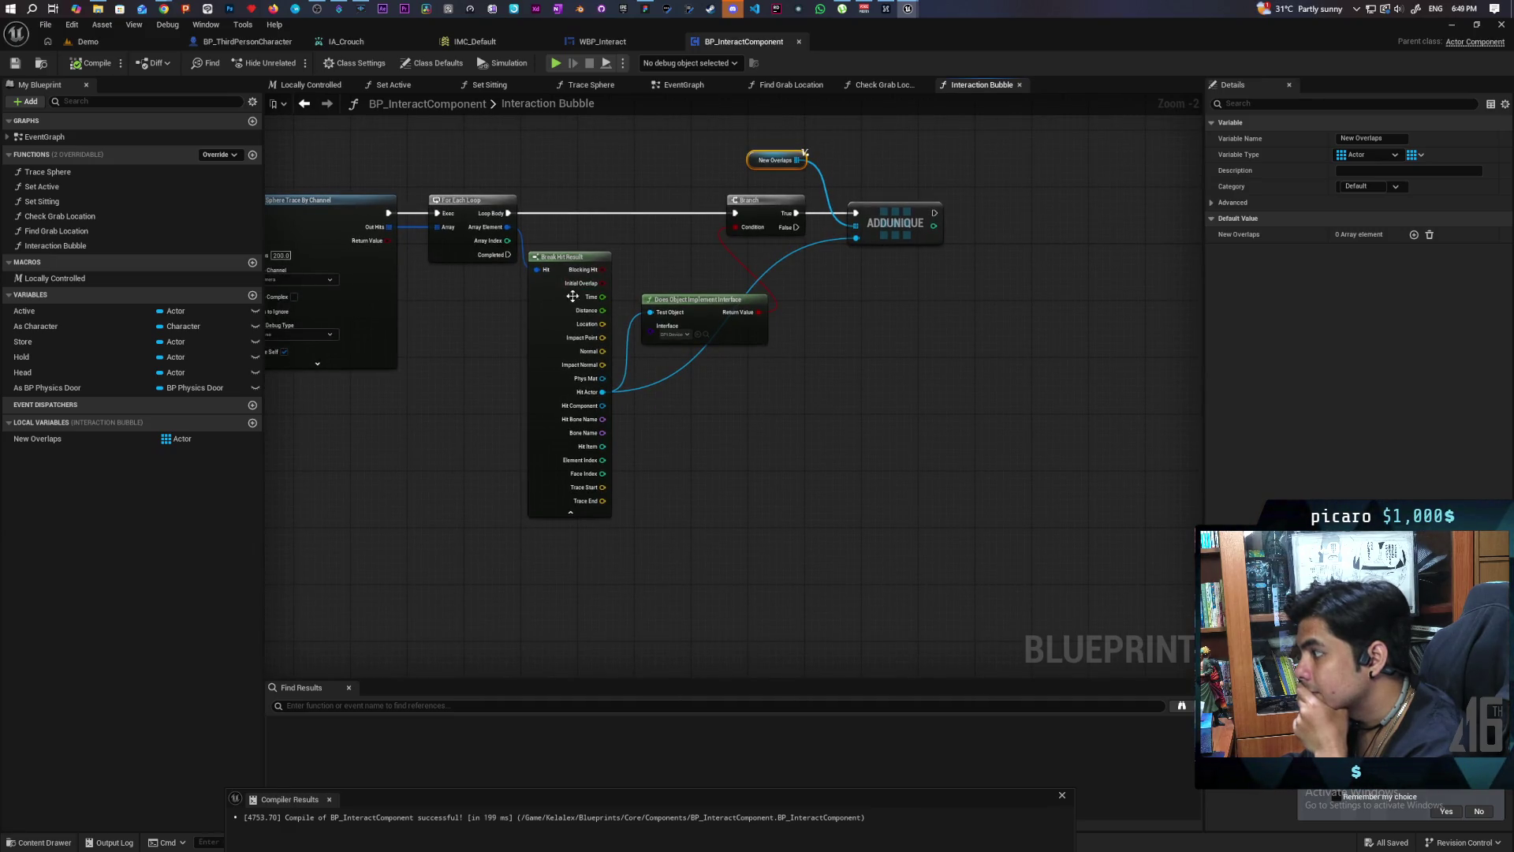
Step: Raise the Break Hit Result node above the loop row, then drop it back level with the loop
{"action": "left_click_drag", "start_coordinate": [565, 320], "coordinate": [563, 158]}
{"action": "mouse_move", "coordinate": [508, 343]}
{"action": "left_mouse_down"}
{"action": "mouse_move", "coordinate": [510, 406]}
{"action": "mouse_move", "coordinate": [521, 352]}
{"action": "mouse_move", "coordinate": [499, 412]}
{"action": "left_mouse_up"}
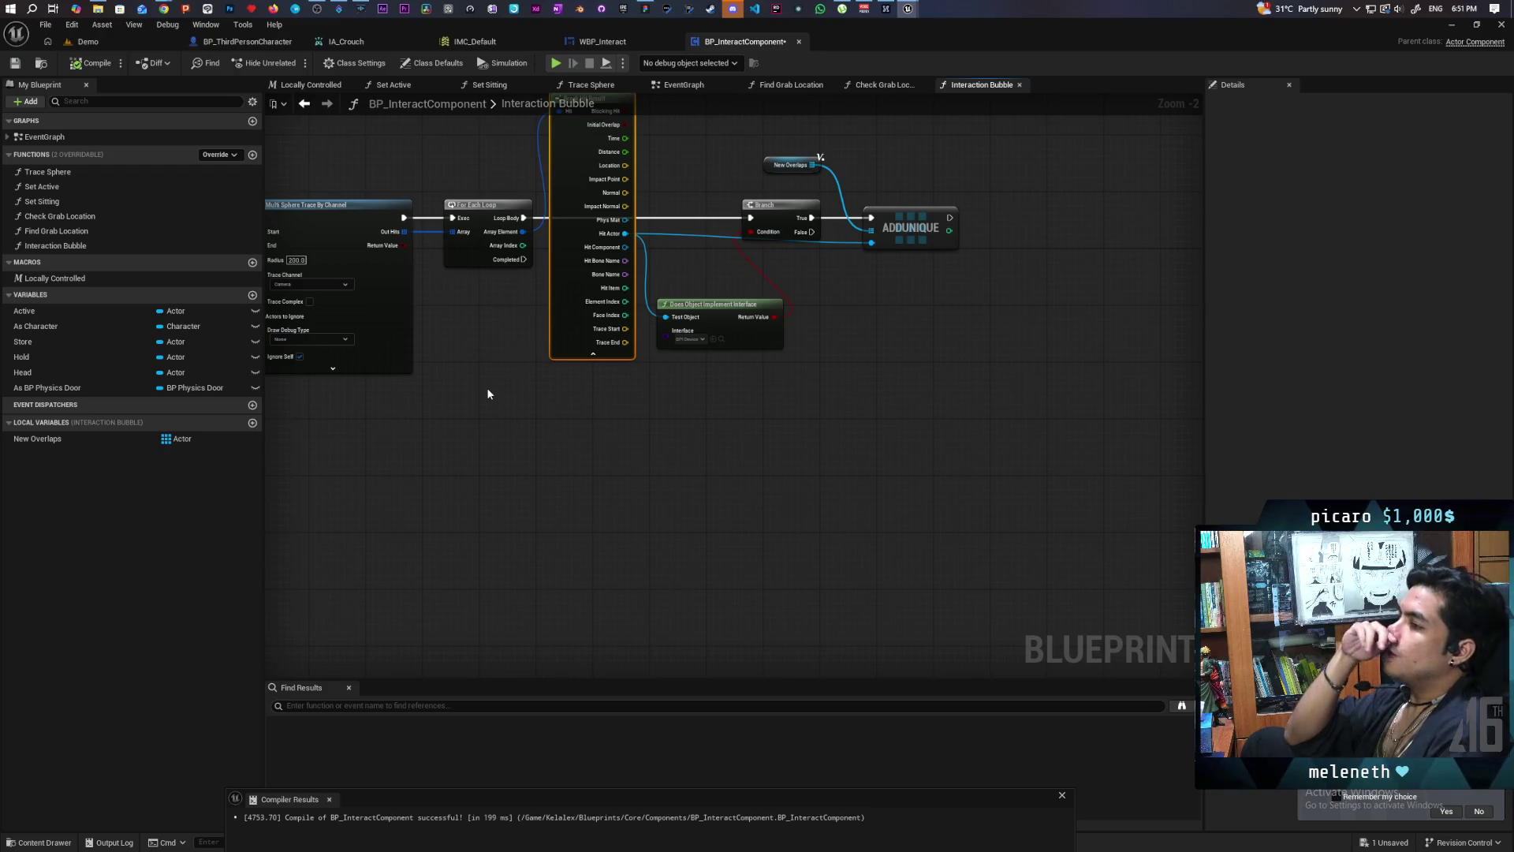
{"action": "mouse_move", "coordinate": [570, 292]}
{"action": "left_mouse_down"}
{"action": "mouse_move", "coordinate": [564, 424]}
{"action": "mouse_move", "coordinate": [564, 409]}
{"action": "left_mouse_up"}
Step: Place a second New Overlaps getter below the loop graph
{"action": "left_click", "coordinate": [457, 442]}
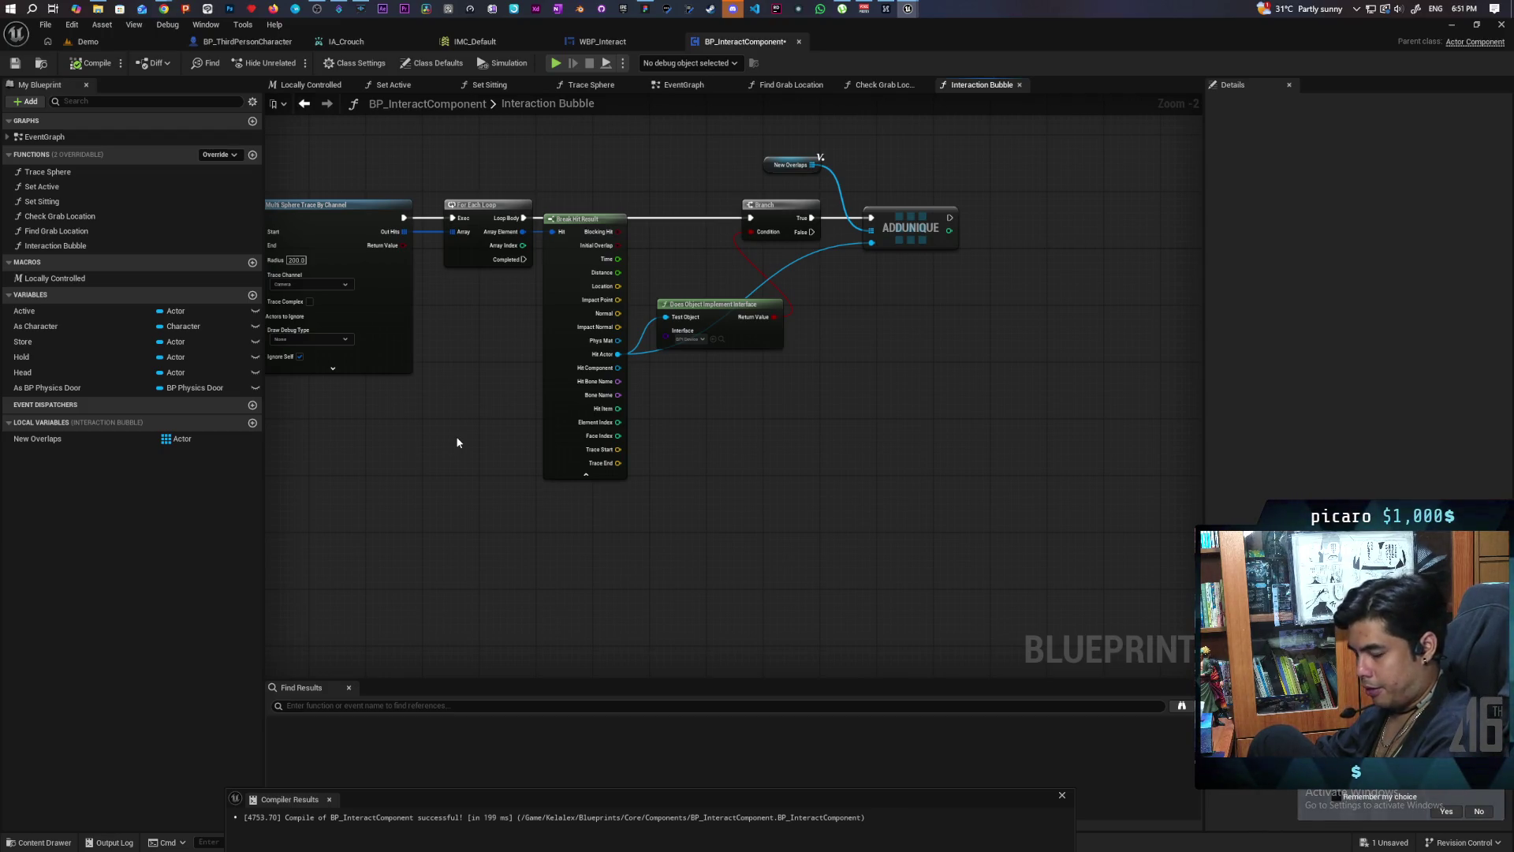
{"action": "left_click_drag", "start_coordinate": [471, 481], "coordinate": [532, 467]}
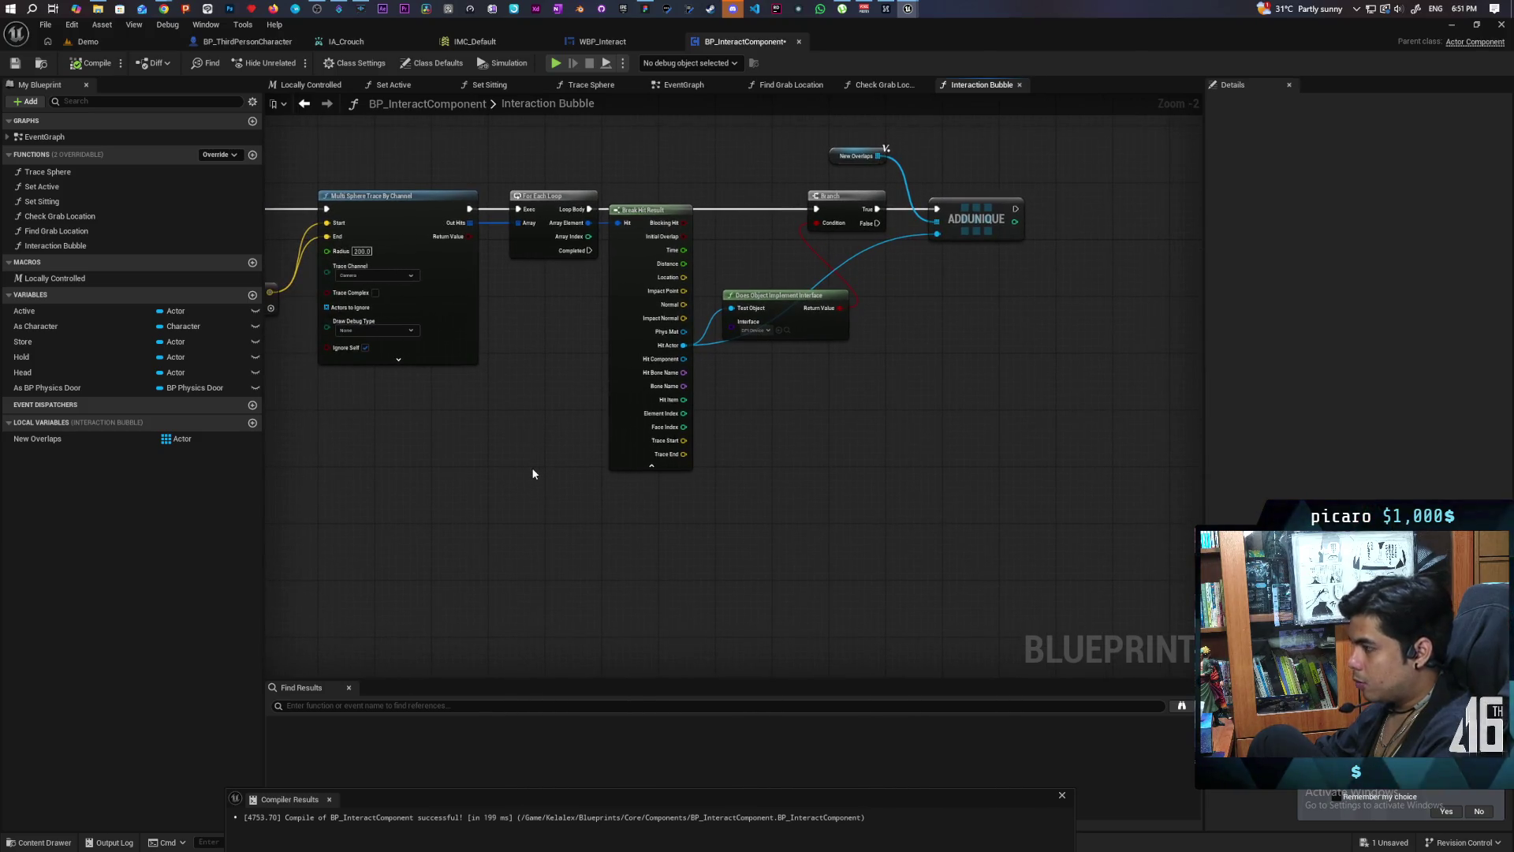
{"action": "mouse_move", "coordinate": [64, 438]}
{"action": "left_mouse_down"}
{"action": "mouse_move", "coordinate": [442, 534]}
{"action": "mouse_move", "coordinate": [456, 499]}
{"action": "mouse_move", "coordinate": [541, 556]}
{"action": "left_mouse_up"}
{"action": "left_click", "coordinate": [484, 508]}
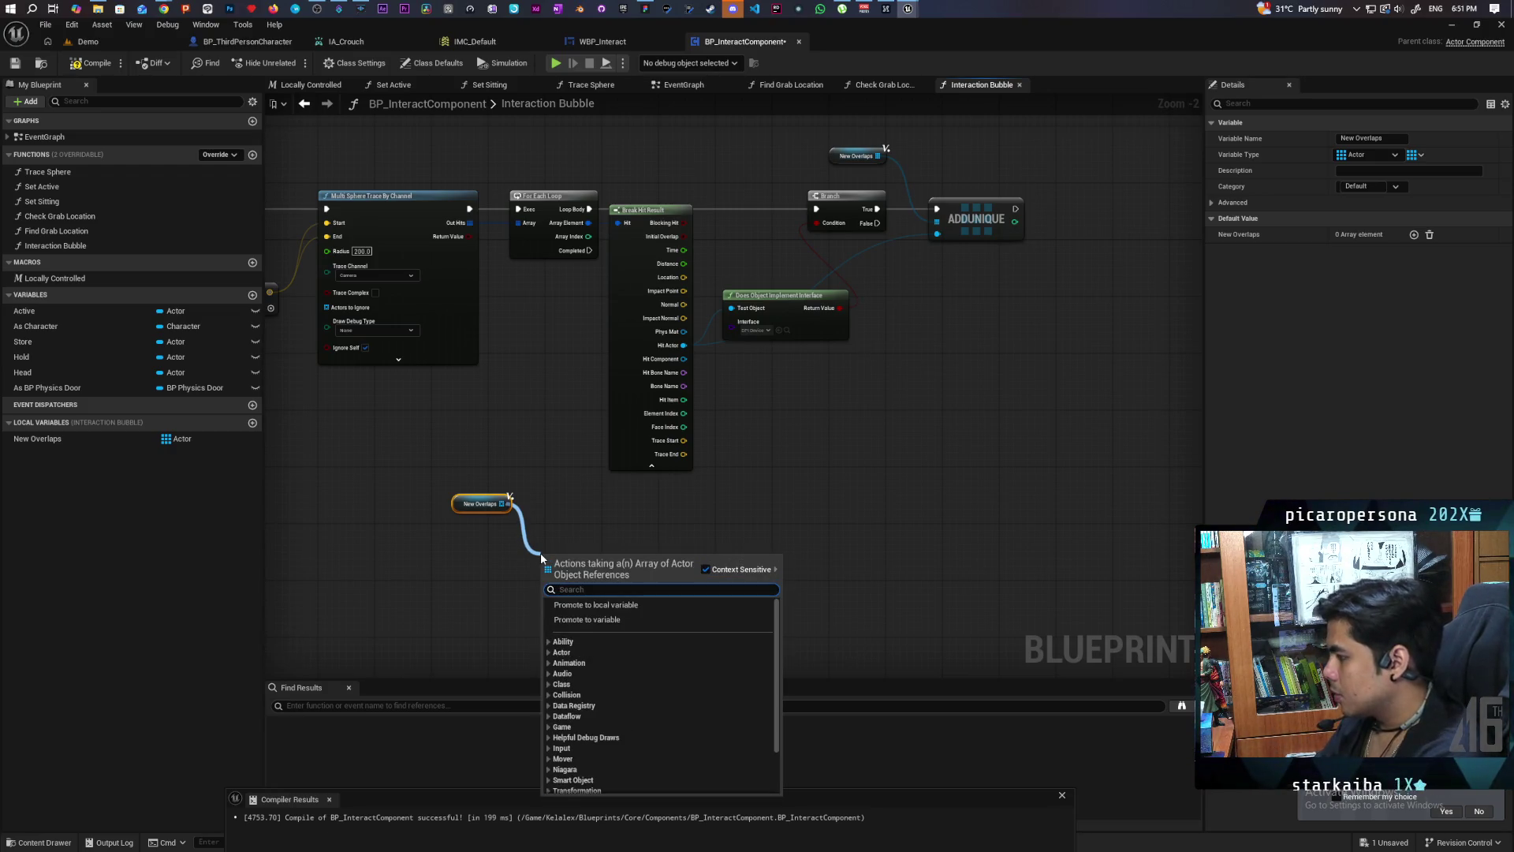
Step: Browse the 'array' actions from the New Overlaps pin, then dismiss the list without adding anything
{"action": "type", "text": "array"}
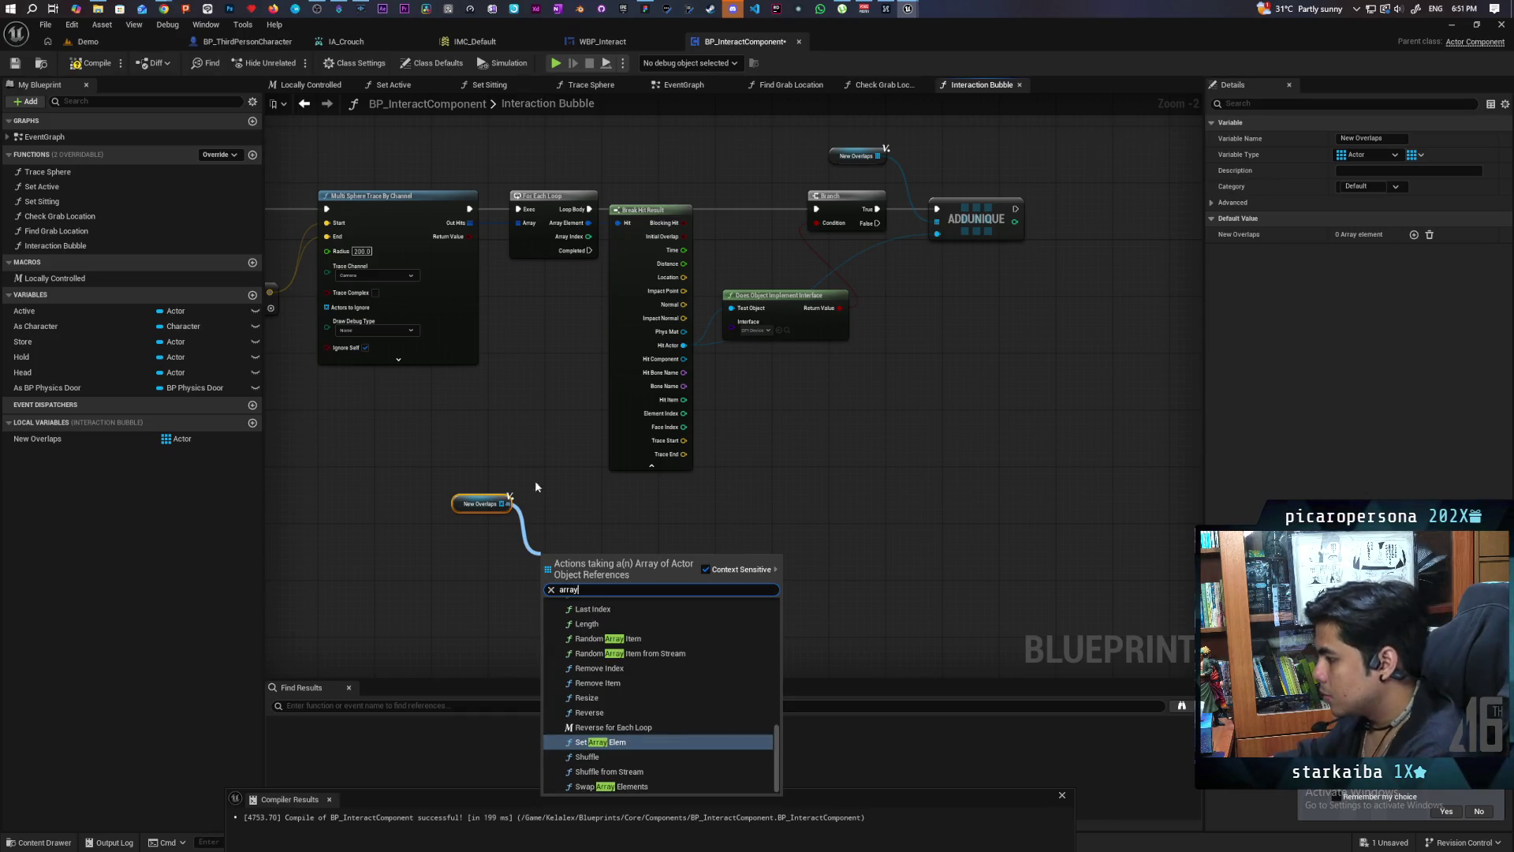
{"action": "scroll", "coordinate": [684, 702], "scroll_direction": "up", "scroll_amount": 5}
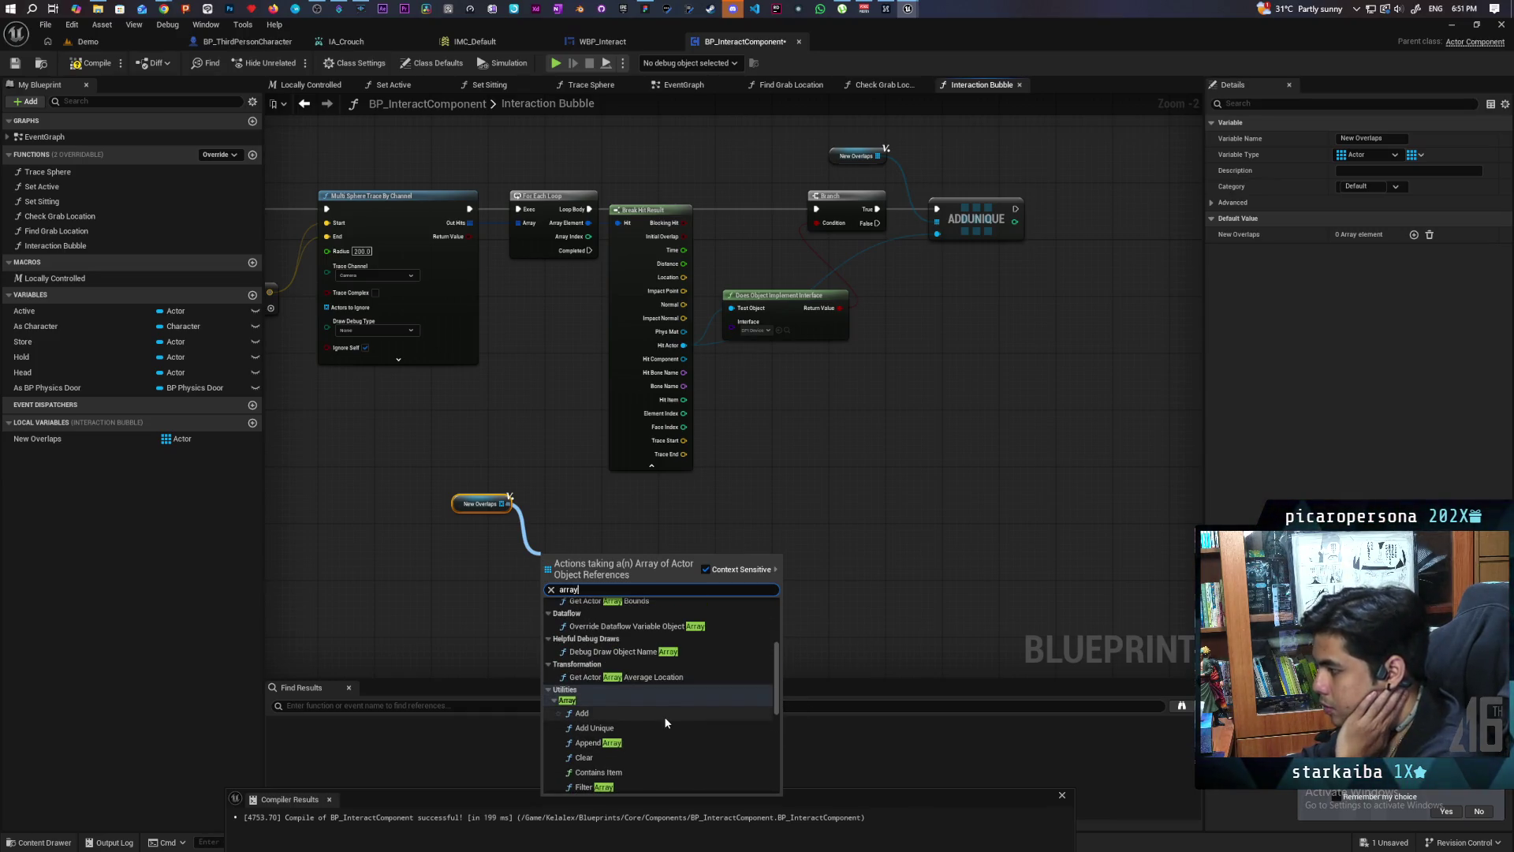
{"action": "scroll", "coordinate": [685, 708], "scroll_direction": "down", "scroll_amount": 3}
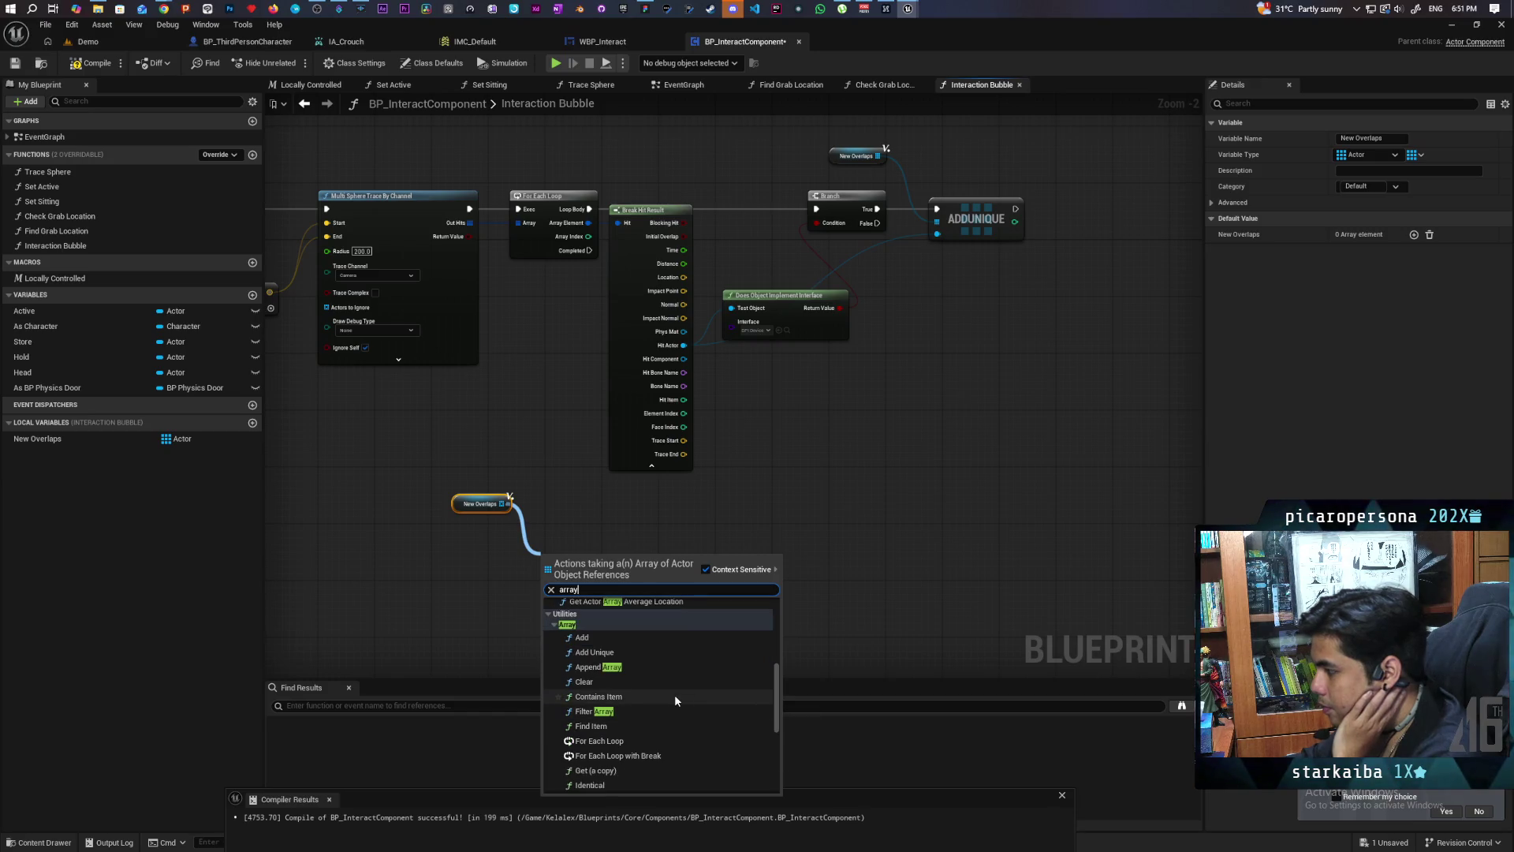
{"action": "scroll", "coordinate": [675, 694], "scroll_direction": "down", "scroll_amount": 2}
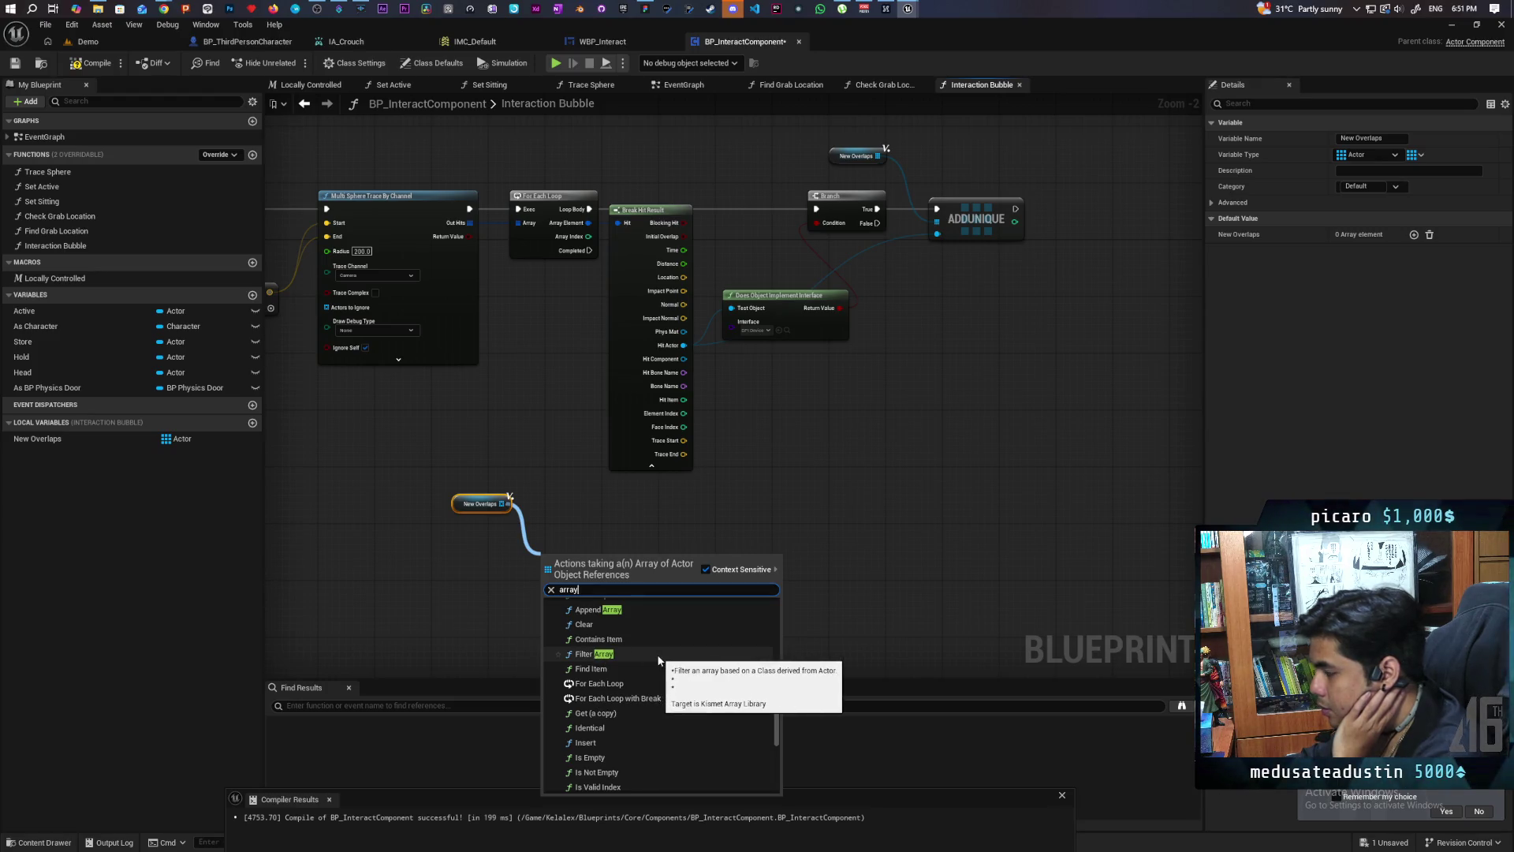
{"action": "scroll", "coordinate": [696, 680], "scroll_direction": "down", "scroll_amount": 2}
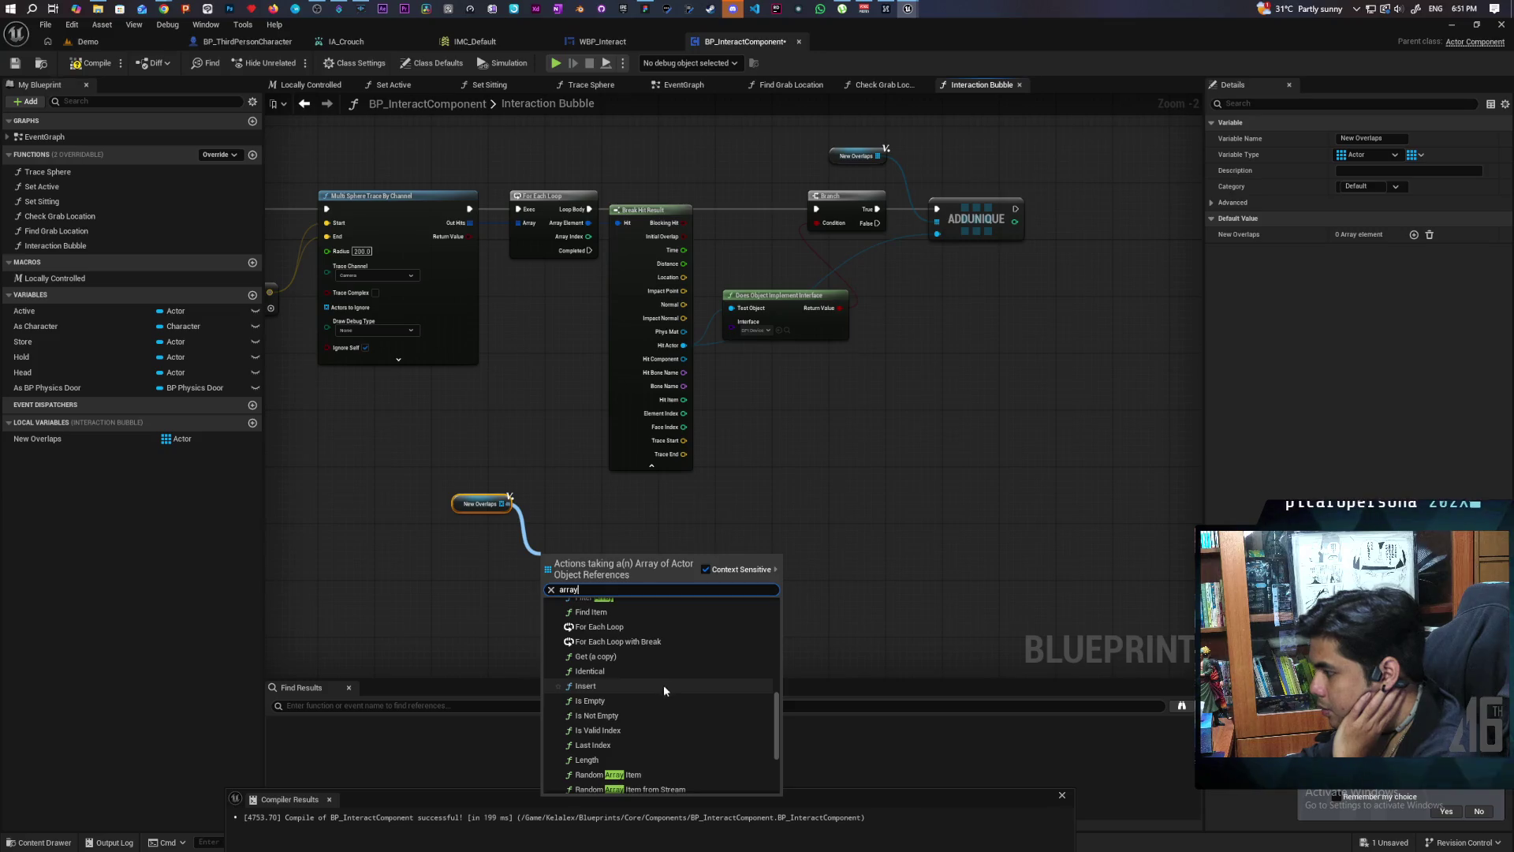
{"action": "scroll", "coordinate": [665, 685], "scroll_direction": "down", "scroll_amount": 1}
{"action": "scroll", "coordinate": [665, 685], "scroll_direction": "down", "scroll_amount": 2}
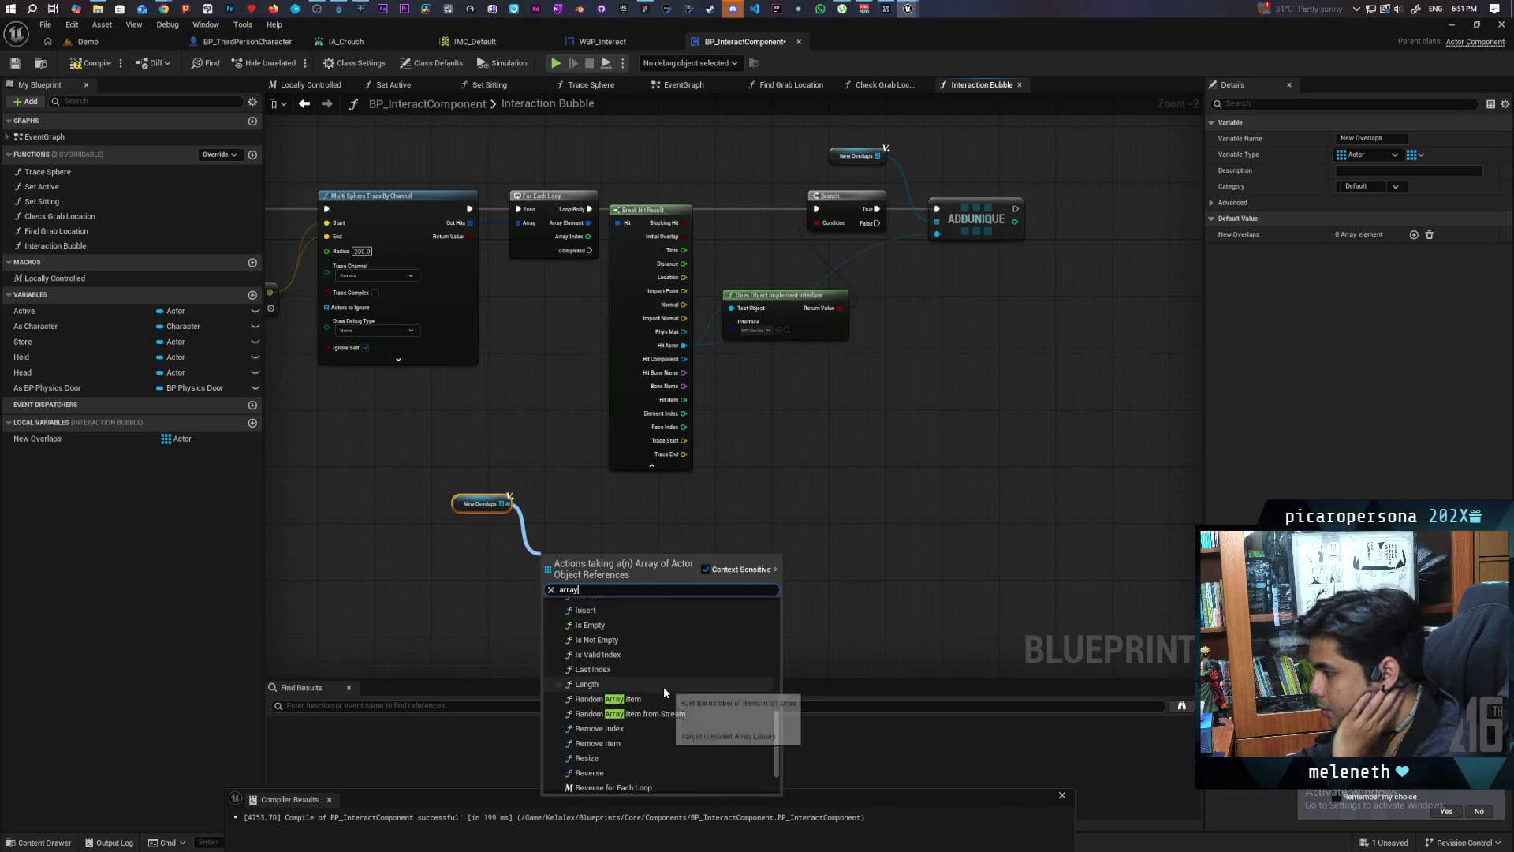
{"action": "scroll", "coordinate": [652, 691], "scroll_direction": "down", "scroll_amount": 1}
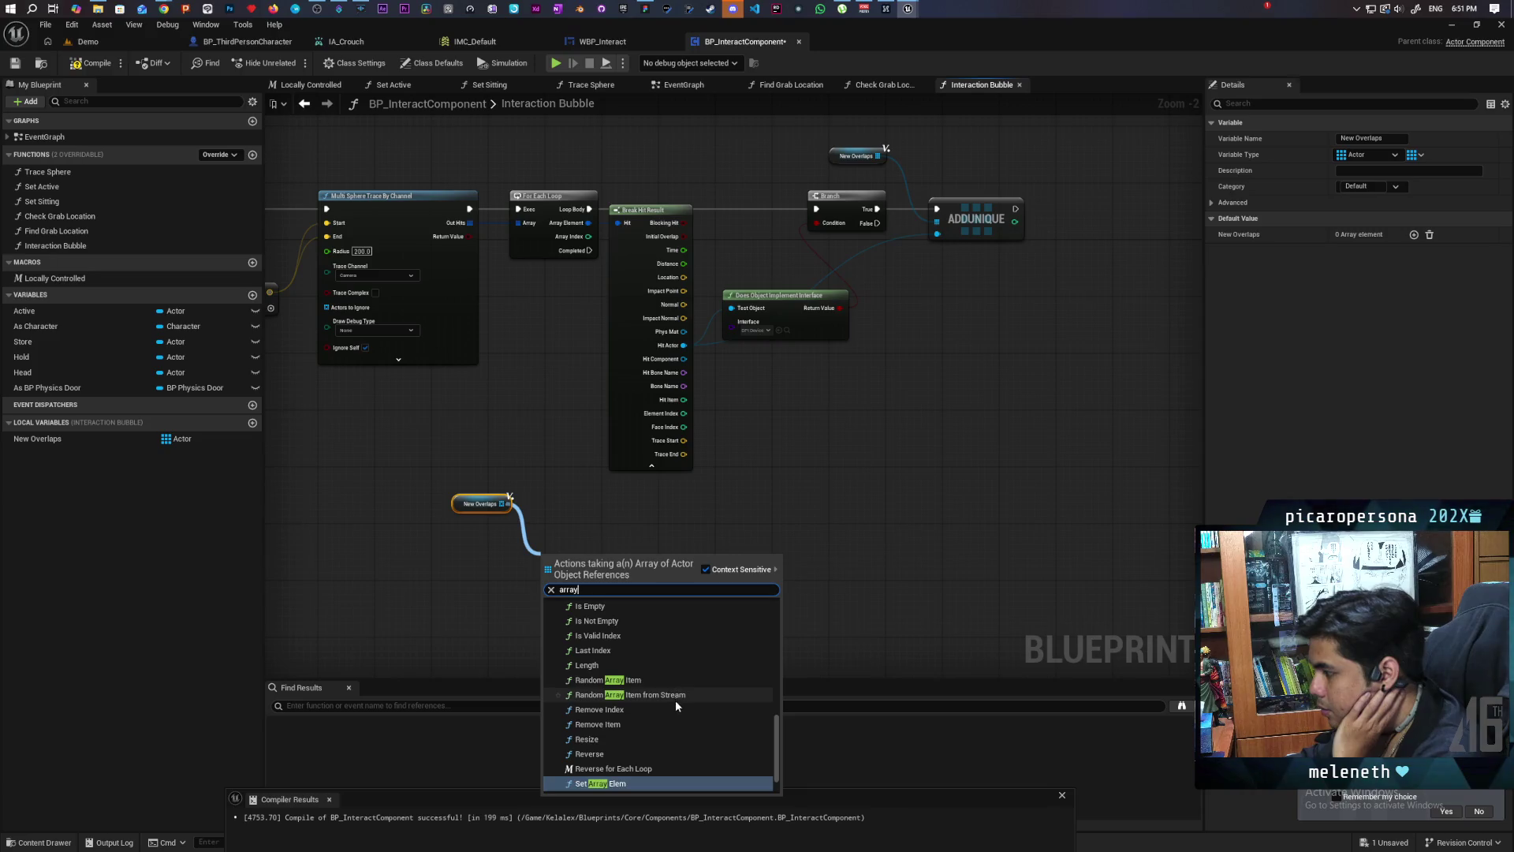
{"action": "scroll", "coordinate": [671, 710], "scroll_direction": "down", "scroll_amount": 3}
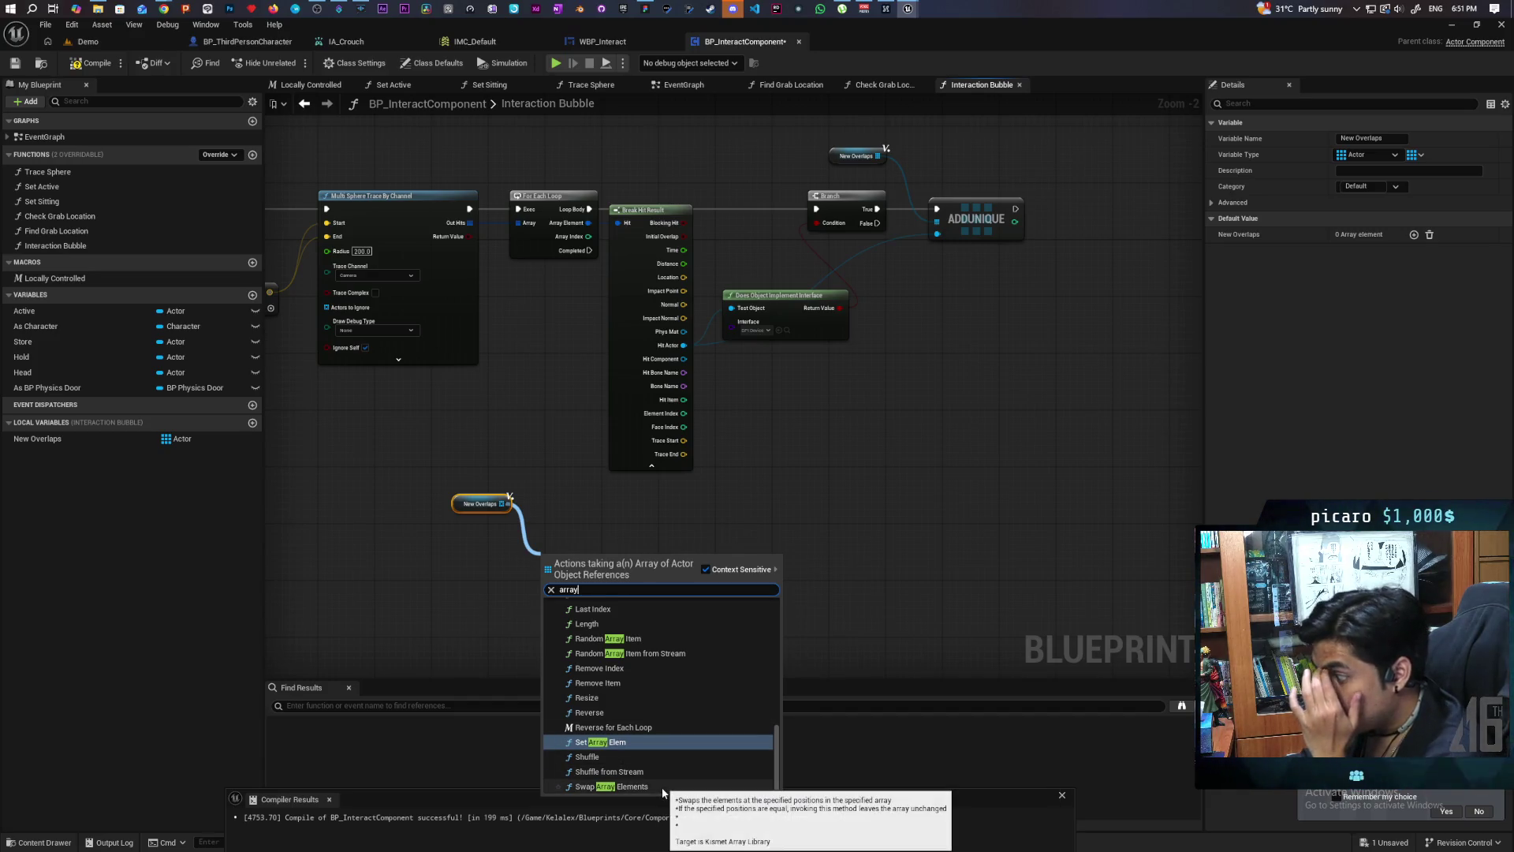
{"action": "left_click", "coordinate": [451, 562]}
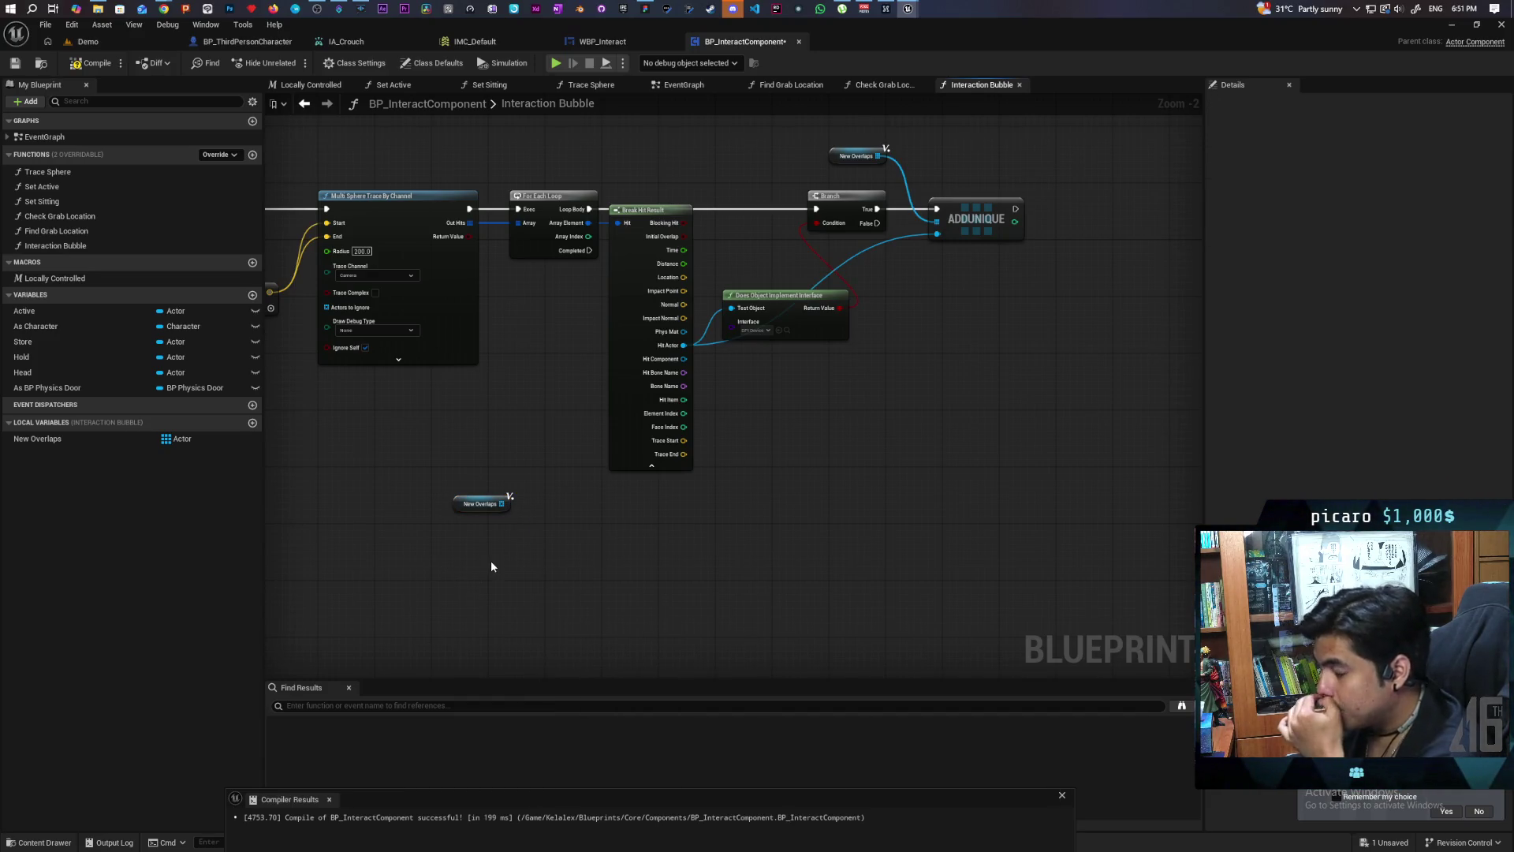
Step: Change New Overlaps' container type from Array to Set and search set actions from a new getter
{"action": "left_click", "coordinate": [169, 438]}
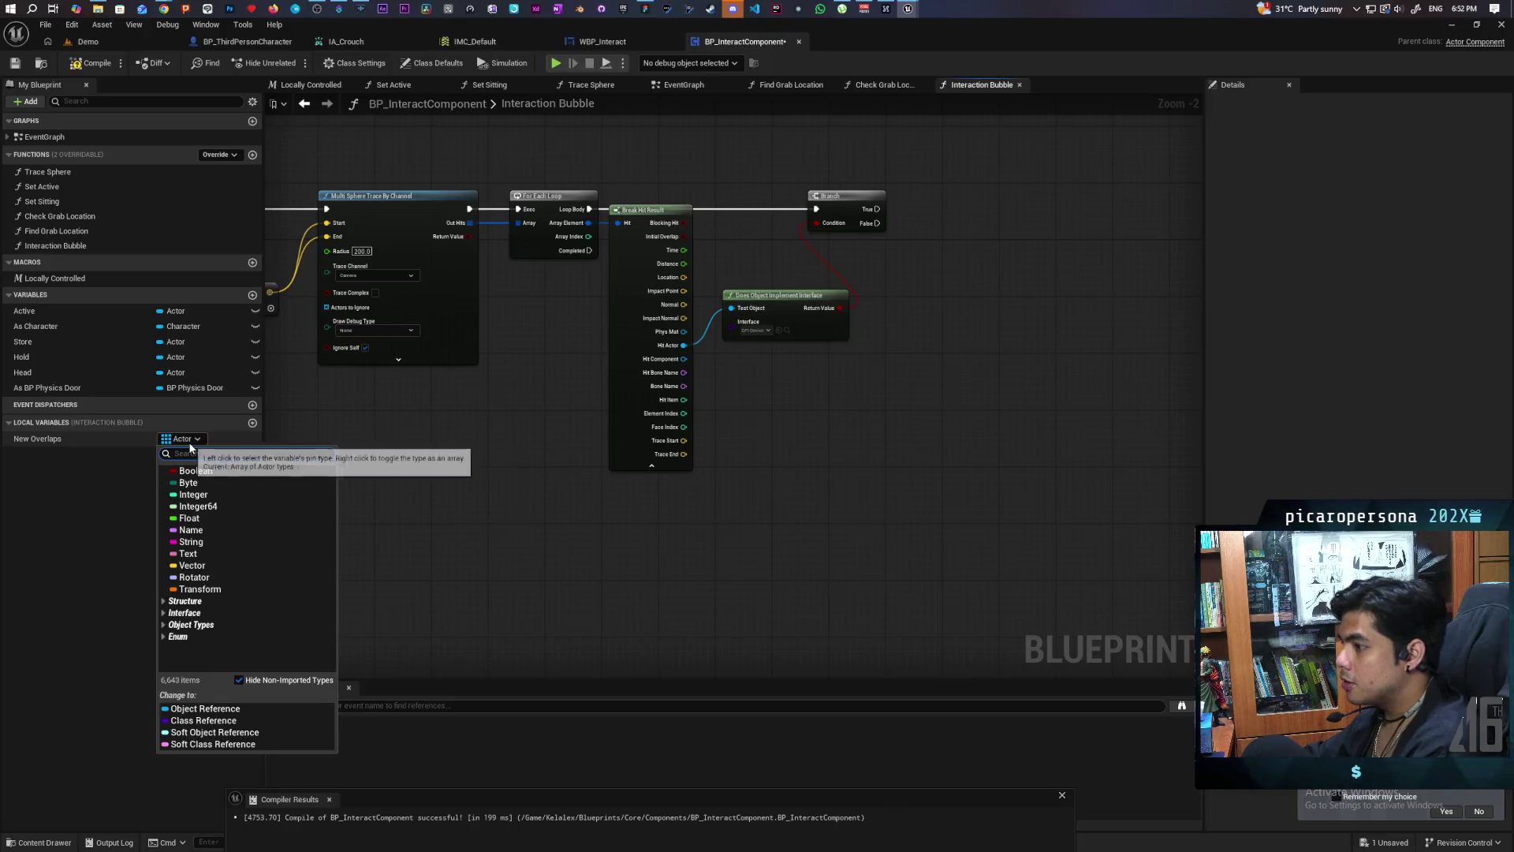
{"action": "left_click", "coordinate": [88, 486]}
{"action": "left_click", "coordinate": [55, 442]}
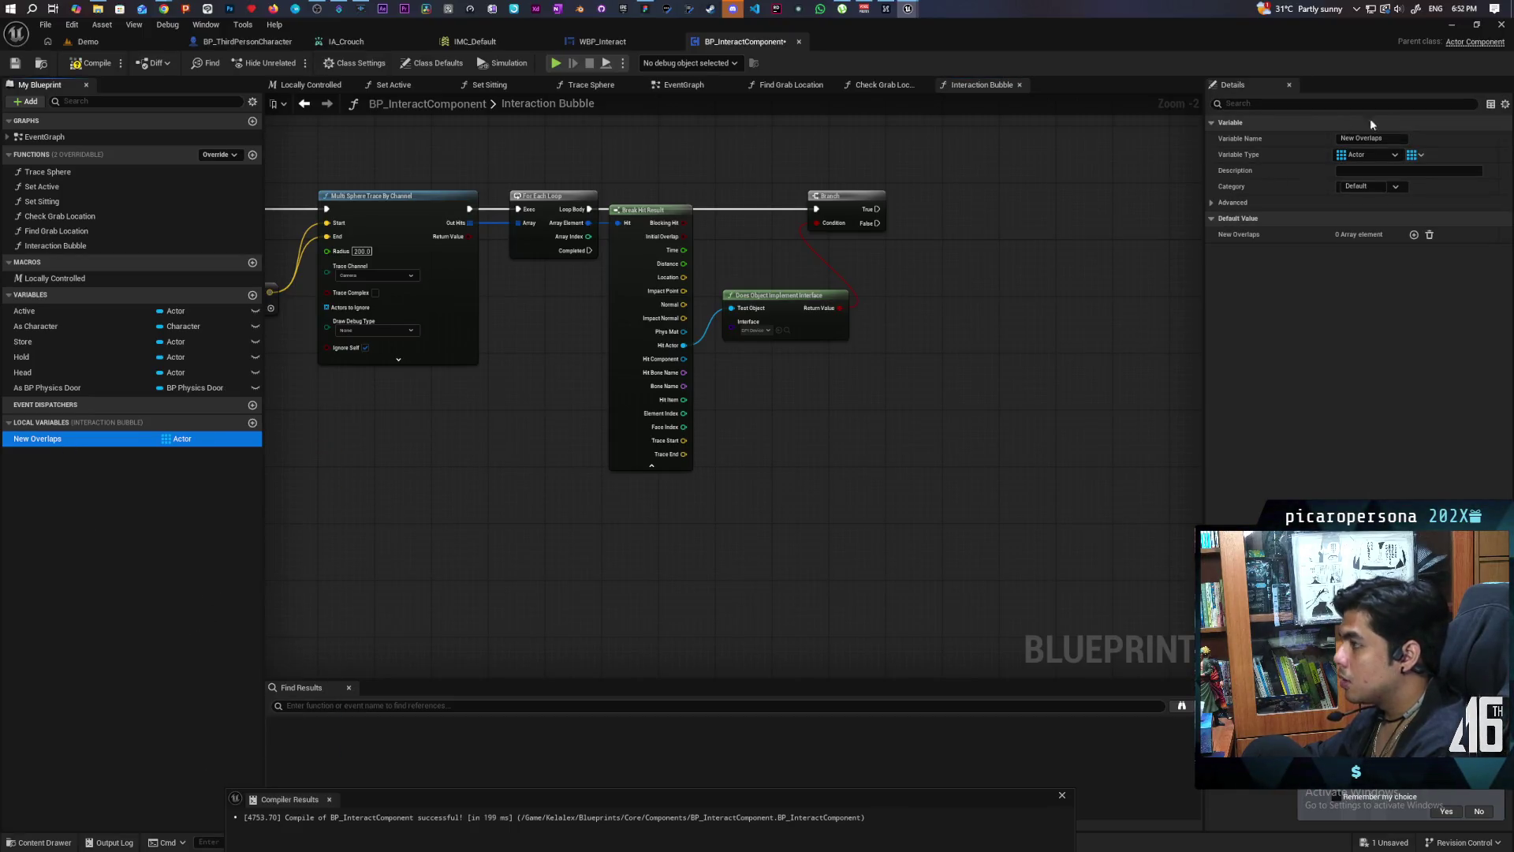
{"action": "left_click", "coordinate": [1398, 157]}
{"action": "left_click", "coordinate": [1406, 203]}
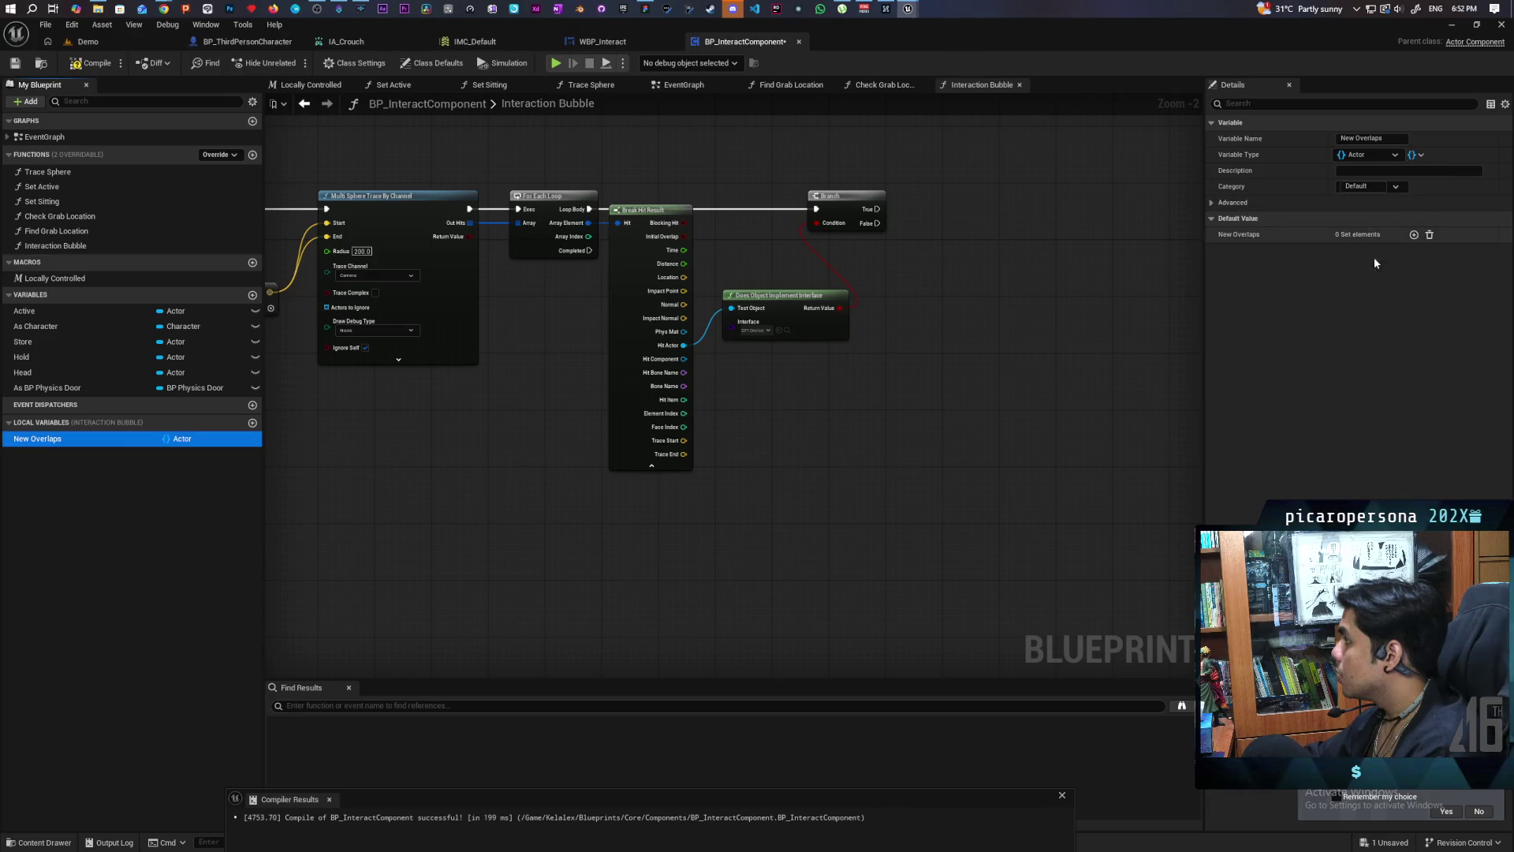
{"action": "left_click_drag", "start_coordinate": [463, 517], "coordinate": [536, 549]}
{"action": "type", "text": "seqt"}
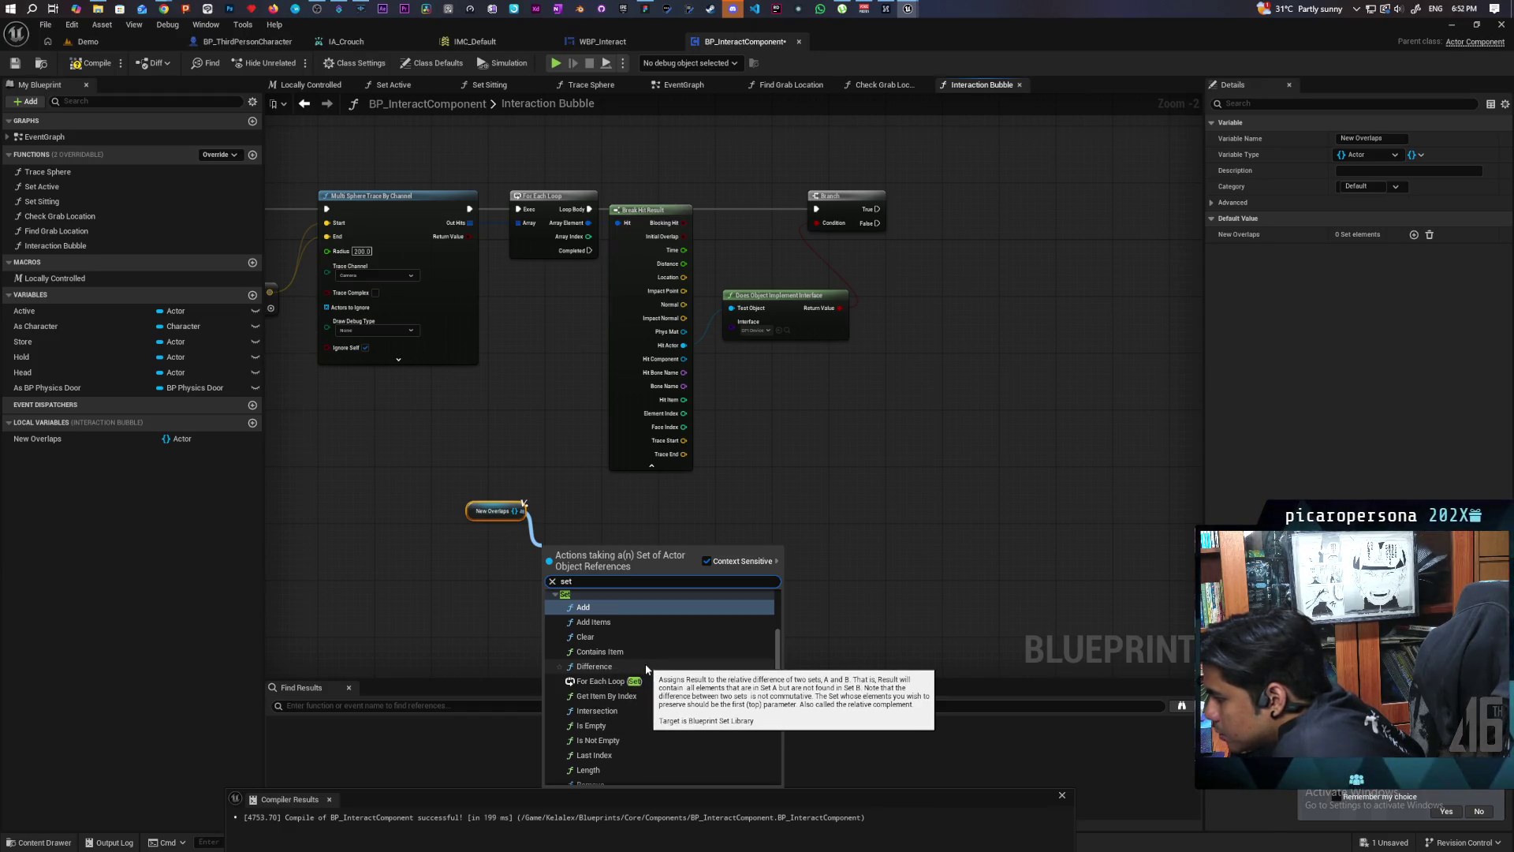
Step: Add Difference and Intersection set nodes wired from the New Overlaps getter
{"action": "left_click", "coordinate": [646, 669]}
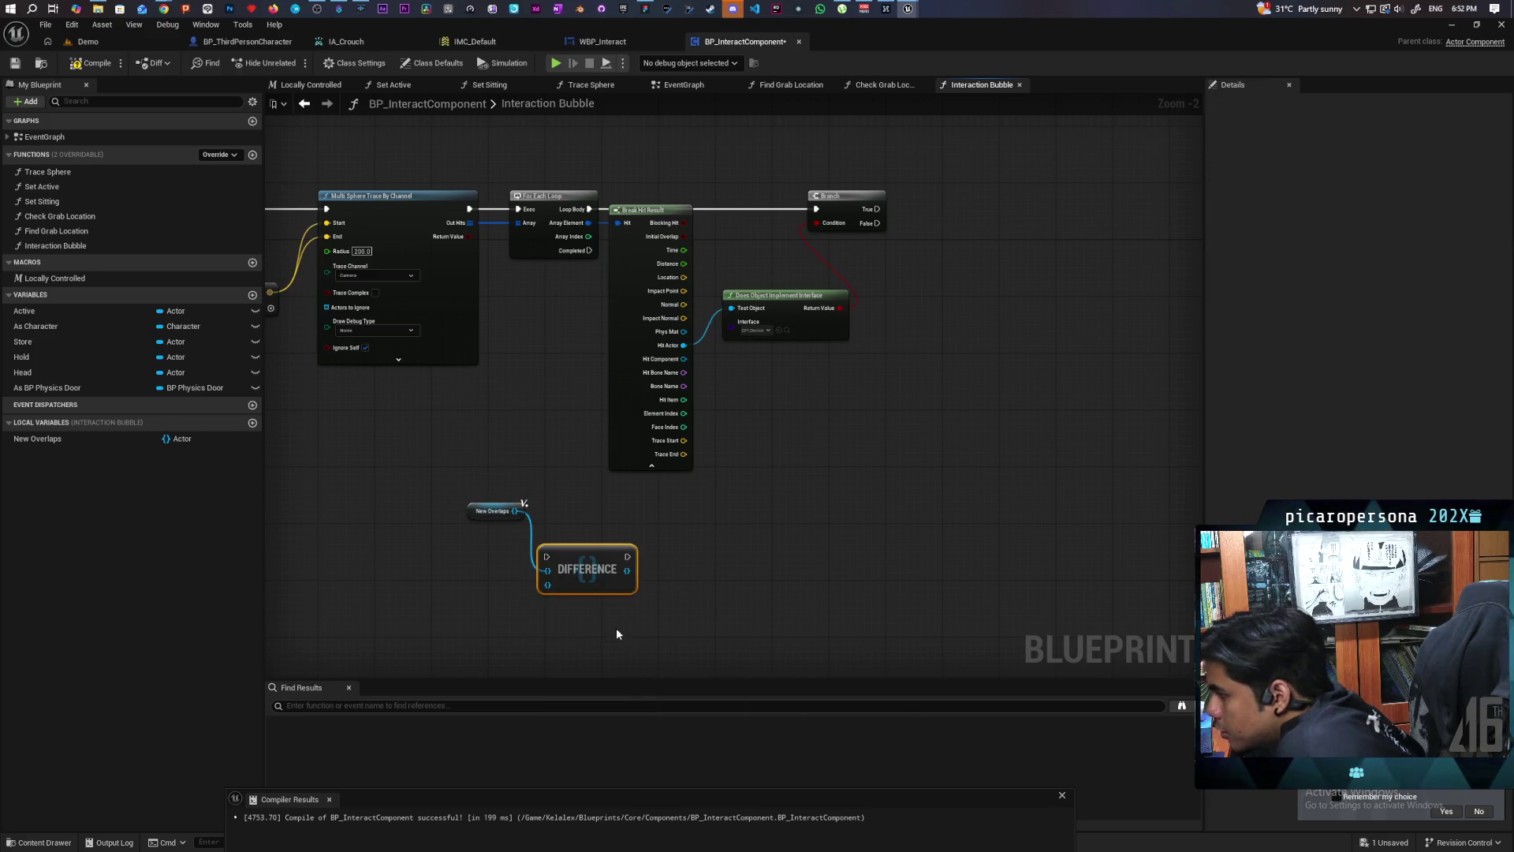
{"action": "mouse_move", "coordinate": [517, 512]}
{"action": "left_mouse_down"}
{"action": "mouse_move", "coordinate": [532, 617]}
{"action": "mouse_move", "coordinate": [513, 623]}
{"action": "left_mouse_up"}
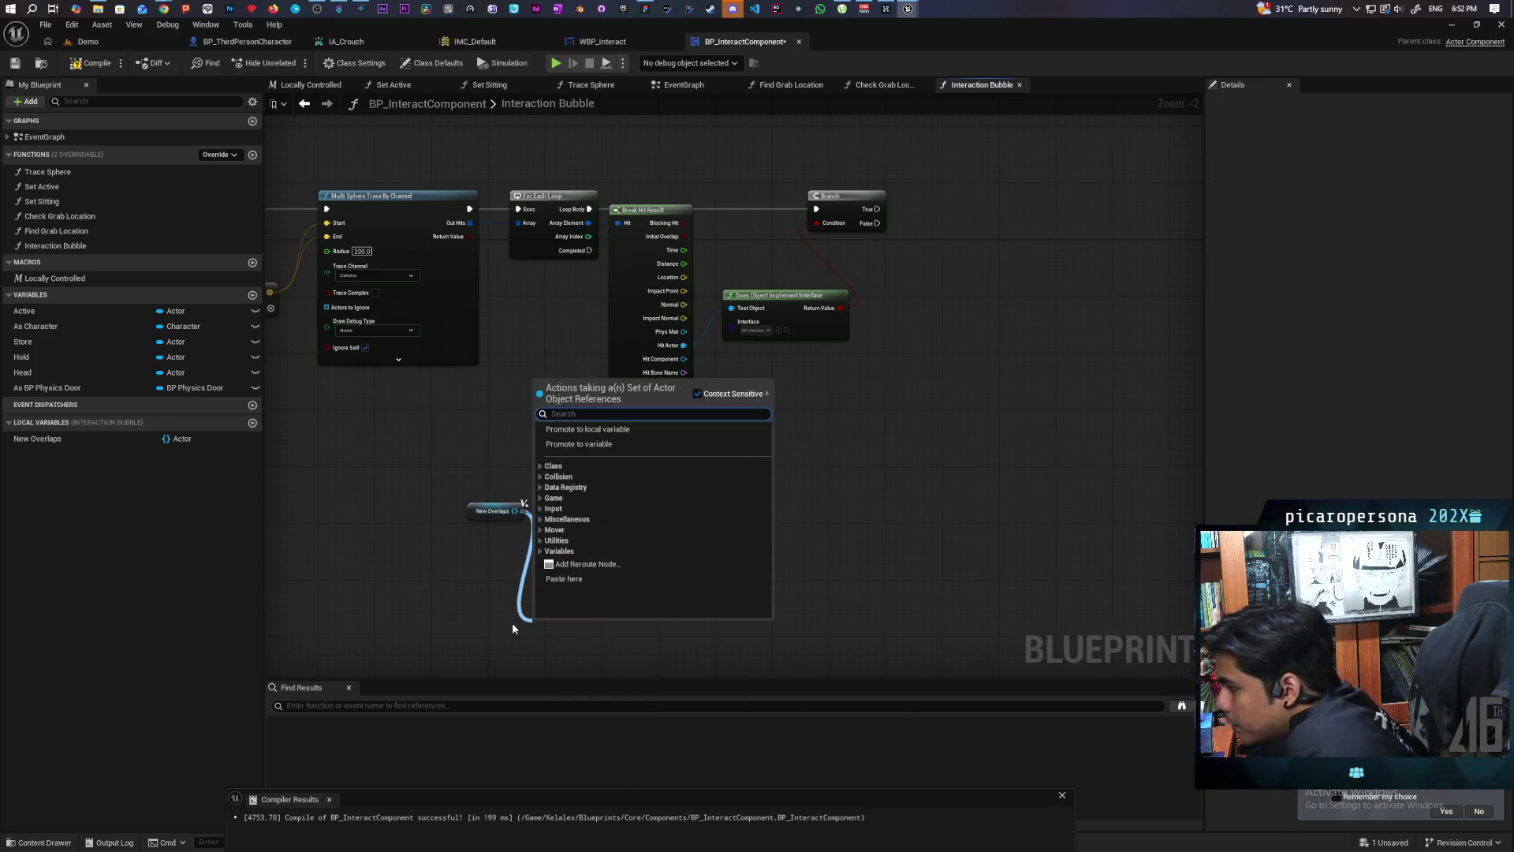
{"action": "type", "text": "inter"}
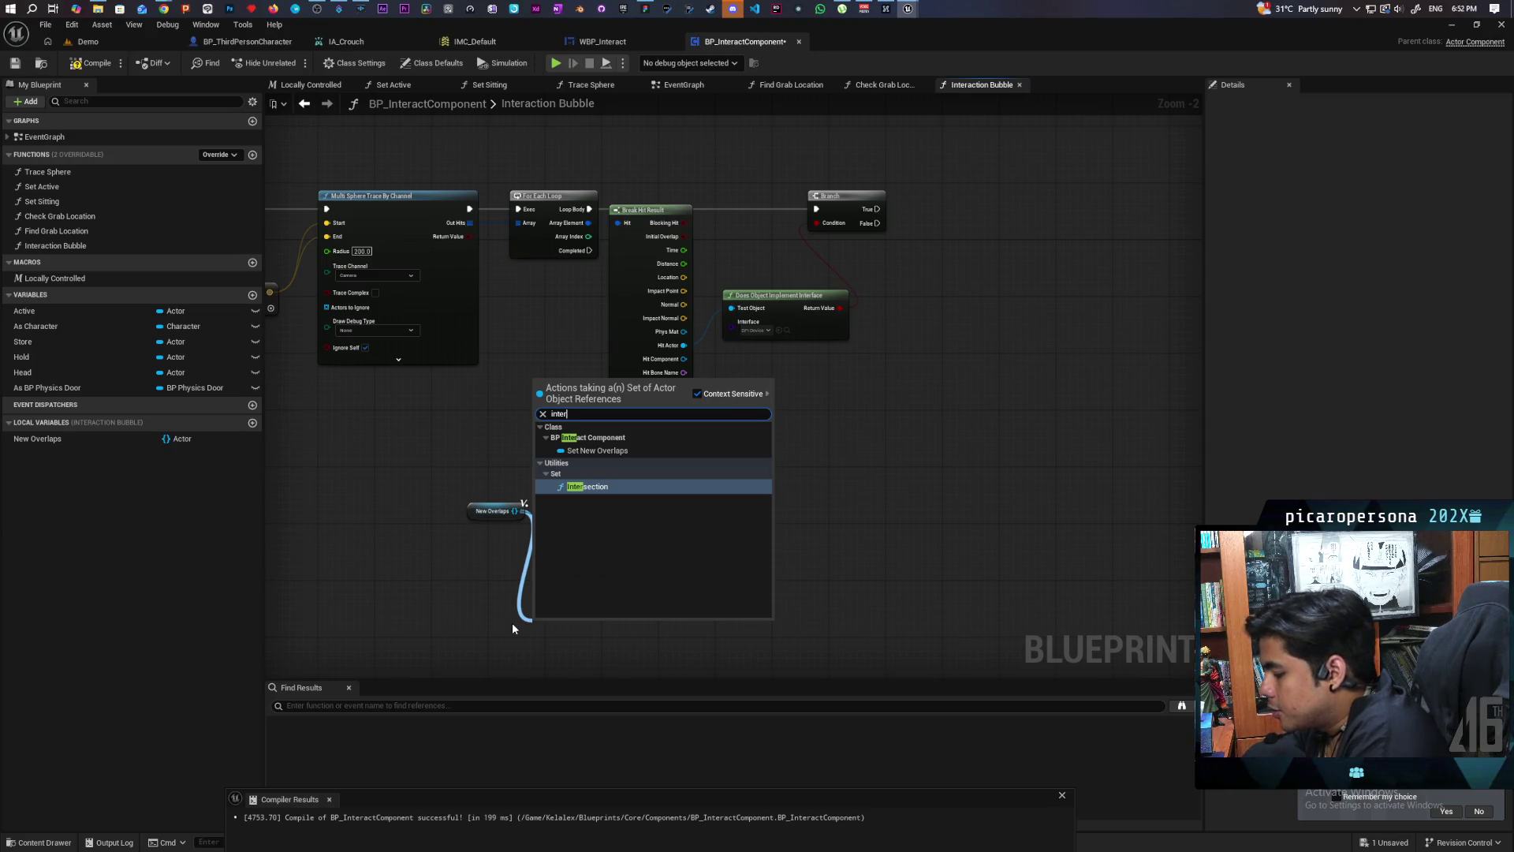
{"action": "type", "text": "sec"}
{"action": "key", "text": "Return"}
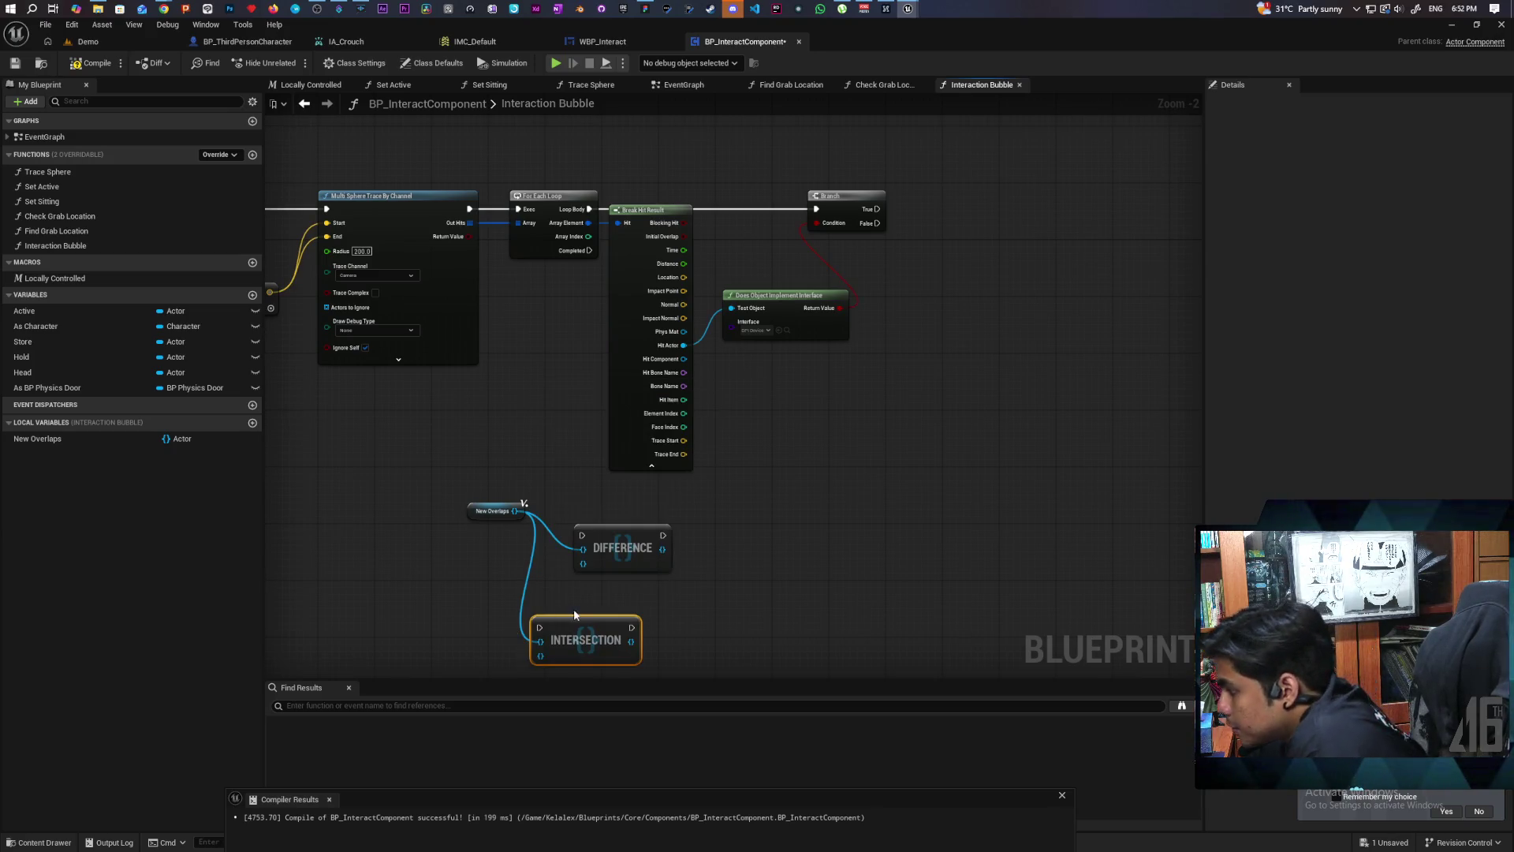
{"action": "left_click_drag", "start_coordinate": [582, 627], "coordinate": [618, 605]}
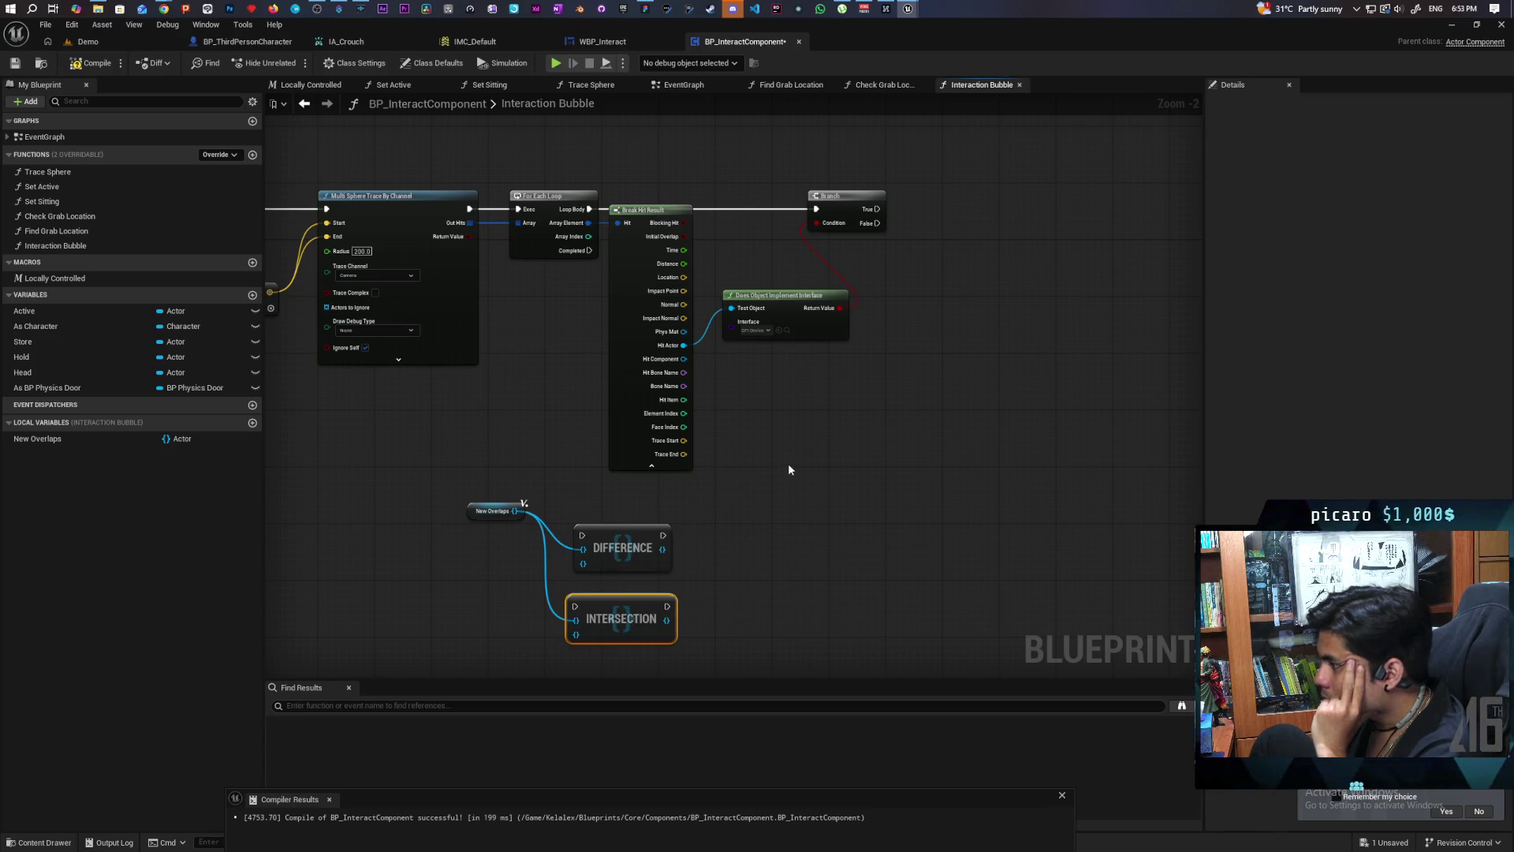
Step: Box-select the New Overlaps, Difference and Intersection nodes
{"action": "mouse_move", "coordinate": [613, 544]}
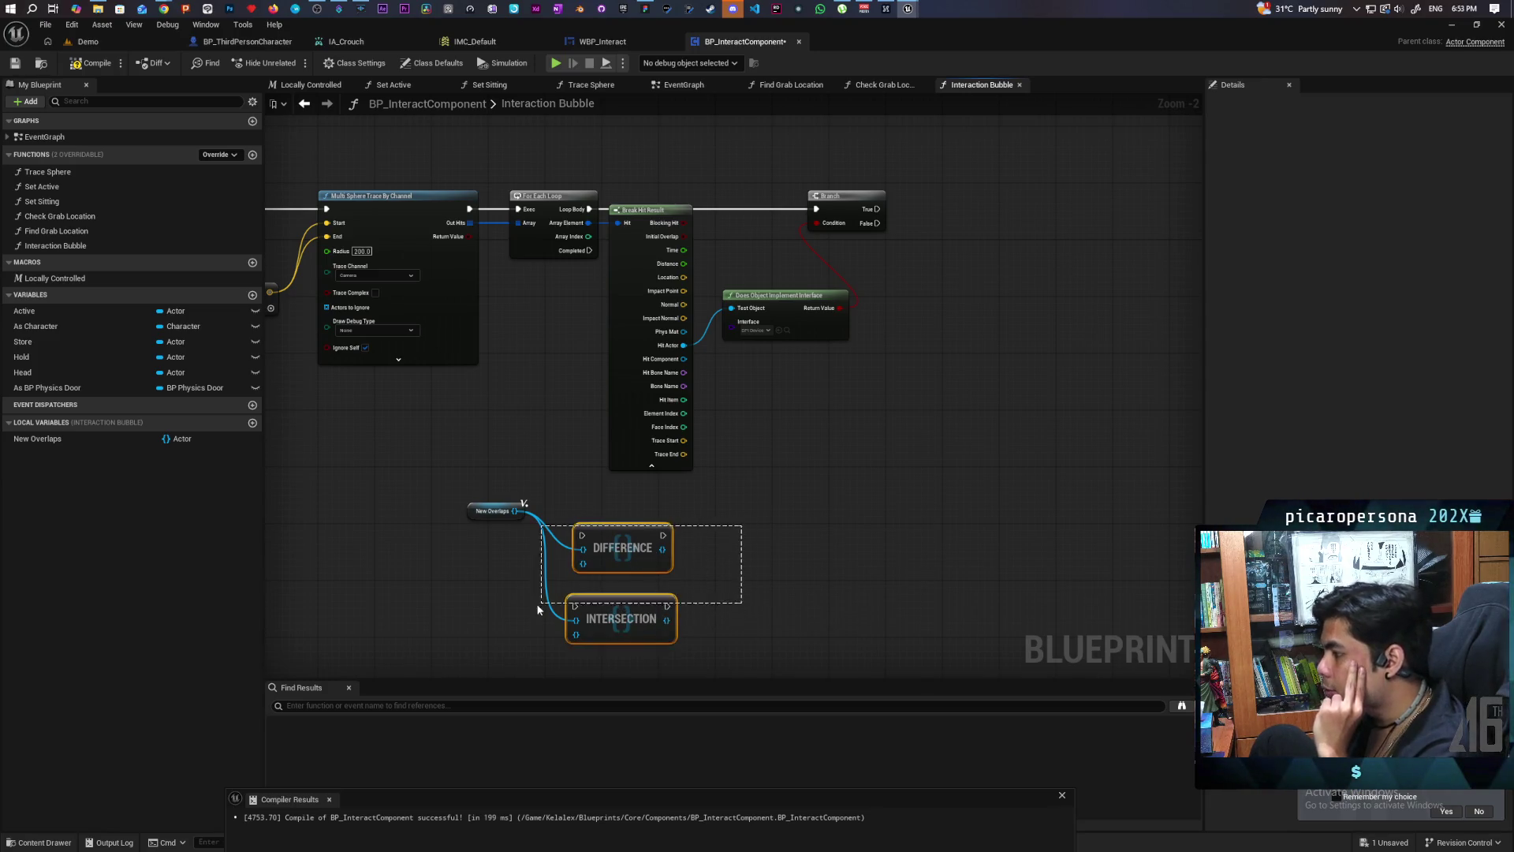
{"action": "left_click_drag", "start_coordinate": [426, 500], "coordinate": [762, 631]}
{"action": "left_click", "coordinate": [751, 625]}
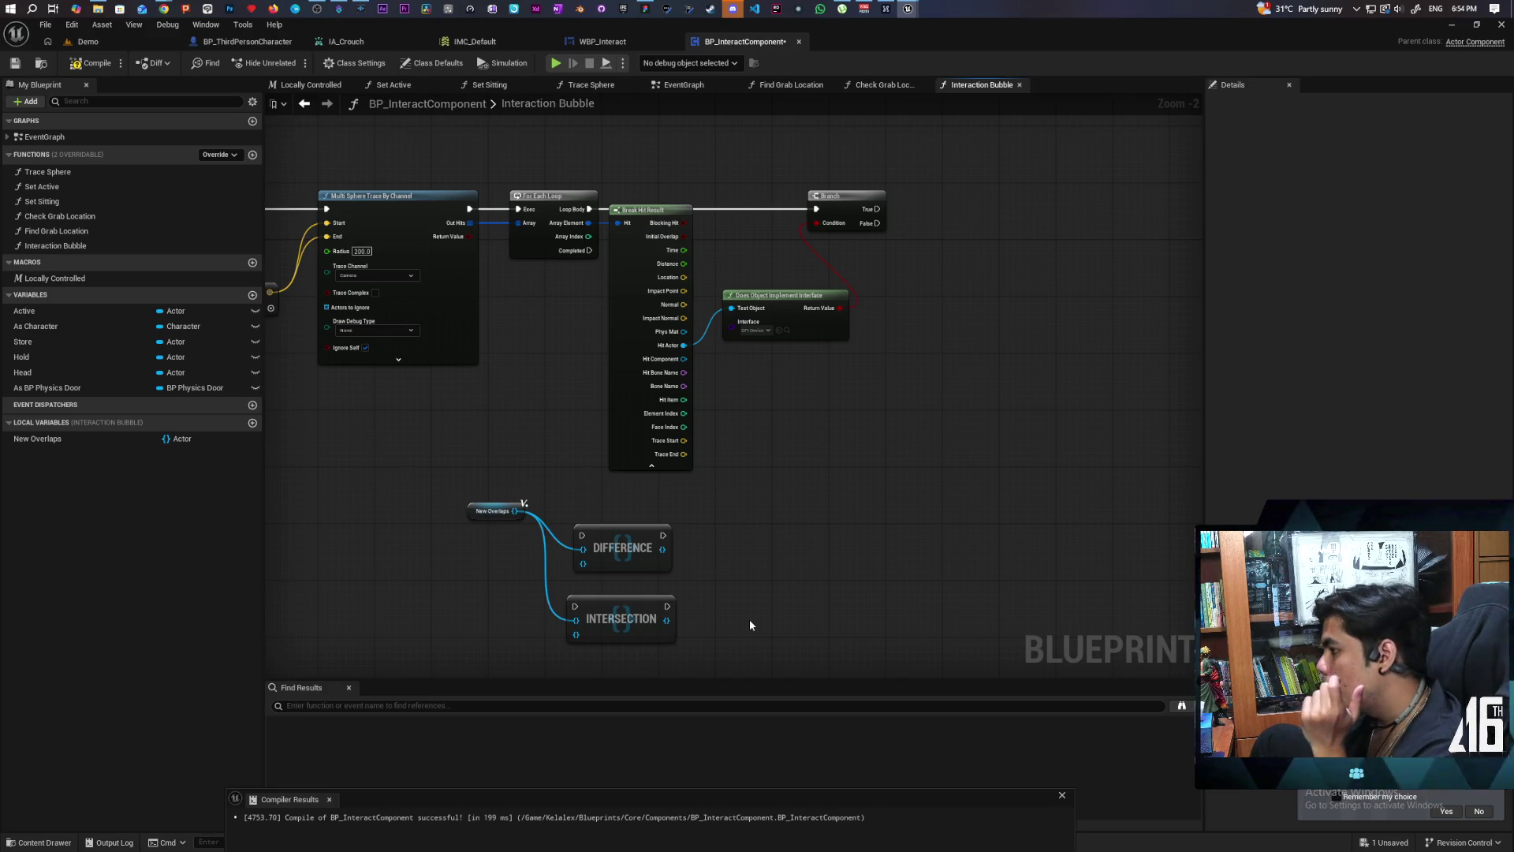
{"action": "left_click_drag", "start_coordinate": [432, 519], "coordinate": [685, 645]}
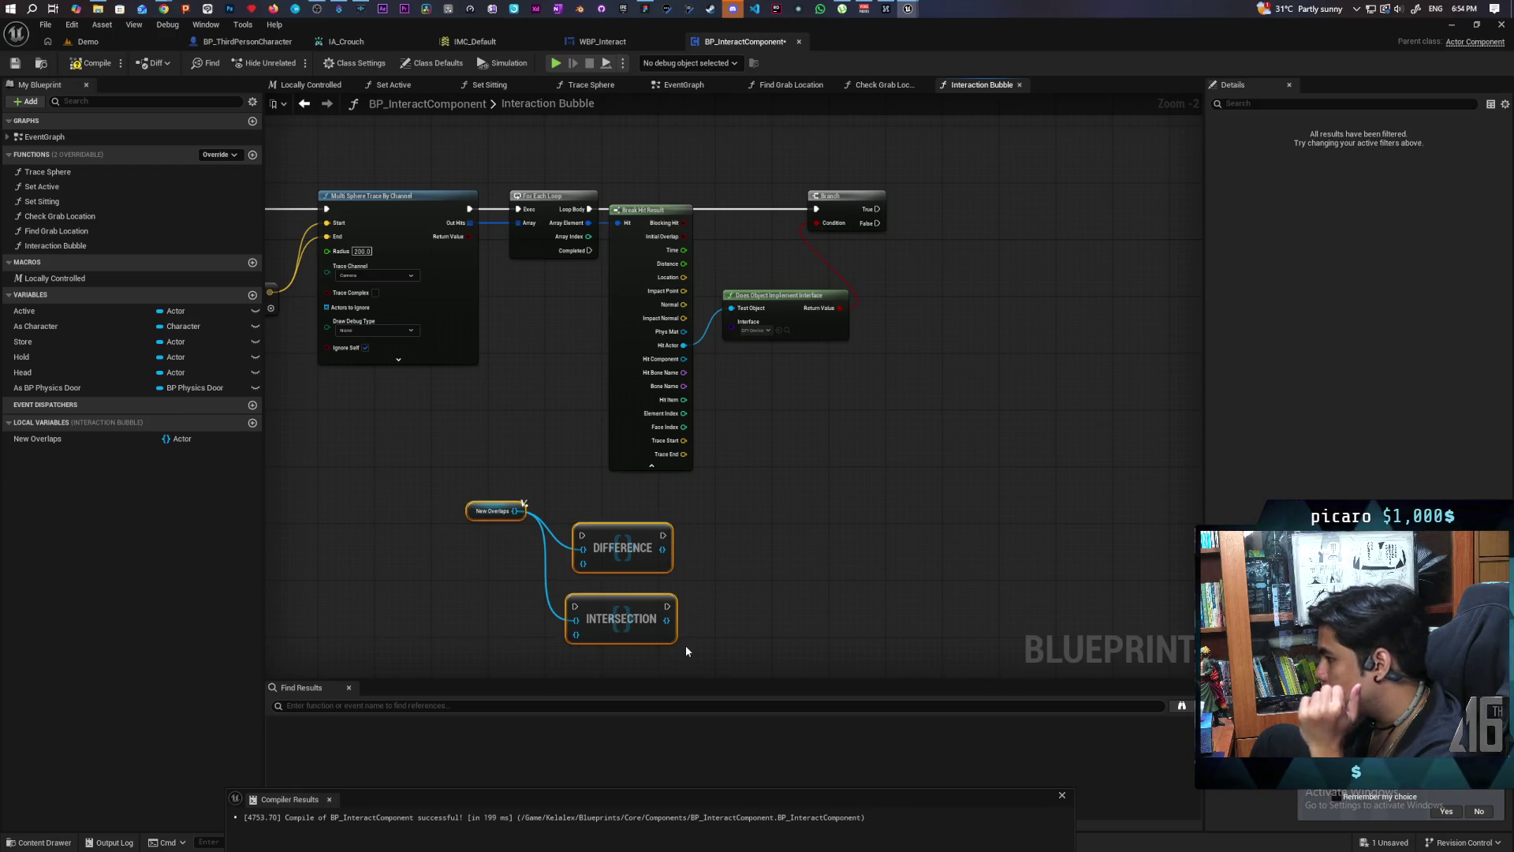
Step: Delete the set nodes, turn New Overlaps back into an Actor array, and save
{"action": "key", "text": "Delete"}
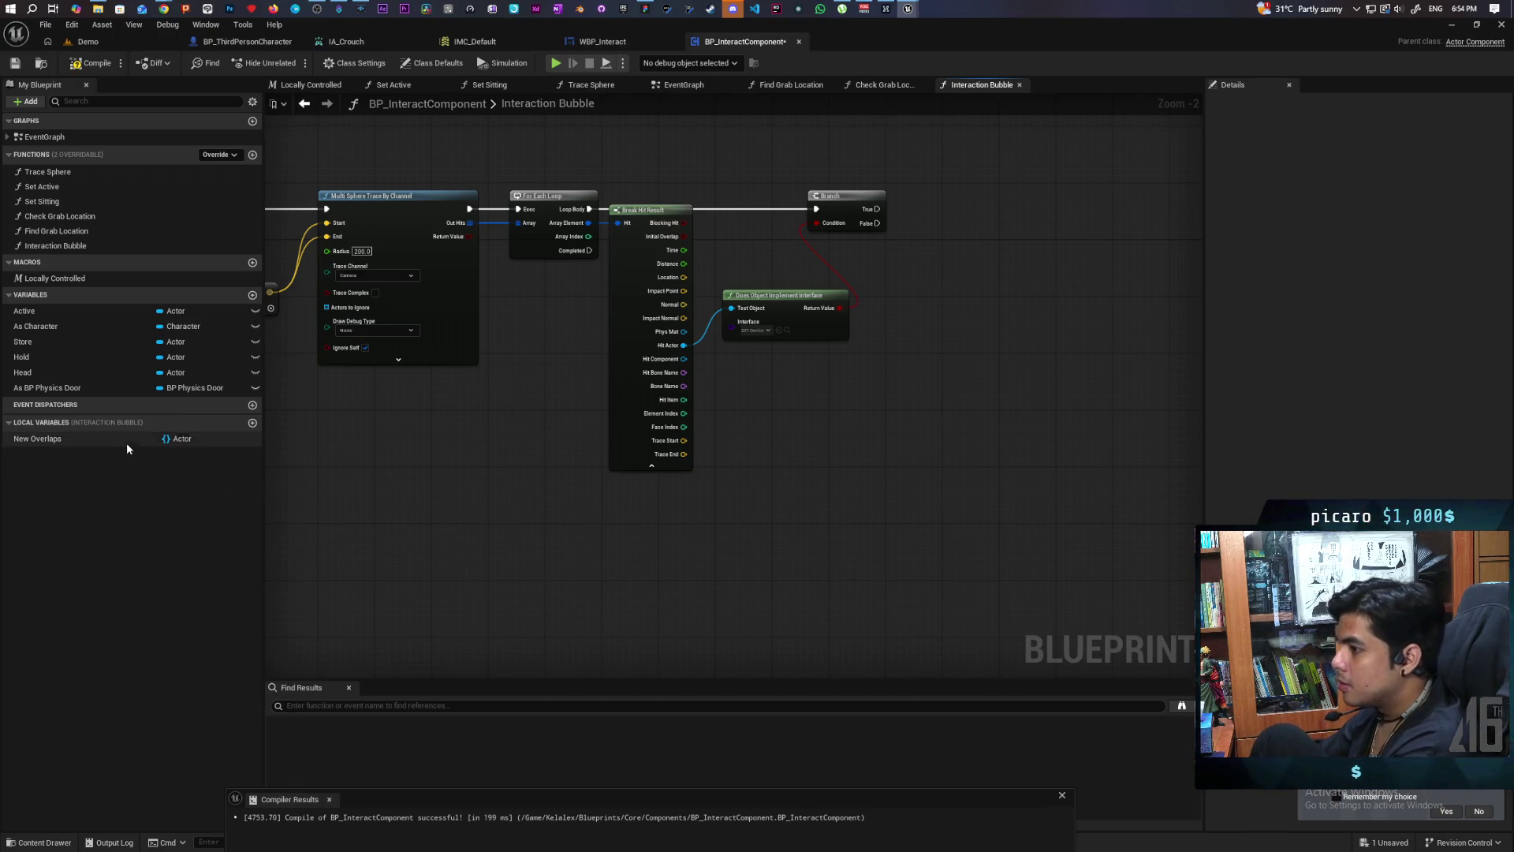
{"action": "left_click", "coordinate": [126, 442]}
{"action": "left_click", "coordinate": [1396, 155]}
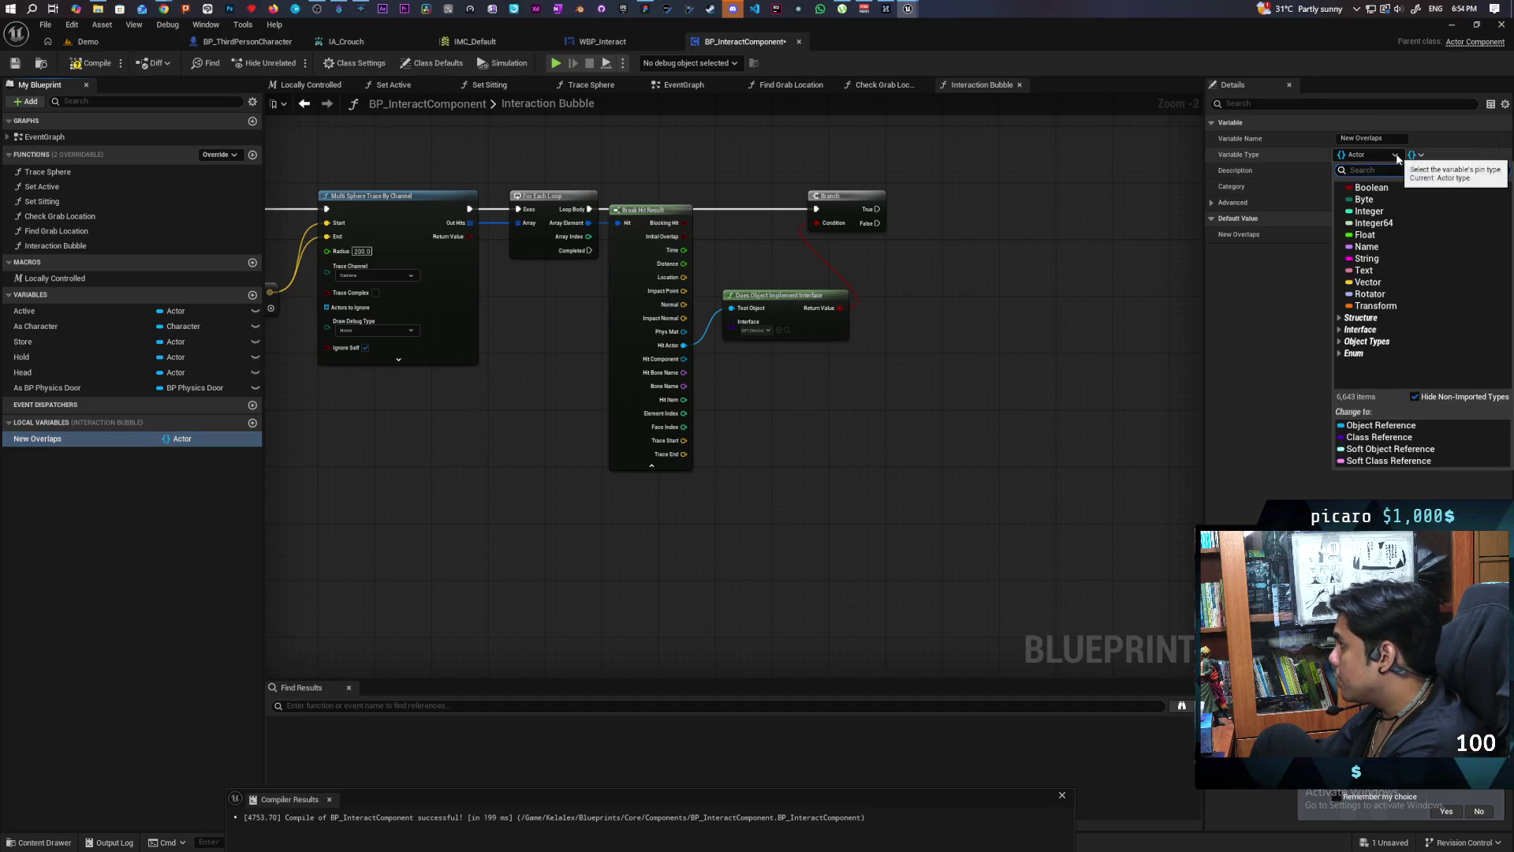
{"action": "left_click", "coordinate": [1422, 156]}
{"action": "left_click", "coordinate": [1396, 183]}
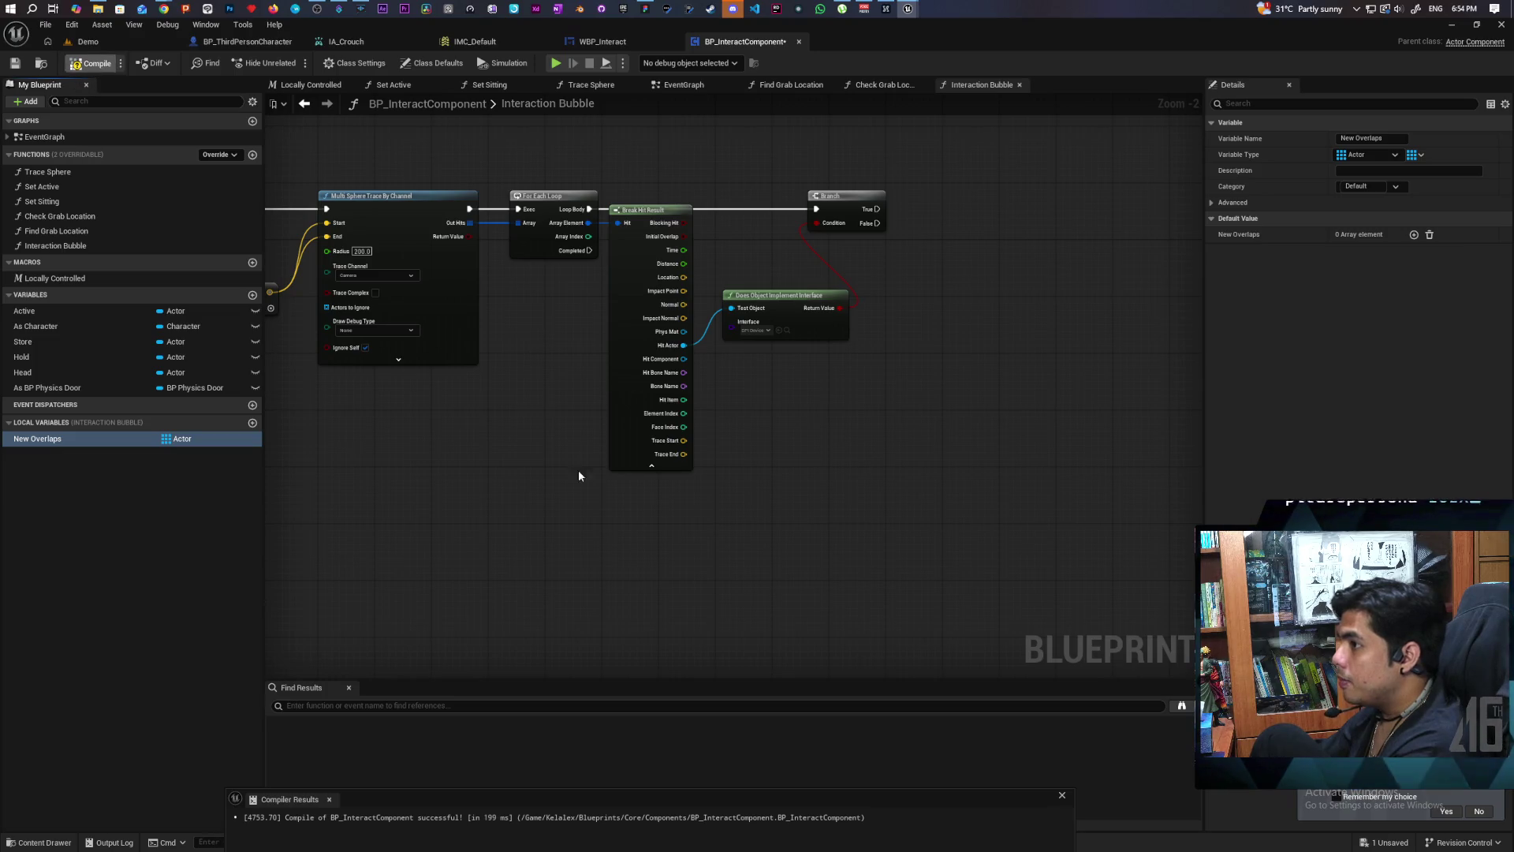
{"action": "key", "text": "ctrl+s"}
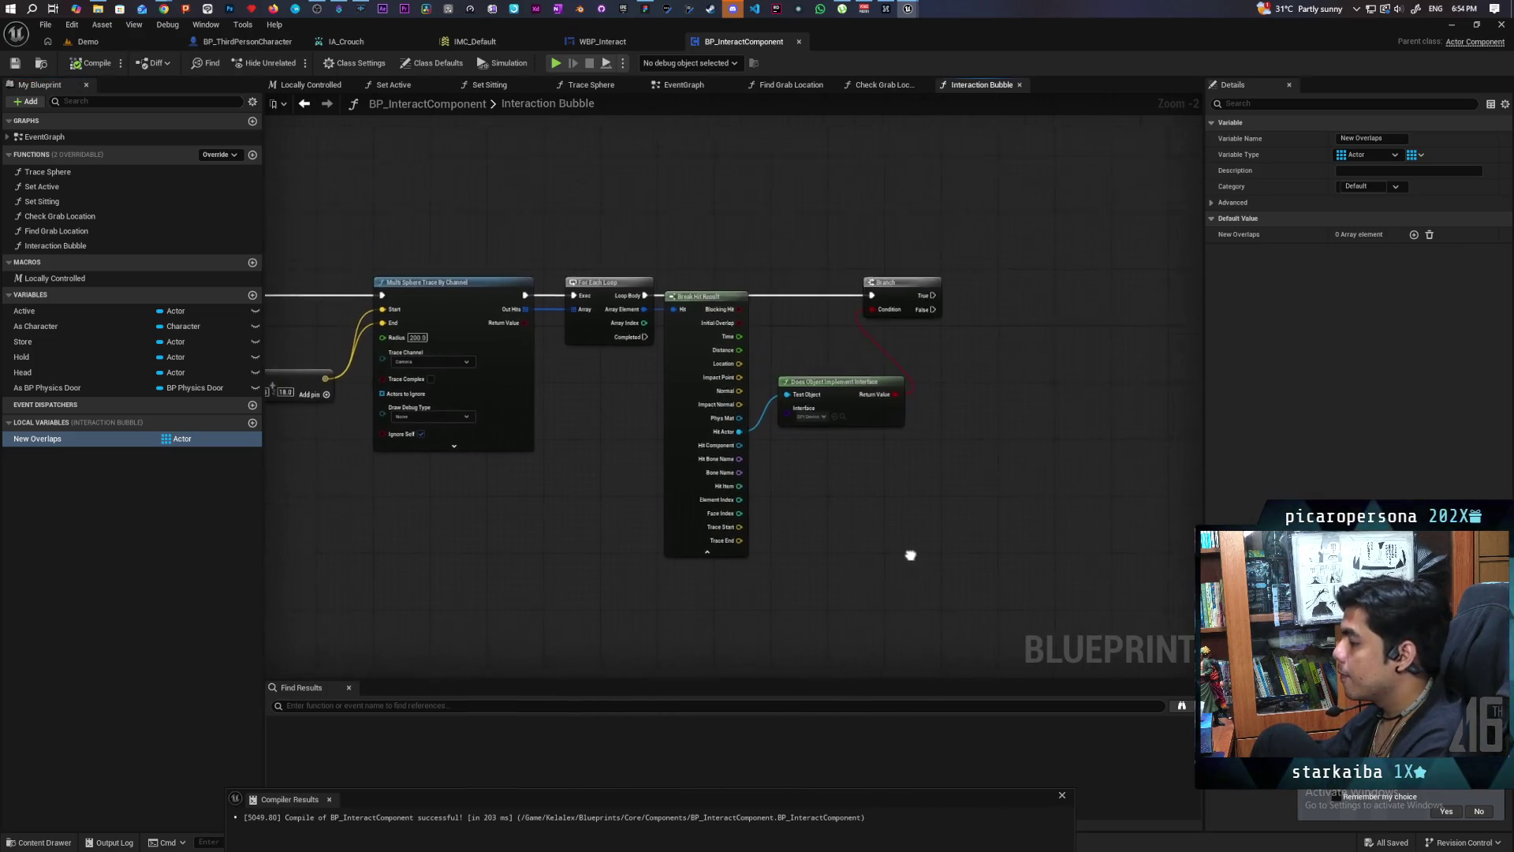
Step: Add a New Overlaps getter feeding the array input of a new AddUnique node
{"action": "mouse_move", "coordinate": [910, 555]}
{"action": "left_mouse_down"}
{"action": "mouse_move", "coordinate": [935, 483]}
{"action": "mouse_move", "coordinate": [990, 476]}
{"action": "mouse_move", "coordinate": [977, 497]}
{"action": "left_mouse_up"}
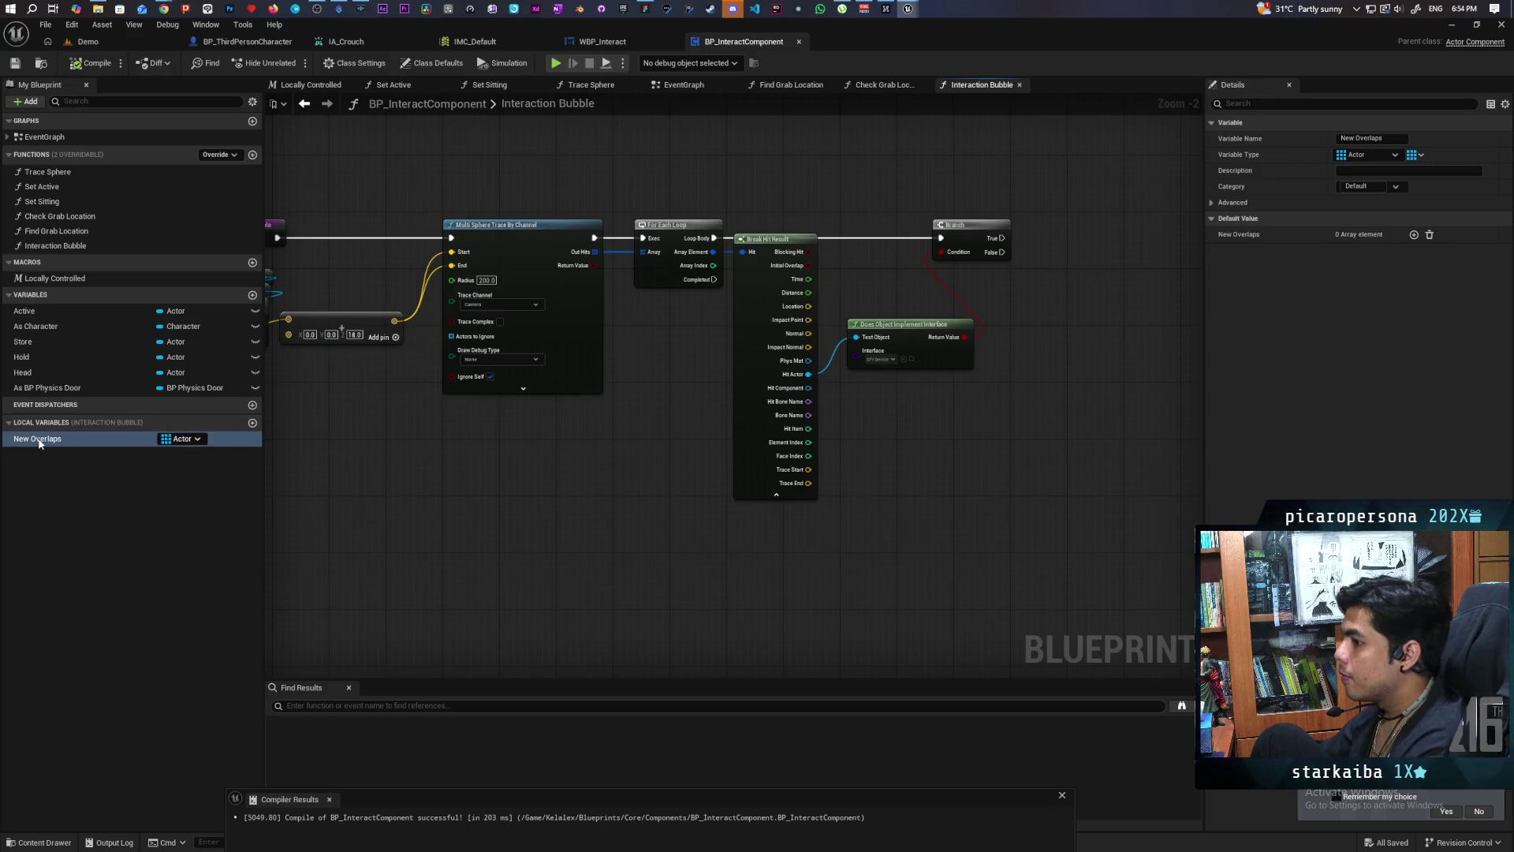
{"action": "mouse_move", "coordinate": [38, 439]}
{"action": "left_mouse_down"}
{"action": "mouse_move", "coordinate": [1008, 153]}
{"action": "mouse_move", "coordinate": [1001, 173]}
{"action": "mouse_move", "coordinate": [1004, 156]}
{"action": "mouse_move", "coordinate": [1049, 194]}
{"action": "left_mouse_up"}
{"action": "left_click", "coordinate": [1015, 183]}
{"action": "type", "text": "add unique"}
{"action": "key", "text": "Return"}
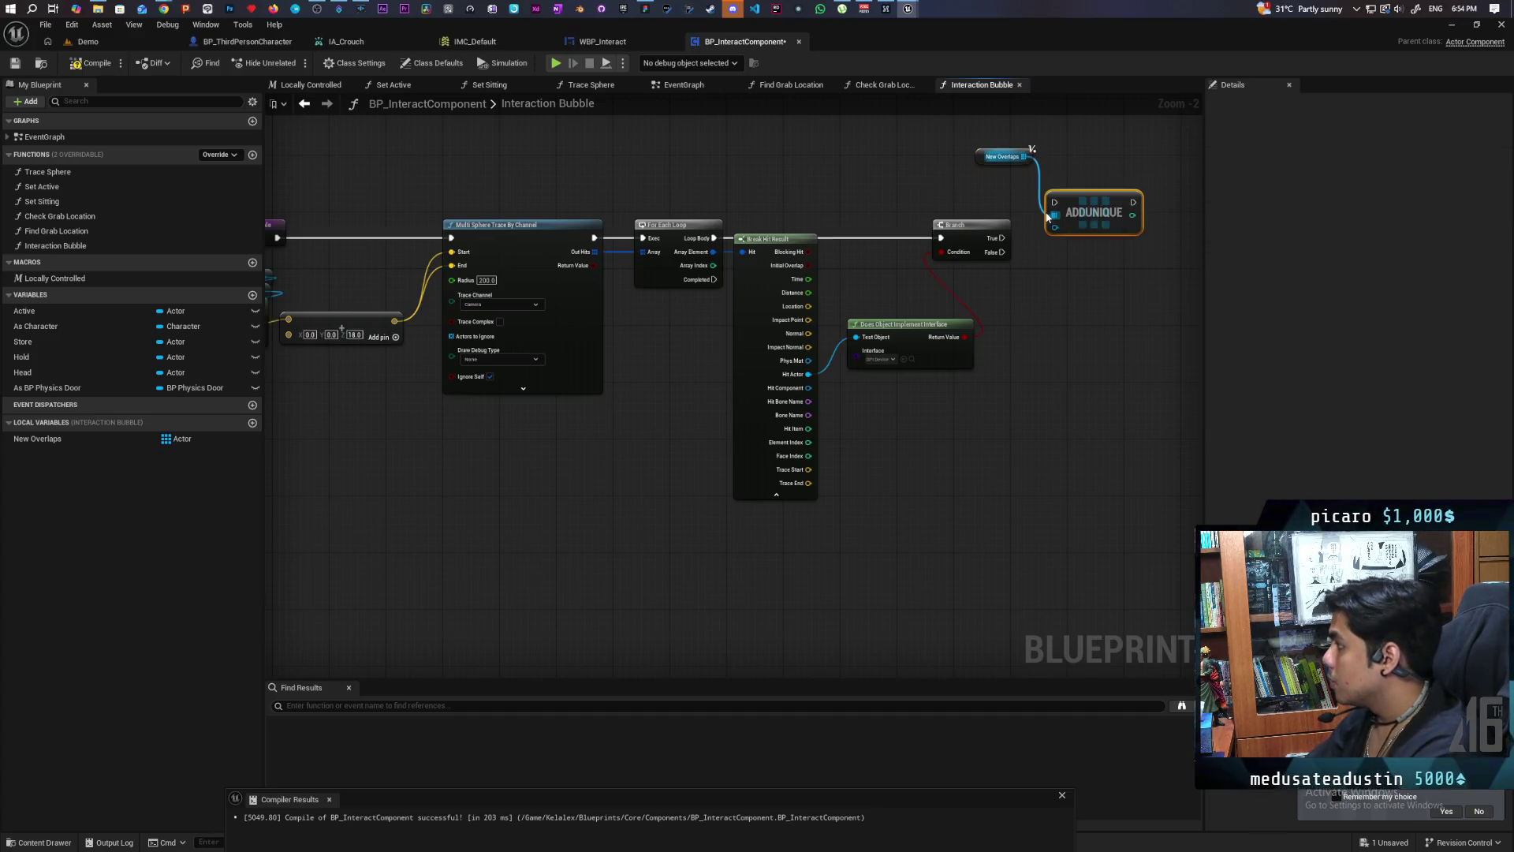
{"action": "scroll", "coordinate": [923, 375], "scroll_direction": "up", "scroll_amount": 2}
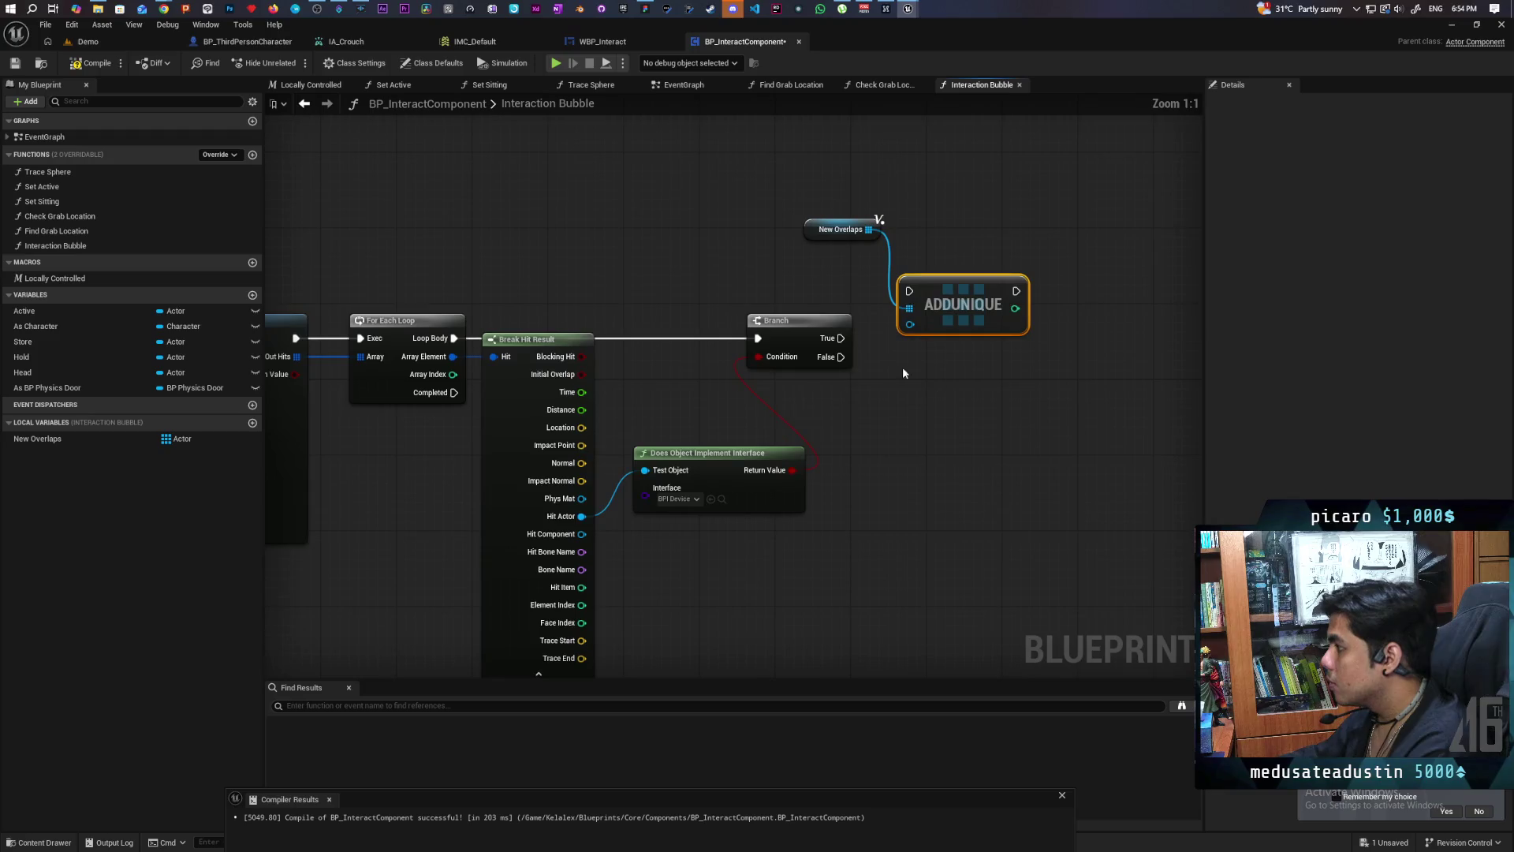
Step: Wire Branch True into AddUnique and drive a second Branch from a '>' check on its return value
{"action": "left_click_drag", "start_coordinate": [841, 337], "coordinate": [910, 291]}
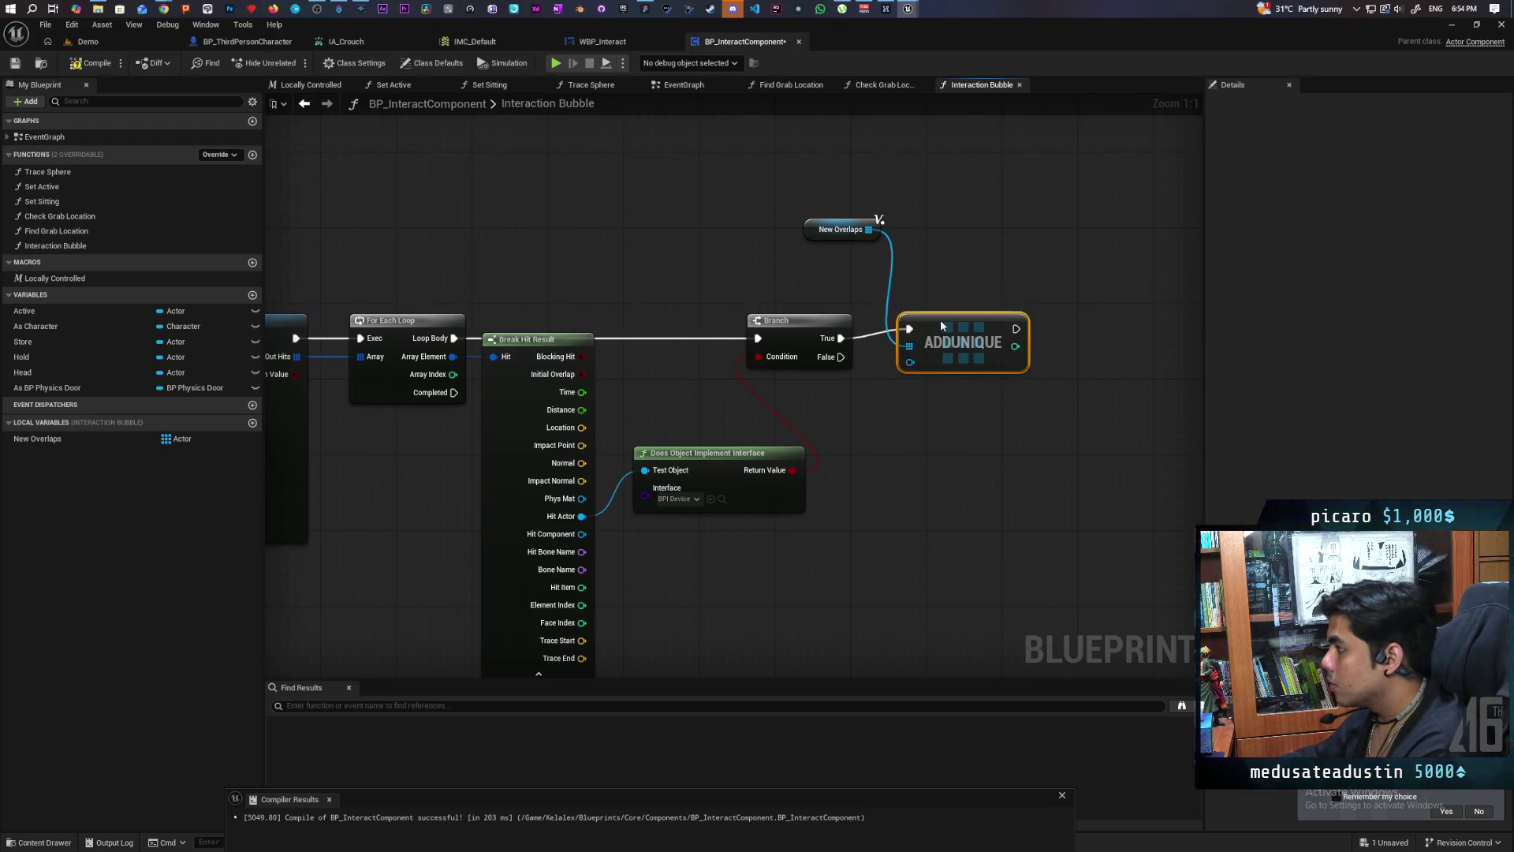
{"action": "left_click_drag", "start_coordinate": [982, 359], "coordinate": [749, 432]}
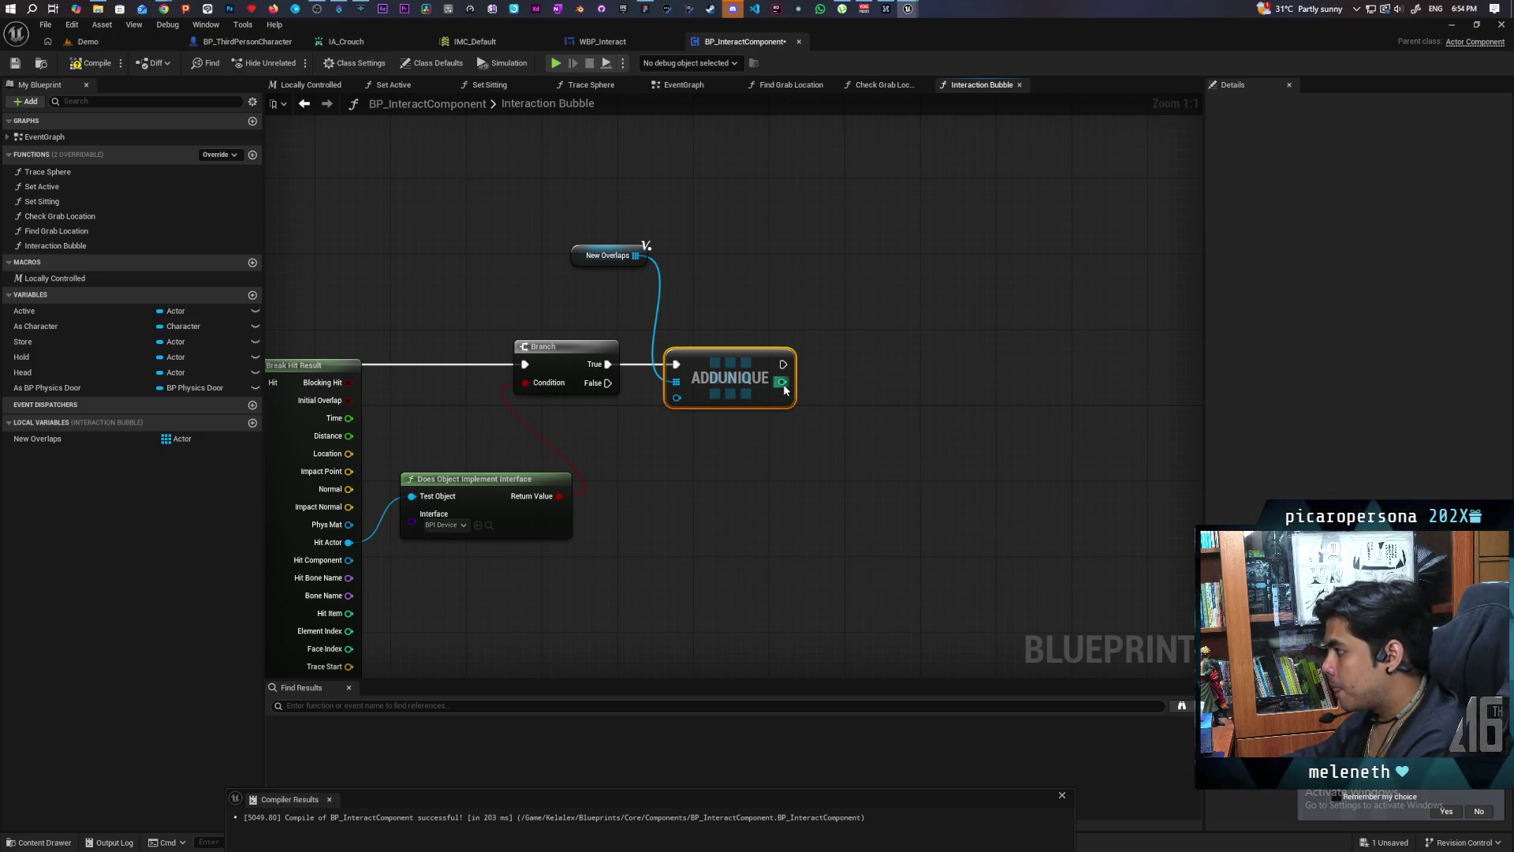
{"action": "left_click_drag", "start_coordinate": [781, 381], "coordinate": [808, 449]}
{"action": "type", "text": ">"}
{"action": "key", "text": "Return"}
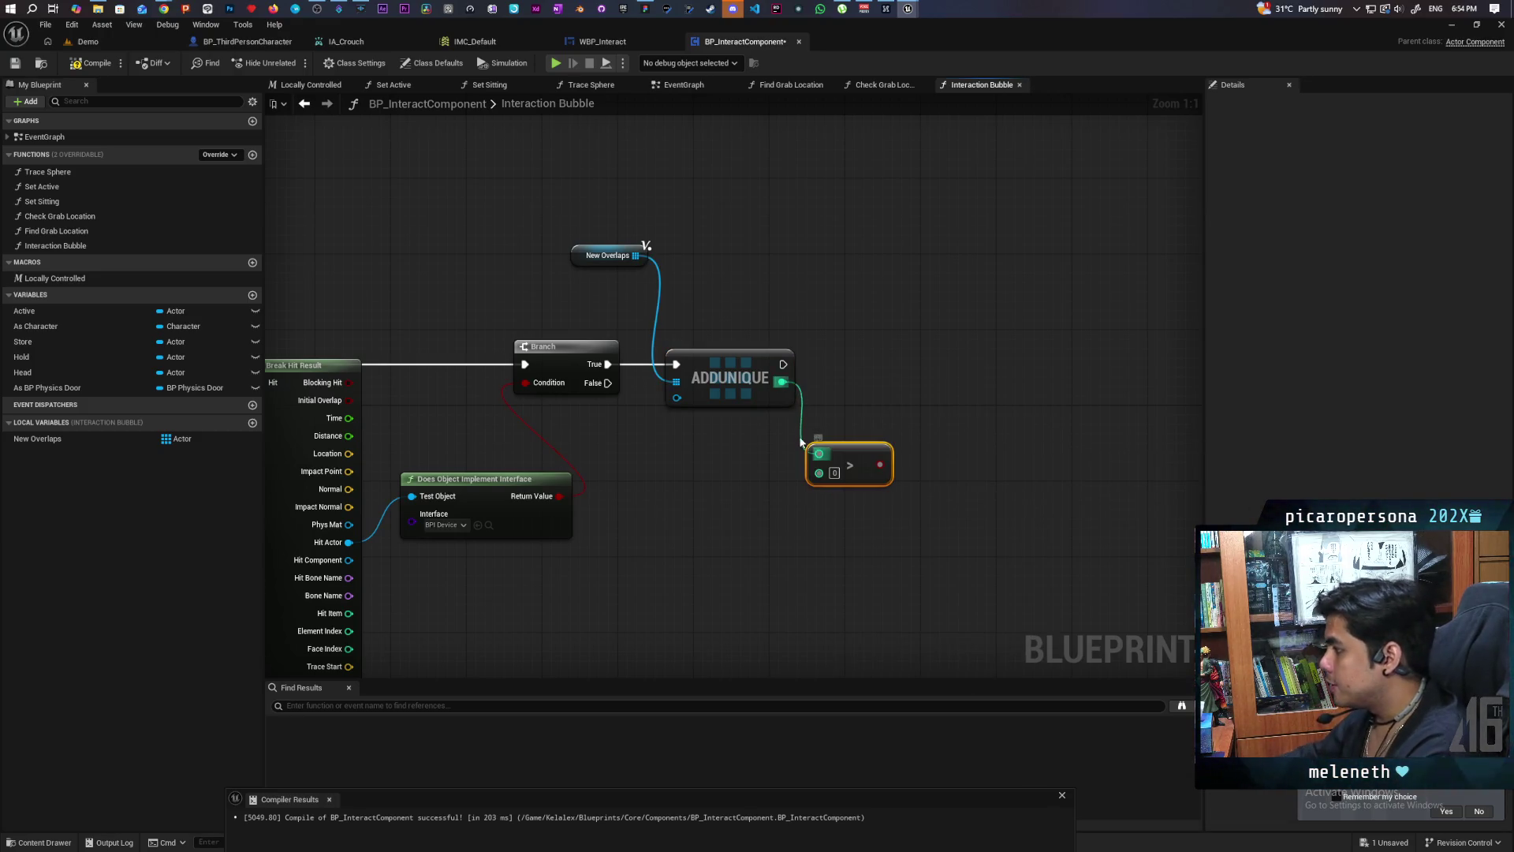
{"action": "left_click", "coordinate": [901, 350]}
{"action": "left_click_drag", "start_coordinate": [913, 363], "coordinate": [783, 364]}
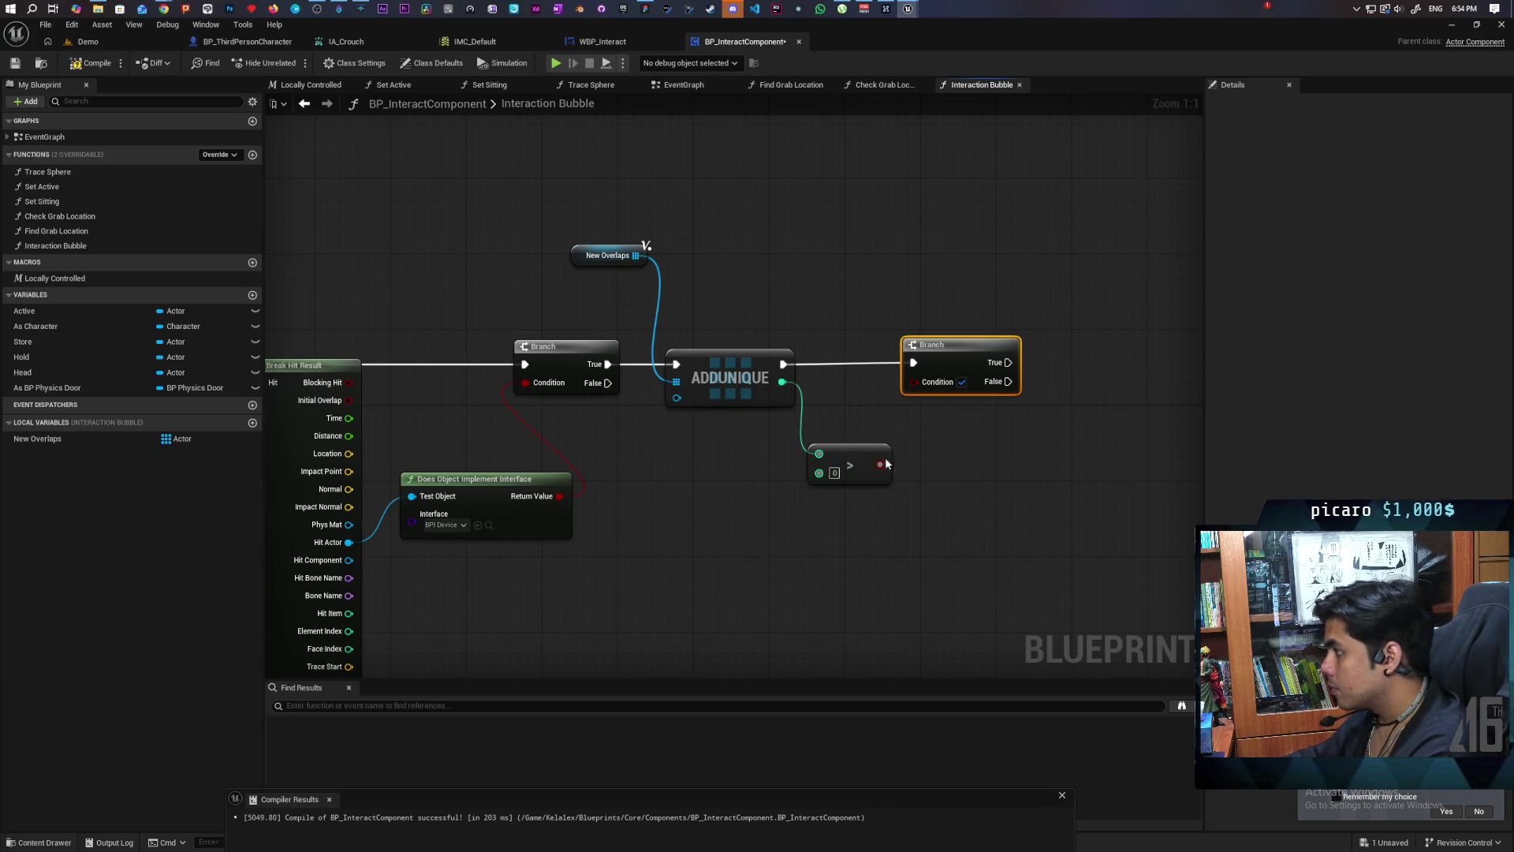
{"action": "left_click_drag", "start_coordinate": [882, 464], "coordinate": [915, 382]}
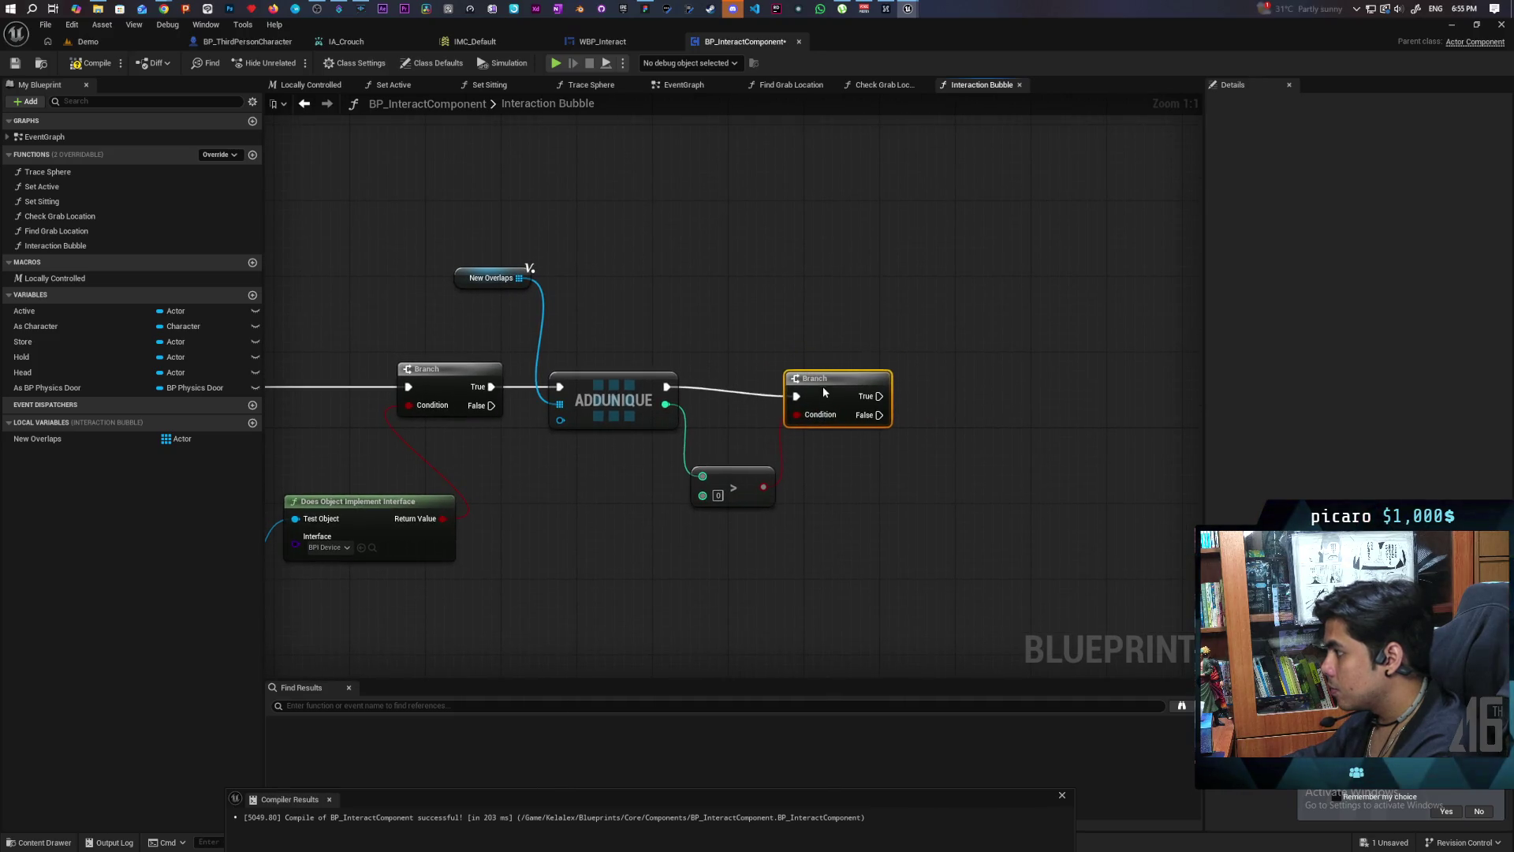
Step: Run the second Branch's True output out to a reroute point
{"action": "left_click_drag", "start_coordinate": [822, 386], "coordinate": [846, 384]}
{"action": "scroll", "coordinate": [774, 457], "scroll_direction": "down", "scroll_amount": 2}
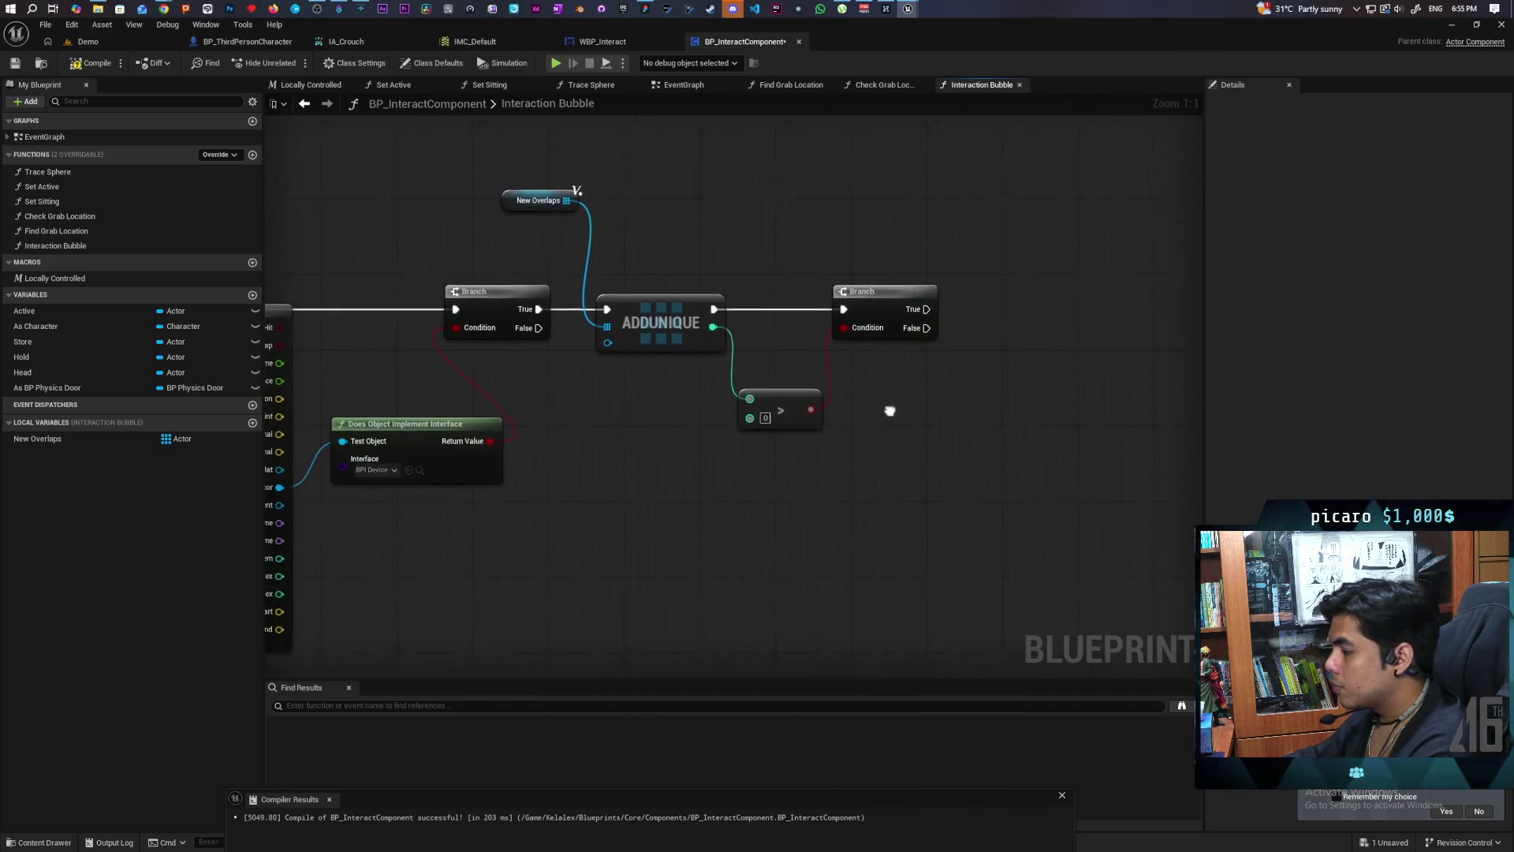
{"action": "mouse_move", "coordinate": [755, 442]}
{"action": "left_mouse_down"}
{"action": "mouse_move", "coordinate": [703, 524]}
{"action": "mouse_move", "coordinate": [638, 518]}
{"action": "mouse_move", "coordinate": [760, 483]}
{"action": "left_mouse_up"}
{"action": "scroll", "coordinate": [710, 524], "scroll_direction": "up", "scroll_amount": 1}
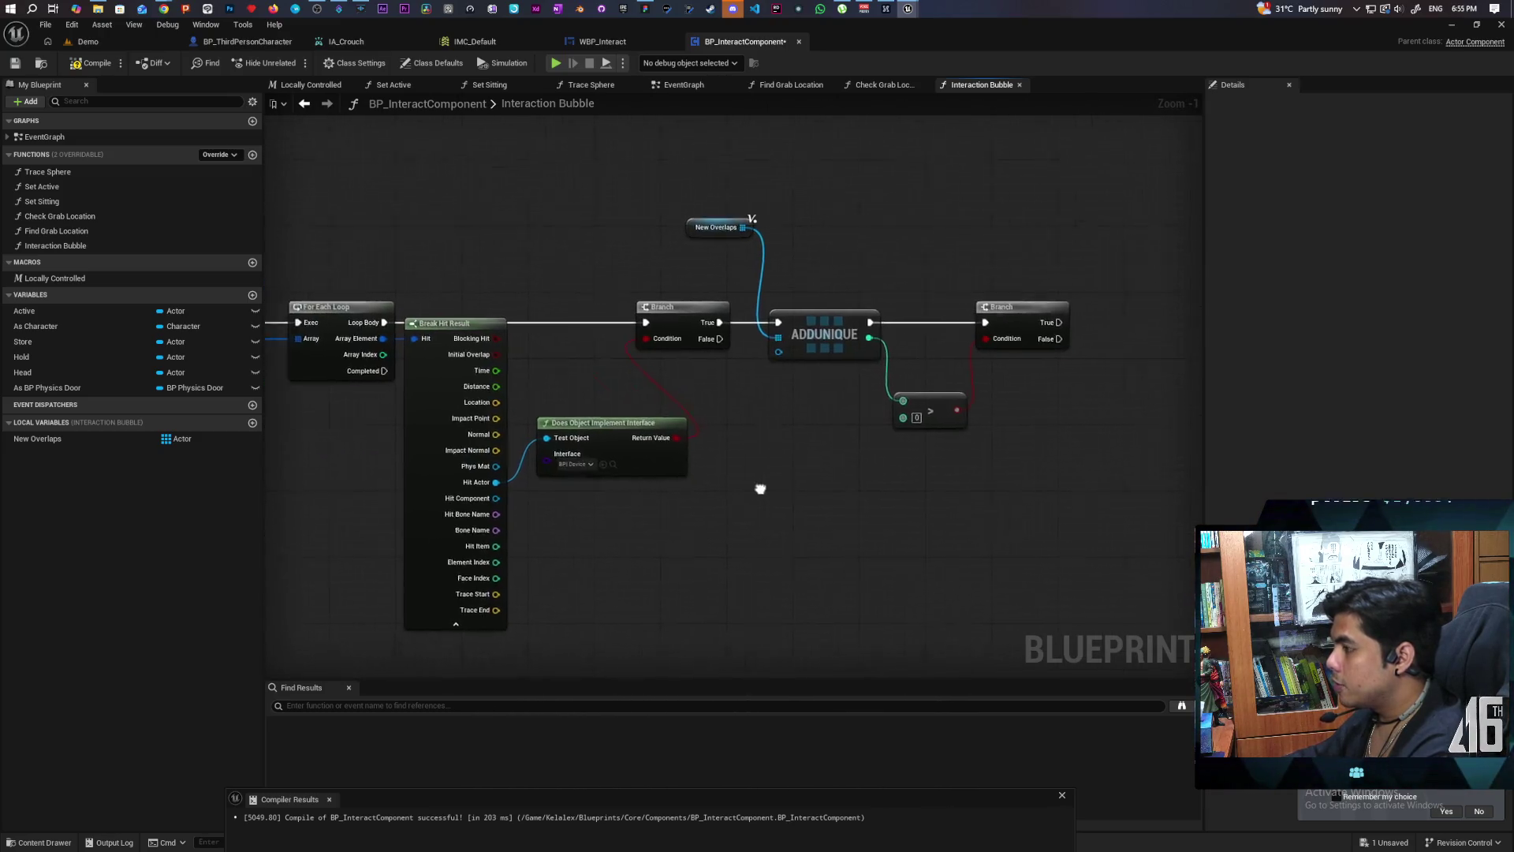
{"action": "left_click_drag", "start_coordinate": [1099, 381], "coordinate": [872, 395]}
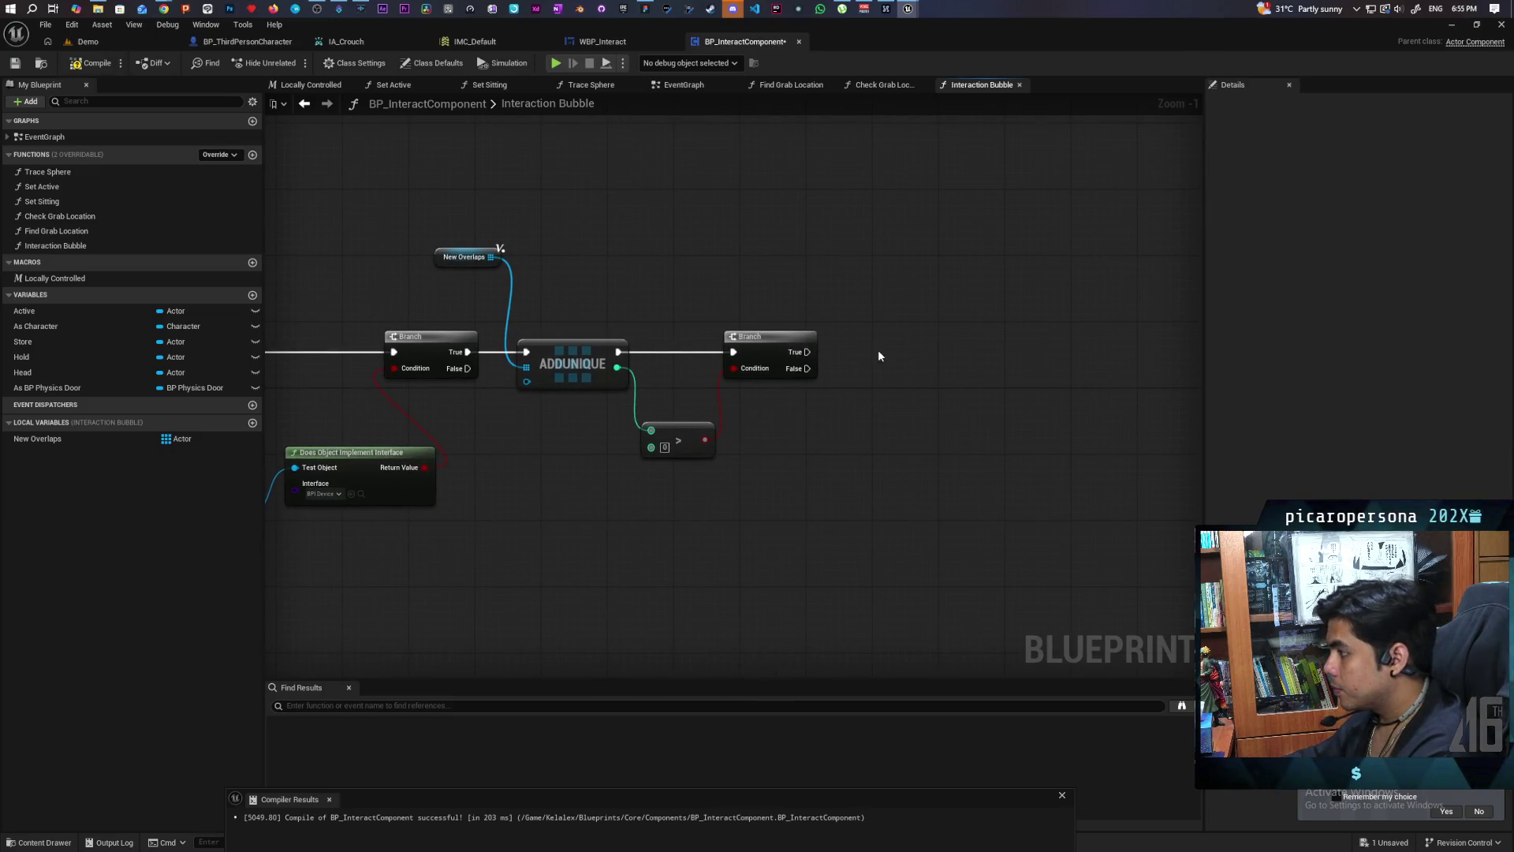
{"action": "left_click_drag", "start_coordinate": [808, 352], "coordinate": [877, 350]}
{"action": "left_click", "coordinate": [975, 308]}
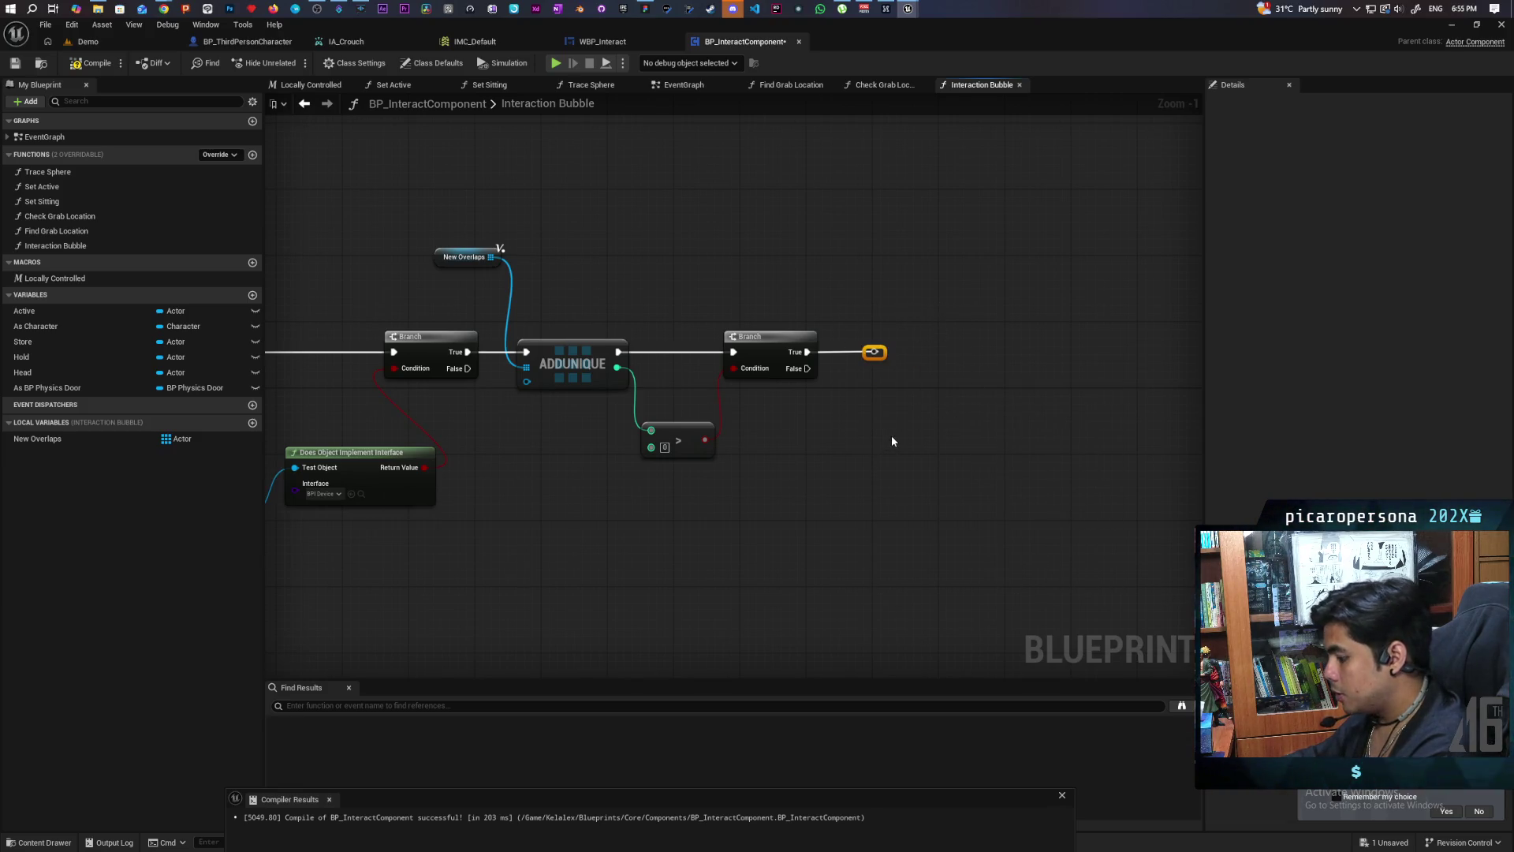
Step: Wrap the reroute point in a comment titled 'Set Visible' and widen it
{"action": "key", "text": "c"}
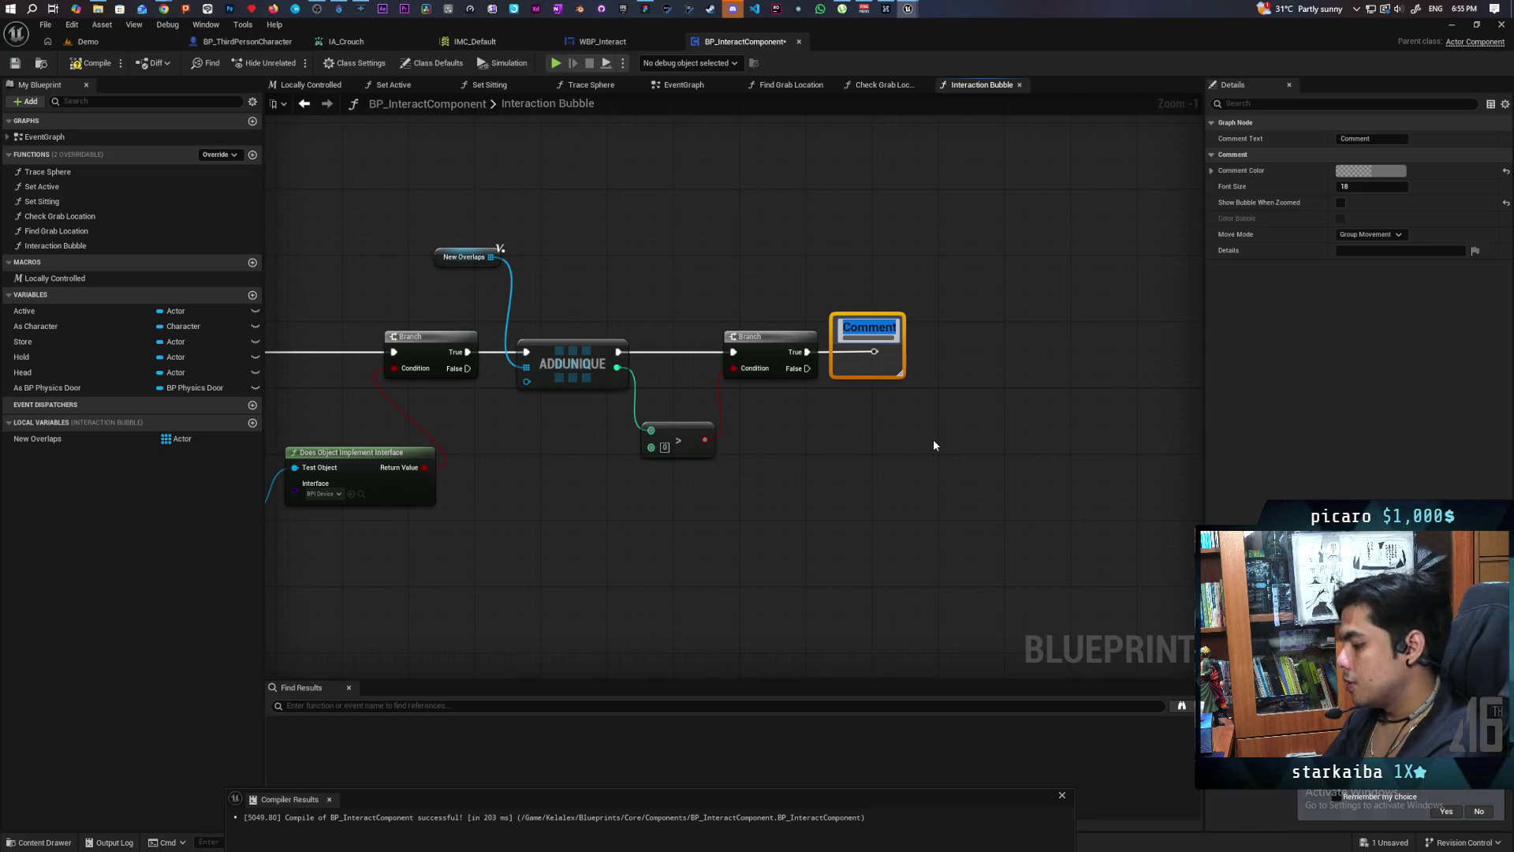
{"action": "type", "text": "Set Vi"}
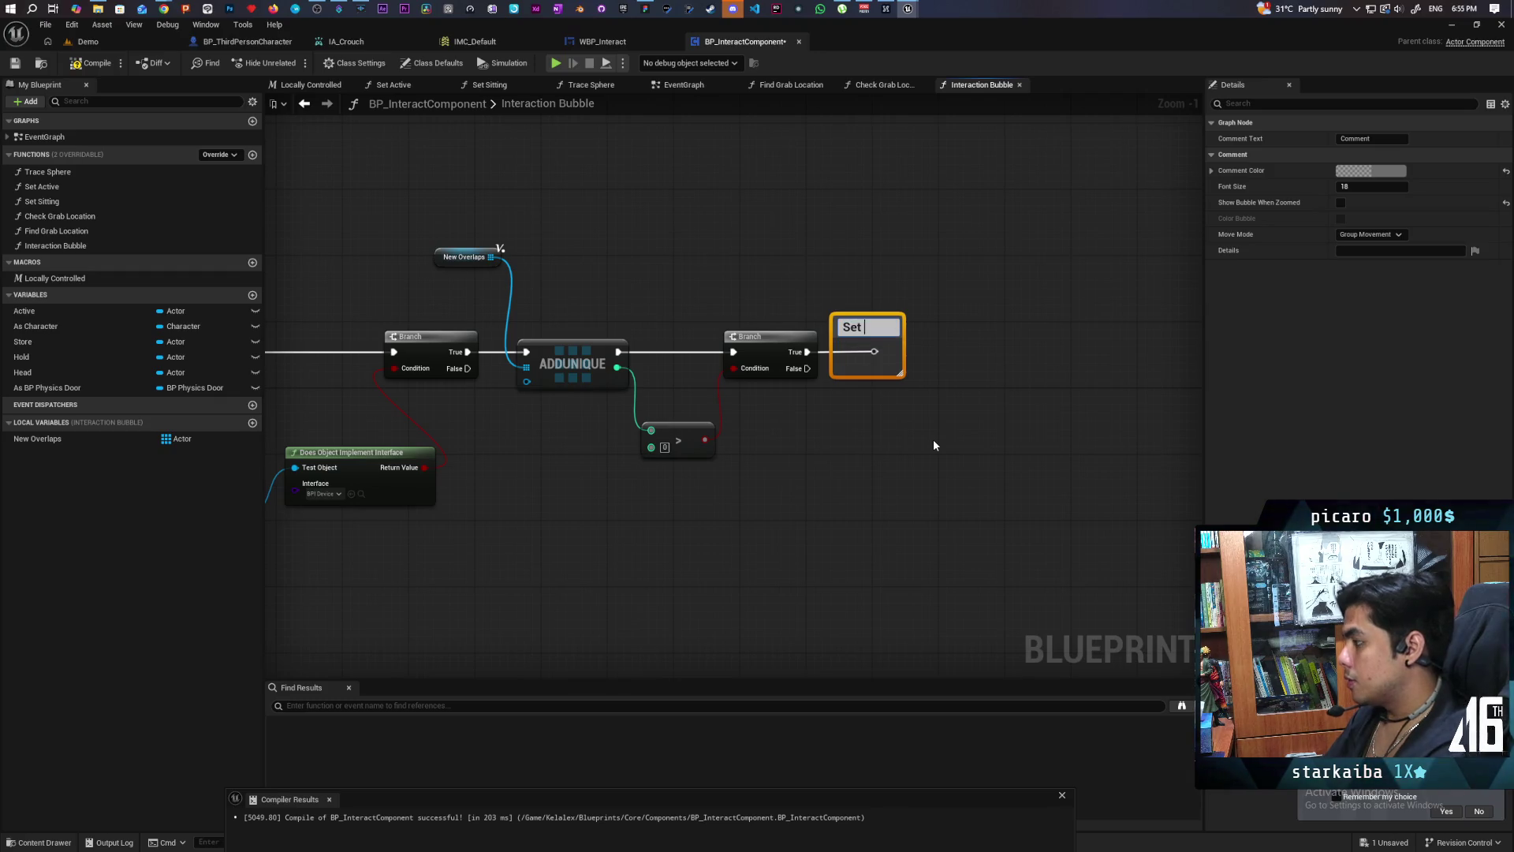
{"action": "key", "text": "BackSpace"}
{"action": "key", "text": "BackSpace"}
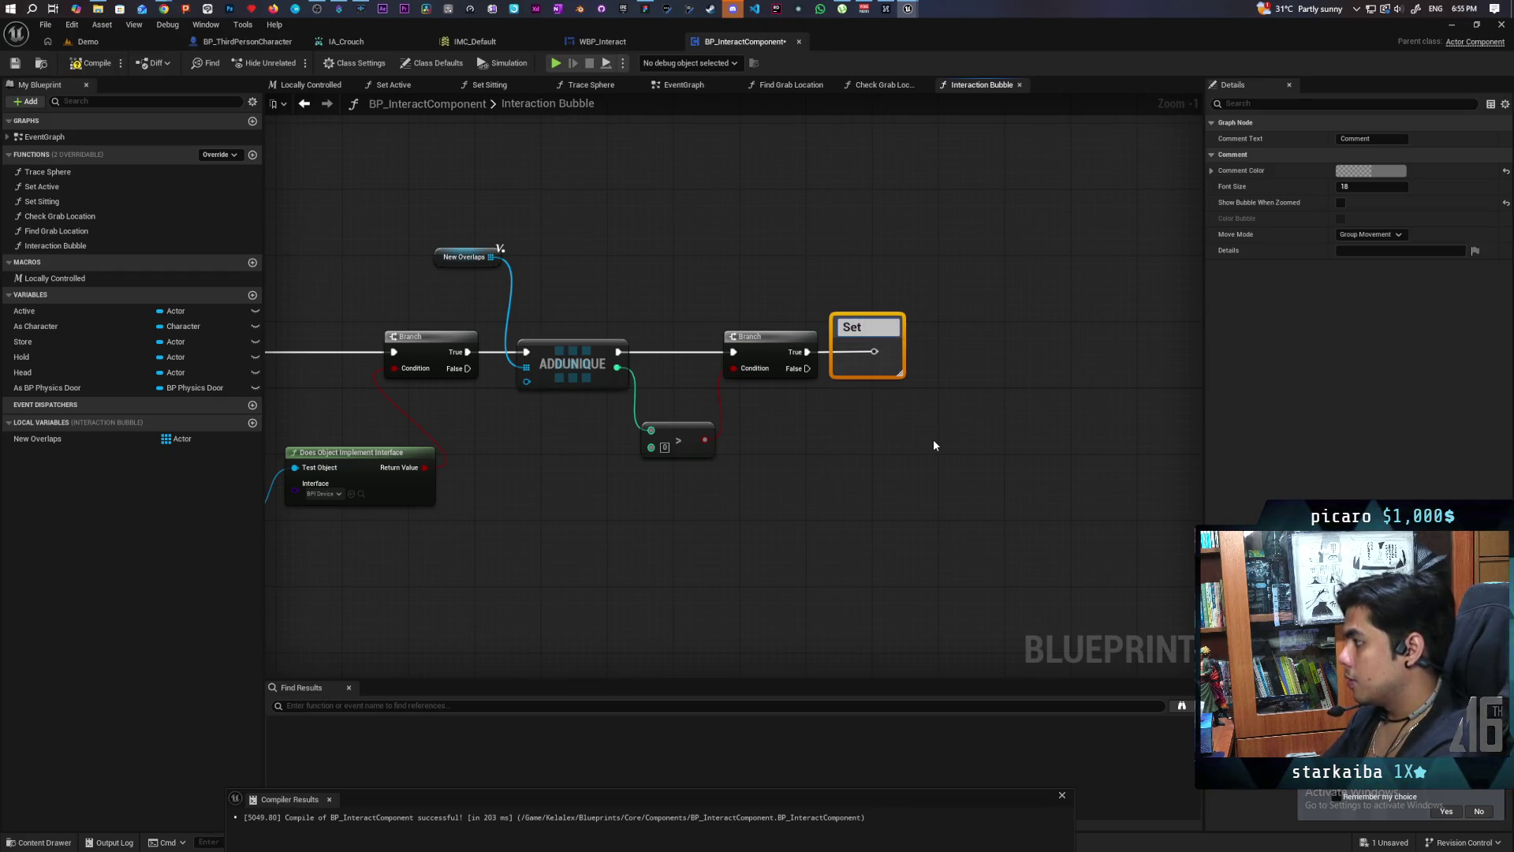
{"action": "type", "text": " Visible"}
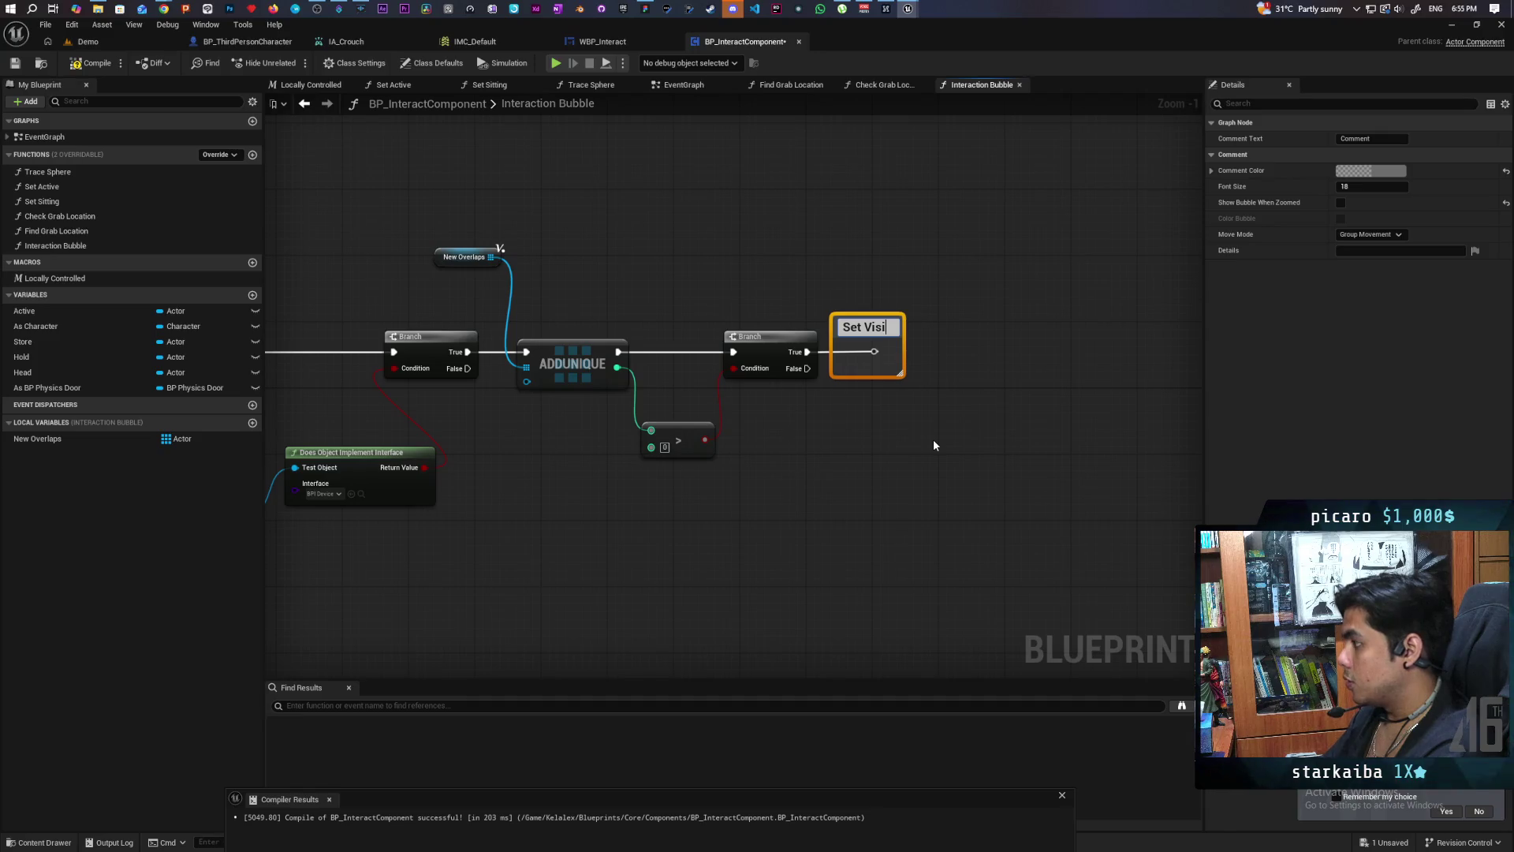
{"action": "key", "text": "Return"}
{"action": "key", "text": "Return"}
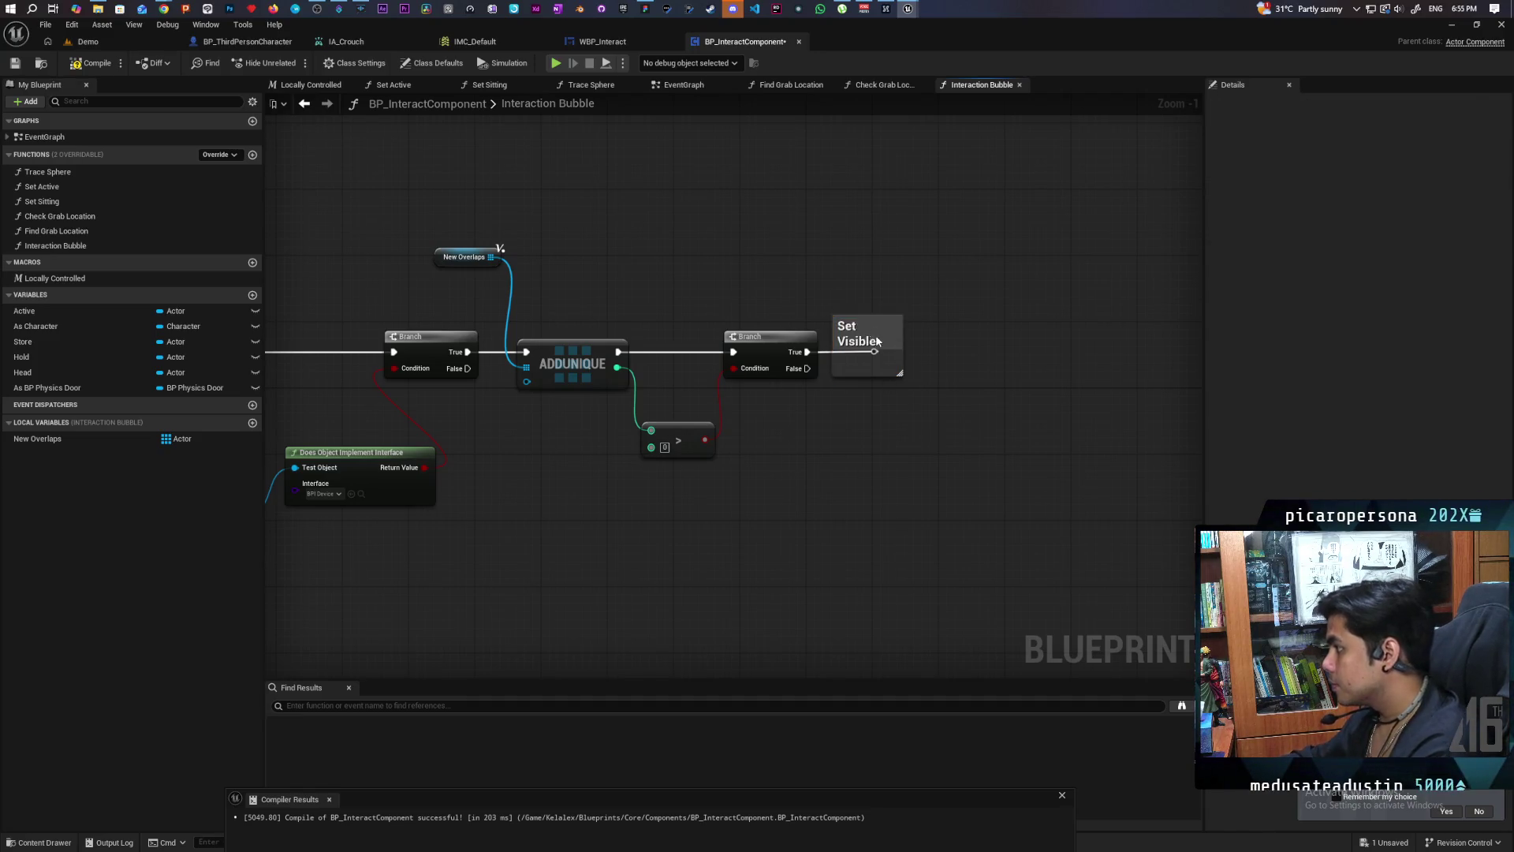
{"action": "left_click_drag", "start_coordinate": [904, 329], "coordinate": [999, 330]}
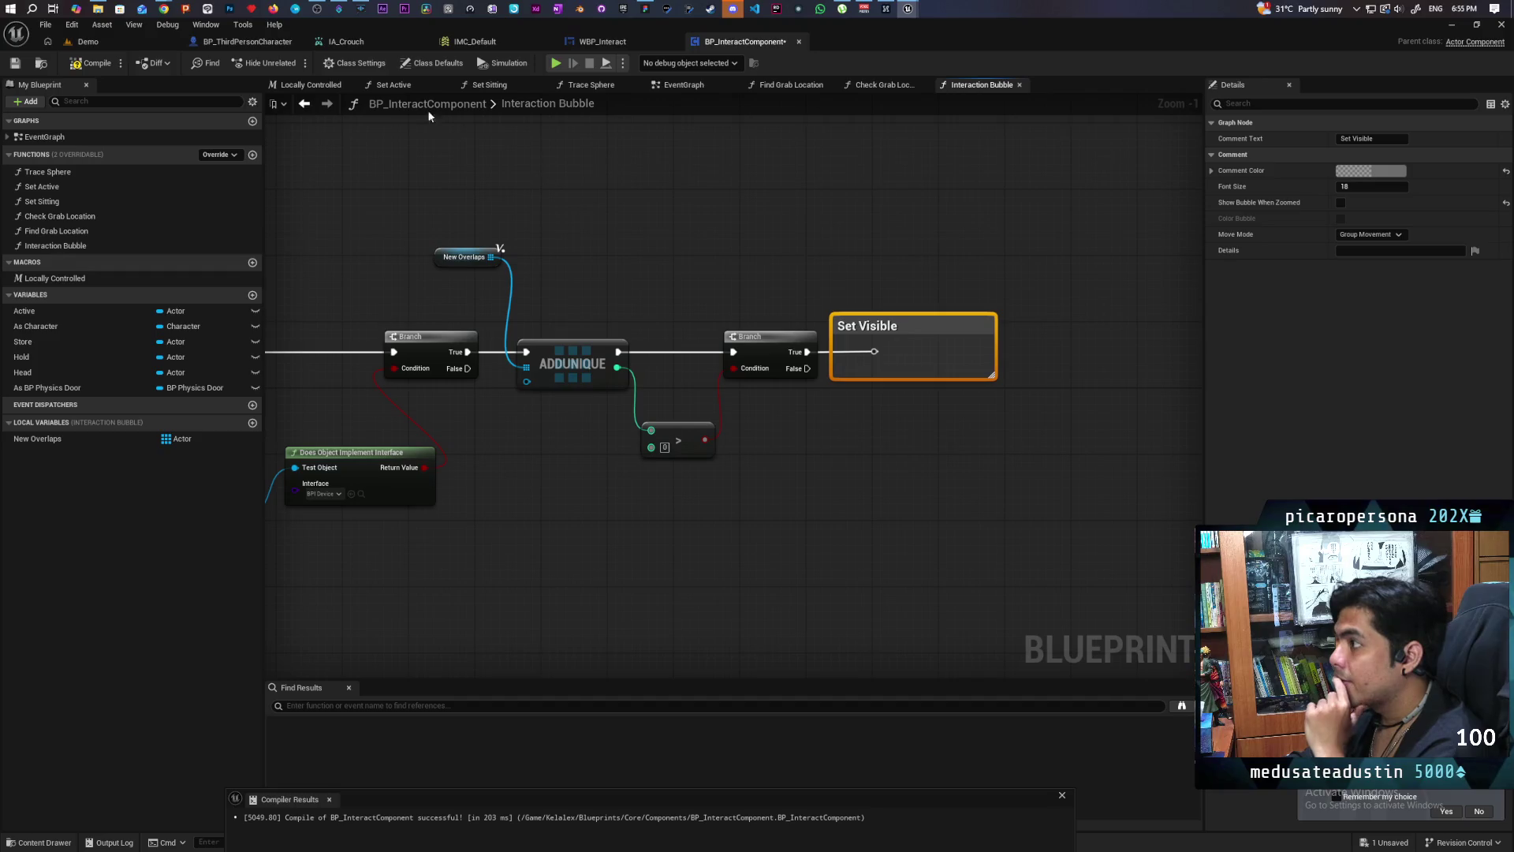
Step: Compile, then select the node chain from New Overlaps to Set Visible and shift it right
{"action": "left_click", "coordinate": [95, 65]}
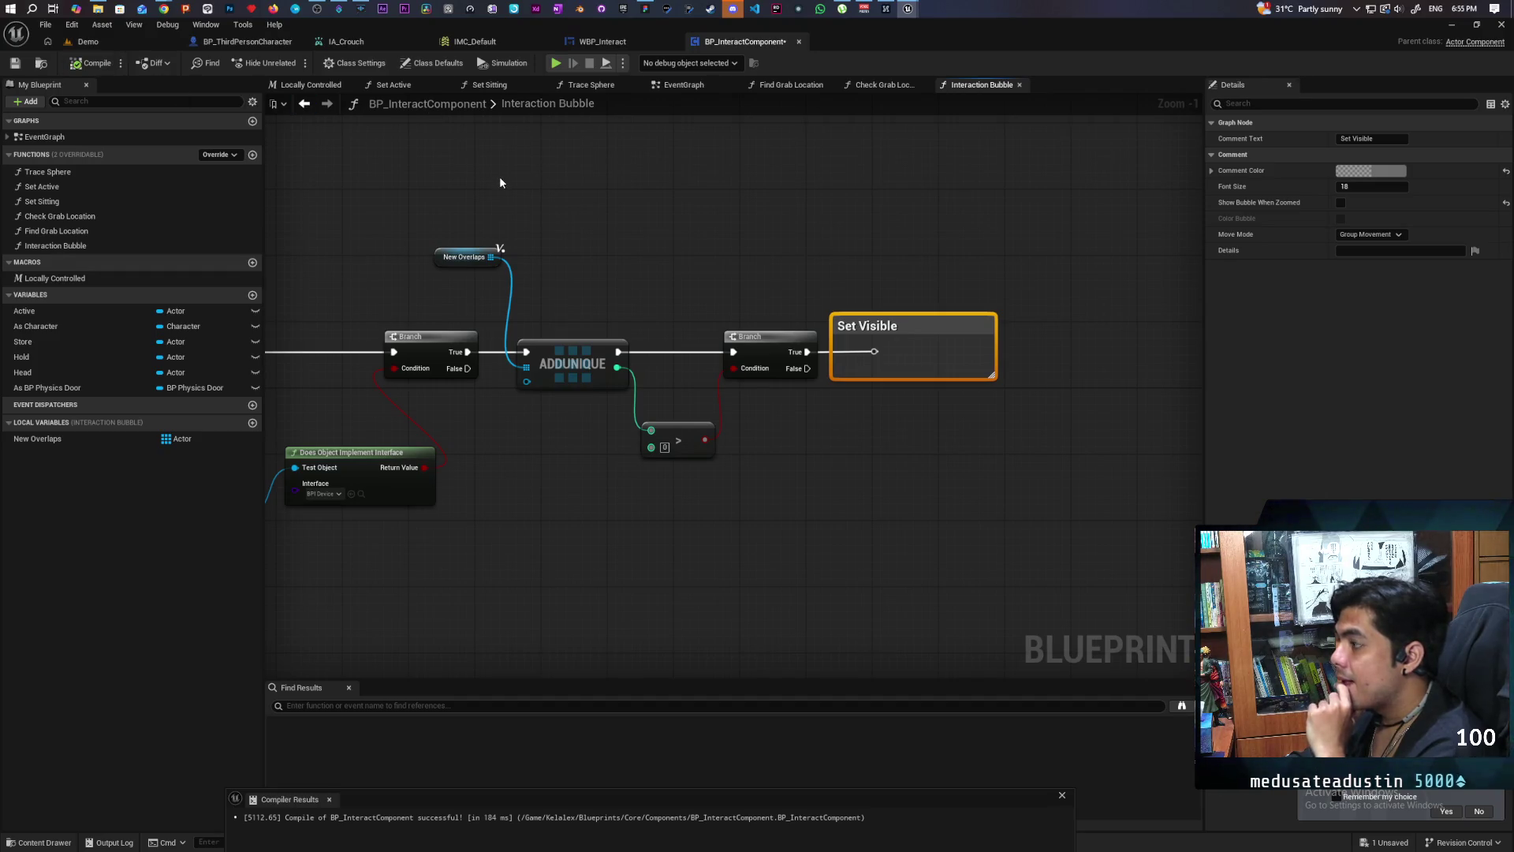
{"action": "mouse_move", "coordinate": [667, 526]}
{"action": "left_mouse_down"}
{"action": "mouse_move", "coordinate": [879, 433]}
{"action": "mouse_move", "coordinate": [694, 452]}
{"action": "mouse_move", "coordinate": [879, 399]}
{"action": "mouse_move", "coordinate": [858, 418]}
{"action": "left_mouse_up"}
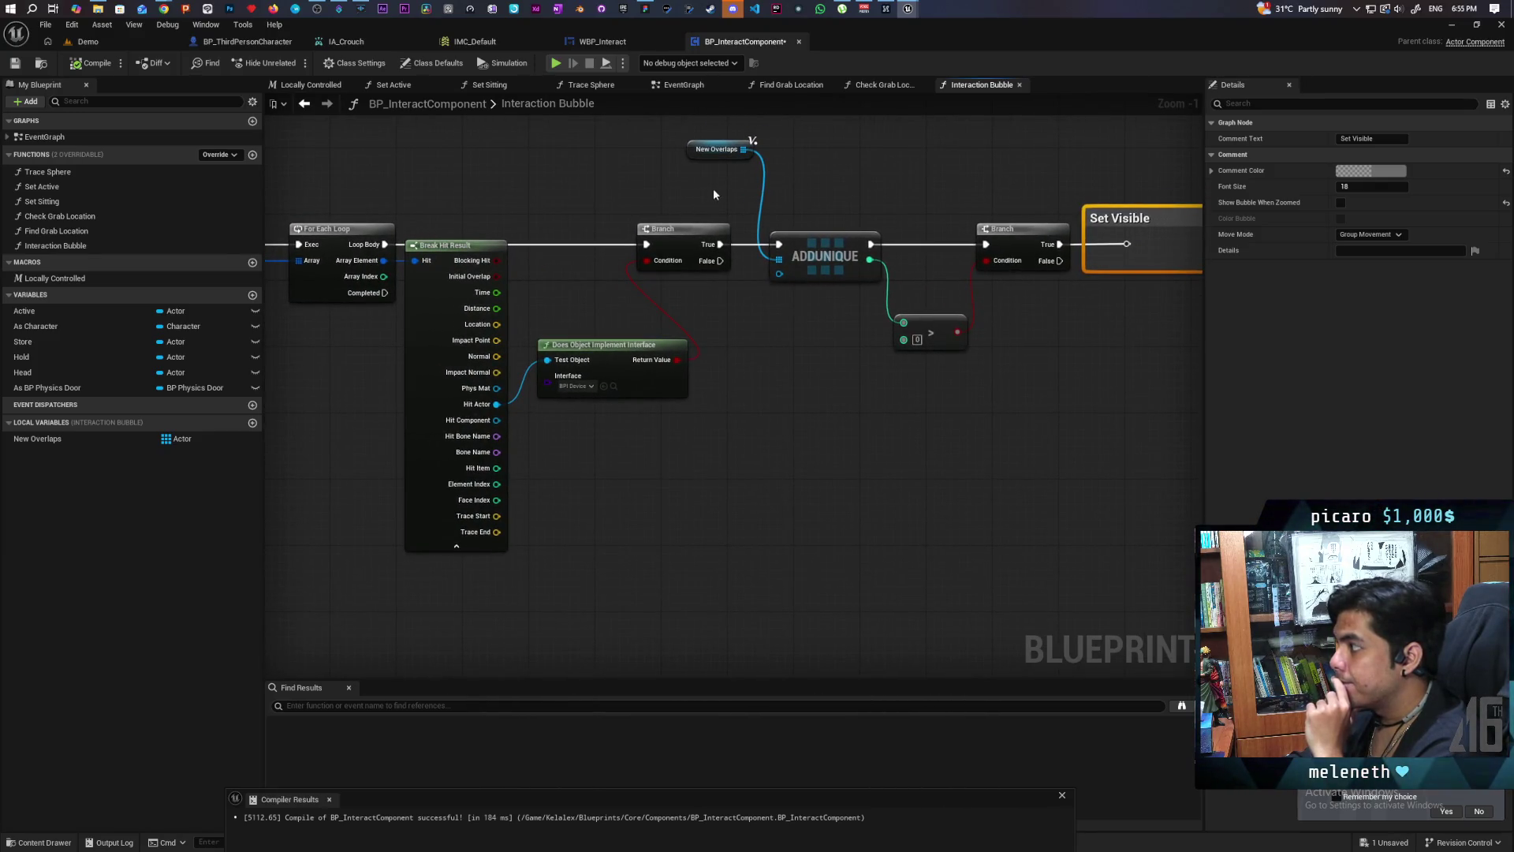
{"action": "left_click_drag", "start_coordinate": [818, 136], "coordinate": [743, 302]}
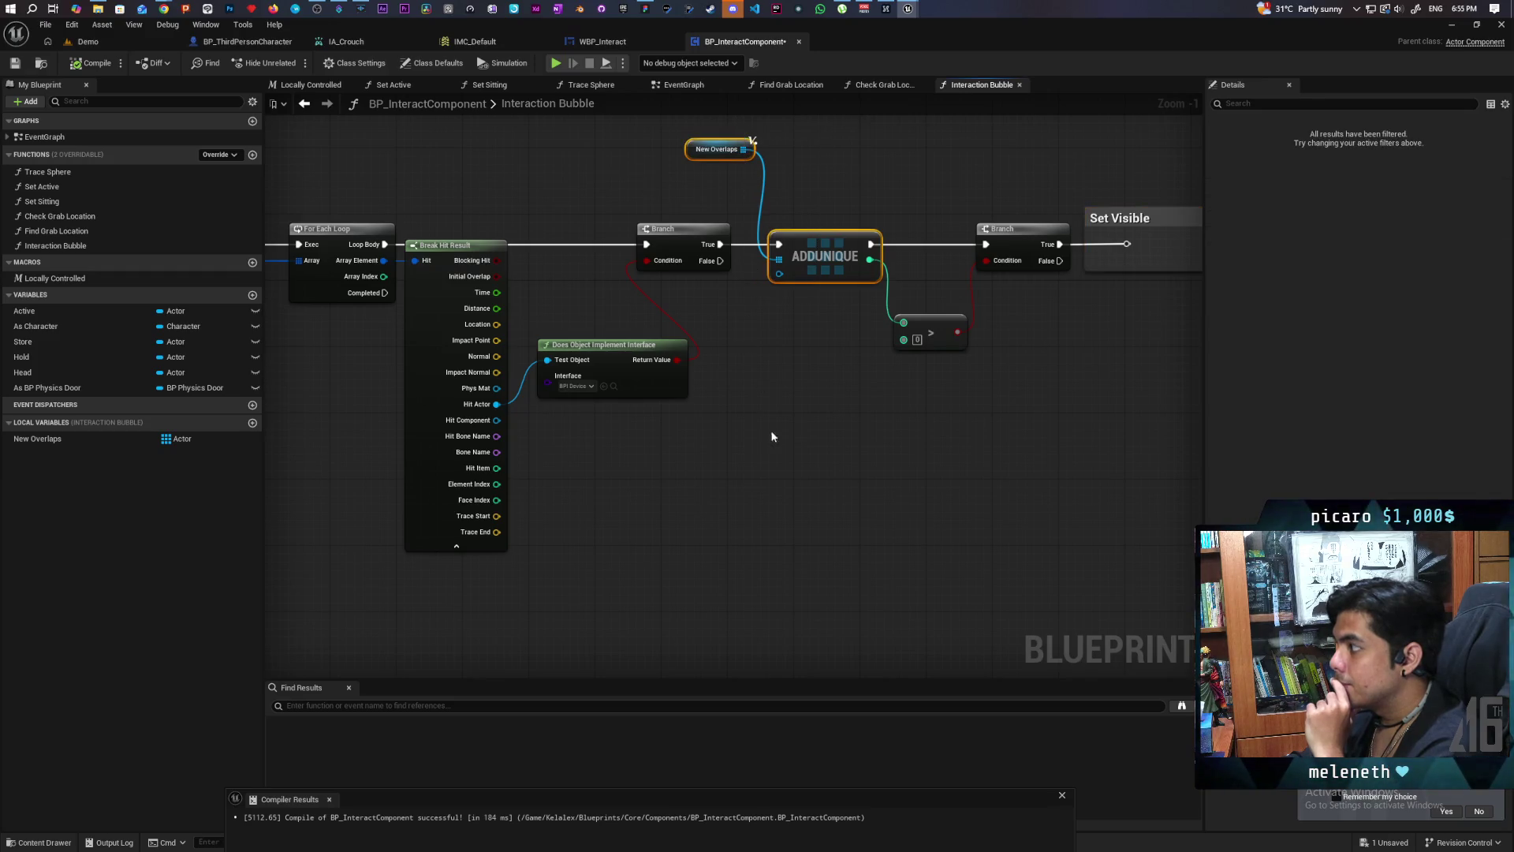
{"action": "mouse_move", "coordinate": [770, 429]}
{"action": "left_mouse_down"}
{"action": "mouse_move", "coordinate": [791, 405]}
{"action": "mouse_move", "coordinate": [772, 471]}
{"action": "left_mouse_up"}
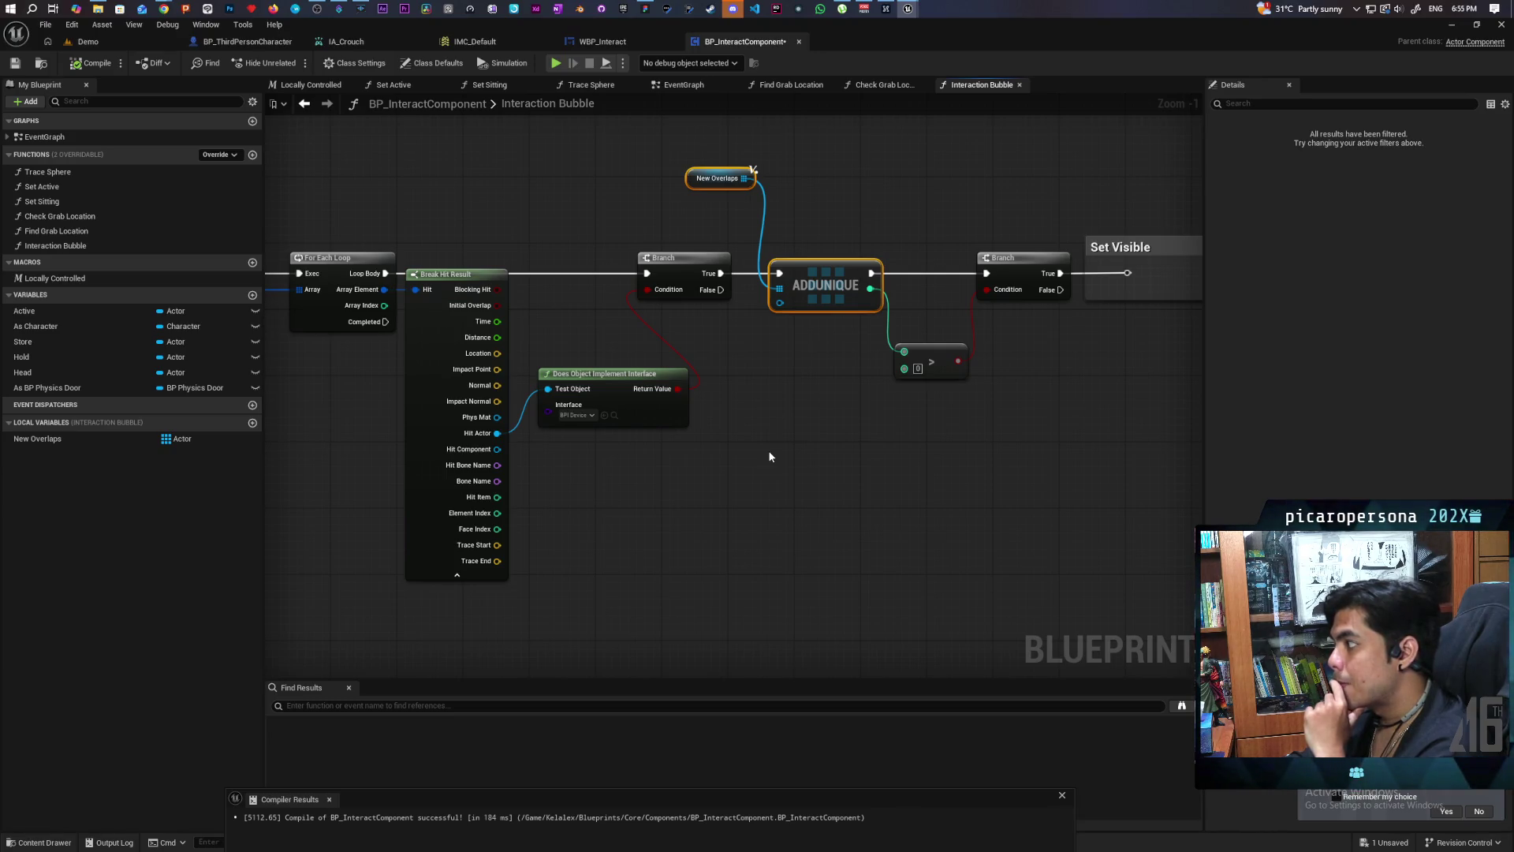
{"action": "mouse_move", "coordinate": [769, 456]}
{"action": "left_mouse_down"}
{"action": "mouse_move", "coordinate": [747, 436]}
{"action": "mouse_move", "coordinate": [707, 460]}
{"action": "mouse_move", "coordinate": [843, 437]}
{"action": "mouse_move", "coordinate": [710, 446]}
{"action": "mouse_move", "coordinate": [724, 438]}
{"action": "mouse_move", "coordinate": [889, 423]}
{"action": "mouse_move", "coordinate": [691, 445]}
{"action": "left_mouse_up"}
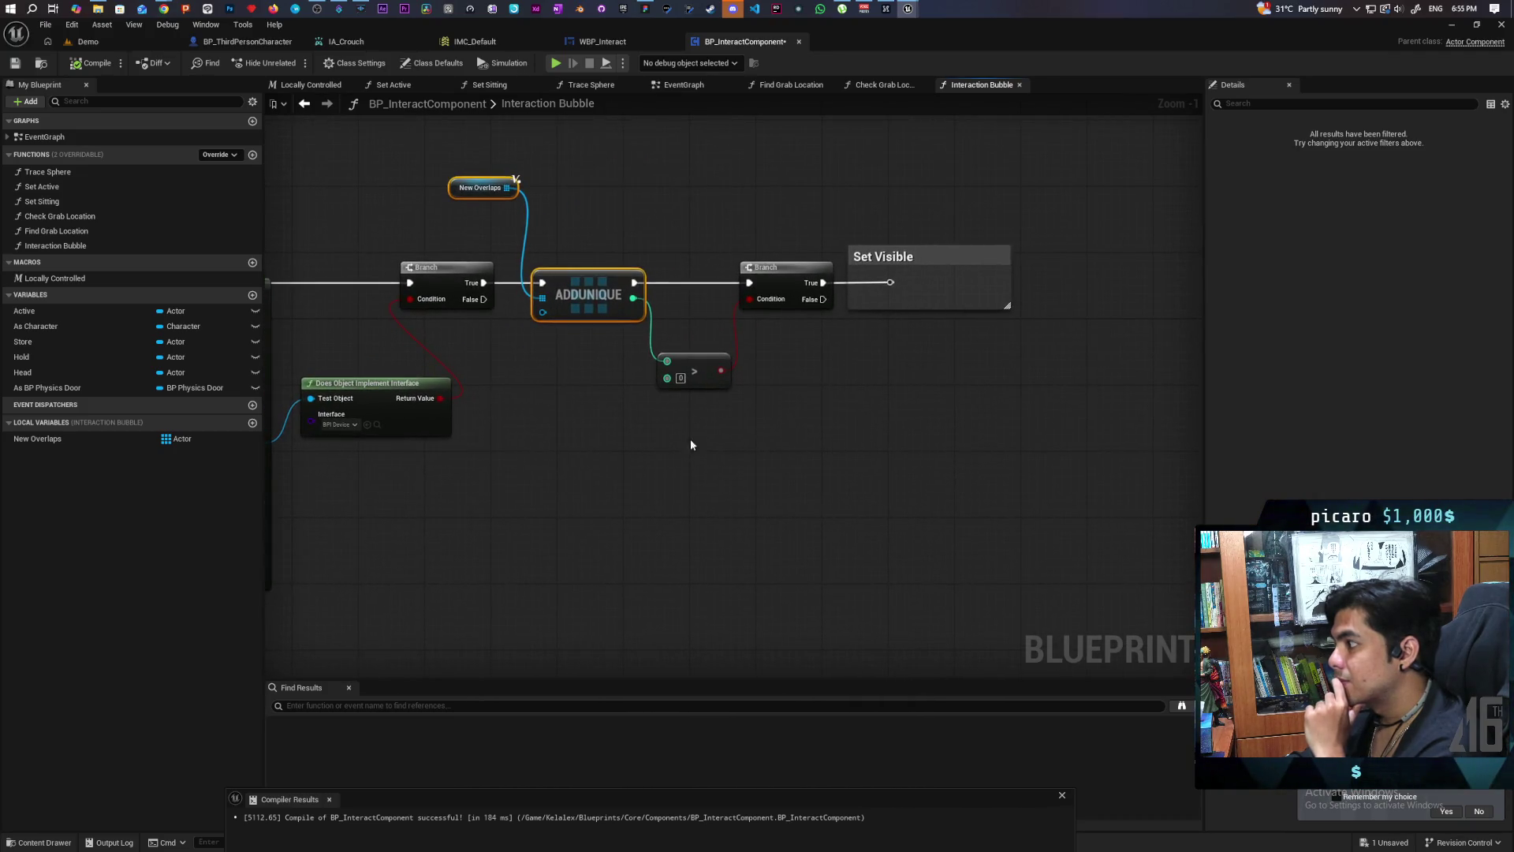
{"action": "mouse_move", "coordinate": [1089, 163]}
{"action": "left_mouse_down"}
{"action": "mouse_move", "coordinate": [605, 514]}
{"action": "mouse_move", "coordinate": [508, 513]}
{"action": "left_mouse_up"}
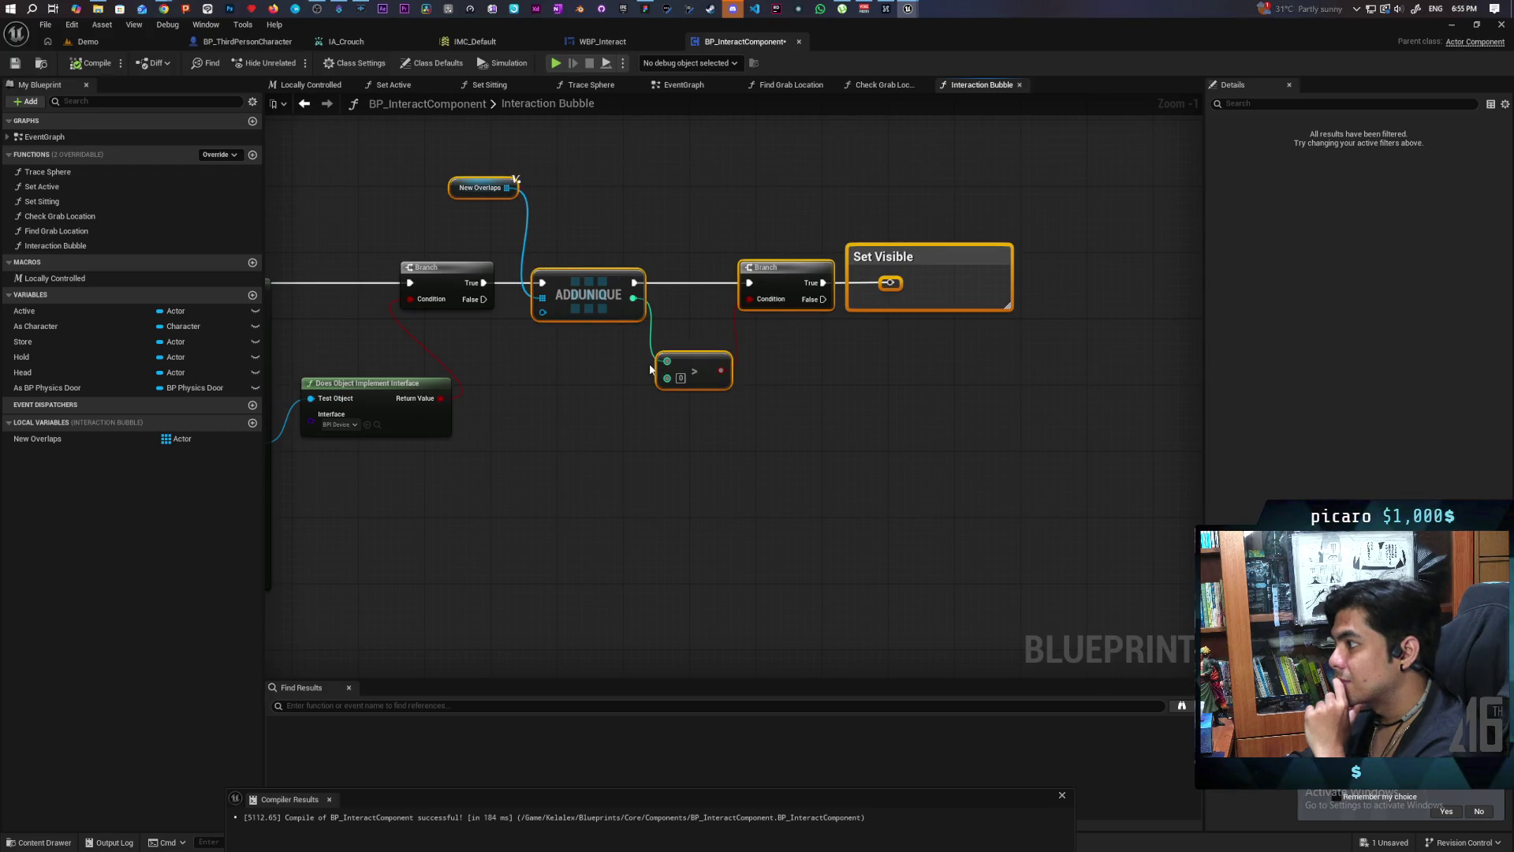
{"action": "left_click_drag", "start_coordinate": [631, 309], "coordinate": [759, 304]}
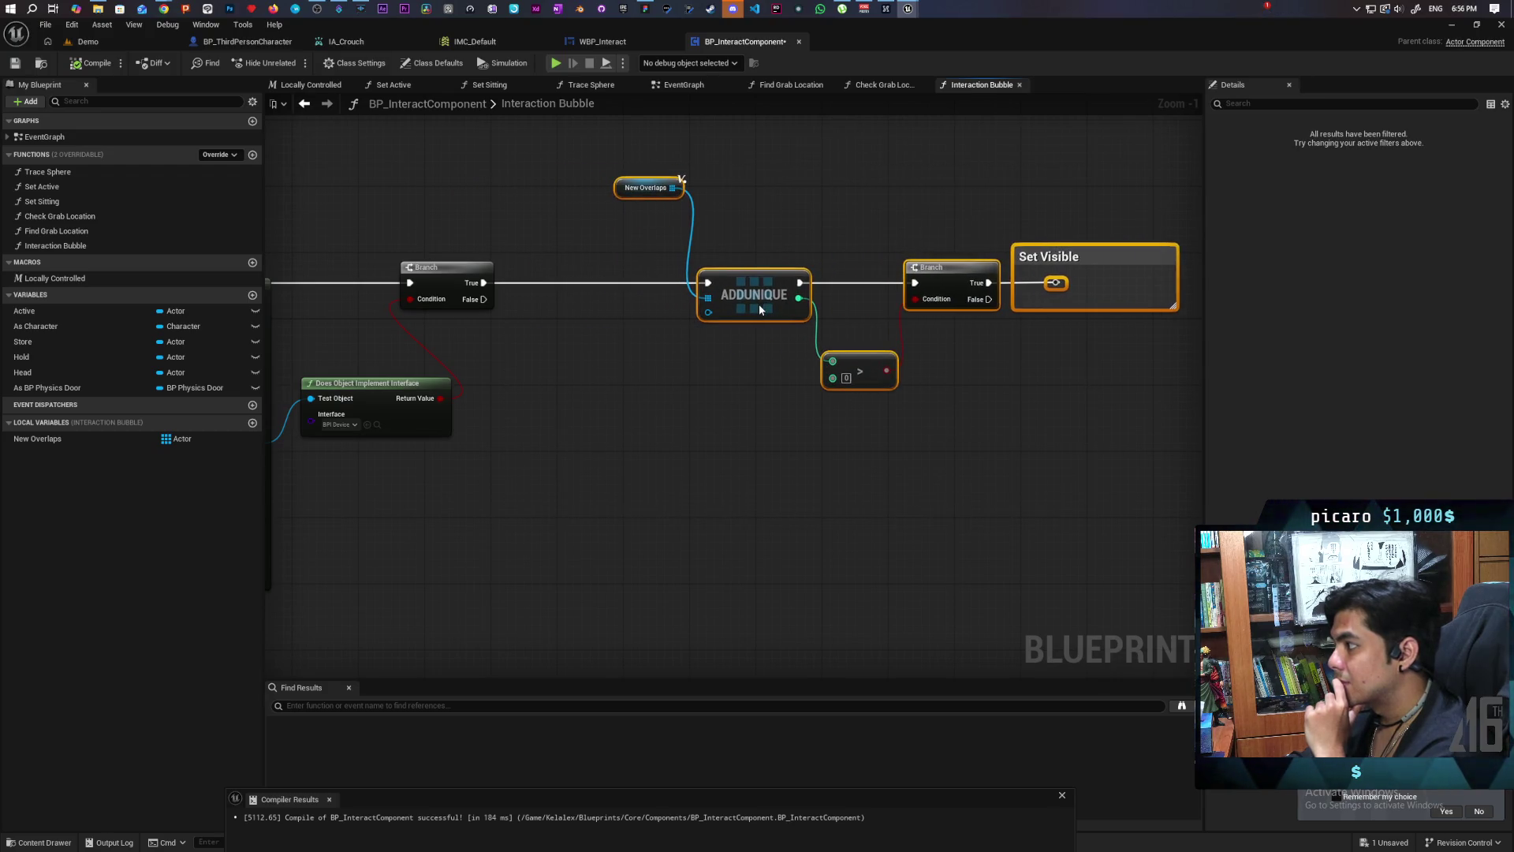
{"action": "left_click", "coordinate": [641, 371]}
{"action": "mouse_move", "coordinate": [640, 372]}
{"action": "left_mouse_down"}
{"action": "mouse_move", "coordinate": [743, 374]}
{"action": "mouse_move", "coordinate": [689, 392]}
{"action": "left_mouse_up"}
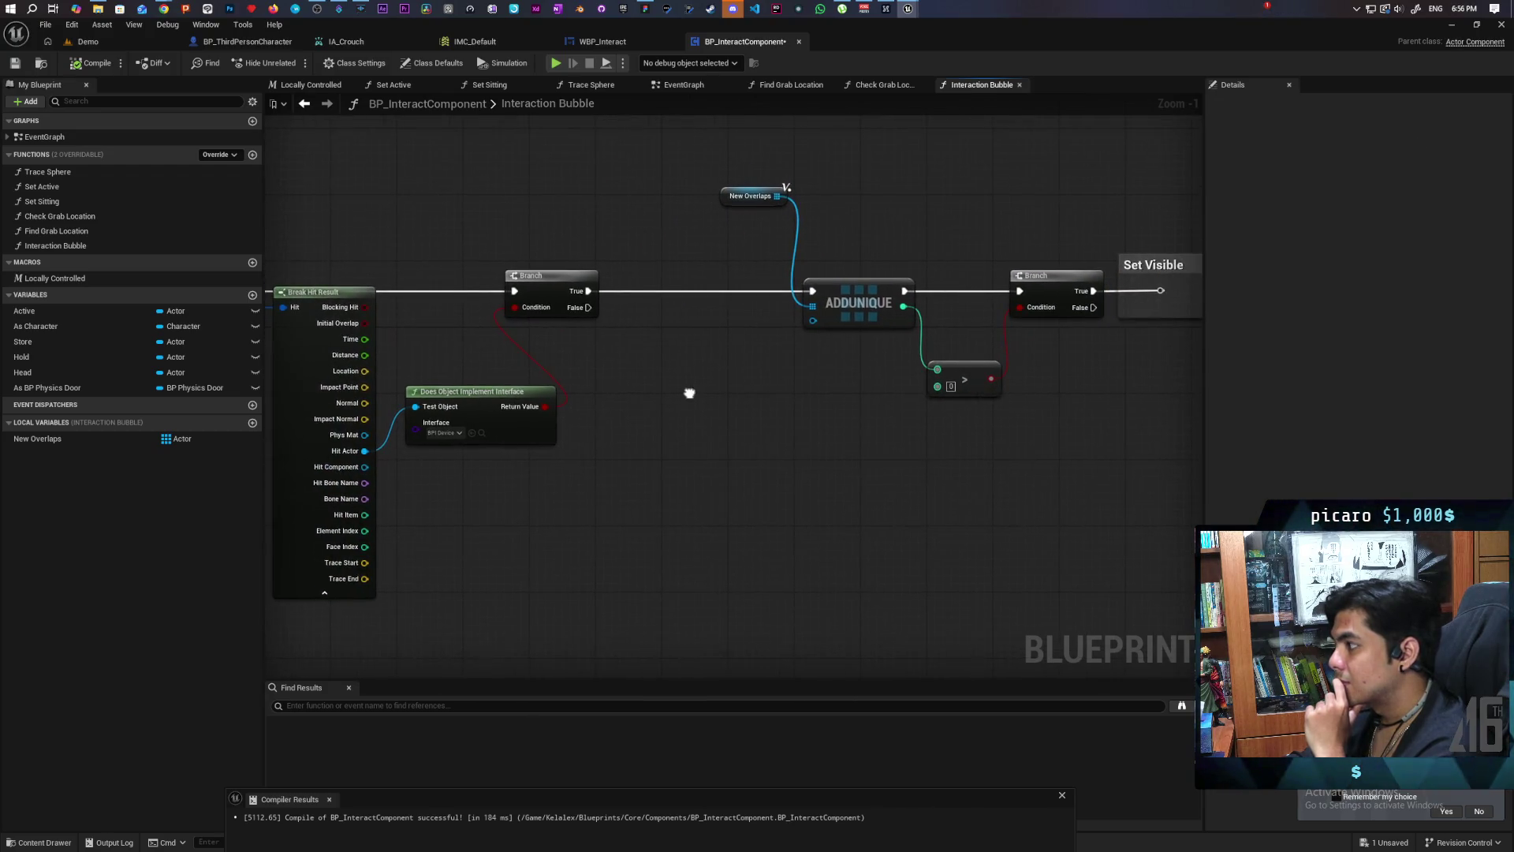
{"action": "left_click", "coordinate": [723, 204]}
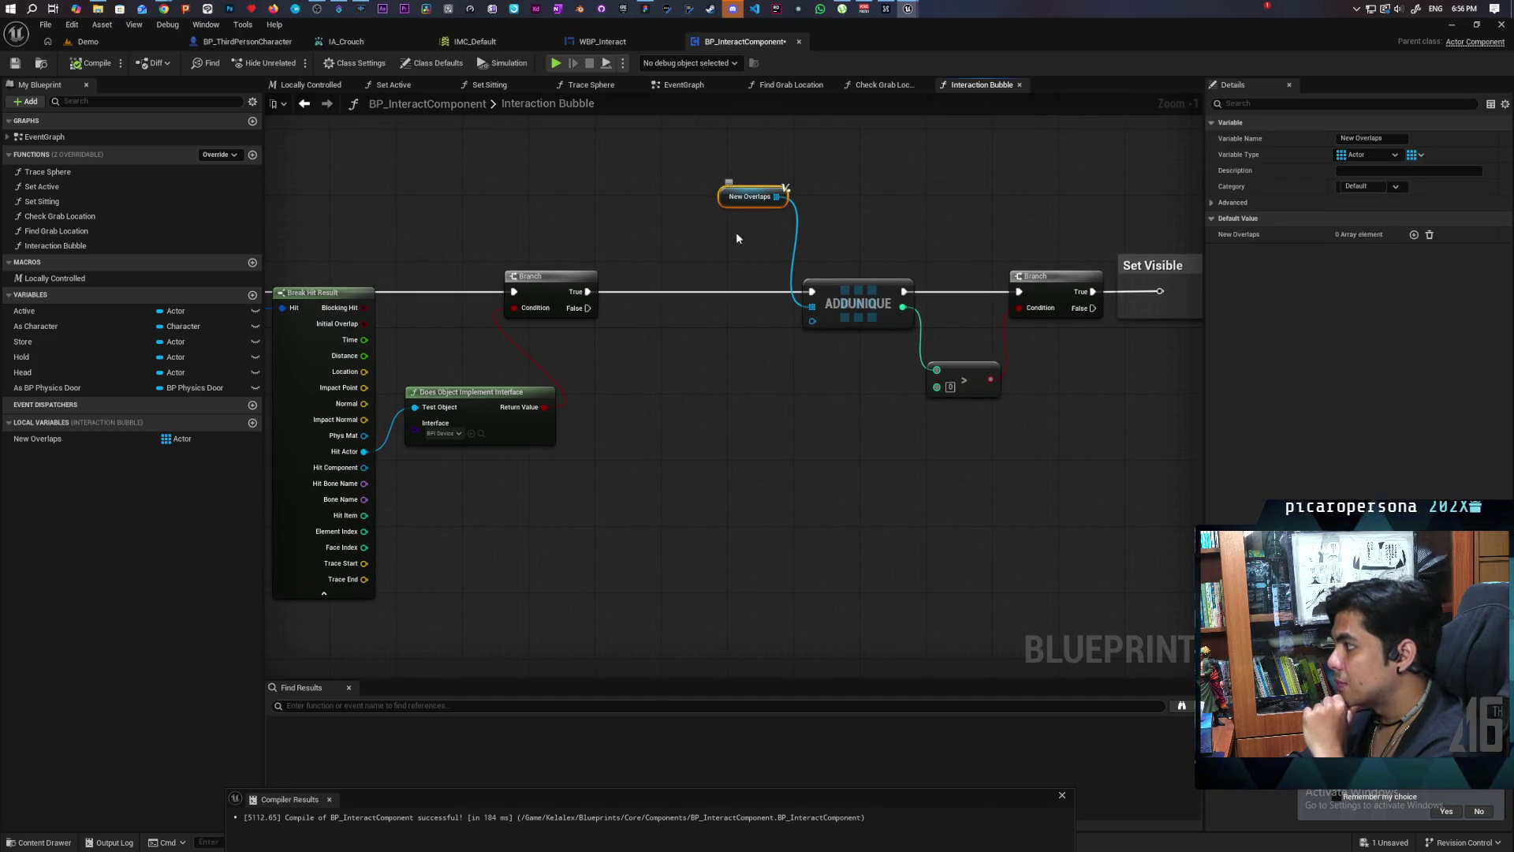
Step: Rename the New Overlaps variable to Current Overlaps and save
{"action": "double_click", "coordinate": [1349, 139]}
{"action": "type", "text": "Cu"}
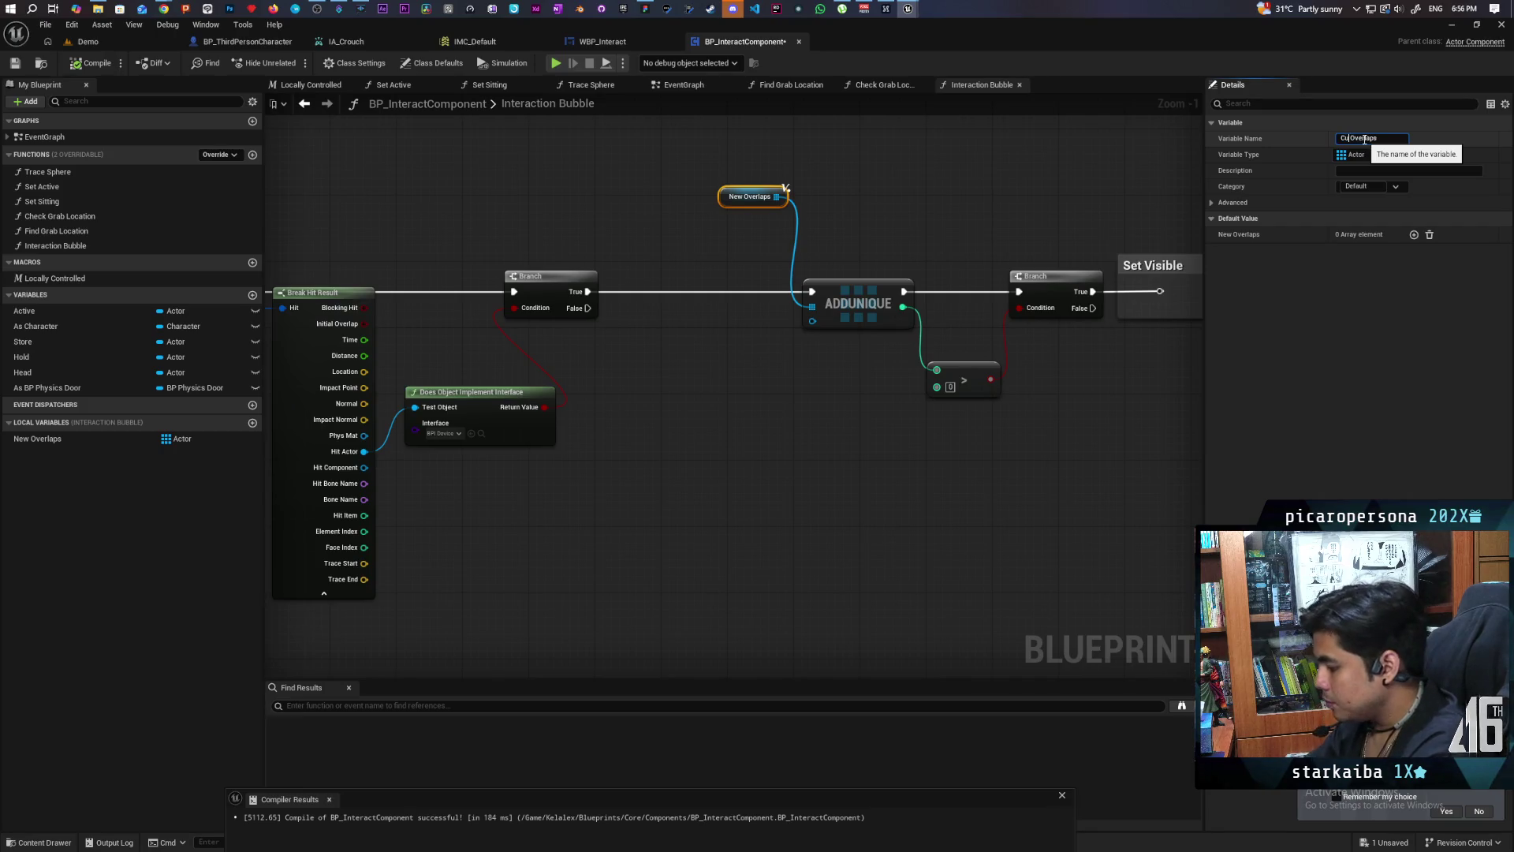
{"action": "type", "text": "rrent"}
{"action": "key", "text": "Return"}
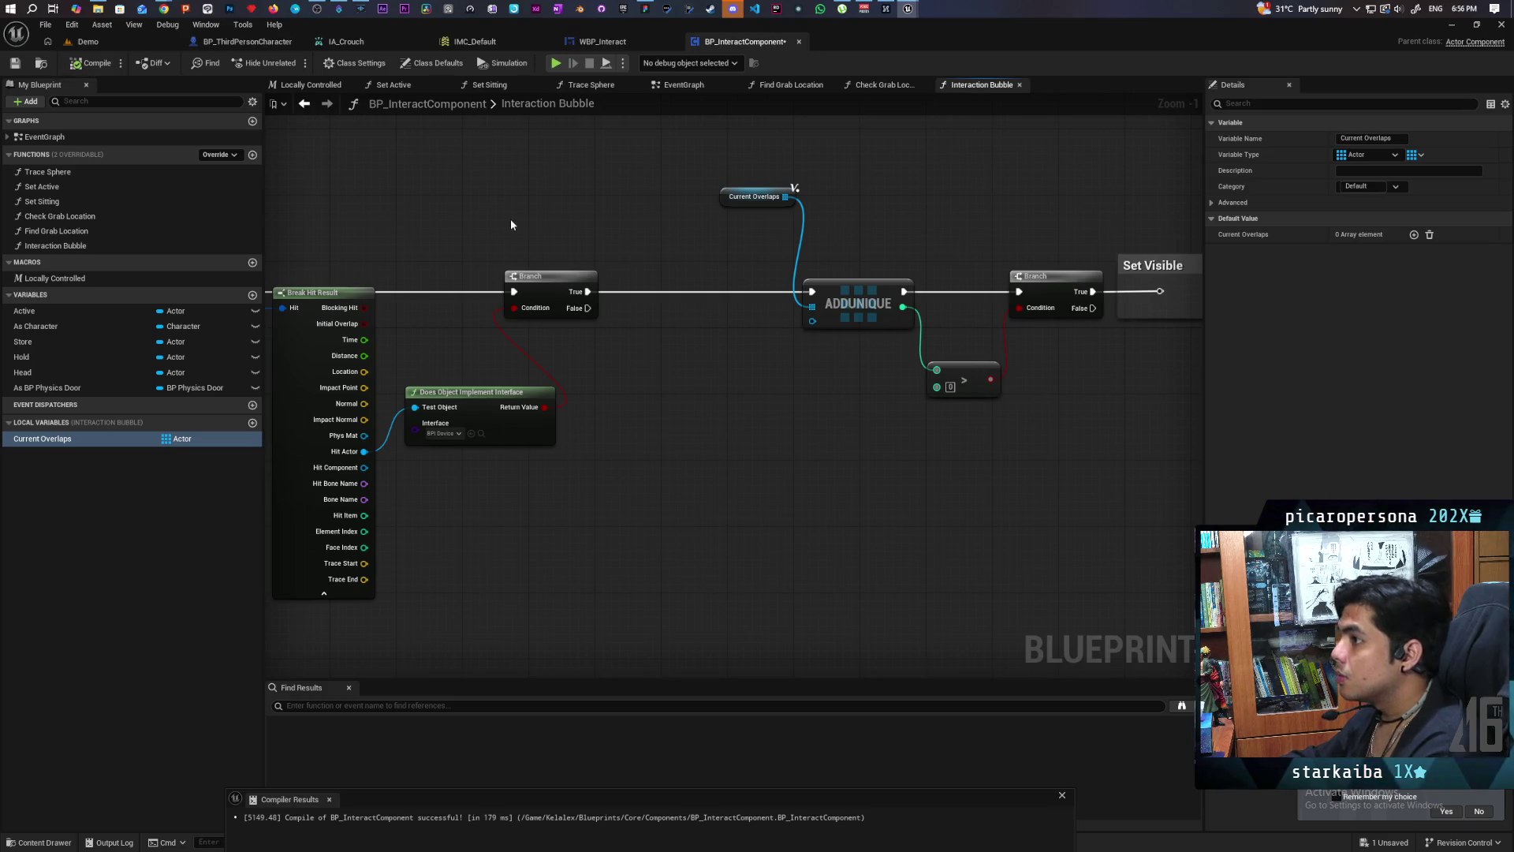
{"action": "key", "text": "ctrl+s"}
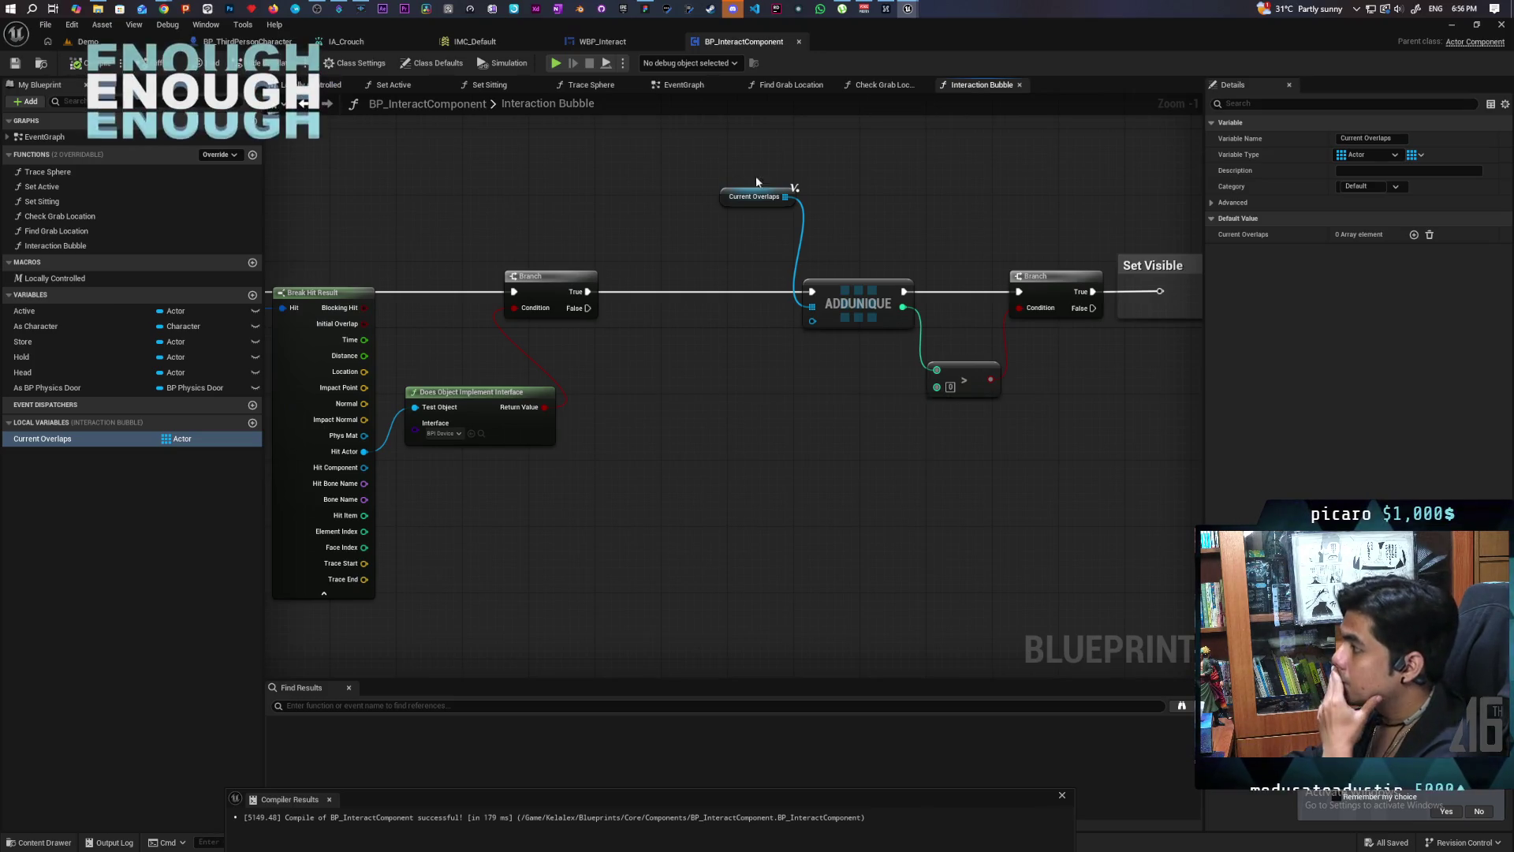
Step: Duplicate the Current Overlaps local variable and name the copy New Overlaps
{"action": "left_click", "coordinate": [839, 367]}
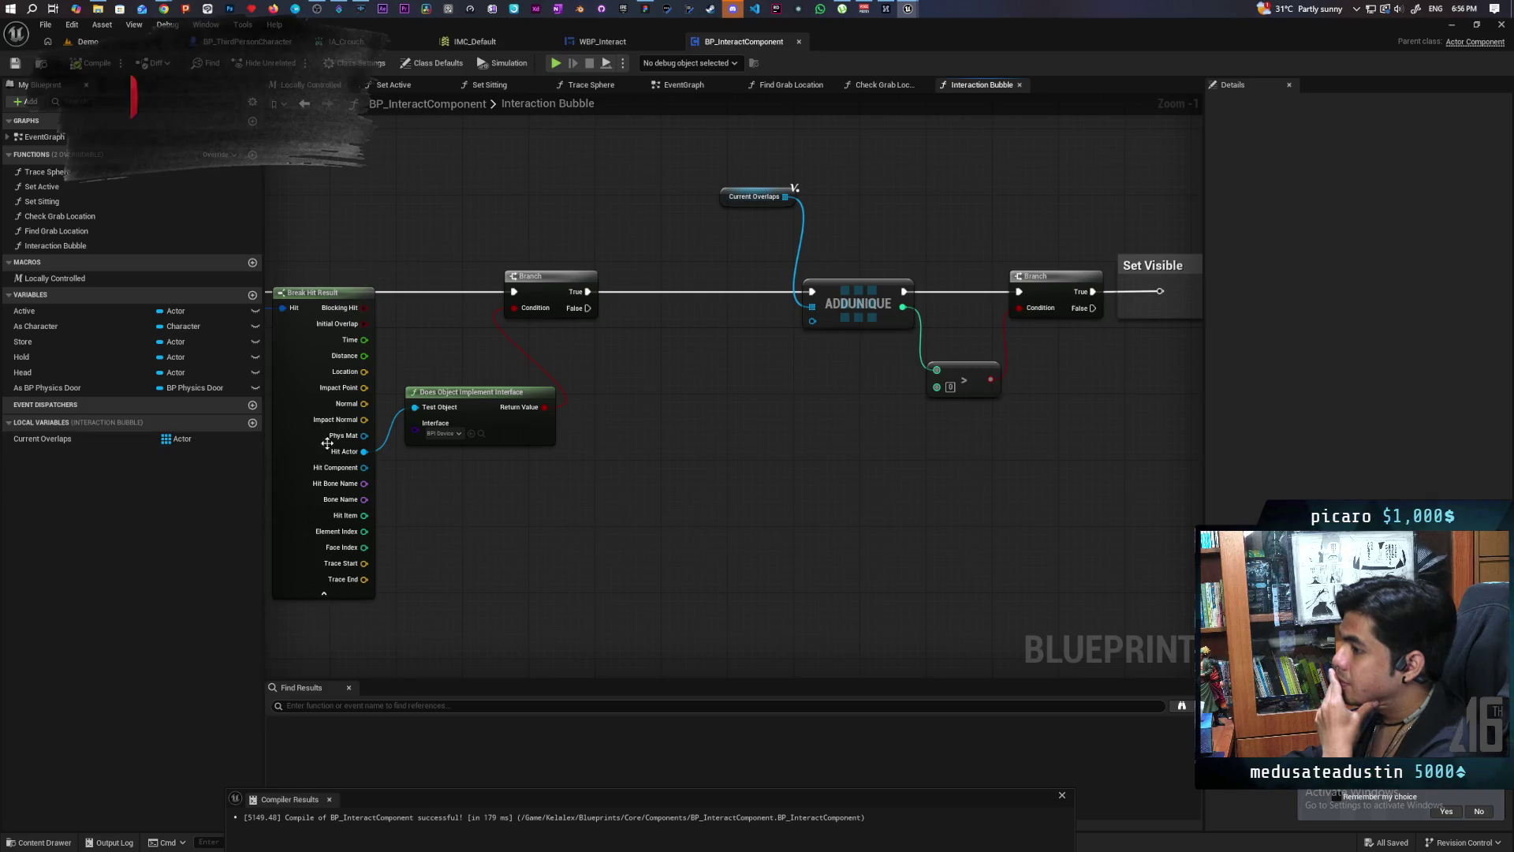
{"action": "right_click", "coordinate": [40, 440]}
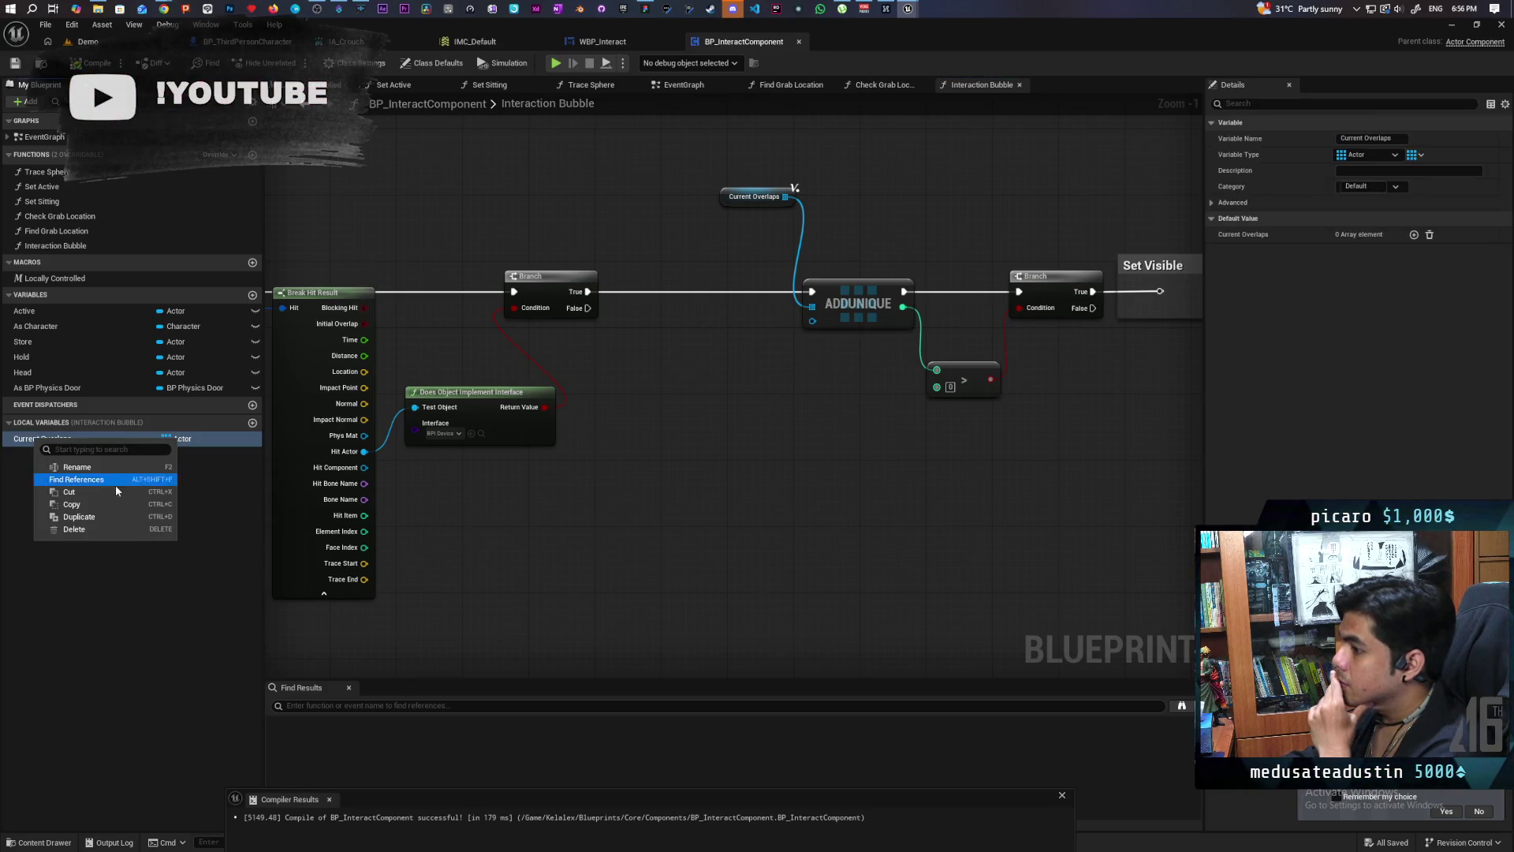
{"action": "left_click", "coordinate": [106, 511]}
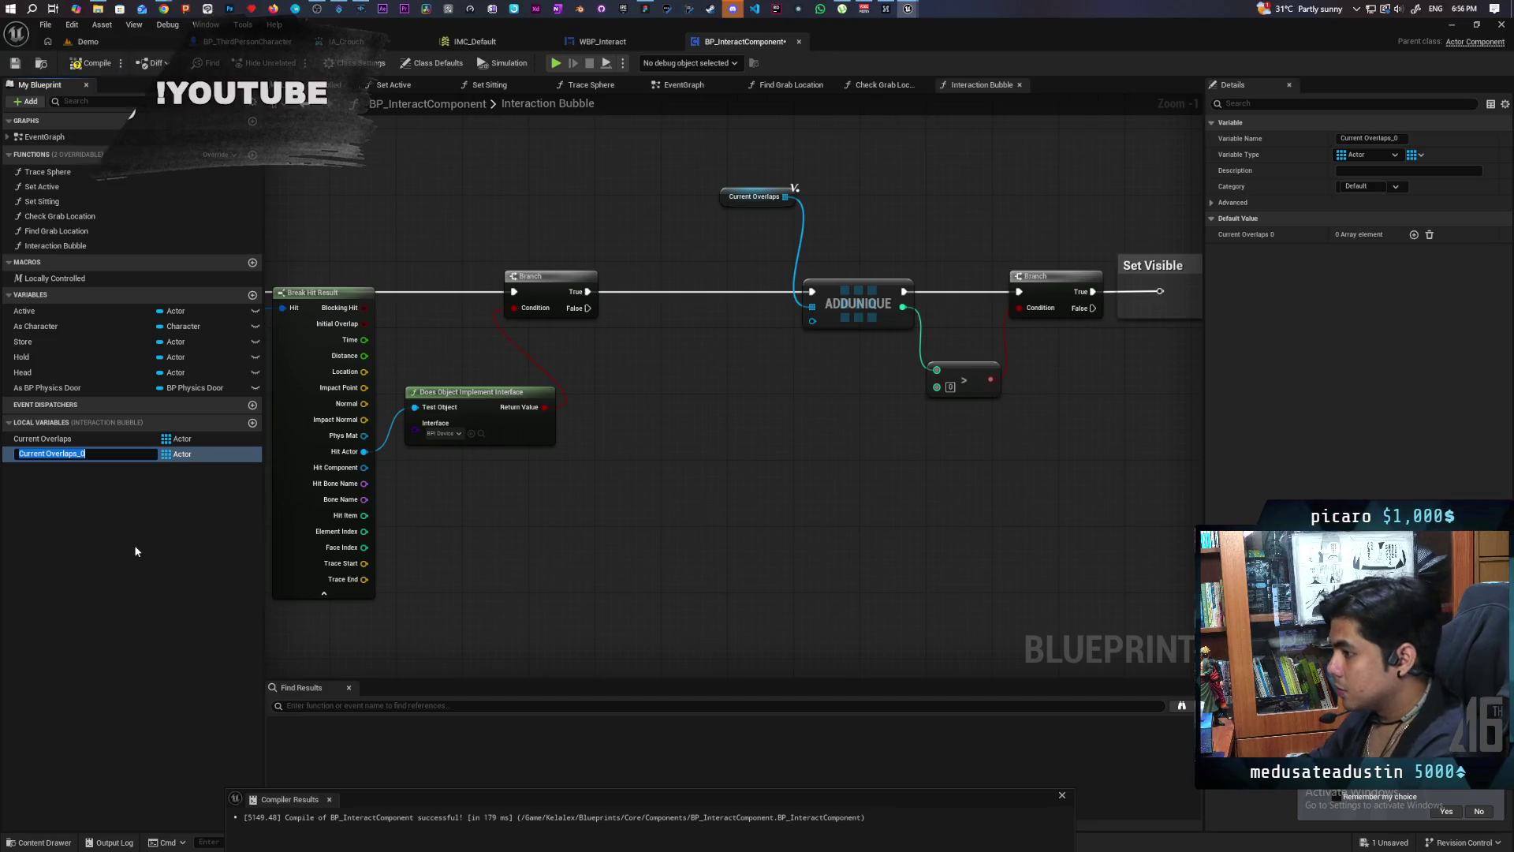
{"action": "key", "text": "Home"}
{"action": "key", "text": "Delete"}
{"action": "key", "text": "Delete"}
{"action": "key", "text": "Delete"}
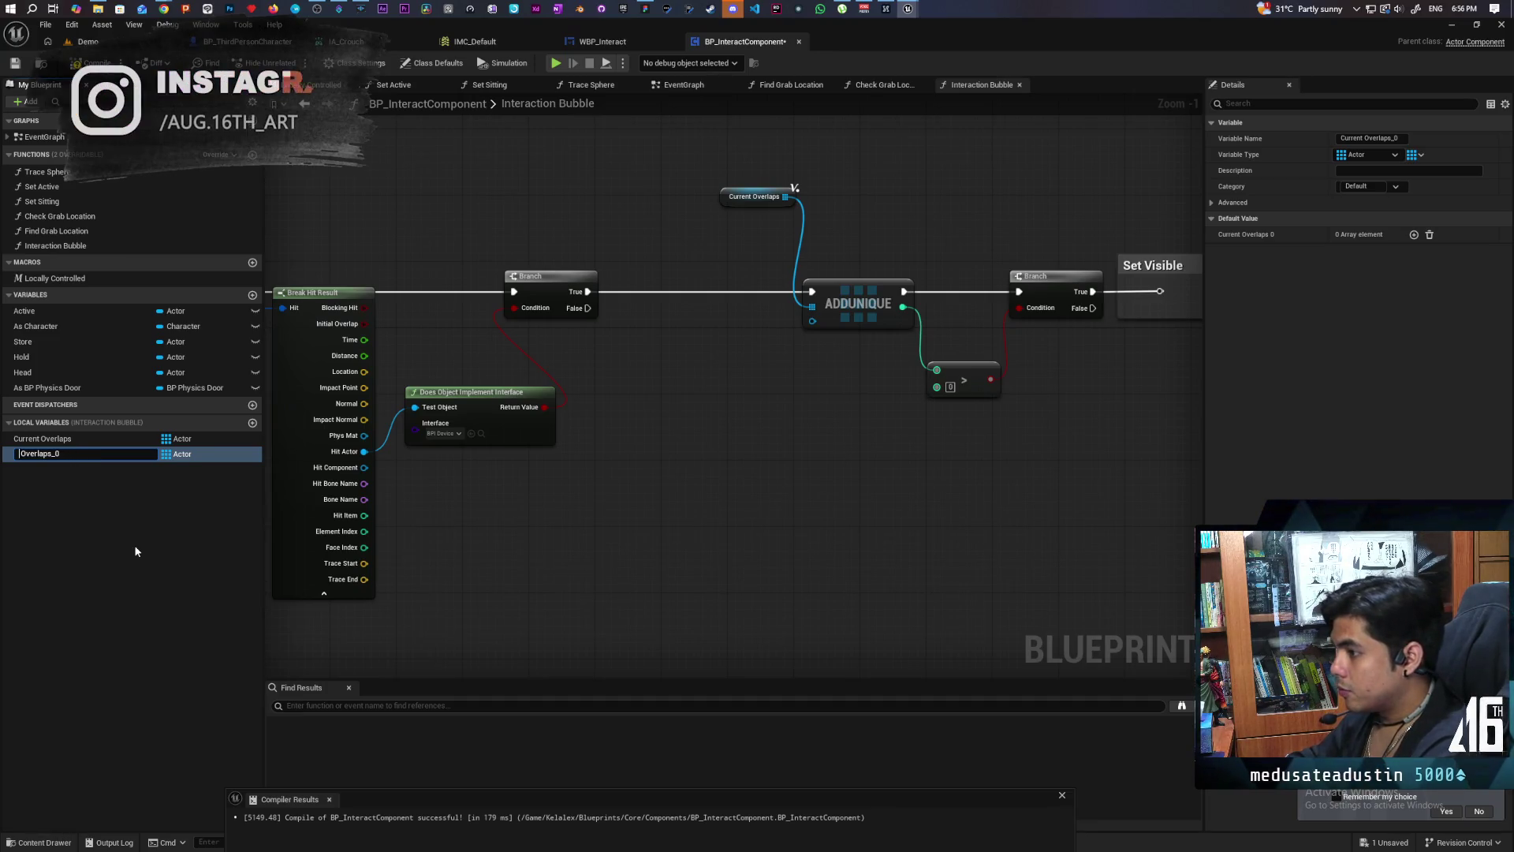
{"action": "key", "text": "Delete"}
{"action": "key", "text": "Delete"}
{"action": "type", "text": "New"}
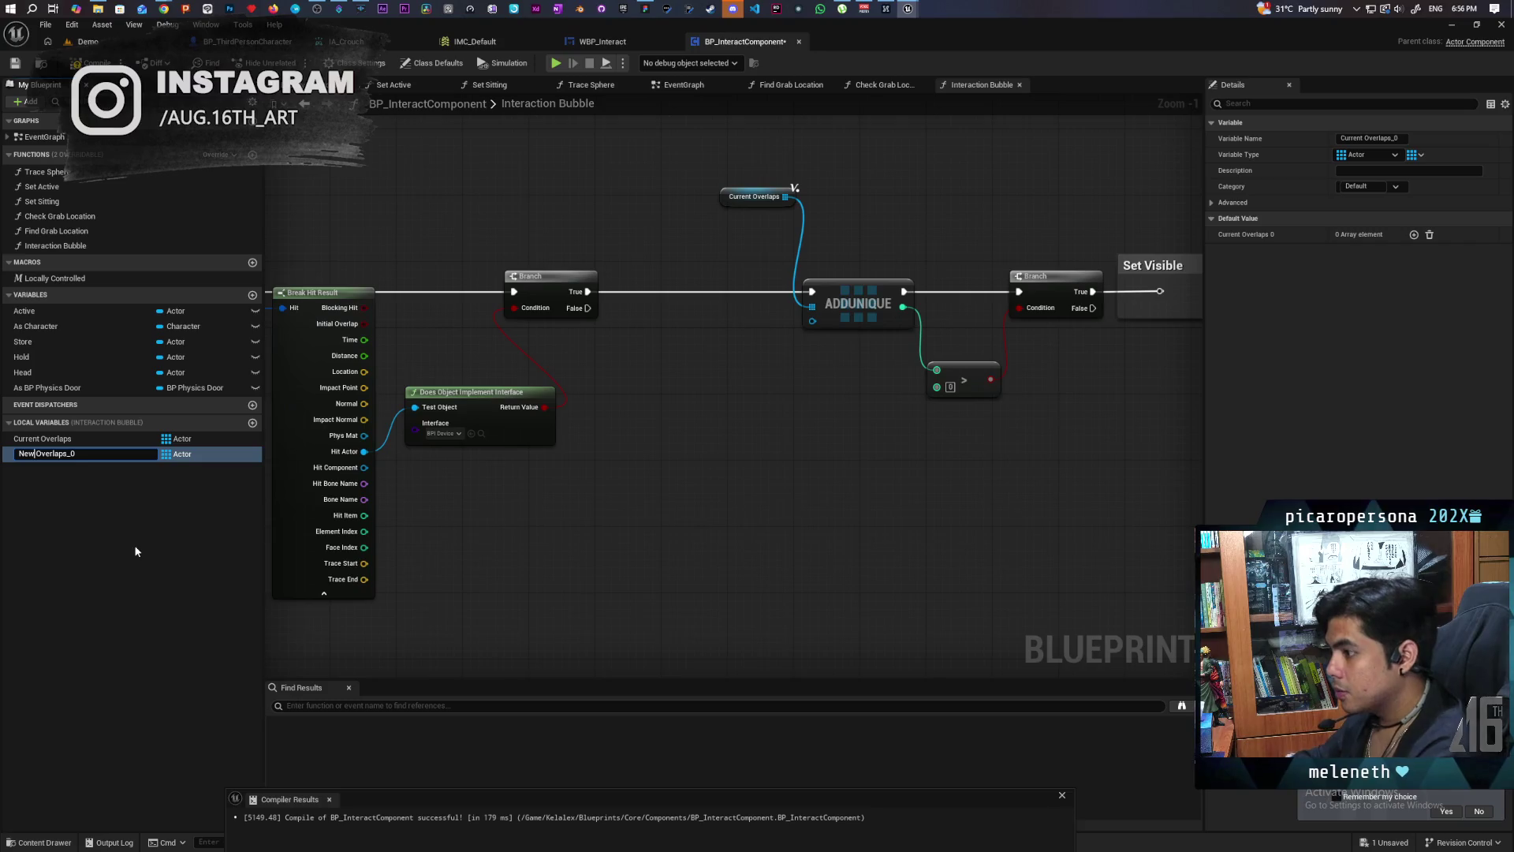
{"action": "key", "text": "End"}
{"action": "key", "text": "BackSpace"}
{"action": "key", "text": "BackSpace"}
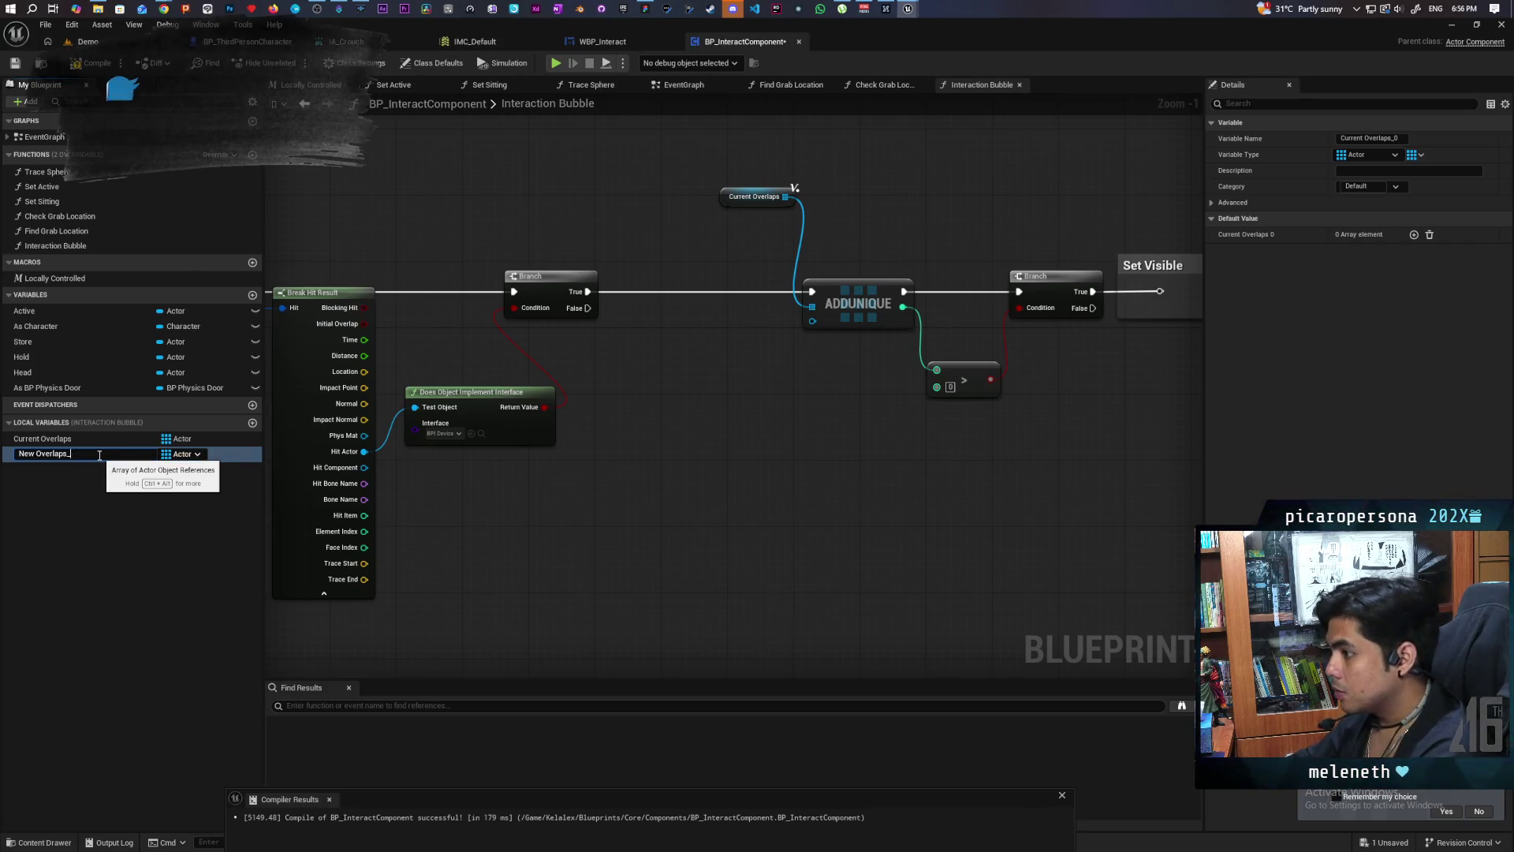
{"action": "key", "text": "Return"}
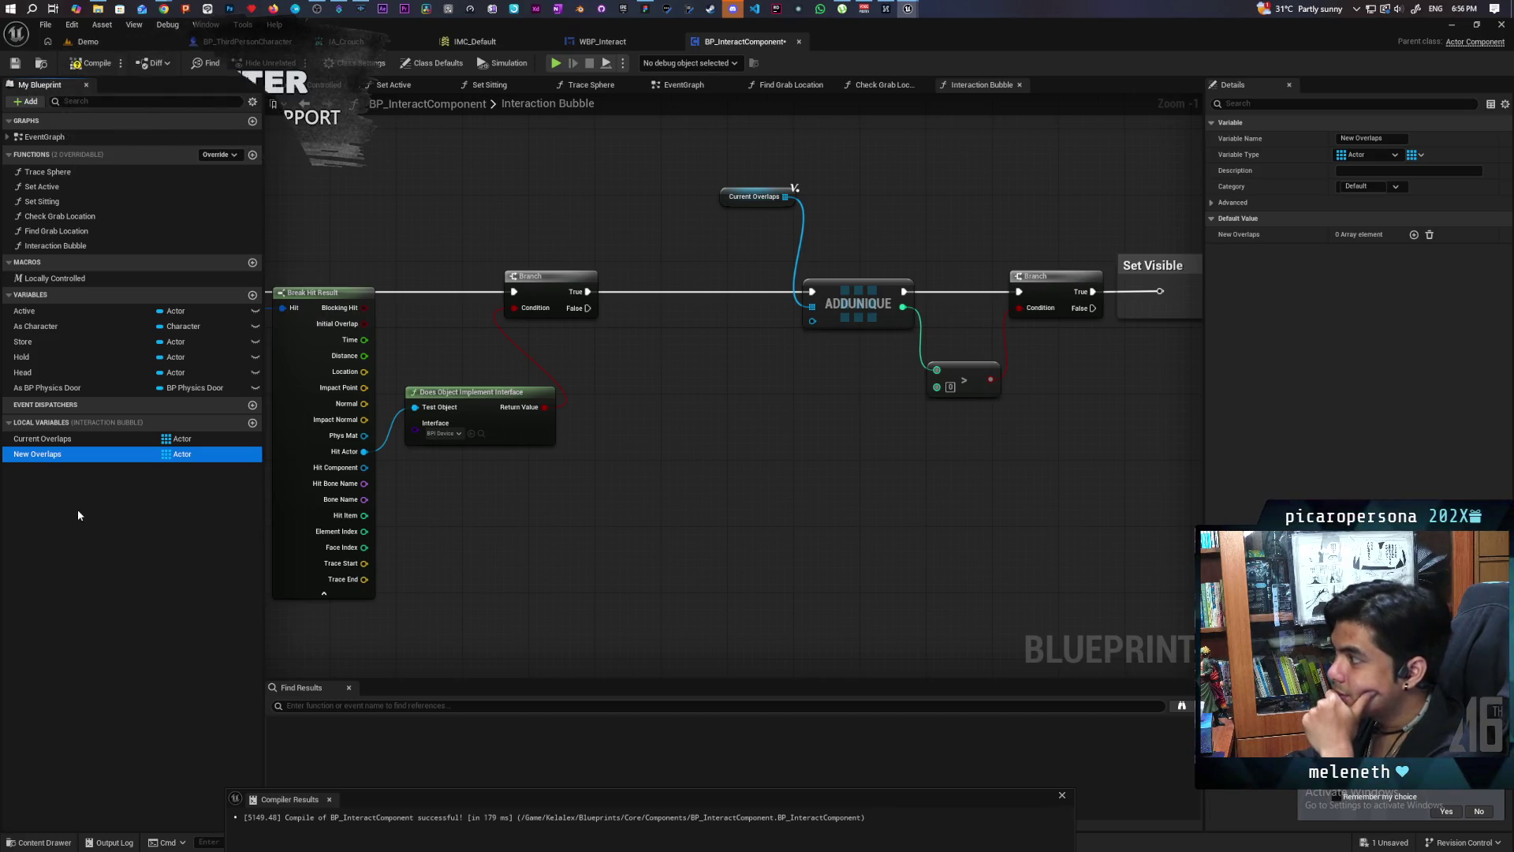
Step: Promote the Current Overlaps wire to a blueprint variable, deleting the old nodes and local variable
{"action": "right_click", "coordinate": [47, 444]}
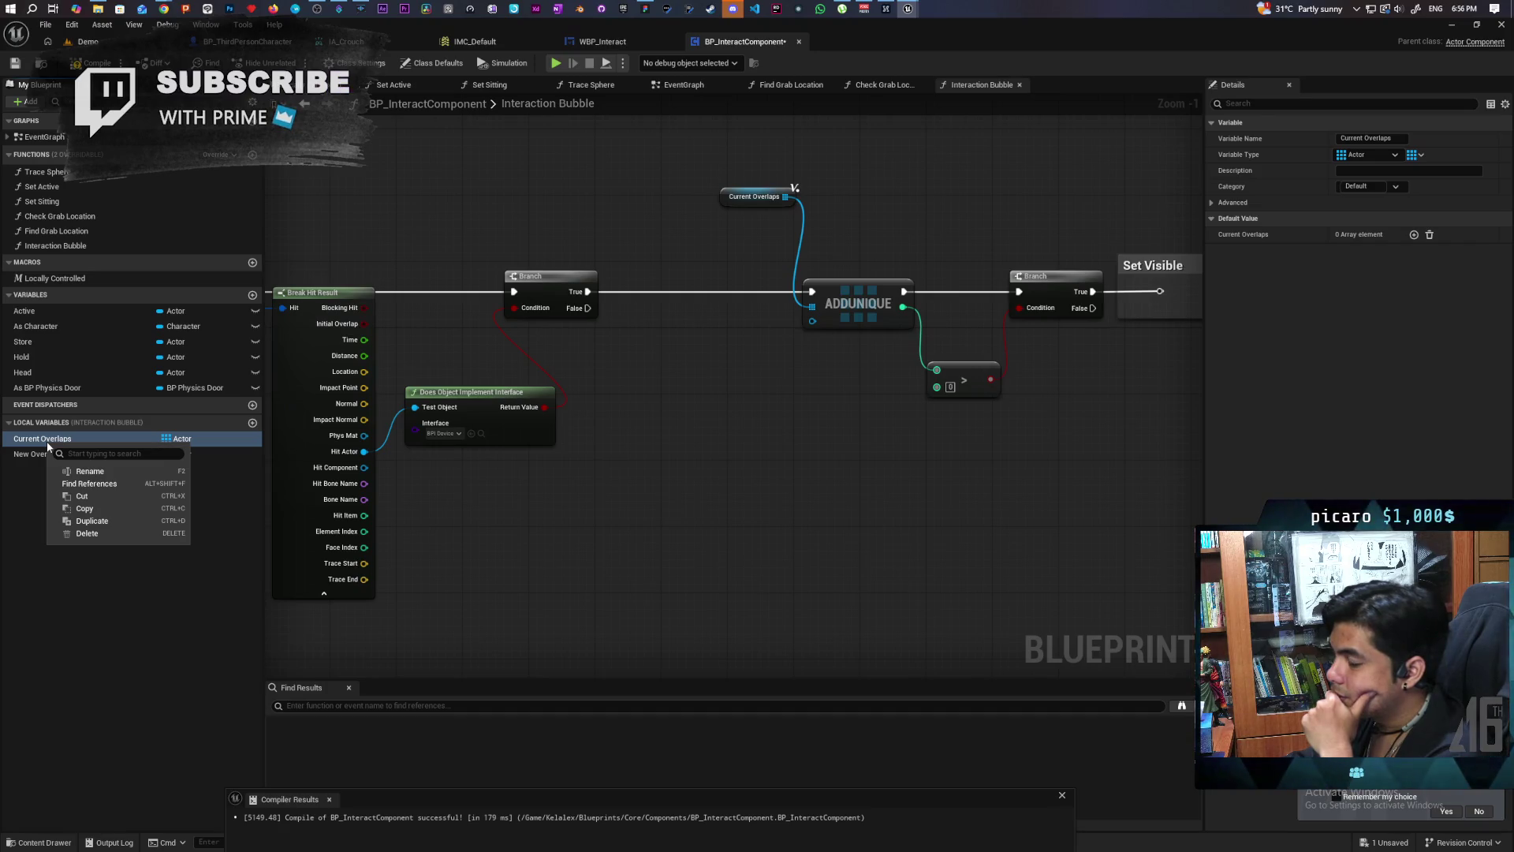
{"action": "key", "text": "Escape"}
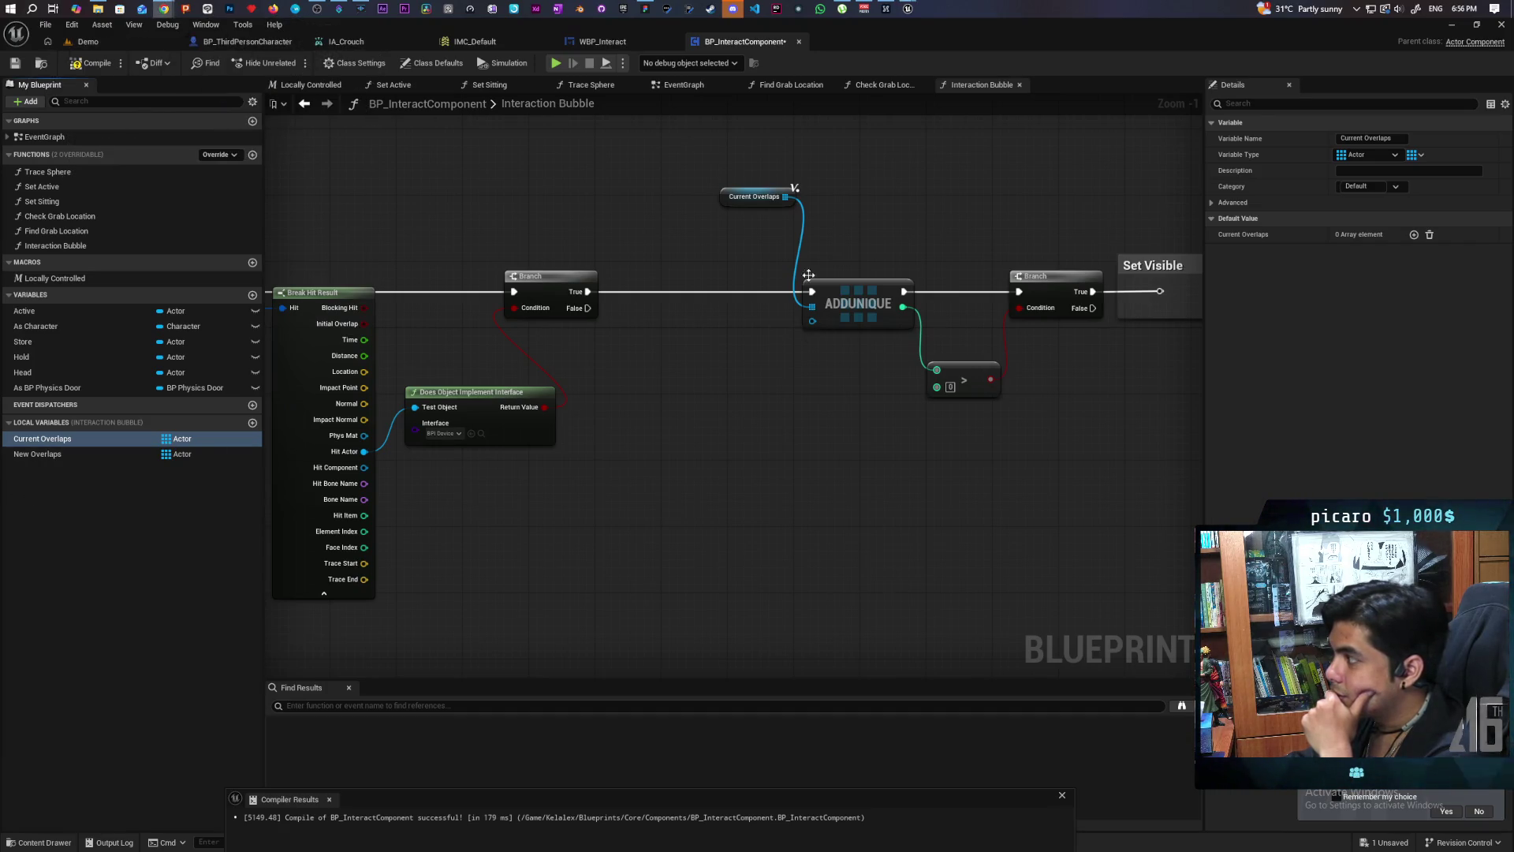
{"action": "left_click_drag", "start_coordinate": [785, 196], "coordinate": [891, 193]}
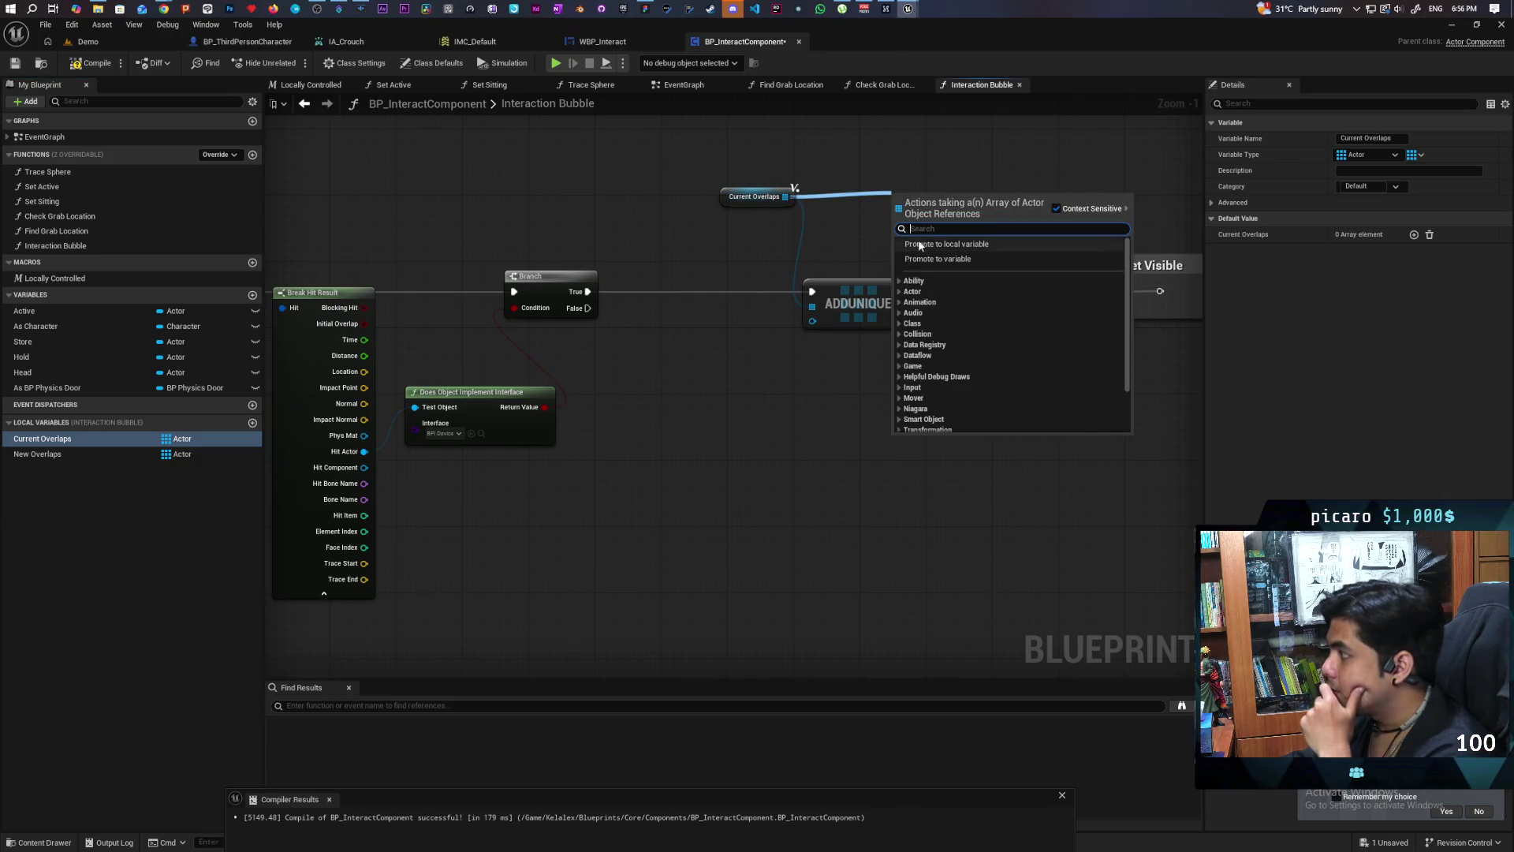
{"action": "left_click", "coordinate": [955, 257]}
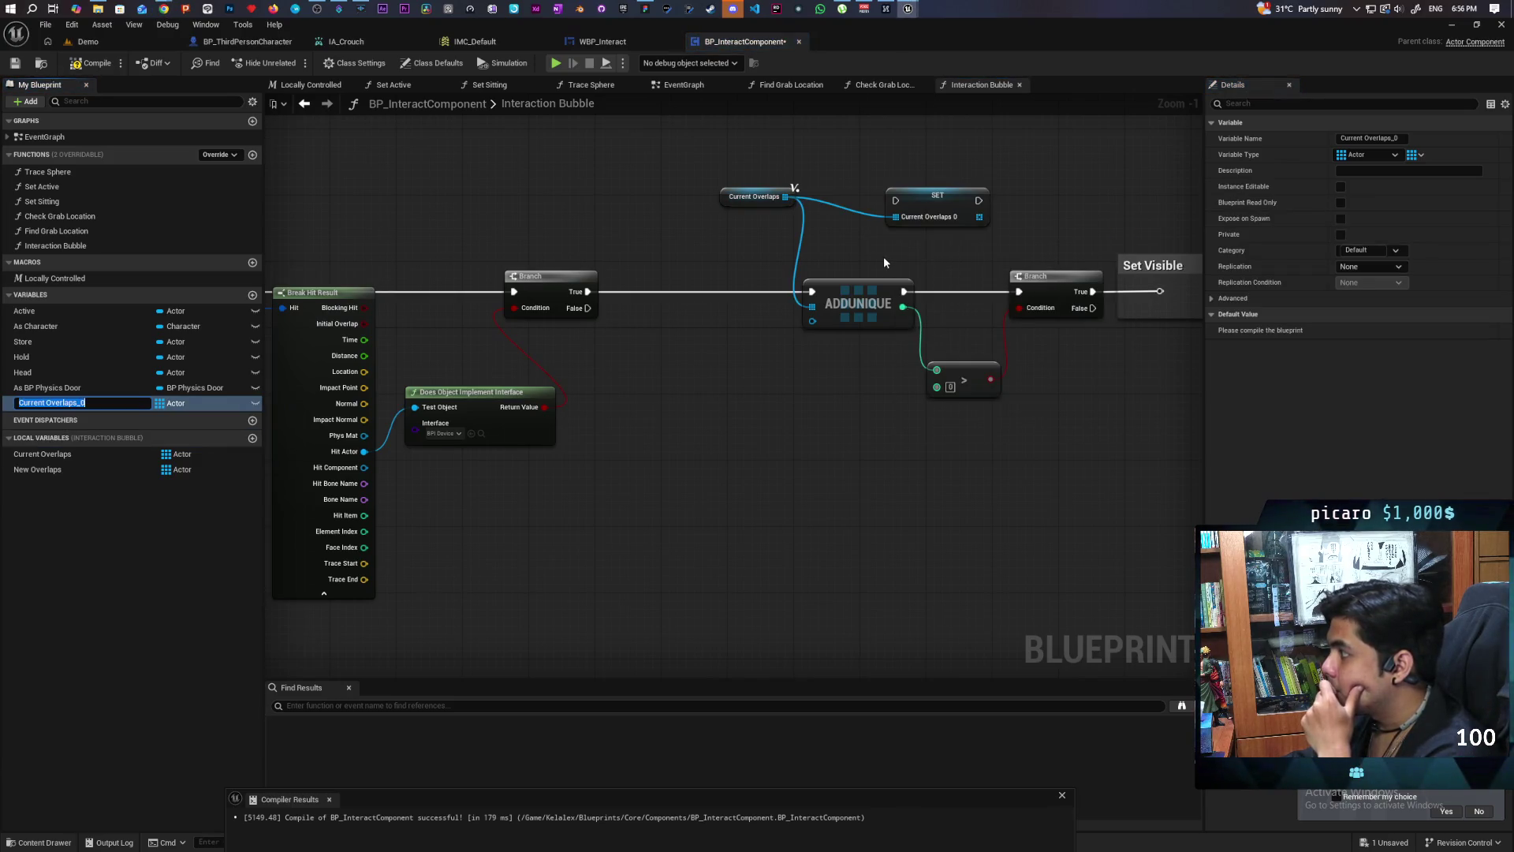
{"action": "mouse_move", "coordinate": [47, 403]}
{"action": "left_mouse_down"}
{"action": "mouse_move", "coordinate": [708, 258]}
{"action": "mouse_move", "coordinate": [635, 237]}
{"action": "left_mouse_up"}
{"action": "left_click", "coordinate": [664, 255]}
{"action": "left_click_drag", "start_coordinate": [709, 180], "coordinate": [939, 234]}
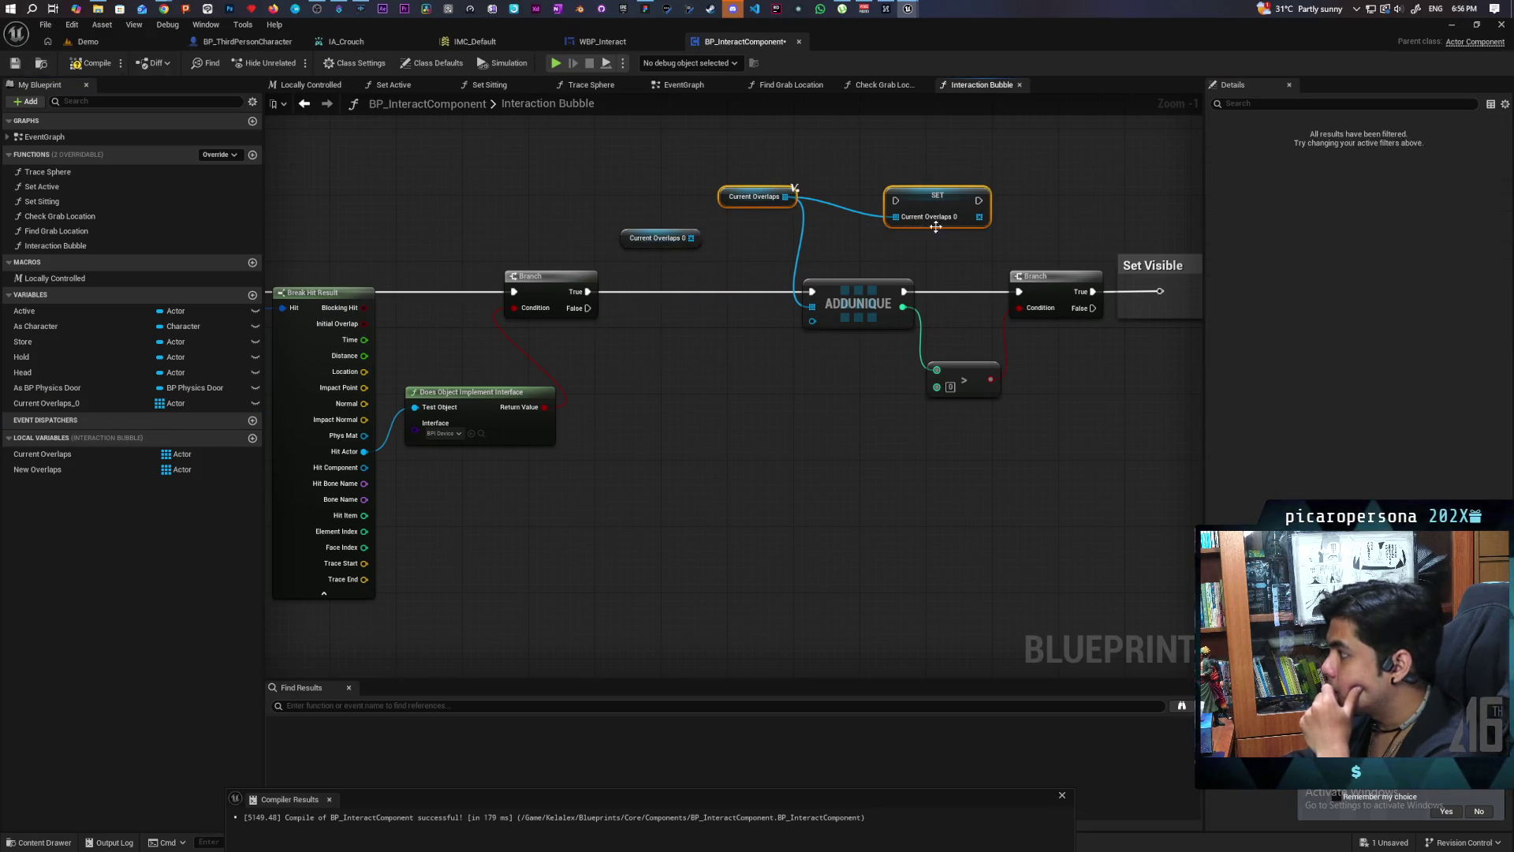
{"action": "key", "text": "Delete"}
{"action": "left_click", "coordinate": [77, 454]}
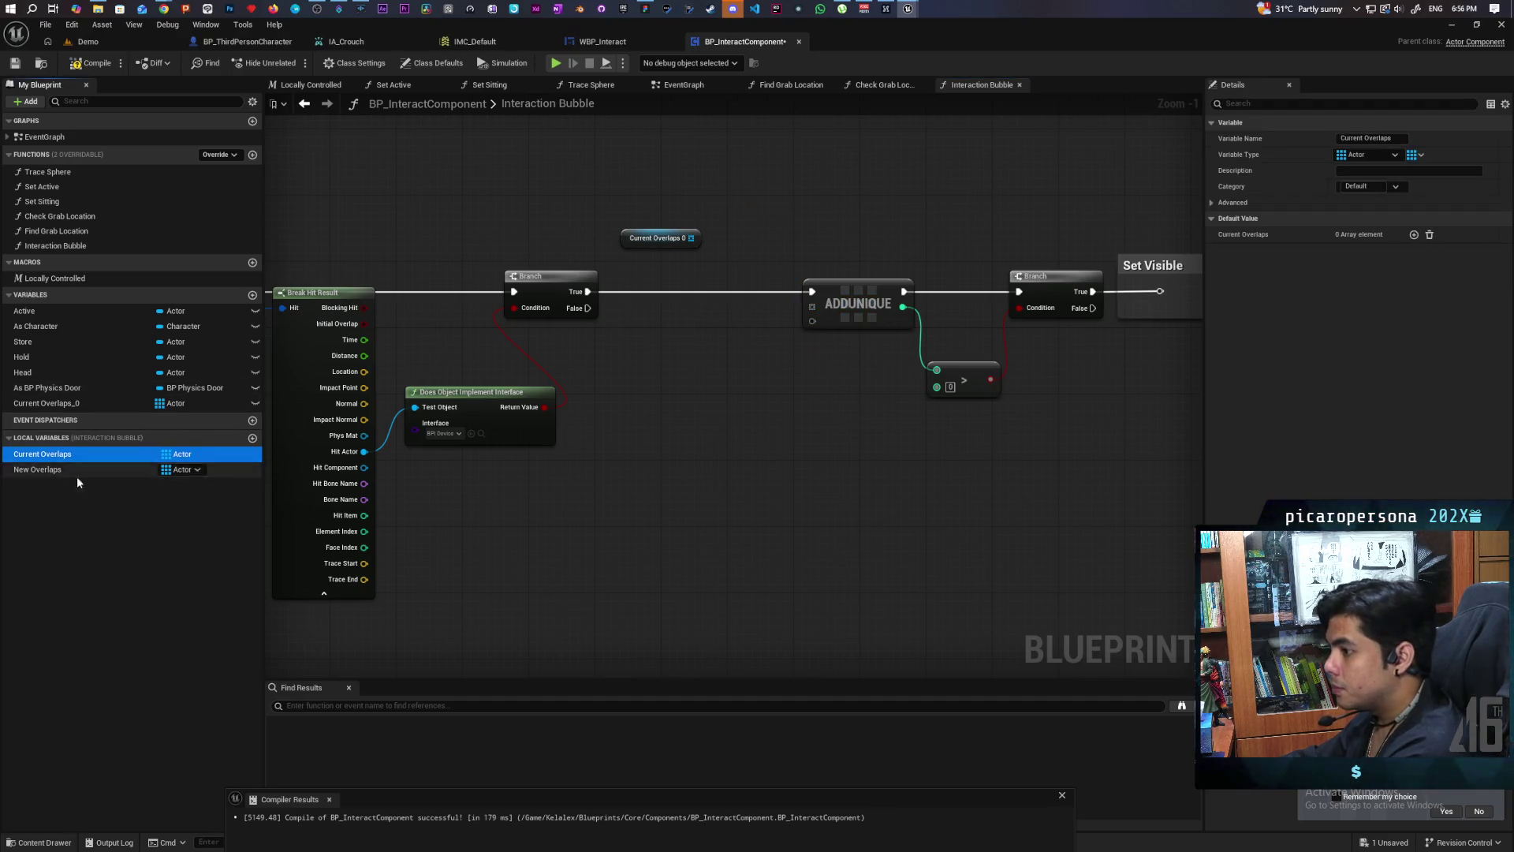
{"action": "key", "text": "Delete"}
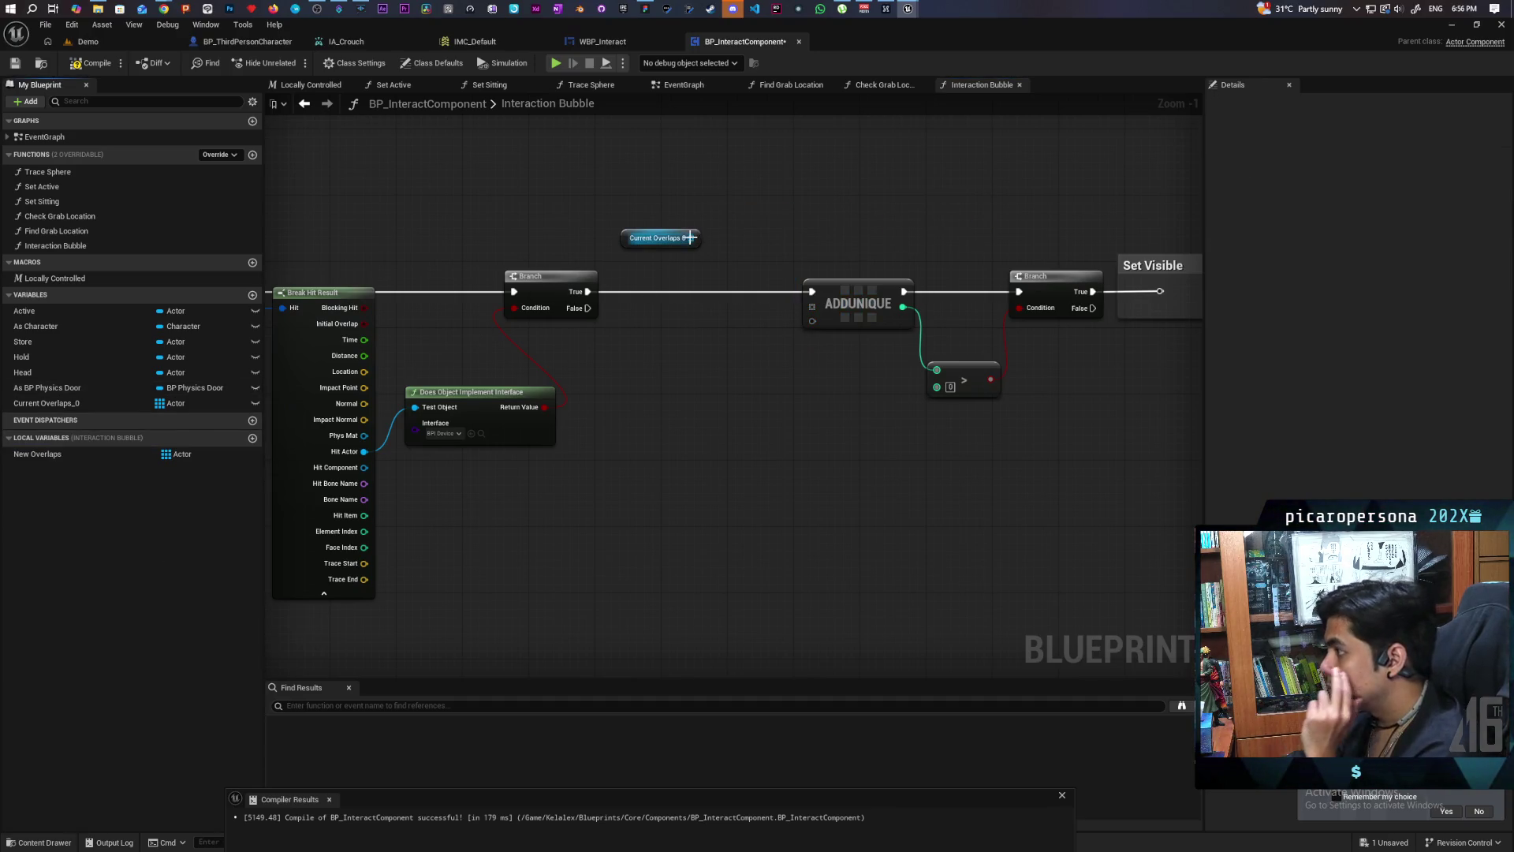
Step: Name it Current Overlaps, wire it into ADDUNIQUE's array input, then compile and save
{"action": "left_click", "coordinate": [661, 238]}
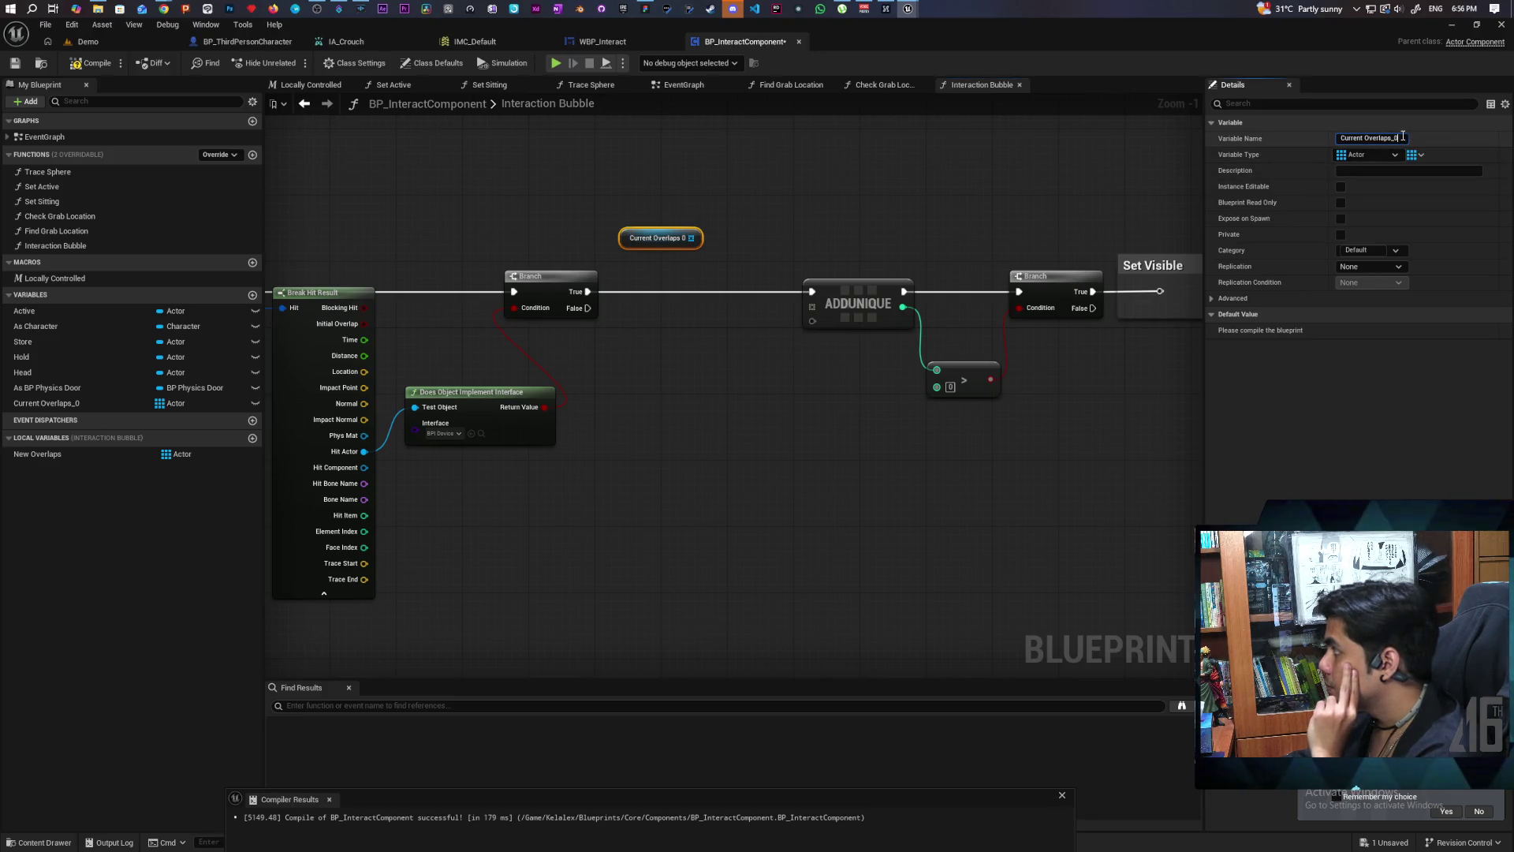
{"action": "key", "text": "Return"}
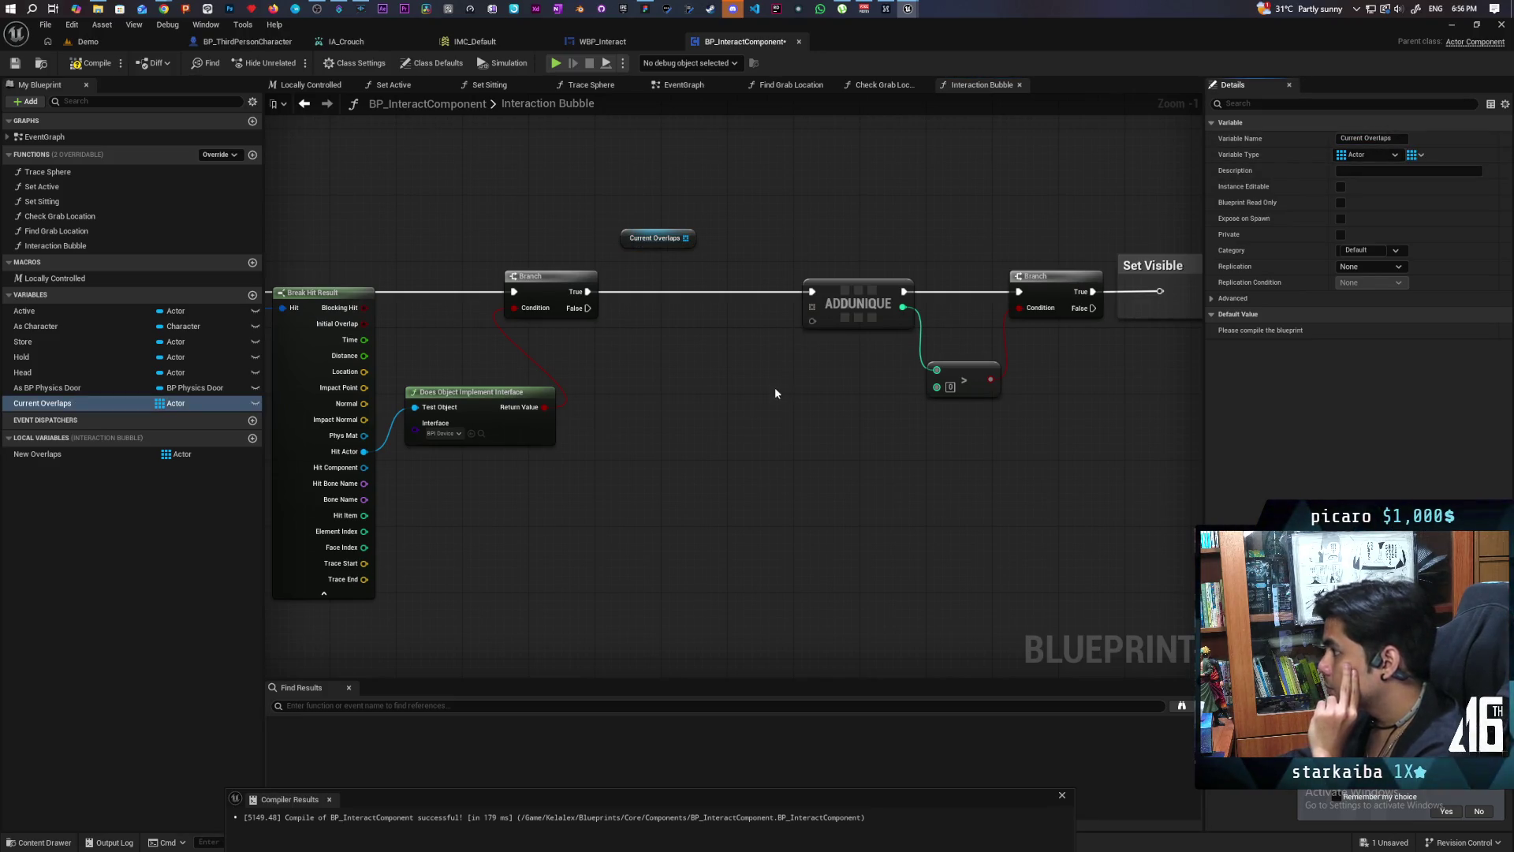
{"action": "left_click_drag", "start_coordinate": [687, 238], "coordinate": [815, 311]}
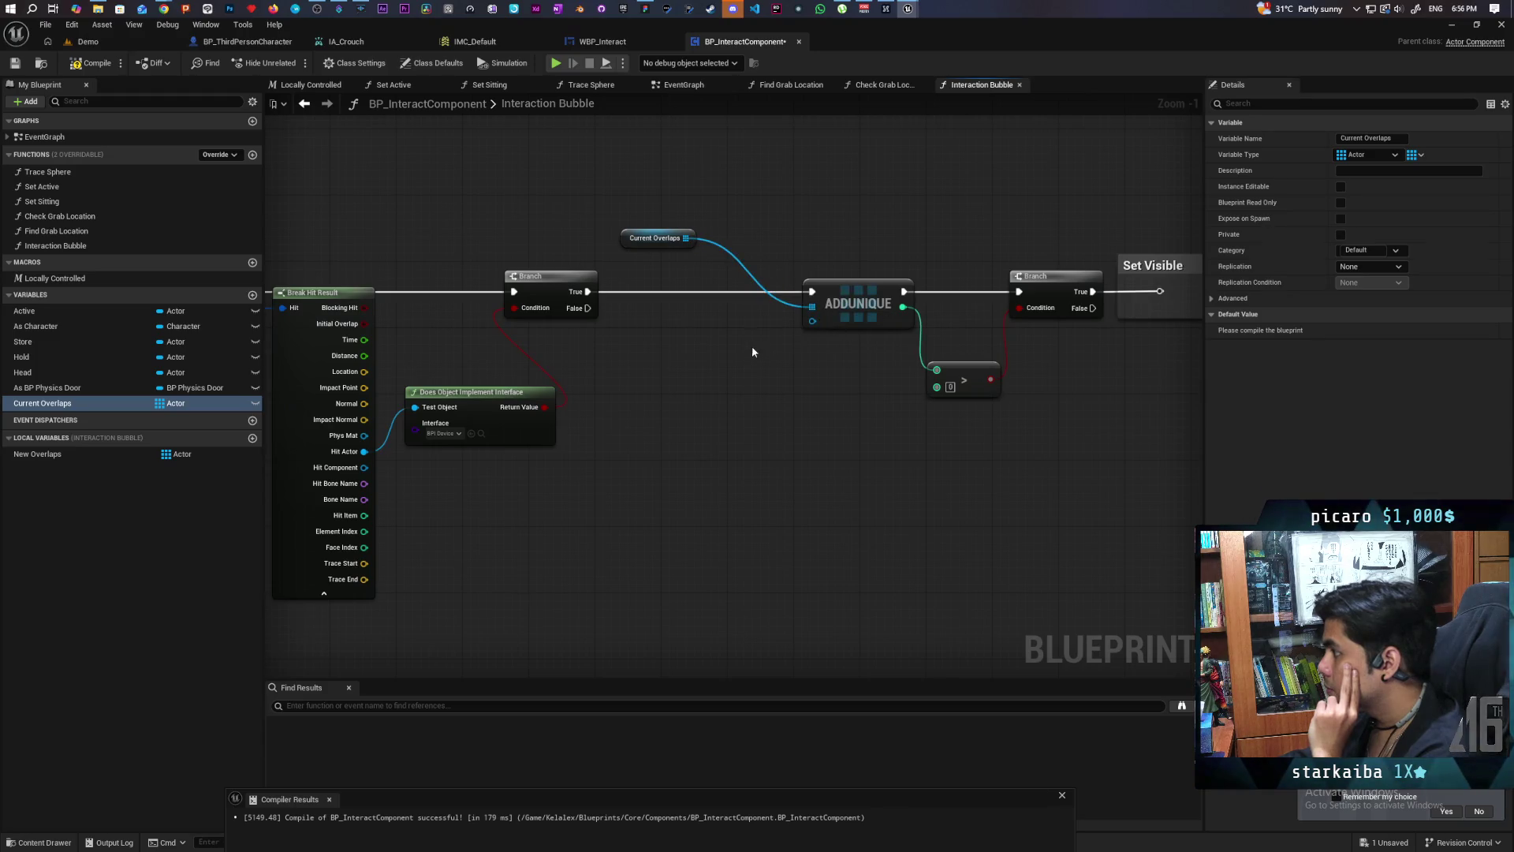
{"action": "mouse_move", "coordinate": [635, 245]}
{"action": "left_mouse_down"}
{"action": "mouse_move", "coordinate": [746, 243]}
{"action": "mouse_move", "coordinate": [716, 243]}
{"action": "left_mouse_up"}
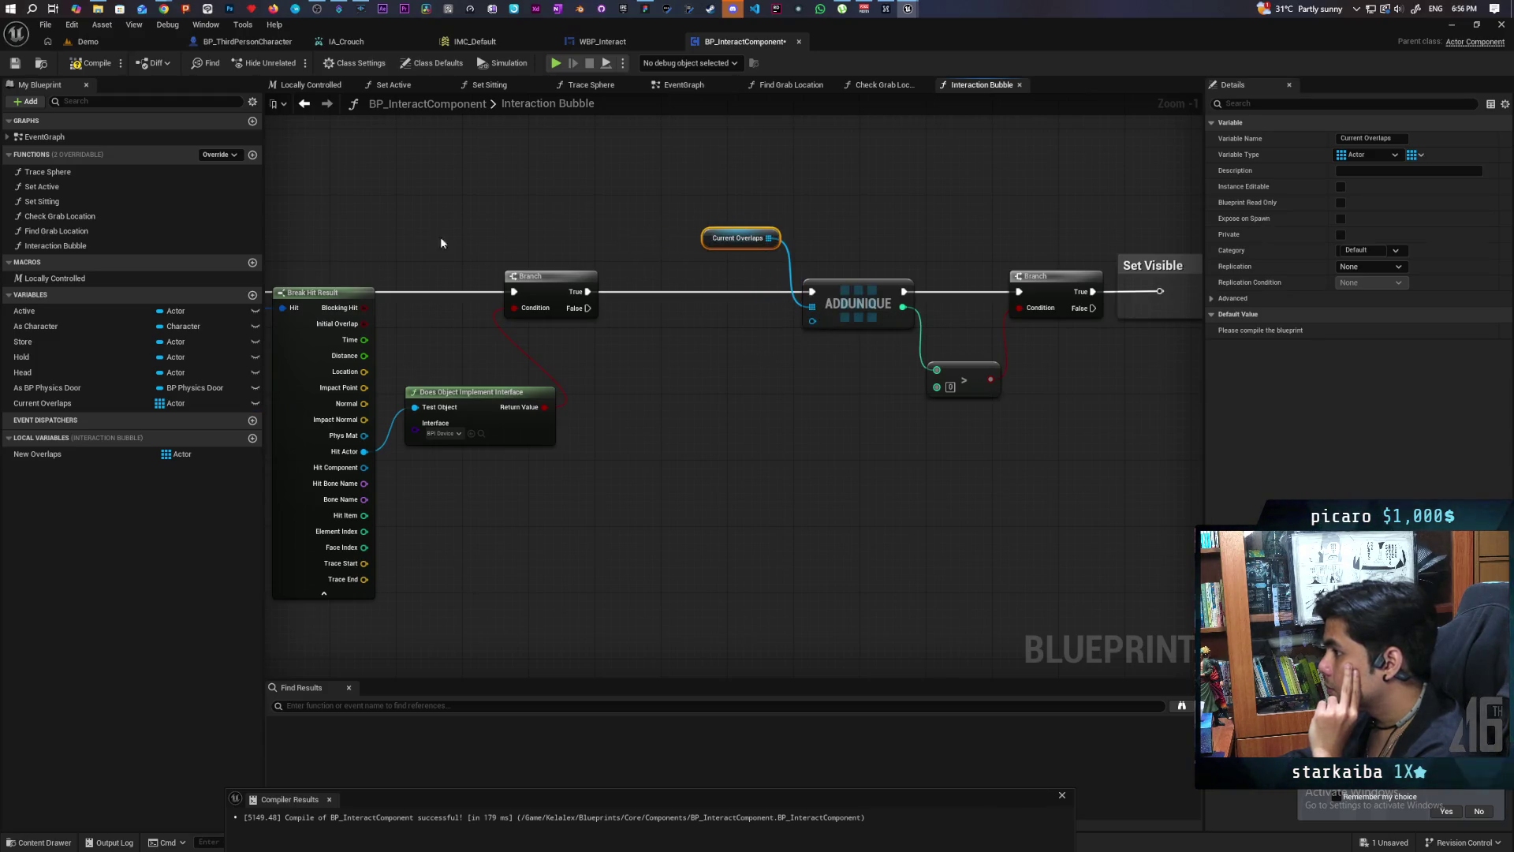
{"action": "left_click", "coordinate": [82, 63]}
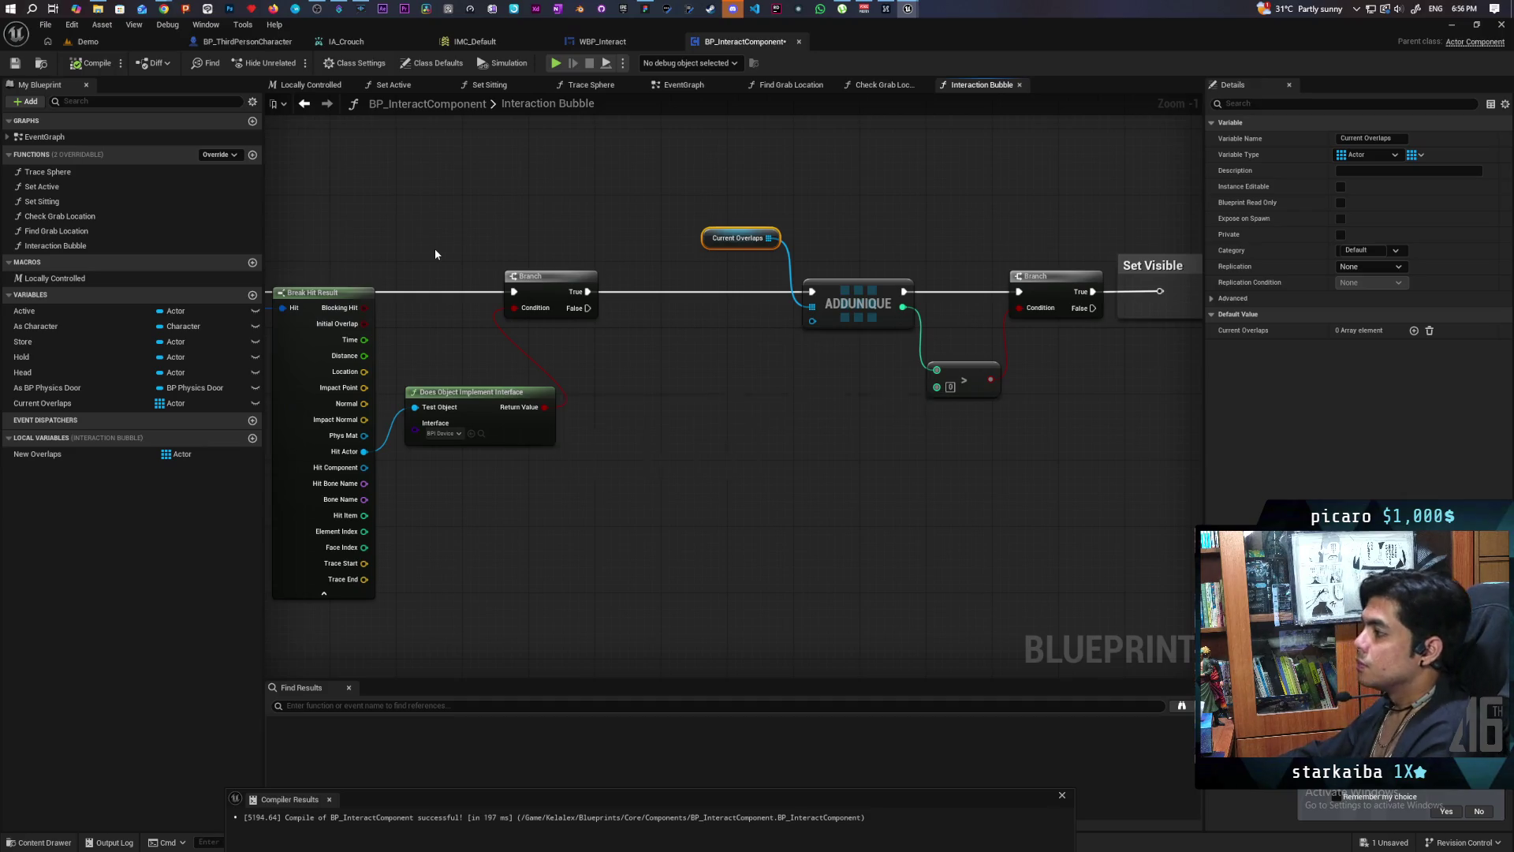
{"action": "key", "text": "ctrl+s"}
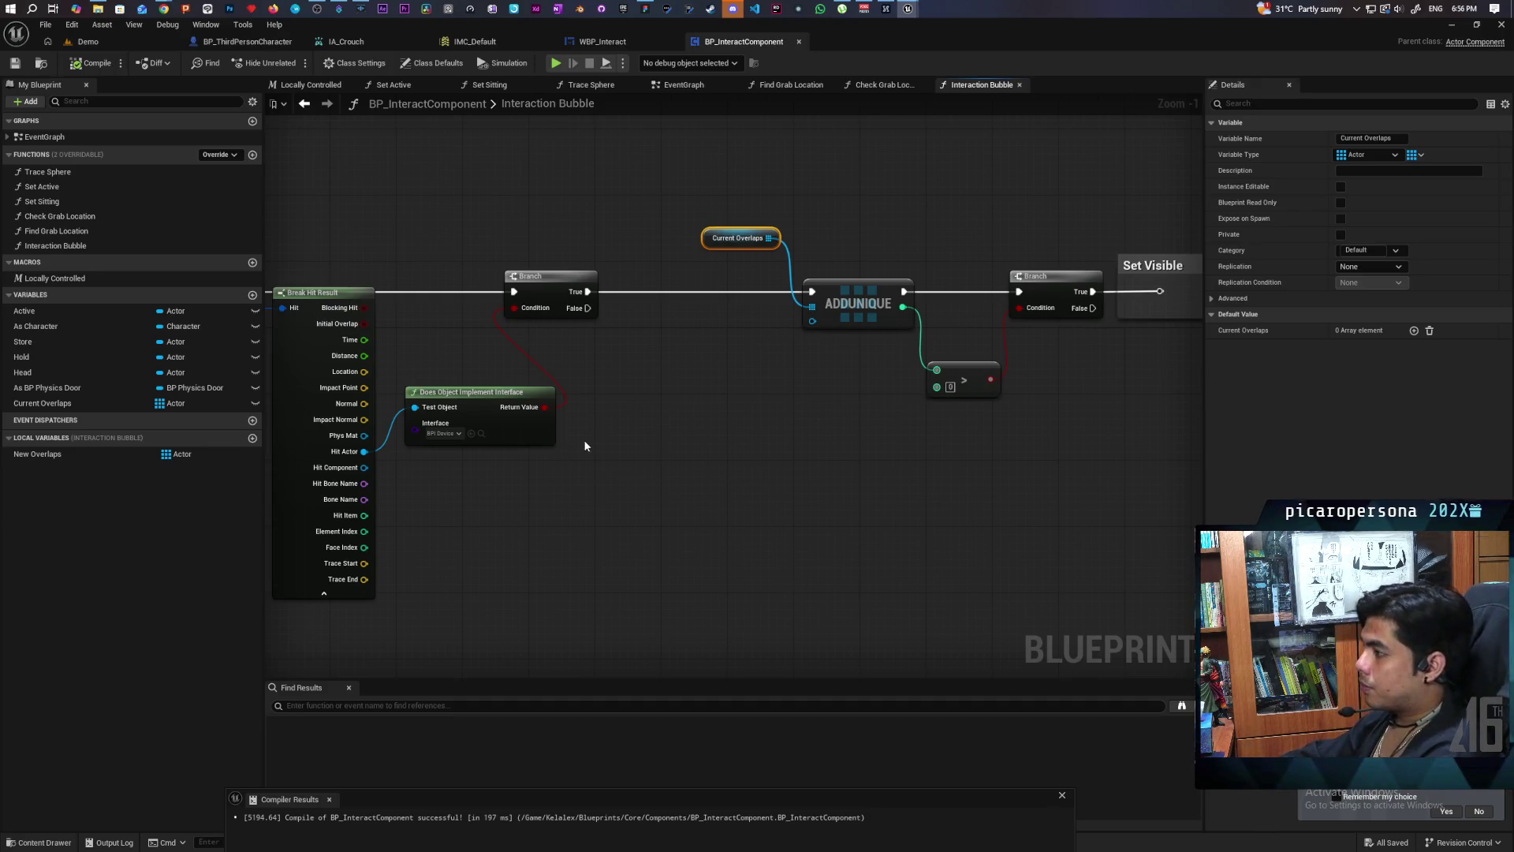
{"action": "left_click_drag", "start_coordinate": [54, 454], "coordinate": [587, 332]}
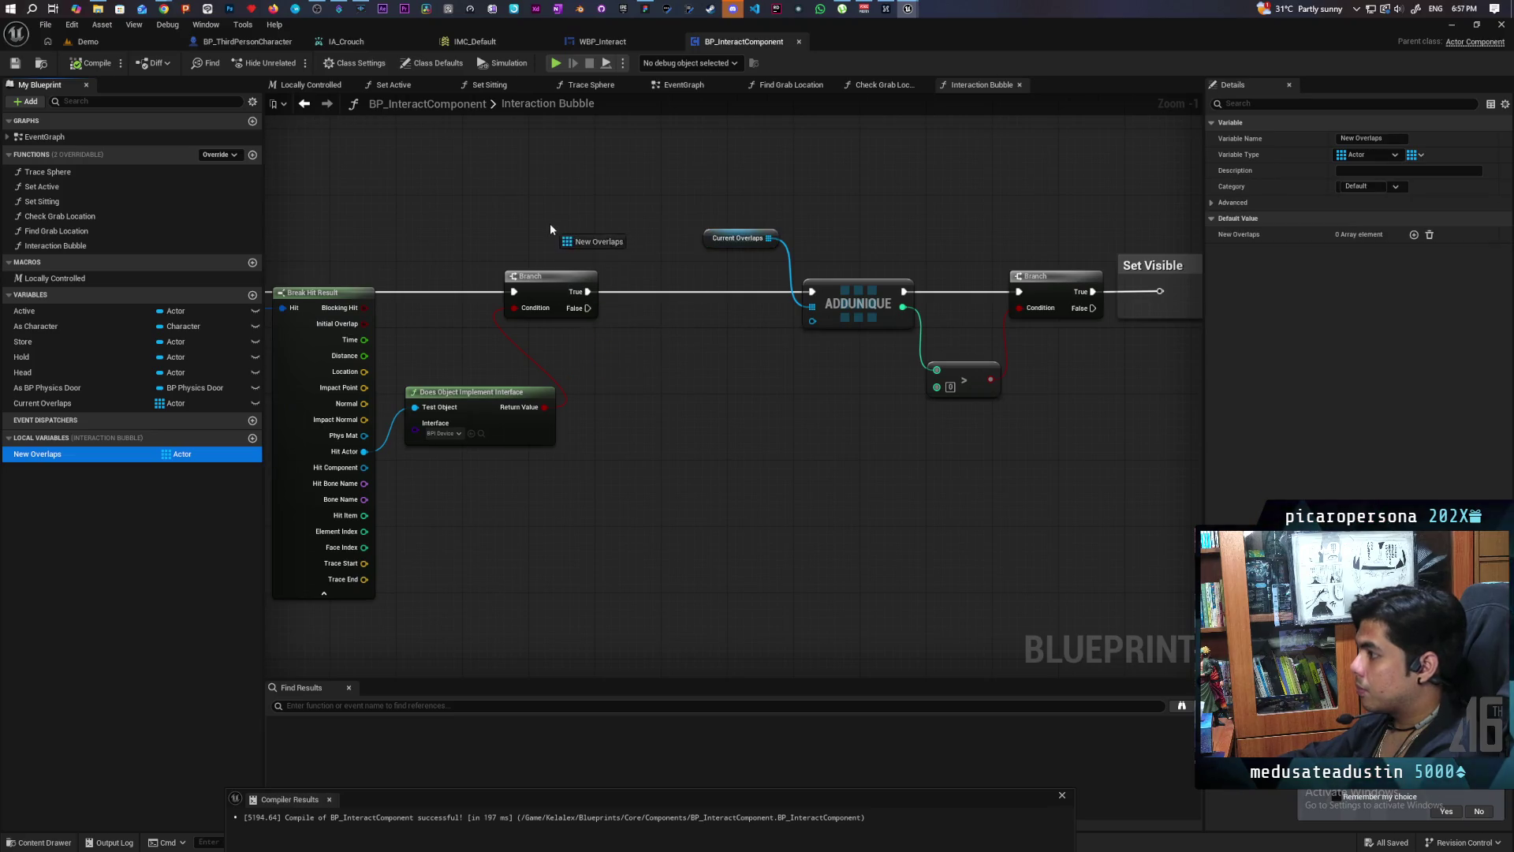
Step: Insert an ADDUNIQUE for a New Overlaps getter right after the Branch
{"action": "mouse_move", "coordinate": [551, 229]}
{"action": "left_mouse_down"}
{"action": "mouse_move", "coordinate": [616, 249]}
{"action": "mouse_move", "coordinate": [582, 229]}
{"action": "mouse_move", "coordinate": [632, 269]}
{"action": "left_mouse_up"}
{"action": "left_click", "coordinate": [588, 246]}
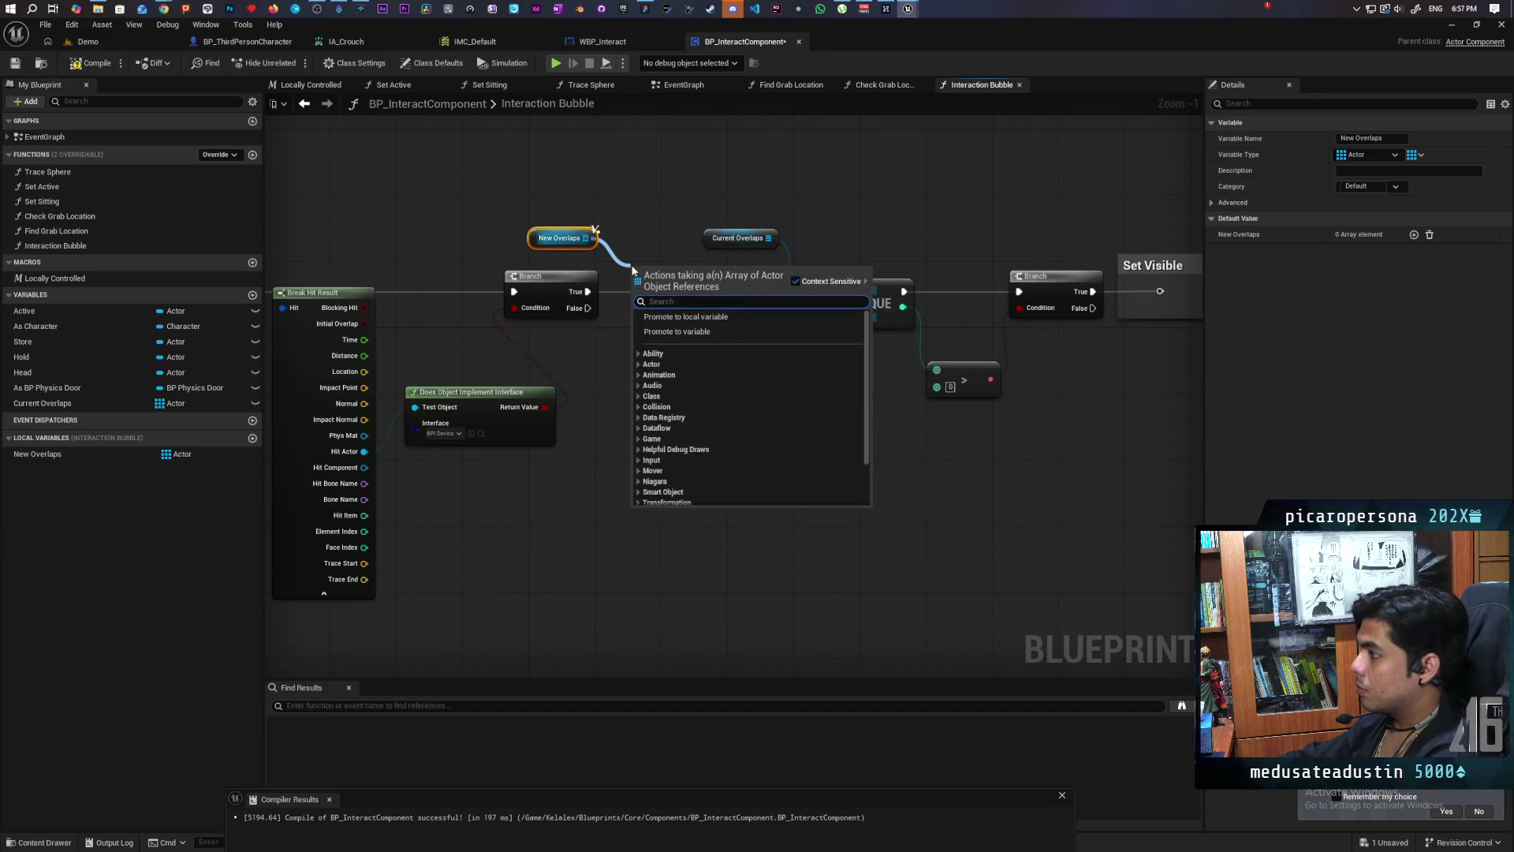
{"action": "type", "text": "add uni"}
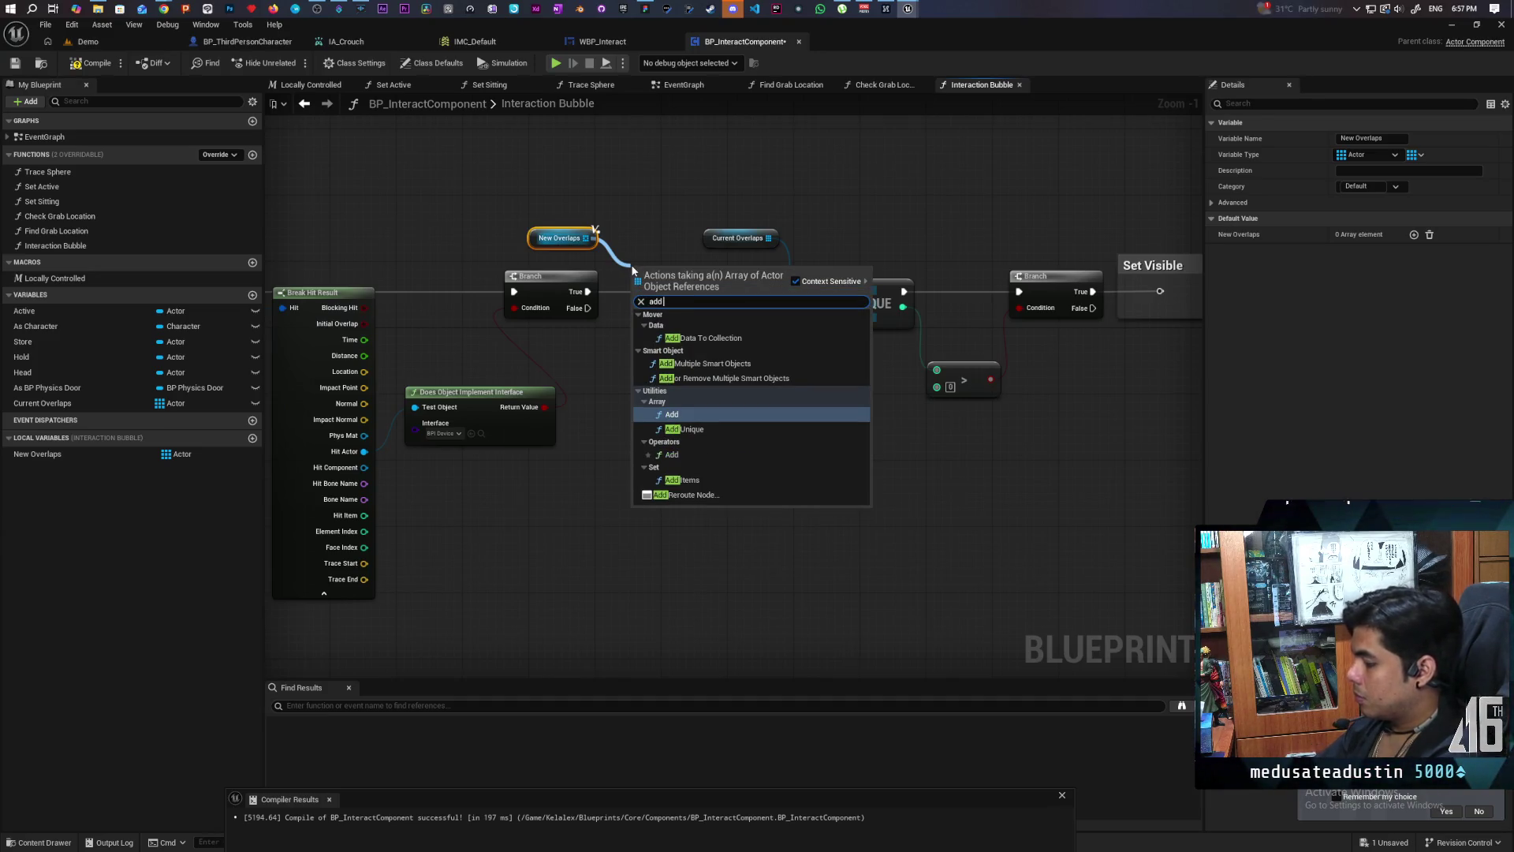
{"action": "key", "text": "Return"}
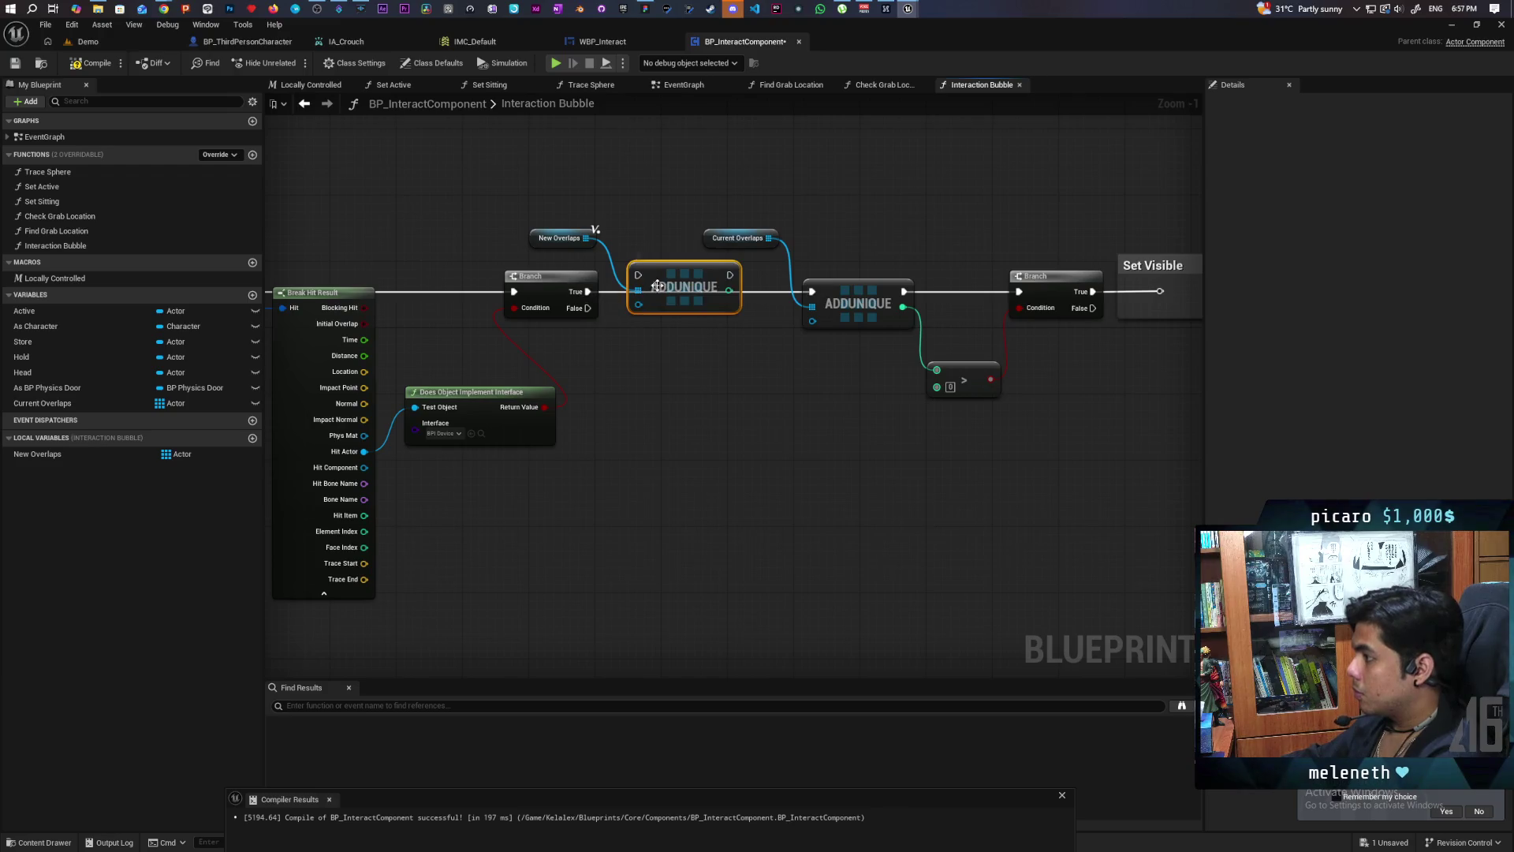
{"action": "mouse_move", "coordinate": [673, 281]}
{"action": "left_mouse_down"}
{"action": "mouse_move", "coordinate": [673, 297]}
{"action": "mouse_move", "coordinate": [638, 291]}
{"action": "left_mouse_up"}
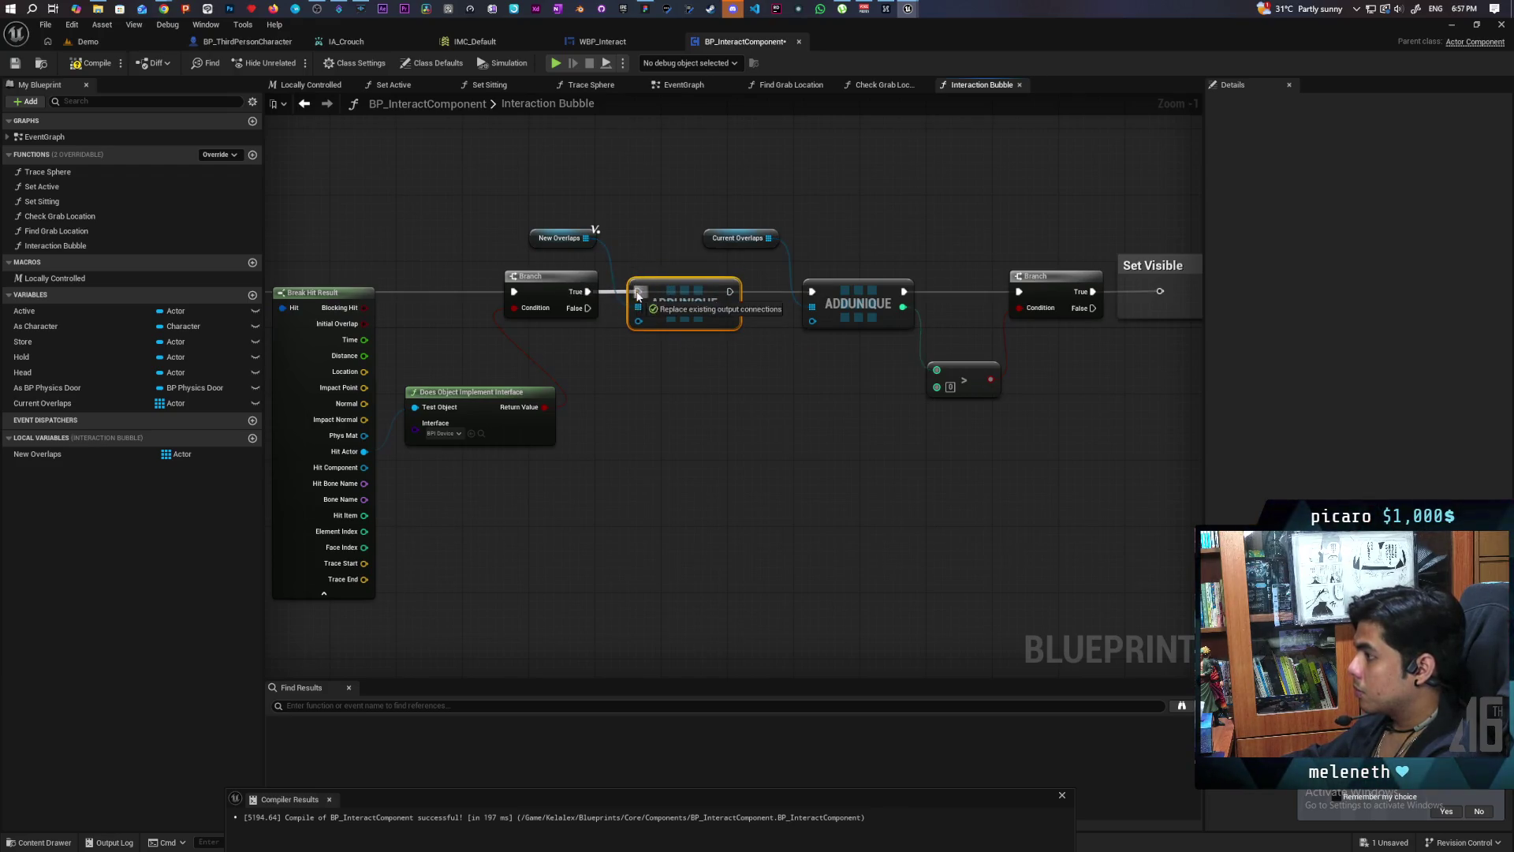
Step: Feed Hit Actor into both ADDUNIQUE items and chain the New Overlaps one into the Current Overlaps one
{"action": "mouse_move", "coordinate": [368, 453]}
{"action": "left_mouse_down"}
{"action": "mouse_move", "coordinate": [544, 445]}
{"action": "mouse_move", "coordinate": [639, 321]}
{"action": "left_mouse_up"}
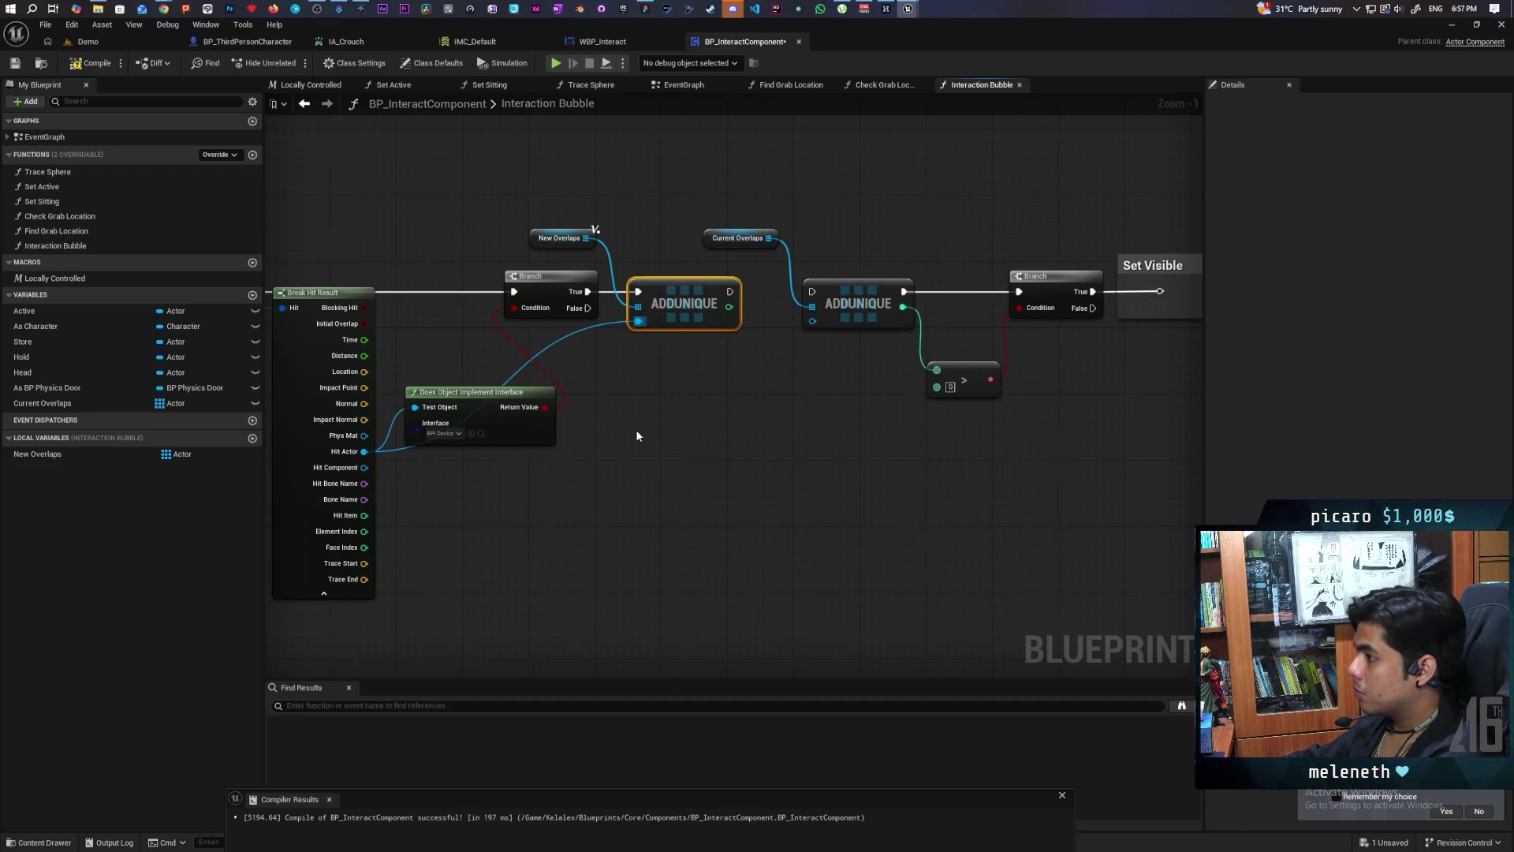
{"action": "left_click_drag", "start_coordinate": [638, 436], "coordinate": [731, 434]}
{"action": "left_click_drag", "start_coordinate": [823, 290], "coordinate": [905, 291]}
{"action": "mouse_move", "coordinate": [459, 453]}
{"action": "left_mouse_down"}
{"action": "mouse_move", "coordinate": [865, 316]}
{"action": "mouse_move", "coordinate": [906, 320]}
{"action": "left_mouse_up"}
{"action": "mouse_move", "coordinate": [935, 423]}
{"action": "left_mouse_down"}
{"action": "mouse_move", "coordinate": [838, 479]}
{"action": "mouse_move", "coordinate": [786, 467]}
{"action": "mouse_move", "coordinate": [980, 400]}
{"action": "left_mouse_up"}
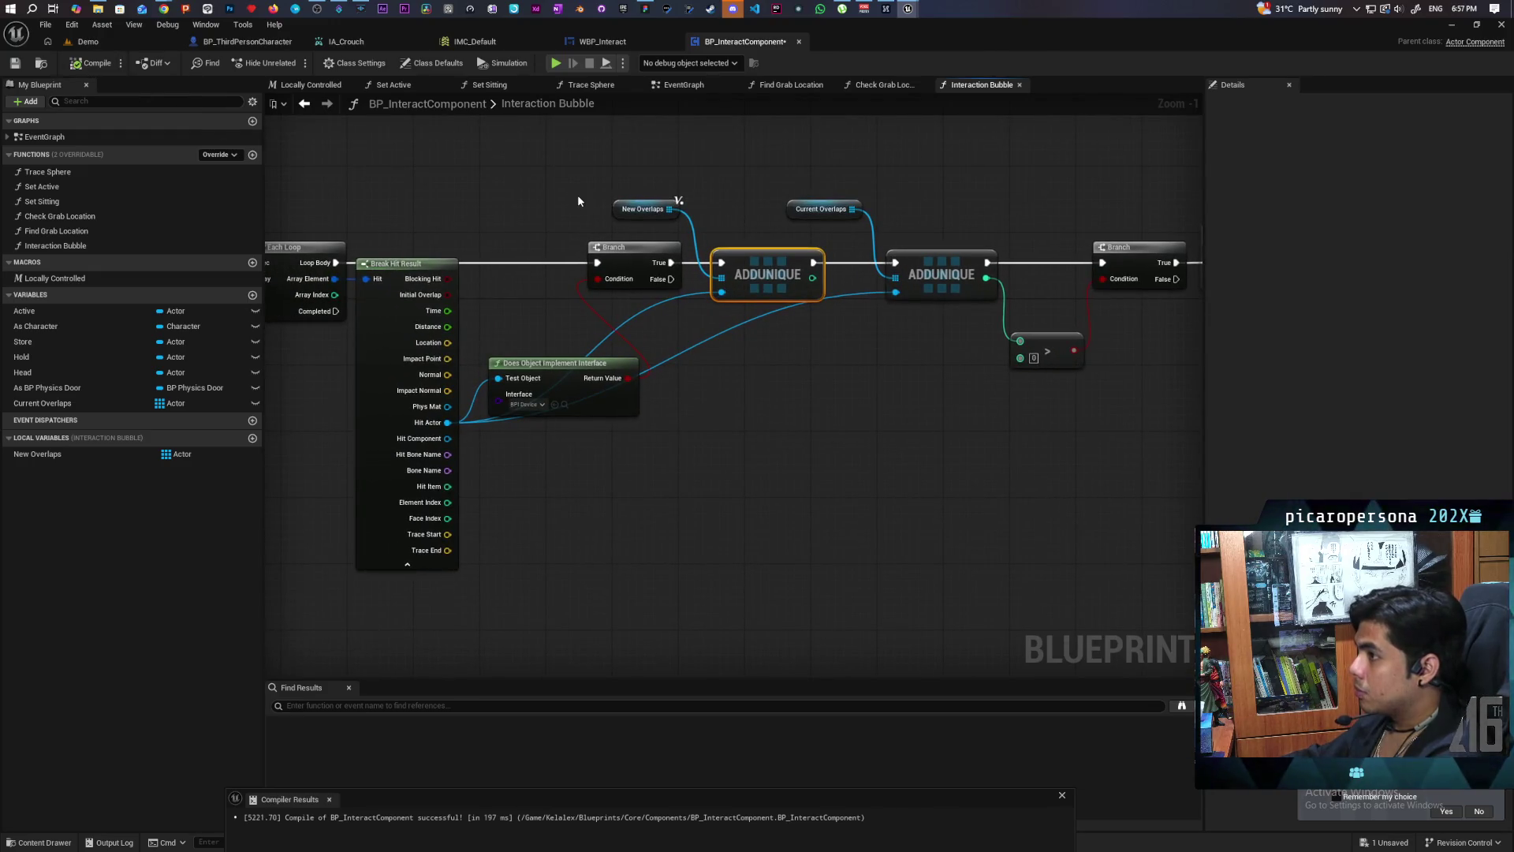
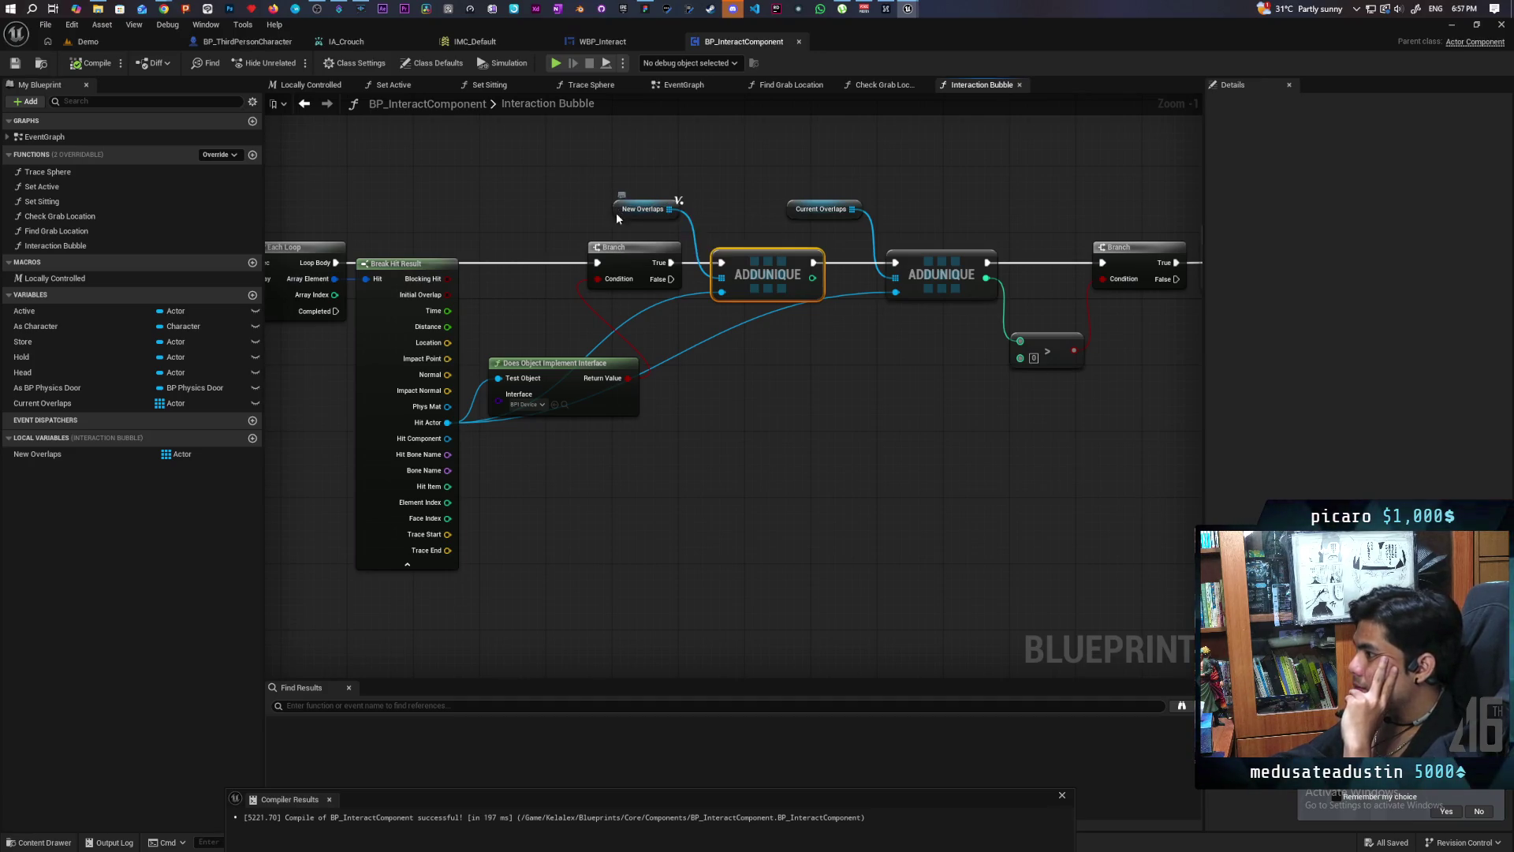
Step: Move the New Overlaps and Current Overlaps getters above their ADDUNIQUE nodes
{"action": "mouse_move", "coordinate": [621, 215]}
{"action": "left_mouse_down"}
{"action": "mouse_move", "coordinate": [697, 215]}
{"action": "mouse_move", "coordinate": [748, 308]}
{"action": "mouse_move", "coordinate": [760, 405]}
{"action": "left_mouse_up"}
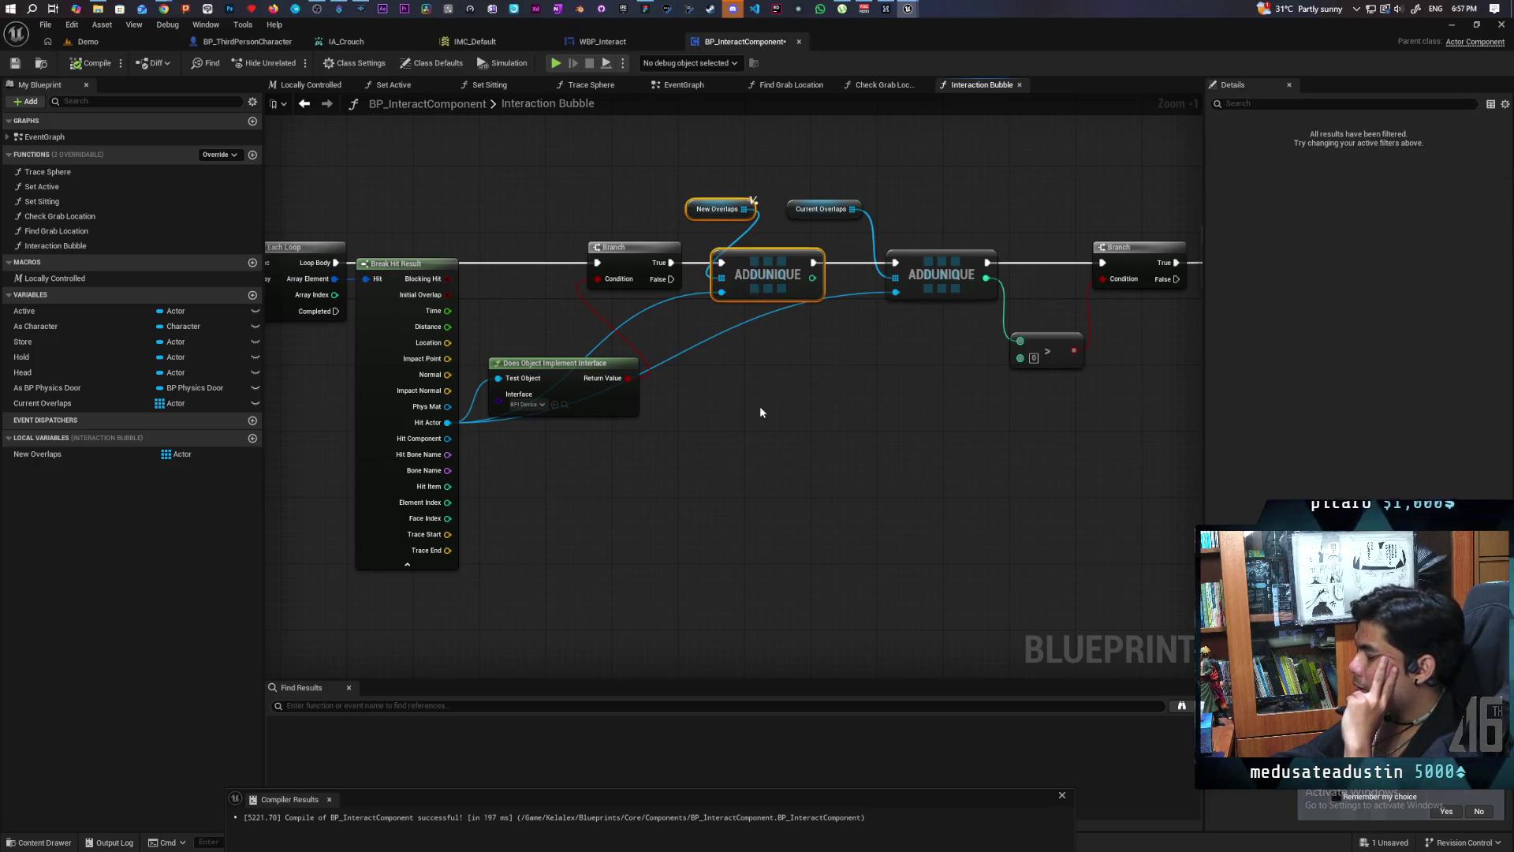
{"action": "left_click", "coordinate": [751, 405]}
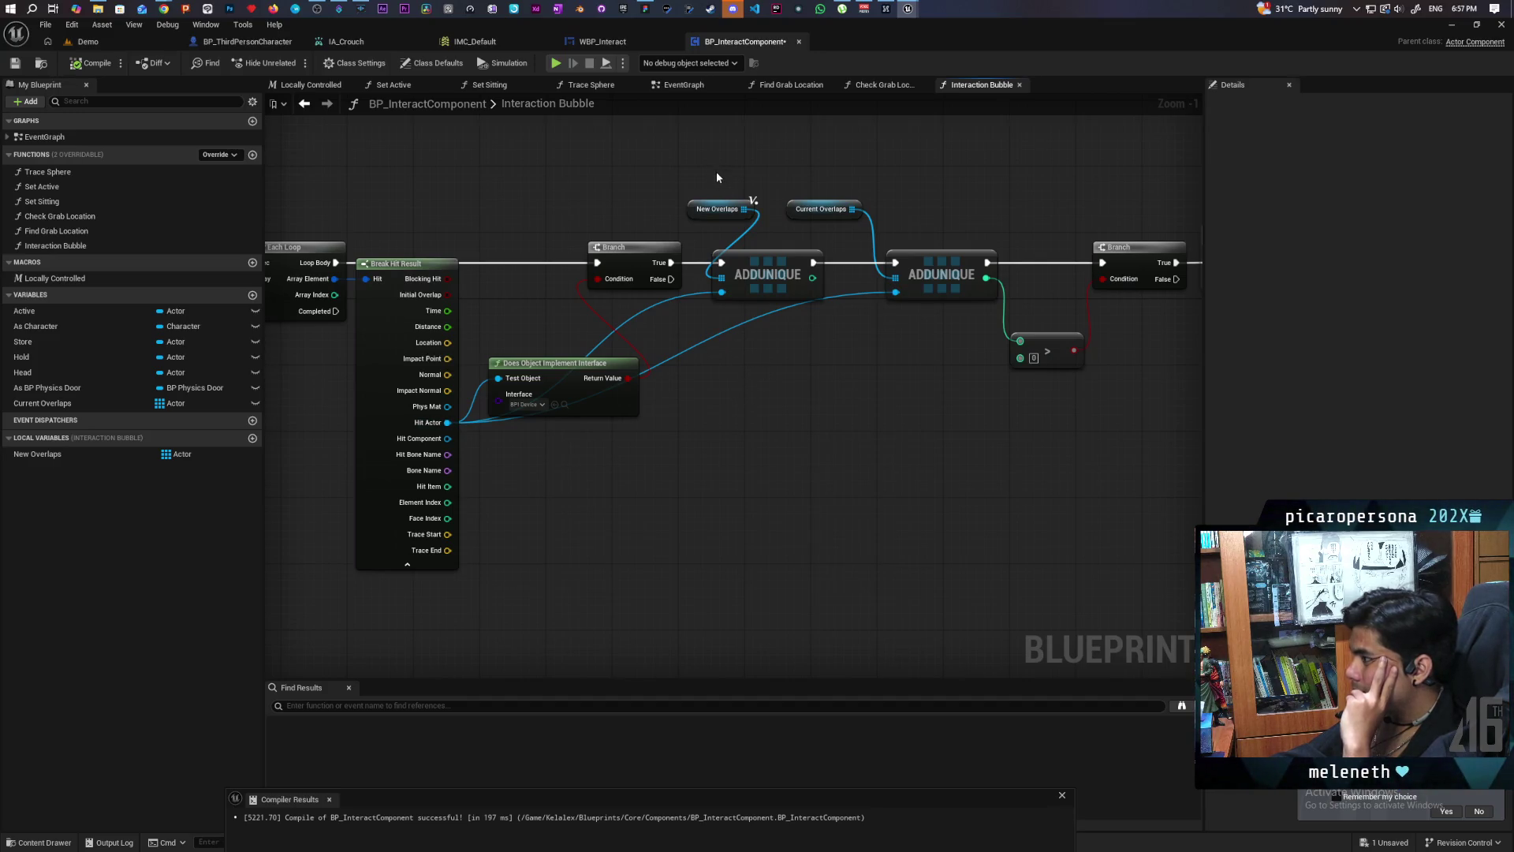
{"action": "mouse_move", "coordinate": [717, 169]}
{"action": "left_mouse_down"}
{"action": "mouse_move", "coordinate": [769, 314]}
{"action": "mouse_move", "coordinate": [768, 356]}
{"action": "left_mouse_up"}
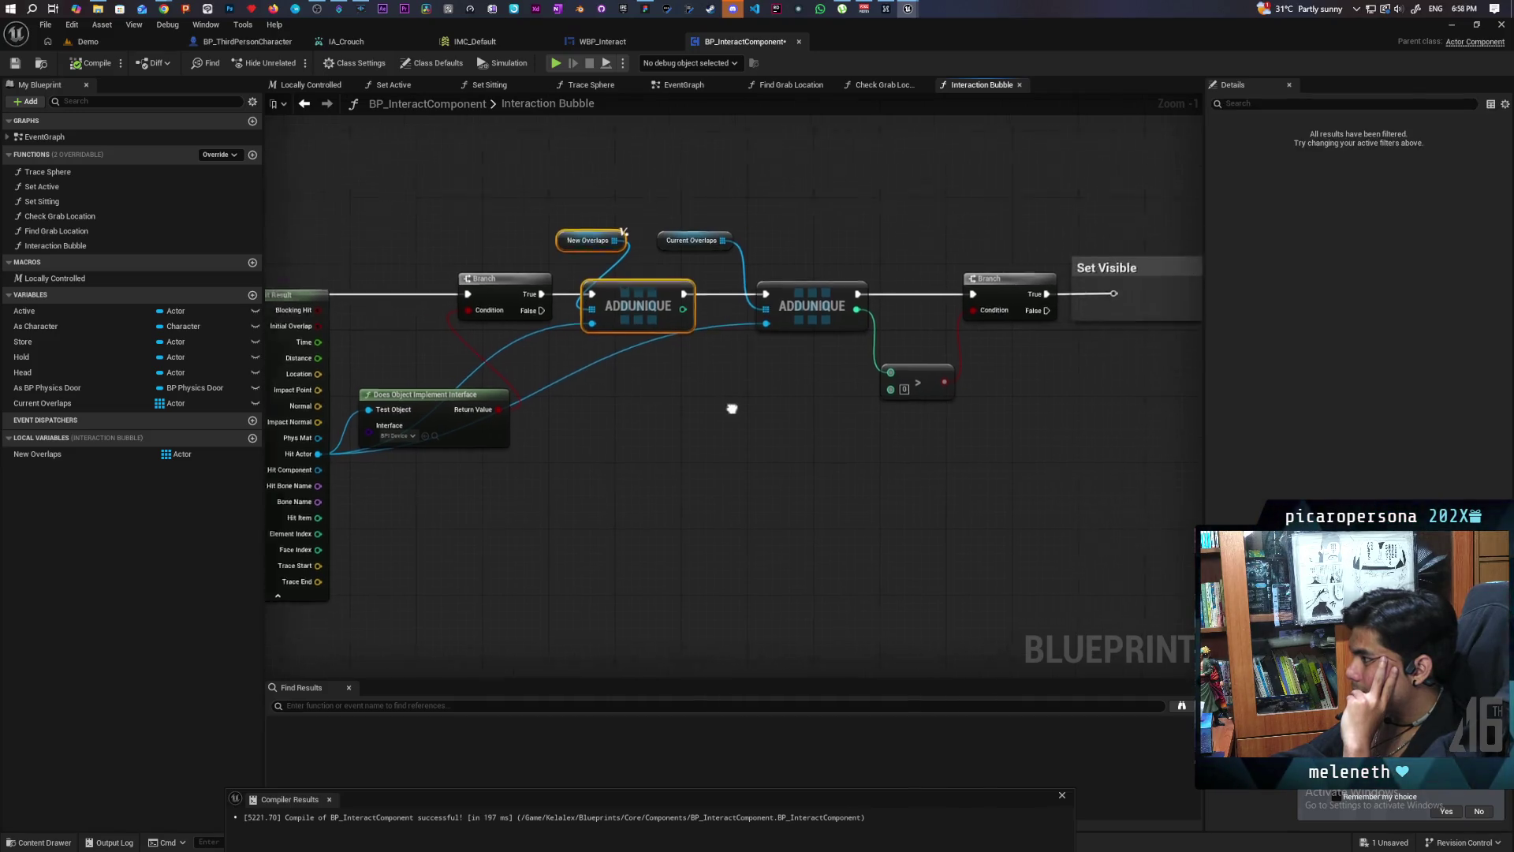
{"action": "left_click_drag", "start_coordinate": [655, 419], "coordinate": [741, 425]}
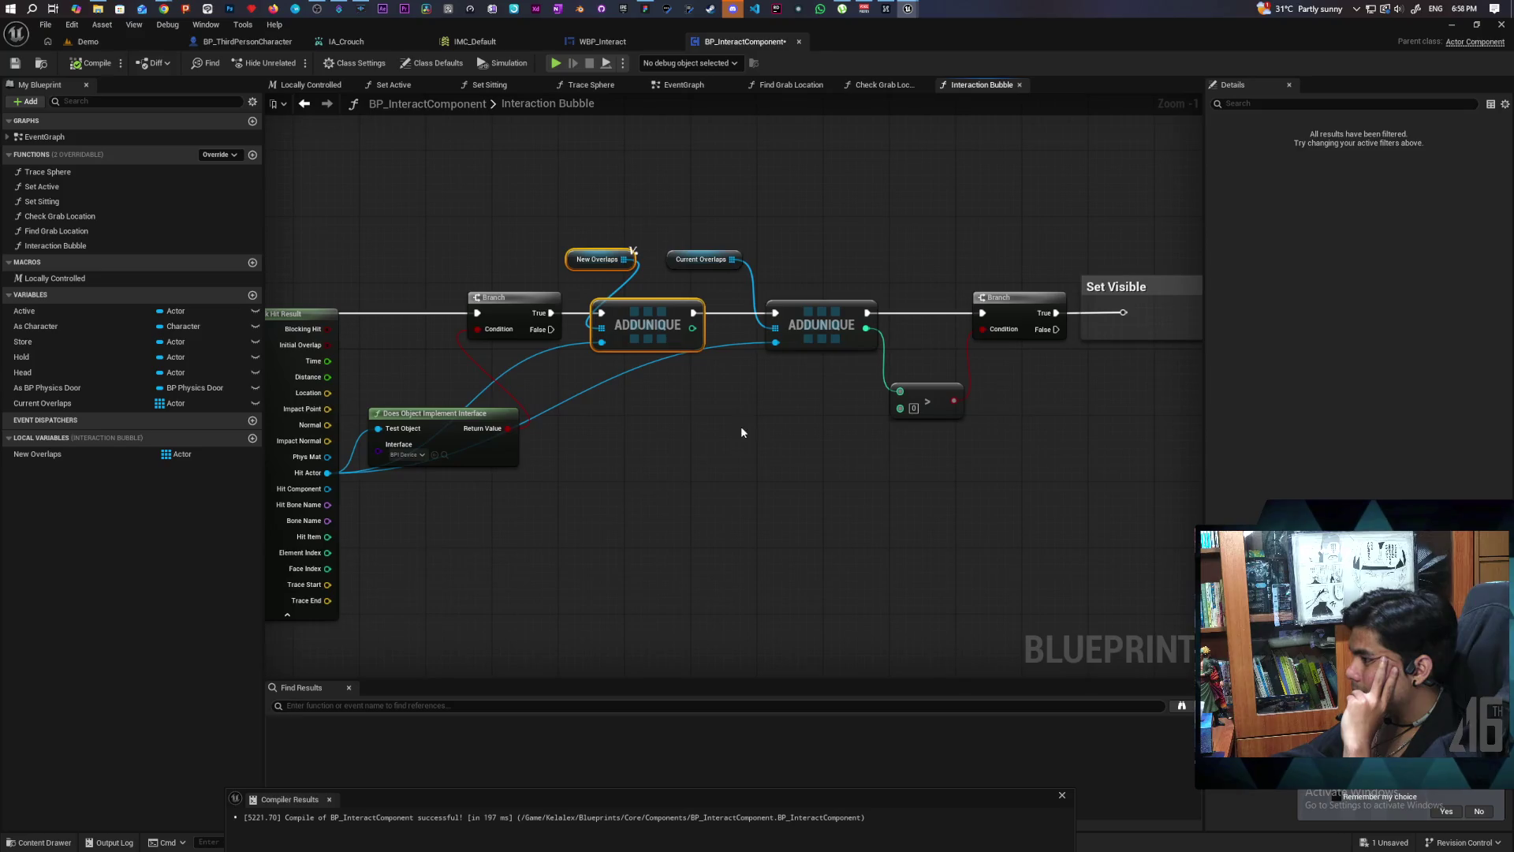
{"action": "mouse_move", "coordinate": [574, 239]}
{"action": "left_mouse_down"}
{"action": "mouse_move", "coordinate": [628, 292]}
{"action": "mouse_move", "coordinate": [636, 392]}
{"action": "left_mouse_up"}
{"action": "left_click", "coordinate": [687, 269]}
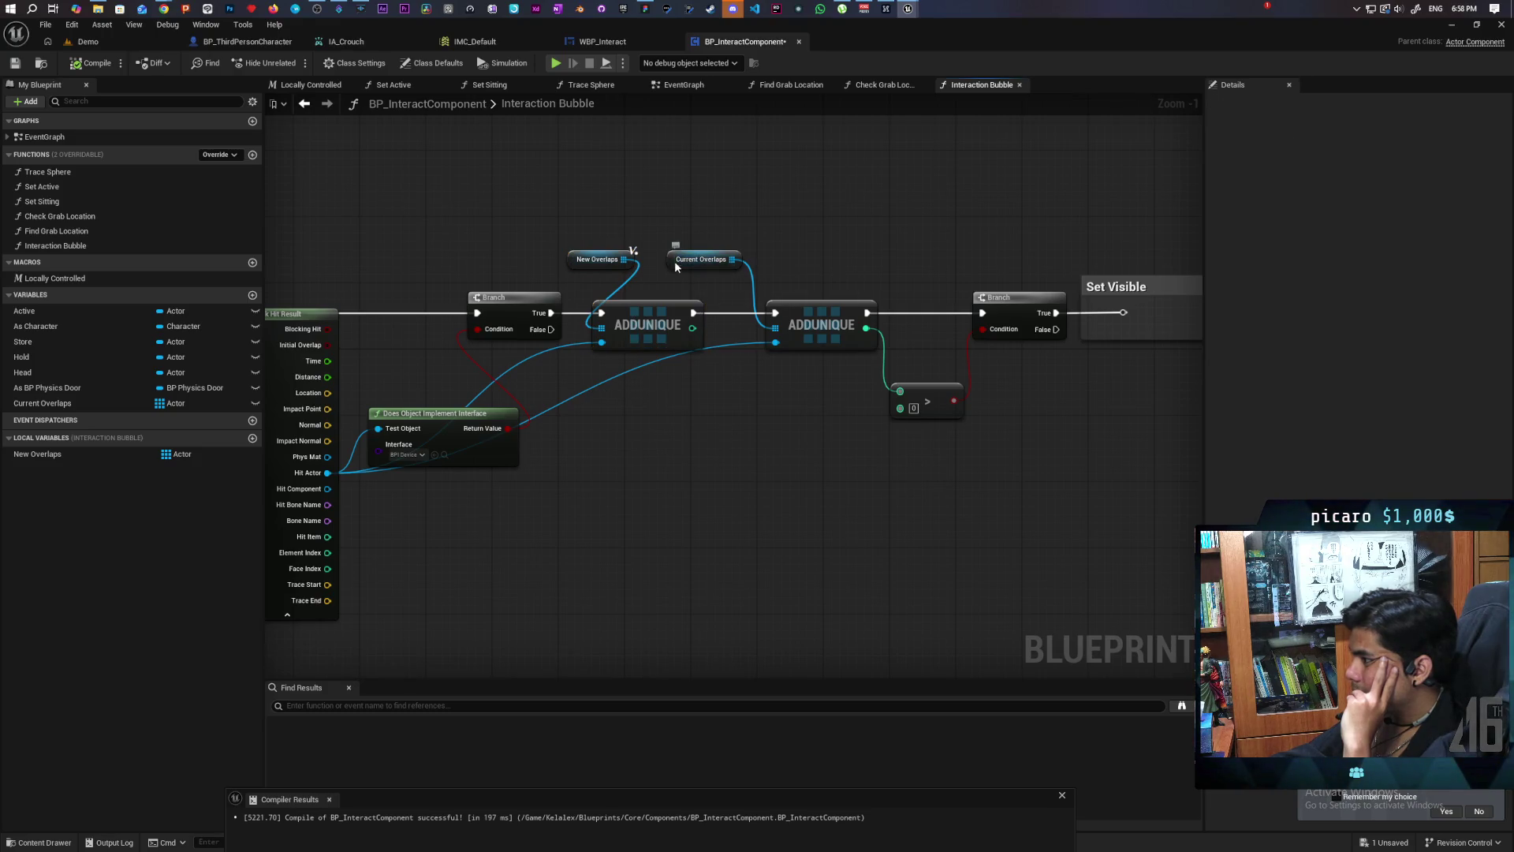
{"action": "left_click_drag", "start_coordinate": [675, 262], "coordinate": [740, 262]}
{"action": "left_click", "coordinate": [759, 233]}
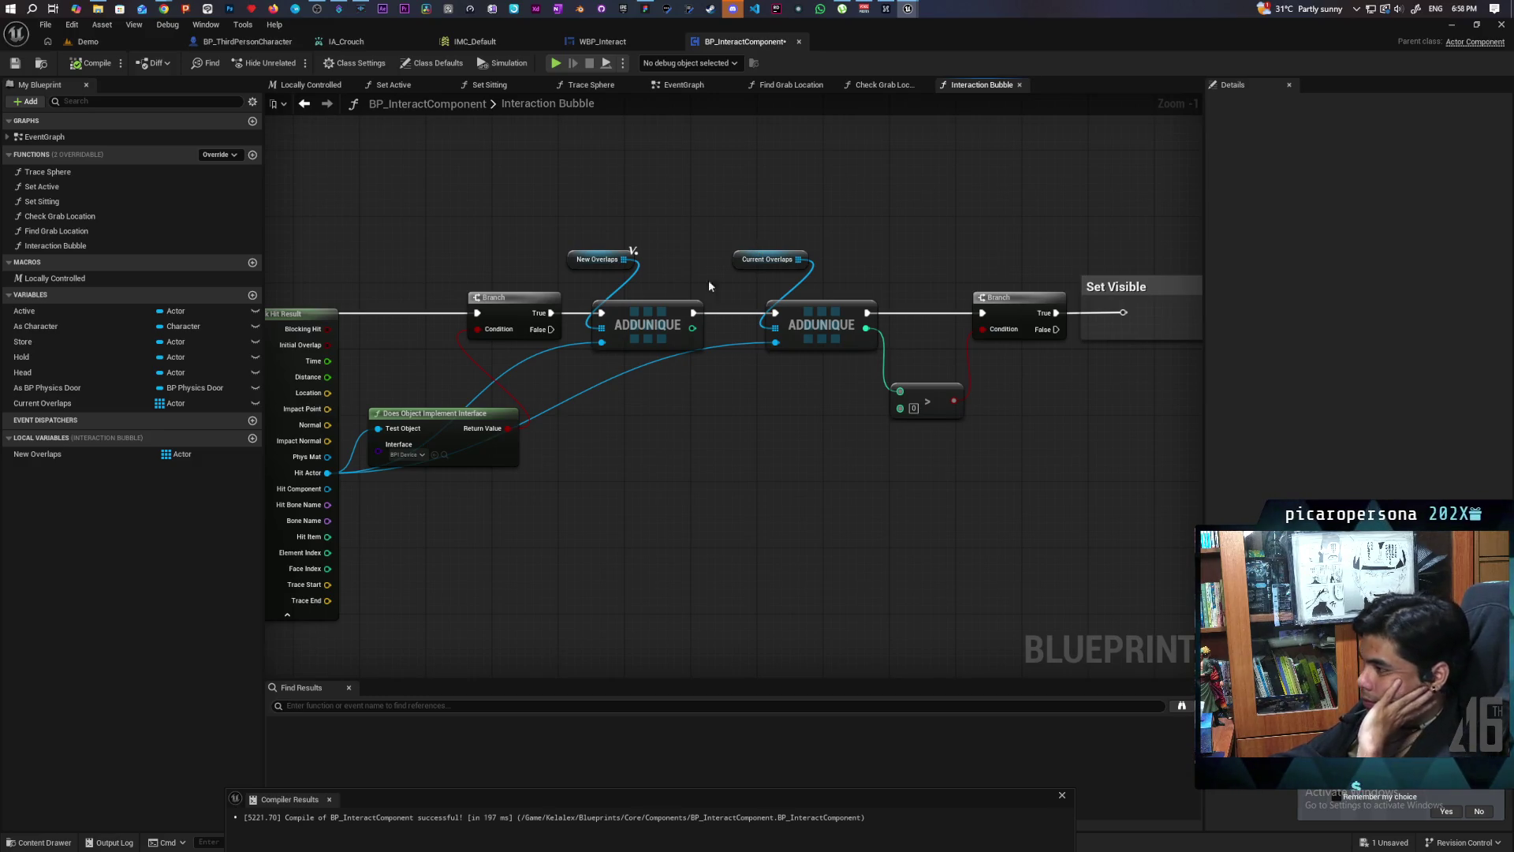
Step: Marquee-select each getter with its ADDUNIQUE node to realign them beside the trace nodes
{"action": "left_click_drag", "start_coordinate": [709, 280], "coordinate": [832, 269]}
{"action": "mouse_move", "coordinate": [721, 193]}
{"action": "left_mouse_down"}
{"action": "mouse_move", "coordinate": [802, 386]}
{"action": "mouse_move", "coordinate": [685, 378]}
{"action": "left_mouse_up"}
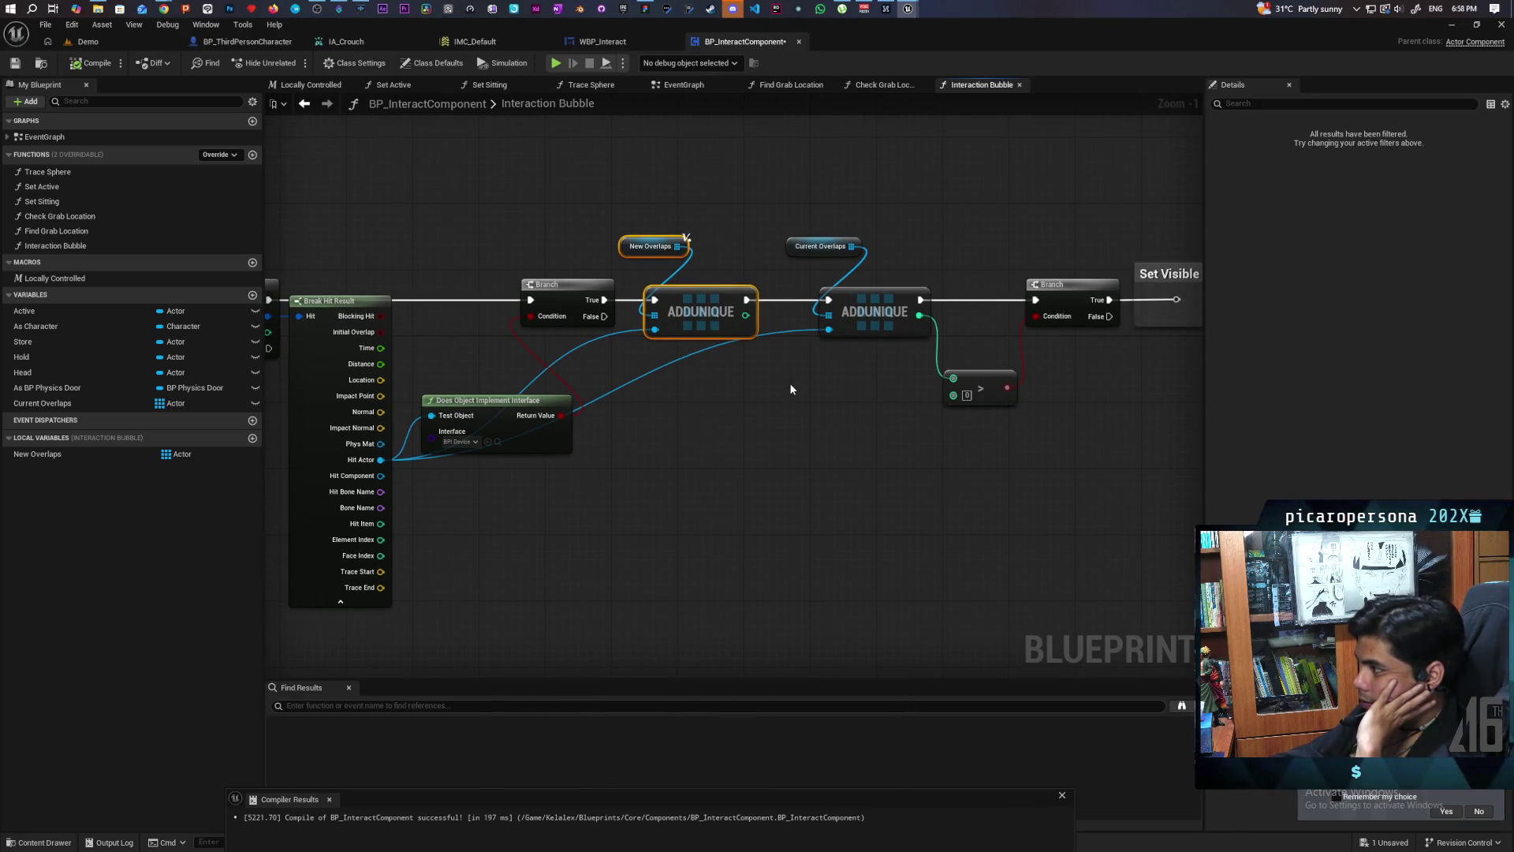
{"action": "left_click_drag", "start_coordinate": [822, 199], "coordinate": [869, 394]}
{"action": "left_click_drag", "start_coordinate": [806, 204], "coordinate": [849, 415]}
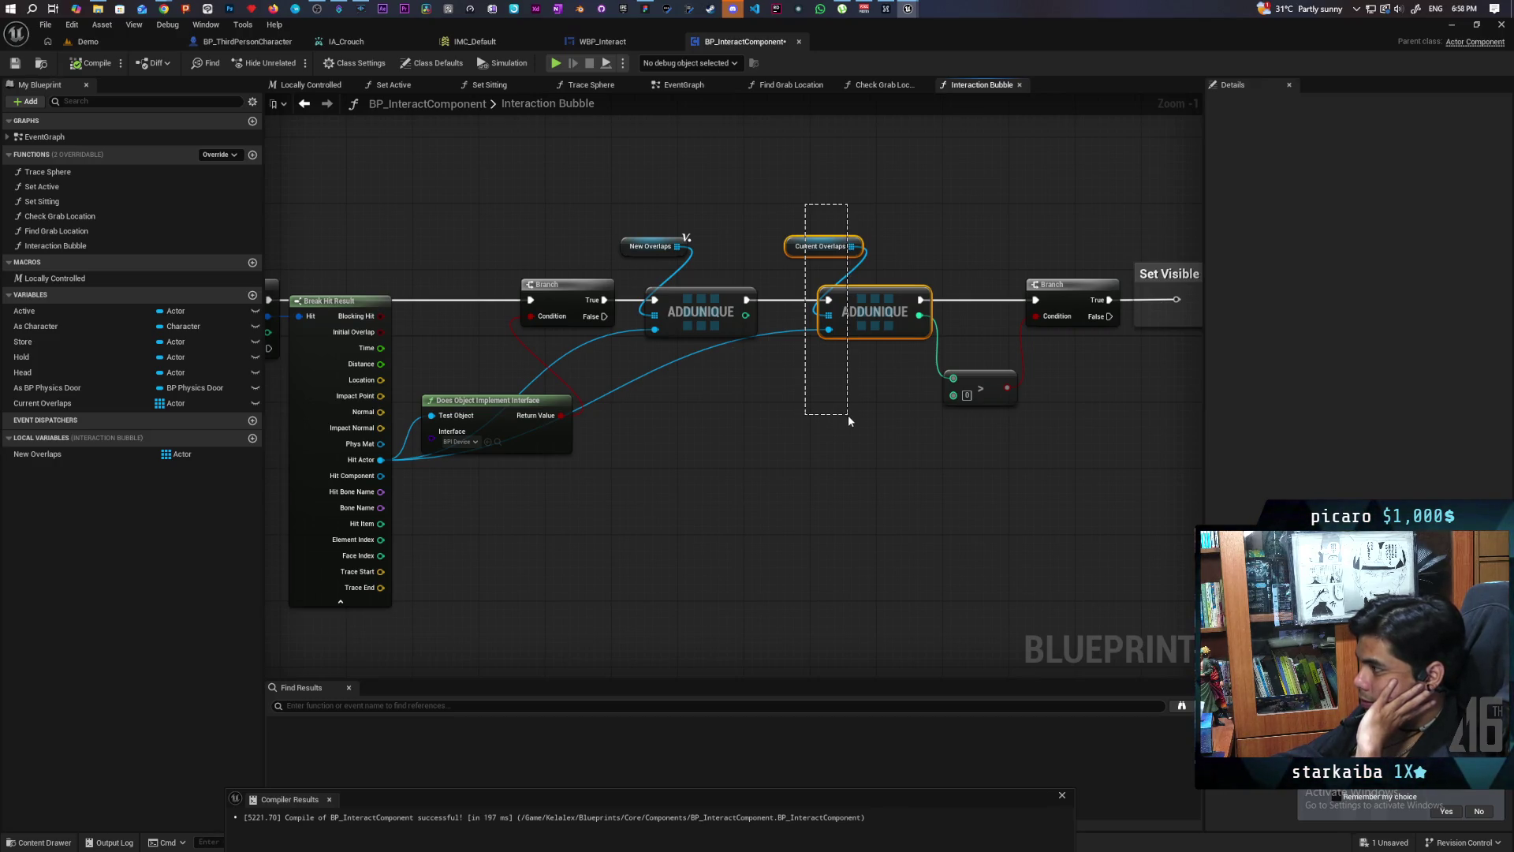
{"action": "left_click_drag", "start_coordinate": [848, 415], "coordinate": [849, 415]}
{"action": "mouse_move", "coordinate": [849, 415]}
{"action": "left_mouse_down"}
{"action": "mouse_move", "coordinate": [933, 321]}
{"action": "mouse_move", "coordinate": [812, 429]}
{"action": "mouse_move", "coordinate": [829, 409]}
{"action": "left_mouse_up"}
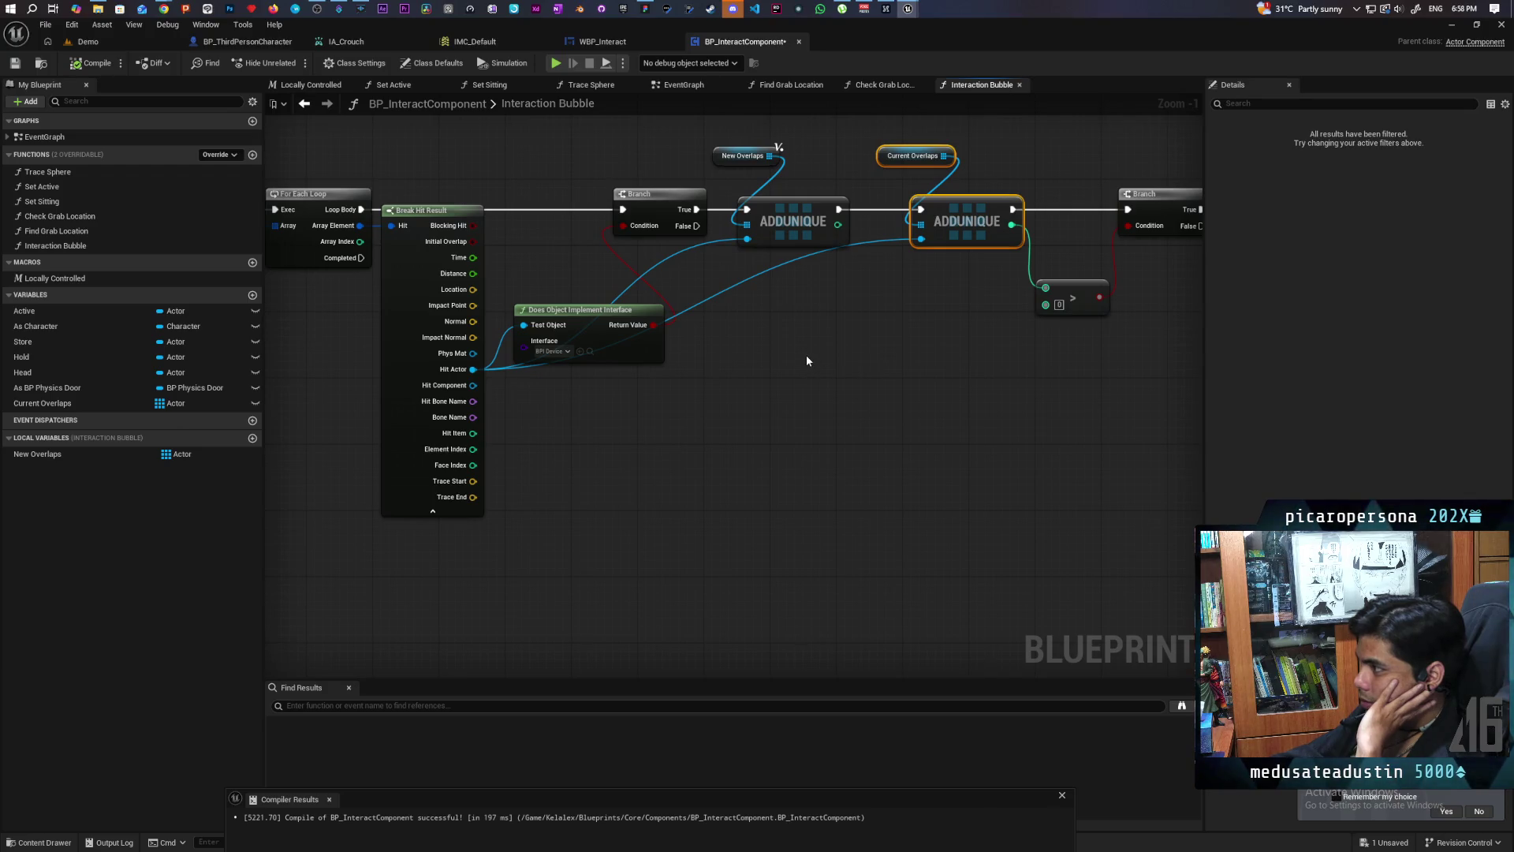
{"action": "mouse_move", "coordinate": [789, 411]}
{"action": "left_mouse_down"}
{"action": "mouse_move", "coordinate": [835, 412]}
{"action": "mouse_move", "coordinate": [853, 385]}
{"action": "left_mouse_up"}
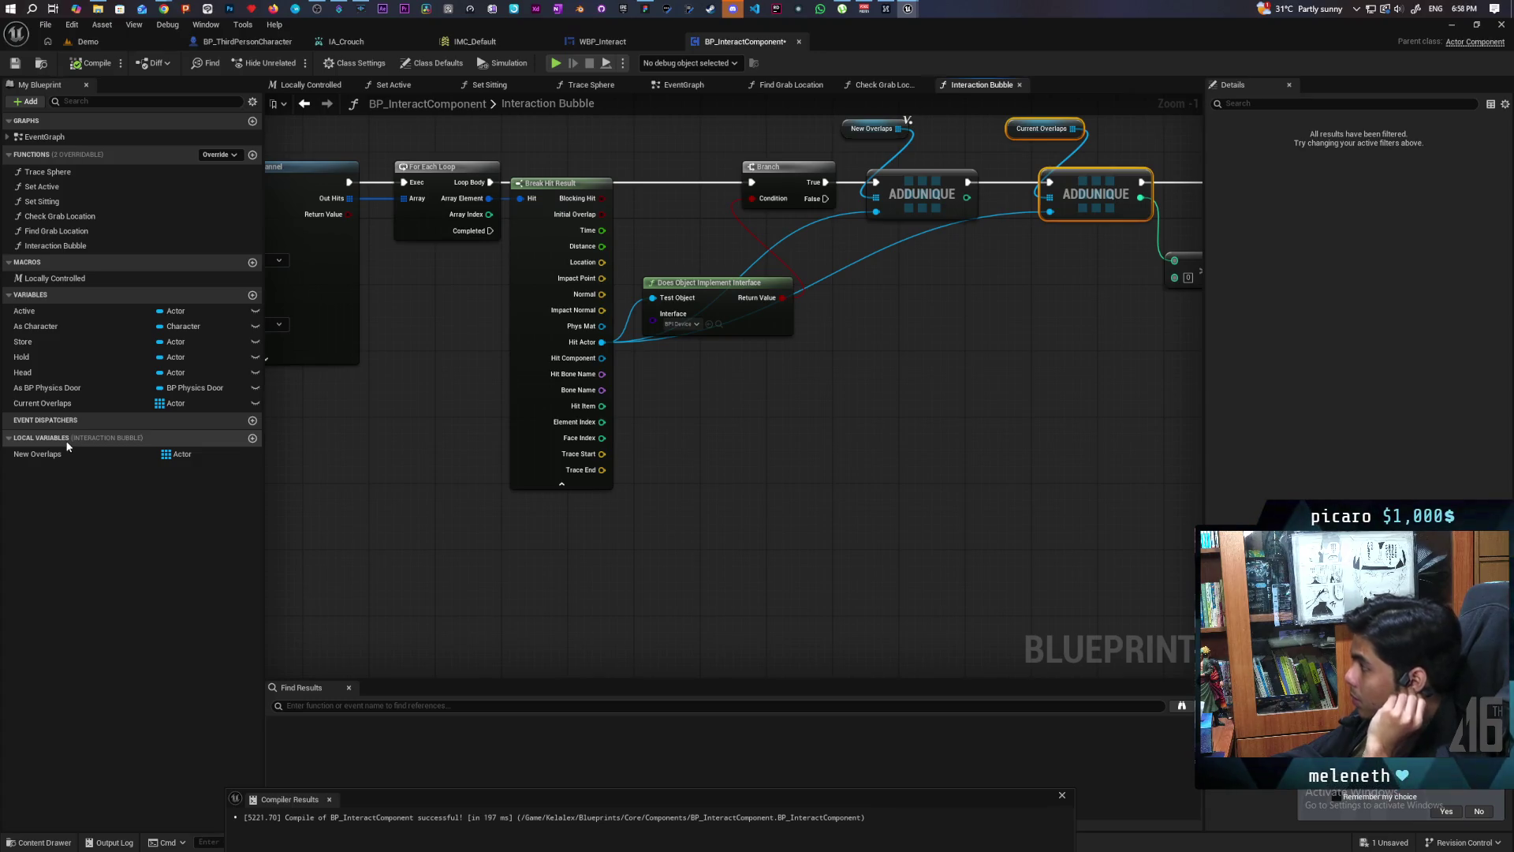
{"action": "right_click", "coordinate": [617, 387]}
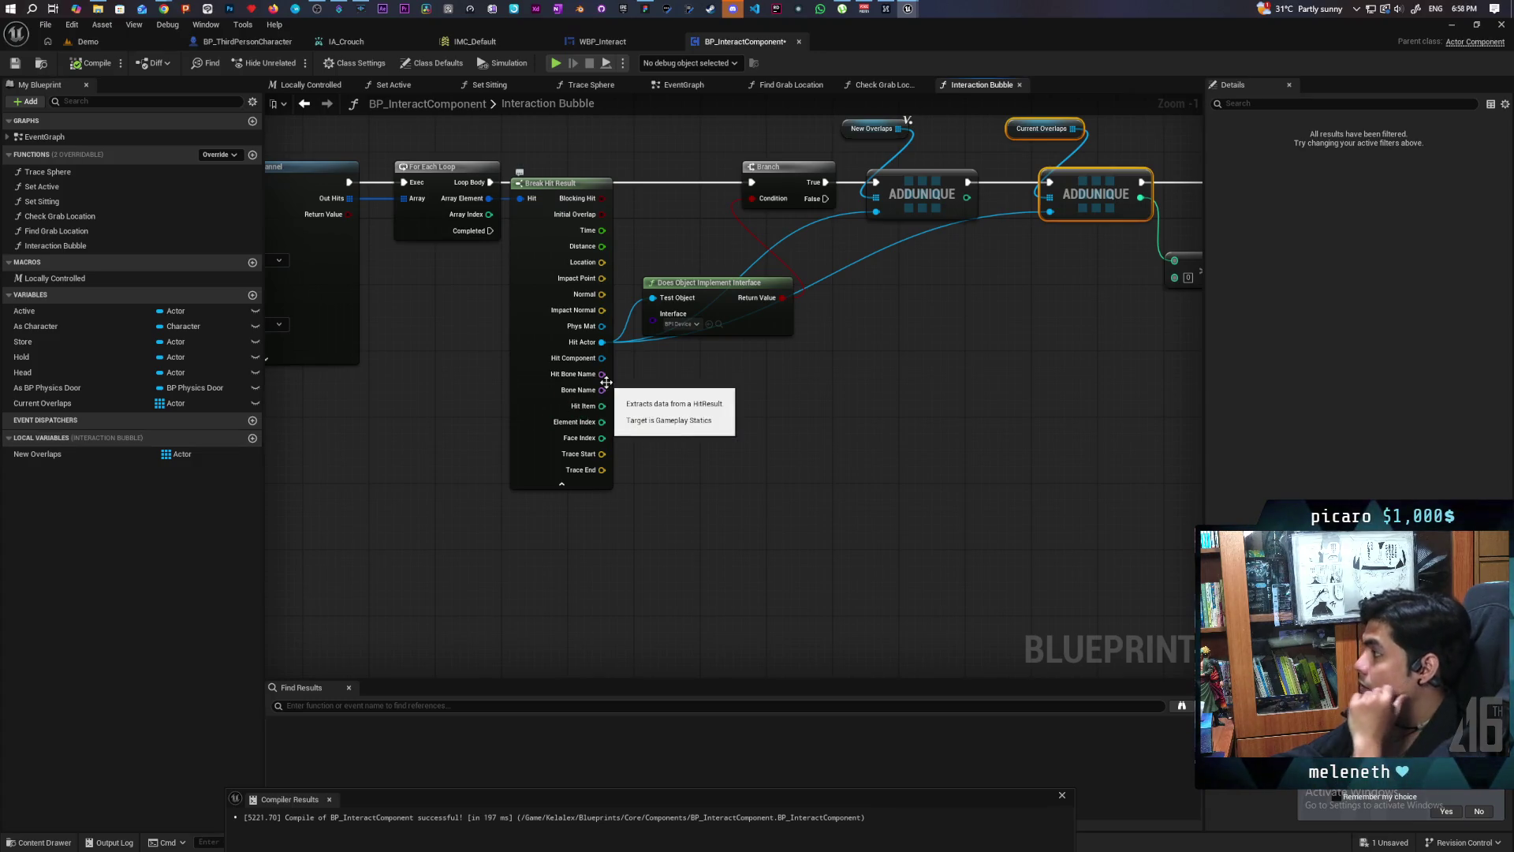
Step: Add Current Overlaps and New Overlaps getter nodes below the sphere-trace loop
{"action": "mouse_move", "coordinate": [718, 398]}
{"action": "left_mouse_down"}
{"action": "mouse_move", "coordinate": [546, 456]}
{"action": "mouse_move", "coordinate": [723, 426]}
{"action": "mouse_move", "coordinate": [561, 479]}
{"action": "mouse_move", "coordinate": [688, 437]}
{"action": "mouse_move", "coordinate": [771, 453]}
{"action": "mouse_move", "coordinate": [837, 430]}
{"action": "left_mouse_up"}
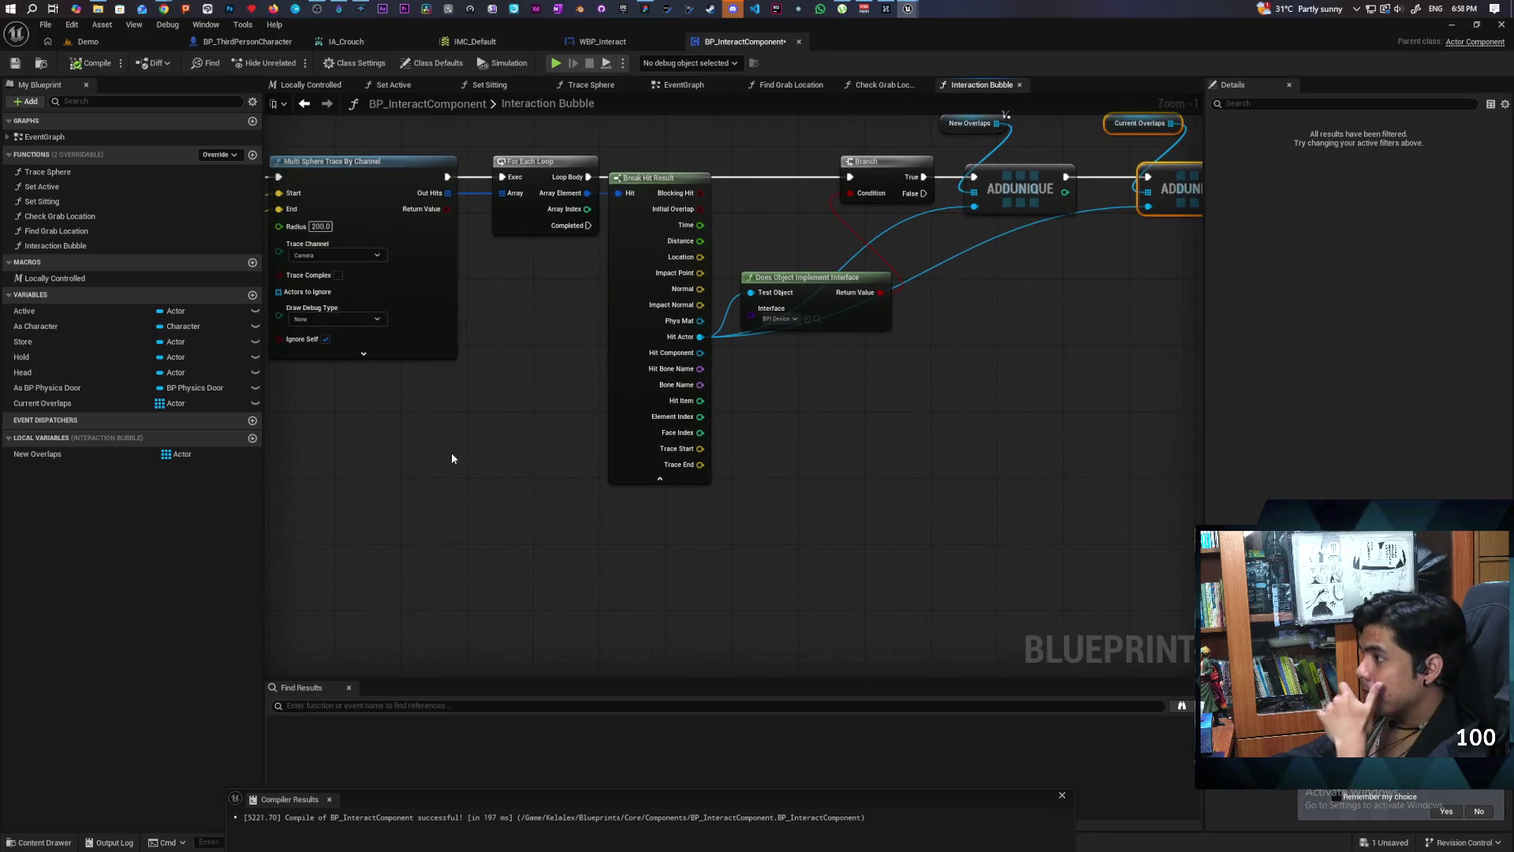
{"action": "mouse_move", "coordinate": [50, 404]}
{"action": "left_mouse_down"}
{"action": "mouse_move", "coordinate": [560, 525]}
{"action": "mouse_move", "coordinate": [478, 524]}
{"action": "left_mouse_up"}
{"action": "left_click", "coordinate": [507, 544]}
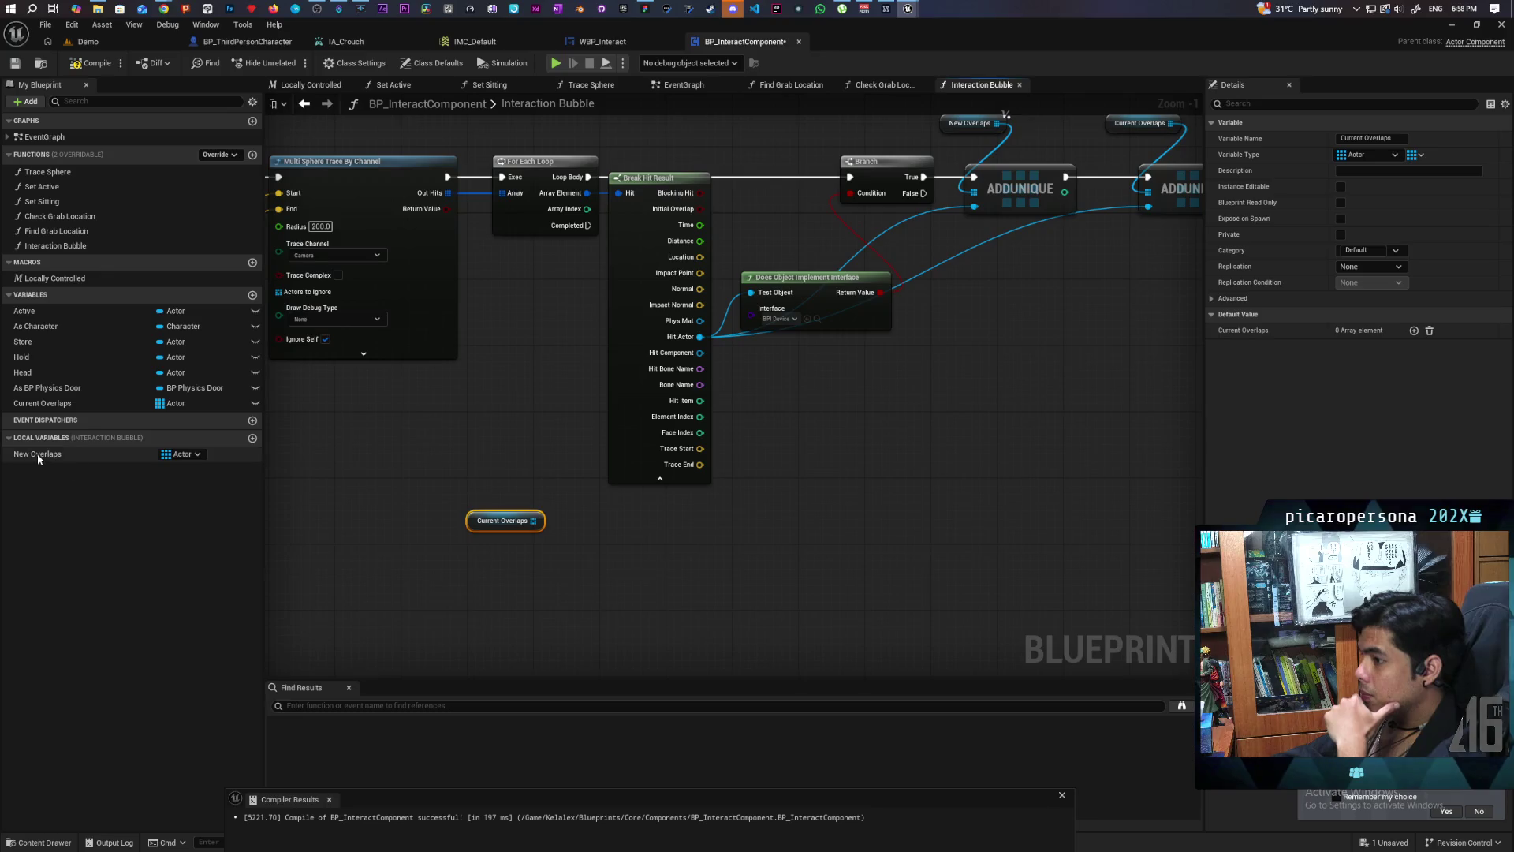
{"action": "mouse_move", "coordinate": [36, 454]}
{"action": "left_mouse_down"}
{"action": "mouse_move", "coordinate": [541, 572]}
{"action": "mouse_move", "coordinate": [493, 589]}
{"action": "left_mouse_up"}
{"action": "left_click", "coordinate": [560, 588]}
Step: Try a Remove Items node fed by Current Overlaps and New Overlaps, then delete it
{"action": "left_click_drag", "start_coordinate": [533, 520], "coordinate": [575, 560]}
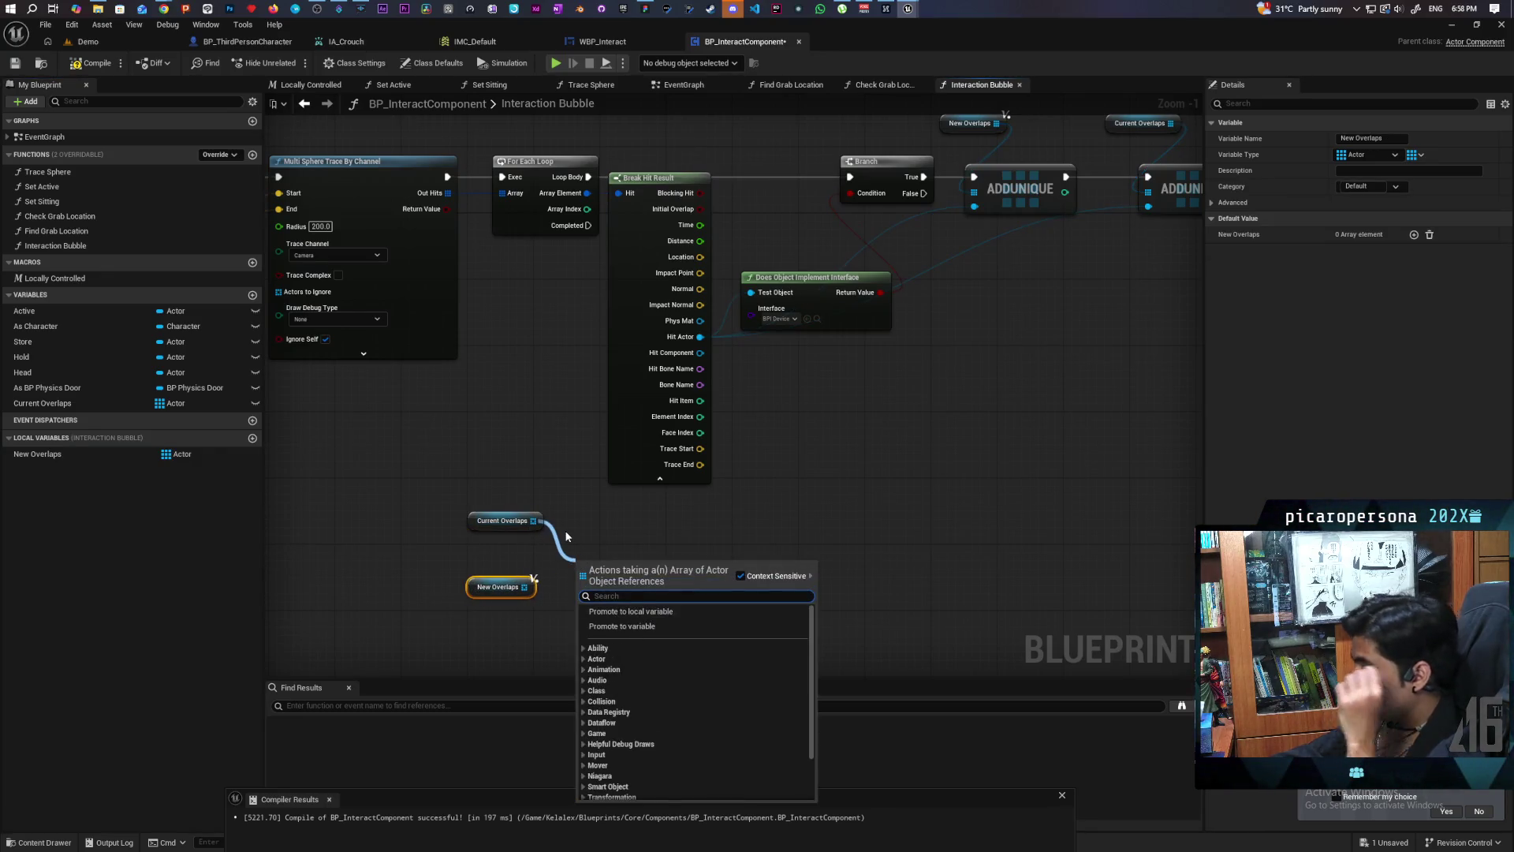
{"action": "type", "text": "remove"}
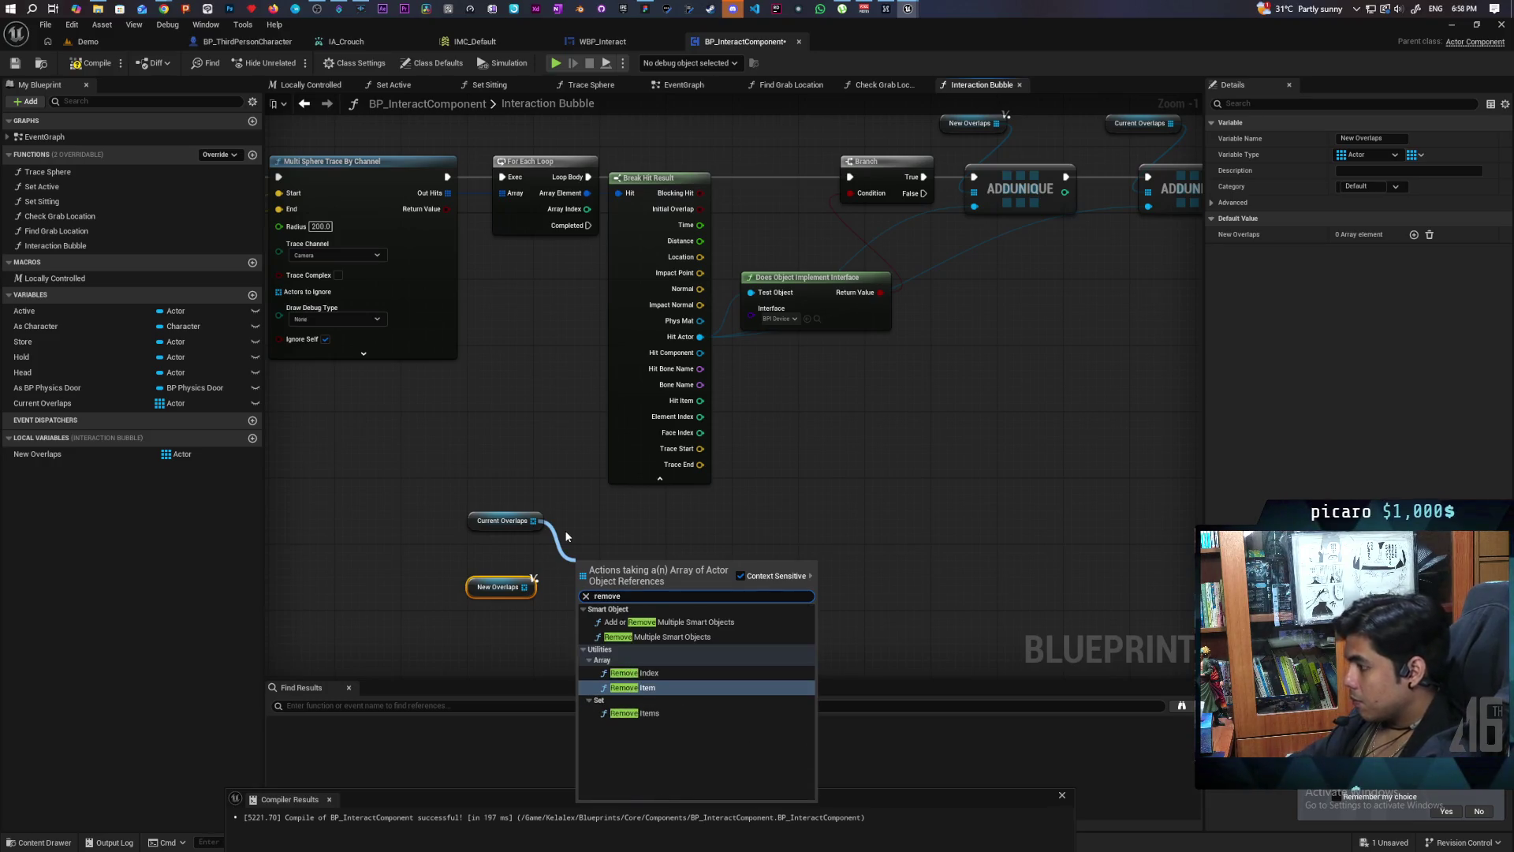
{"action": "left_click", "coordinate": [638, 713]}
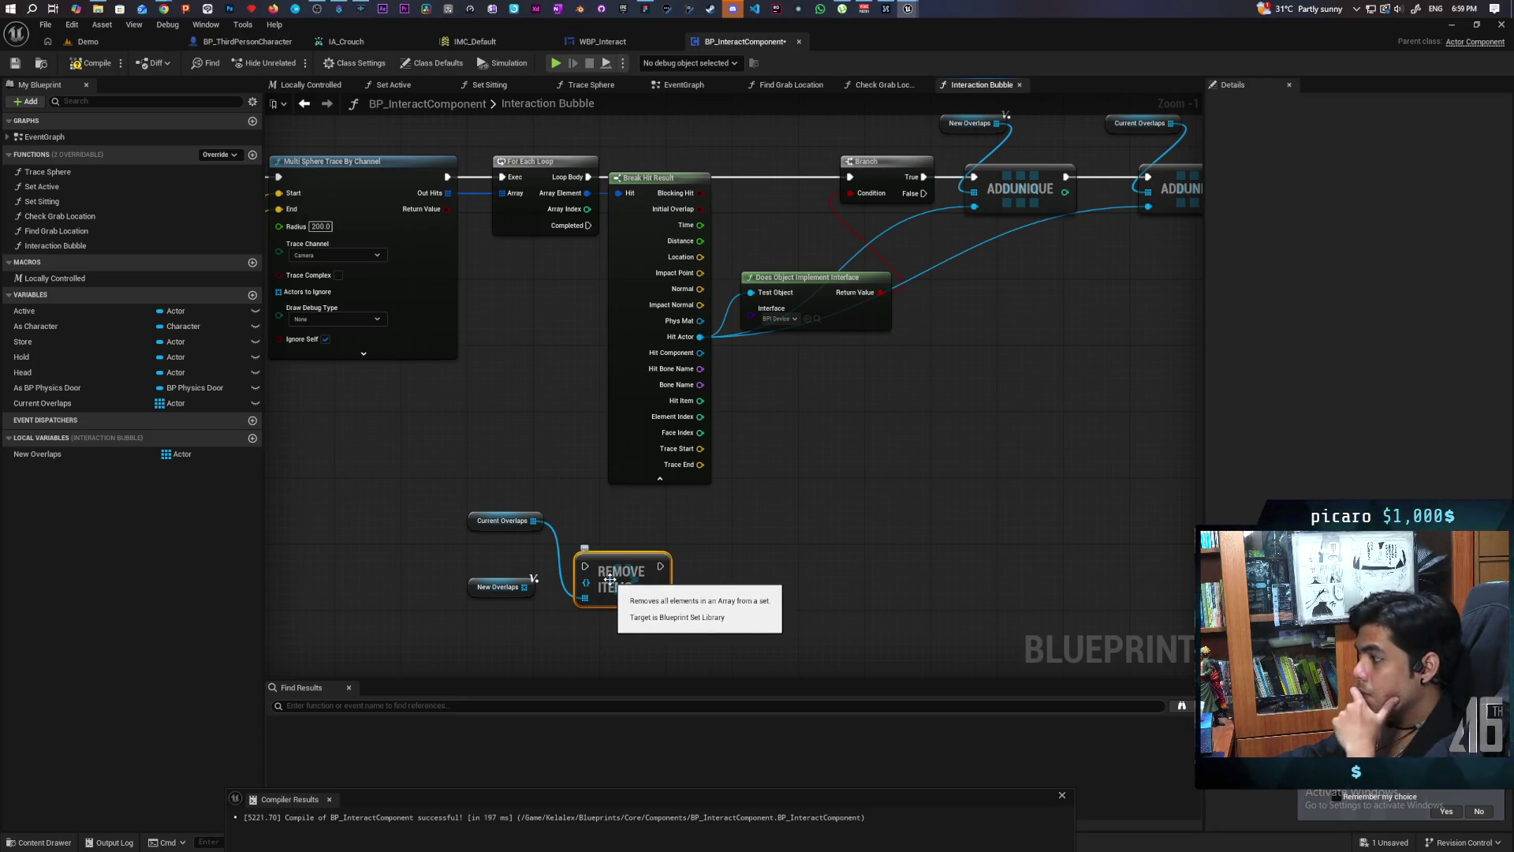
{"action": "left_click_drag", "start_coordinate": [524, 586], "coordinate": [593, 588]}
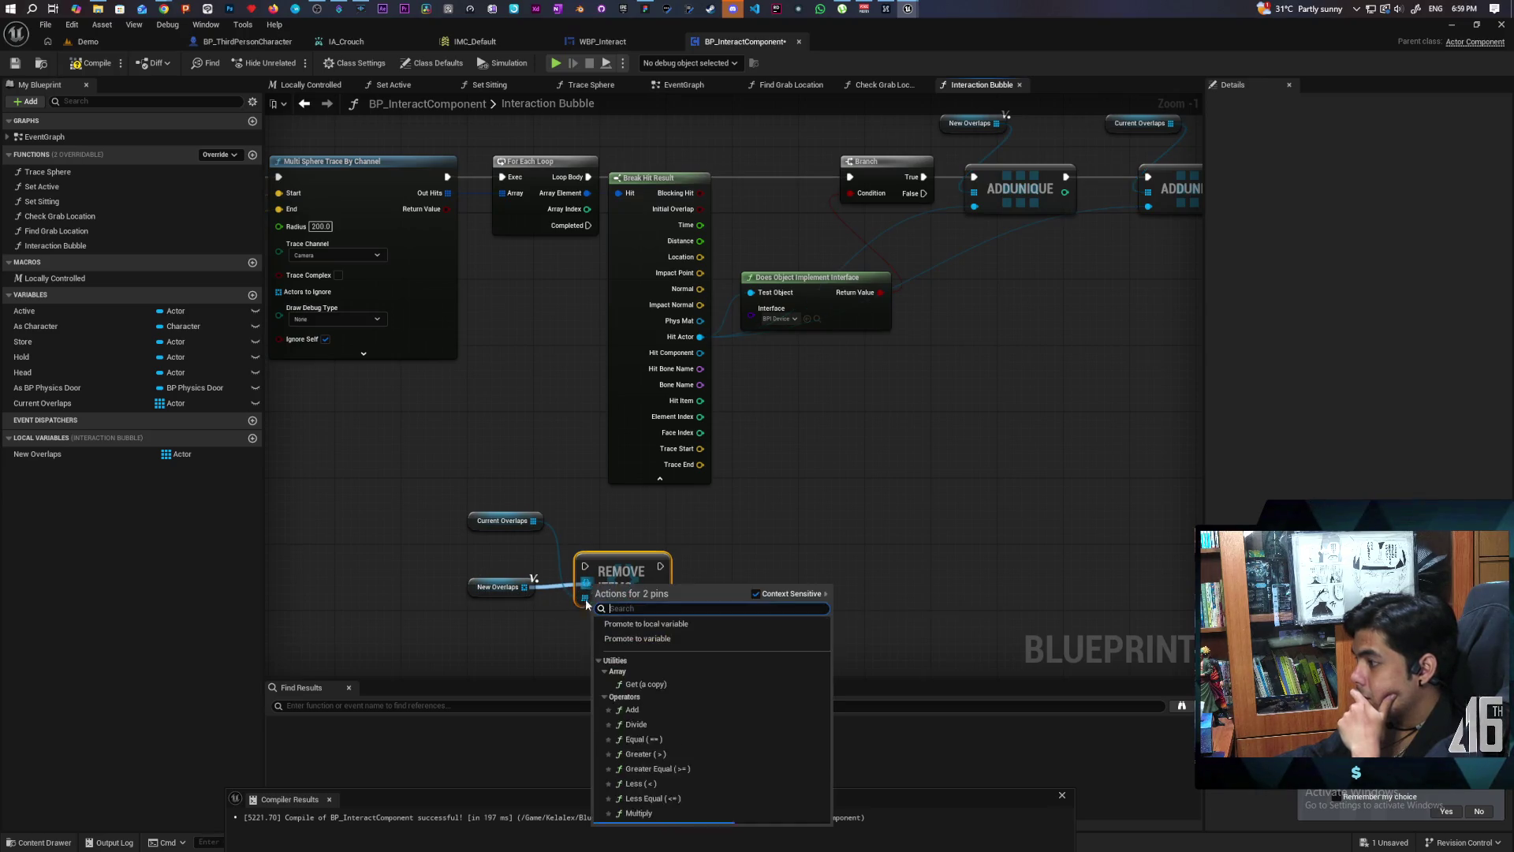
{"action": "left_click", "coordinate": [548, 624]}
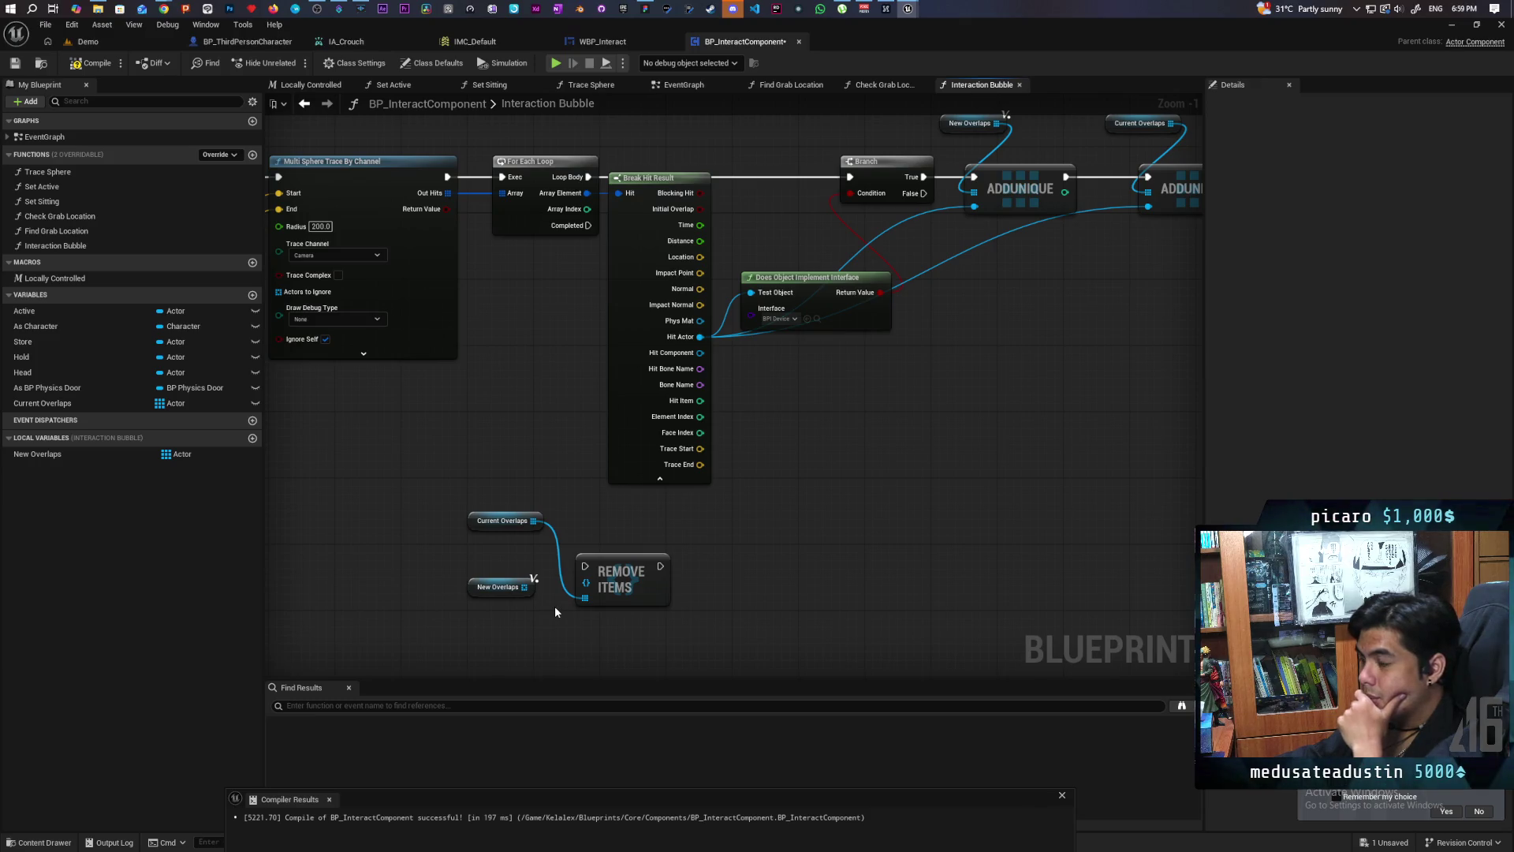
{"action": "left_click_drag", "start_coordinate": [603, 527], "coordinate": [622, 493]}
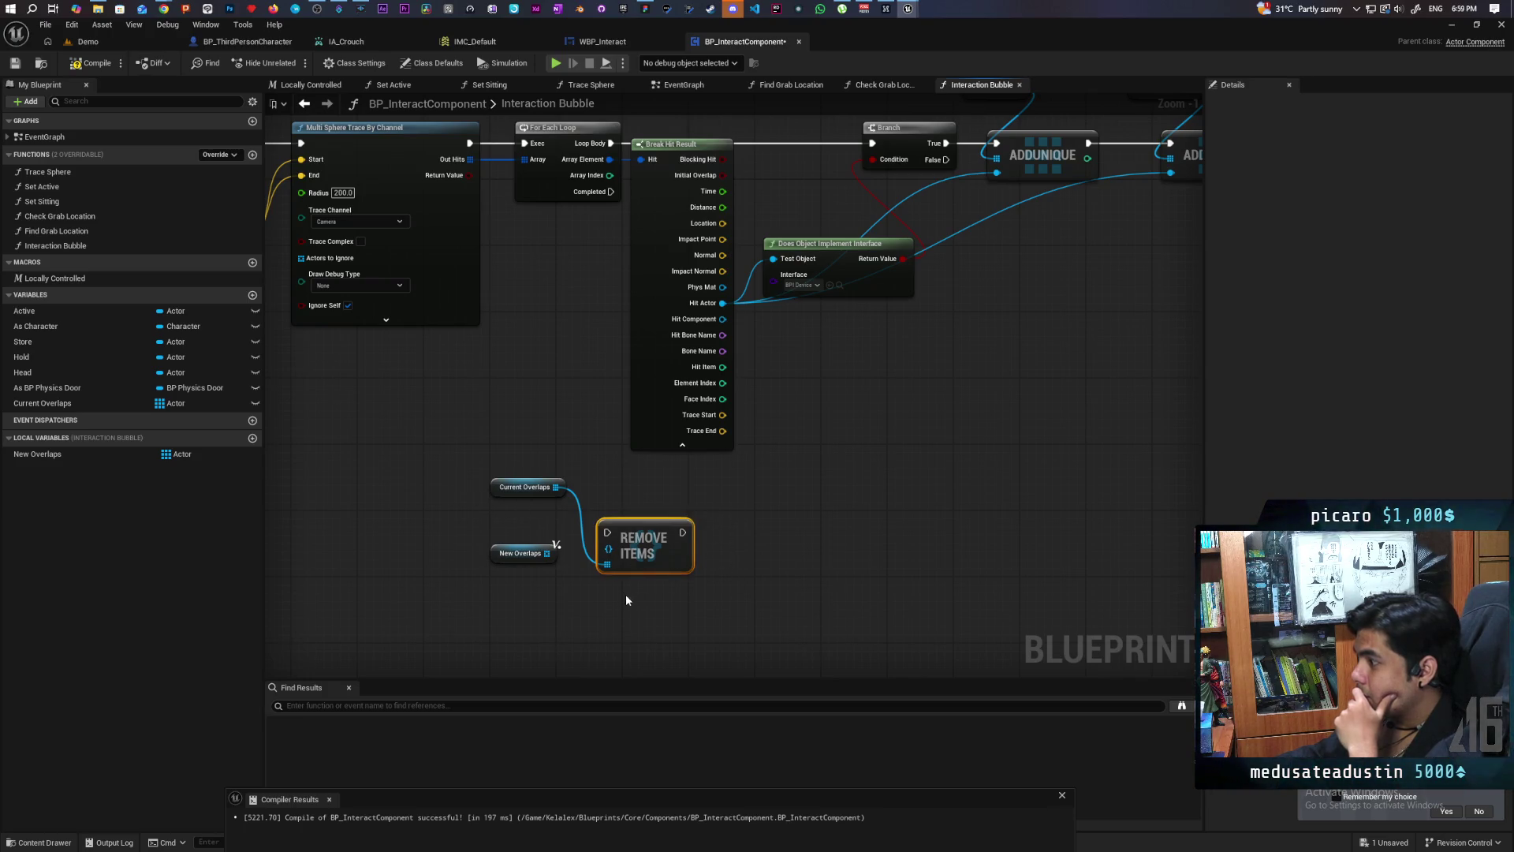
{"action": "key", "text": "Delete"}
{"action": "left_click_drag", "start_coordinate": [622, 589], "coordinate": [676, 611]}
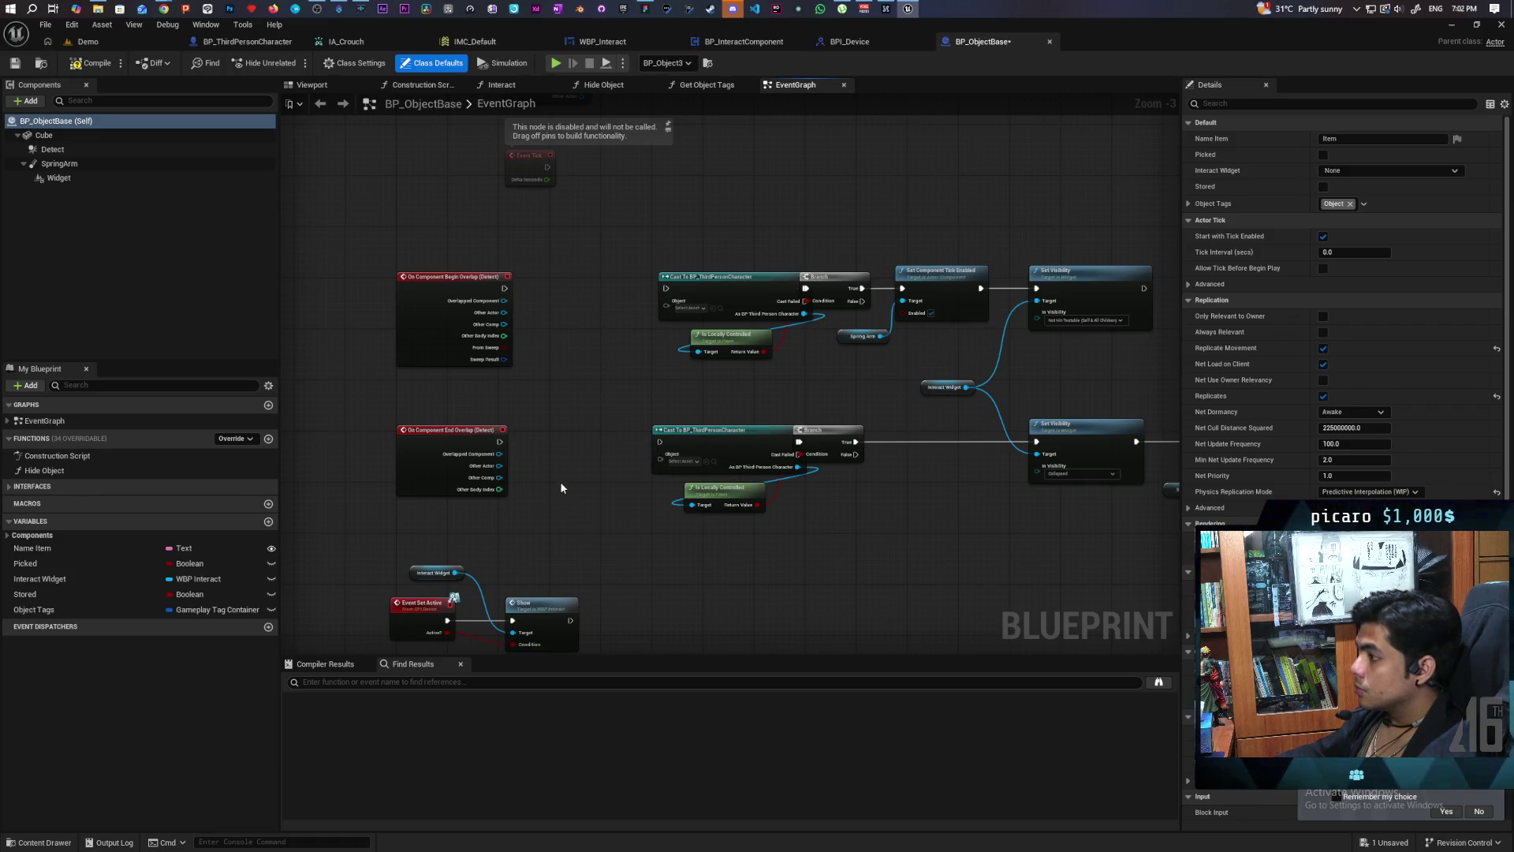
{"action": "scroll", "coordinate": [568, 494], "scroll_direction": "up", "scroll_amount": 3}
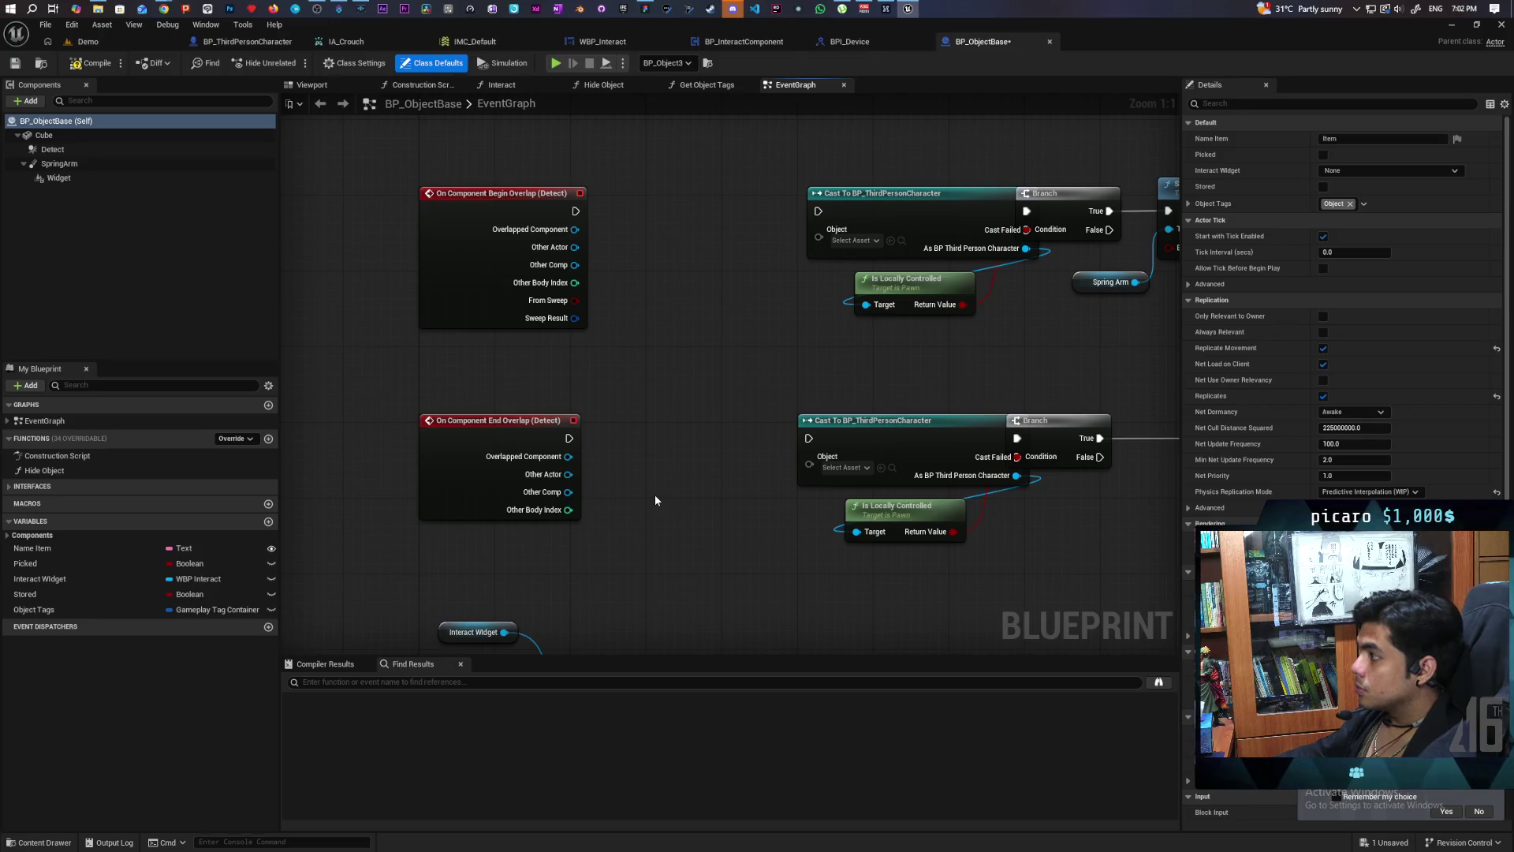
{"action": "left_click", "coordinate": [92, 63]}
{"action": "scroll", "coordinate": [715, 353], "scroll_direction": "down", "scroll_amount": 2}
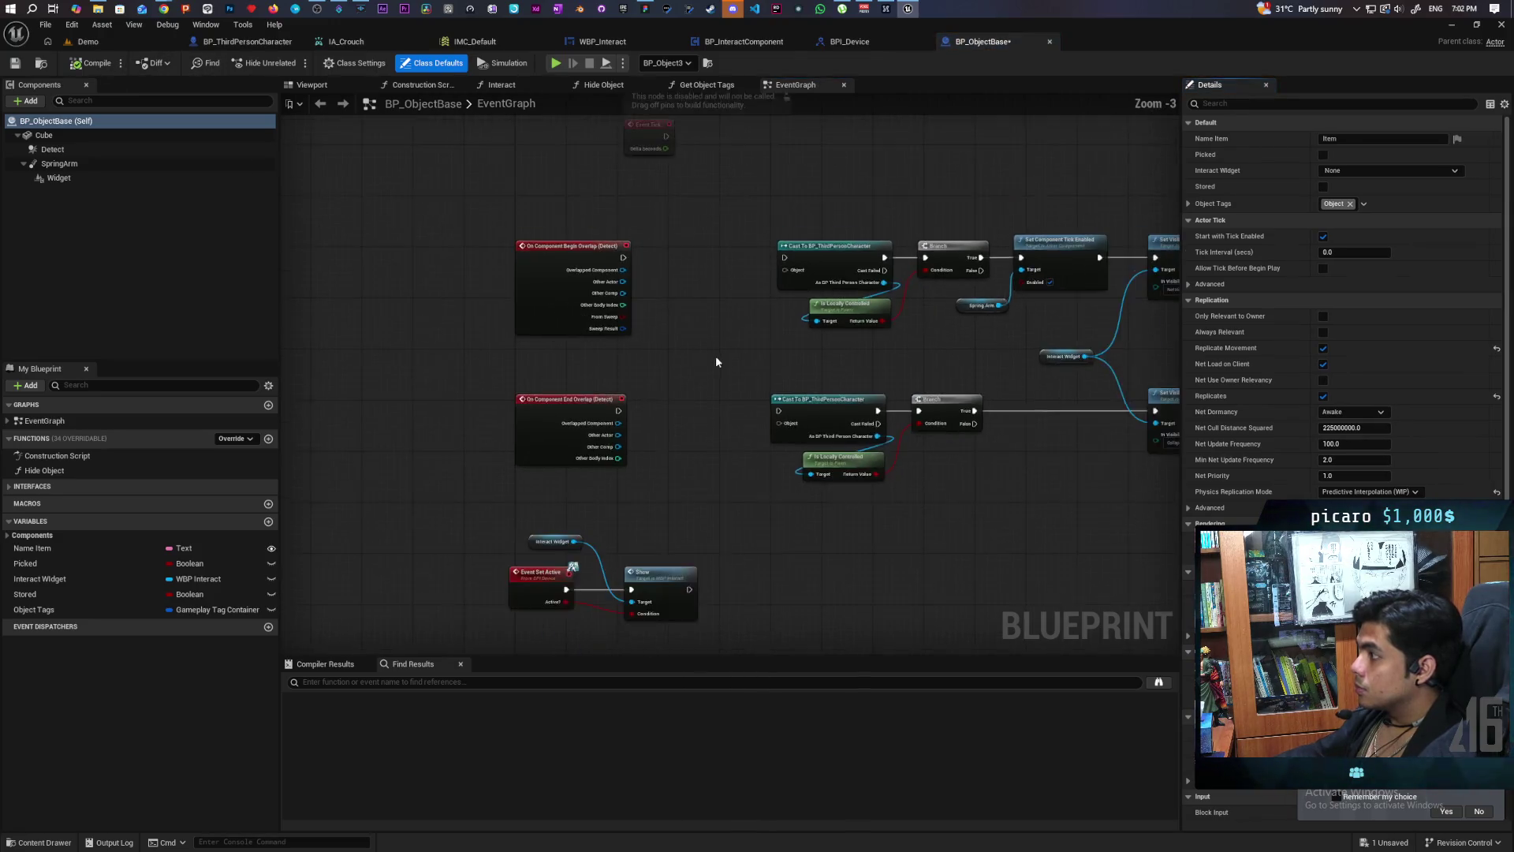
{"action": "scroll", "coordinate": [762, 393], "scroll_direction": "up", "scroll_amount": 2}
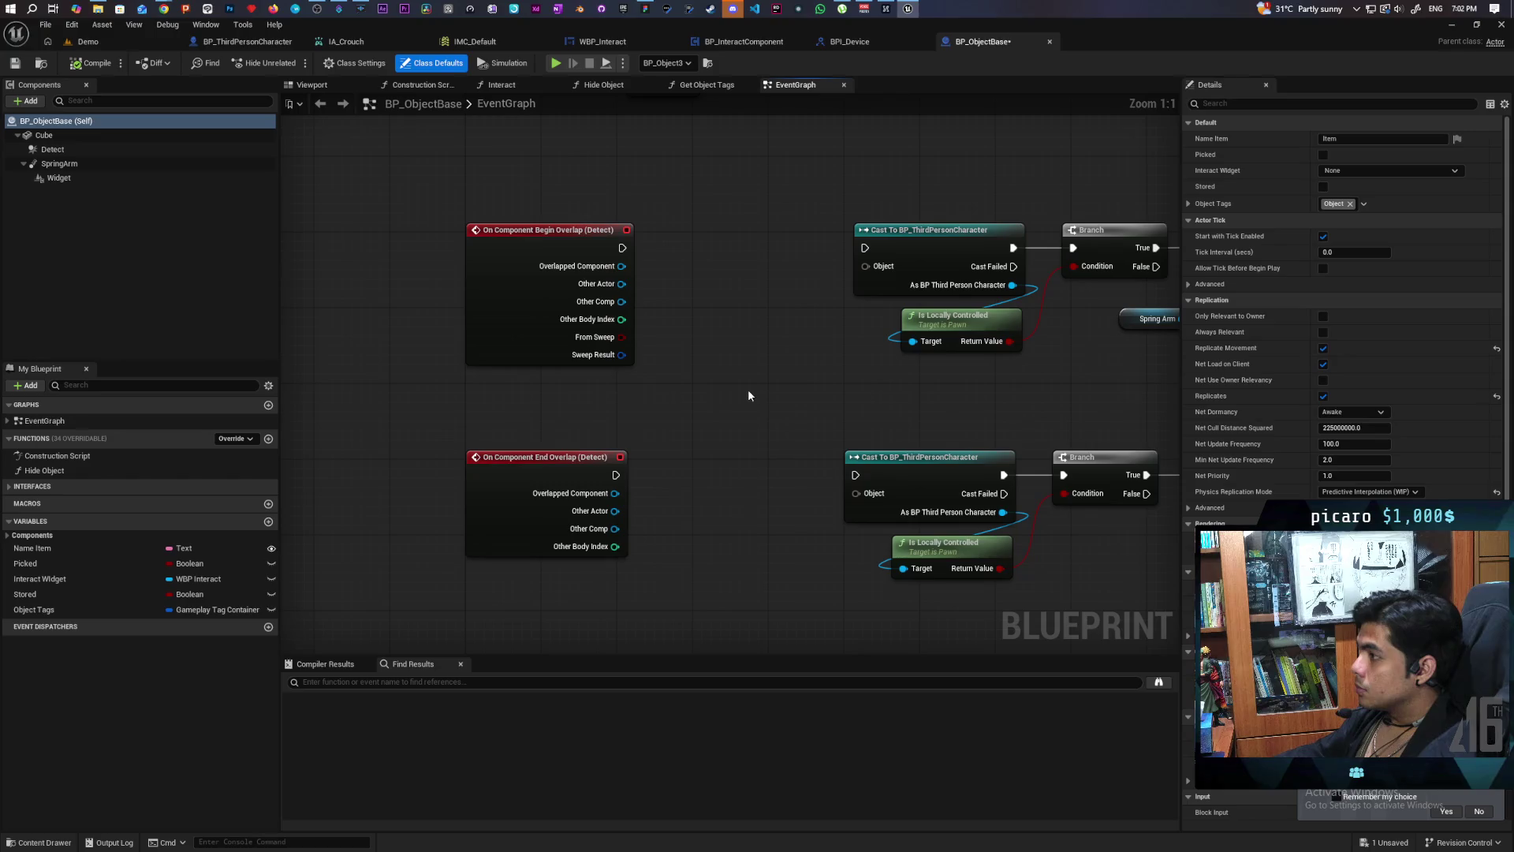
{"action": "scroll", "coordinate": [744, 395], "scroll_direction": "down", "scroll_amount": 5}
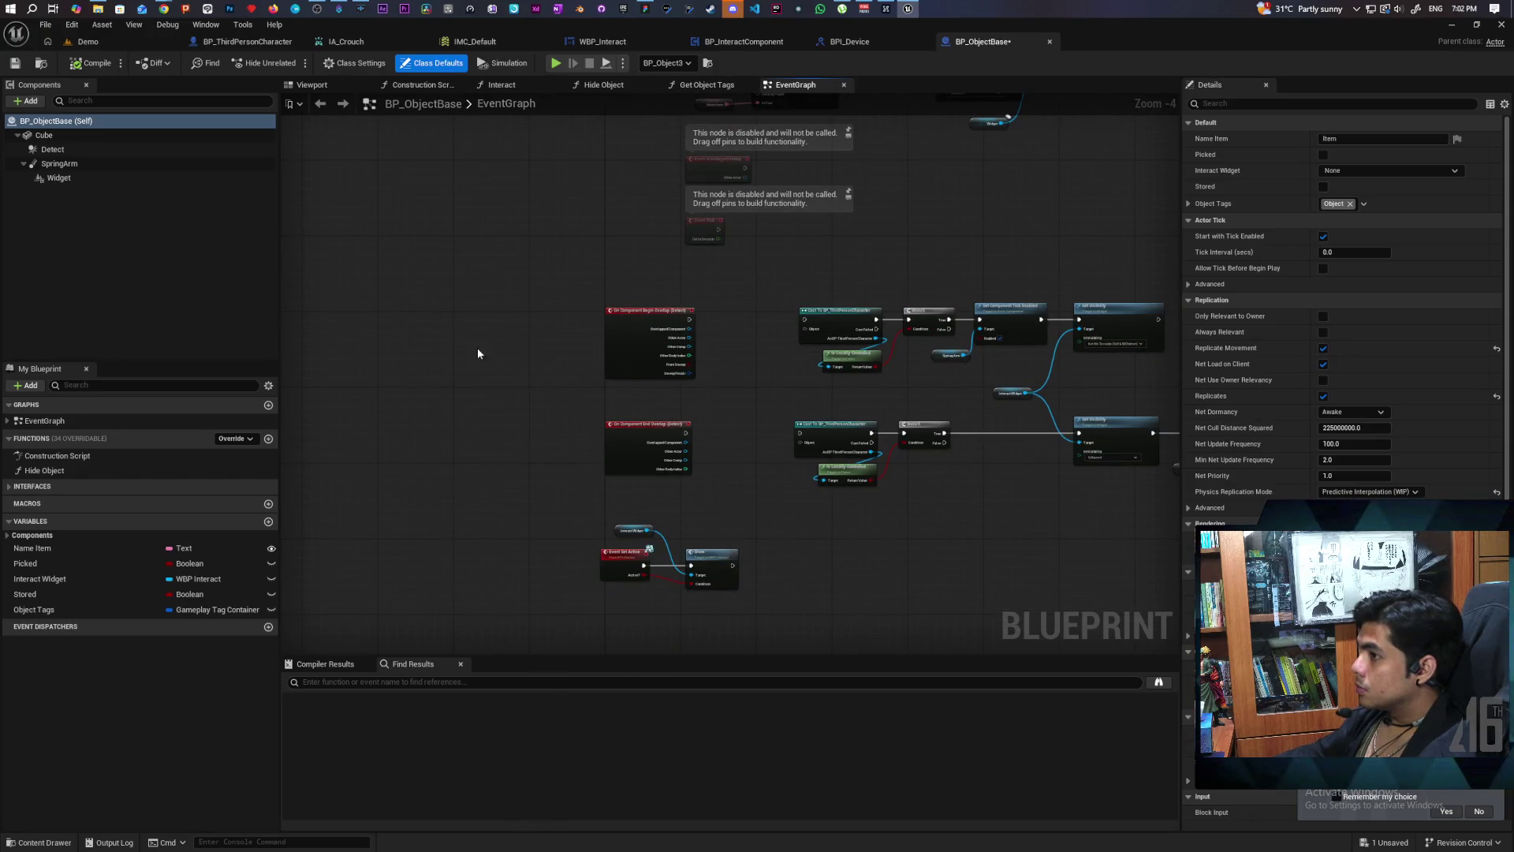
{"action": "left_click", "coordinate": [120, 149]}
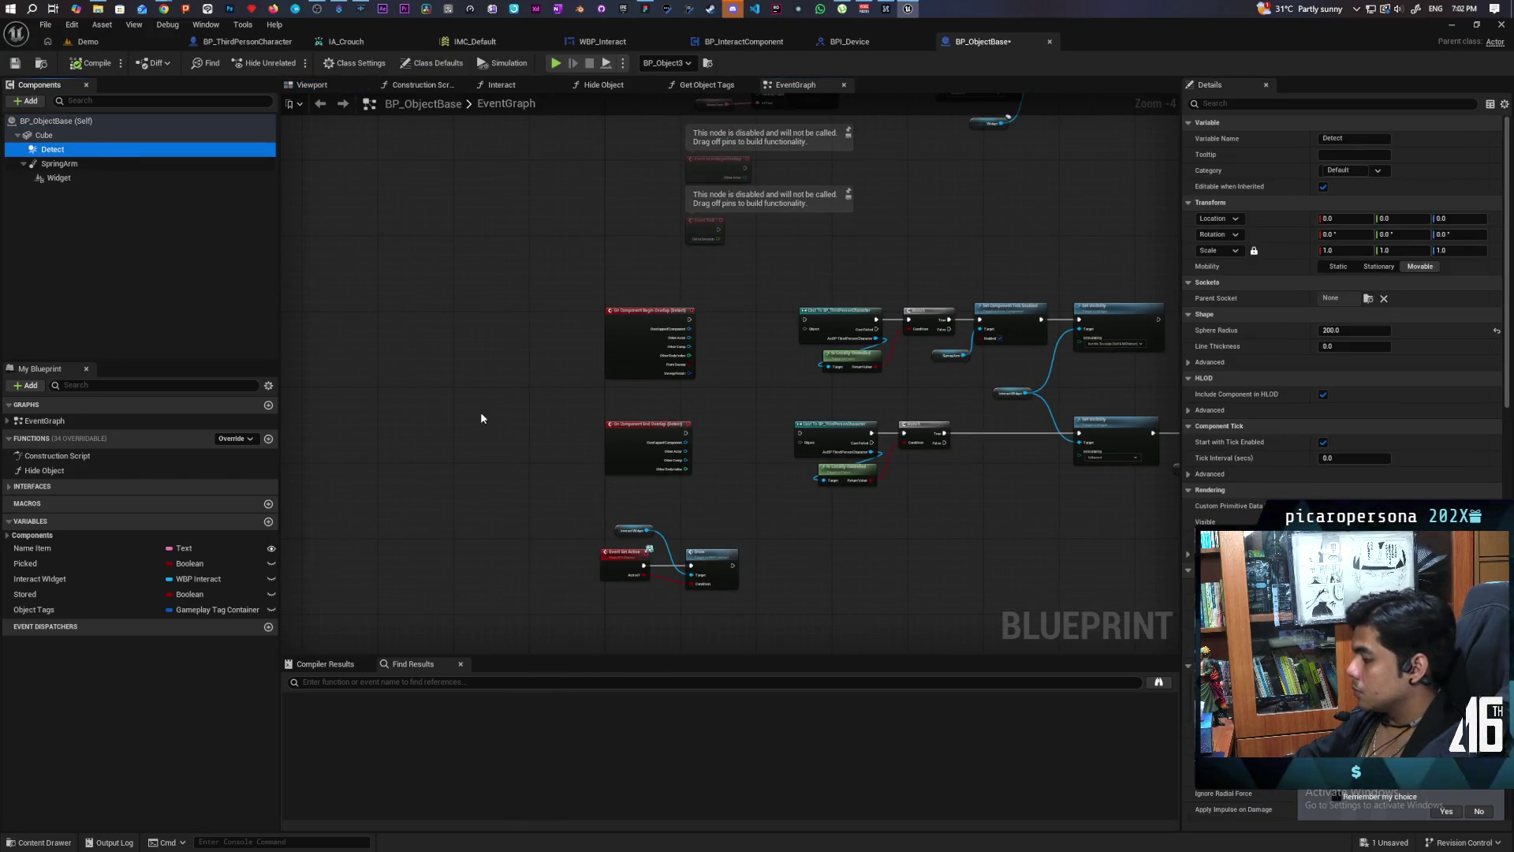
{"action": "key", "text": "Delete"}
{"action": "left_click", "coordinate": [861, 463]}
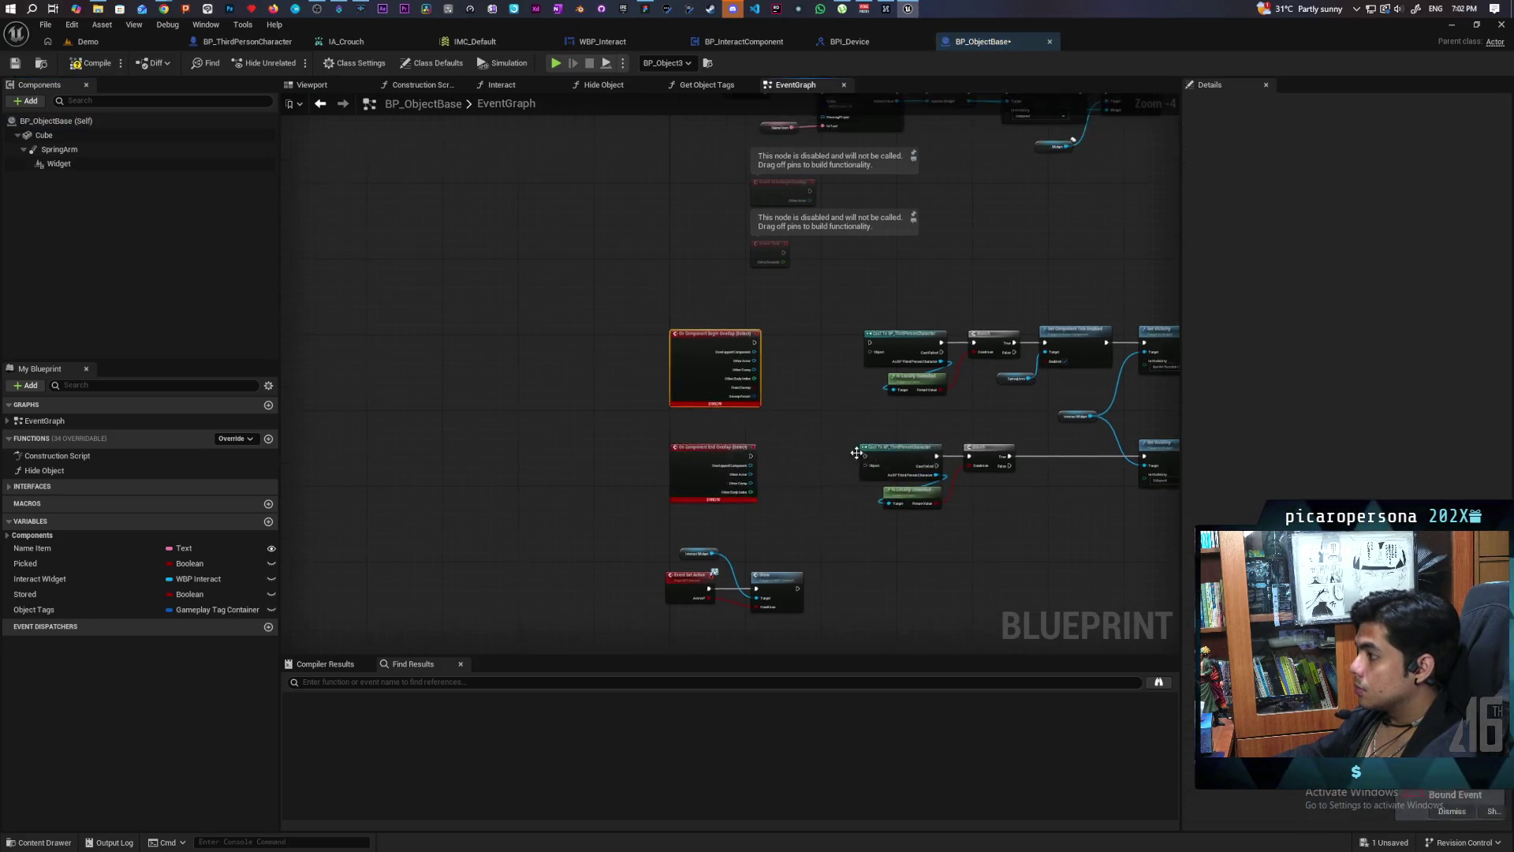
{"action": "left_click", "coordinate": [692, 471], "text": "ctrl"}
{"action": "key", "text": "Delete"}
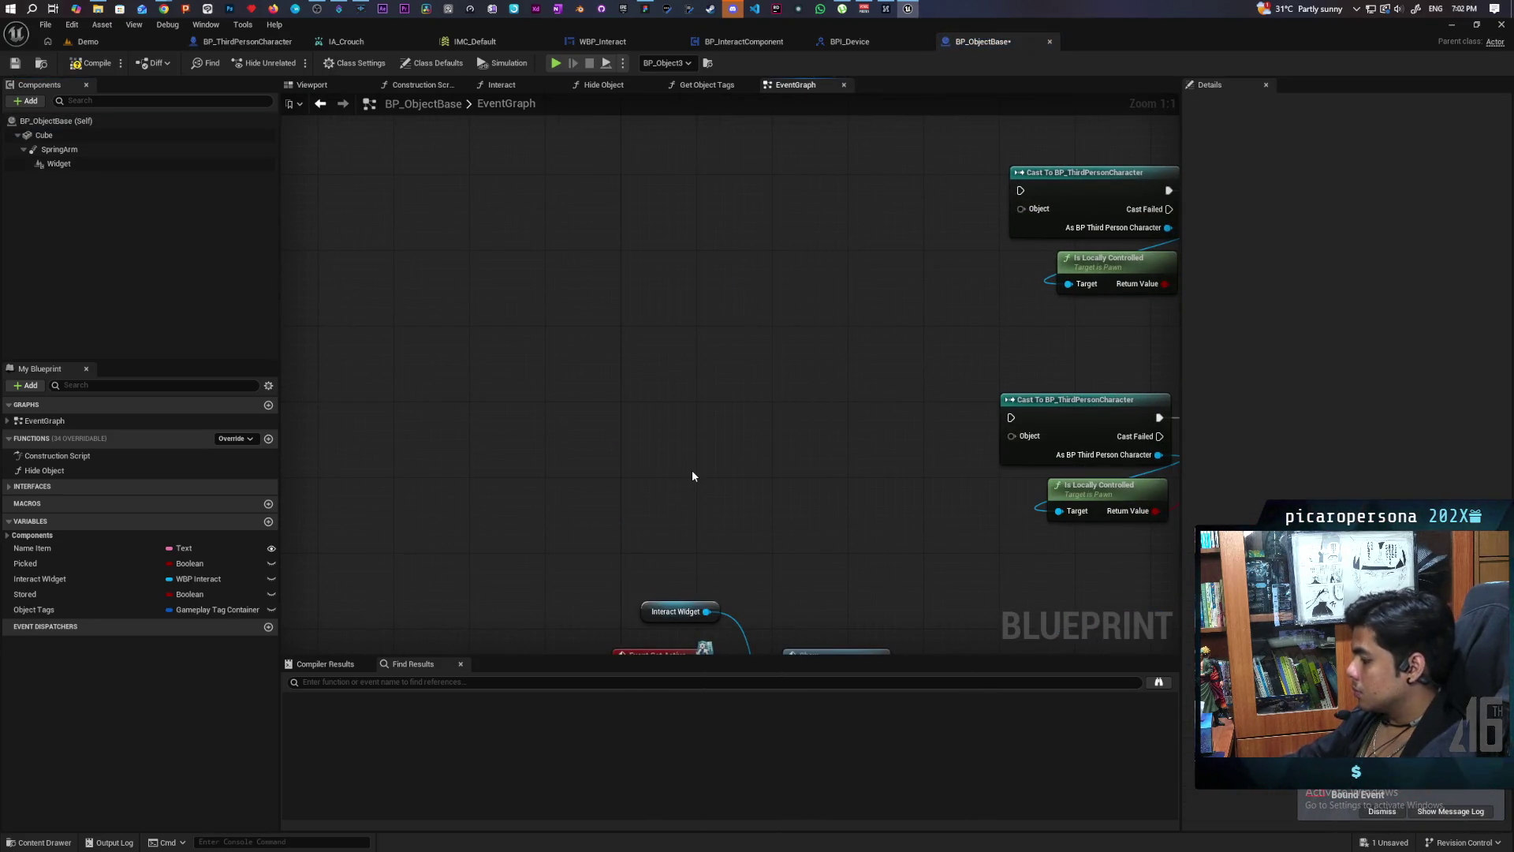
{"action": "scroll", "coordinate": [678, 475], "scroll_direction": "down", "scroll_amount": 3}
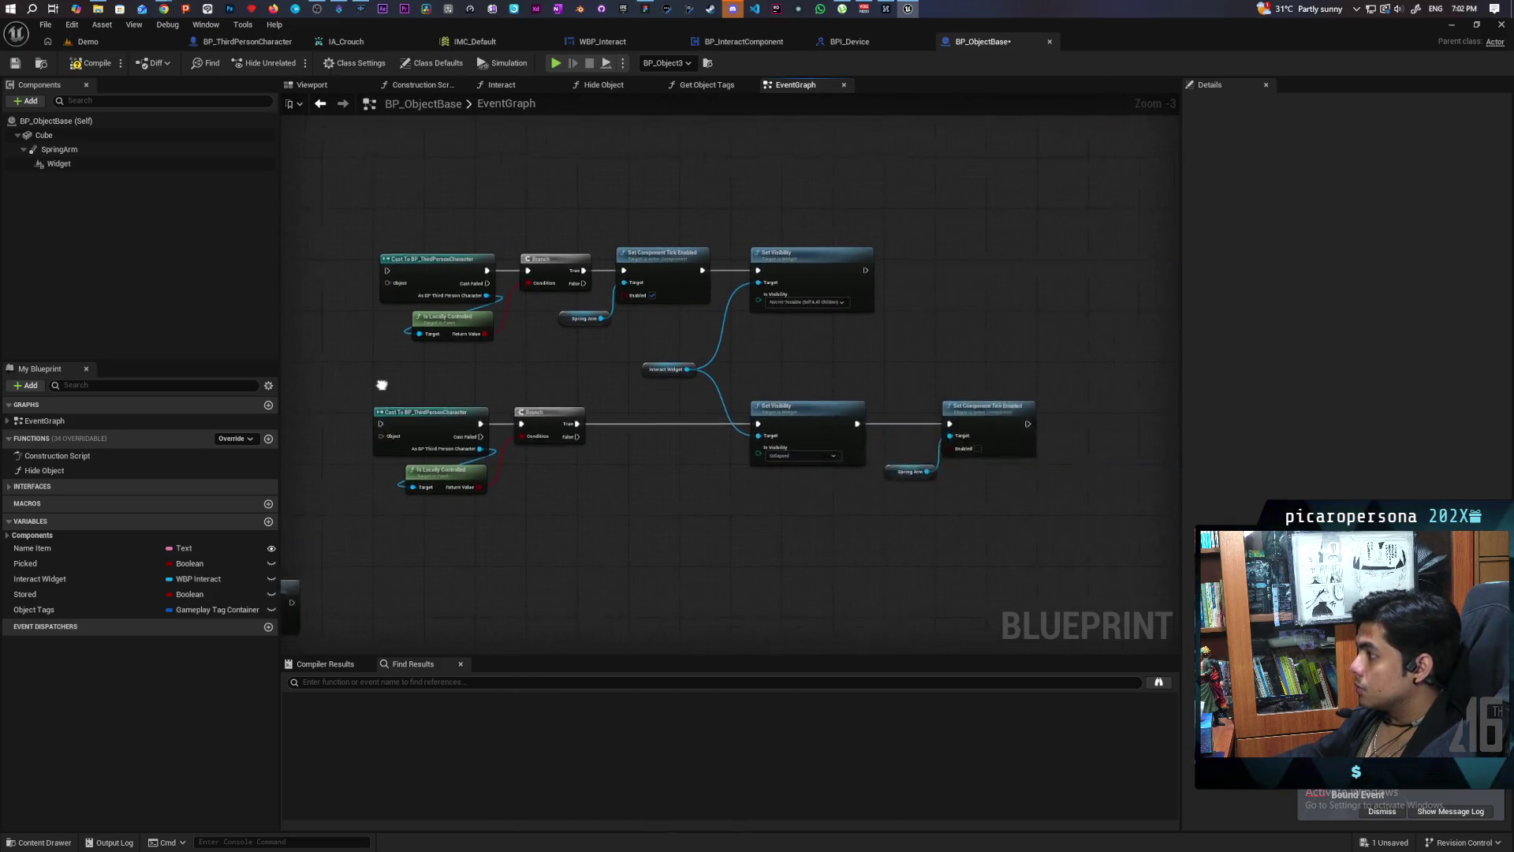
{"action": "left_click_drag", "start_coordinate": [461, 405], "coordinate": [607, 404]}
{"action": "scroll", "coordinate": [608, 404], "scroll_direction": "up", "scroll_amount": 1}
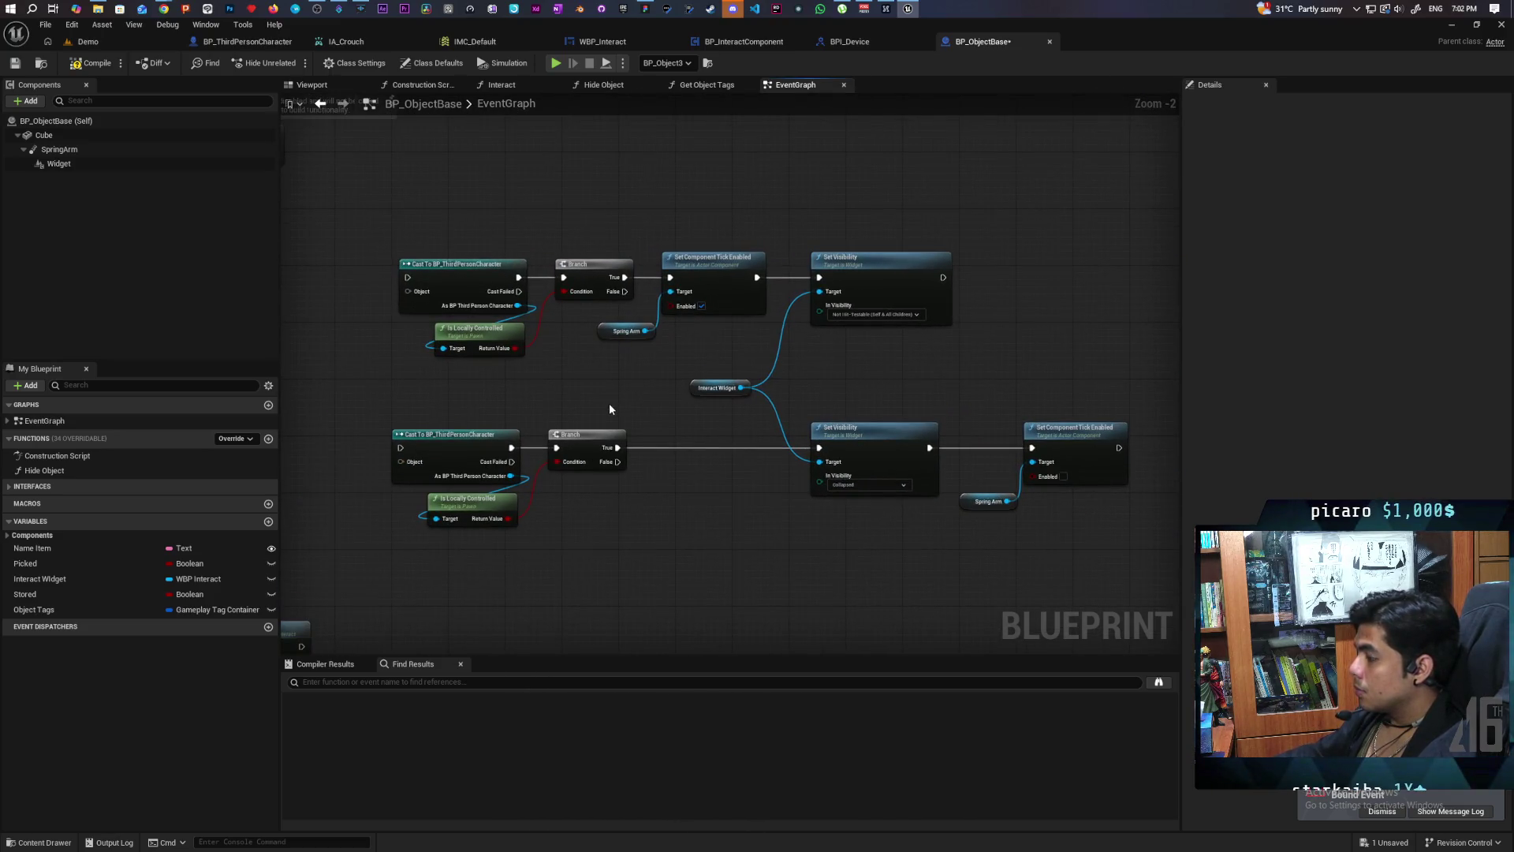
{"action": "scroll", "coordinate": [631, 406], "scroll_direction": "up", "scroll_amount": 2}
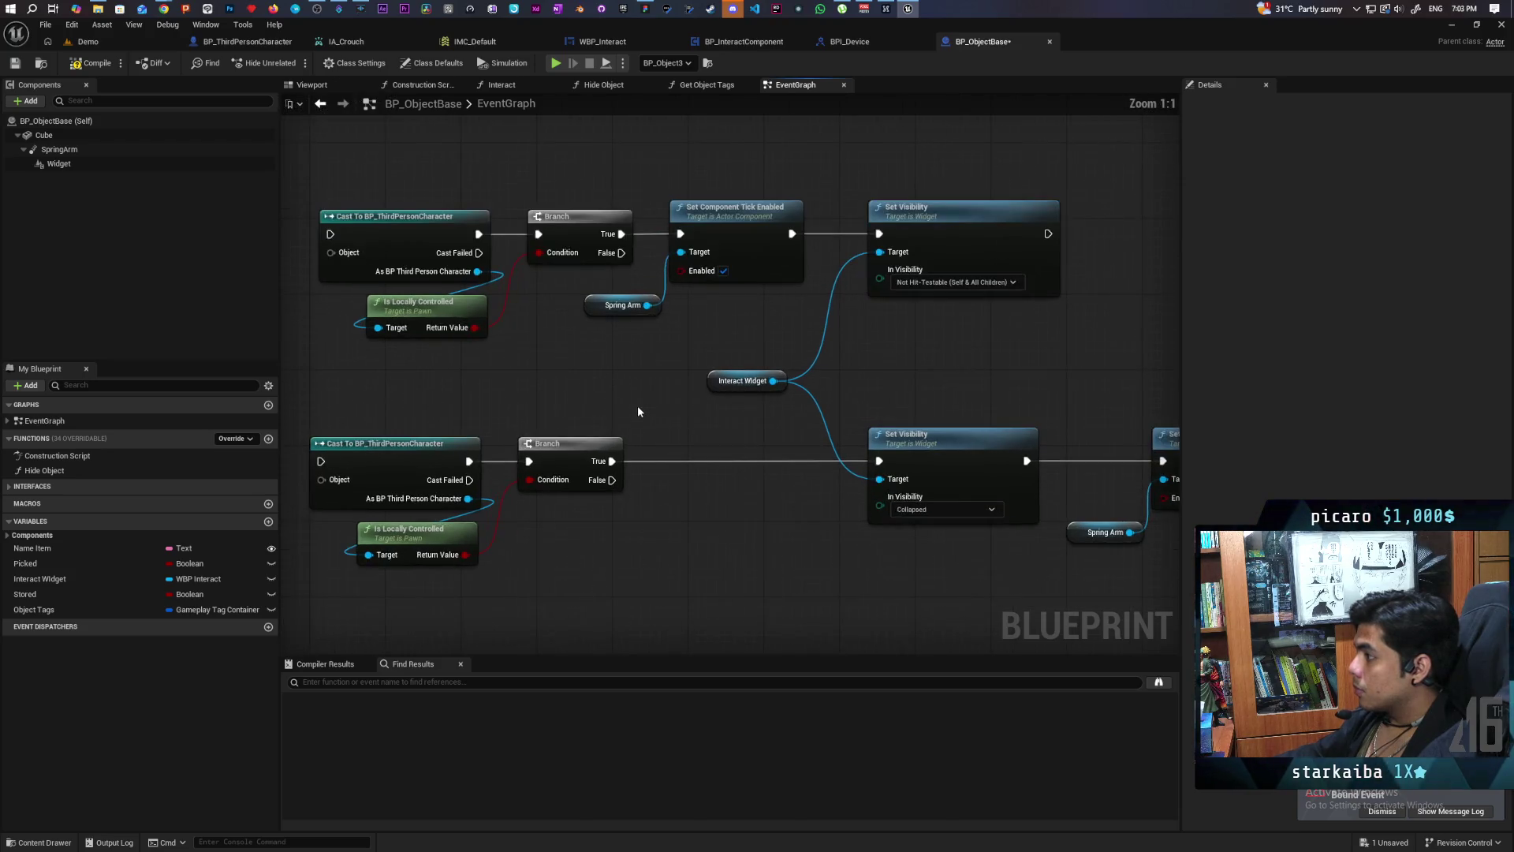
{"action": "scroll", "coordinate": [637, 406], "scroll_direction": "down", "scroll_amount": 1}
{"action": "scroll", "coordinate": [638, 405], "scroll_direction": "up", "scroll_amount": 1}
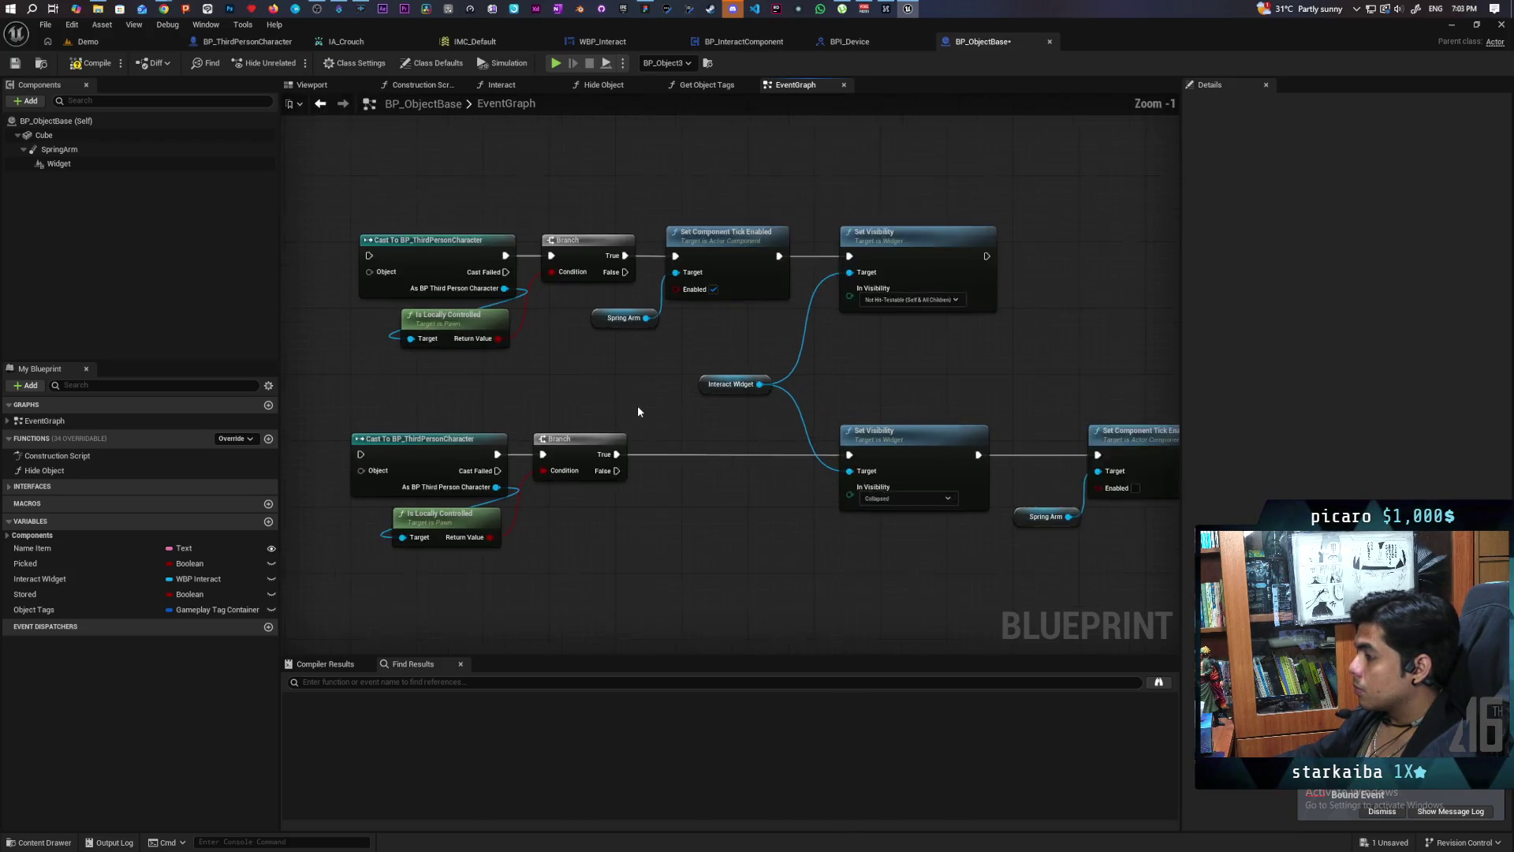
{"action": "left_click_drag", "start_coordinate": [664, 404], "coordinate": [502, 398]}
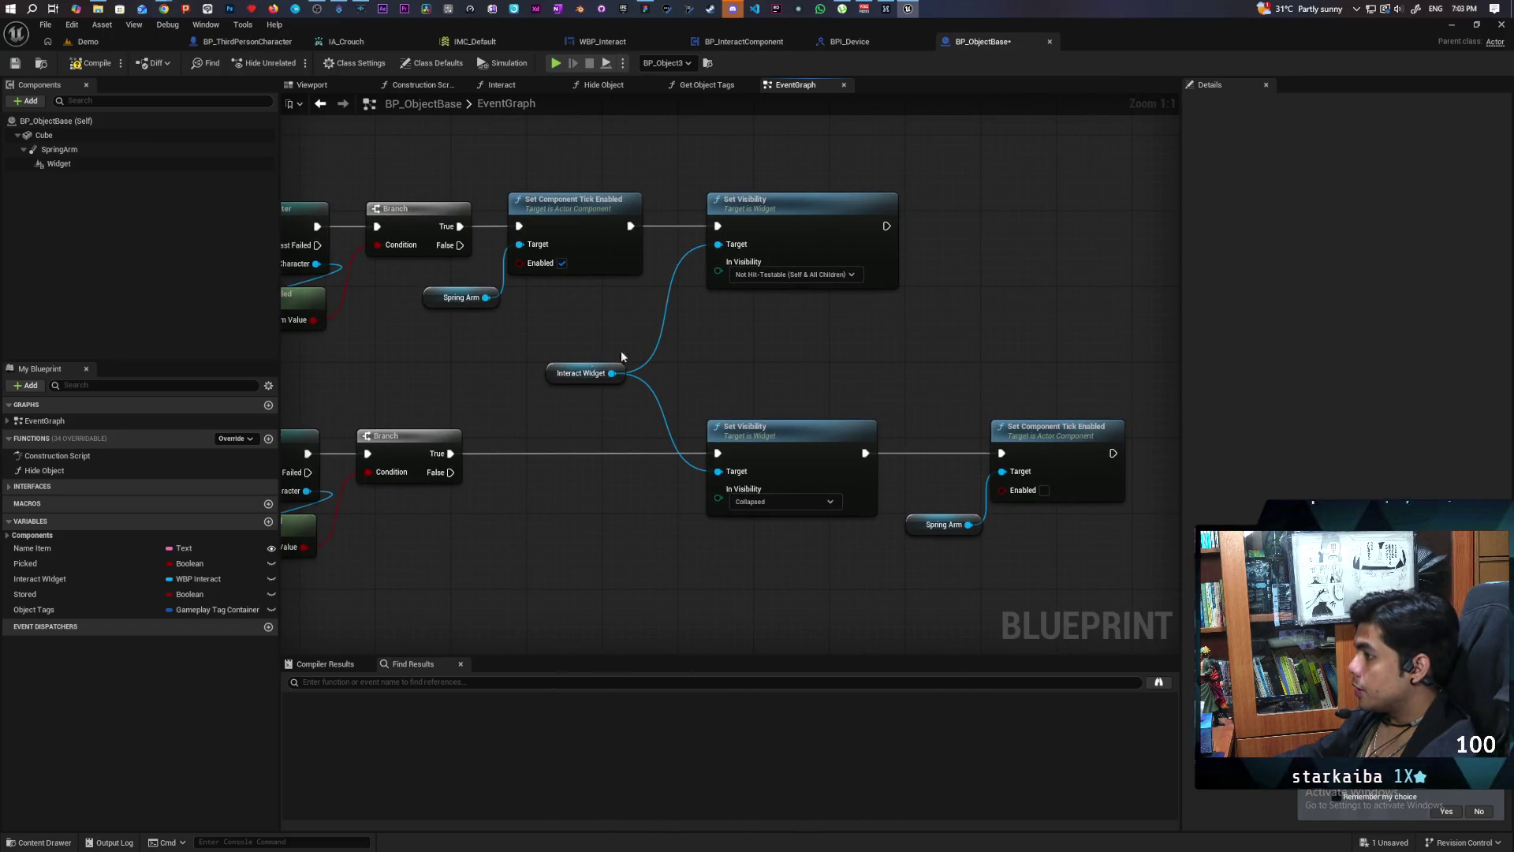
{"action": "mouse_move", "coordinate": [584, 387]}
{"action": "left_mouse_down"}
{"action": "mouse_move", "coordinate": [896, 382]}
{"action": "mouse_move", "coordinate": [545, 402]}
{"action": "mouse_move", "coordinate": [797, 386]}
{"action": "mouse_move", "coordinate": [664, 393]}
{"action": "left_mouse_up"}
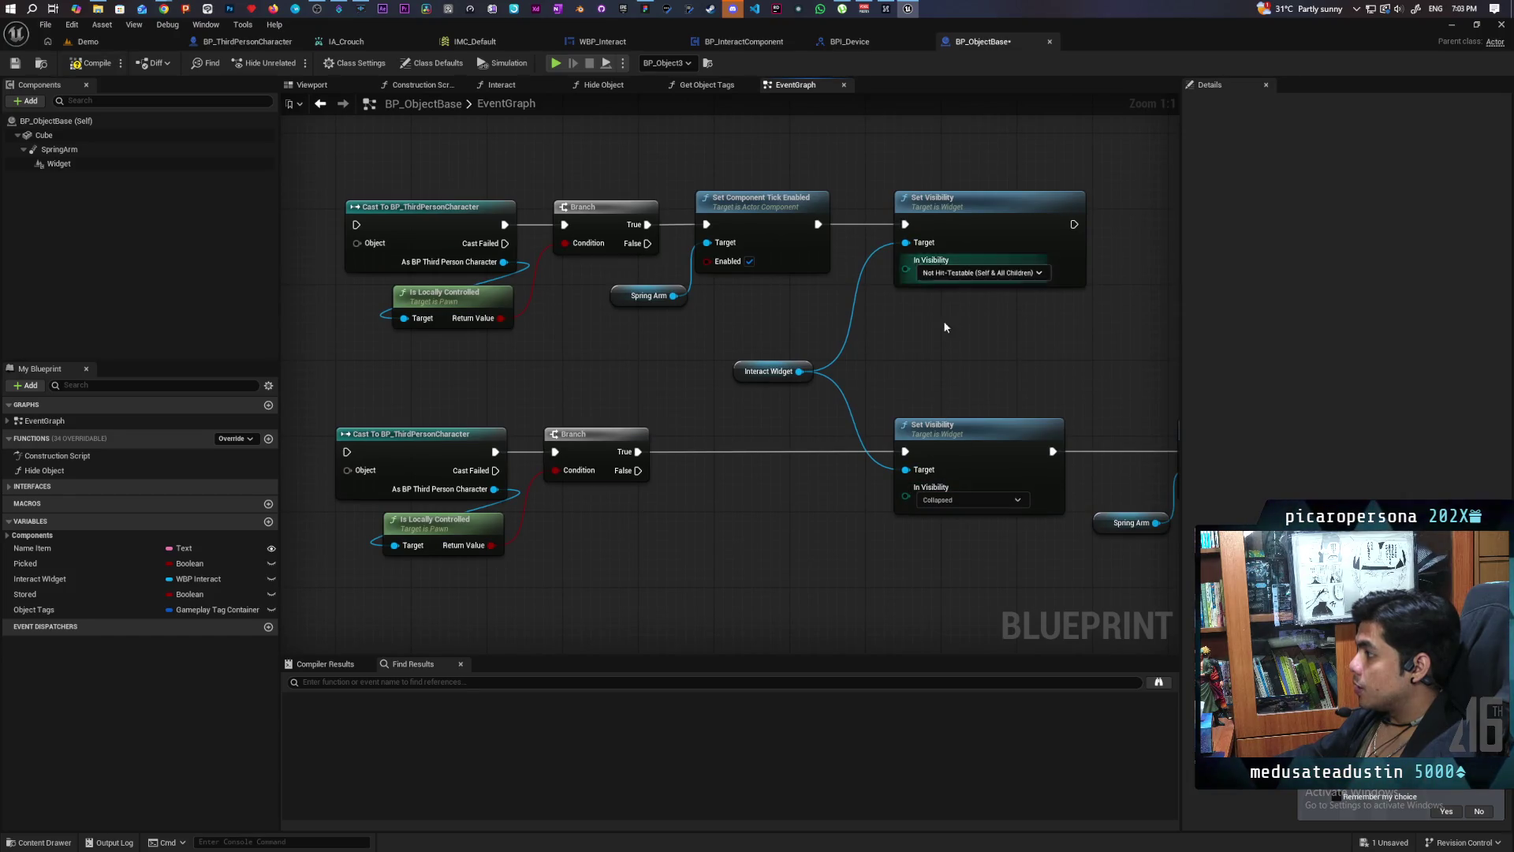
{"action": "scroll", "coordinate": [820, 407], "scroll_direction": "down", "scroll_amount": 5}
{"action": "scroll", "coordinate": [803, 332], "scroll_direction": "up", "scroll_amount": 3}
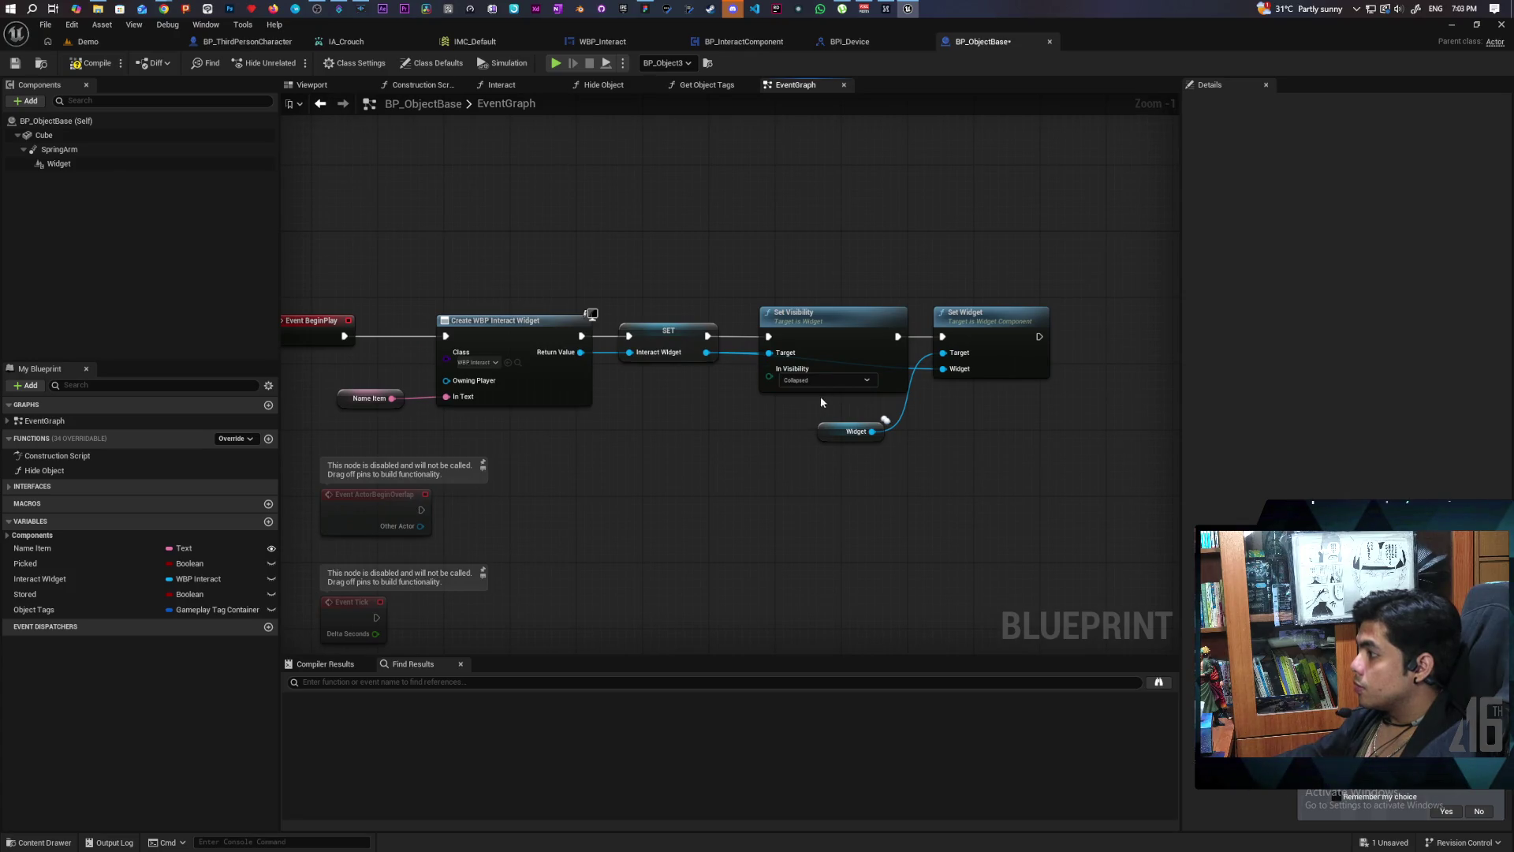
Step: Detach Set Visibility from the BeginPlay chain, moving it and the Widget getter aside
{"action": "left_click_drag", "start_coordinate": [853, 432], "coordinate": [952, 432]}
{"action": "left_click_drag", "start_coordinate": [820, 381], "coordinate": [817, 504]}
{"action": "mouse_move", "coordinate": [709, 336]}
{"action": "left_mouse_down"}
{"action": "mouse_move", "coordinate": [940, 338]}
{"action": "mouse_move", "coordinate": [770, 322]}
{"action": "mouse_move", "coordinate": [943, 337]}
{"action": "left_mouse_up"}
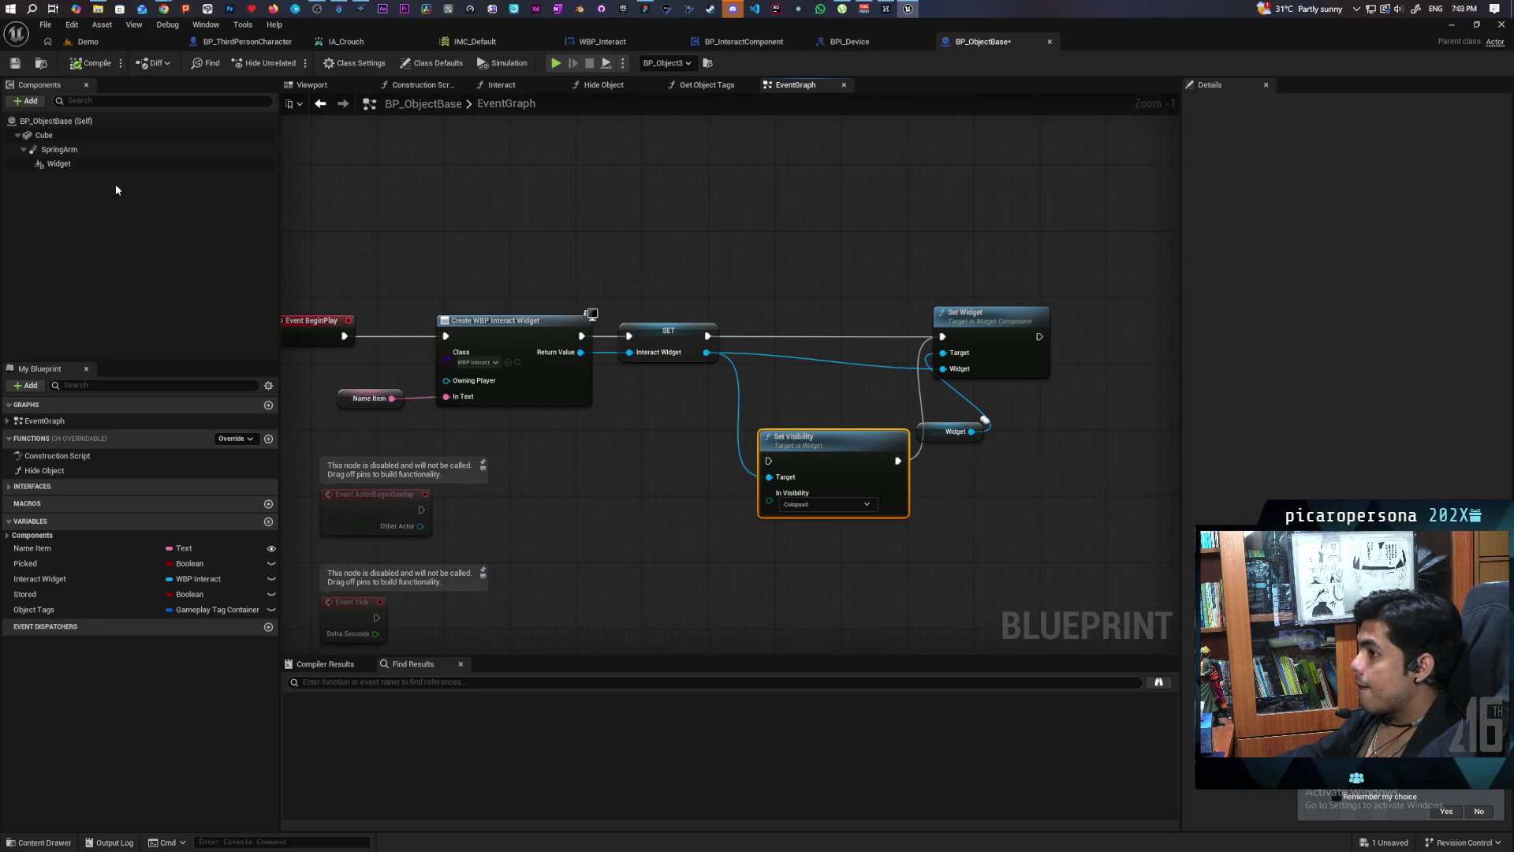
Step: Enable Hidden in Game on the Widget component and save BP_ObjectBase
{"action": "left_click", "coordinate": [57, 164]}
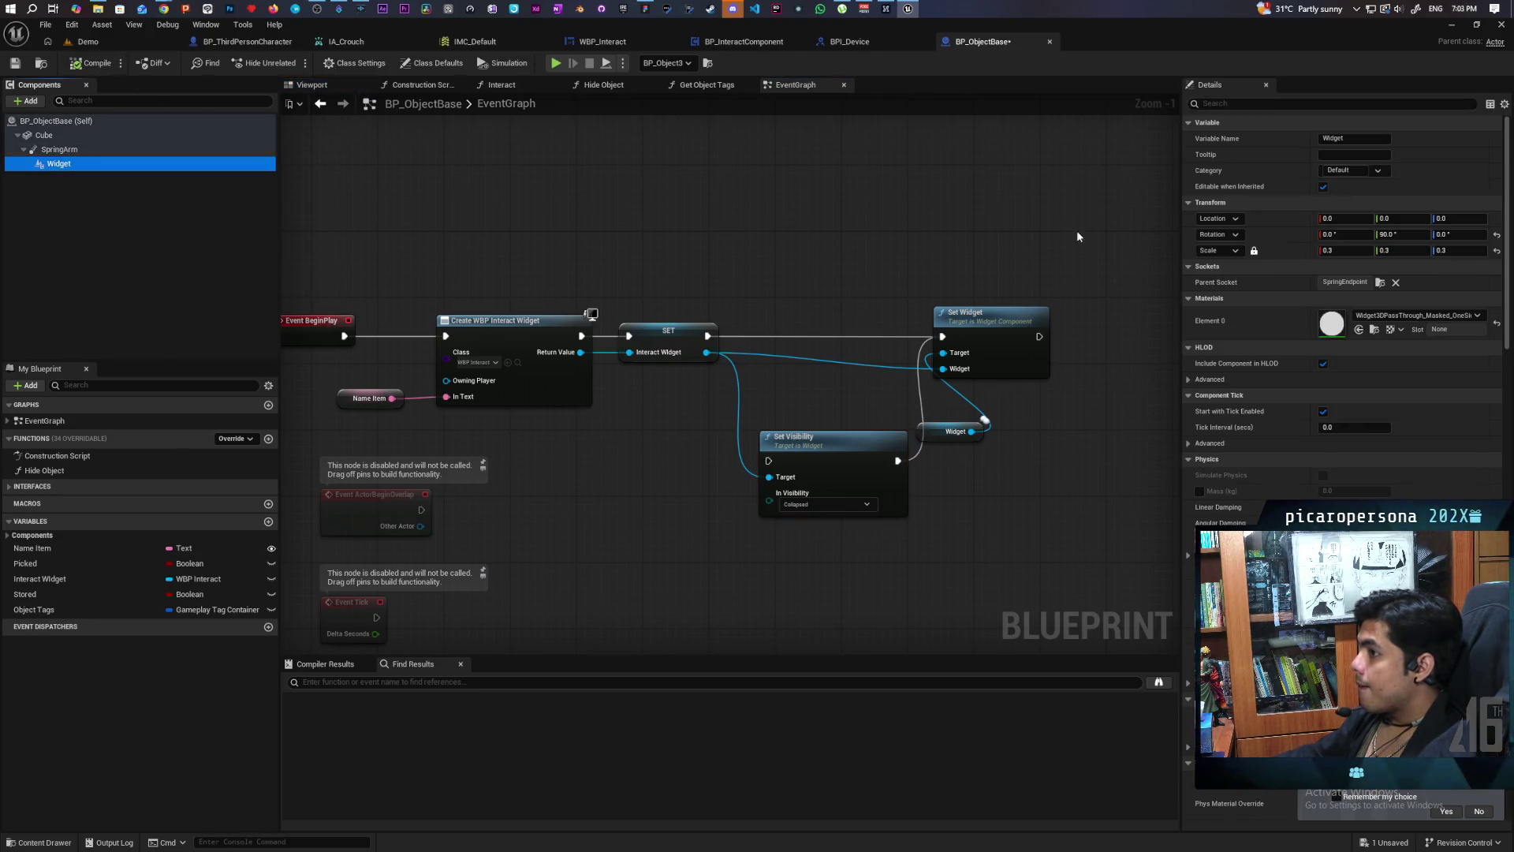
{"action": "left_click", "coordinate": [1245, 103]}
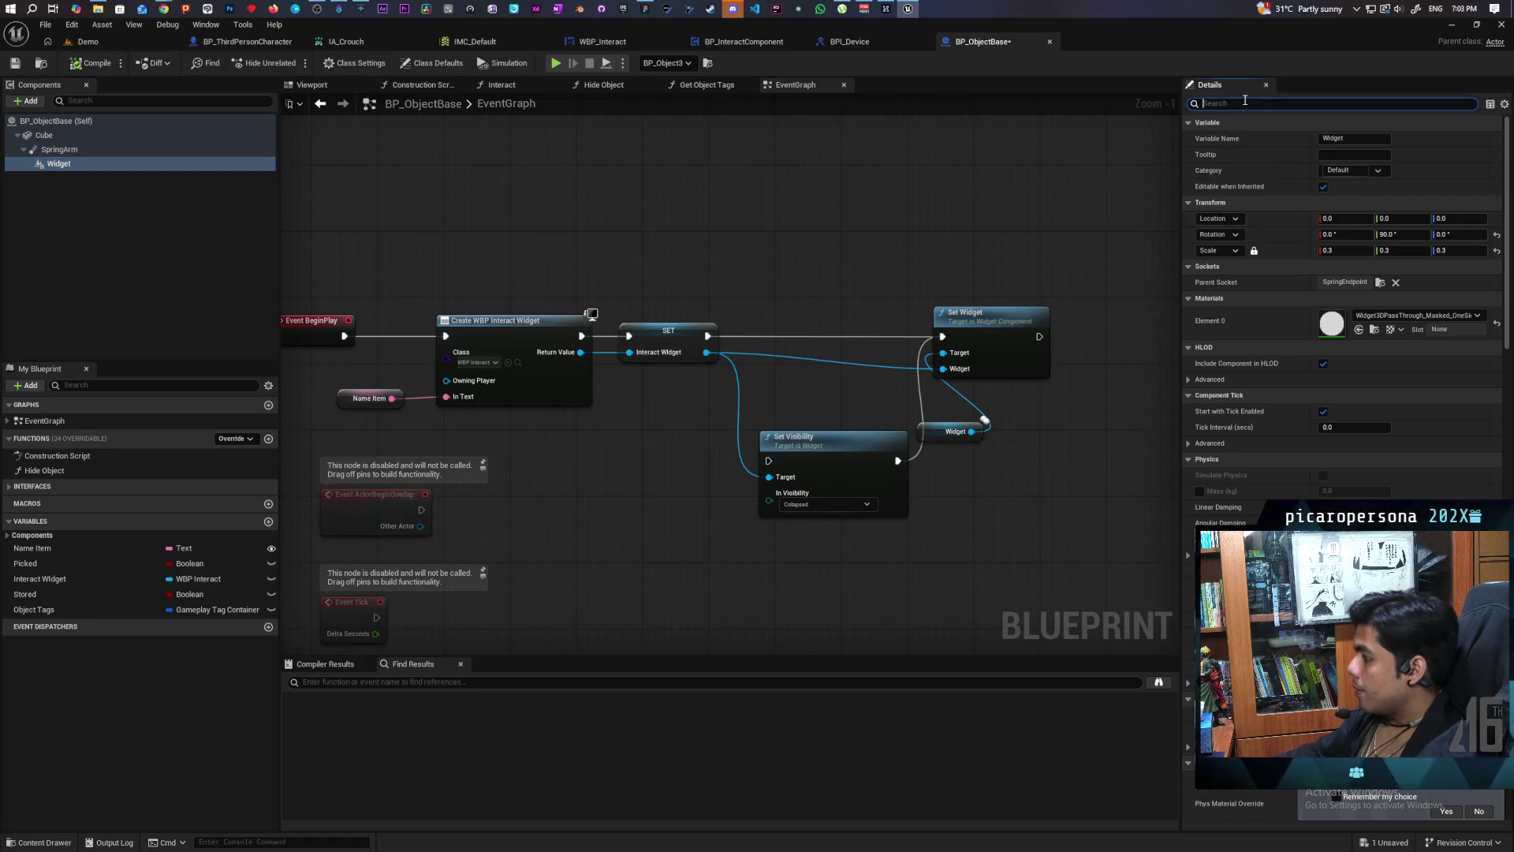
{"action": "type", "text": "hidden"}
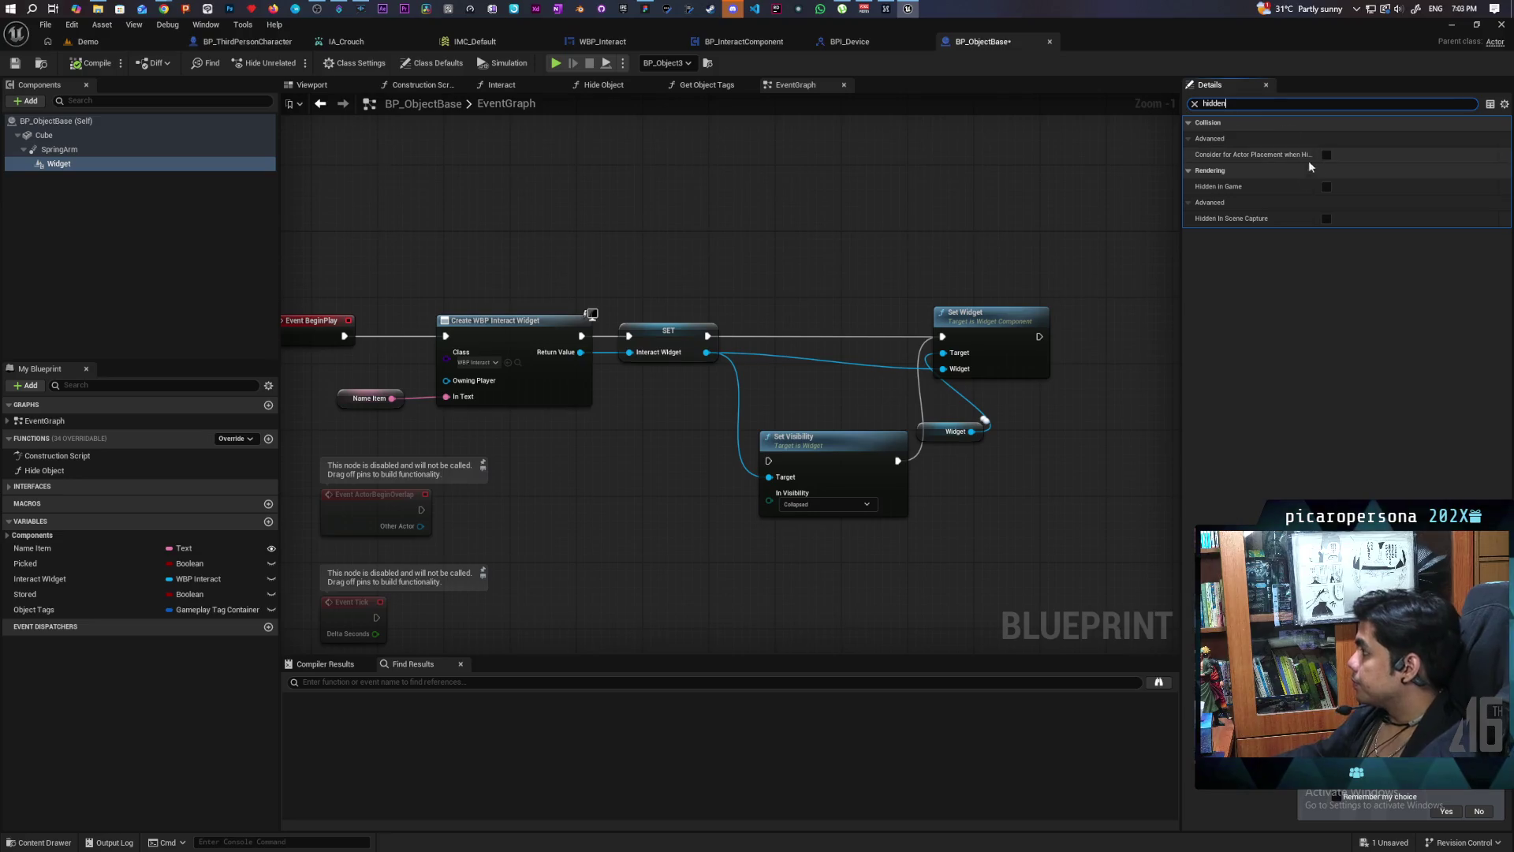
{"action": "left_click", "coordinate": [1327, 187]}
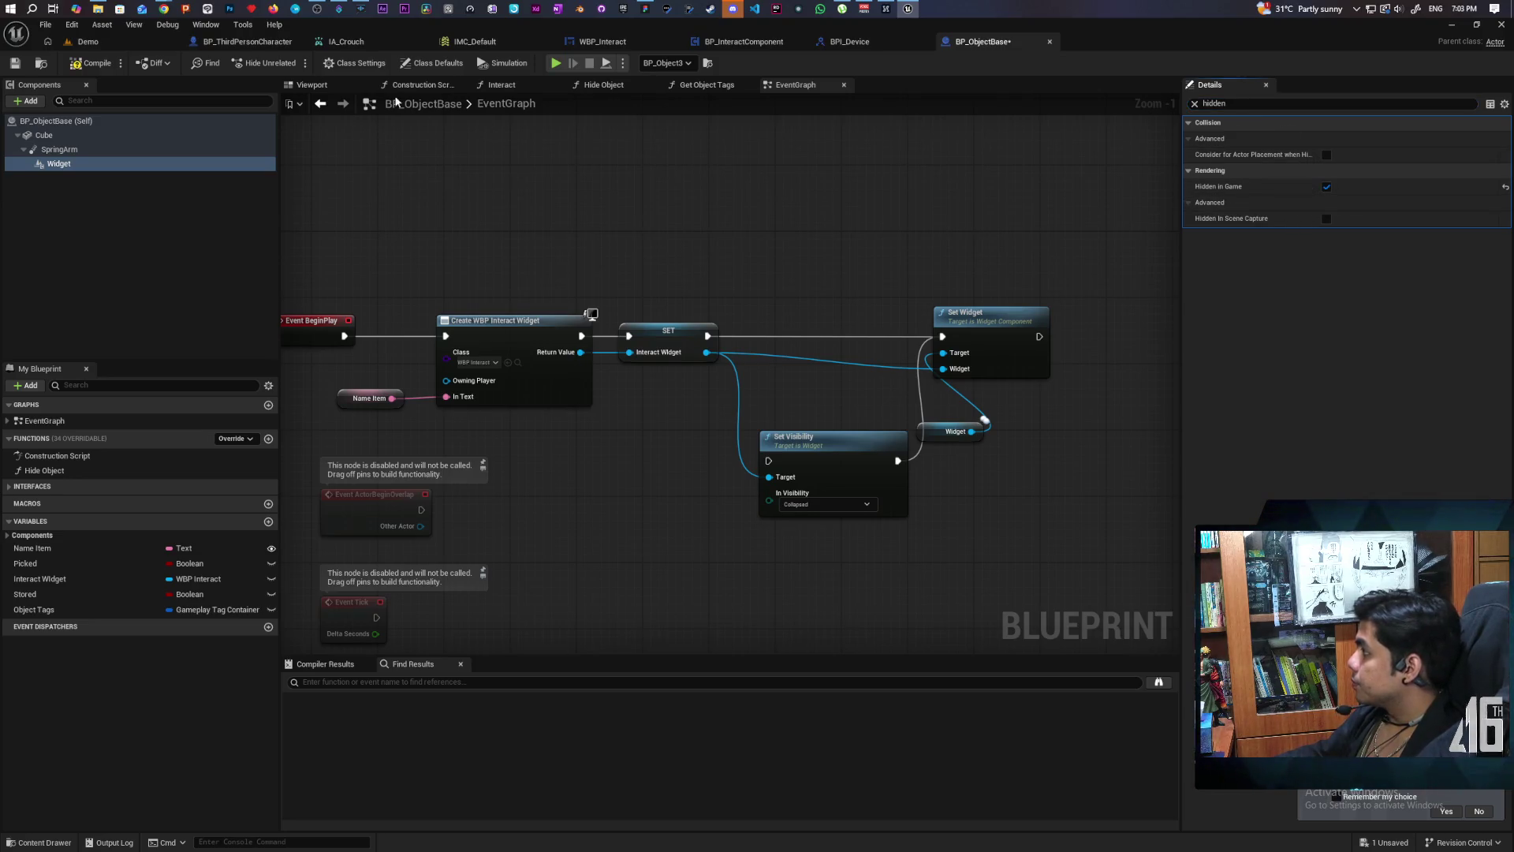
{"action": "key", "text": "ctrl+s"}
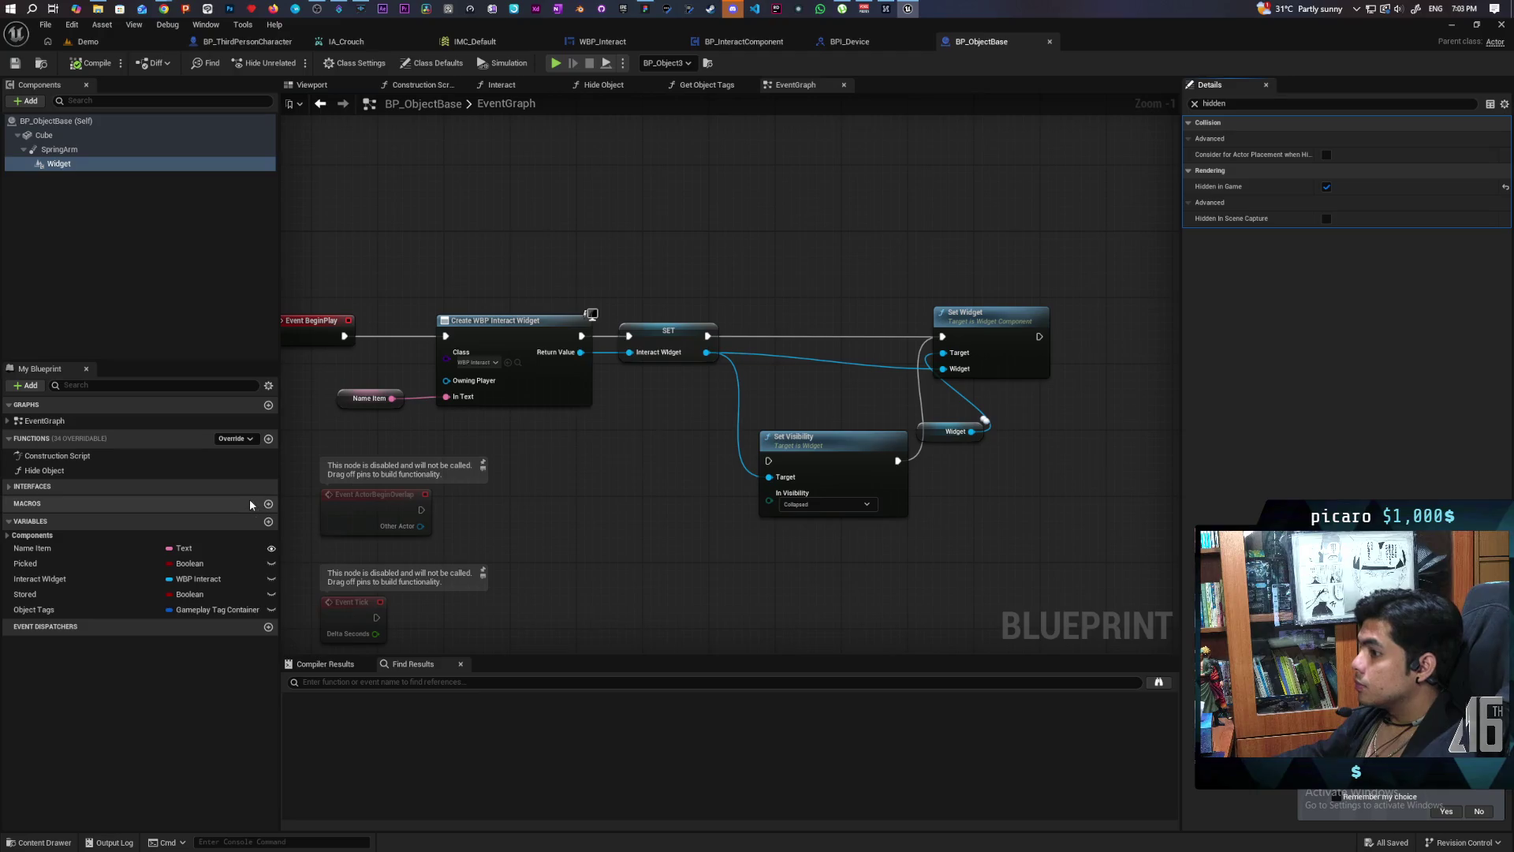
{"action": "left_click", "coordinate": [15, 485]}
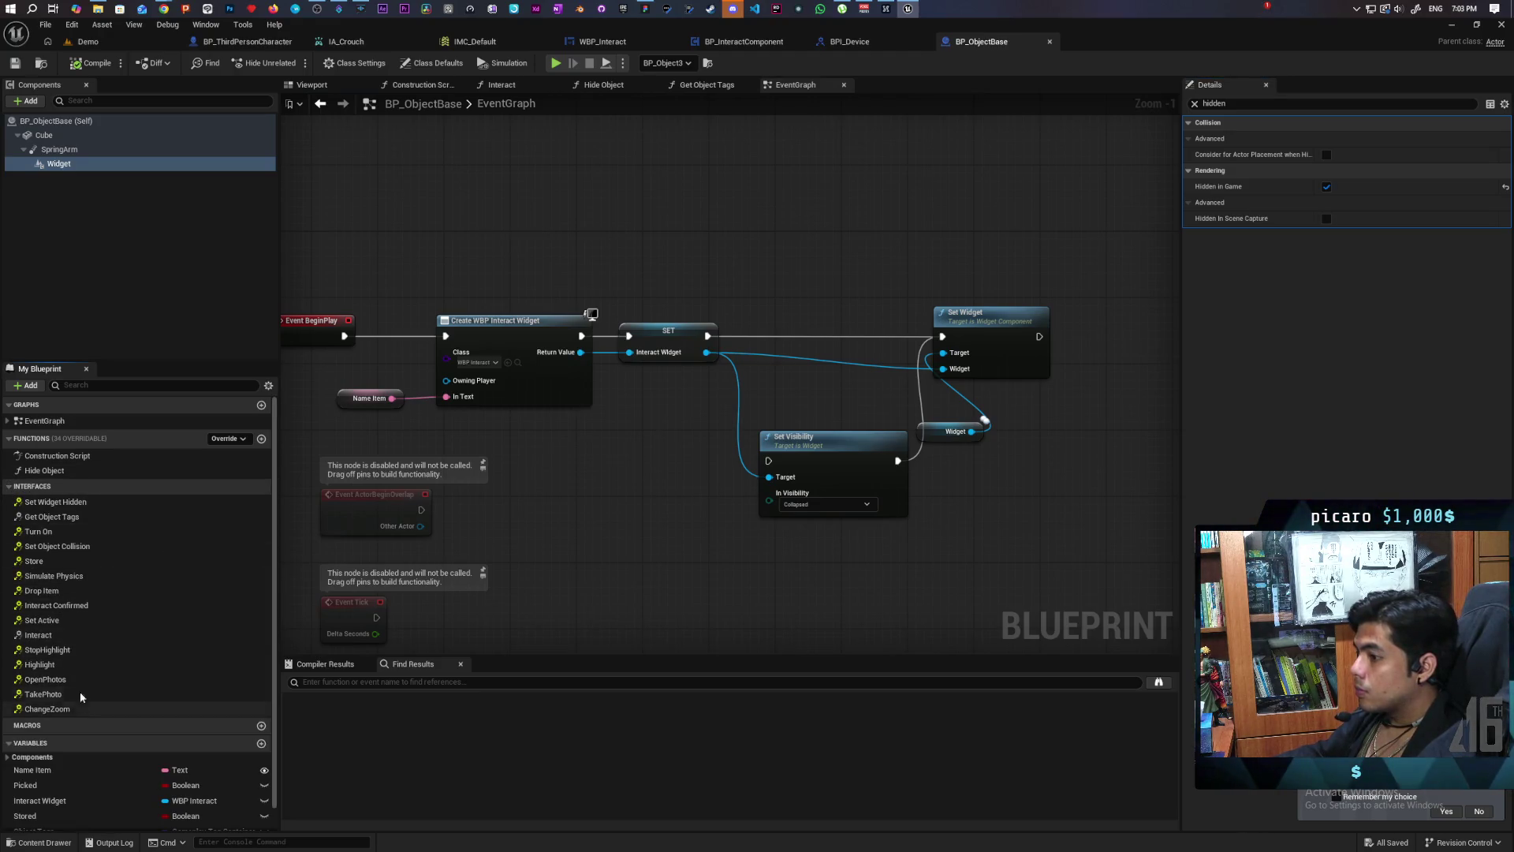
Step: Add Event Set Widget Hidden and wire it to Set Hidden in Game targeting the Widget component
{"action": "double_click", "coordinate": [83, 503]}
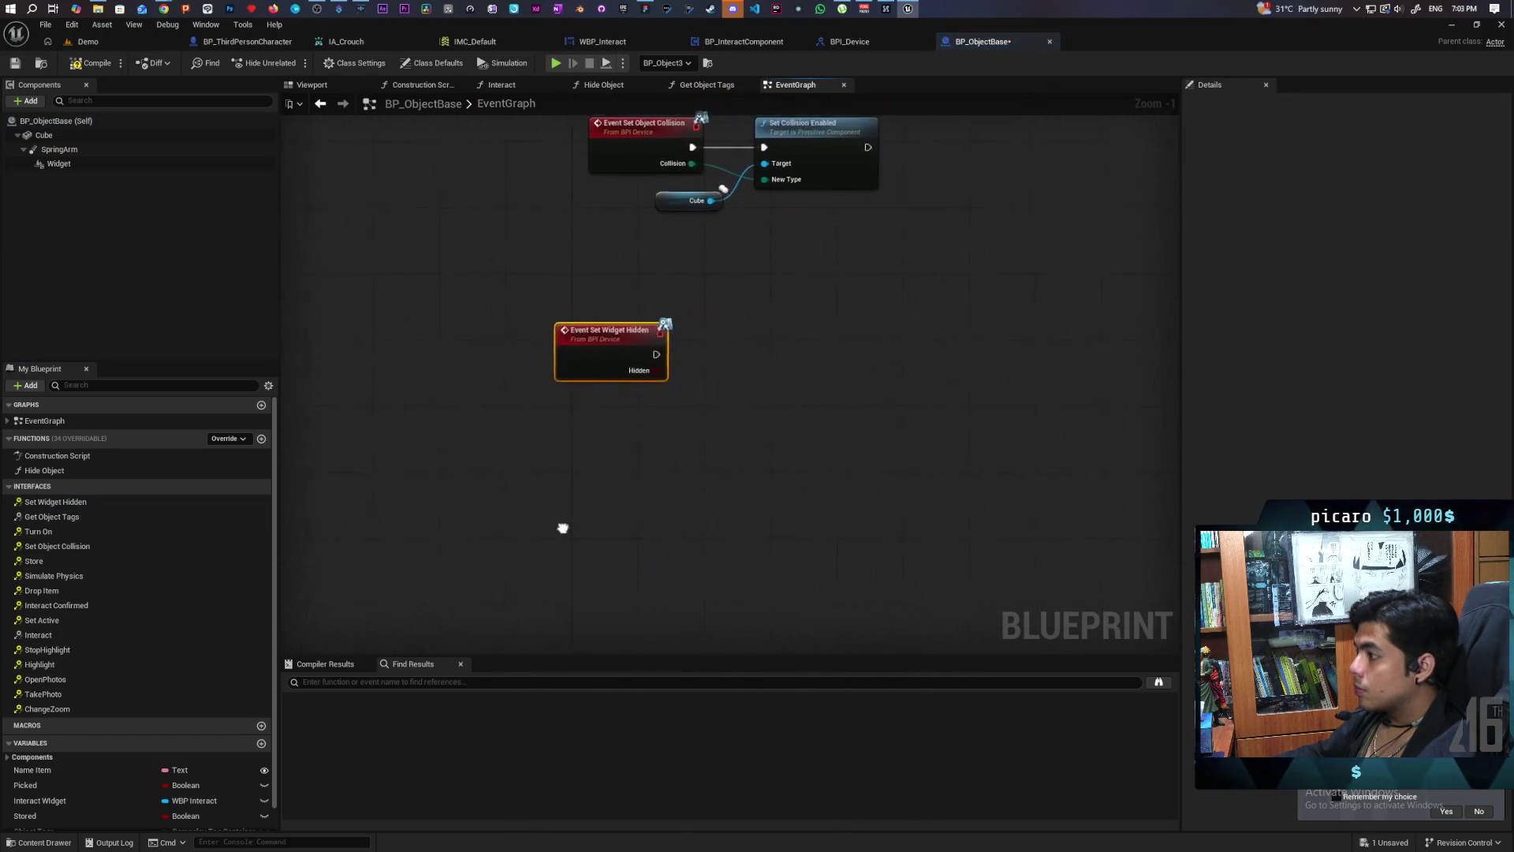
{"action": "left_click_drag", "start_coordinate": [55, 163], "coordinate": [625, 282]}
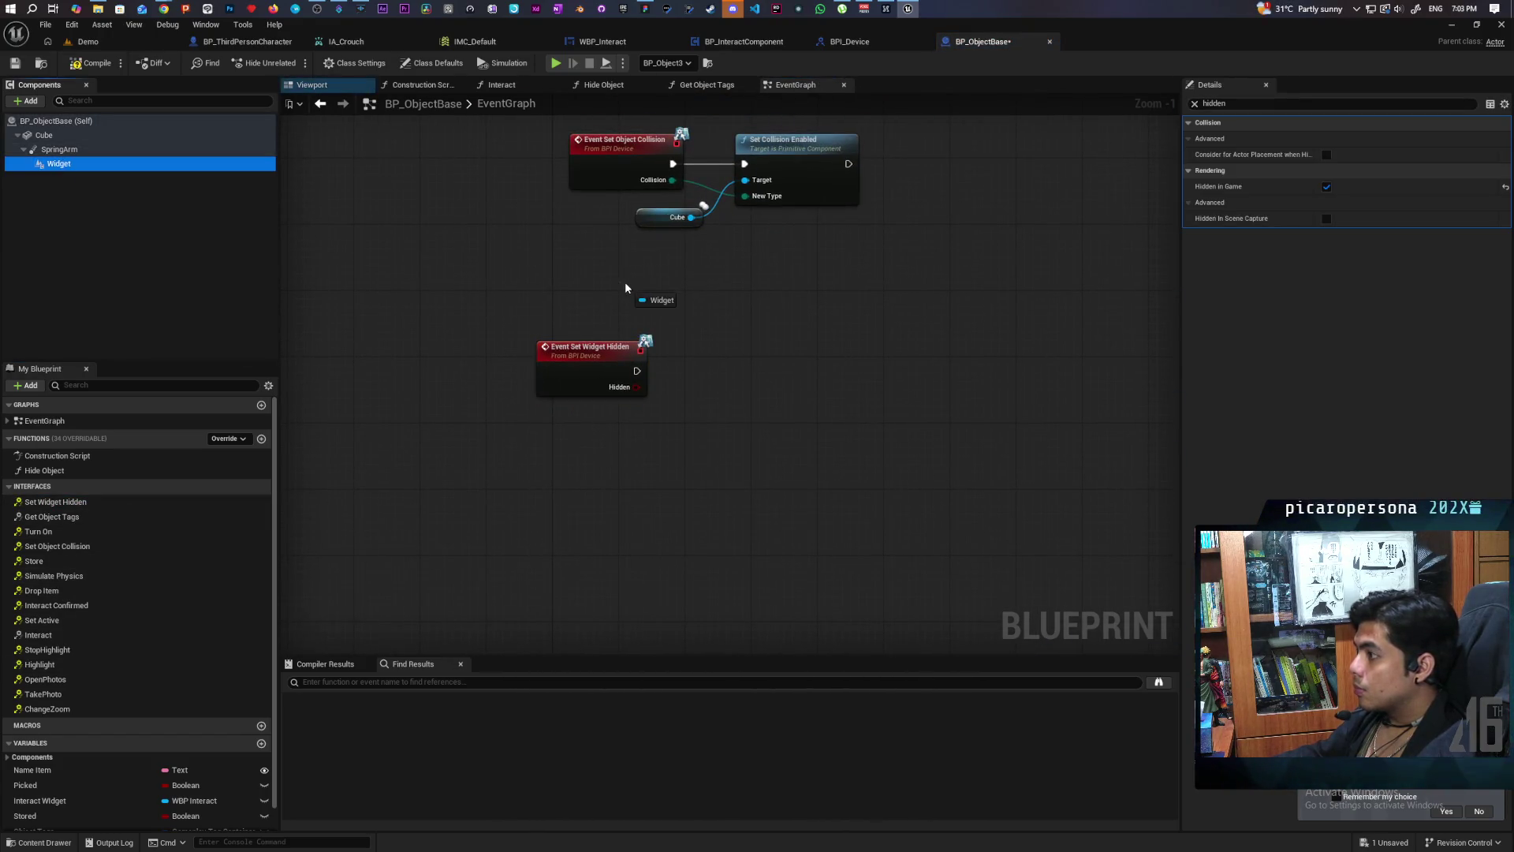
{"action": "left_click_drag", "start_coordinate": [690, 325], "coordinate": [704, 349]}
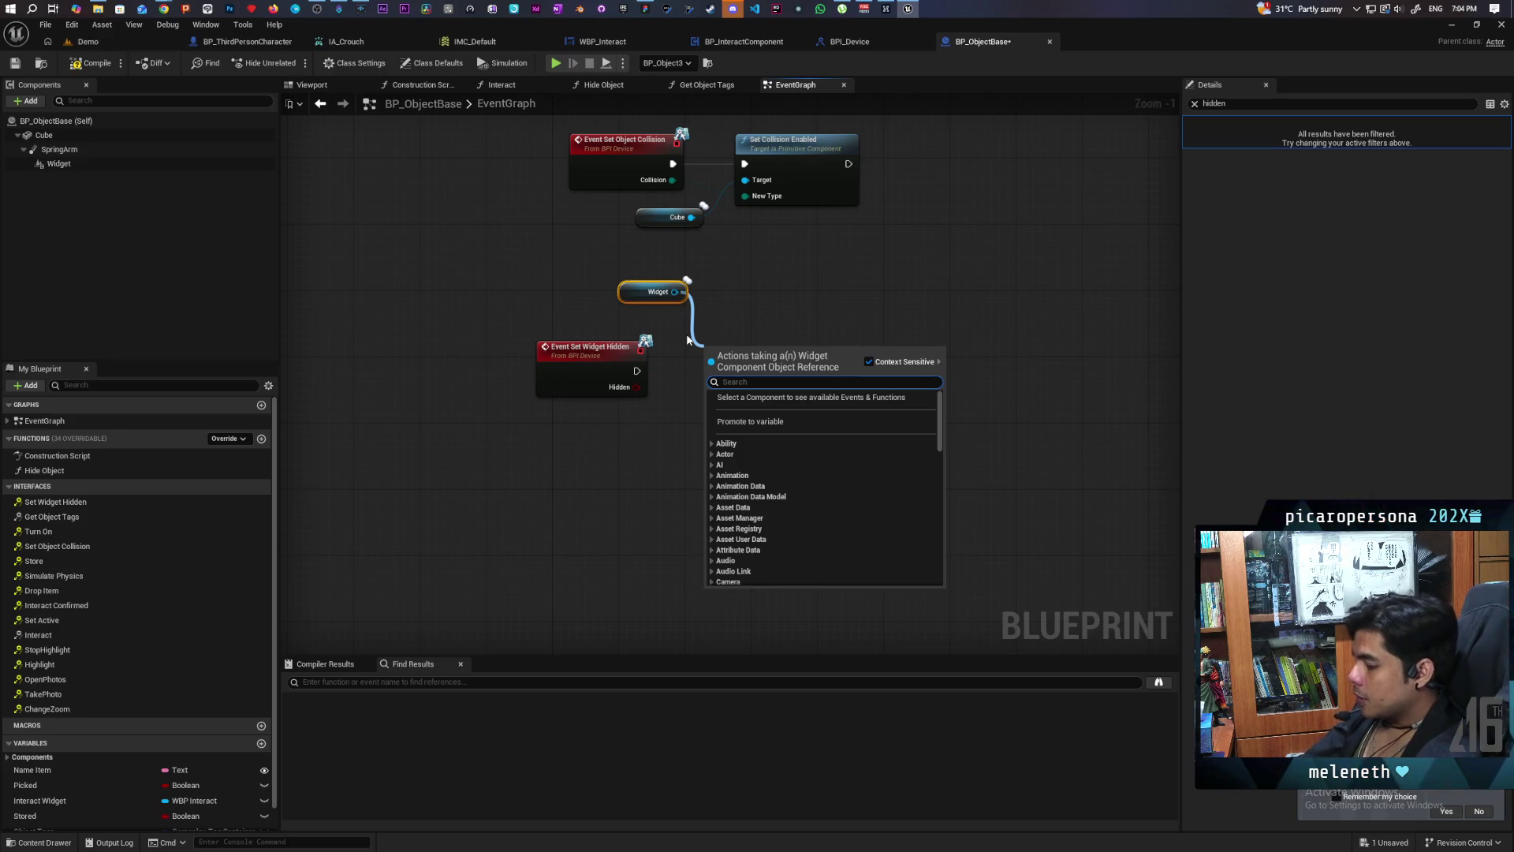
{"action": "type", "text": "set hidden"}
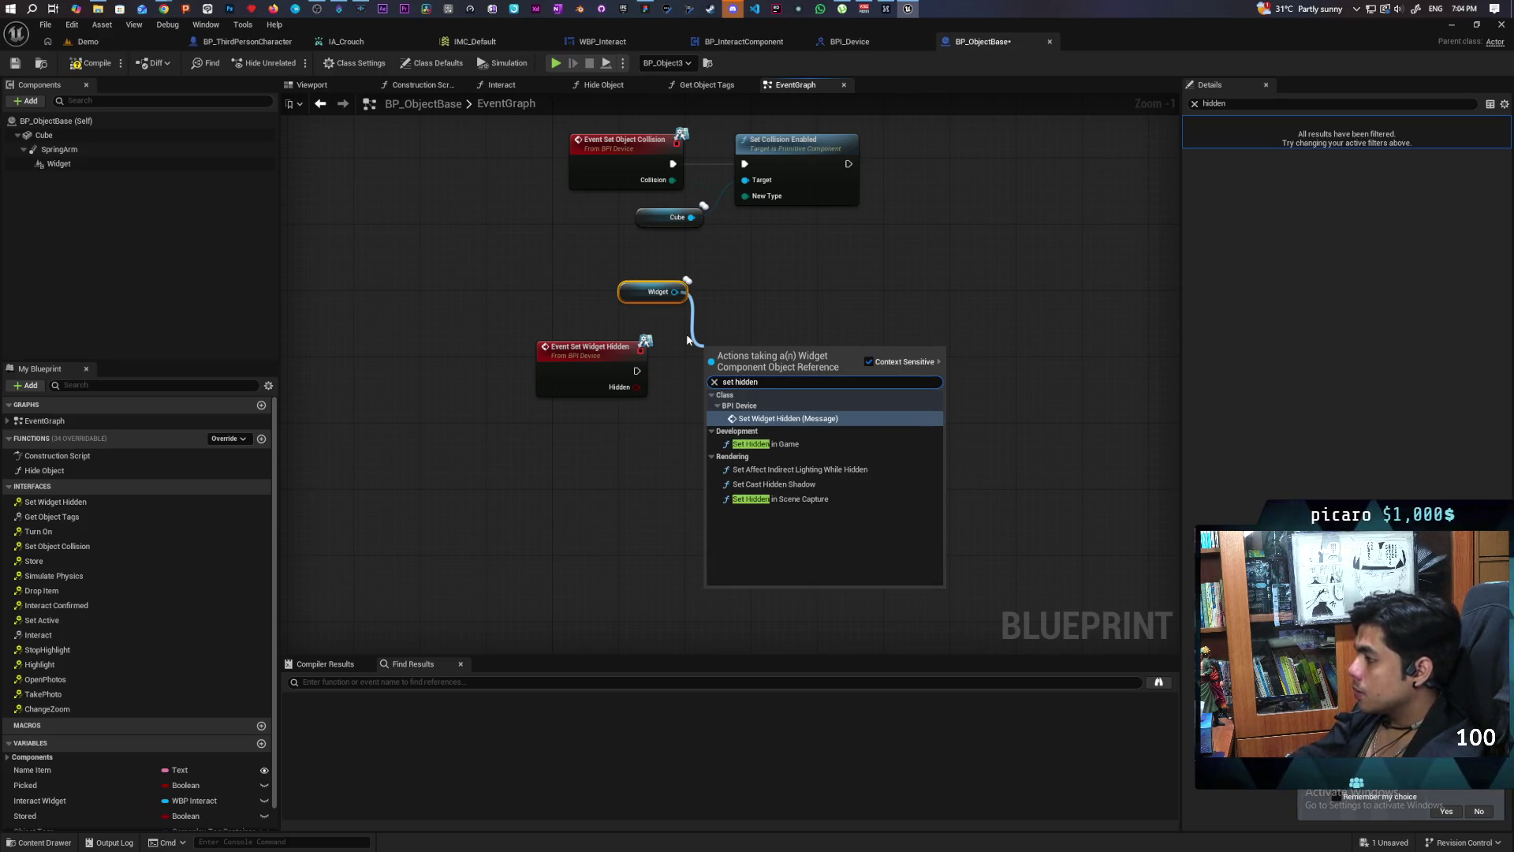
{"action": "left_click", "coordinate": [792, 445]}
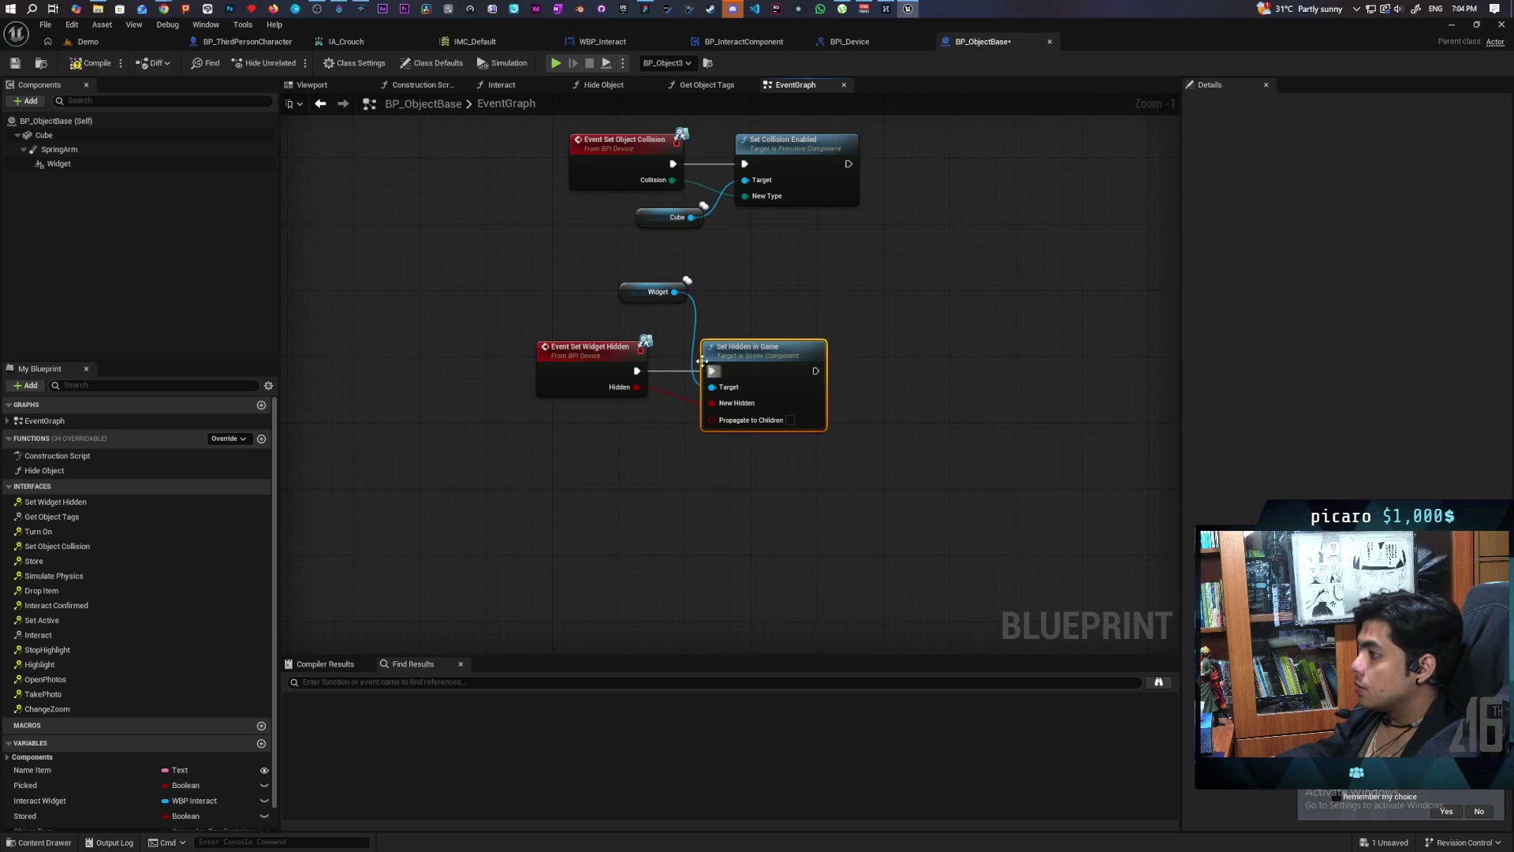
{"action": "left_click_drag", "start_coordinate": [530, 271], "coordinate": [820, 467]}
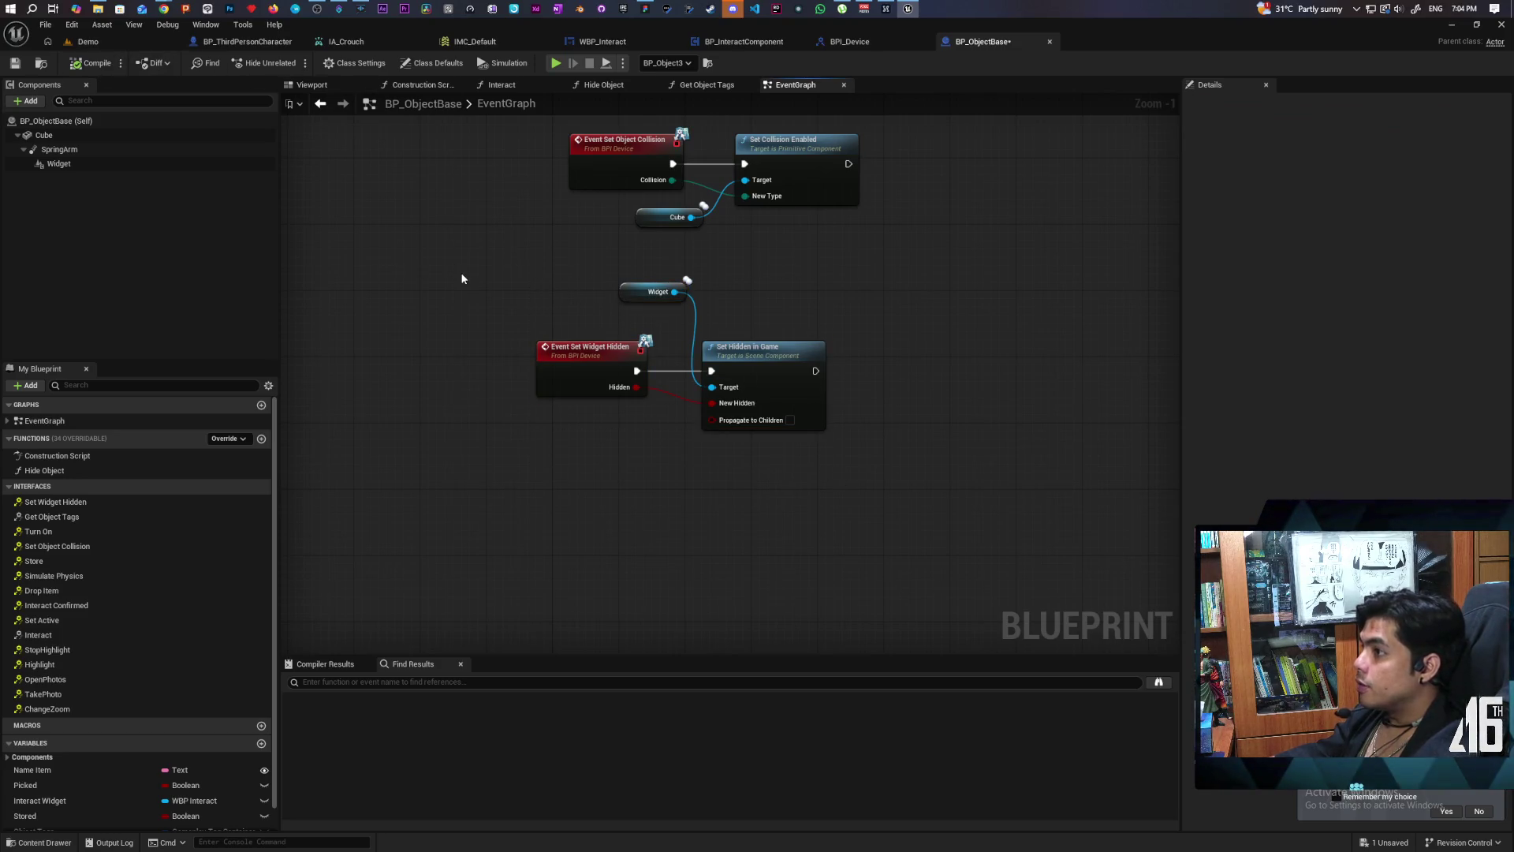
Step: Save BP_ObjectBase and switch to BP_InteractComponent's Interaction Bubble graph
{"action": "key", "text": "ctrl+s"}
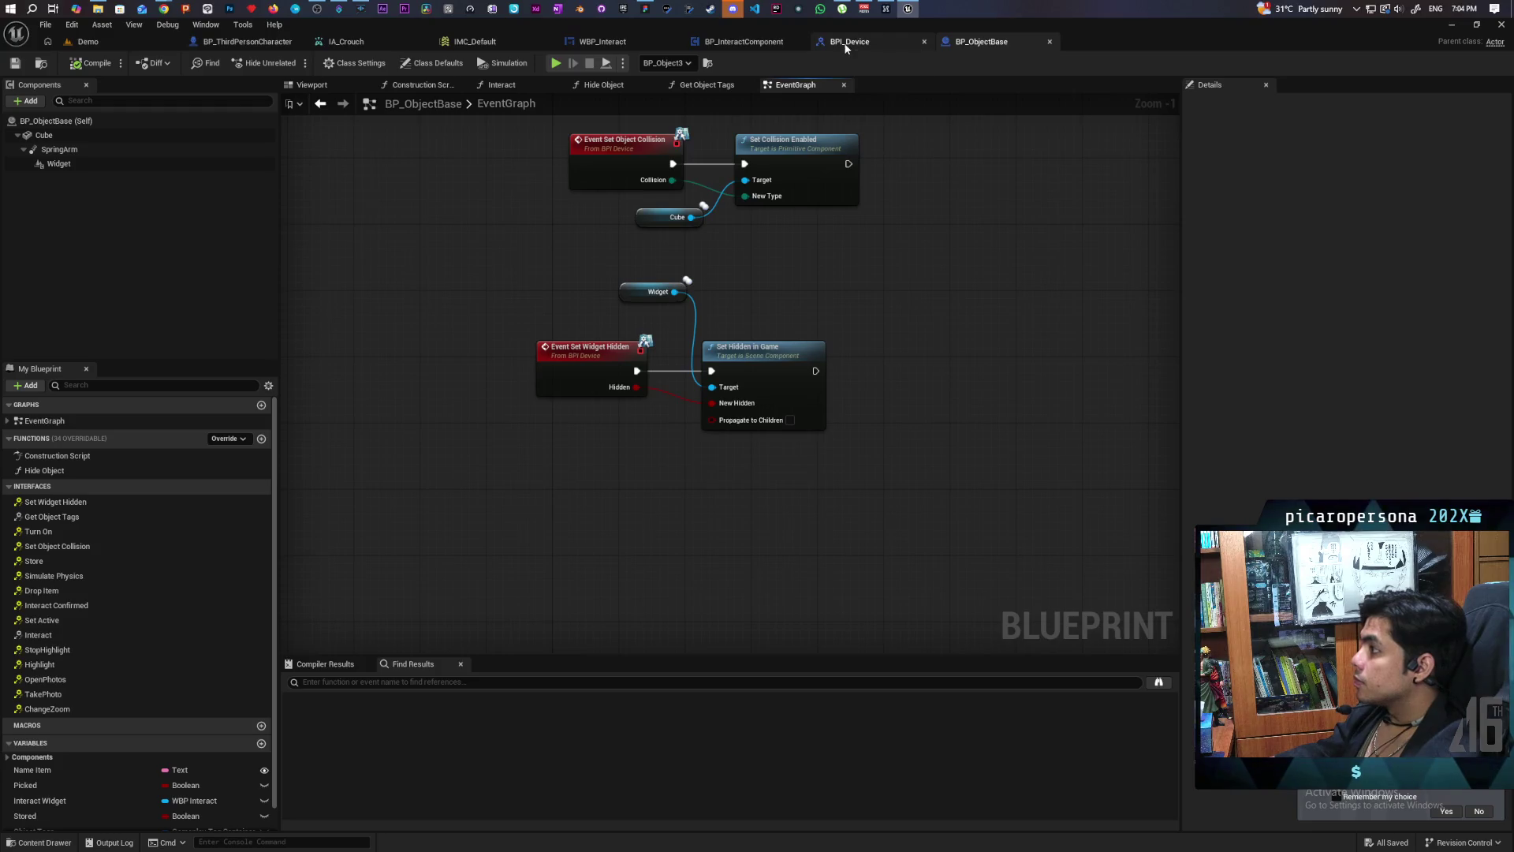
{"action": "left_click", "coordinate": [845, 48]}
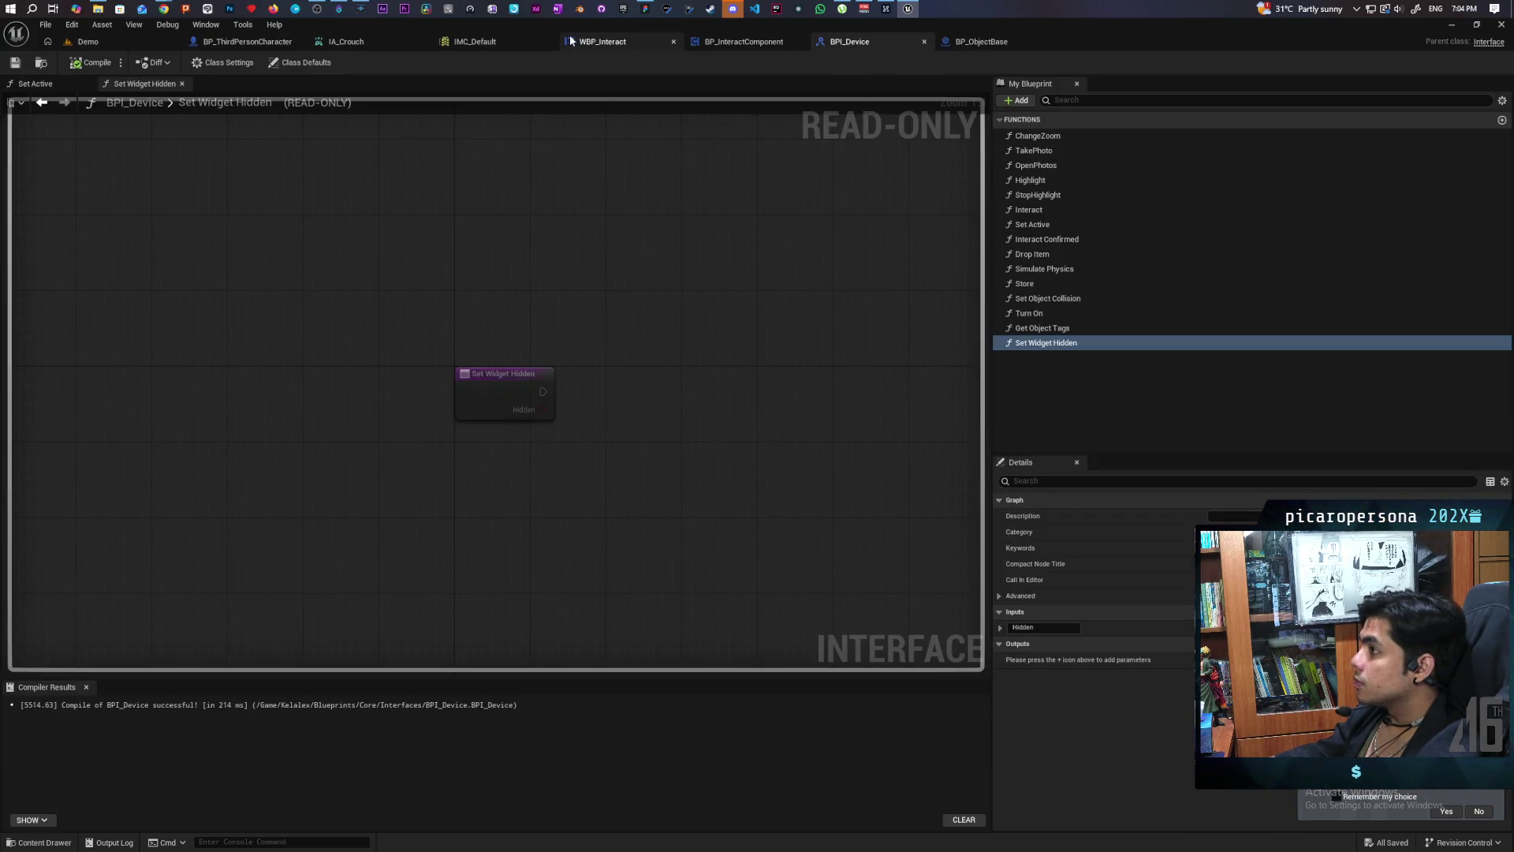
{"action": "left_click", "coordinate": [240, 43]}
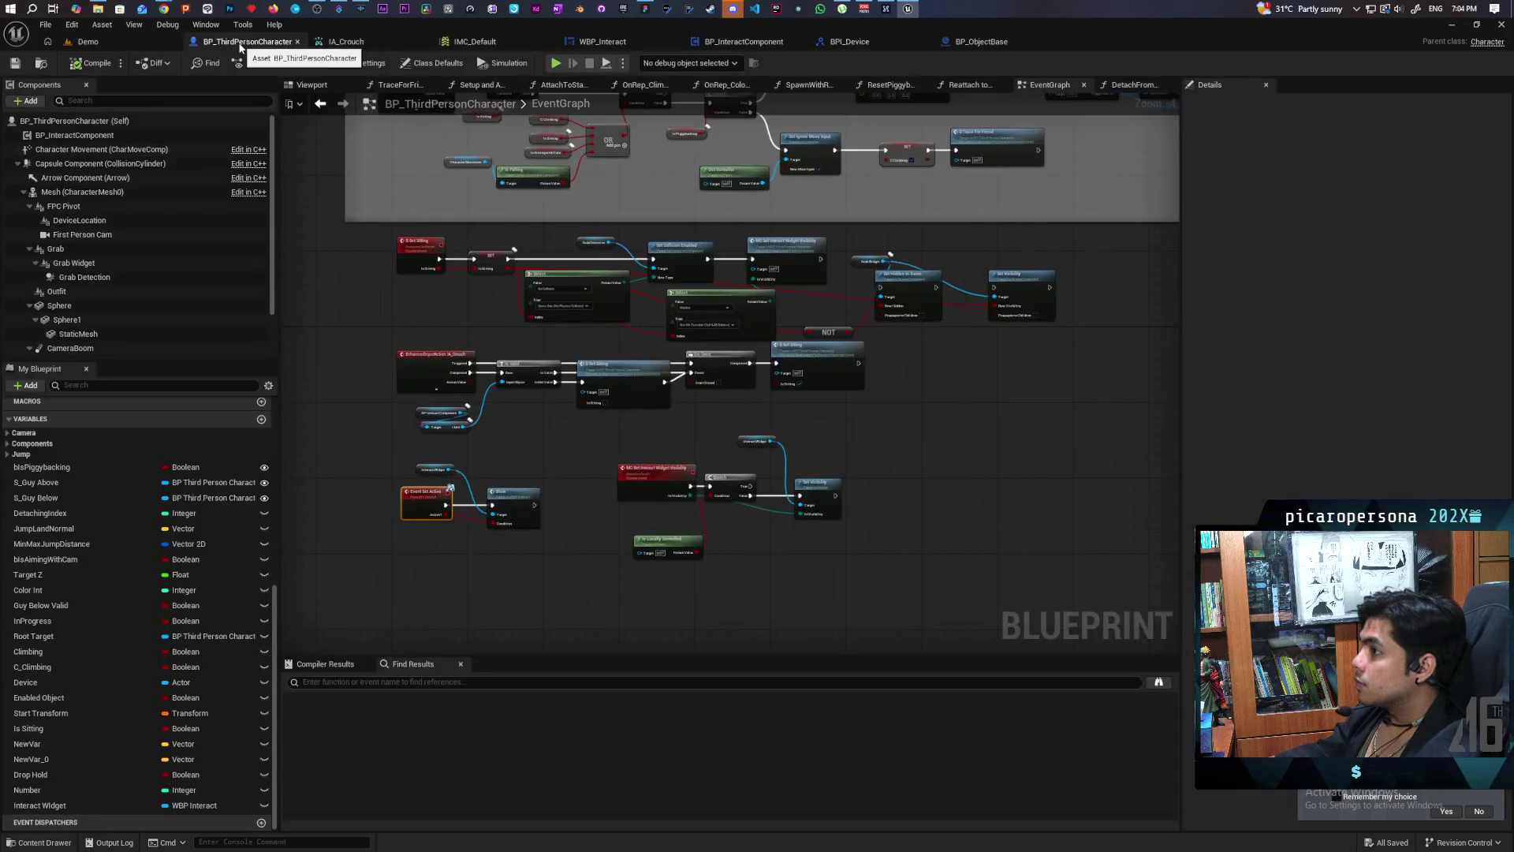
{"action": "left_click", "coordinate": [733, 44]}
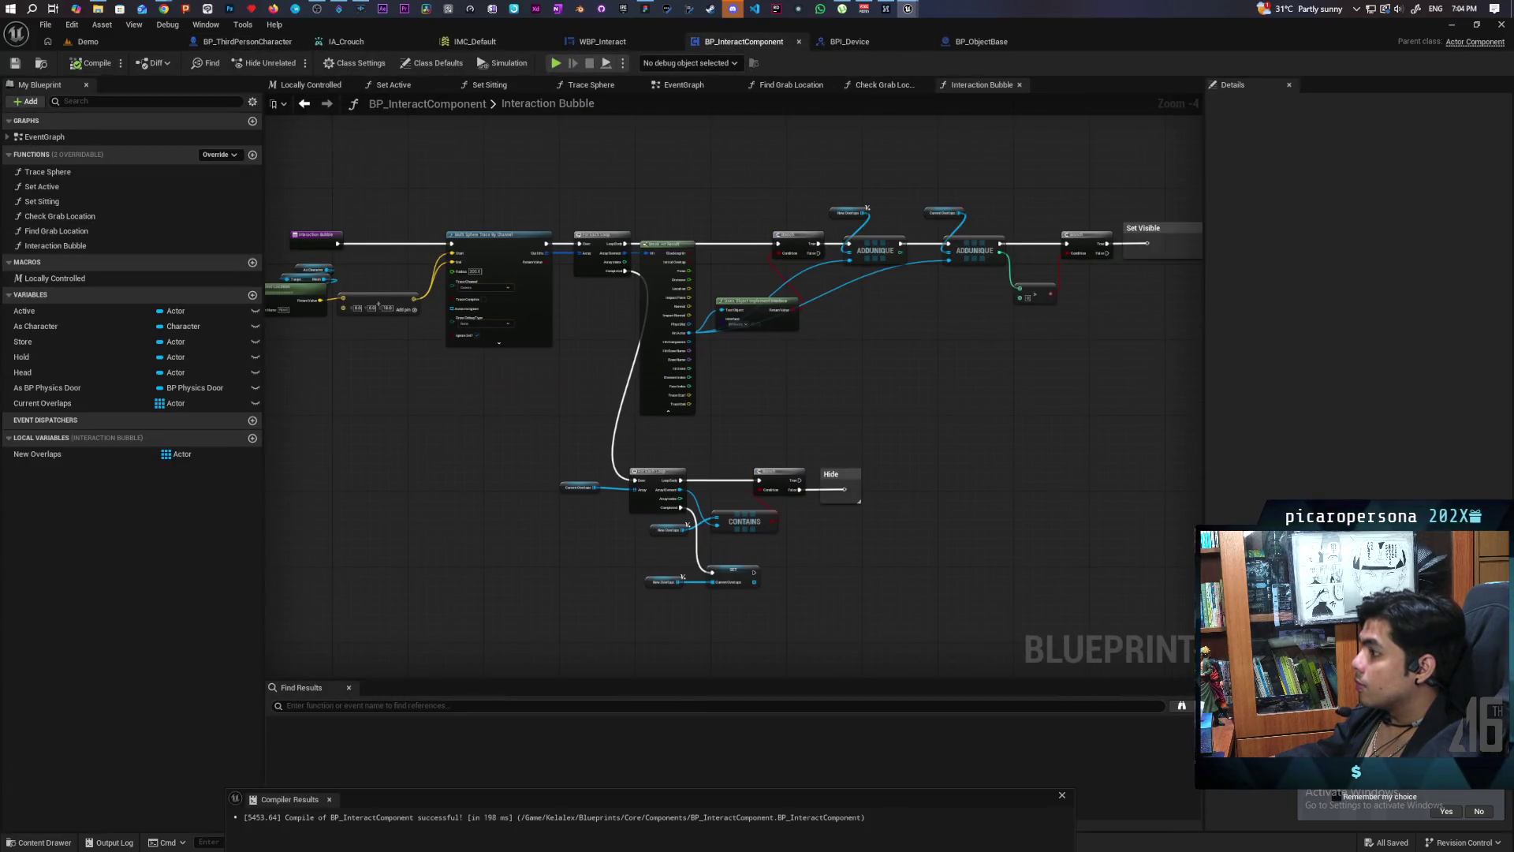
{"action": "mouse_move", "coordinate": [868, 466]}
{"action": "left_mouse_down"}
{"action": "mouse_move", "coordinate": [683, 466]}
{"action": "mouse_move", "coordinate": [694, 542]}
{"action": "mouse_move", "coordinate": [859, 508]}
{"action": "left_mouse_up"}
{"action": "scroll", "coordinate": [702, 455], "scroll_direction": "up", "scroll_amount": 2}
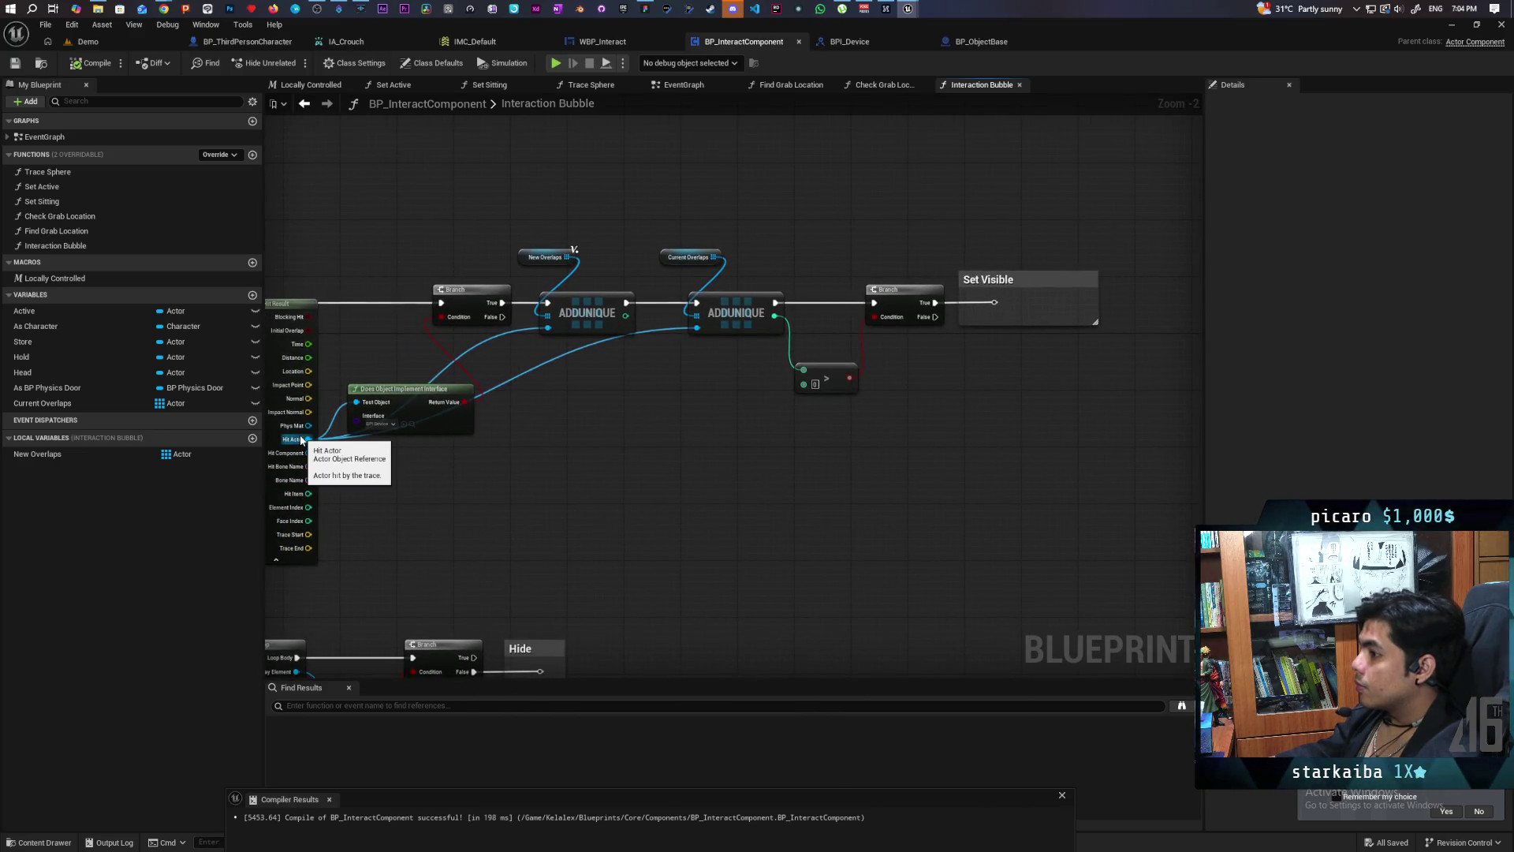
Step: Add Set Widget Hidden on Hit Actor after Branch True, enlarging the Set Visible comment around it
{"action": "left_click_drag", "start_coordinate": [302, 439], "coordinate": [931, 429]}
{"action": "type", "text": "set"}
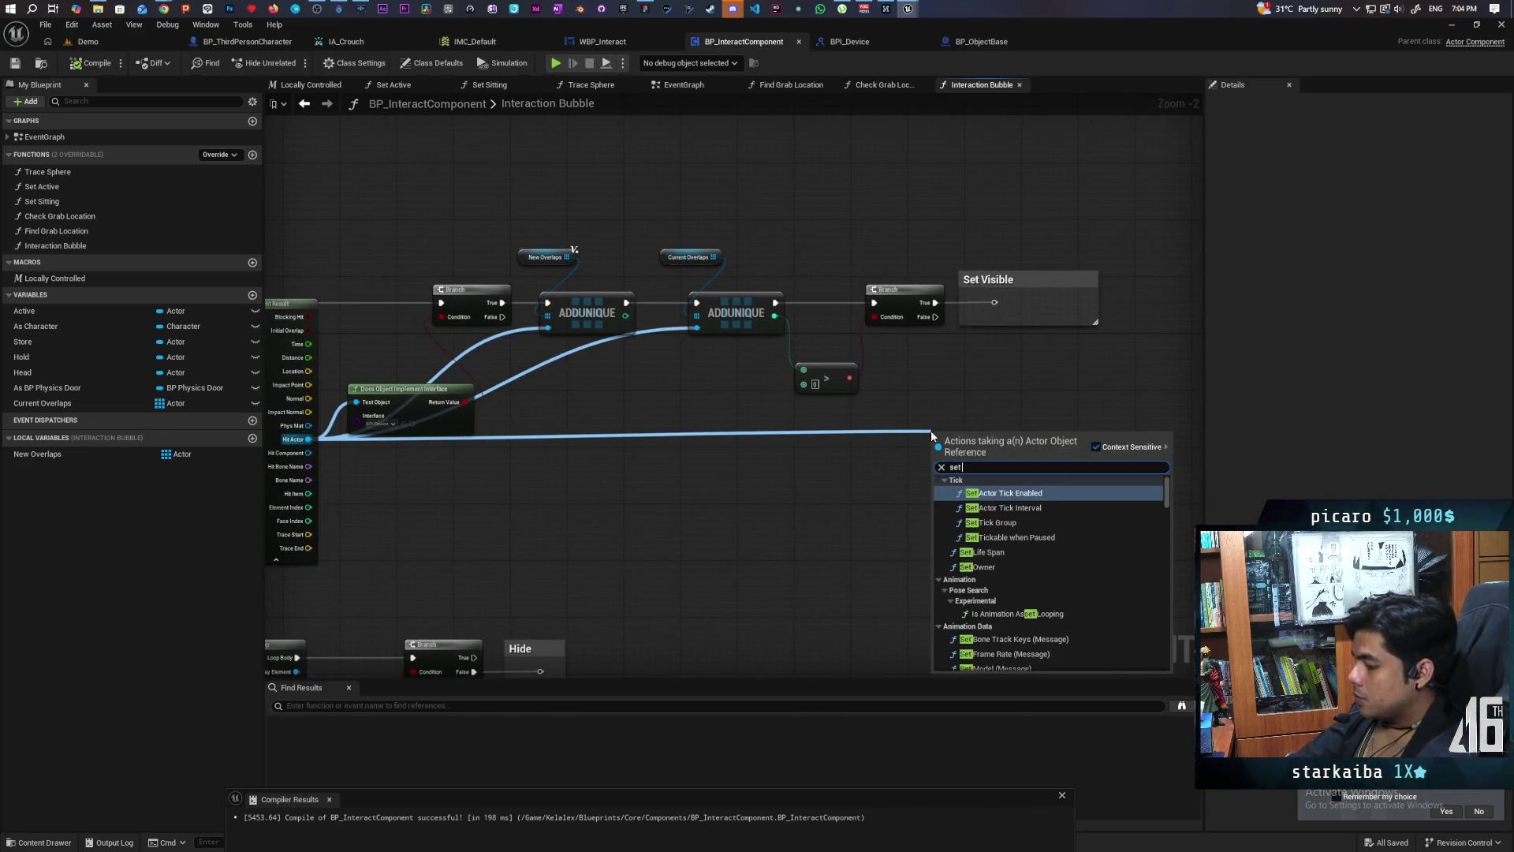
{"action": "type", "text": " widget"}
{"action": "key", "text": "Return"}
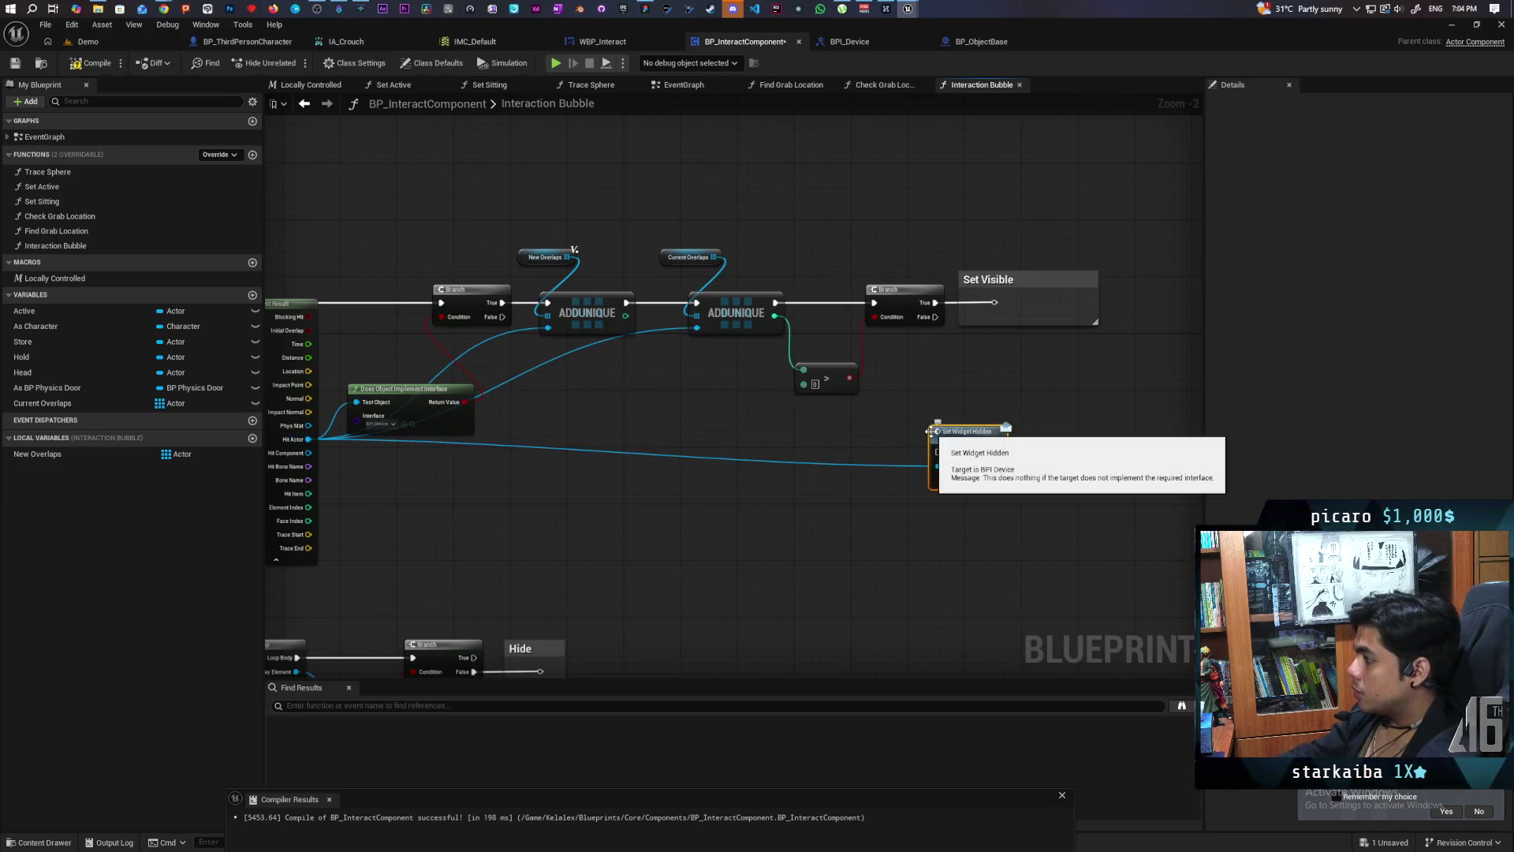
{"action": "scroll", "coordinate": [986, 413], "scroll_direction": "up", "scroll_amount": 2}
{"action": "mouse_move", "coordinate": [962, 324]}
{"action": "left_mouse_down"}
{"action": "mouse_move", "coordinate": [943, 306]}
{"action": "mouse_move", "coordinate": [918, 315]}
{"action": "left_mouse_up"}
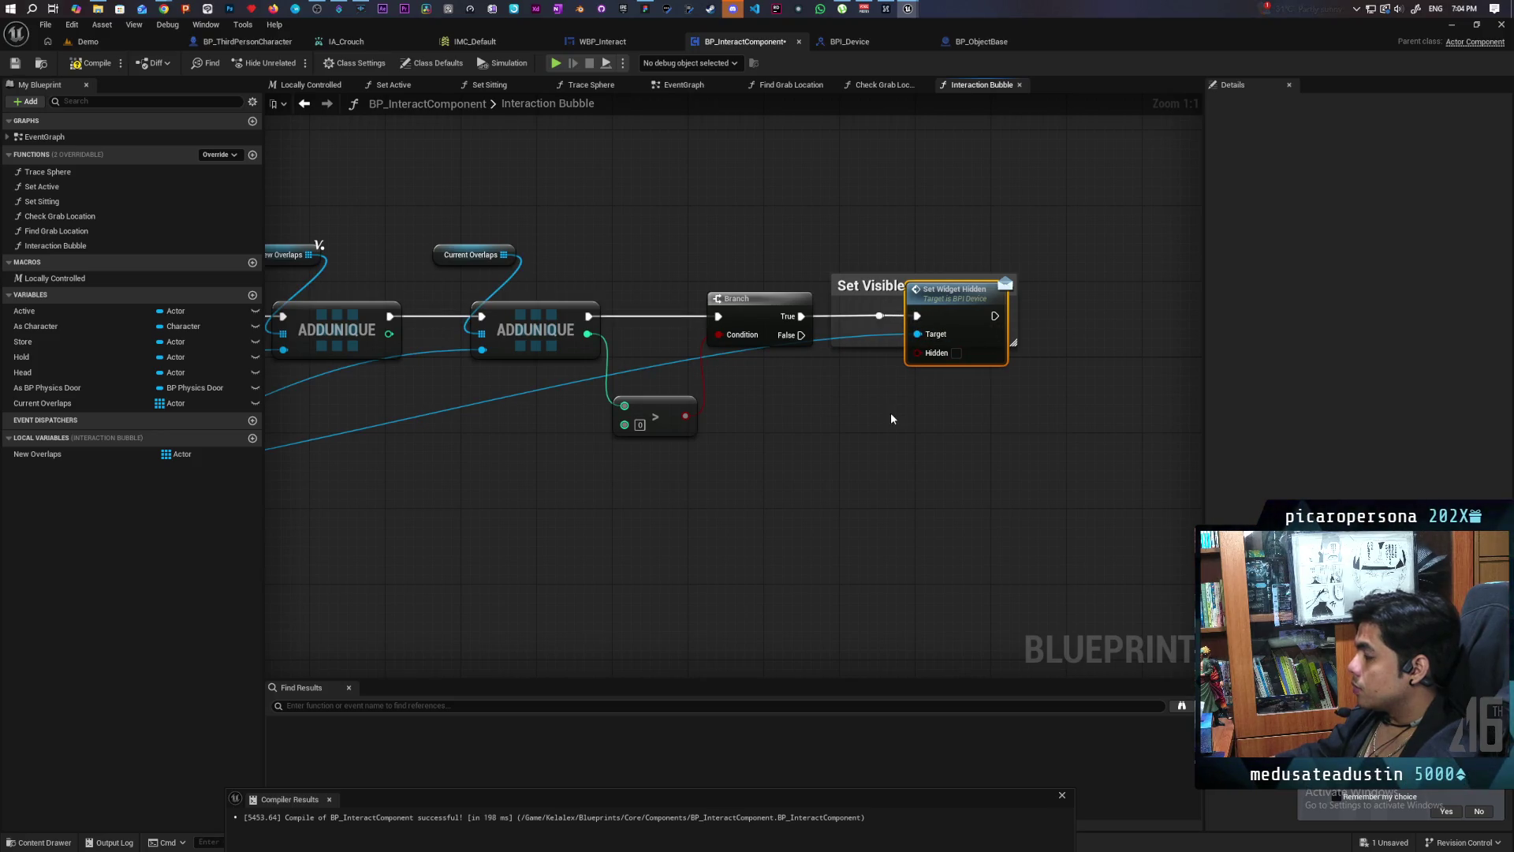
{"action": "left_click_drag", "start_coordinate": [927, 274], "coordinate": [929, 236]}
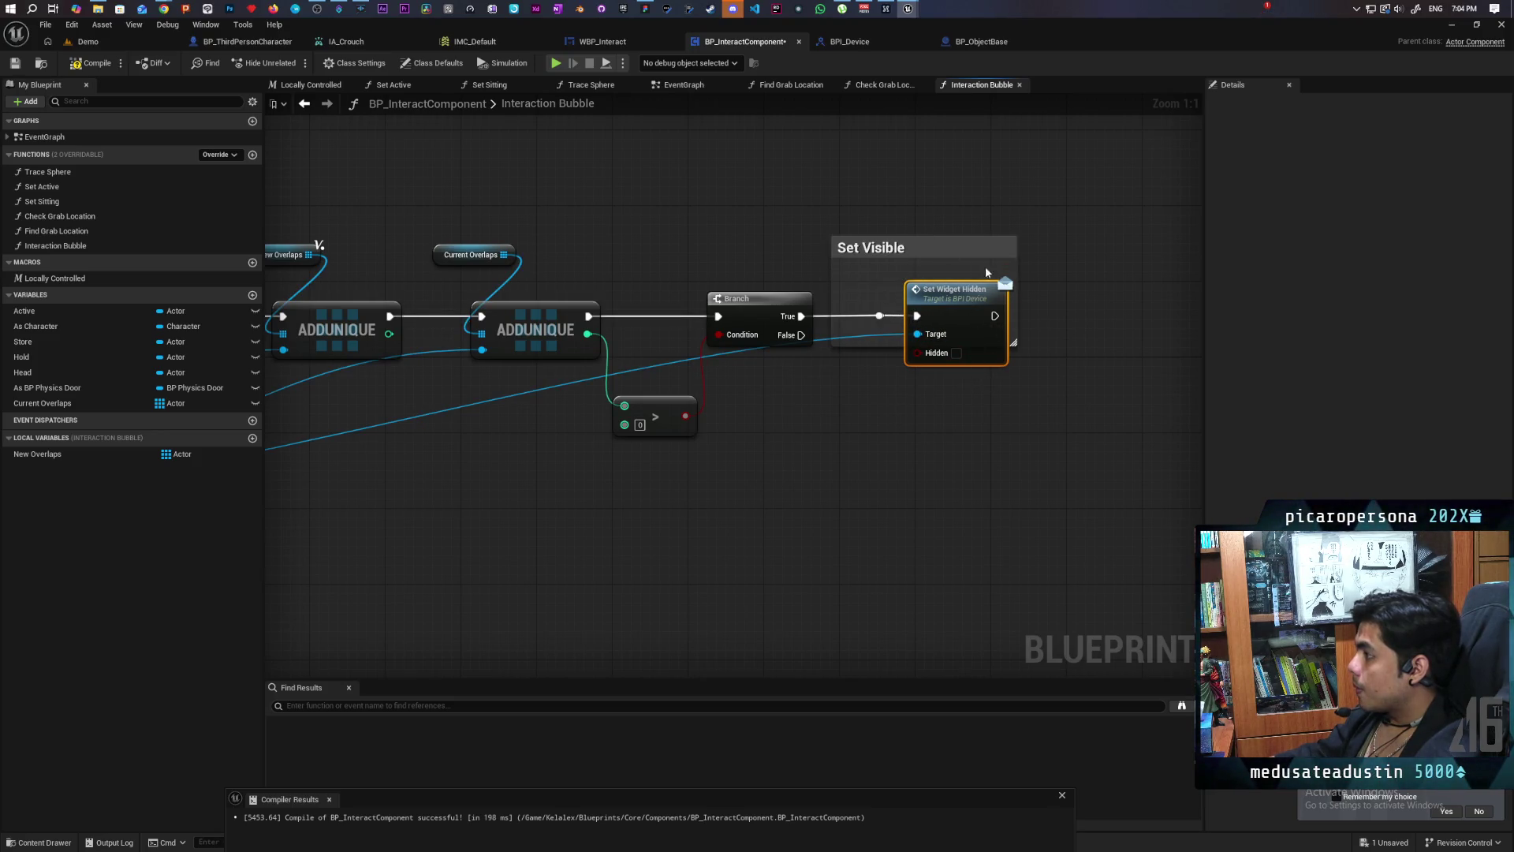
{"action": "left_click_drag", "start_coordinate": [1015, 260], "coordinate": [1083, 263]}
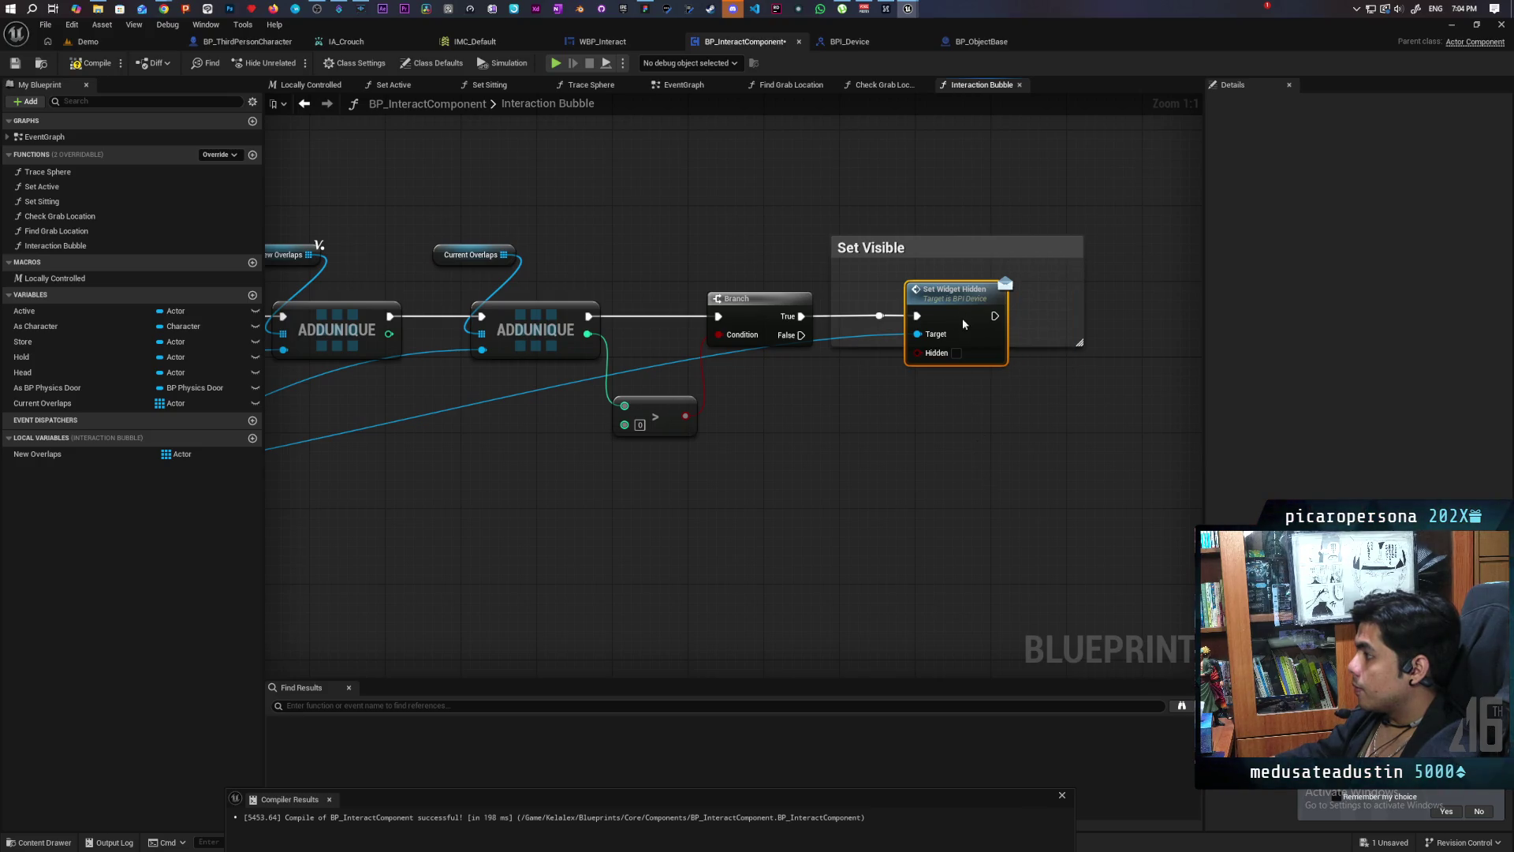
{"action": "scroll", "coordinate": [852, 446], "scroll_direction": "down", "scroll_amount": 3}
{"action": "scroll", "coordinate": [712, 532], "scroll_direction": "up", "scroll_amount": 3}
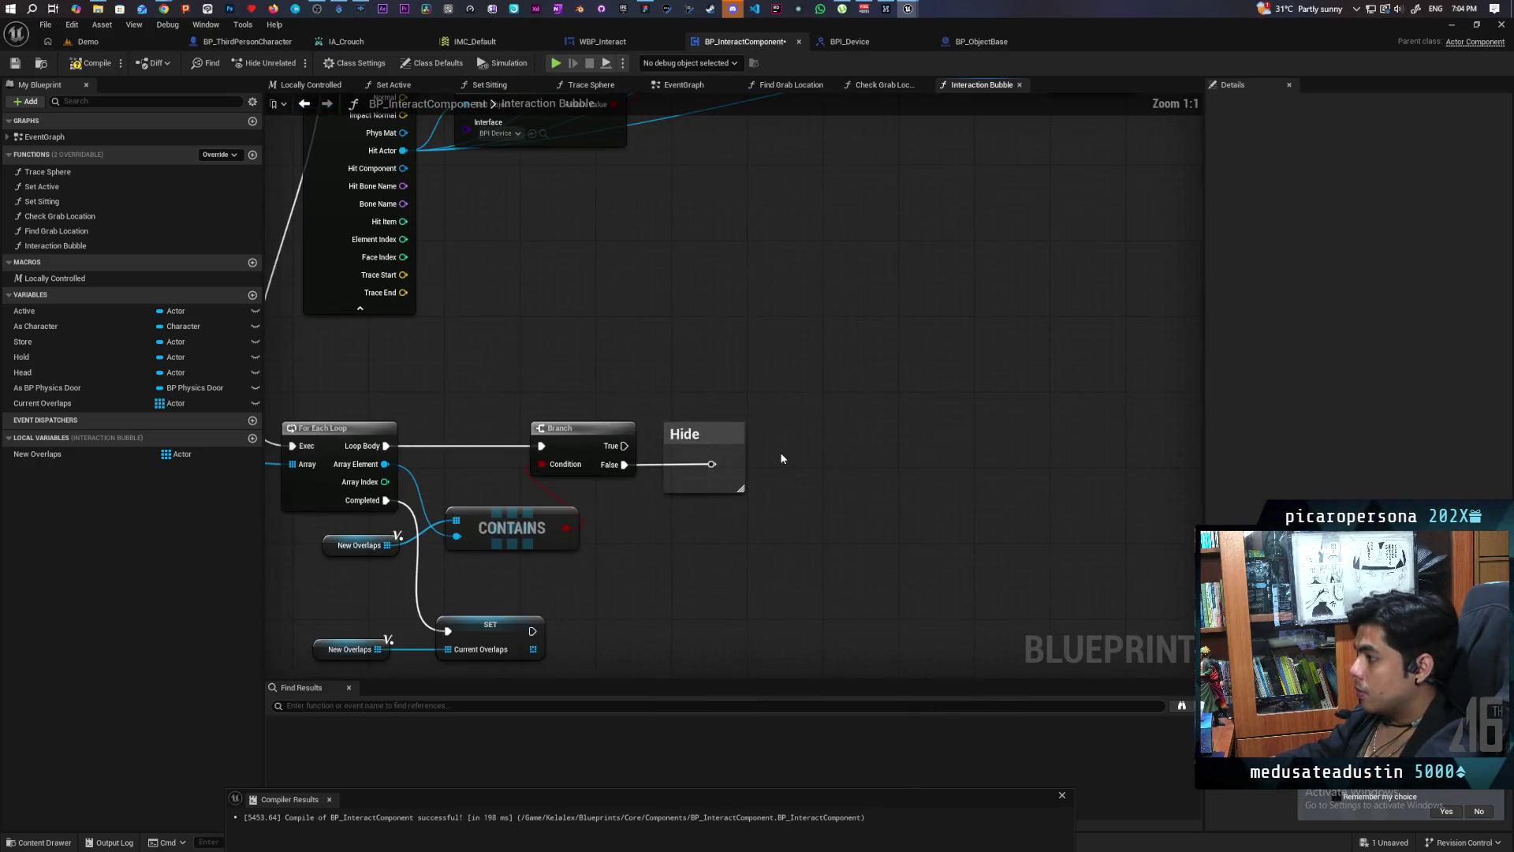
Step: Paste a second Set Widget Hidden, run the Hide group's False path into it, and compile
{"action": "key", "text": "ctrl+v"}
{"action": "mouse_move", "coordinate": [712, 463]}
{"action": "left_mouse_down"}
{"action": "mouse_move", "coordinate": [787, 483]}
{"action": "mouse_move", "coordinate": [814, 454]}
{"action": "left_mouse_up"}
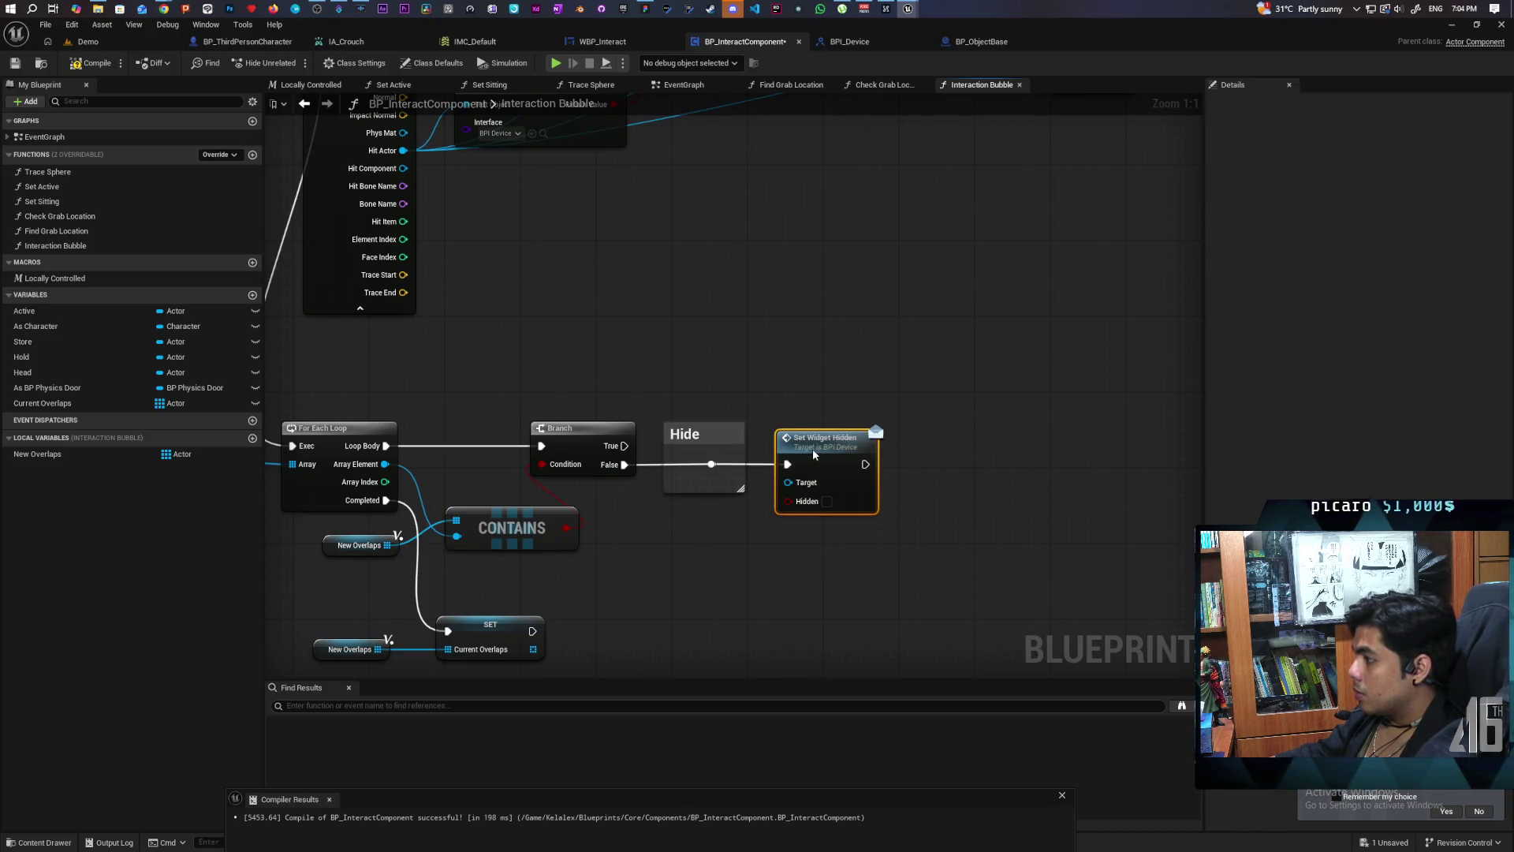
{"action": "left_click", "coordinate": [92, 63]}
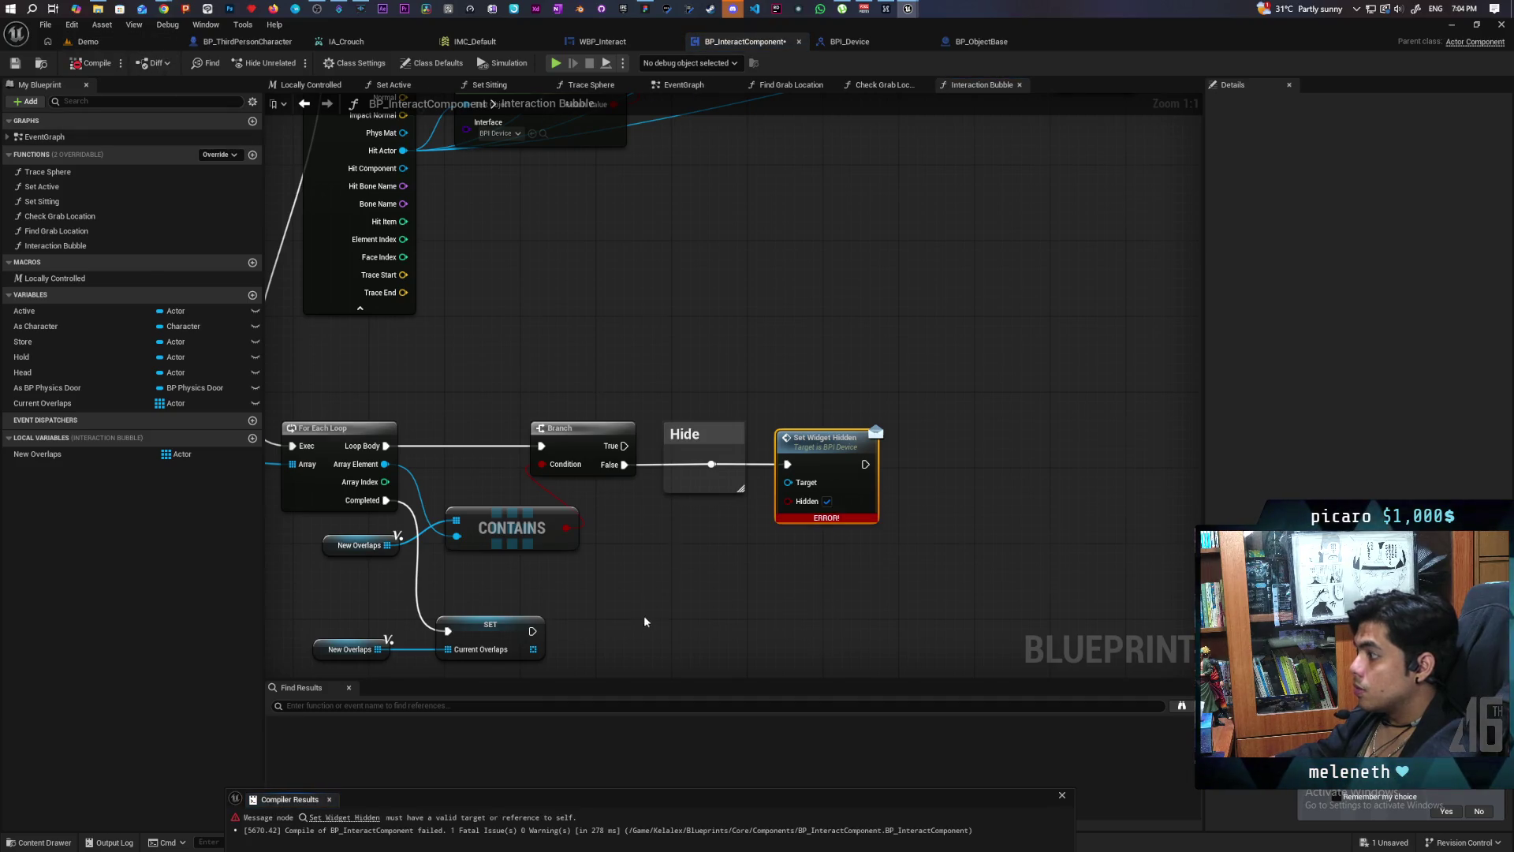
Step: Feed For Each Loop's Array Element into its Target, compile and save, and return to Demo
{"action": "left_click_drag", "start_coordinate": [645, 622], "coordinate": [808, 458]}
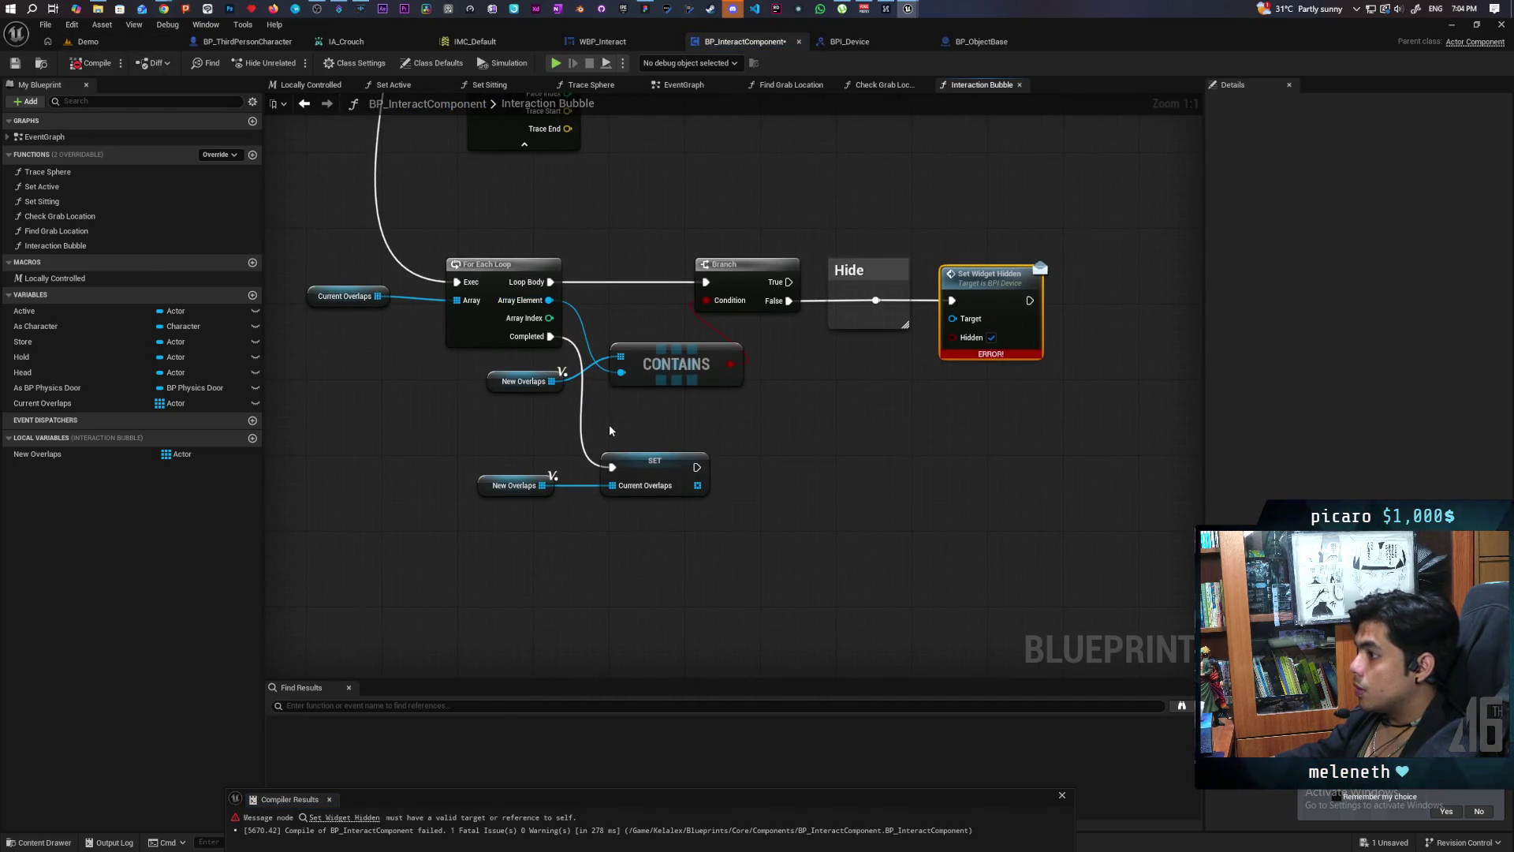
{"action": "left_click_drag", "start_coordinate": [549, 300], "coordinate": [952, 319]}
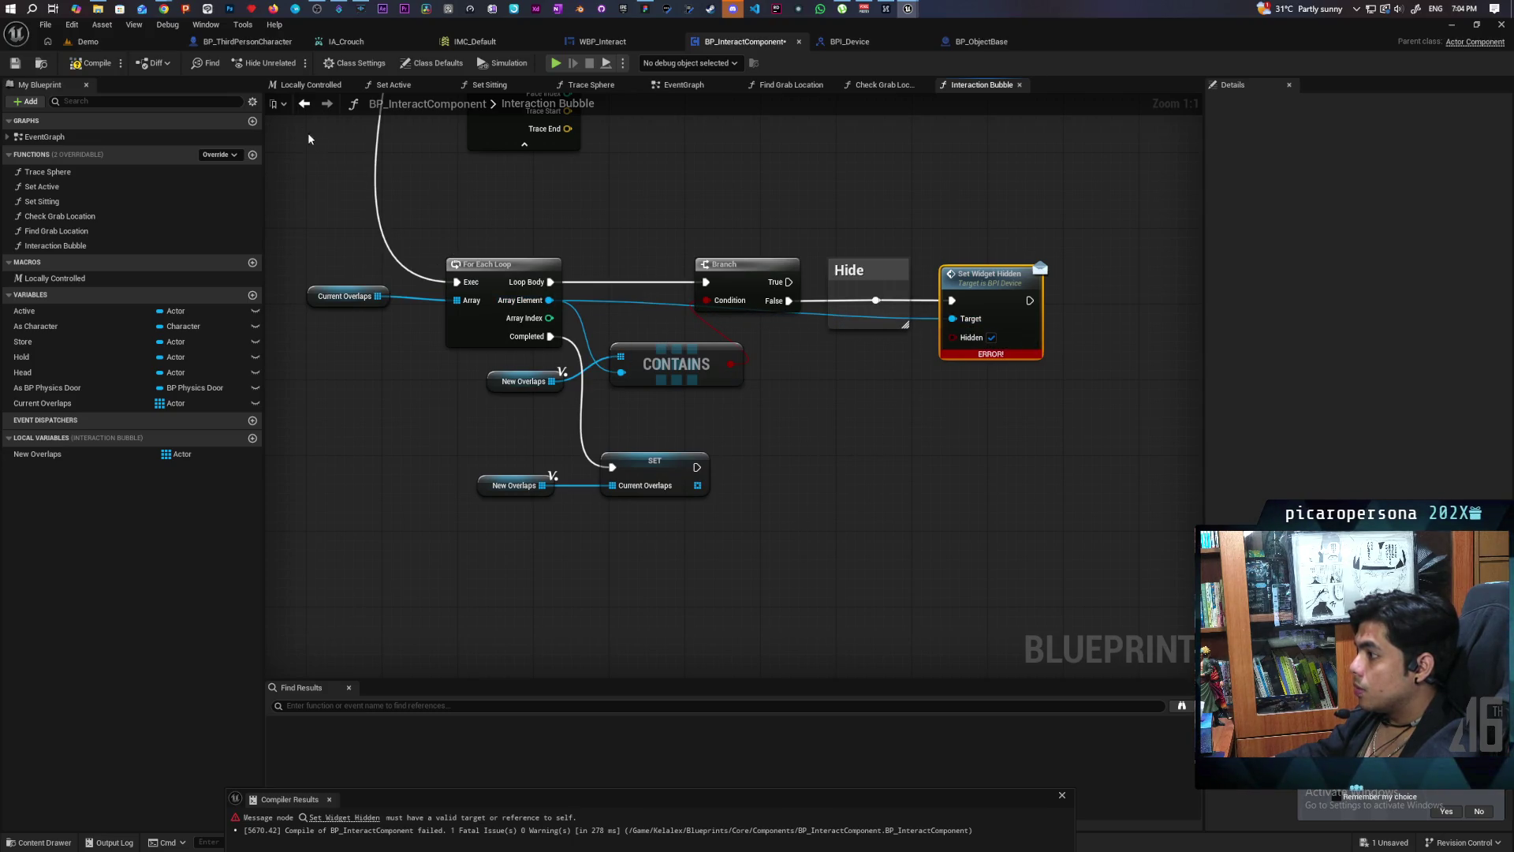
{"action": "key", "text": "F7"}
{"action": "key", "text": "ctrl+s"}
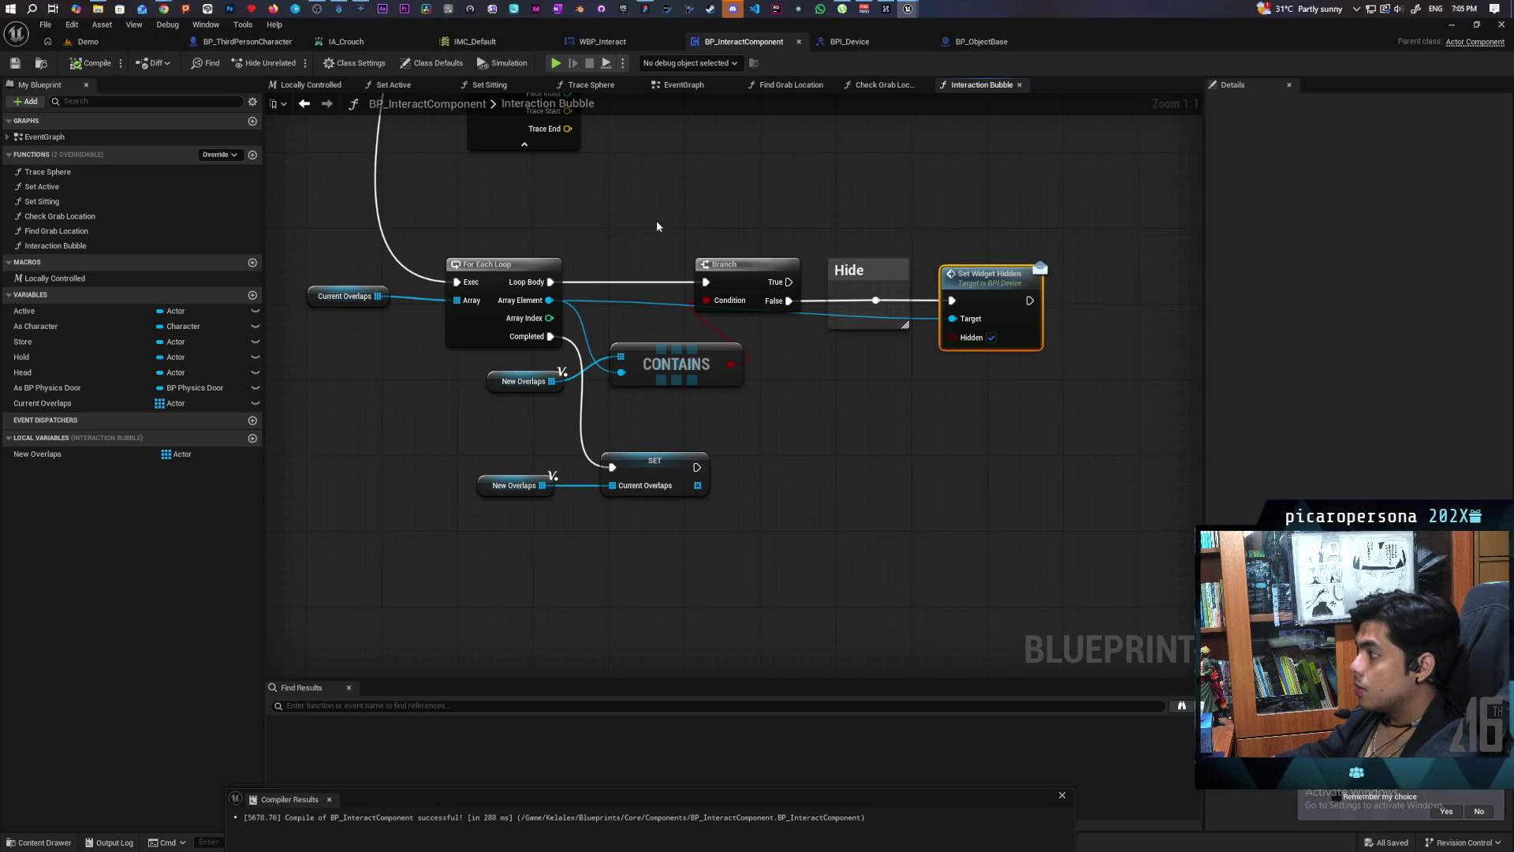
{"action": "left_click", "coordinate": [122, 46]}
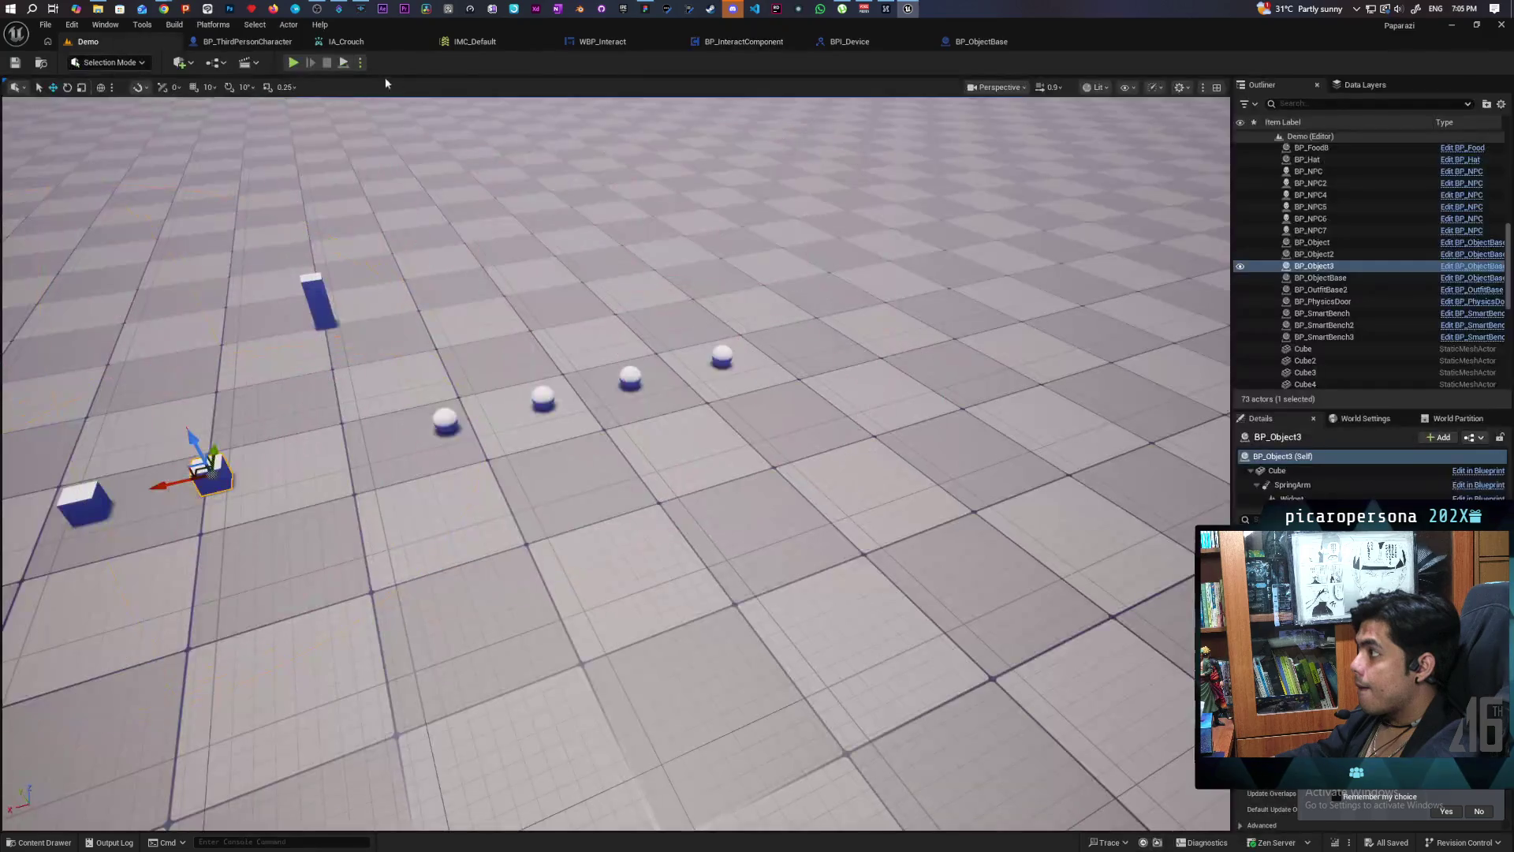
{"action": "key", "text": "alt+p"}
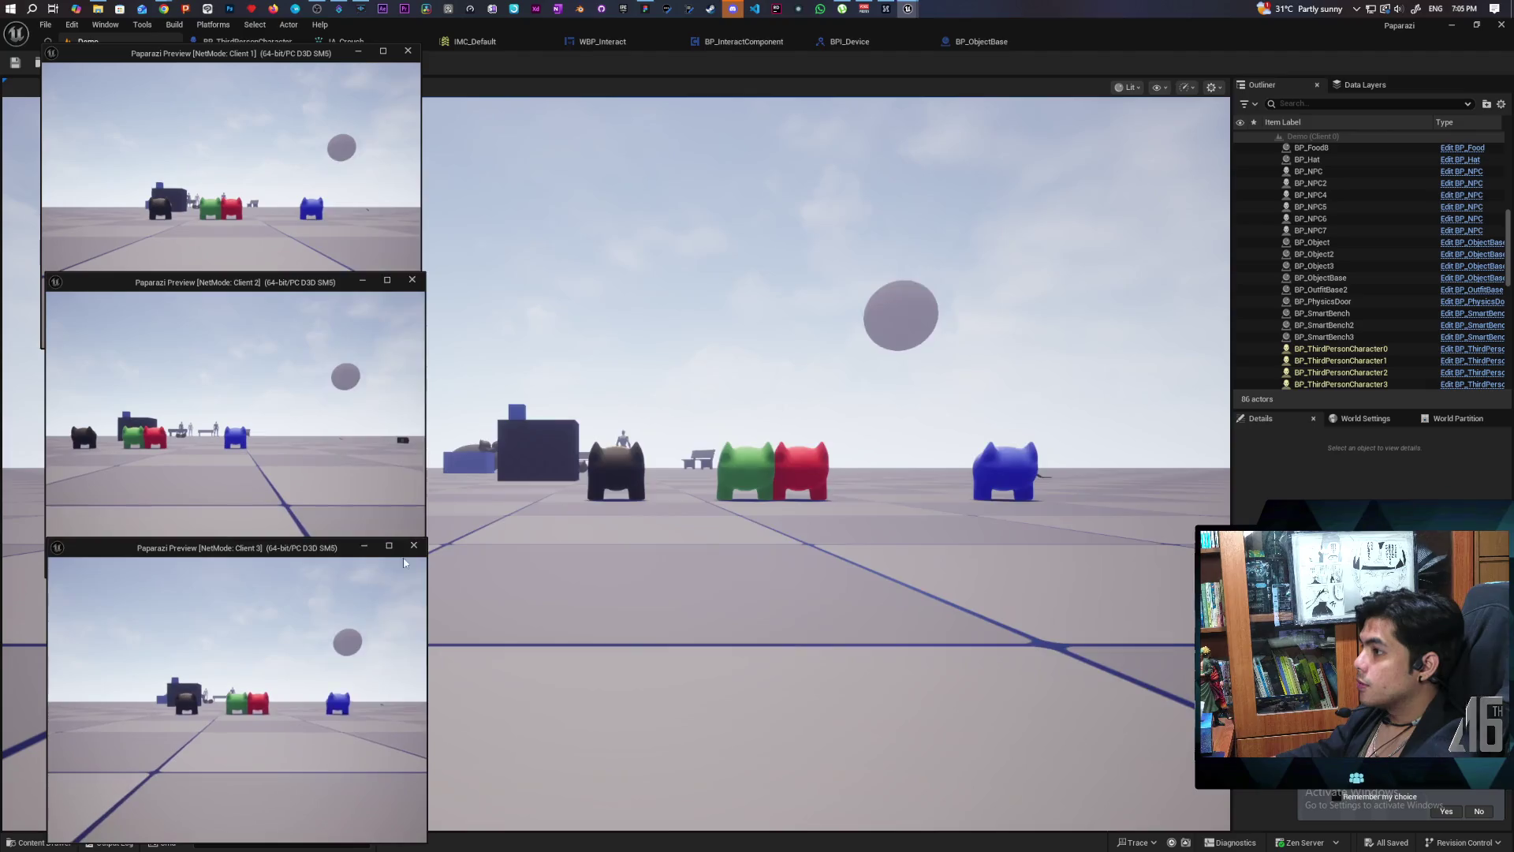
{"action": "mouse_move", "coordinate": [1086, 58]}
{"action": "left_mouse_down"}
{"action": "mouse_move", "coordinate": [1491, 79]}
{"action": "mouse_move", "coordinate": [1341, 82]}
{"action": "left_mouse_up"}
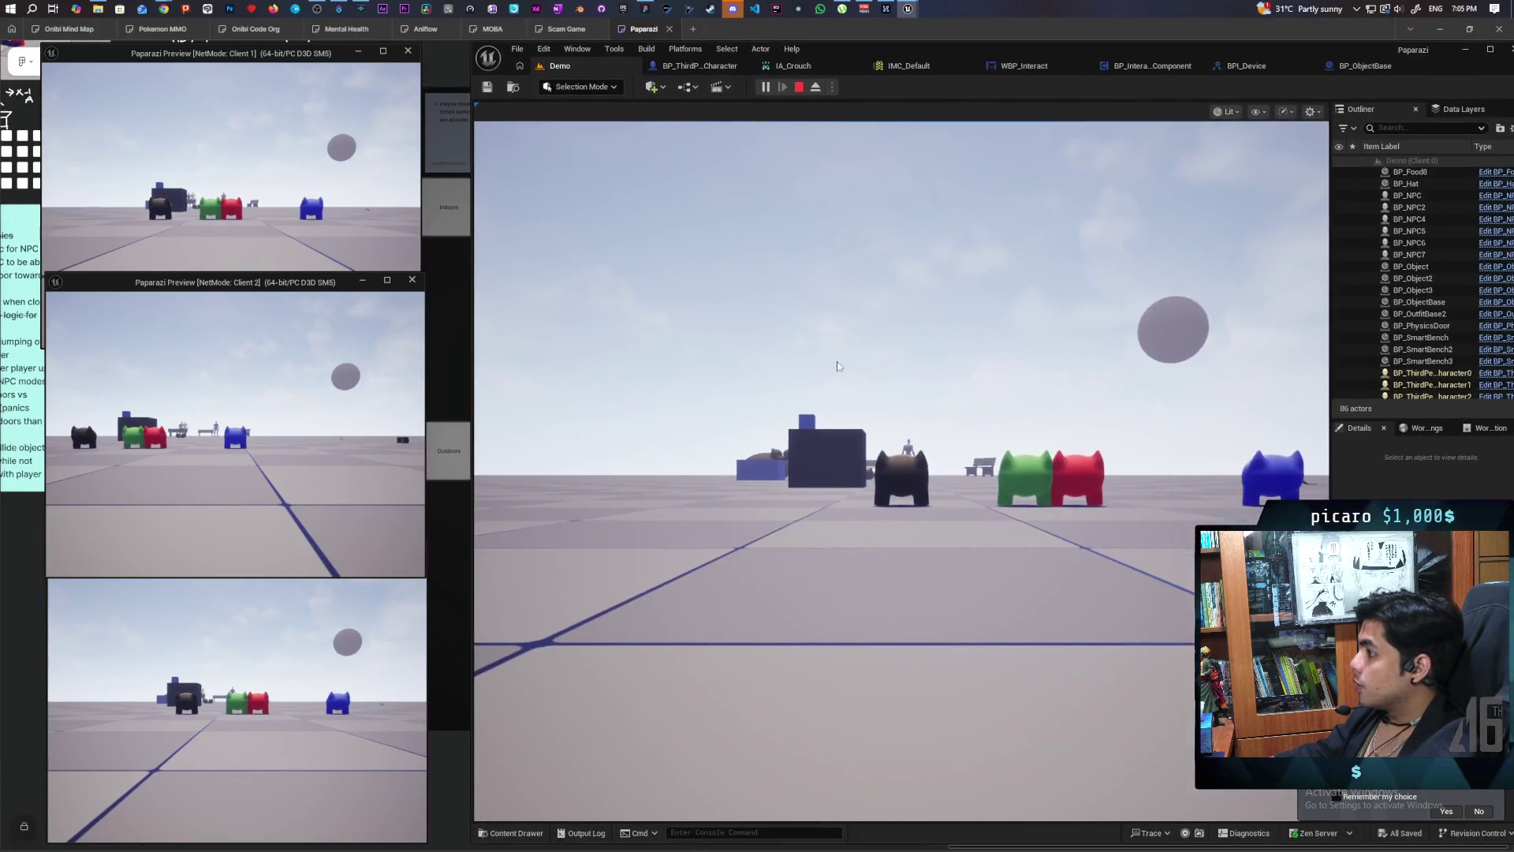
{"action": "left_click", "coordinate": [828, 363]}
{"action": "key", "text": "w"}
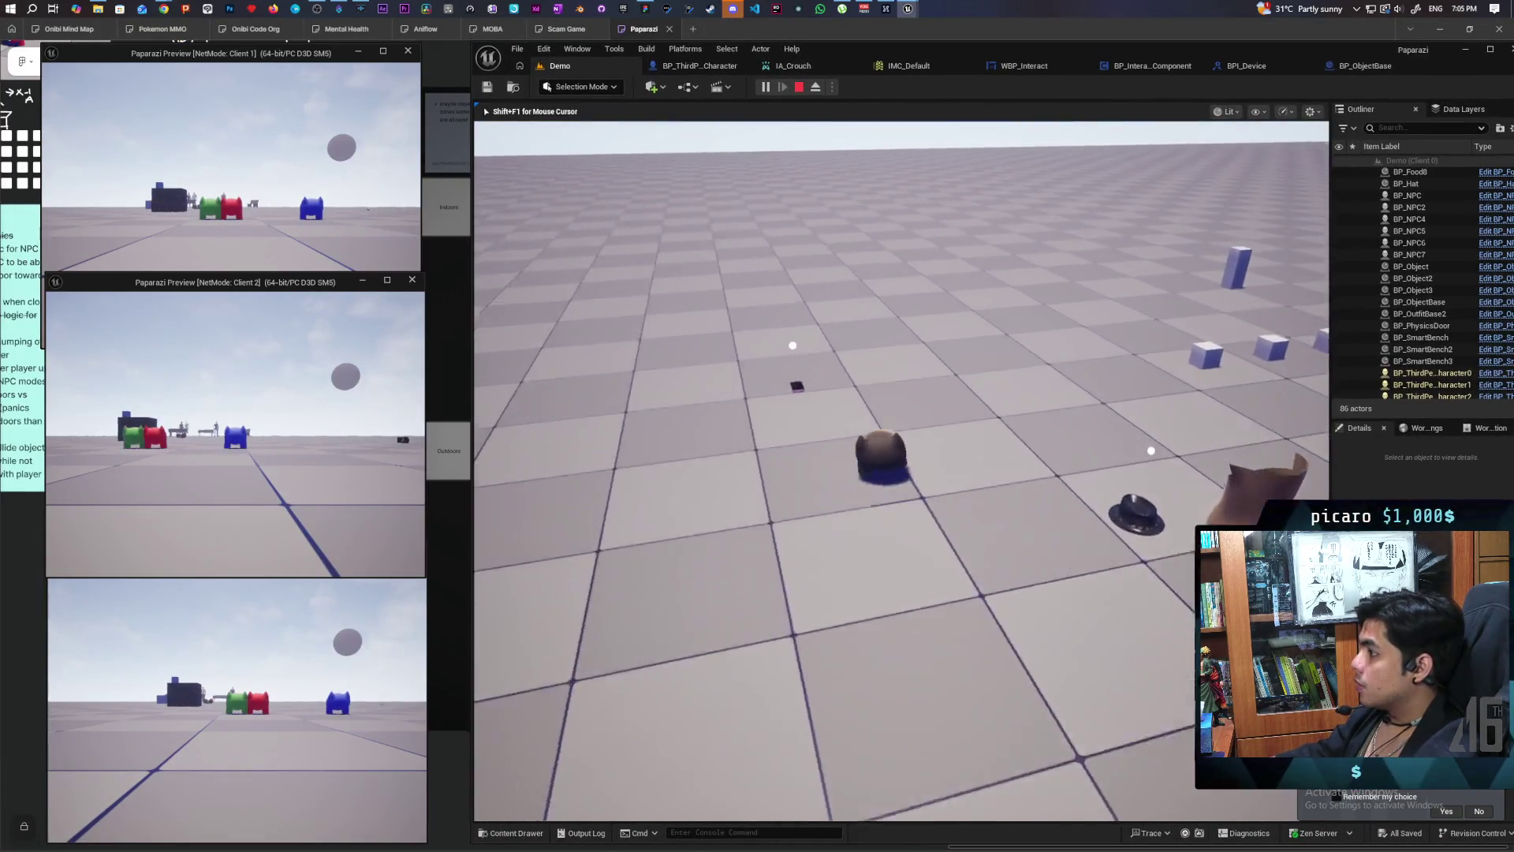
{"action": "key", "text": "w"}
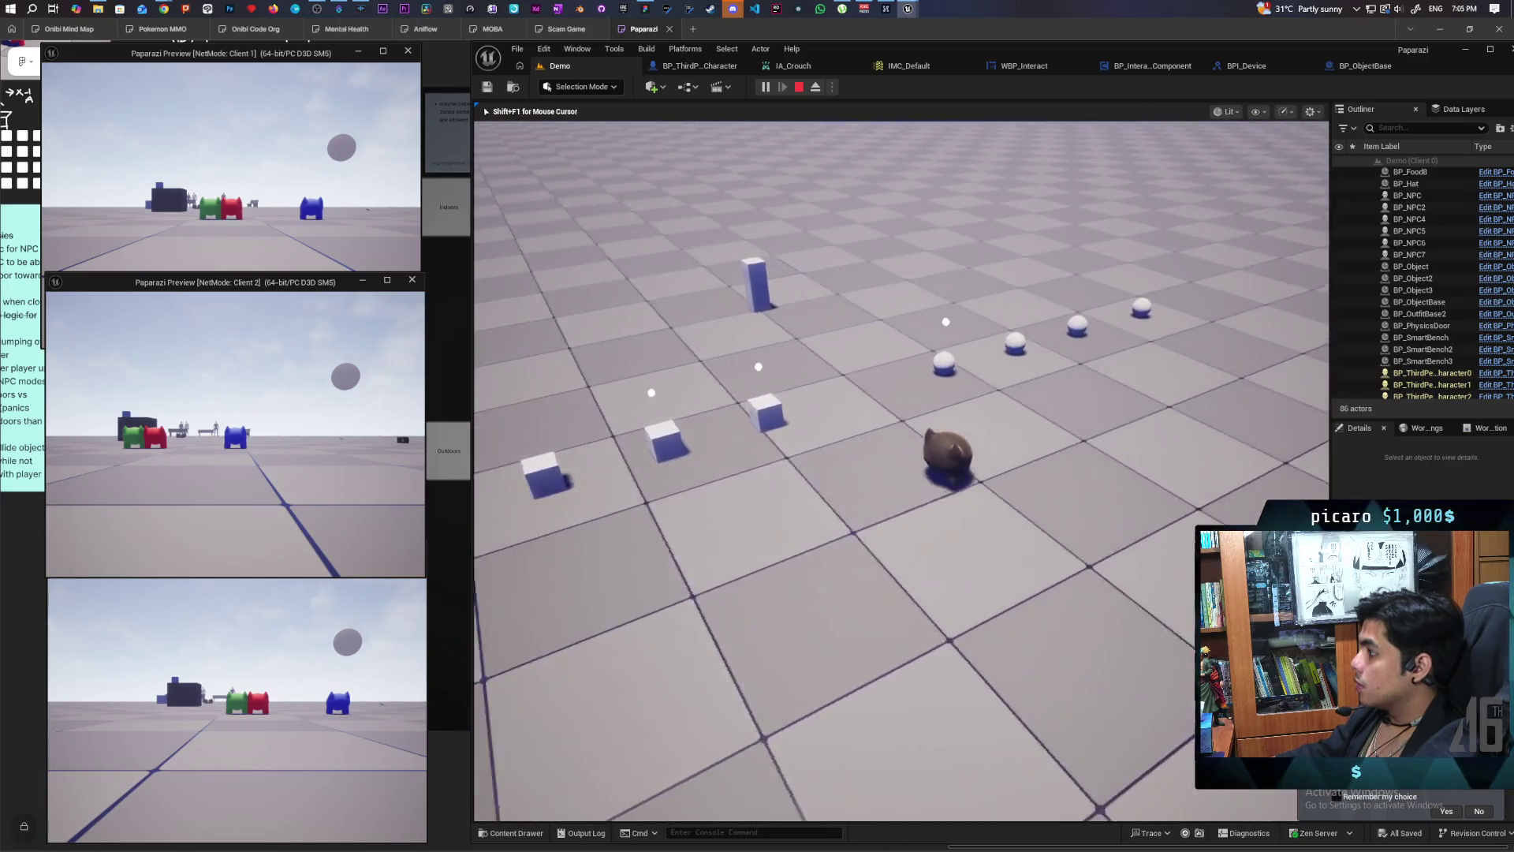
{"action": "key", "text": "w"}
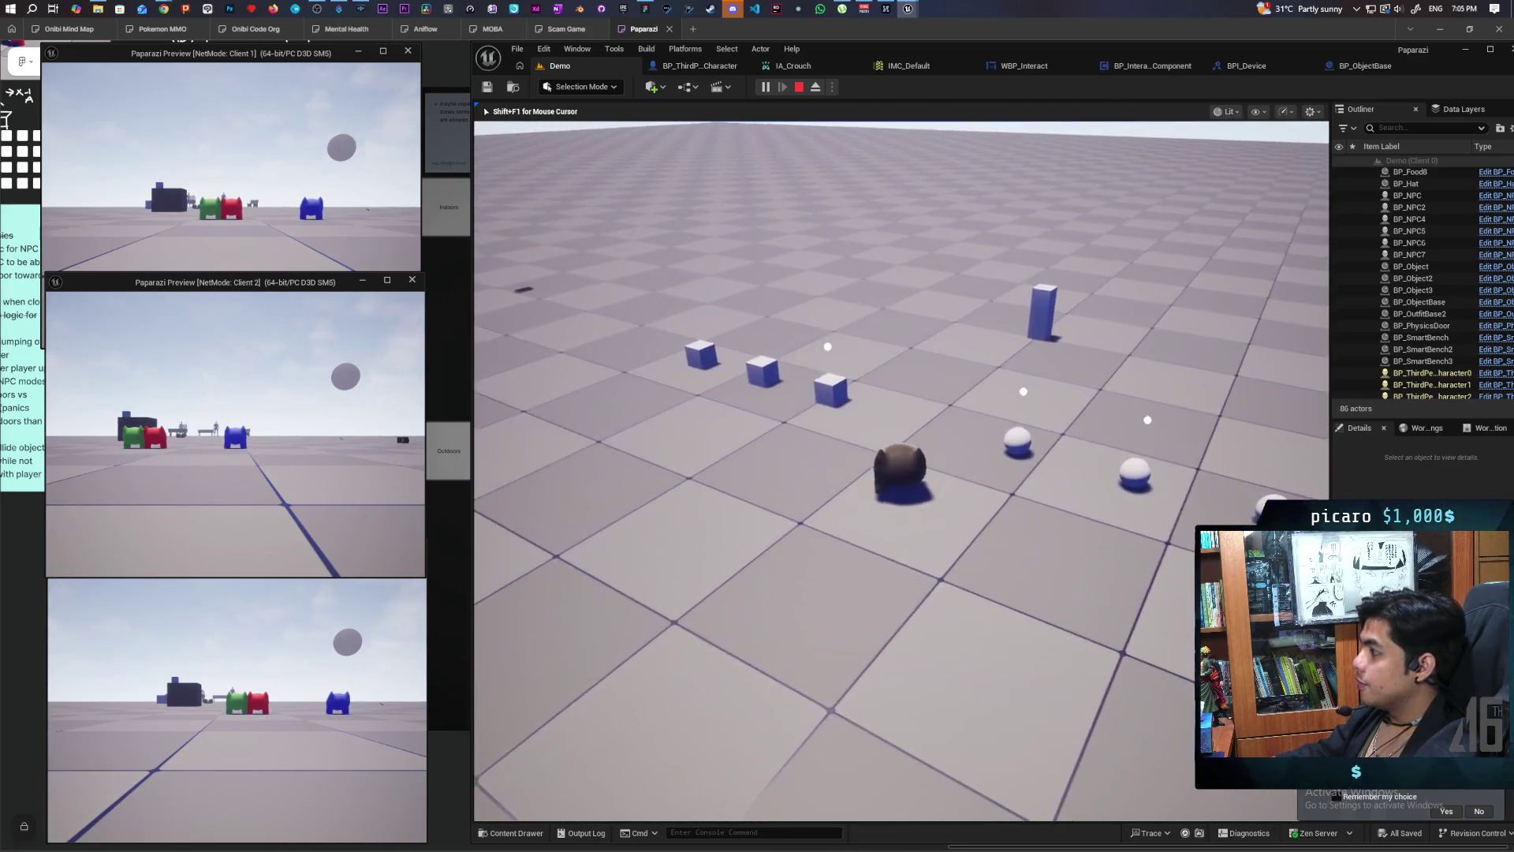
{"action": "key", "text": "w"}
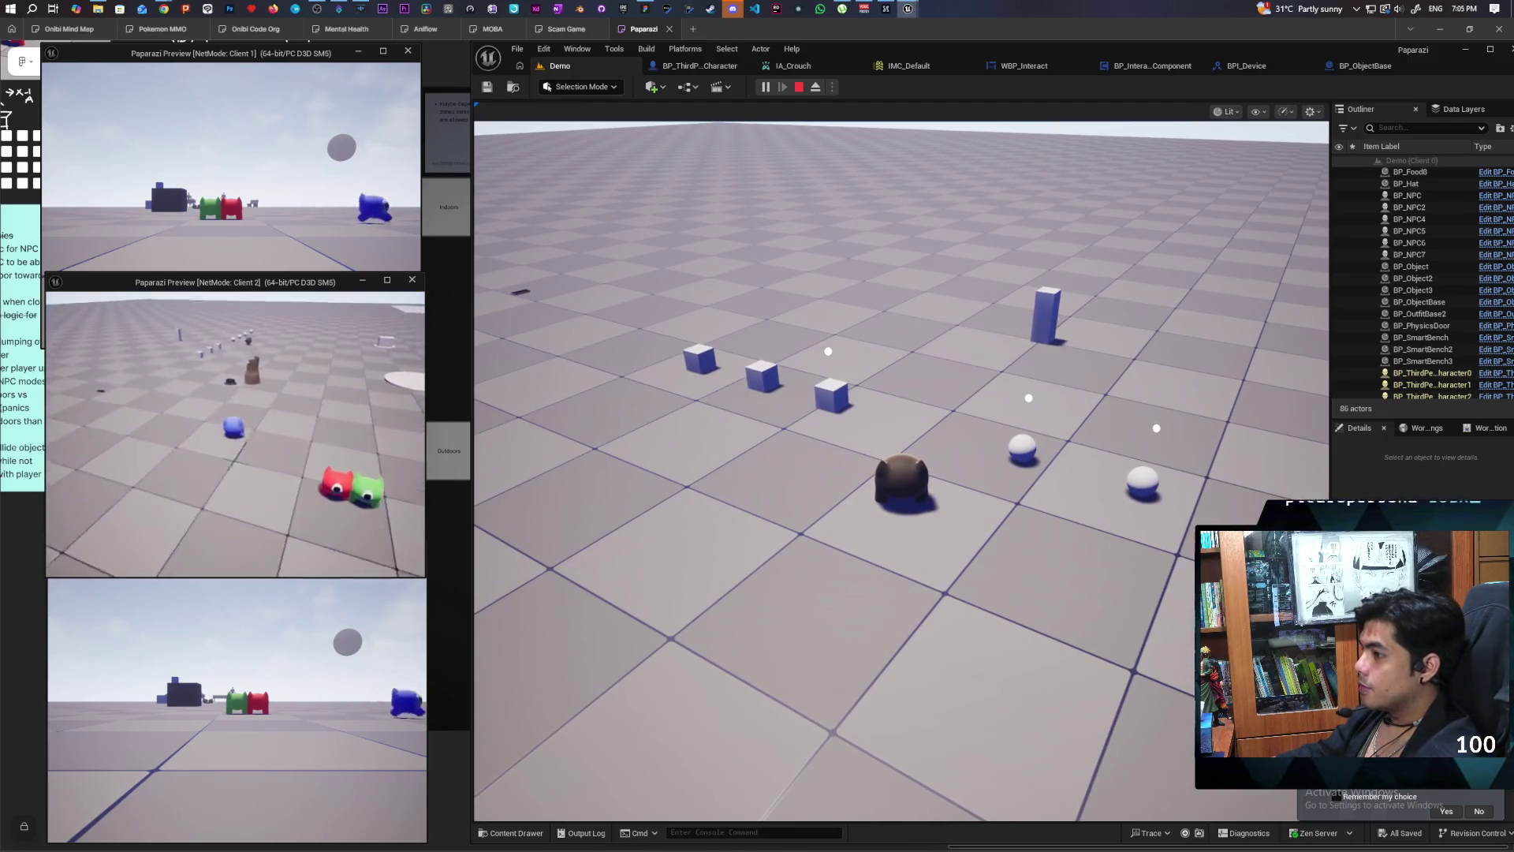
{"action": "key", "text": "w"}
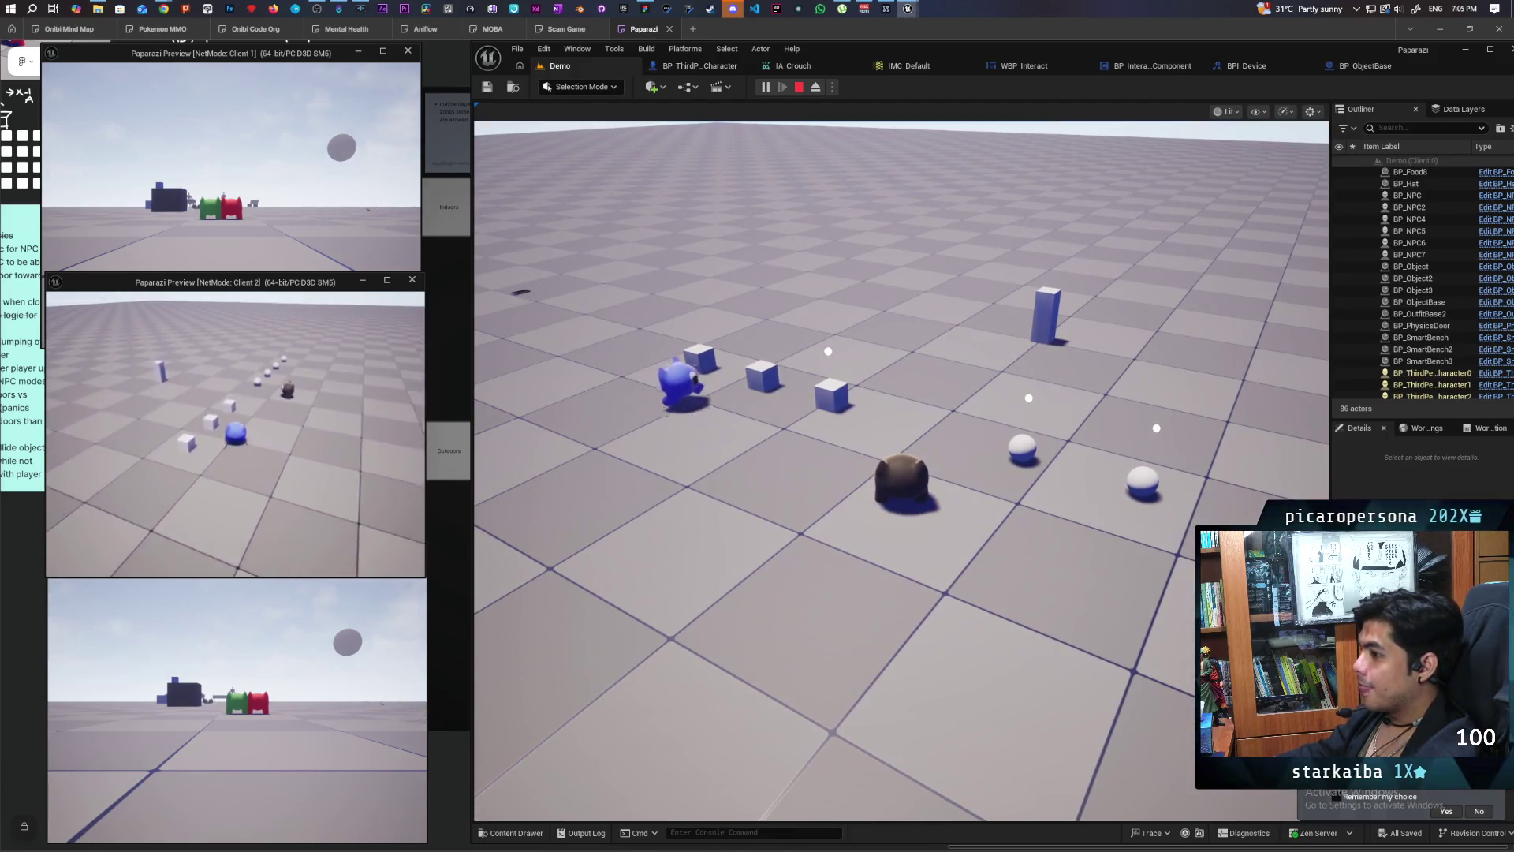
{"action": "key", "text": "w"}
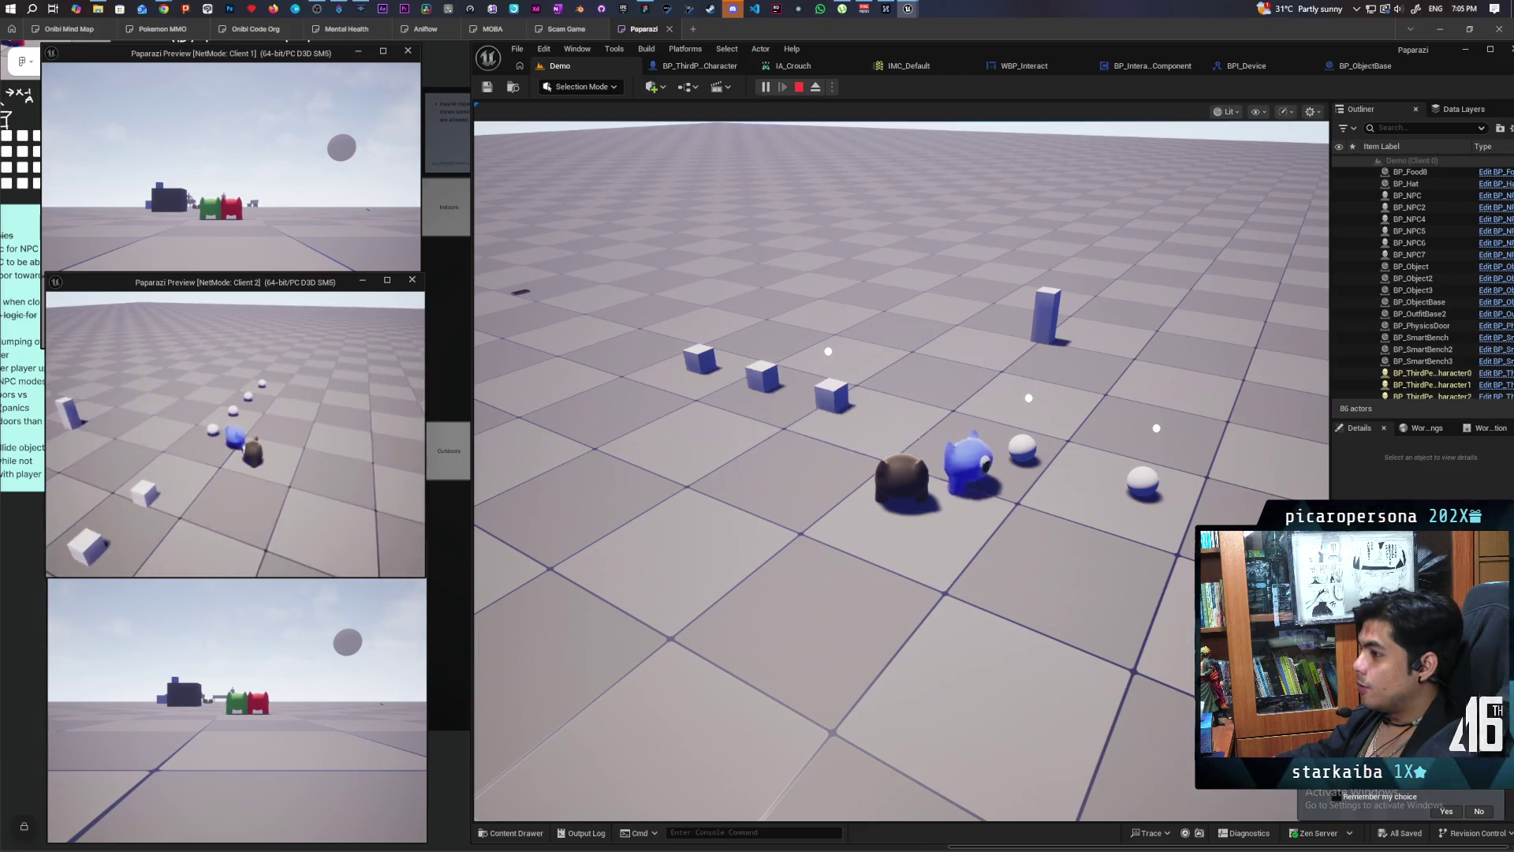
{"action": "key", "text": "w"}
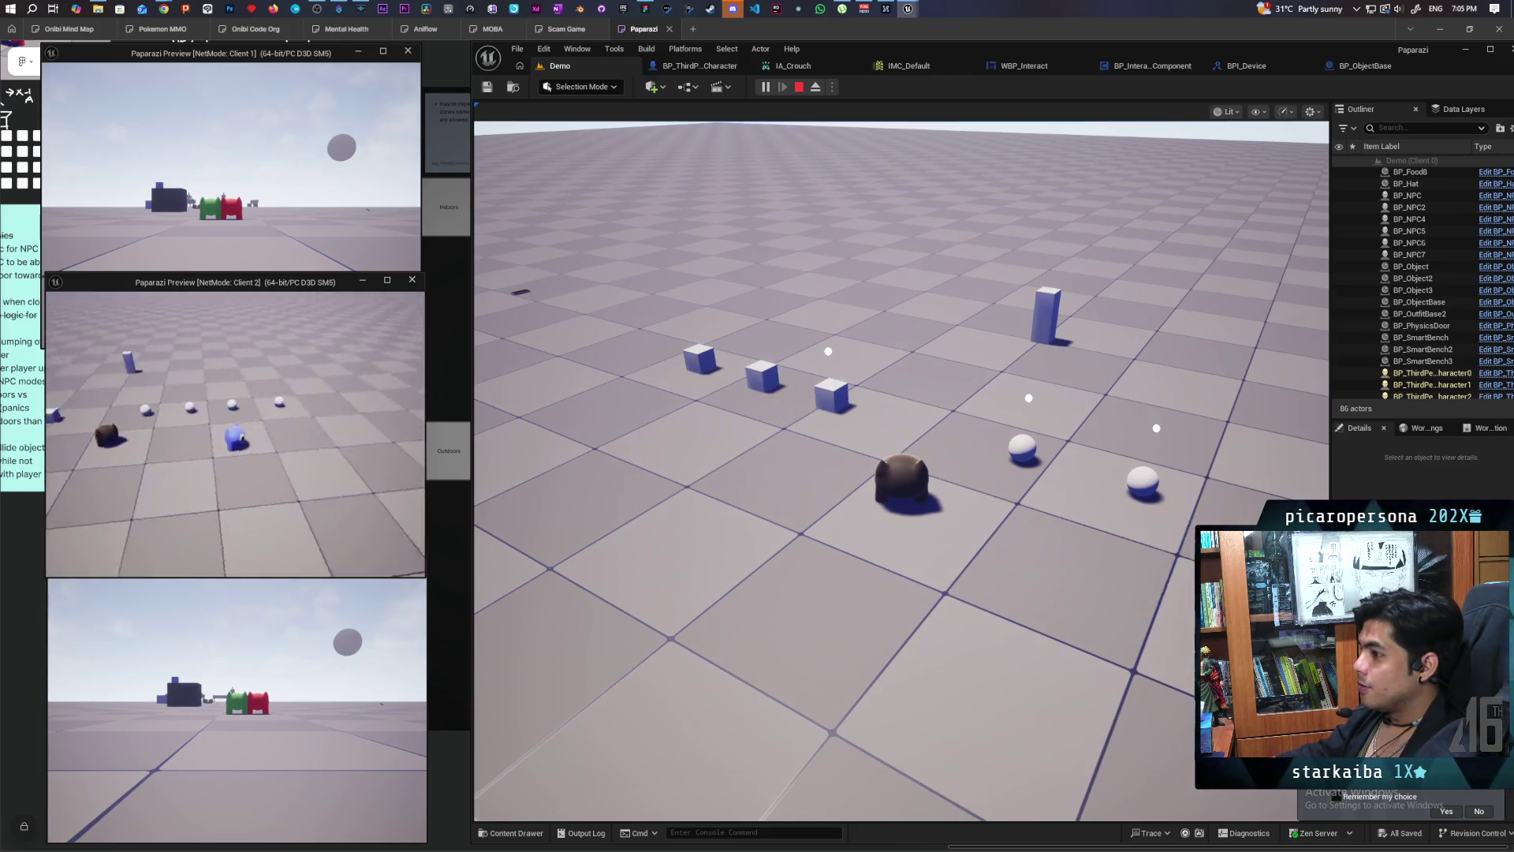
{"action": "key", "text": "w"}
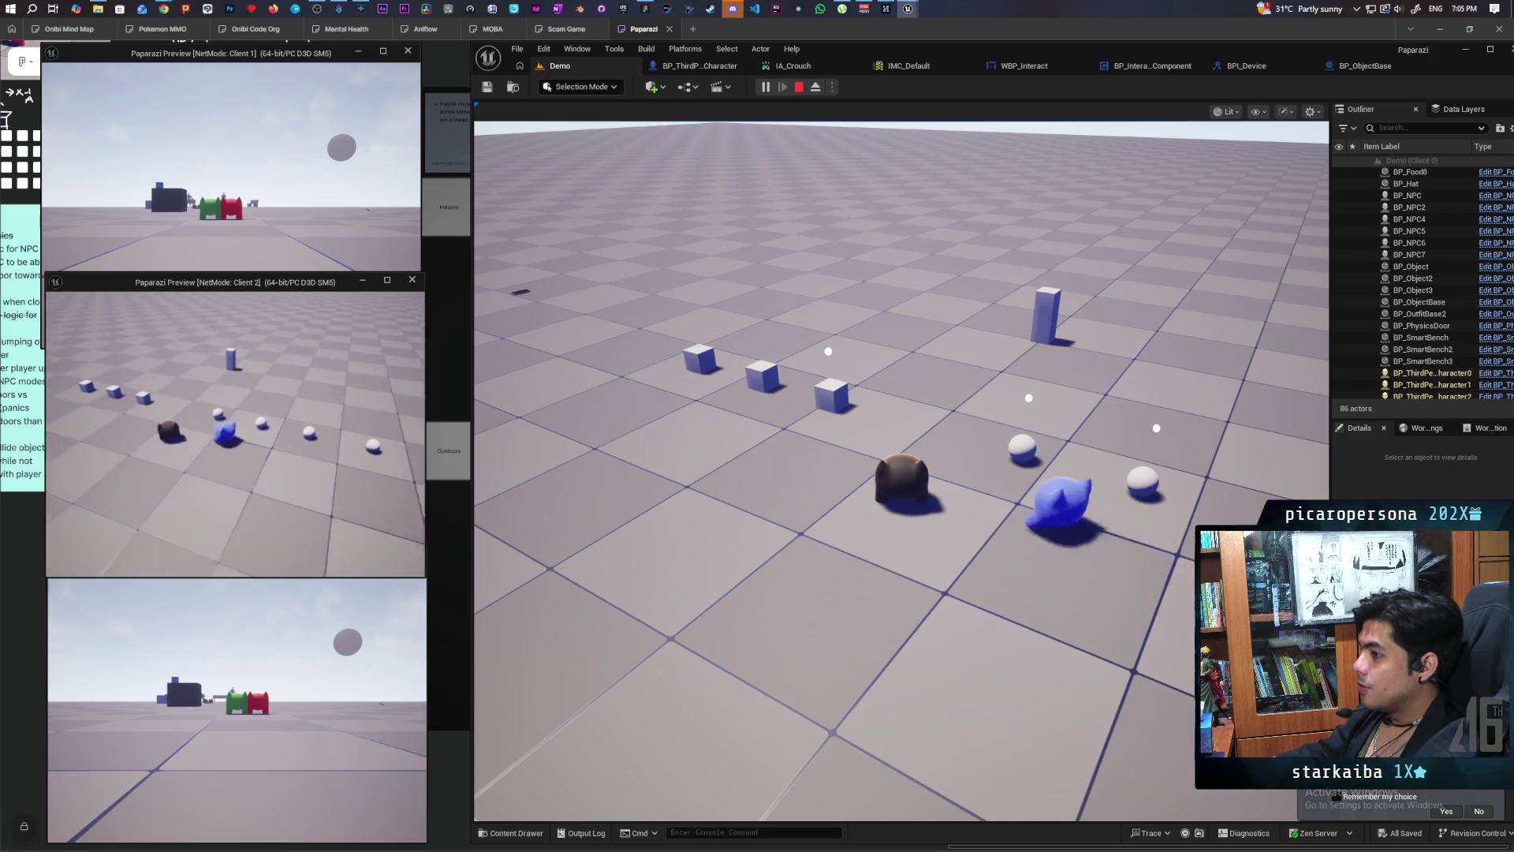
{"action": "key", "text": "w"}
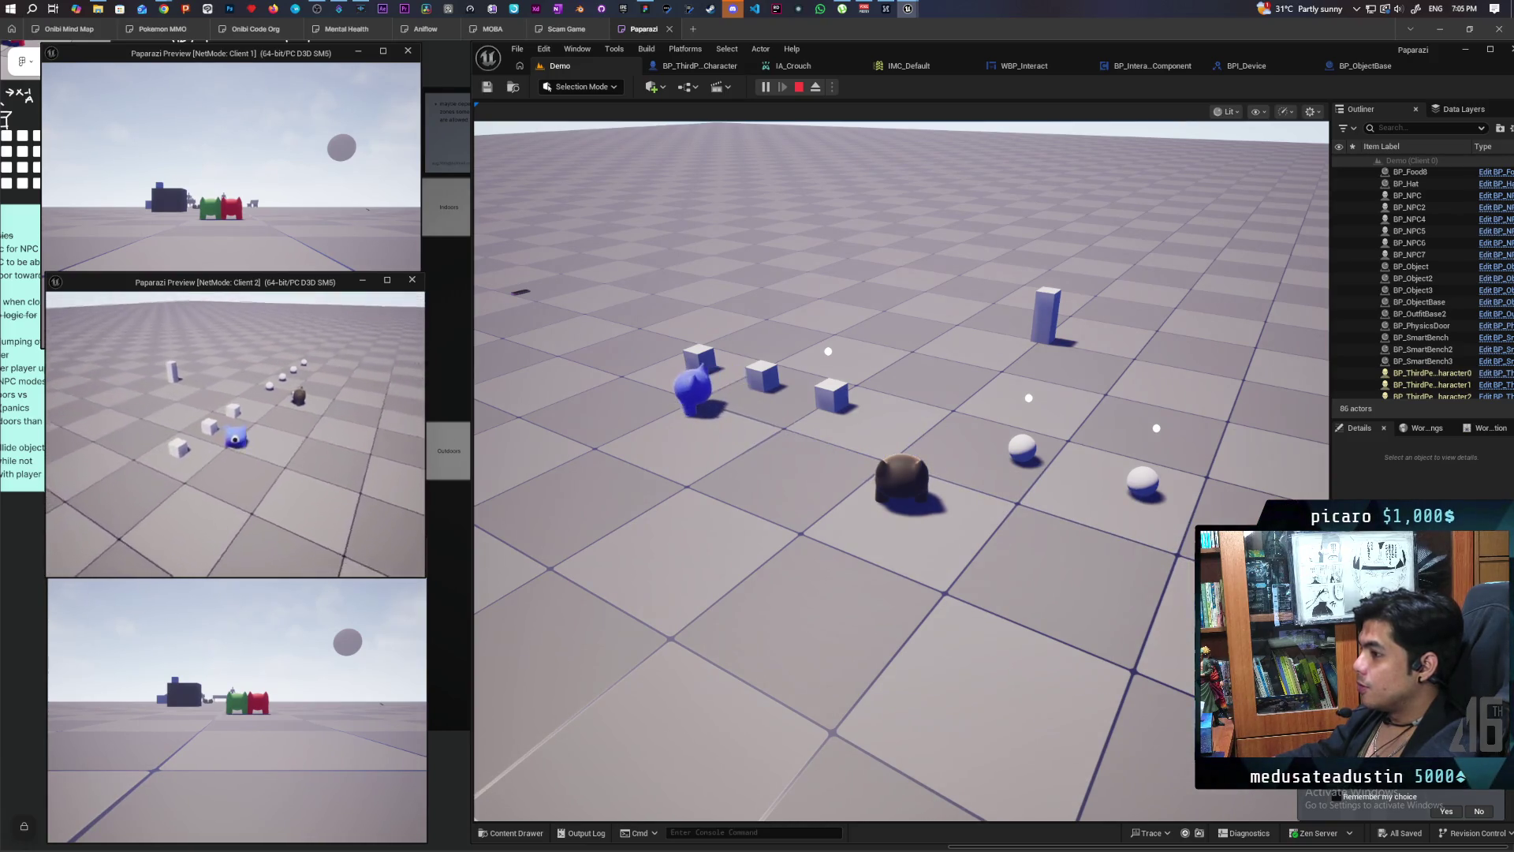
{"action": "key", "text": "w"}
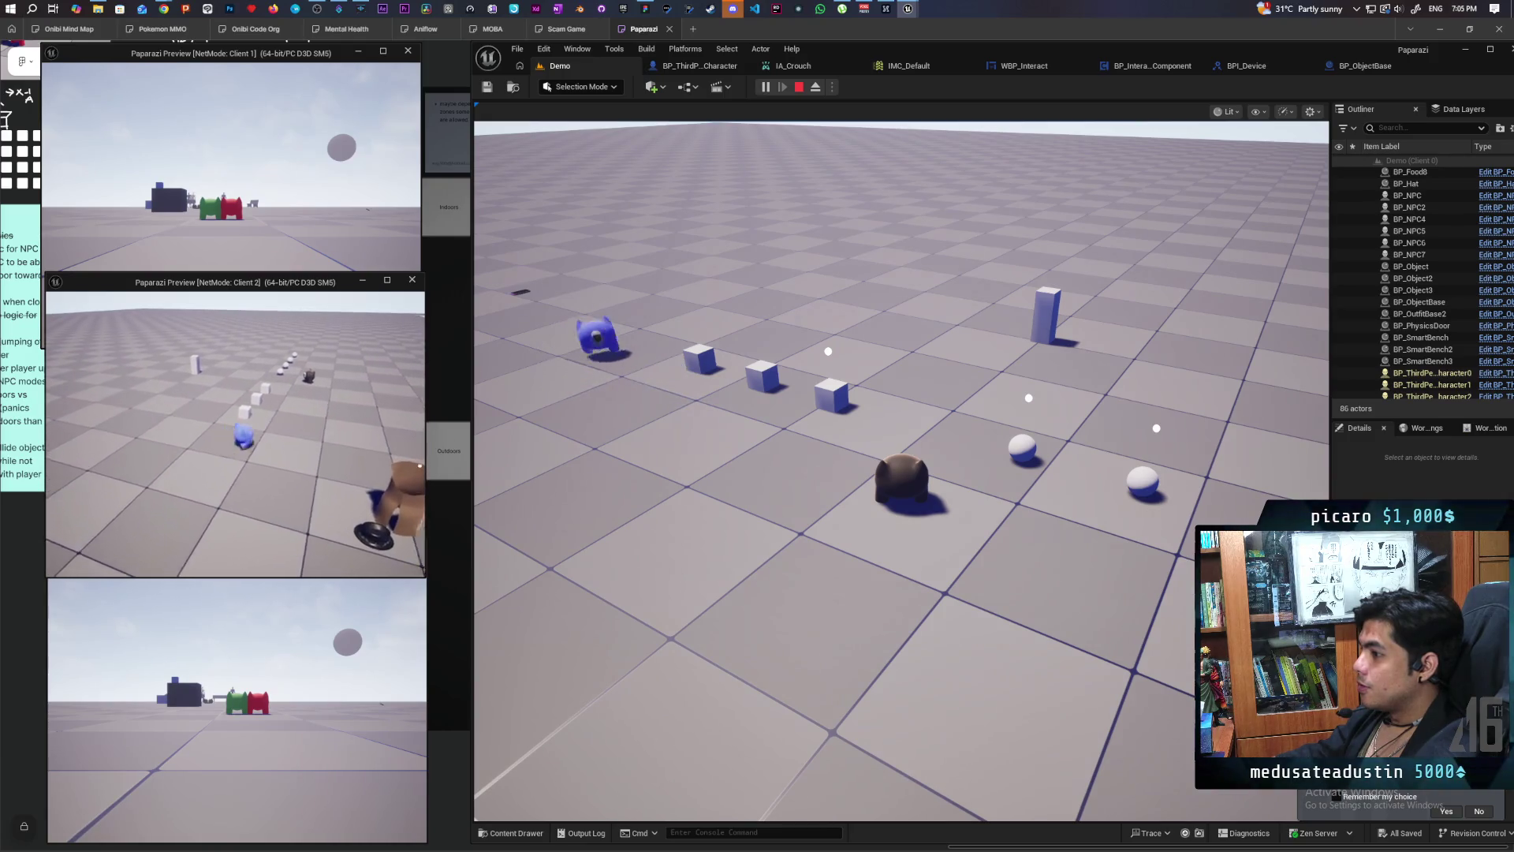
{"action": "key", "text": "w"}
{"action": "key", "text": "w"}
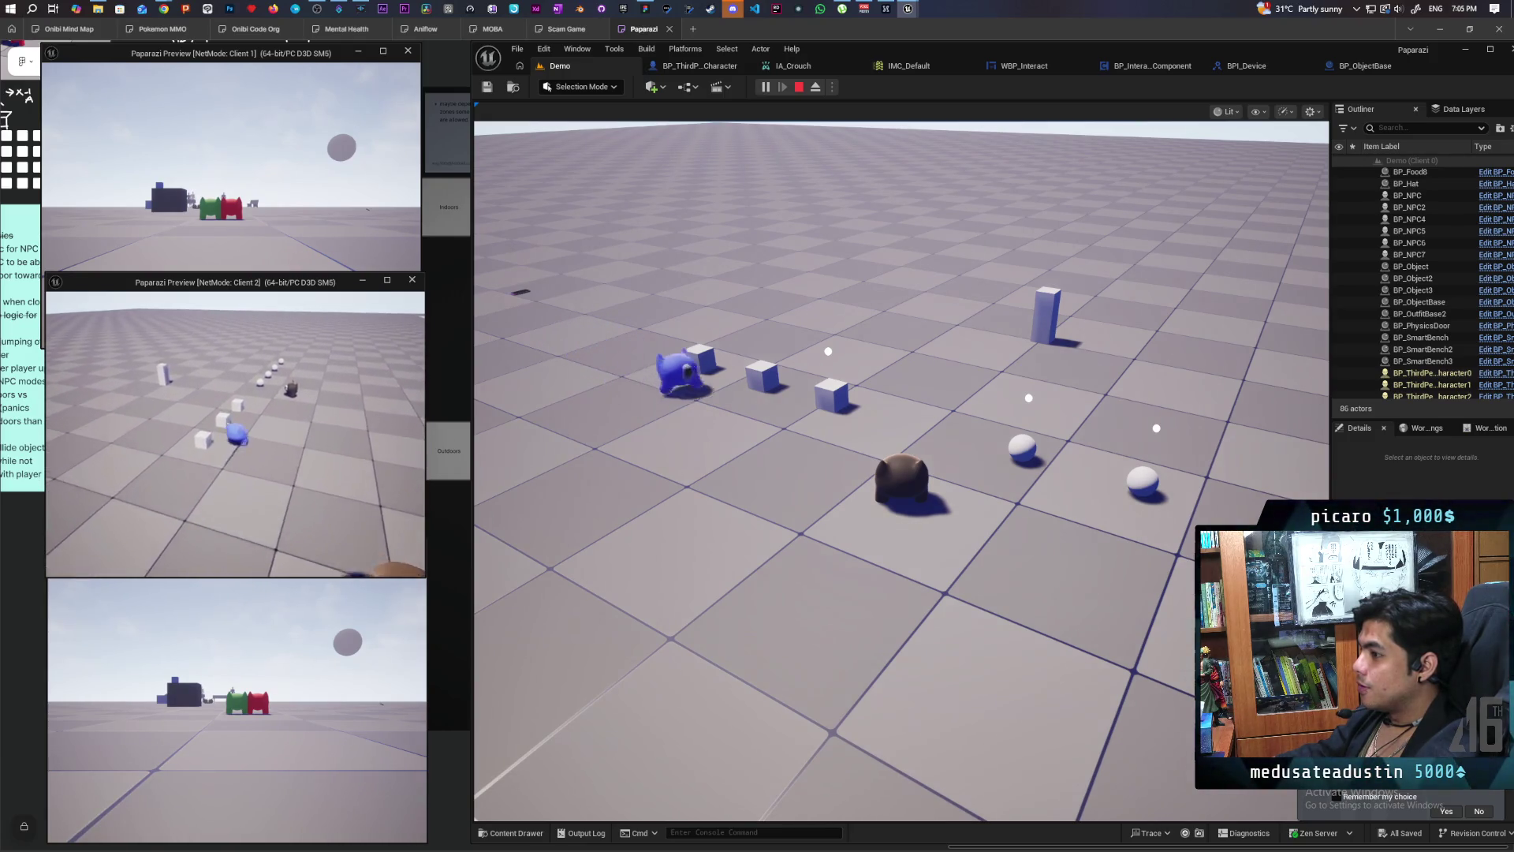
{"action": "key", "text": "alt+Tab"}
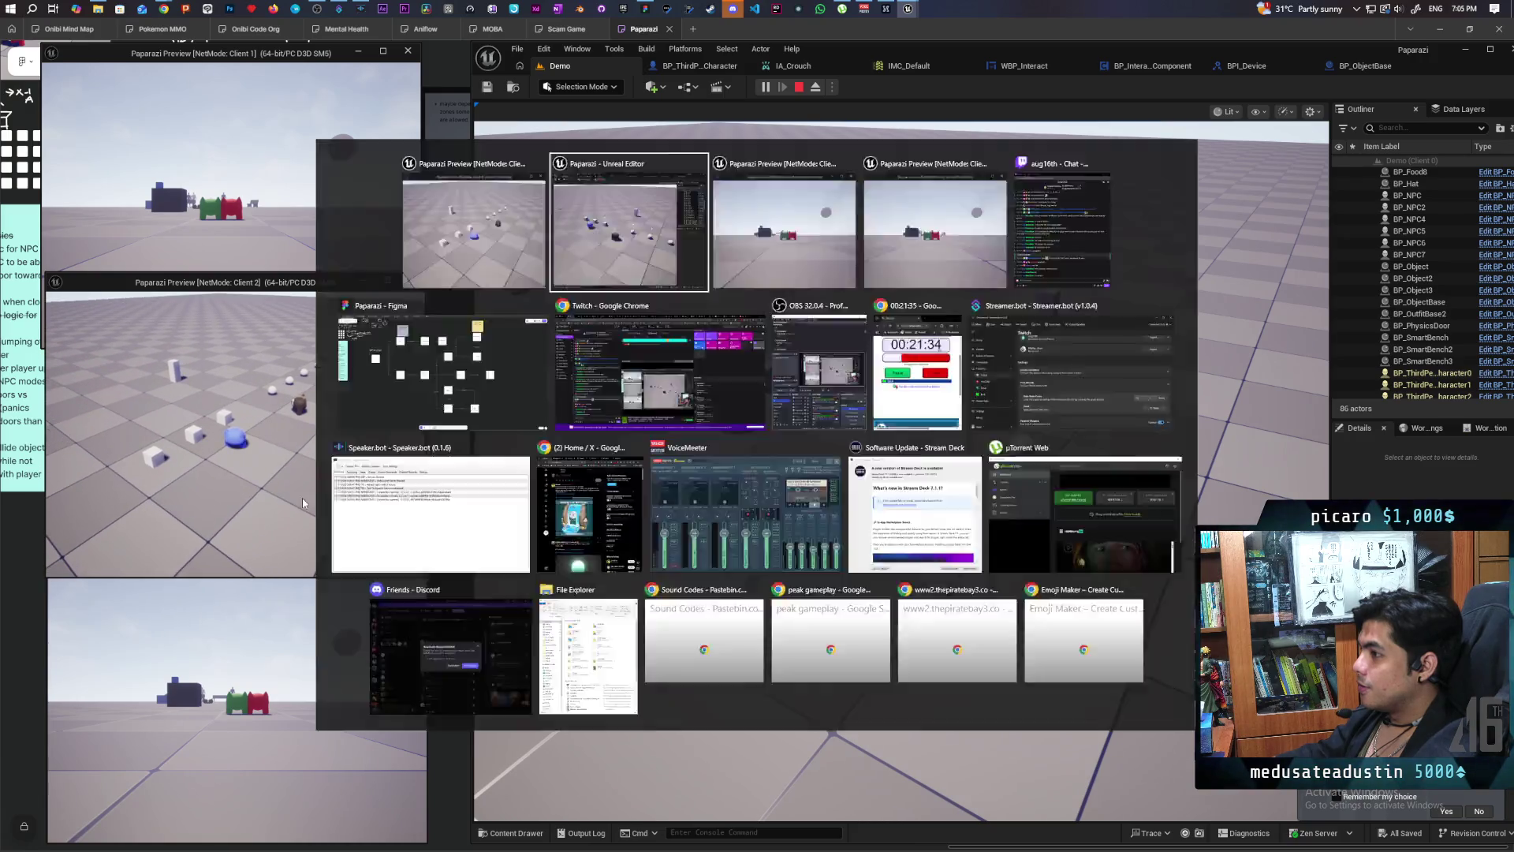
{"action": "key", "text": "w"}
{"action": "key", "text": "w"}
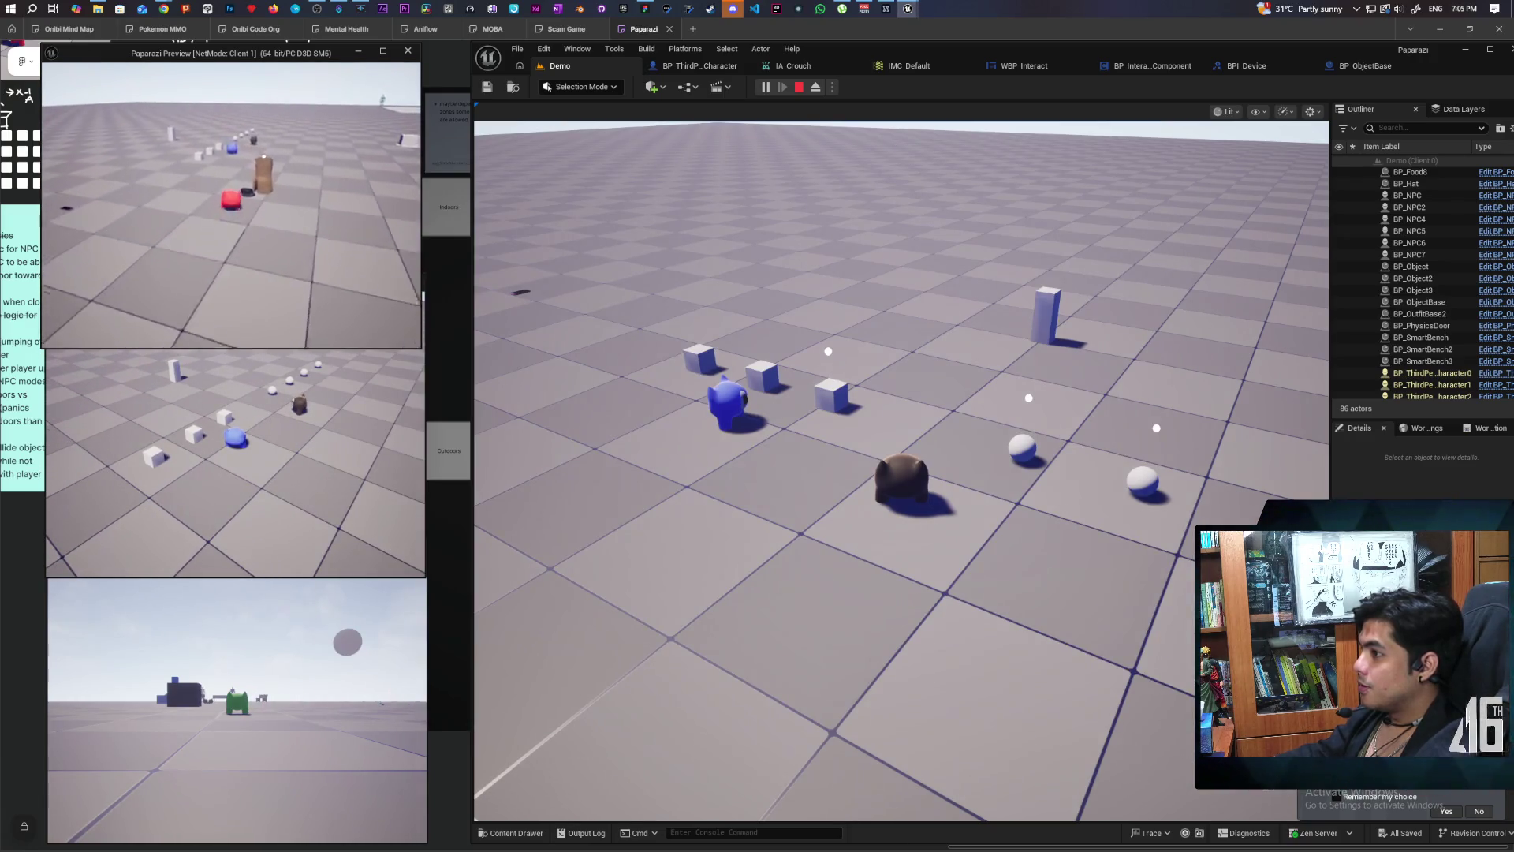
{"action": "key", "text": "w"}
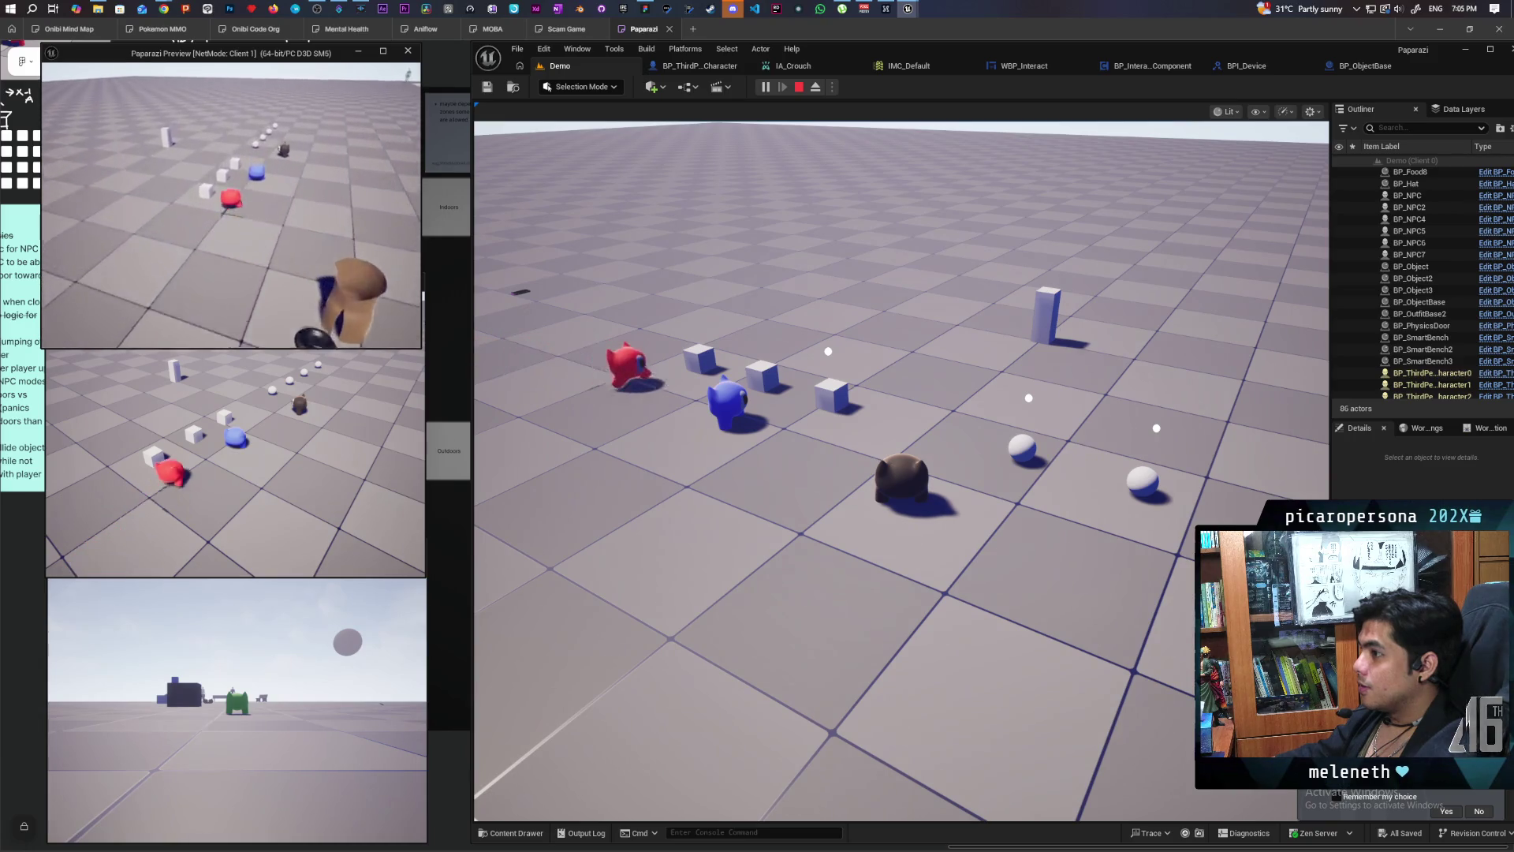
{"action": "key", "text": "w"}
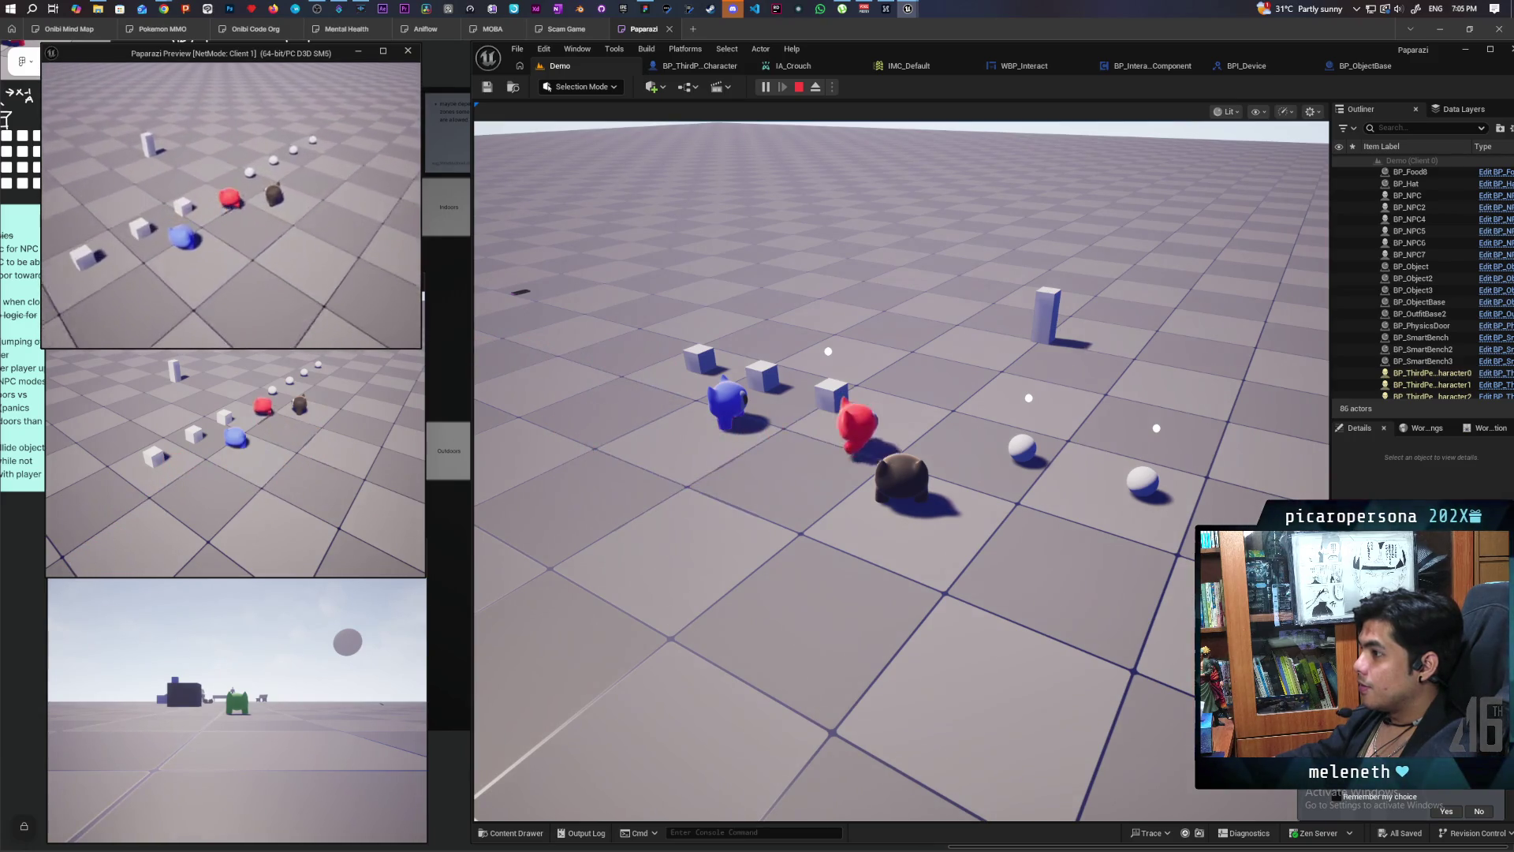
{"action": "key", "text": "Escape"}
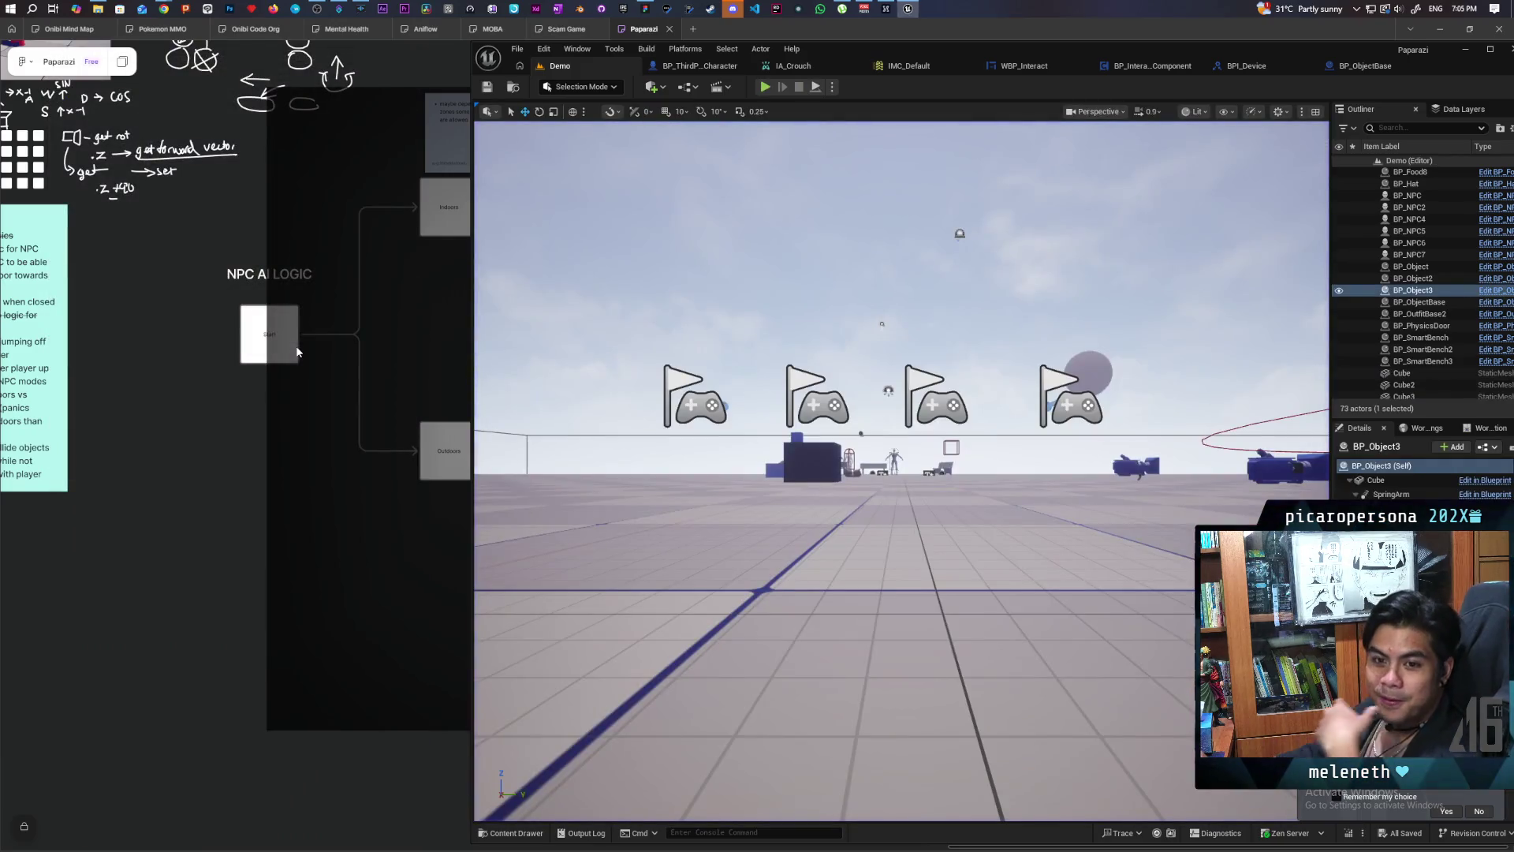
Step: Set the Multi Sphere Trace's Draw Debug Type to For Duration, return to Demo, and save all
{"action": "left_click", "coordinate": [1136, 66]}
{"action": "scroll", "coordinate": [1018, 537], "scroll_direction": "up", "scroll_amount": 2}
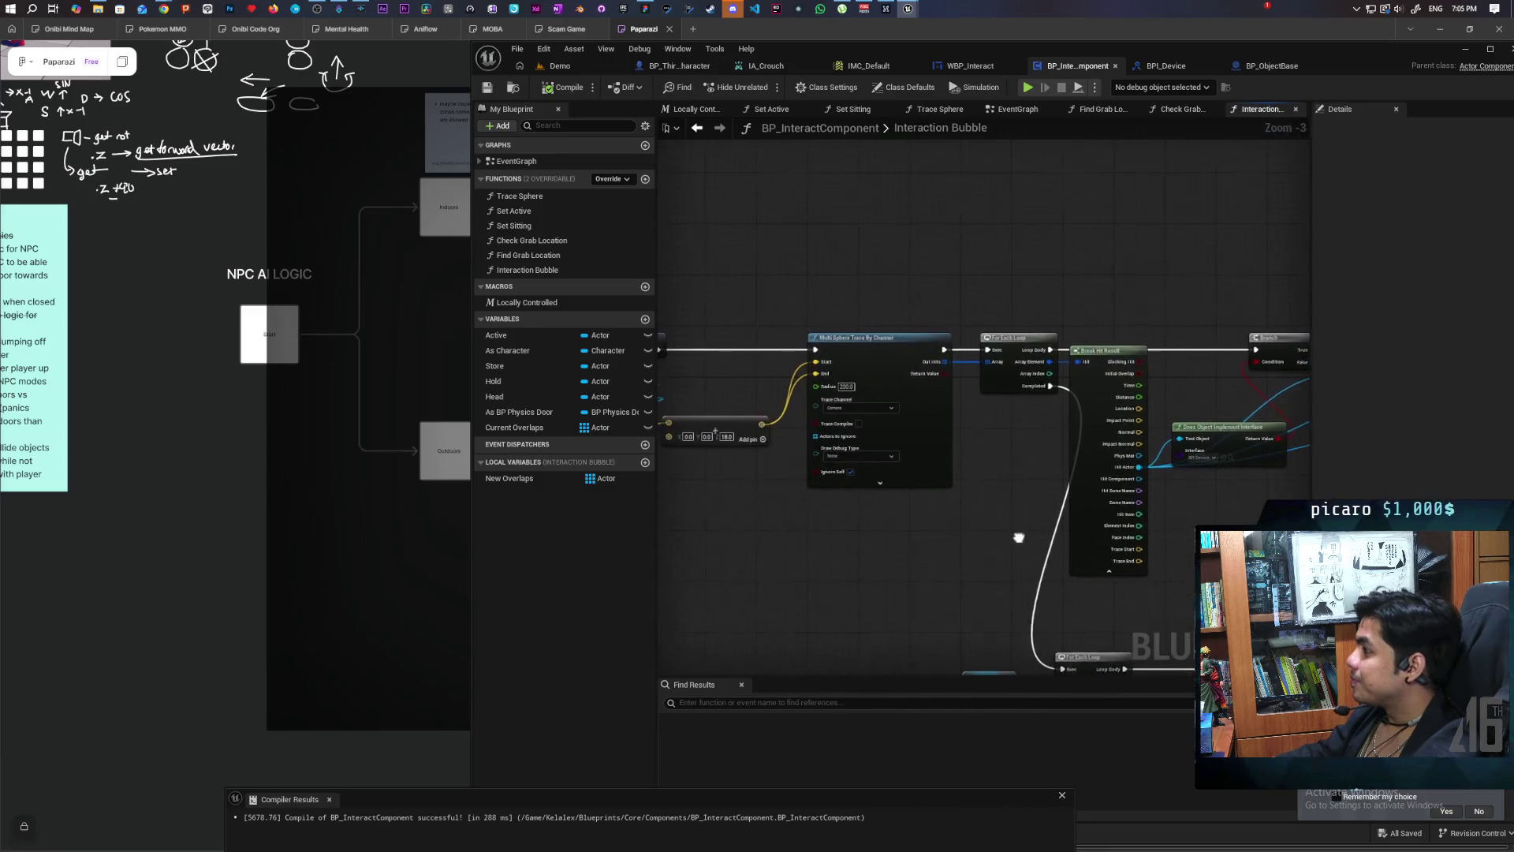
{"action": "scroll", "coordinate": [851, 519], "scroll_direction": "up", "scroll_amount": 3}
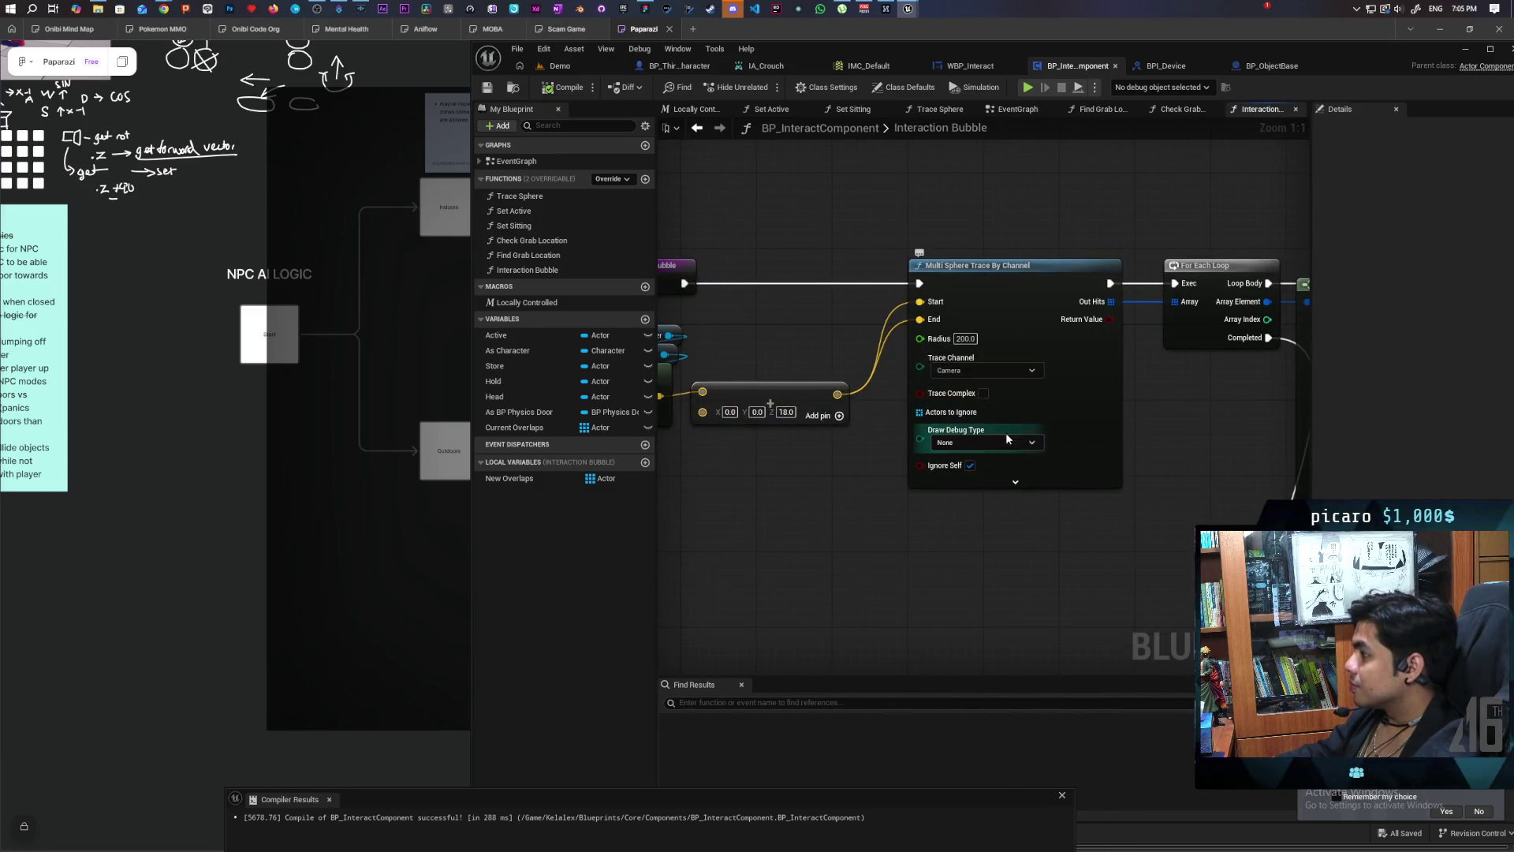
{"action": "left_click", "coordinate": [978, 442]}
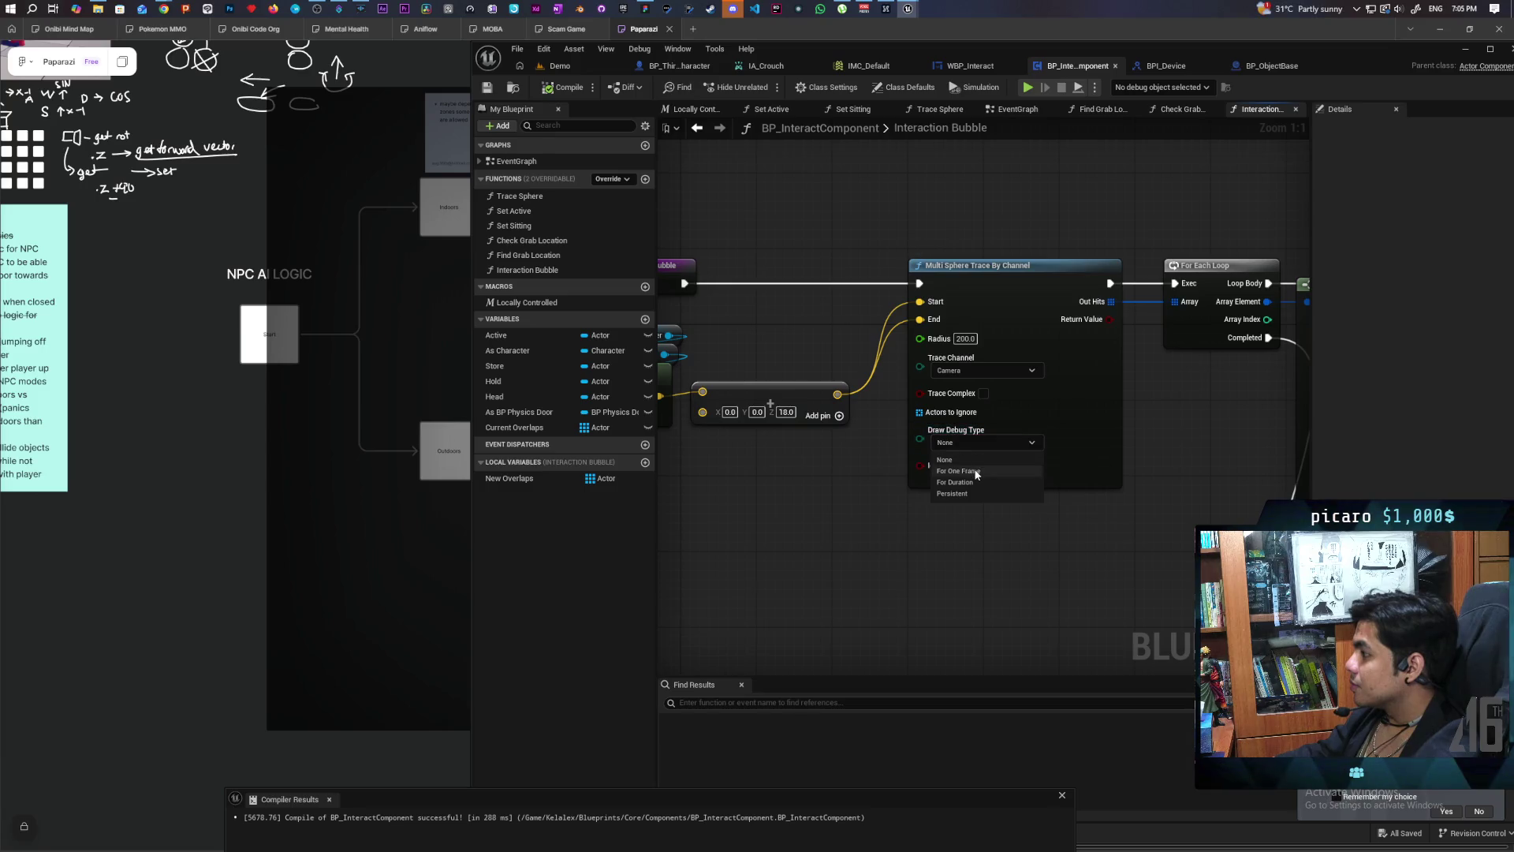
{"action": "left_click", "coordinate": [583, 64]}
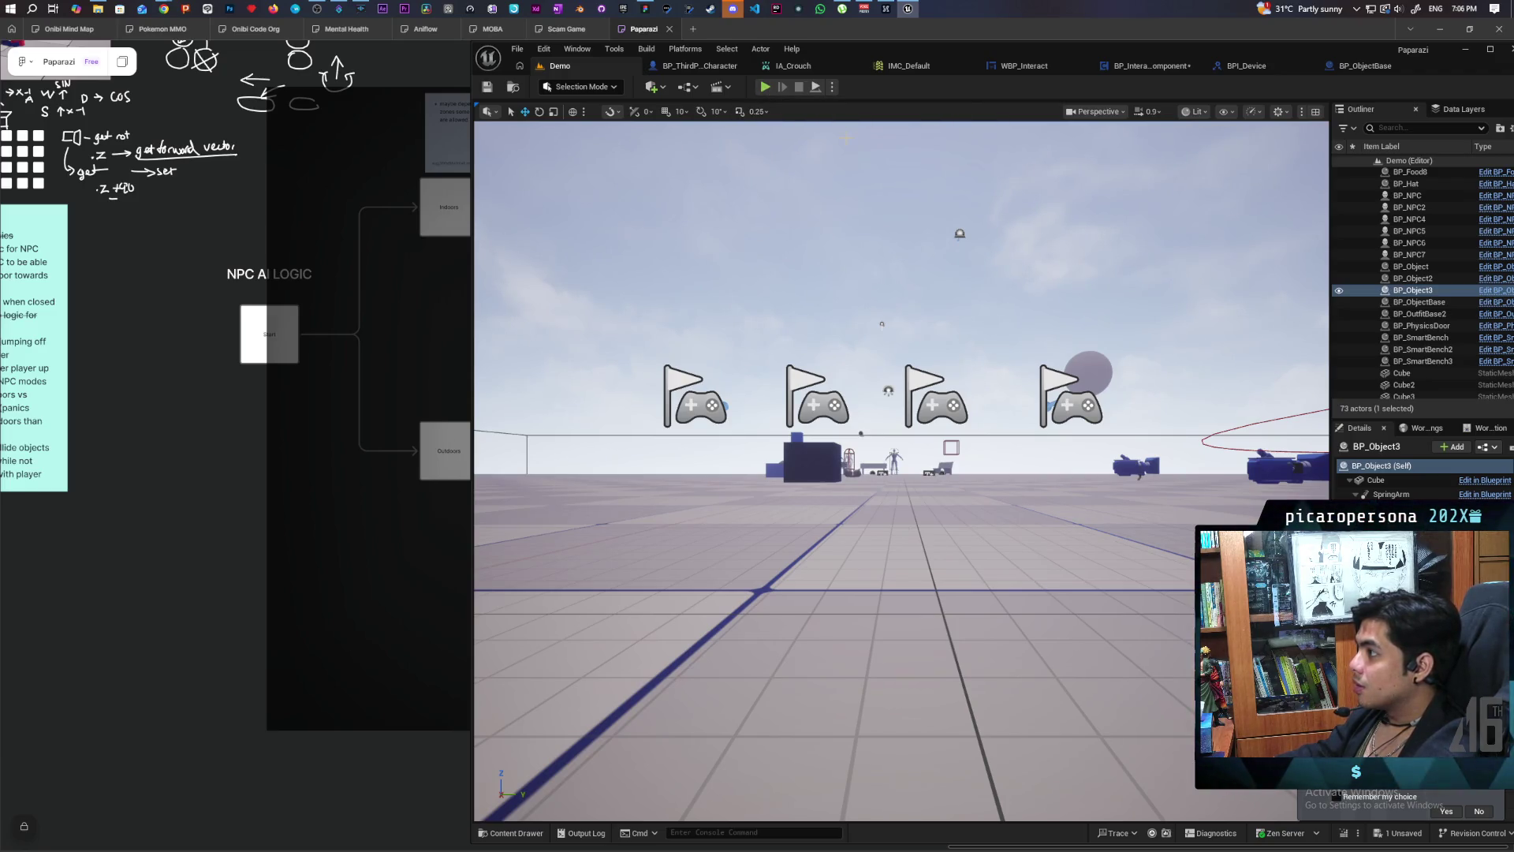
{"action": "key", "text": "ctrl+shift+s"}
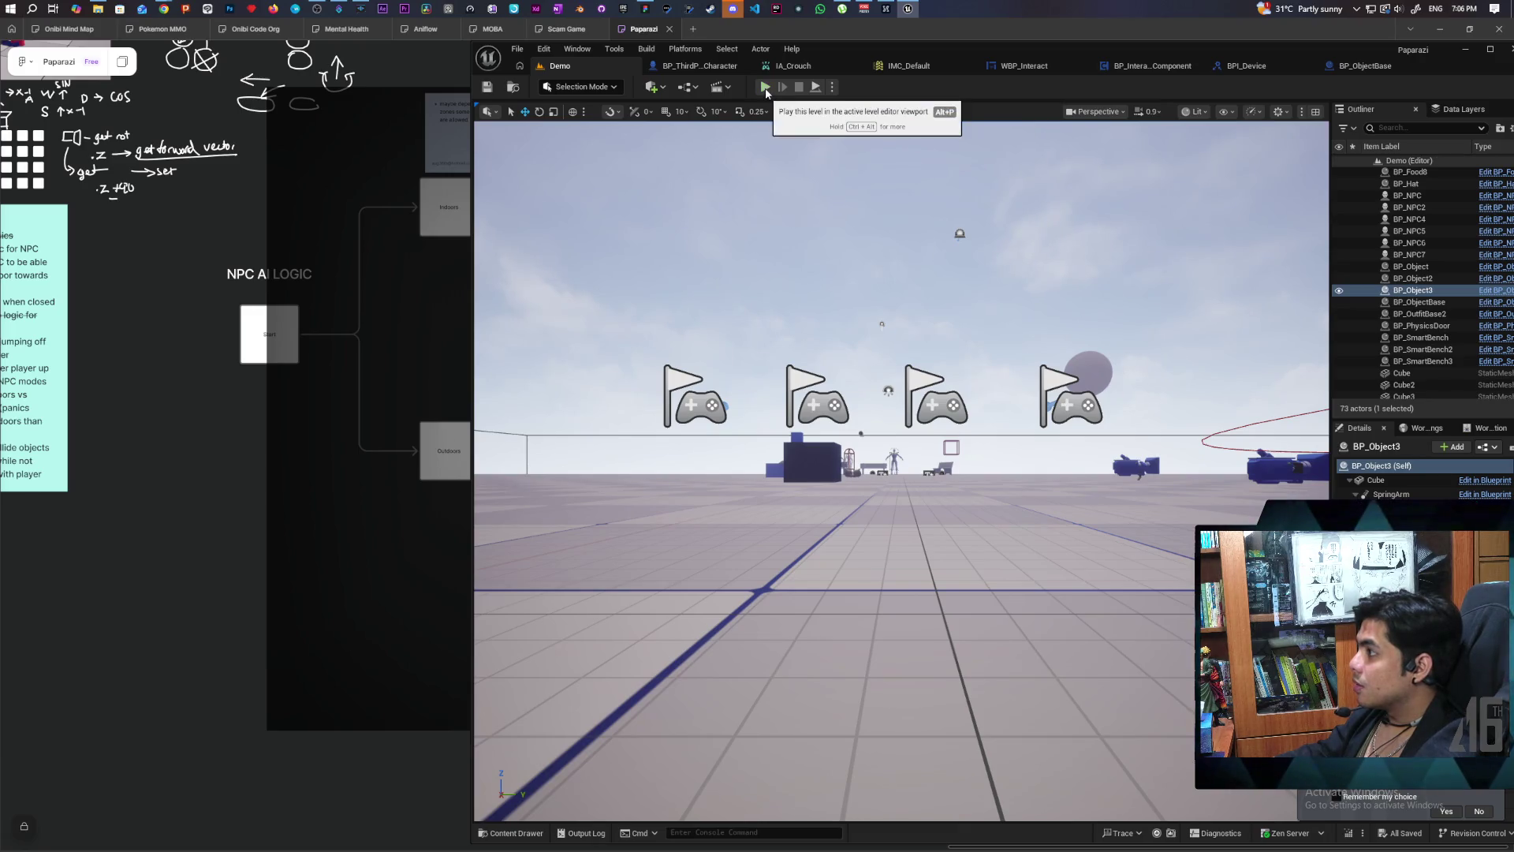
Step: Run a multiplayer play test showing the trace's debug spheres, then stop it with Esc
{"action": "left_click", "coordinate": [766, 90]}
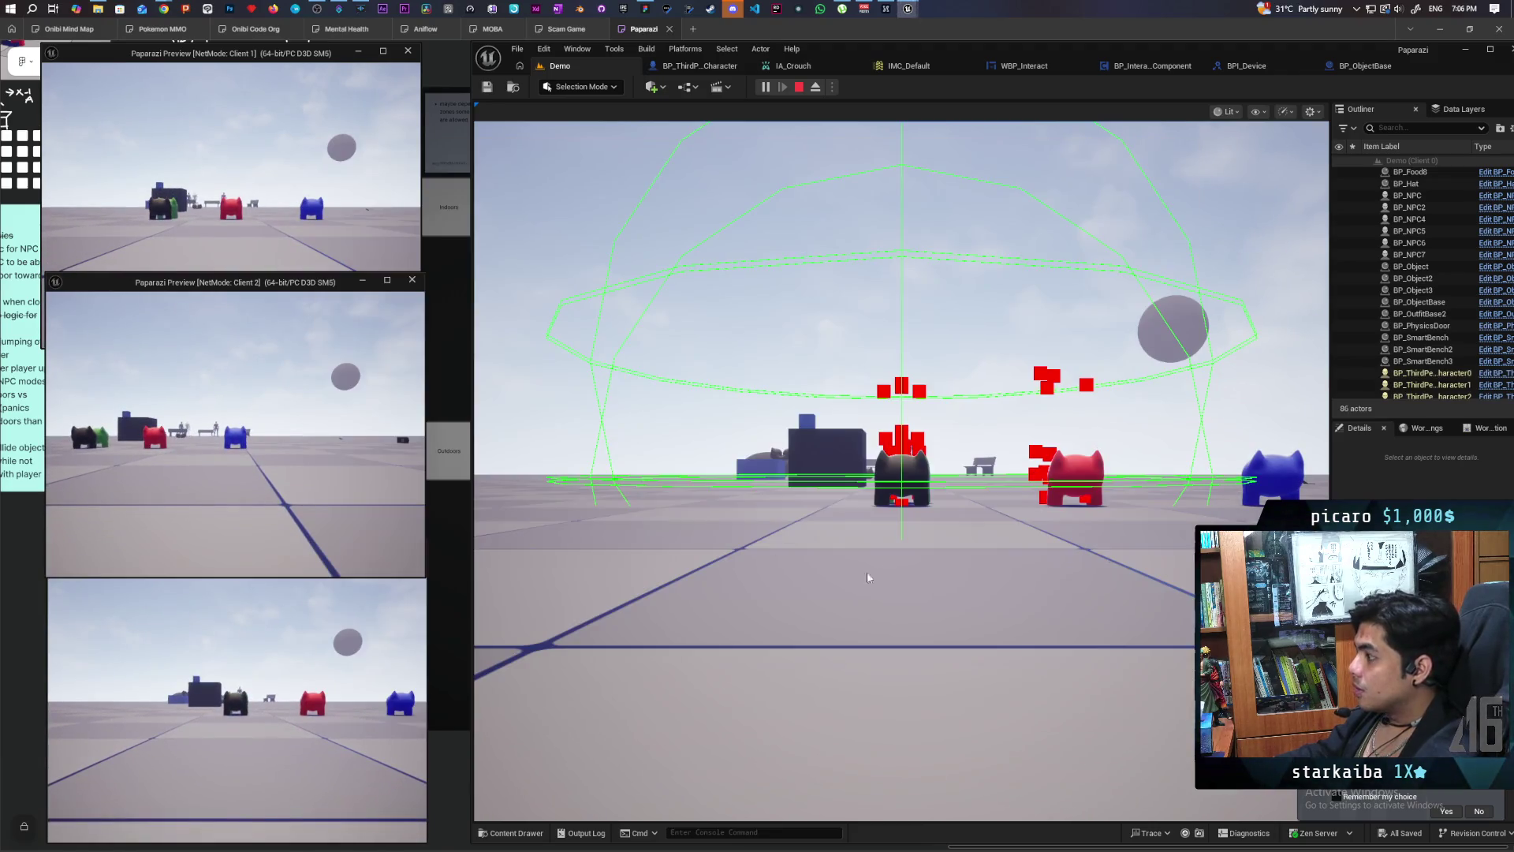
{"action": "left_click", "coordinate": [869, 582]}
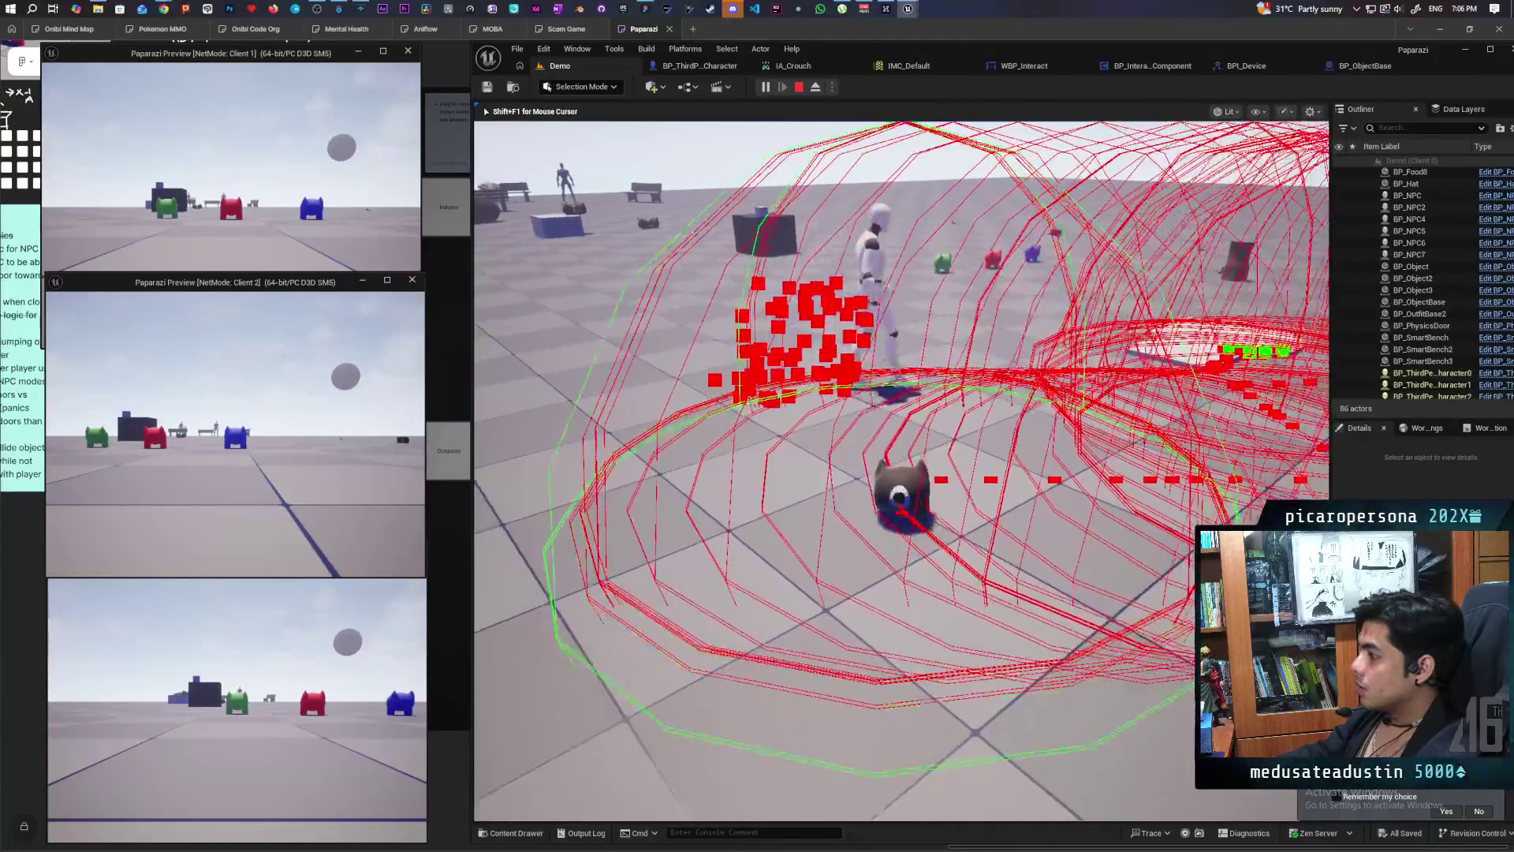
{"action": "key", "text": "shift+F1"}
{"action": "left_click", "coordinate": [231, 197]}
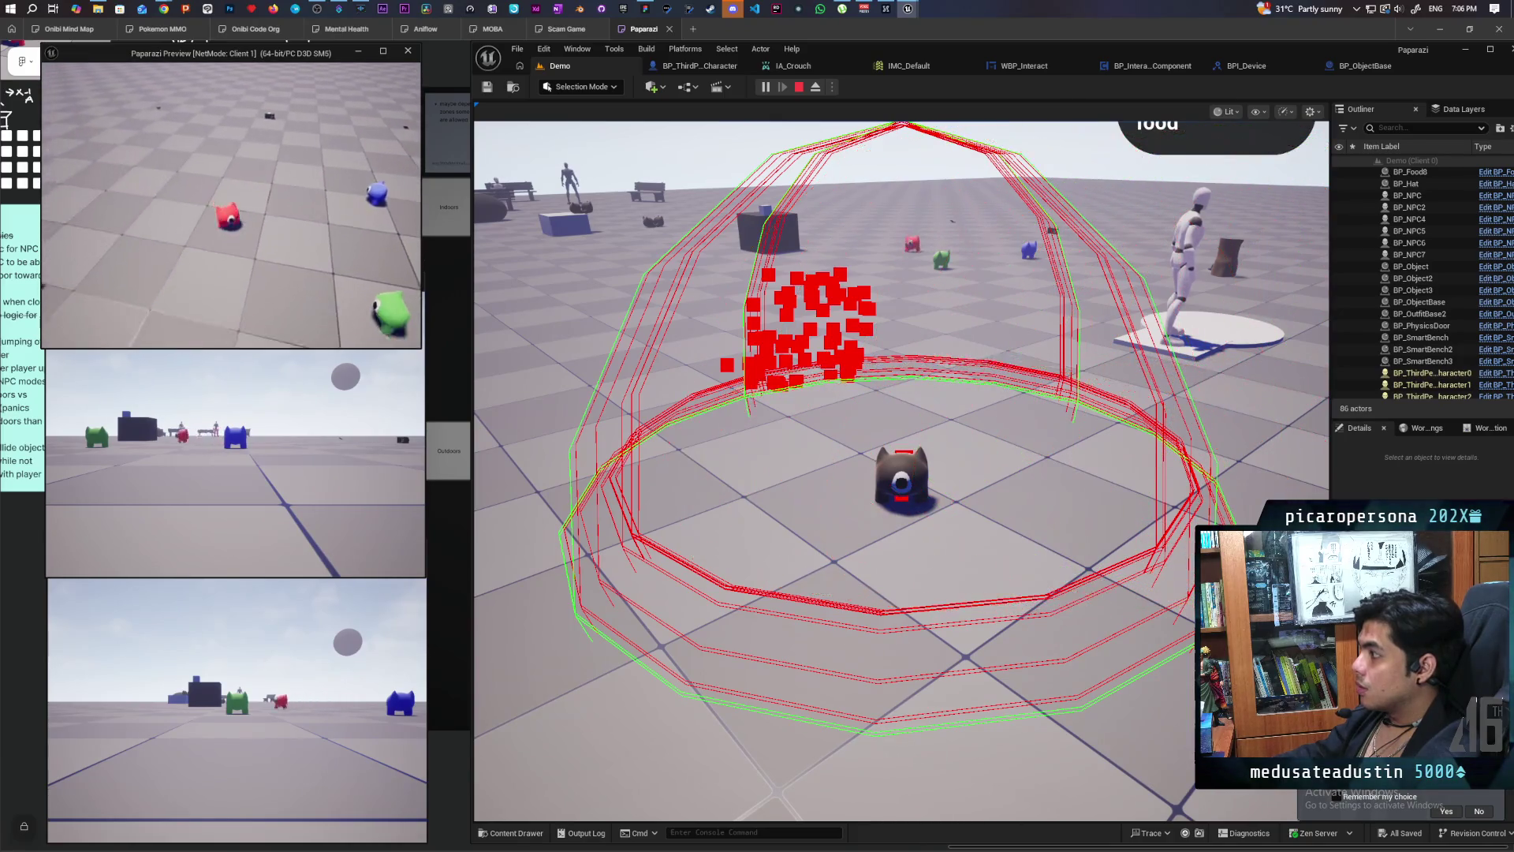
{"action": "key", "text": "shift+F1"}
{"action": "key", "text": "Escape"}
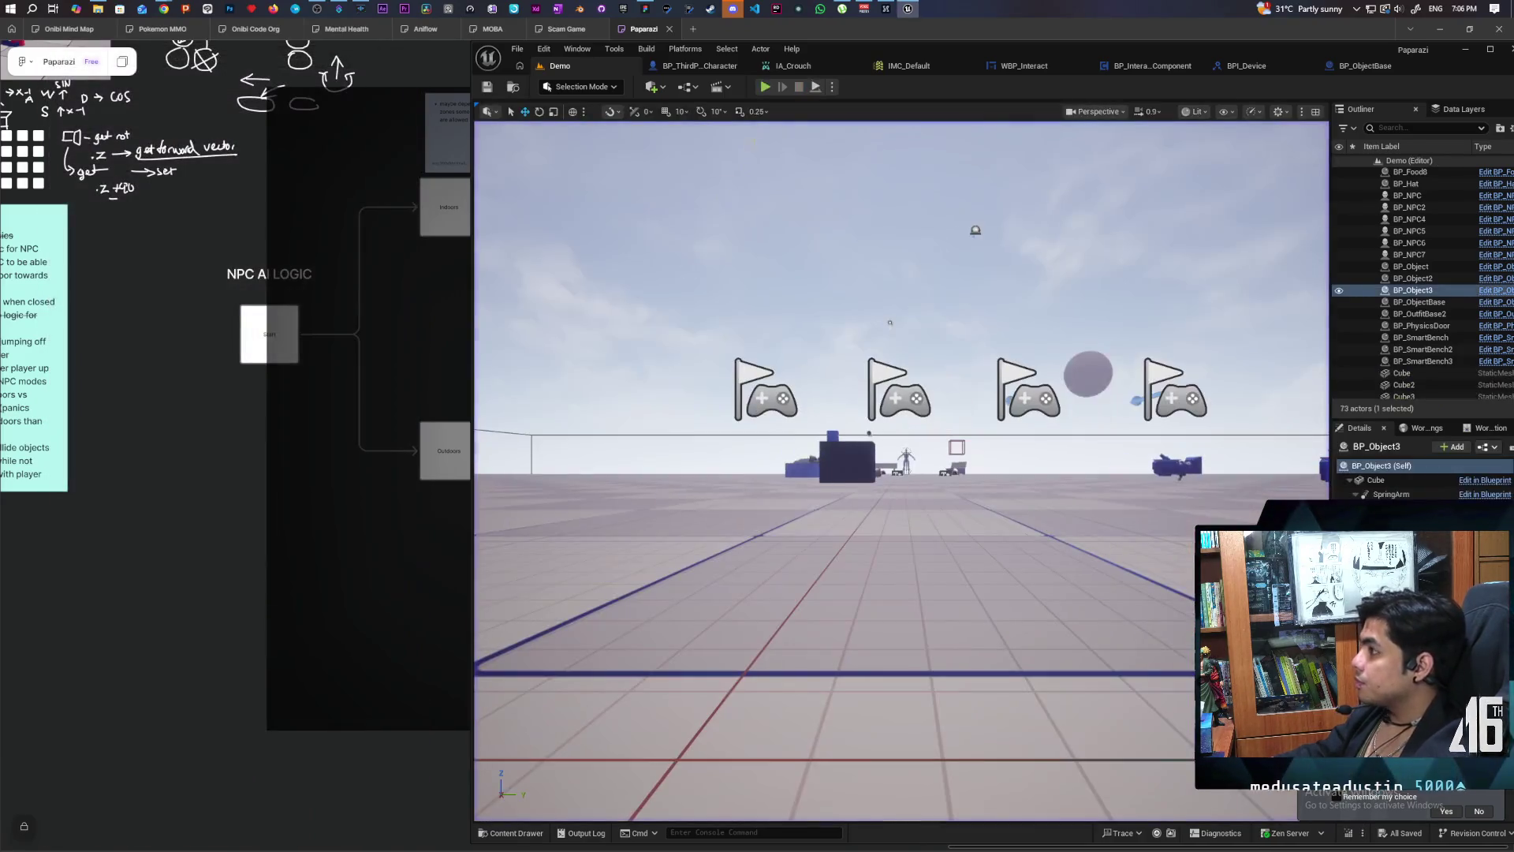
{"action": "left_click", "coordinate": [1016, 67]}
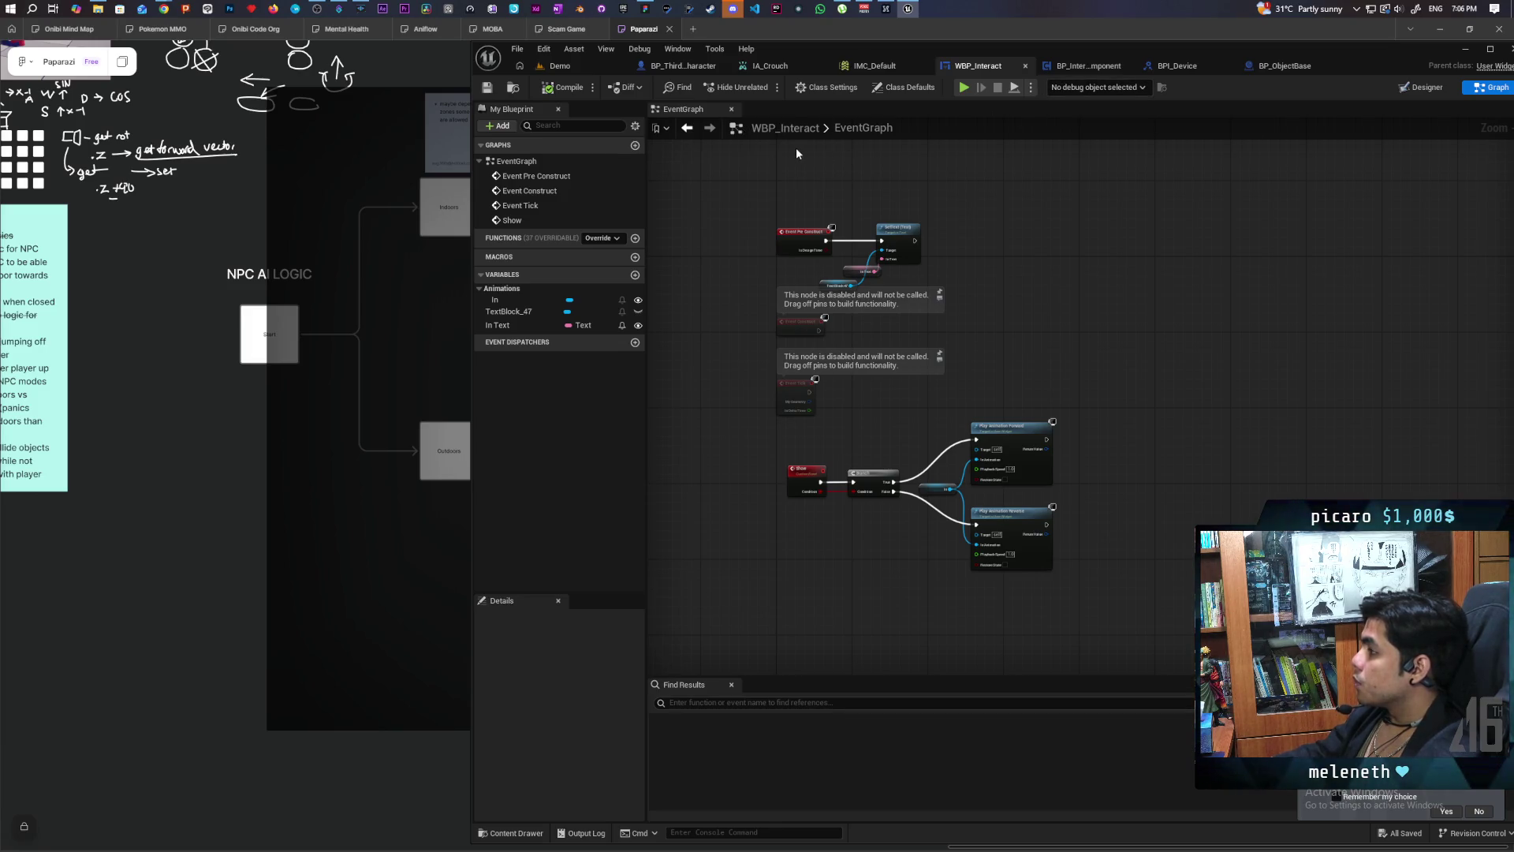
{"action": "left_click", "coordinate": [853, 132]}
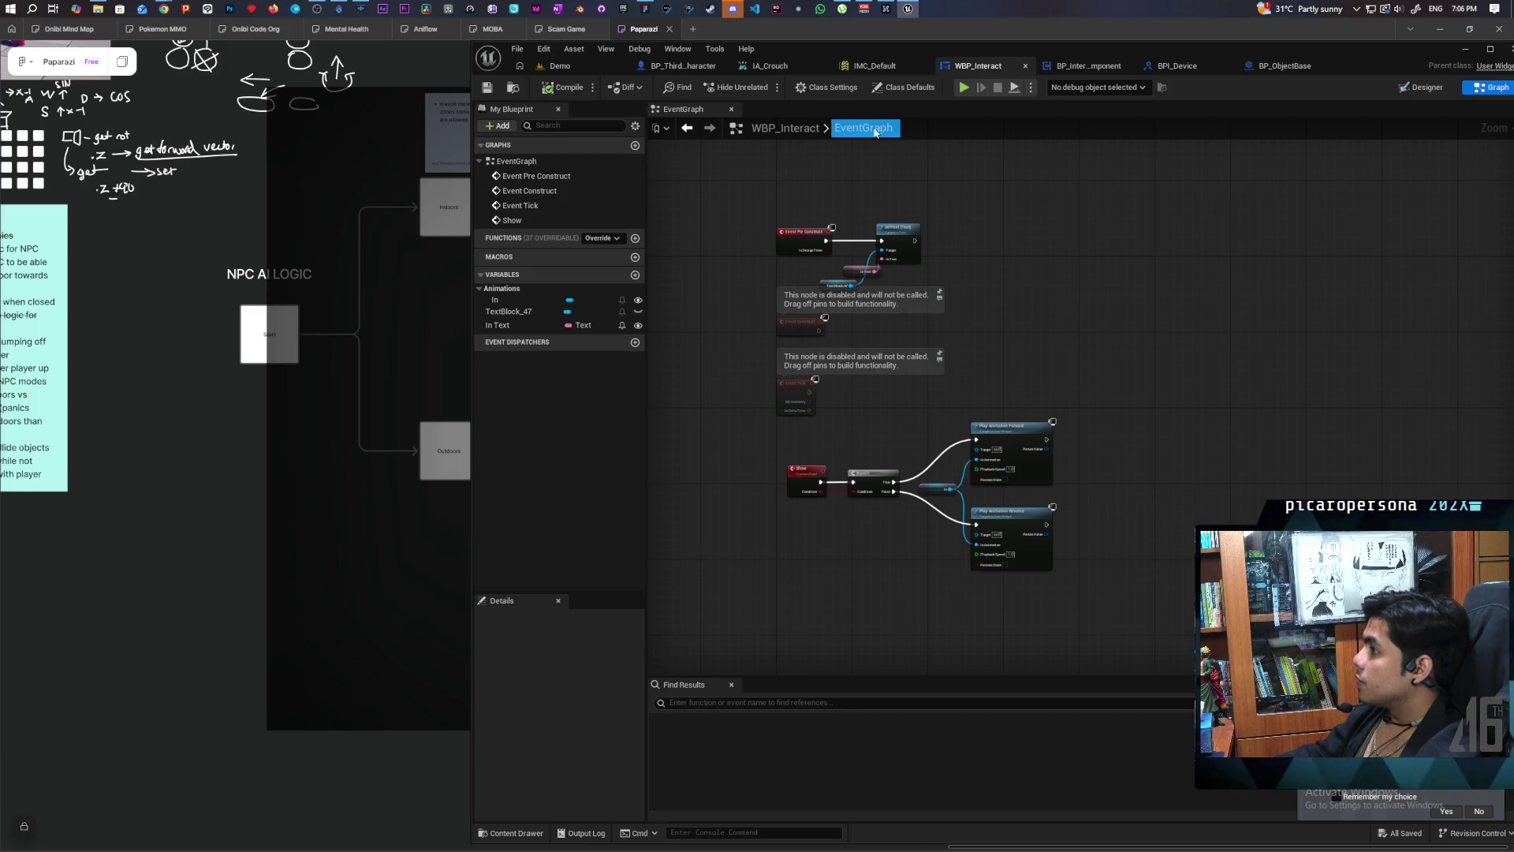
{"action": "left_click", "coordinate": [560, 66]}
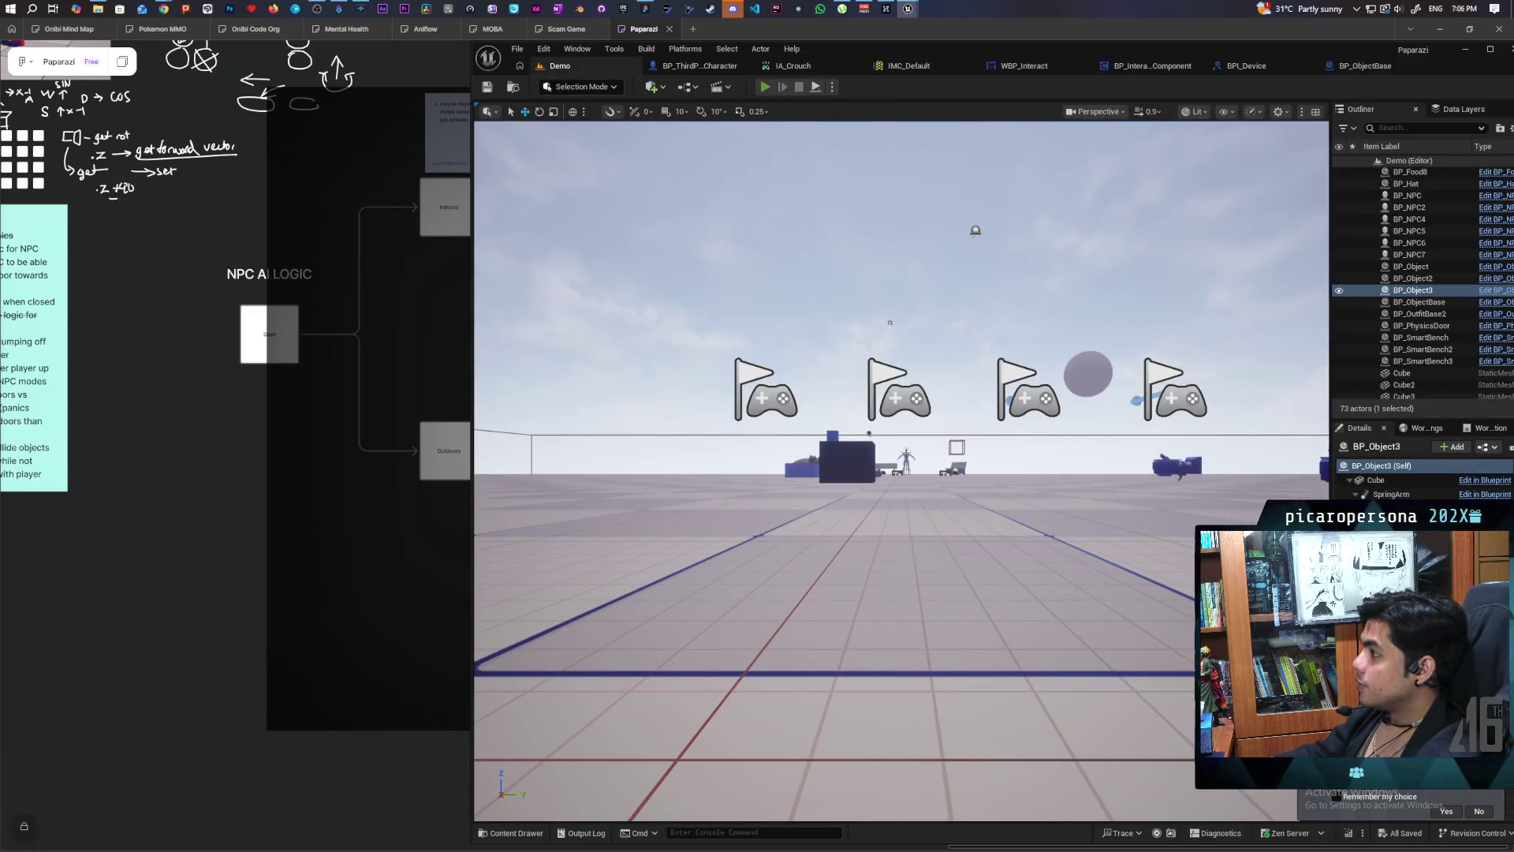
Step: Play-test with 'stat fps' entered in the console to show frame rates, then stop the session
{"action": "key", "text": "alt+p"}
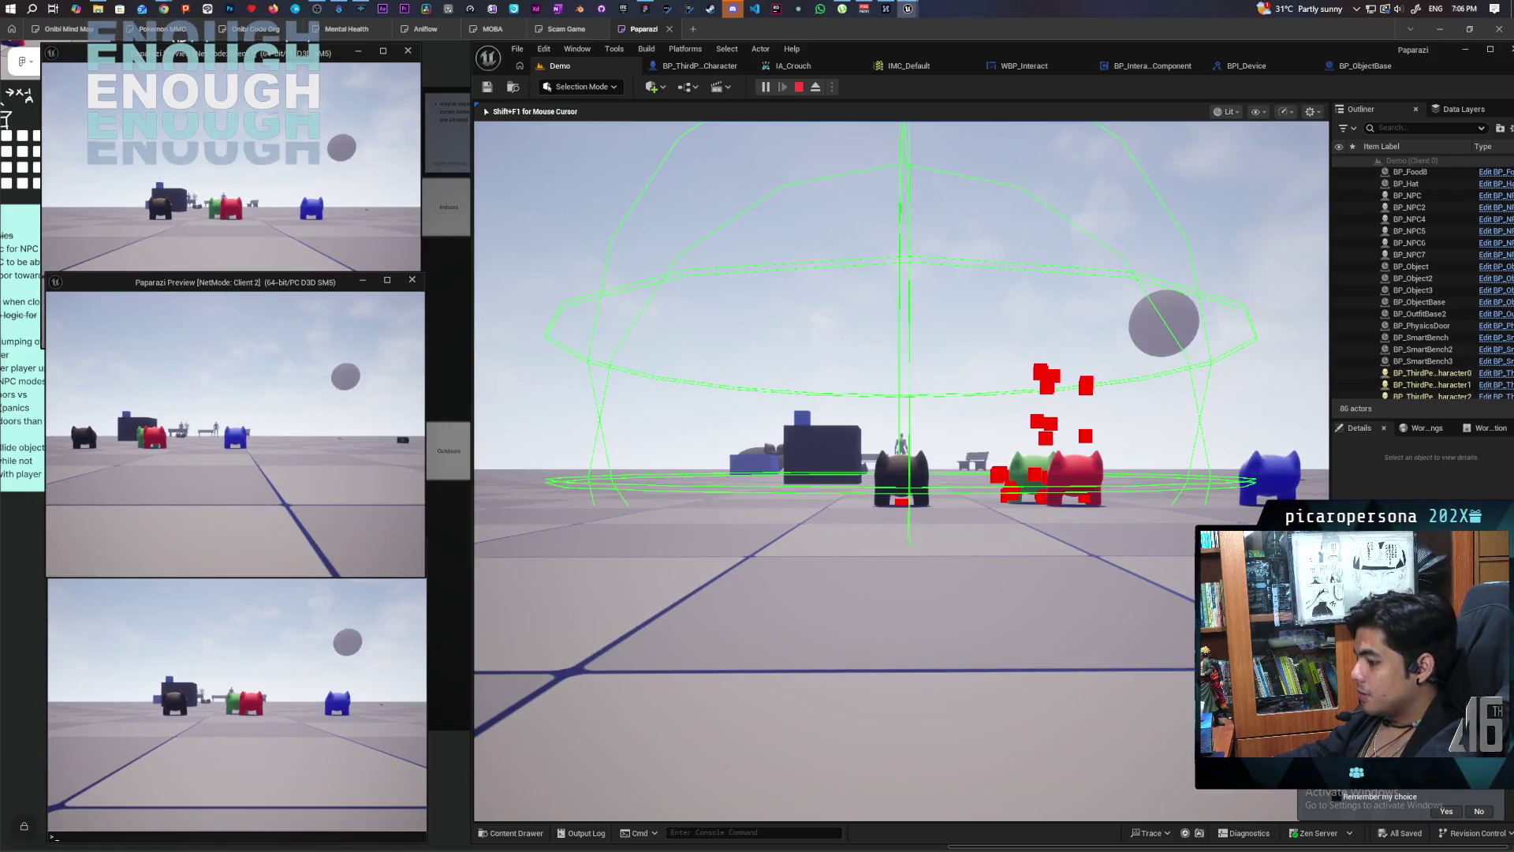
{"action": "key", "text": "grave"}
{"action": "type", "text": "stat fps"}
{"action": "key", "text": "Return"}
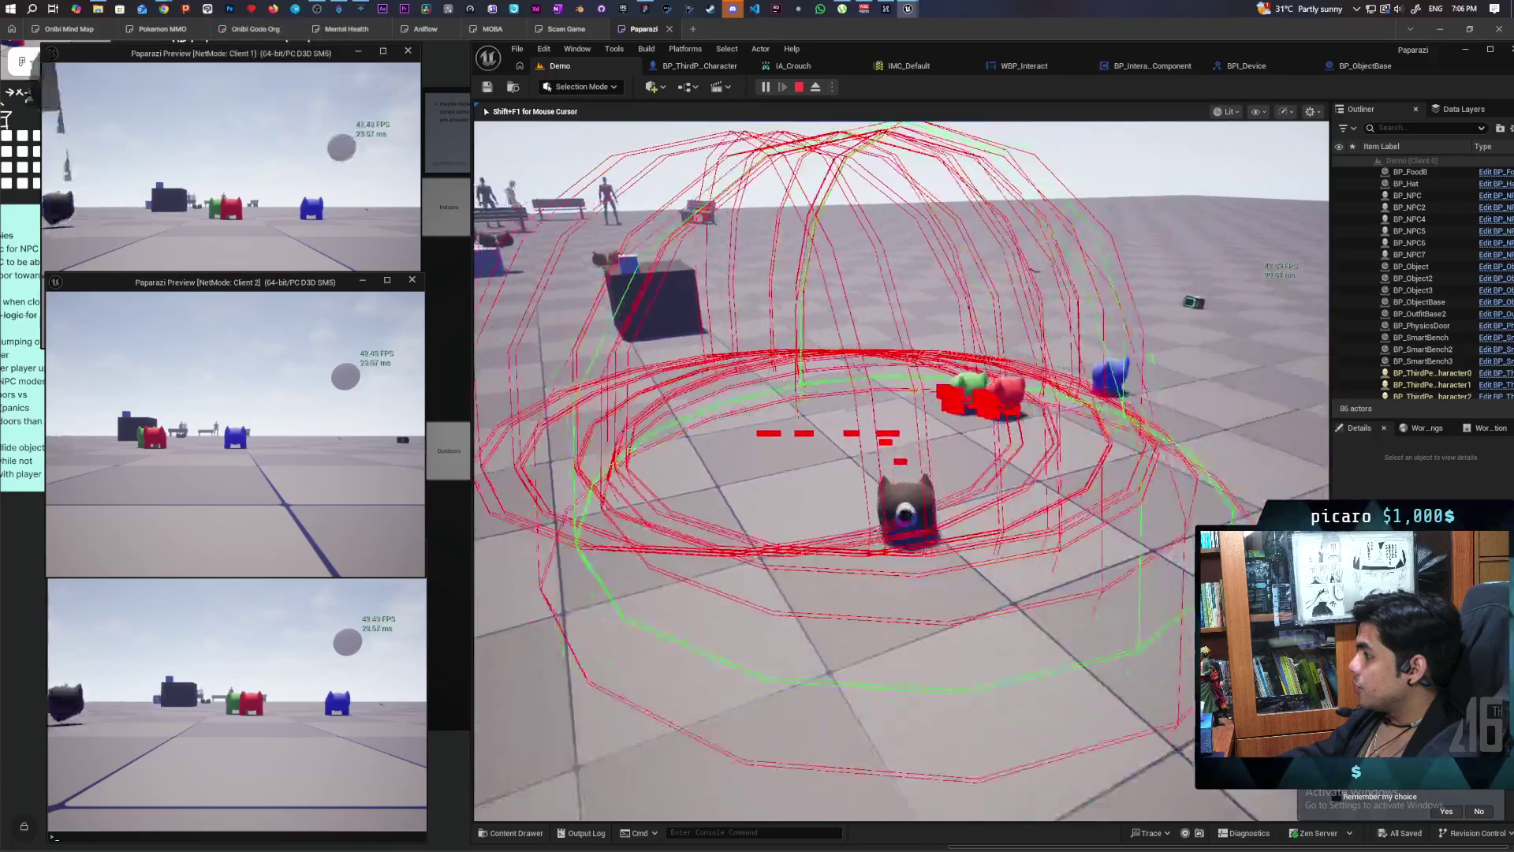
{"action": "key", "text": "Escape"}
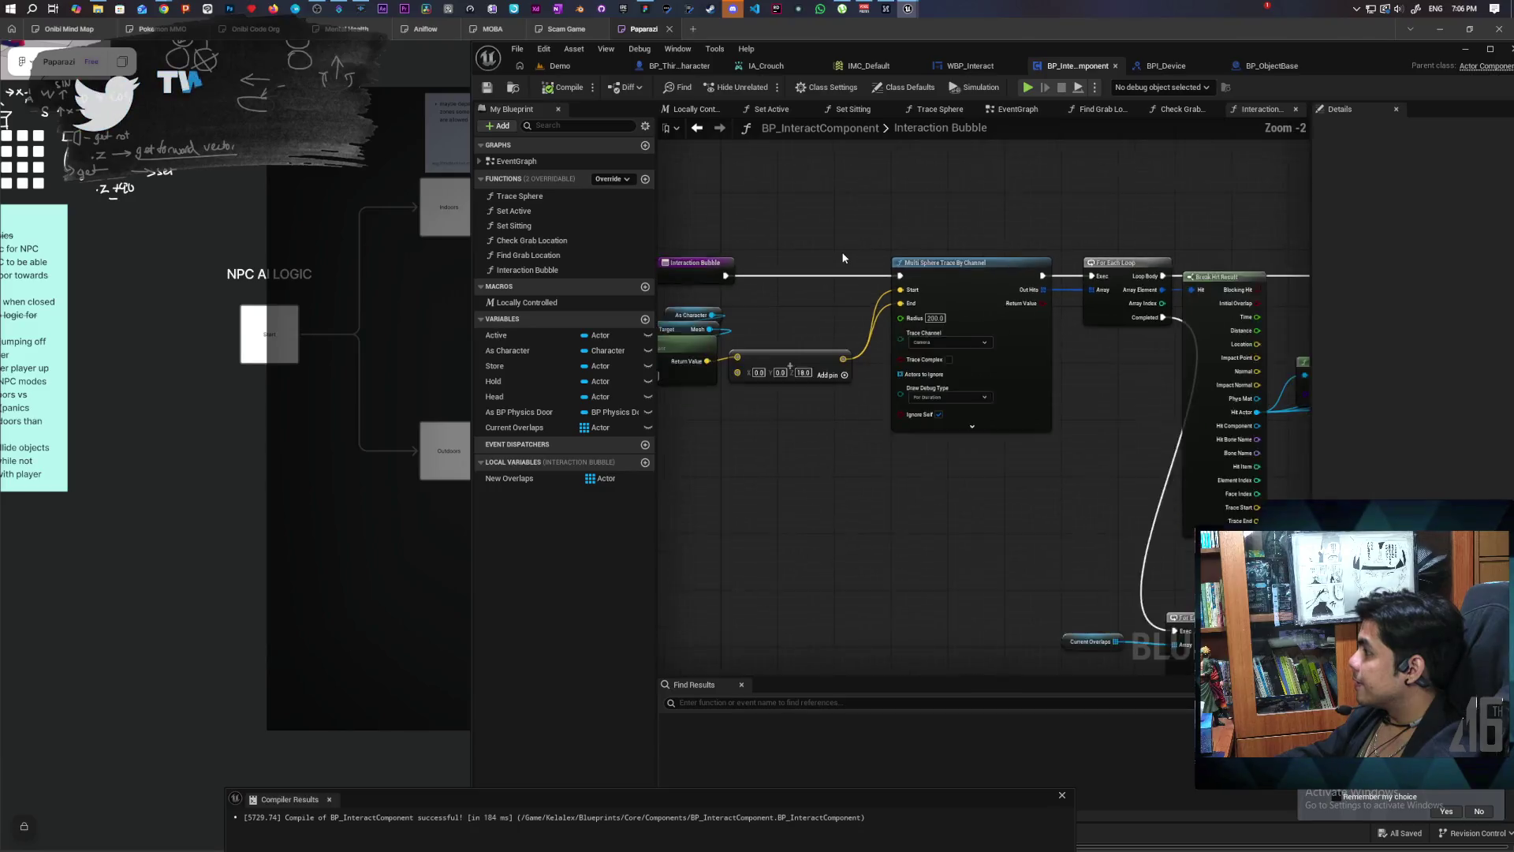
Step: Return to the EventGraph and frame the Begin Play and Event Tick chains
{"action": "scroll", "coordinate": [843, 258], "scroll_direction": "down", "scroll_amount": 1}
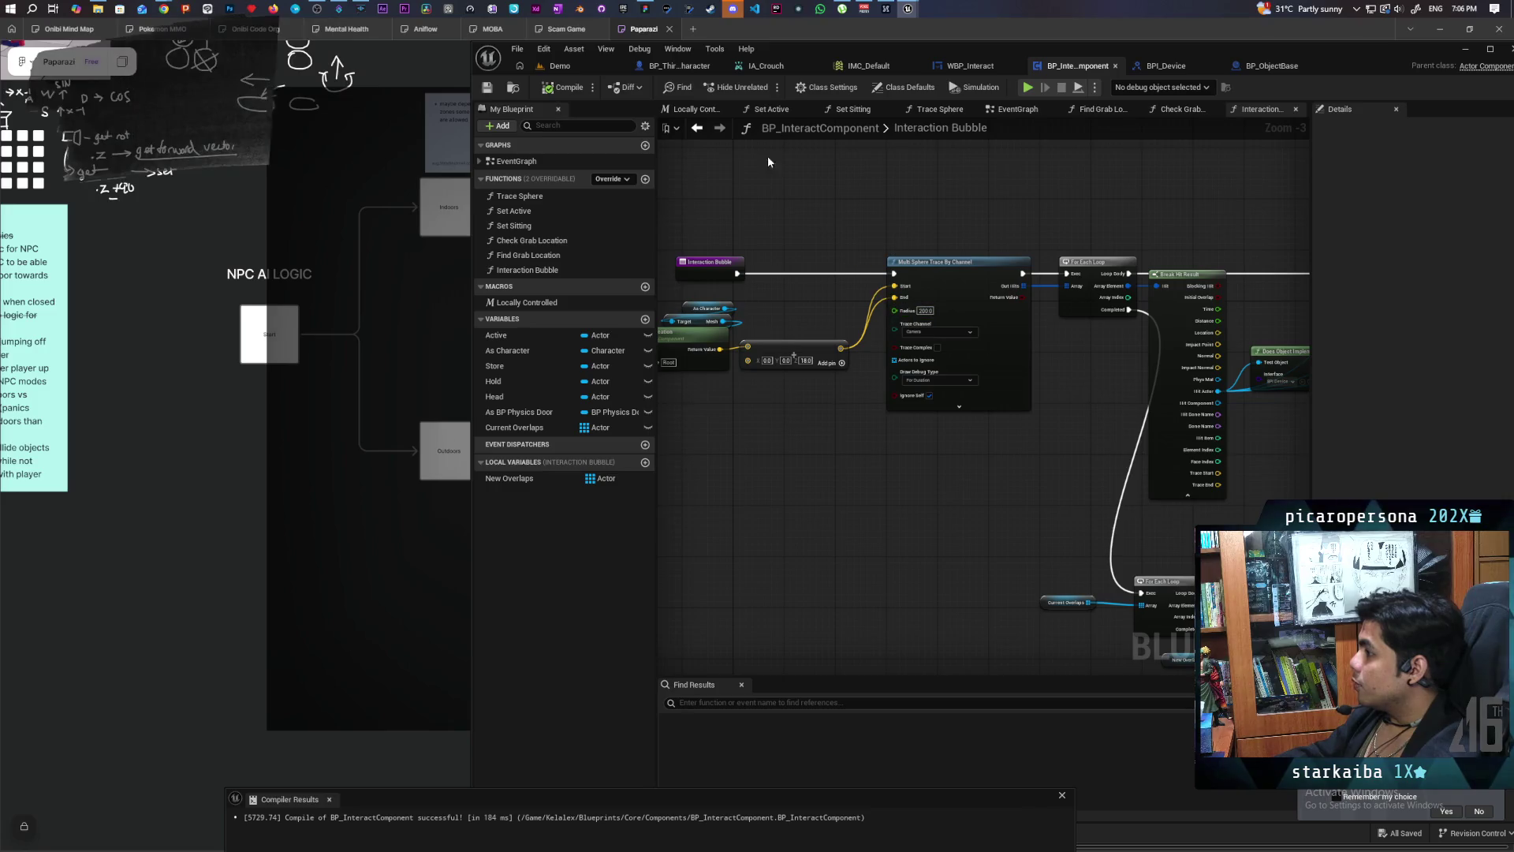
{"action": "left_click", "coordinate": [697, 130]}
{"action": "scroll", "coordinate": [814, 236], "scroll_direction": "down", "scroll_amount": 2}
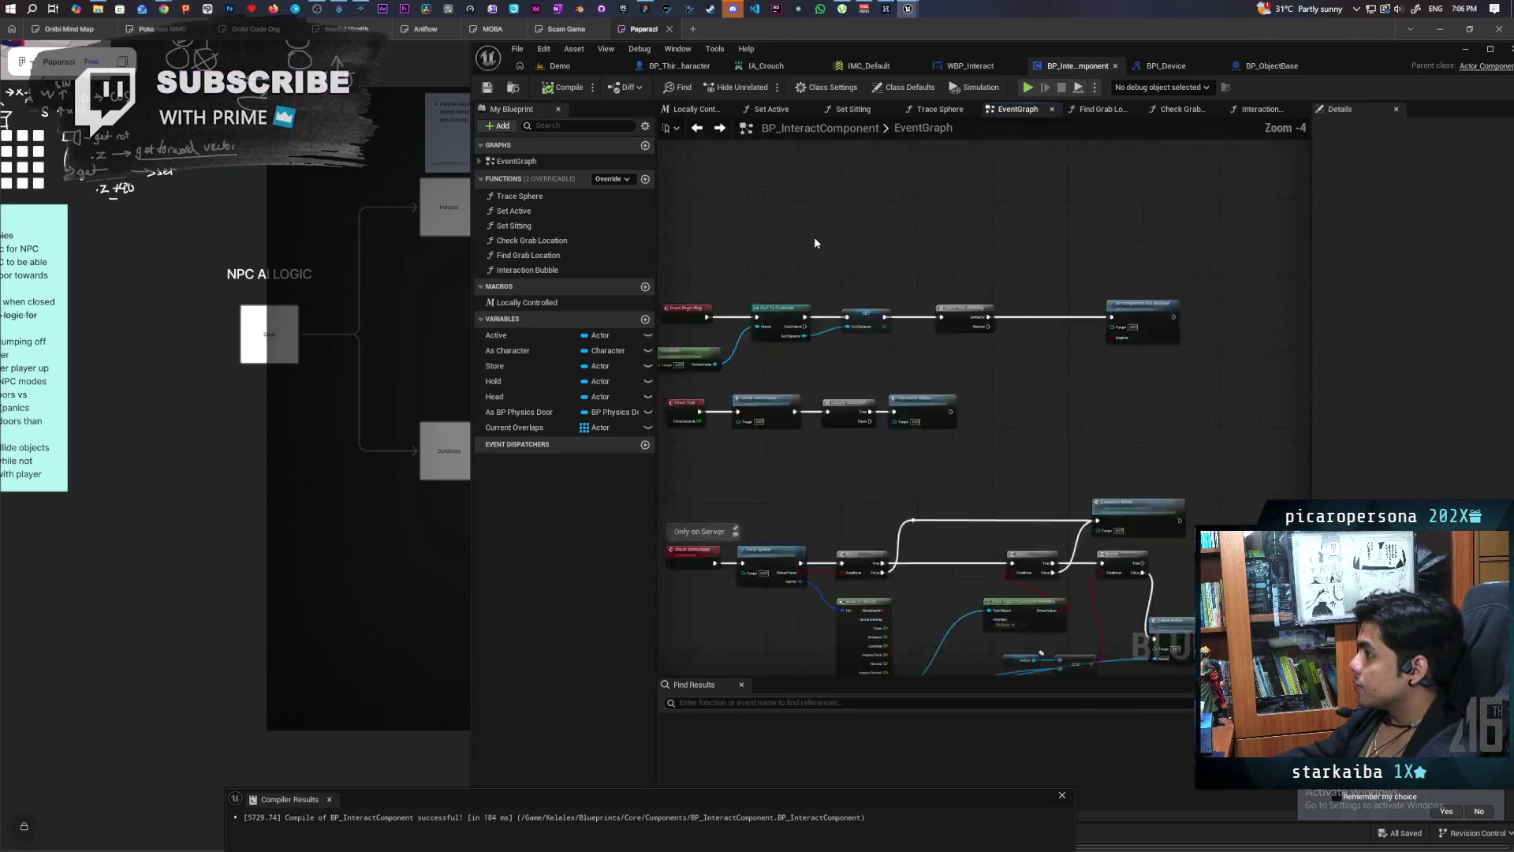
{"action": "left_click_drag", "start_coordinate": [926, 422], "coordinate": [930, 313]}
{"action": "scroll", "coordinate": [930, 313], "scroll_direction": "up", "scroll_amount": 2}
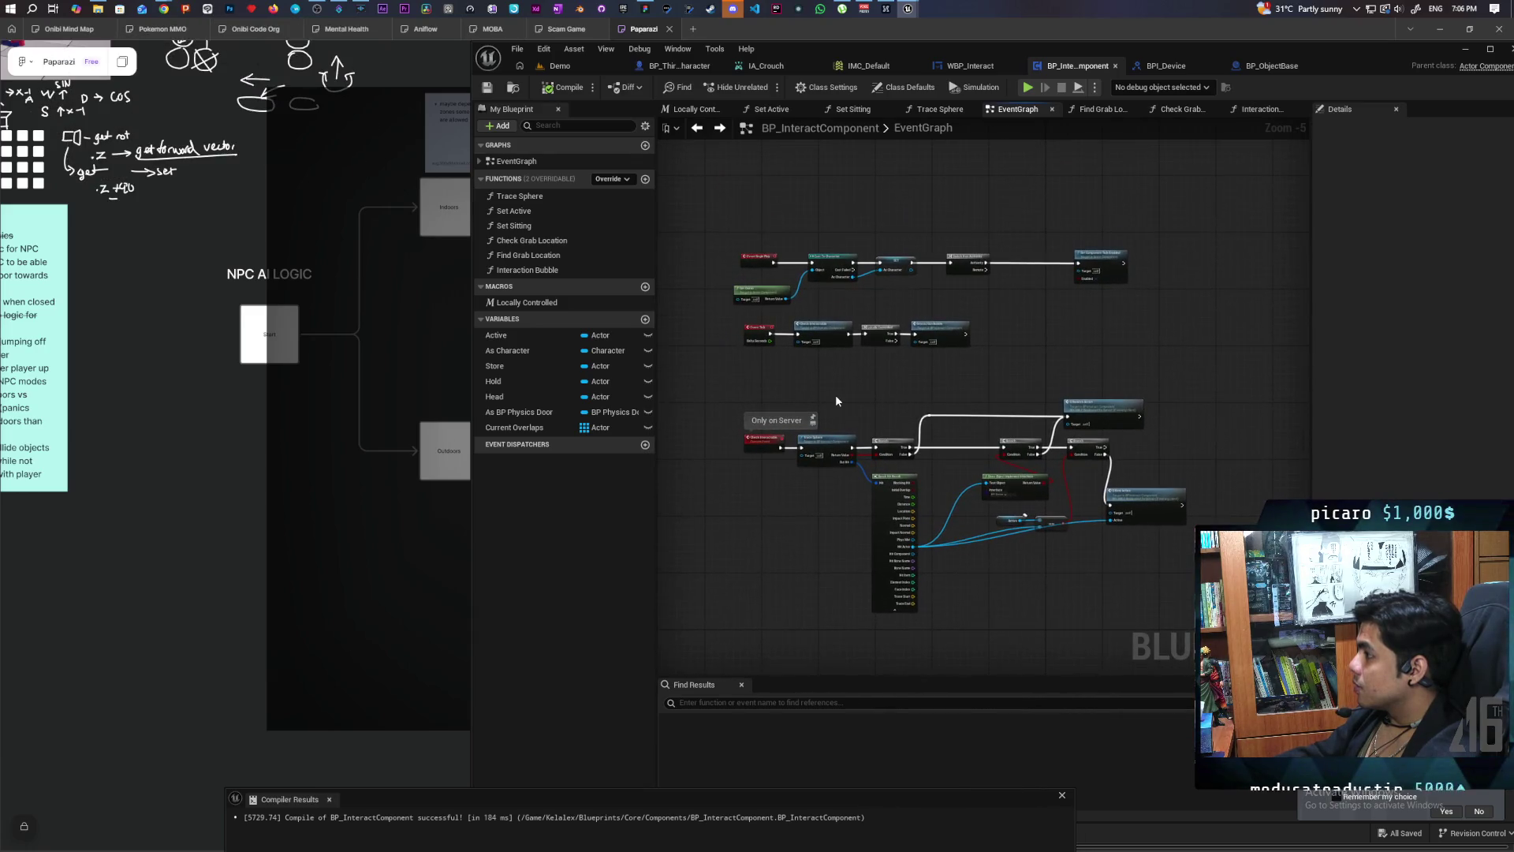
{"action": "left_click_drag", "start_coordinate": [836, 401], "coordinate": [843, 449]}
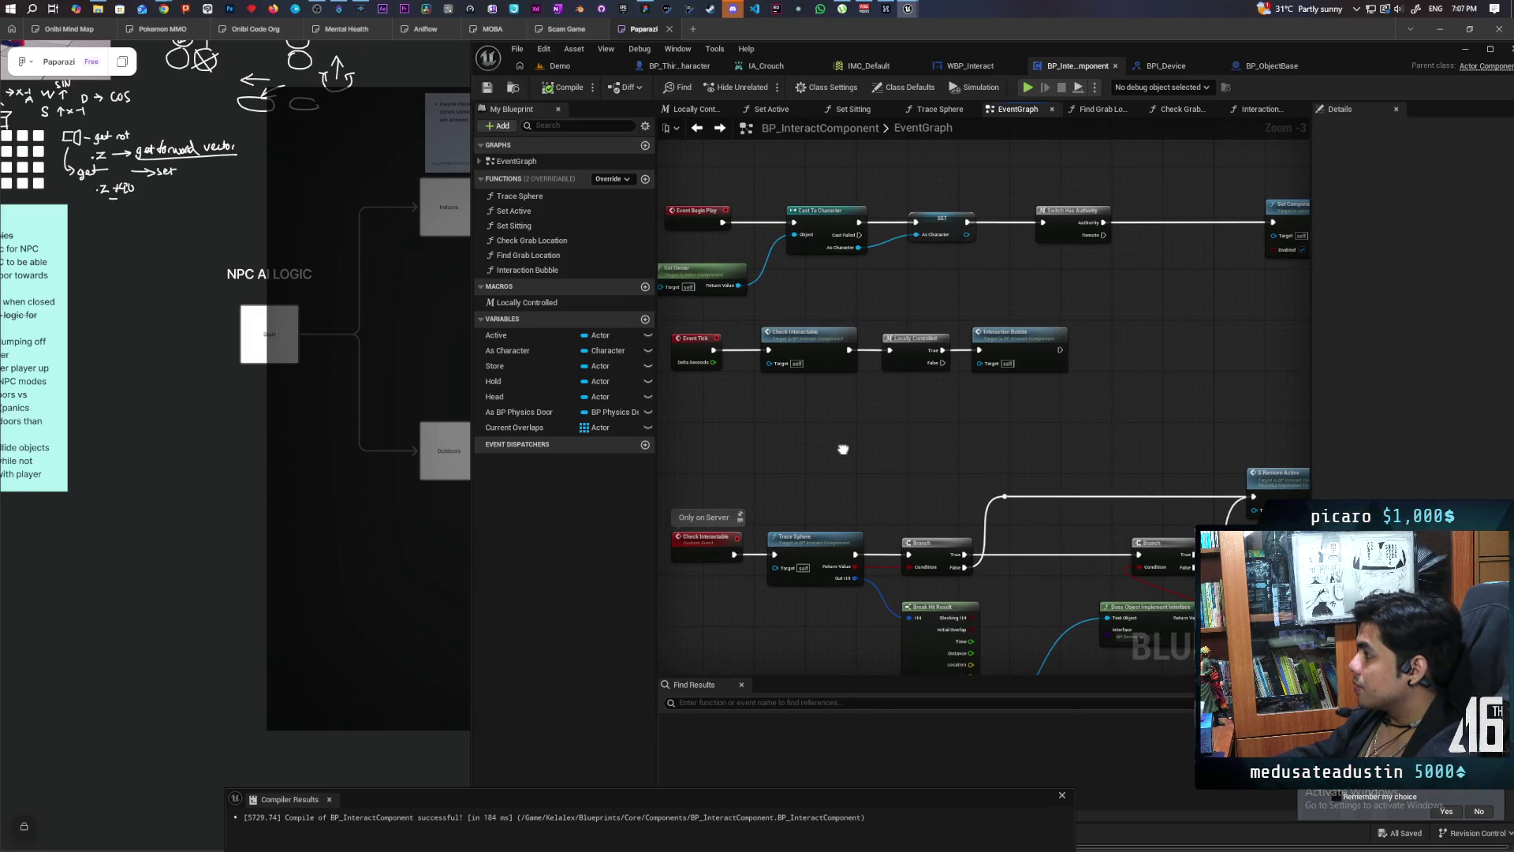
{"action": "left_click_drag", "start_coordinate": [843, 449], "coordinate": [843, 474]}
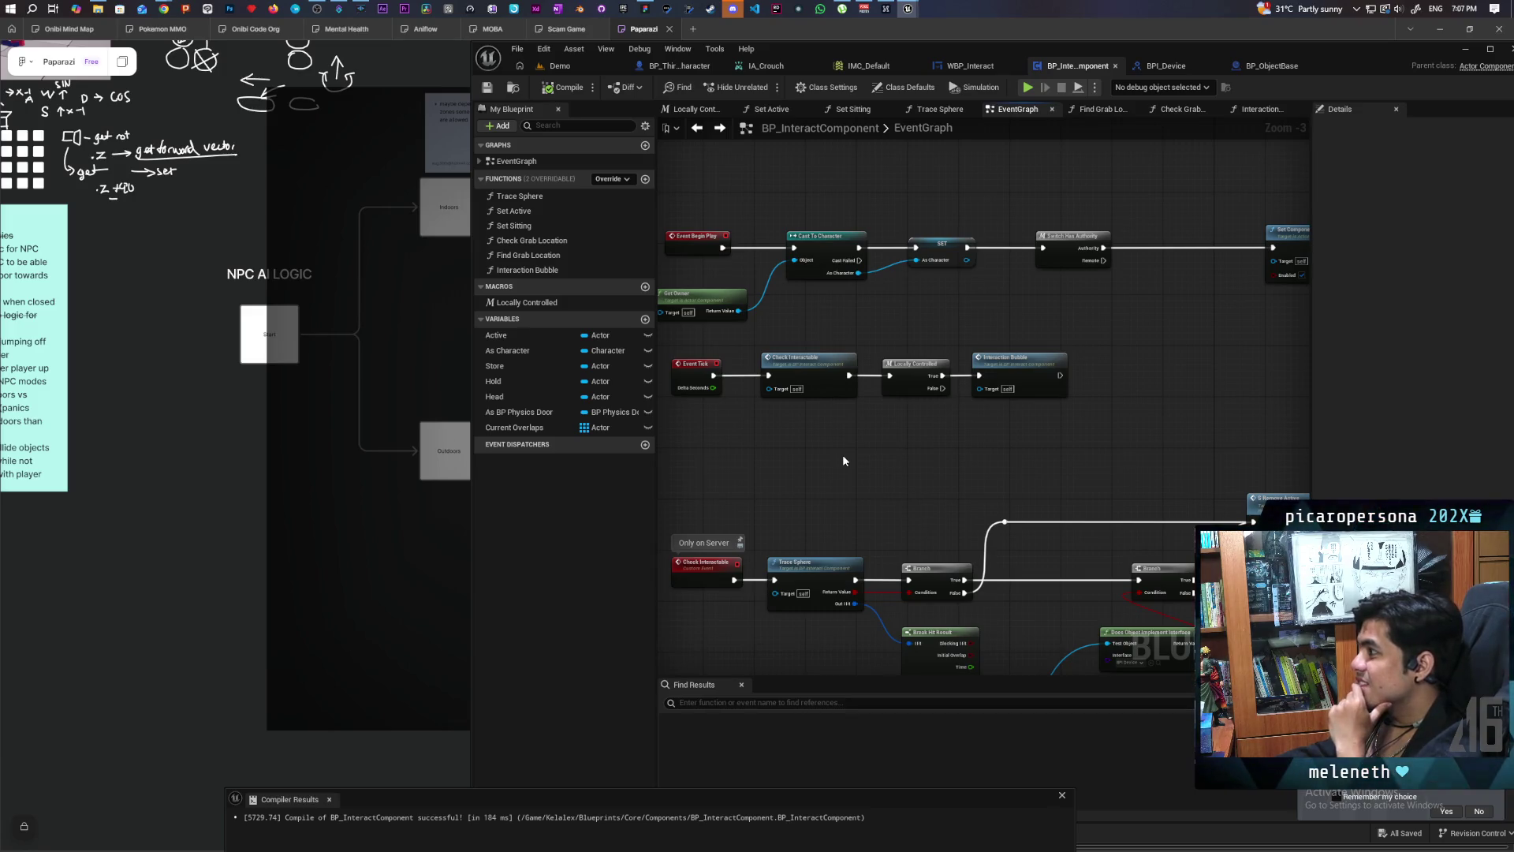
{"action": "mouse_move", "coordinate": [1043, 447]}
{"action": "left_mouse_down"}
{"action": "mouse_move", "coordinate": [939, 499]}
{"action": "mouse_move", "coordinate": [1070, 485]}
{"action": "mouse_move", "coordinate": [977, 490]}
{"action": "mouse_move", "coordinate": [1057, 427]}
{"action": "mouse_move", "coordinate": [984, 392]}
{"action": "mouse_move", "coordinate": [1052, 426]}
{"action": "mouse_move", "coordinate": [1091, 397]}
{"action": "mouse_move", "coordinate": [1060, 356]}
{"action": "mouse_move", "coordinate": [1007, 392]}
{"action": "mouse_move", "coordinate": [1075, 441]}
{"action": "mouse_move", "coordinate": [962, 464]}
{"action": "left_mouse_up"}
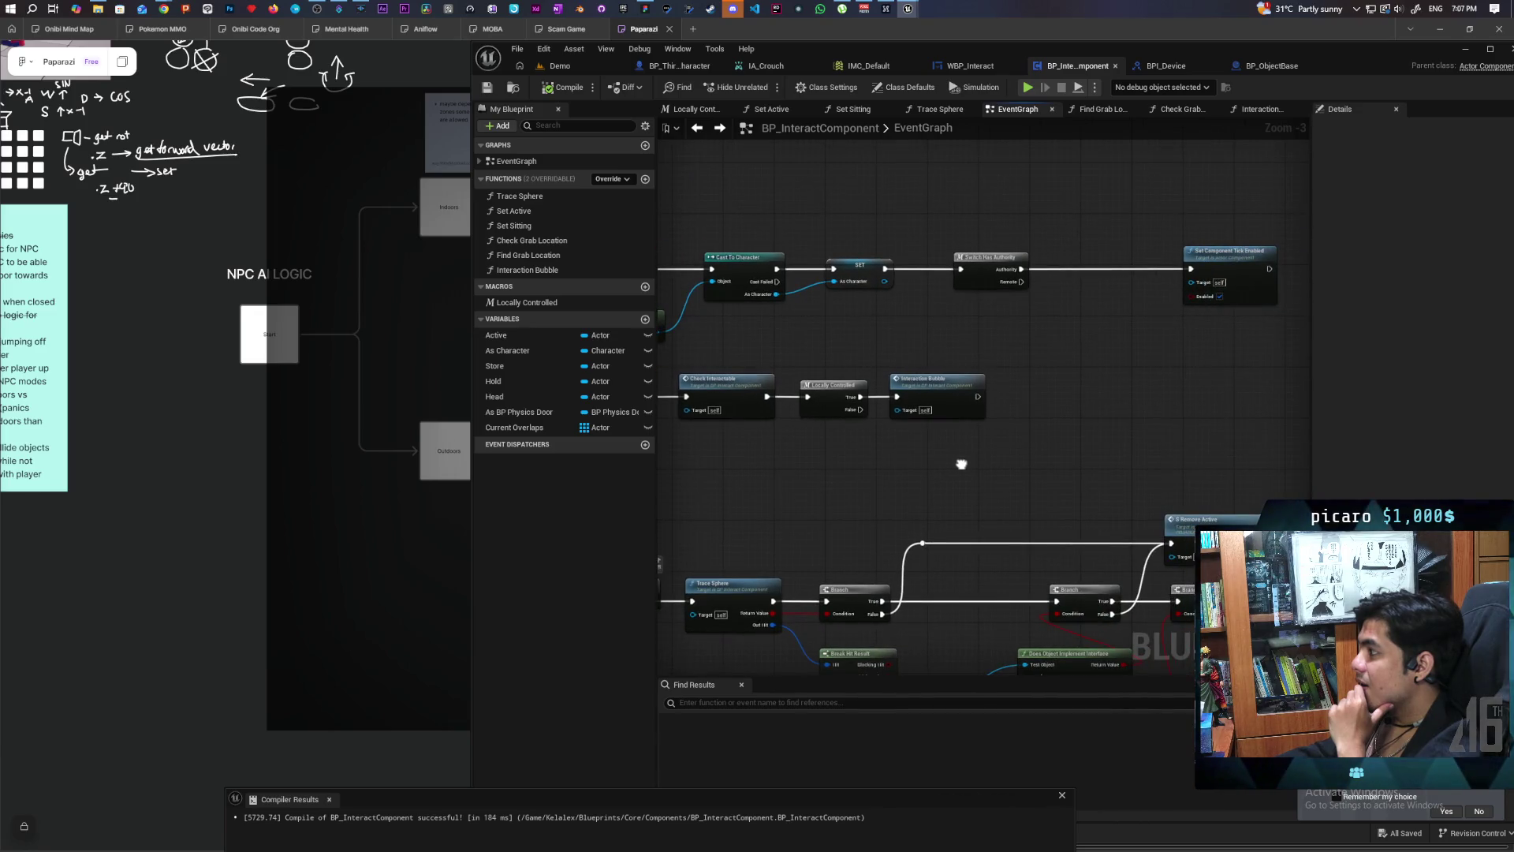
{"action": "mouse_move", "coordinate": [1077, 468]}
{"action": "left_mouse_down"}
{"action": "mouse_move", "coordinate": [983, 472]}
{"action": "mouse_move", "coordinate": [1115, 464]}
{"action": "mouse_move", "coordinate": [920, 470]}
{"action": "mouse_move", "coordinate": [1054, 480]}
{"action": "left_mouse_up"}
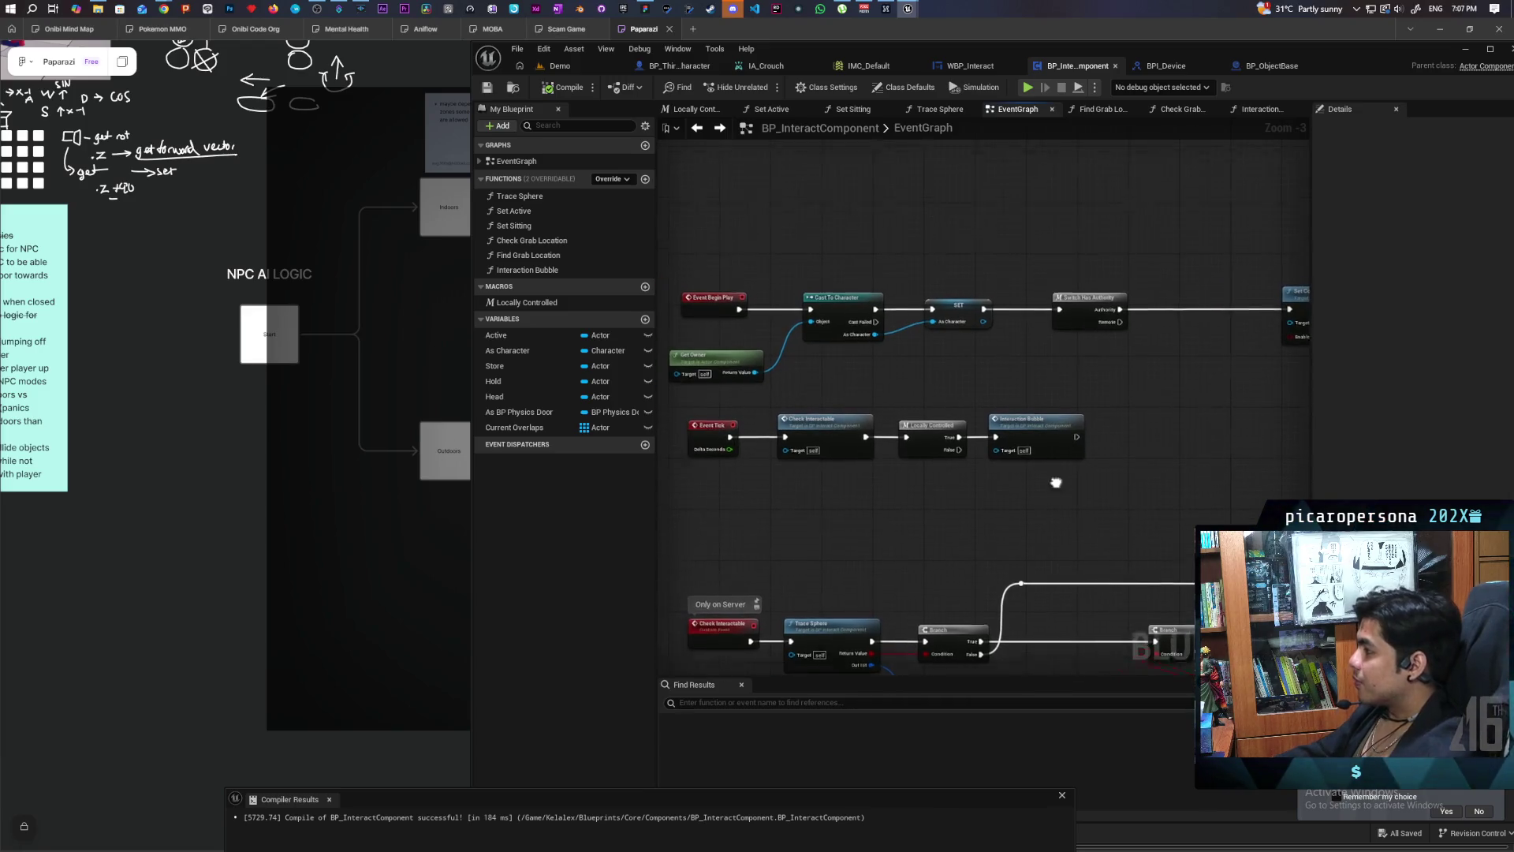
{"action": "scroll", "coordinate": [1053, 476], "scroll_direction": "up", "scroll_amount": 2}
Step: Move Set Component Tick Enabled beside Switch Has Authority and review the Interaction Bubble tick call
{"action": "left_click_drag", "start_coordinate": [1105, 307], "coordinate": [1031, 313]}
{"action": "left_click_drag", "start_coordinate": [831, 260], "coordinate": [970, 408]}
{"action": "scroll", "coordinate": [976, 395], "scroll_direction": "down", "scroll_amount": 3}
{"action": "scroll", "coordinate": [1033, 373], "scroll_direction": "up", "scroll_amount": 2}
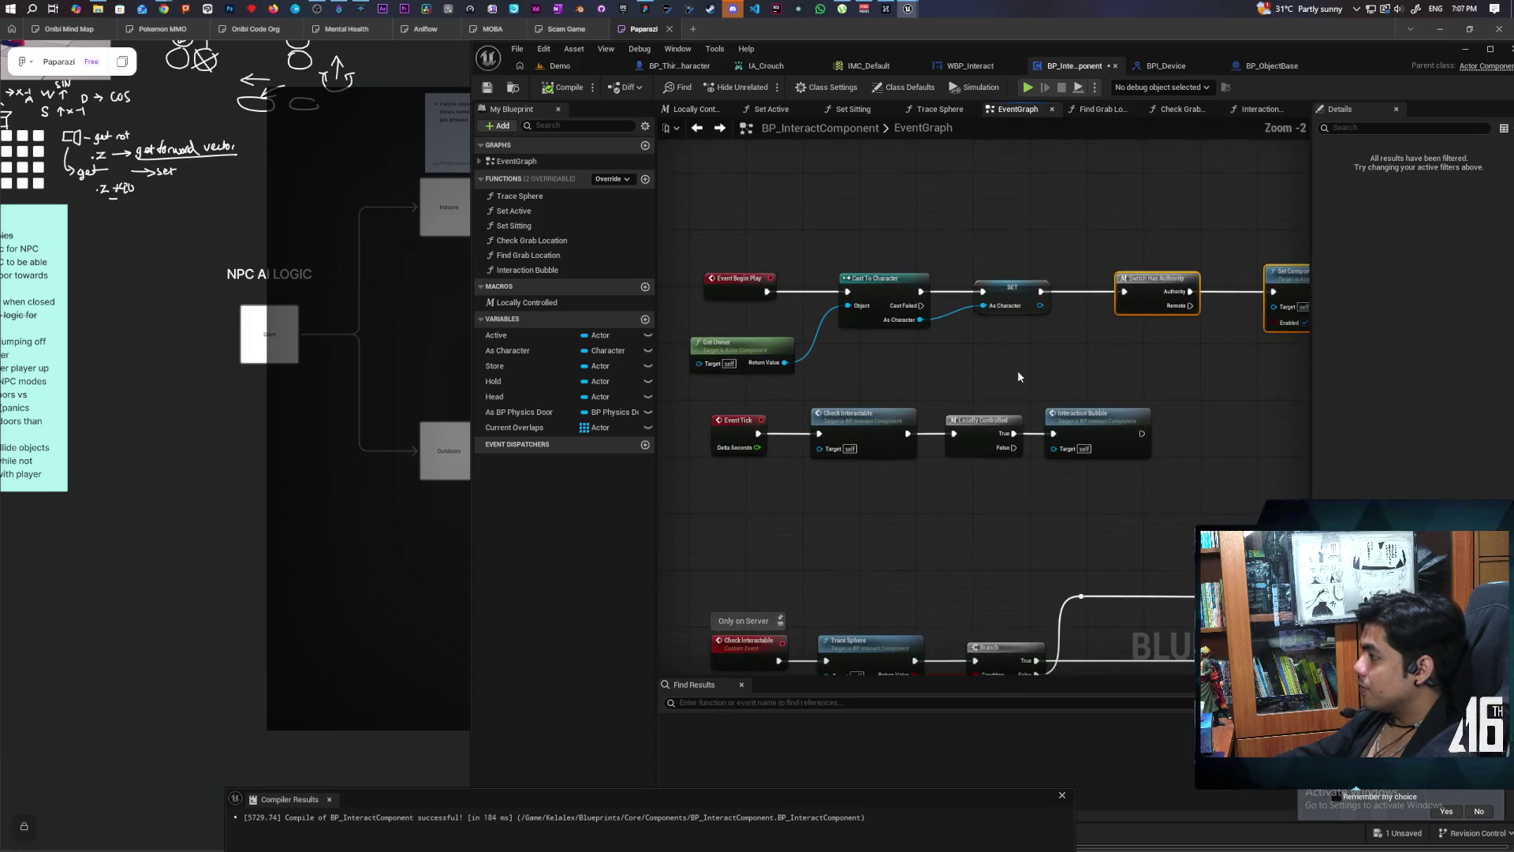
{"action": "left_click", "coordinate": [1096, 485]}
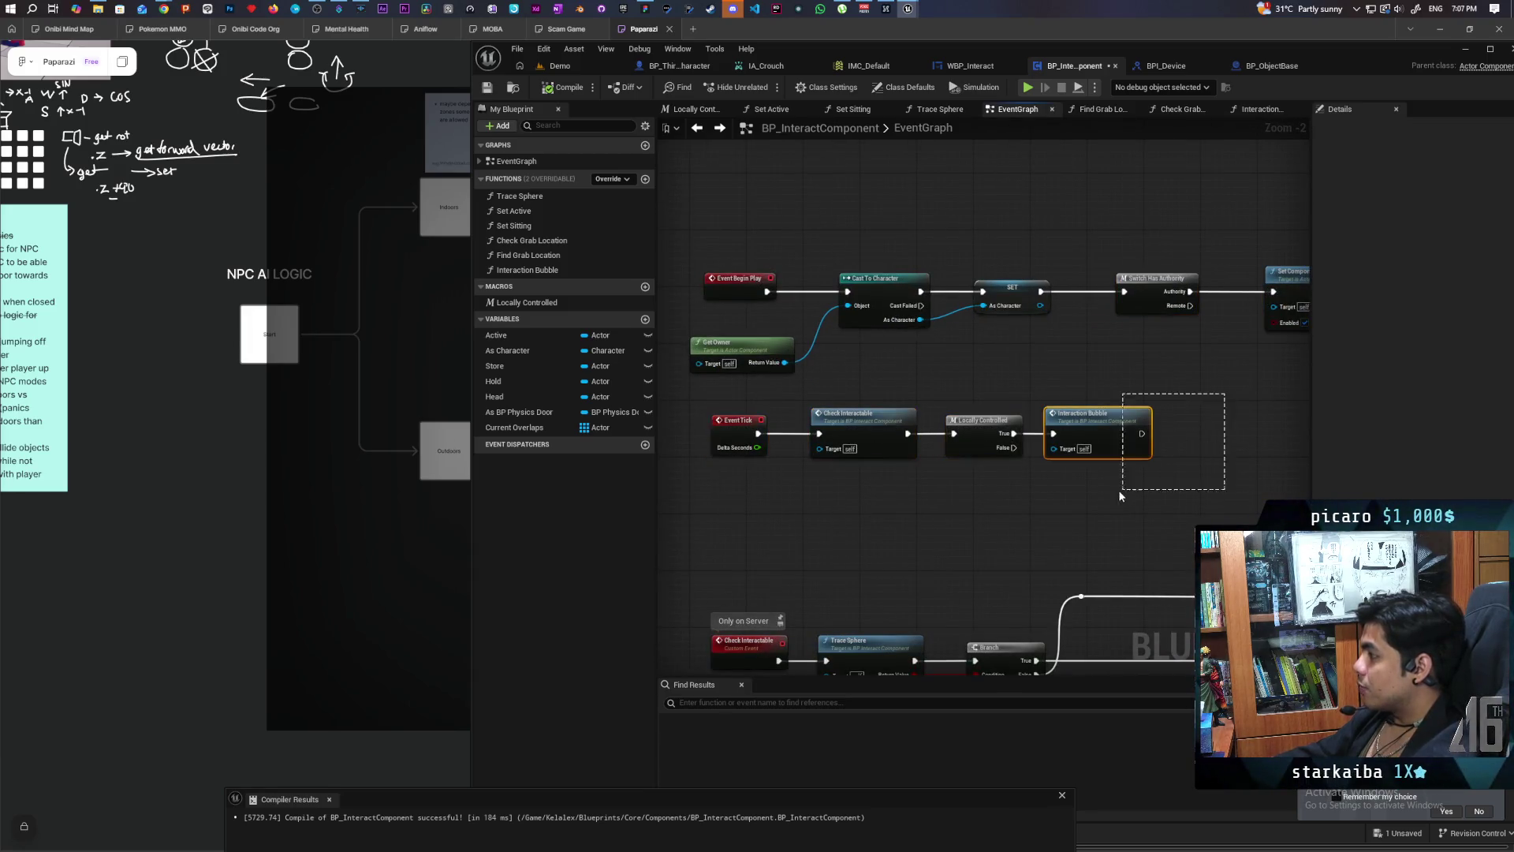
{"action": "mouse_move", "coordinate": [1071, 499]}
{"action": "left_mouse_down"}
{"action": "mouse_move", "coordinate": [832, 541]}
{"action": "mouse_move", "coordinate": [1000, 524]}
{"action": "mouse_move", "coordinate": [923, 517]}
{"action": "mouse_move", "coordinate": [1017, 526]}
{"action": "mouse_move", "coordinate": [987, 539]}
{"action": "left_mouse_up"}
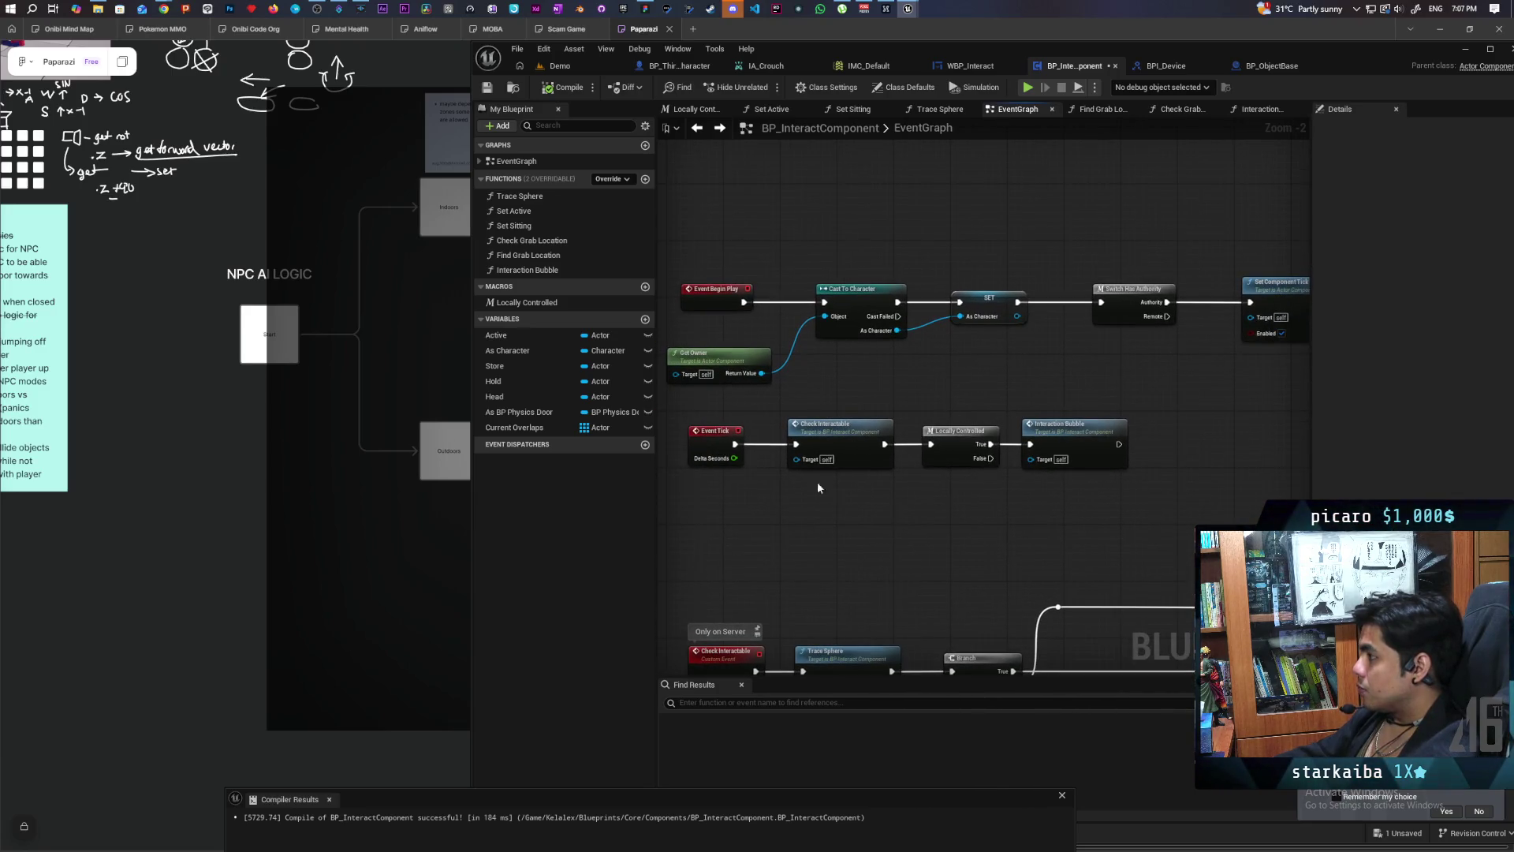
{"action": "left_click", "coordinate": [1112, 434]}
{"action": "left_click", "coordinate": [1062, 521]}
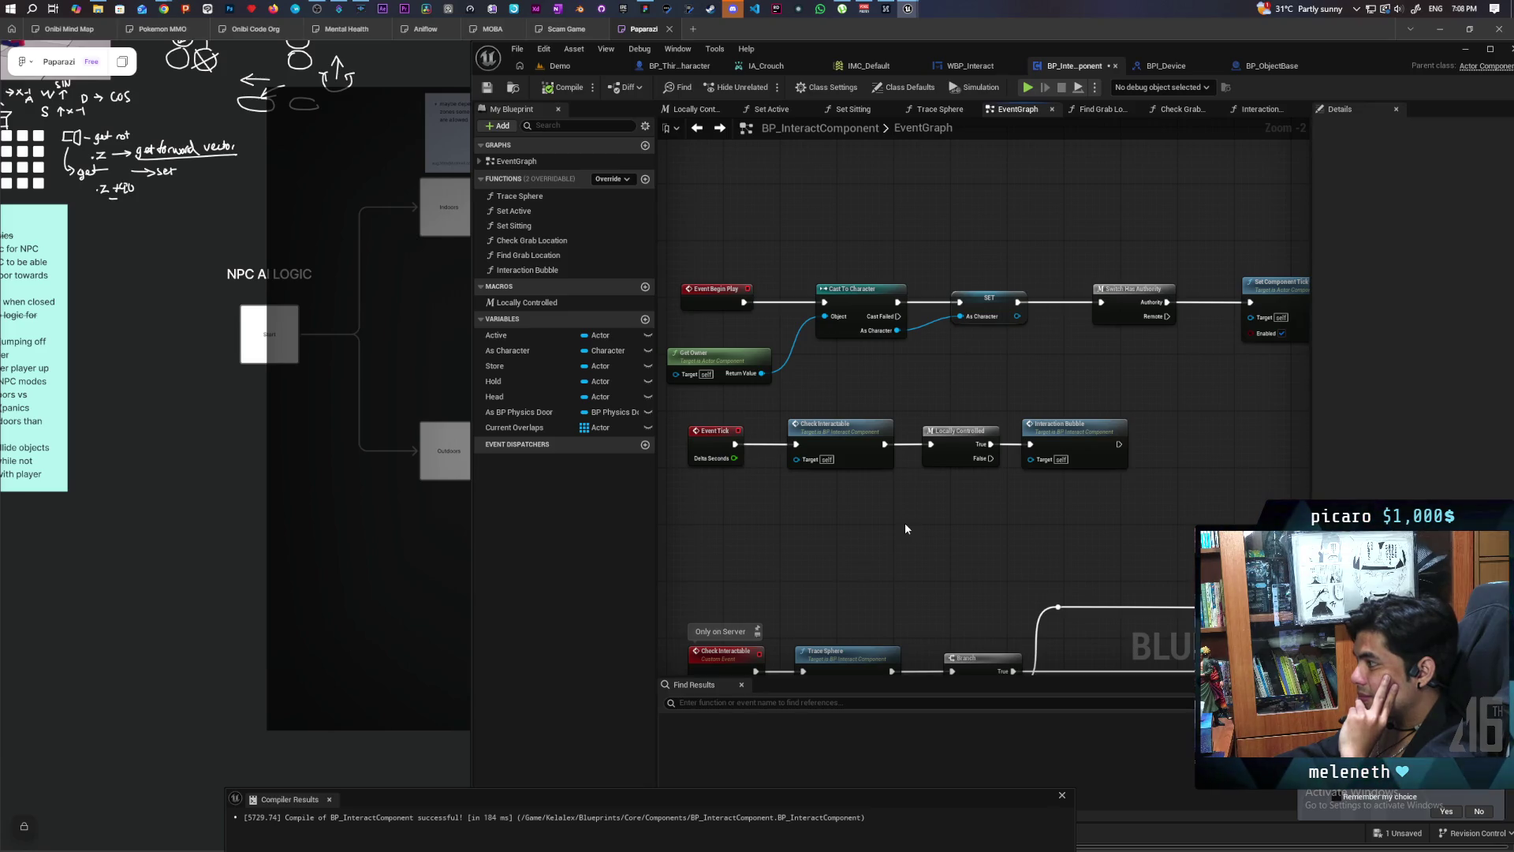
Step: Take Switch Has Authority out of the Begin Play chain, wiring SET straight to Set Component Tick Enabled
{"action": "left_click_drag", "start_coordinate": [967, 522], "coordinate": [922, 576]}
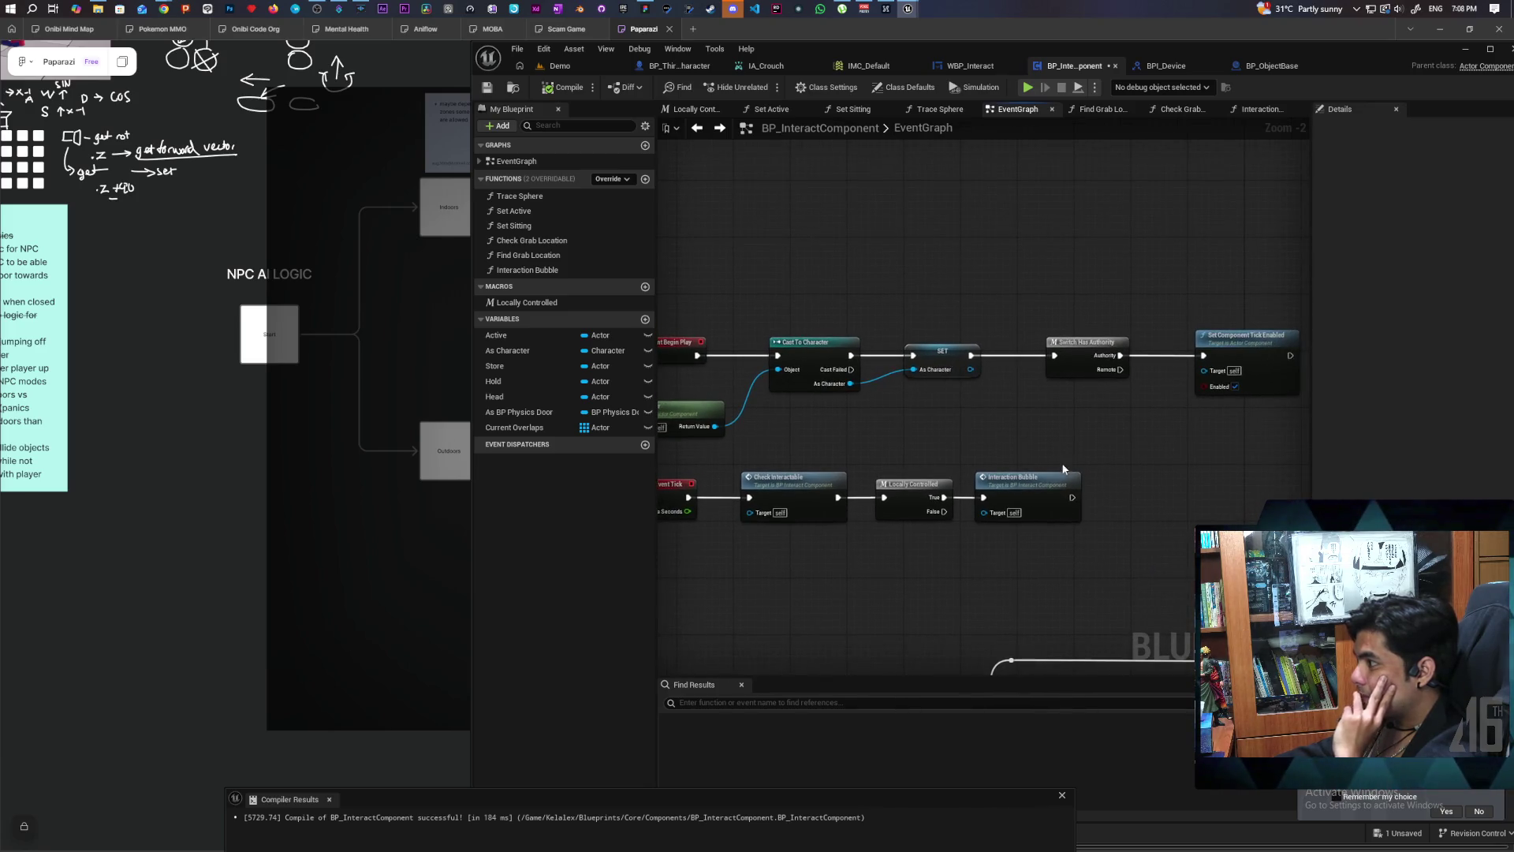
{"action": "left_click_drag", "start_coordinate": [971, 355], "coordinate": [1209, 359]}
{"action": "left_click_drag", "start_coordinate": [1088, 343], "coordinate": [1079, 385]}
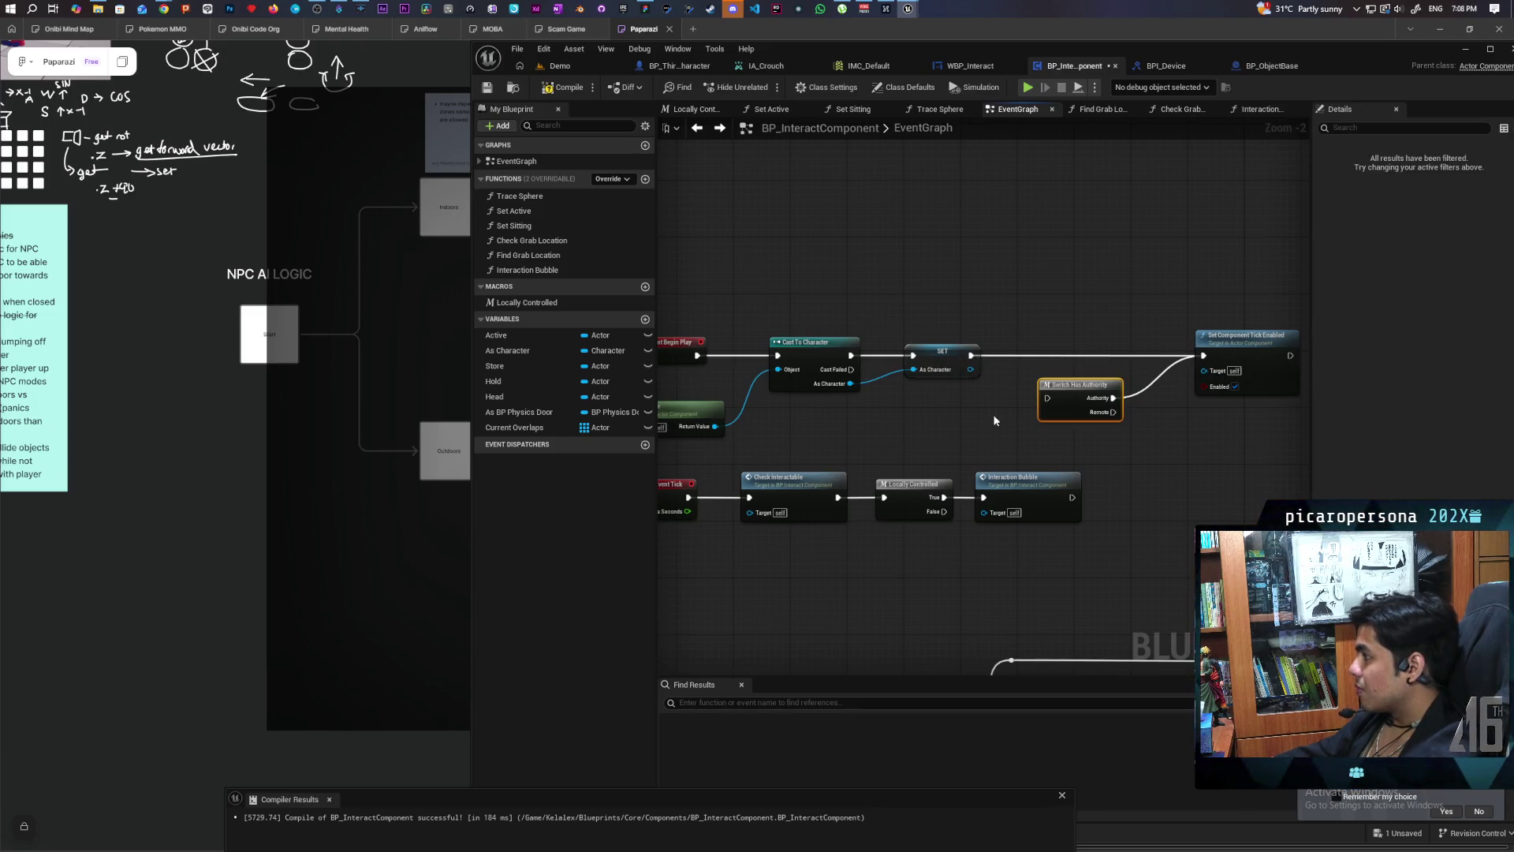
{"action": "left_click_drag", "start_coordinate": [987, 502], "coordinate": [1046, 375]}
{"action": "left_click_drag", "start_coordinate": [1001, 446], "coordinate": [1001, 364]}
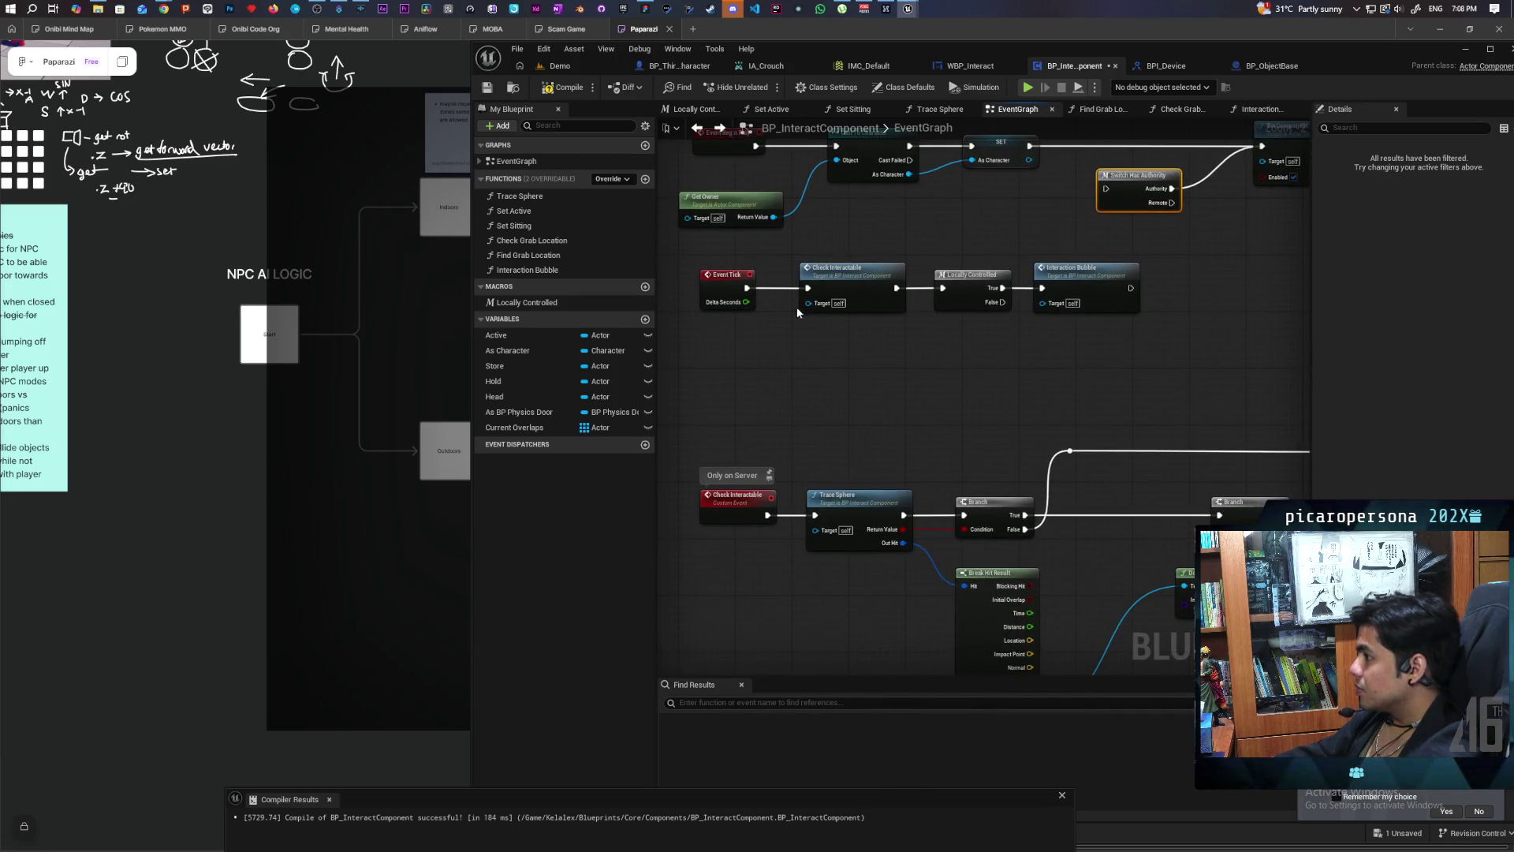
{"action": "left_click_drag", "start_coordinate": [777, 274], "coordinate": [778, 347]}
Step: Unwire Locally Controlled and Interaction Bubble, and feed a copied Switch Has Authority from Event Tick
{"action": "left_click_drag", "start_coordinate": [917, 322], "coordinate": [917, 326]}
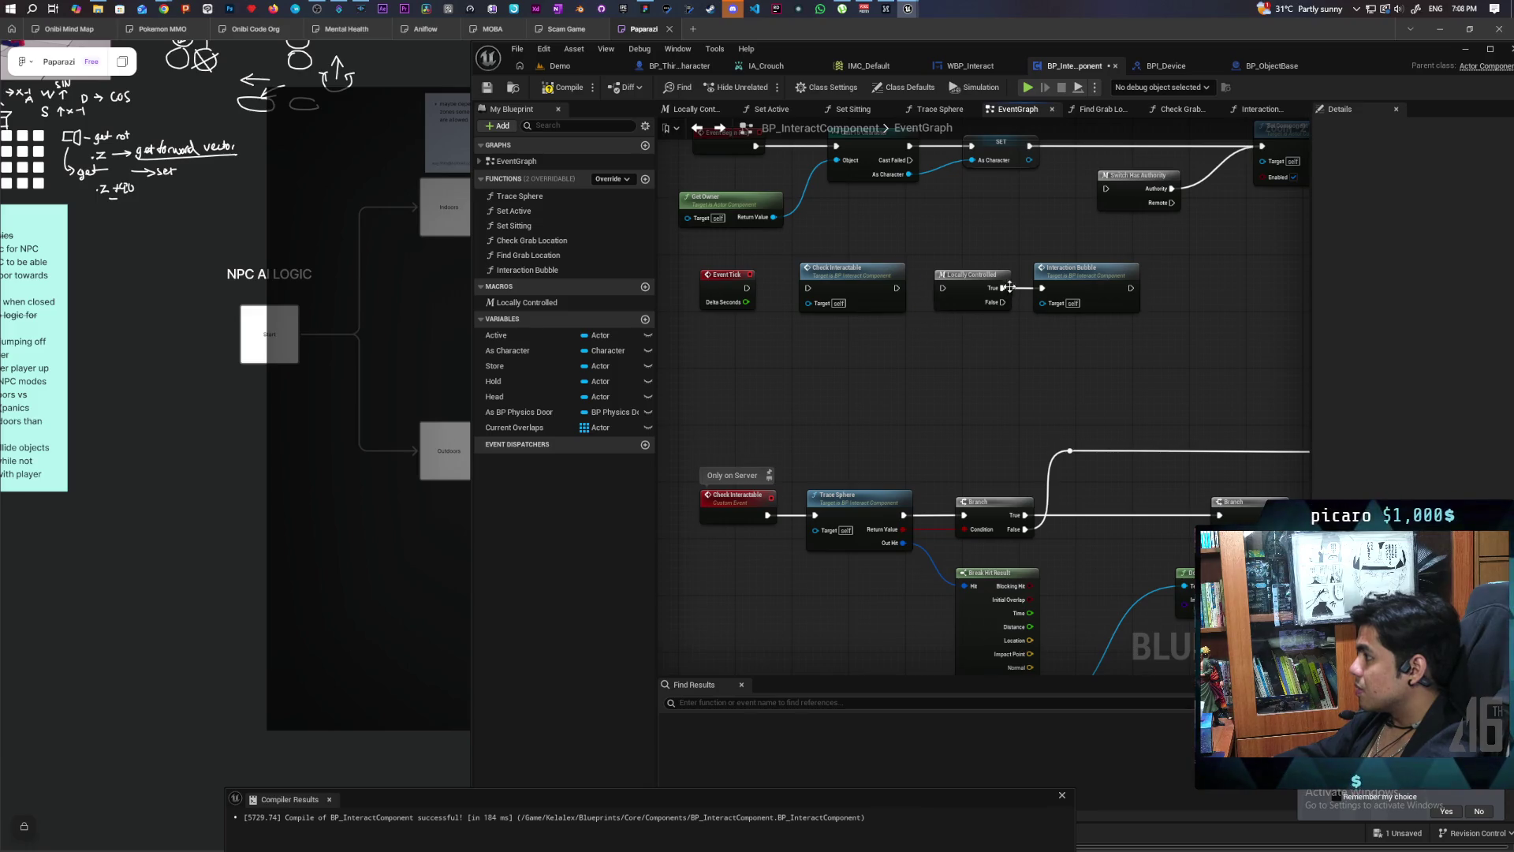
{"action": "left_click_drag", "start_coordinate": [1019, 298], "coordinate": [961, 419]}
{"action": "left_click", "coordinate": [1101, 269]}
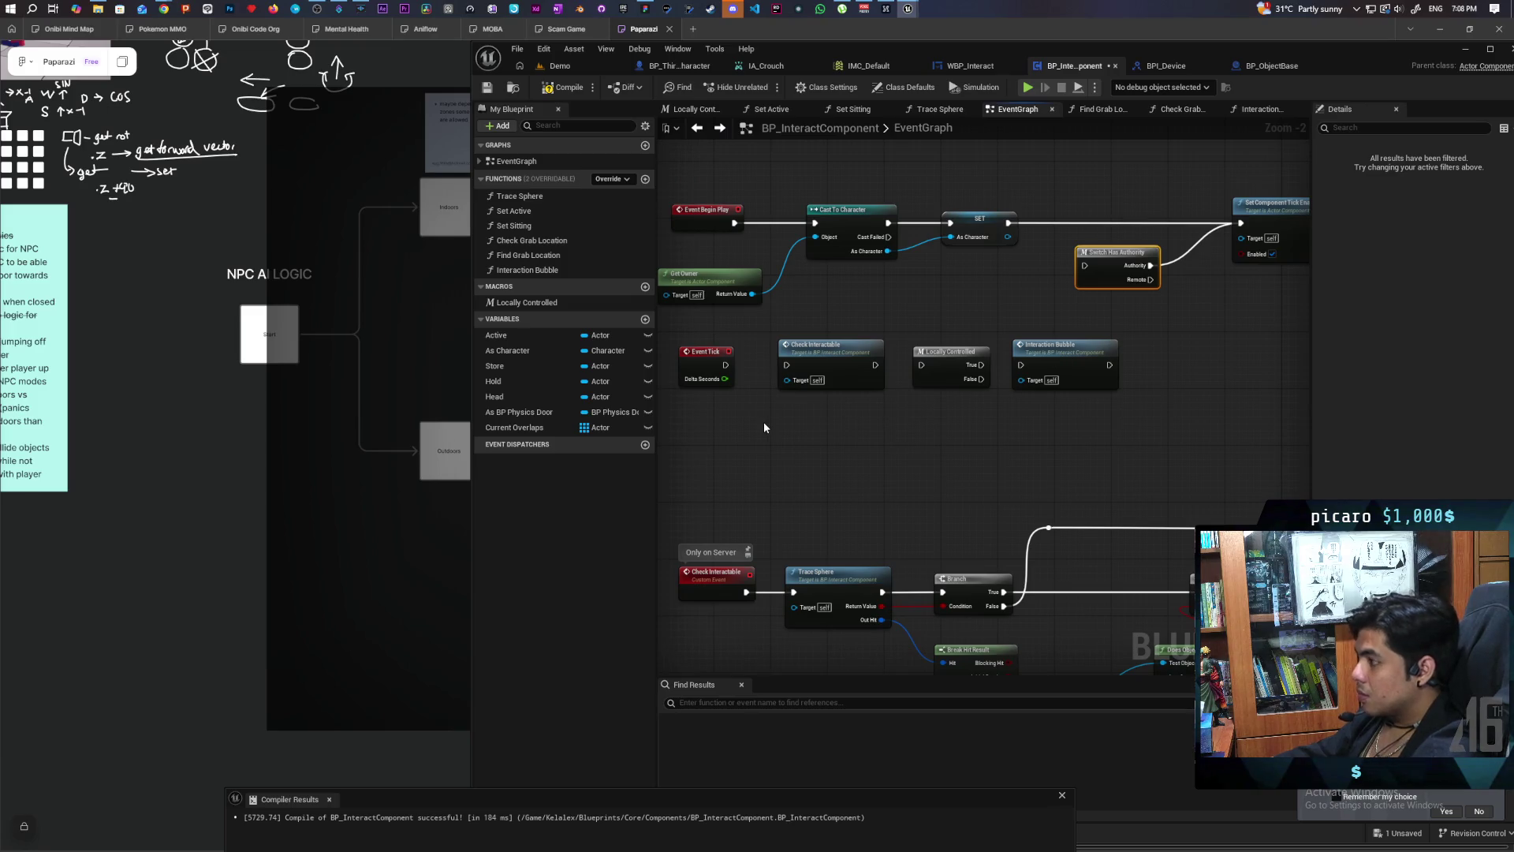
{"action": "key", "text": "ctrl+c"}
{"action": "key", "text": "ctrl+v"}
{"action": "left_click_drag", "start_coordinate": [831, 346], "coordinate": [958, 416]}
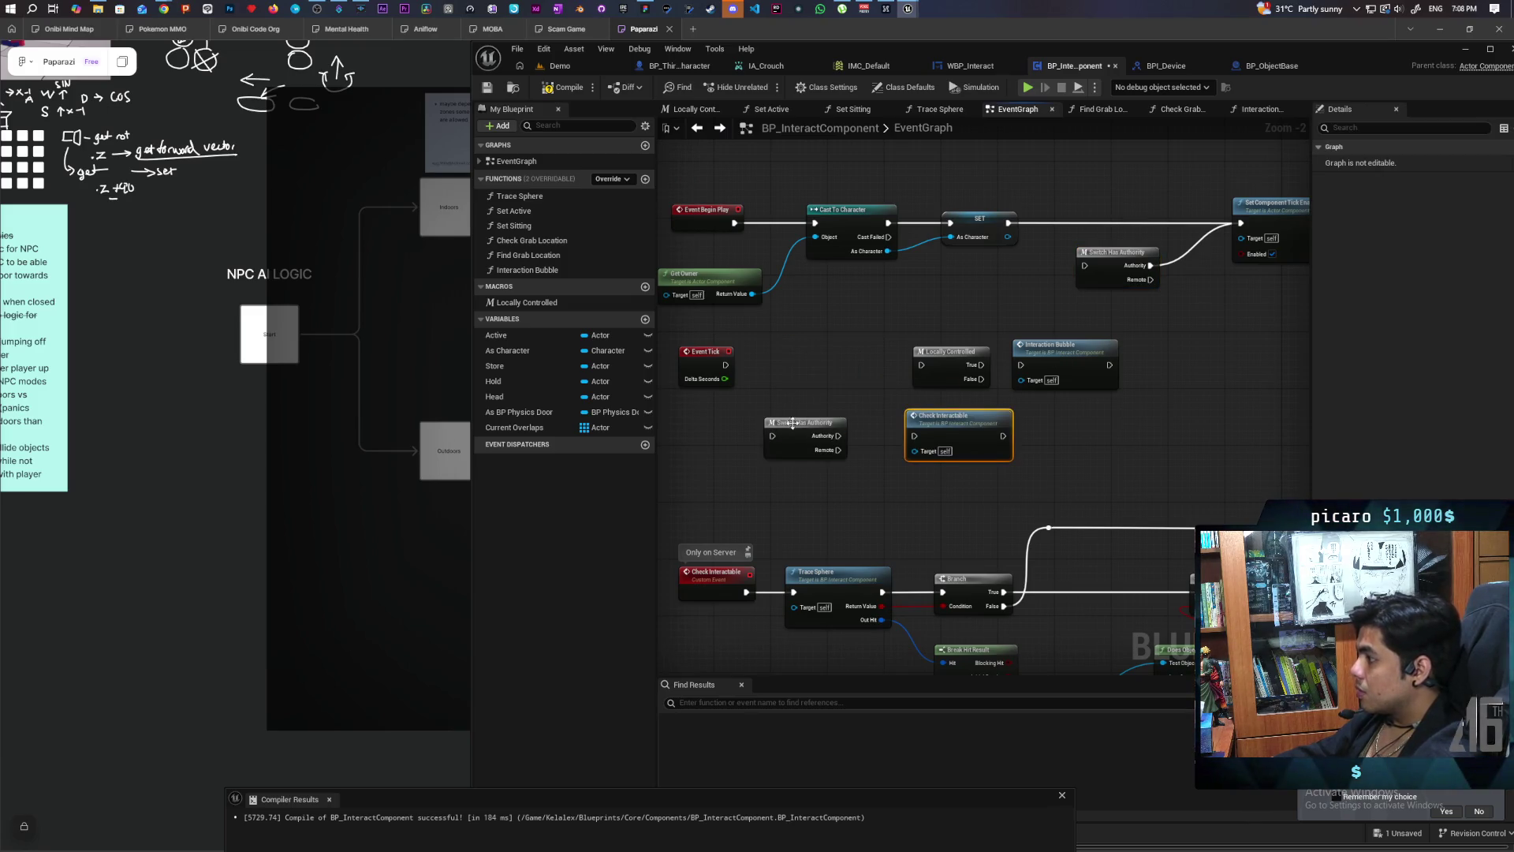
{"action": "mouse_move", "coordinate": [805, 422]}
{"action": "left_mouse_down"}
{"action": "mouse_move", "coordinate": [813, 359]}
{"action": "mouse_move", "coordinate": [774, 366]}
{"action": "left_mouse_up"}
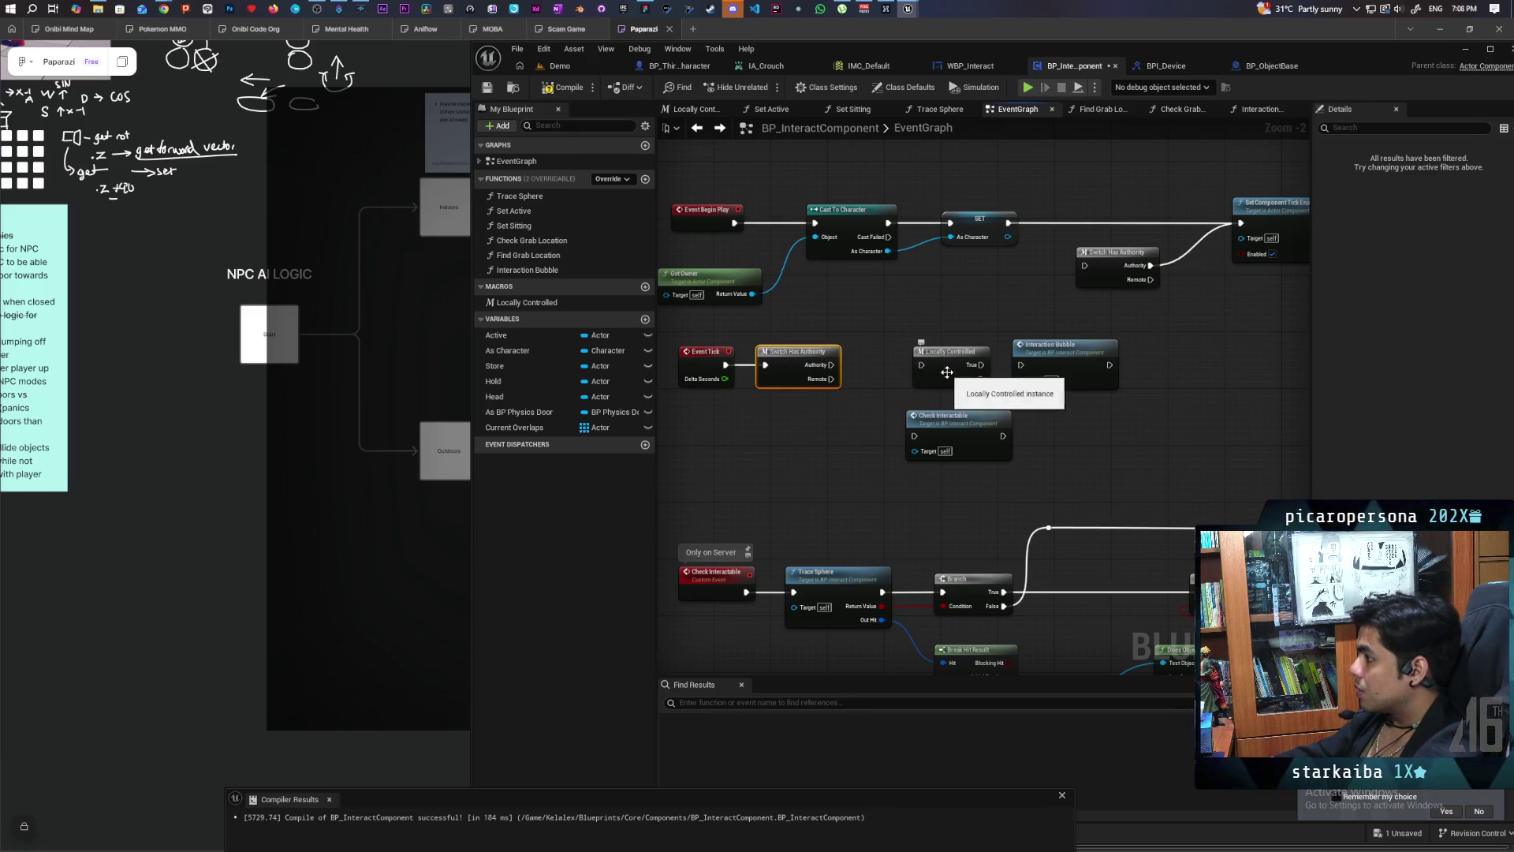
Step: Run Check Interactable from the Authority branch of the new Switch Has Authority
{"action": "mouse_move", "coordinate": [940, 361]}
{"action": "left_mouse_down"}
{"action": "mouse_move", "coordinate": [935, 398]}
{"action": "mouse_move", "coordinate": [1074, 424]}
{"action": "left_mouse_up"}
{"action": "mouse_move", "coordinate": [1061, 356]}
{"action": "left_mouse_down"}
{"action": "mouse_move", "coordinate": [929, 345]}
{"action": "mouse_move", "coordinate": [1054, 351]}
{"action": "left_mouse_up"}
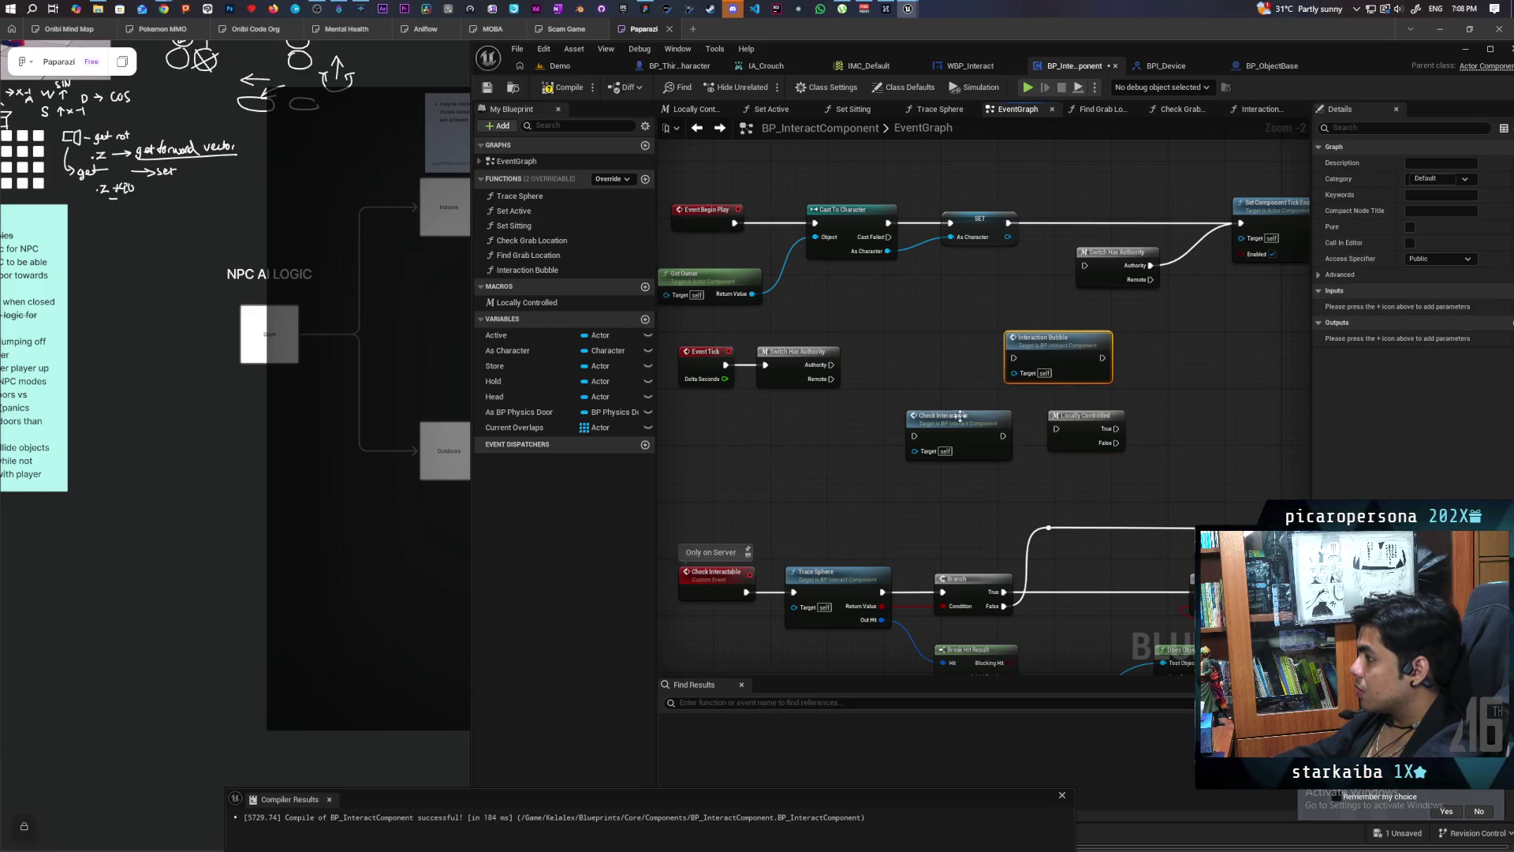
{"action": "mouse_move", "coordinate": [907, 444]}
{"action": "left_mouse_down"}
{"action": "mouse_move", "coordinate": [857, 375]}
{"action": "mouse_move", "coordinate": [865, 365]}
{"action": "left_mouse_up"}
{"action": "left_click_drag", "start_coordinate": [1079, 443], "coordinate": [929, 471]}
{"action": "left_click_drag", "start_coordinate": [905, 362], "coordinate": [935, 357]}
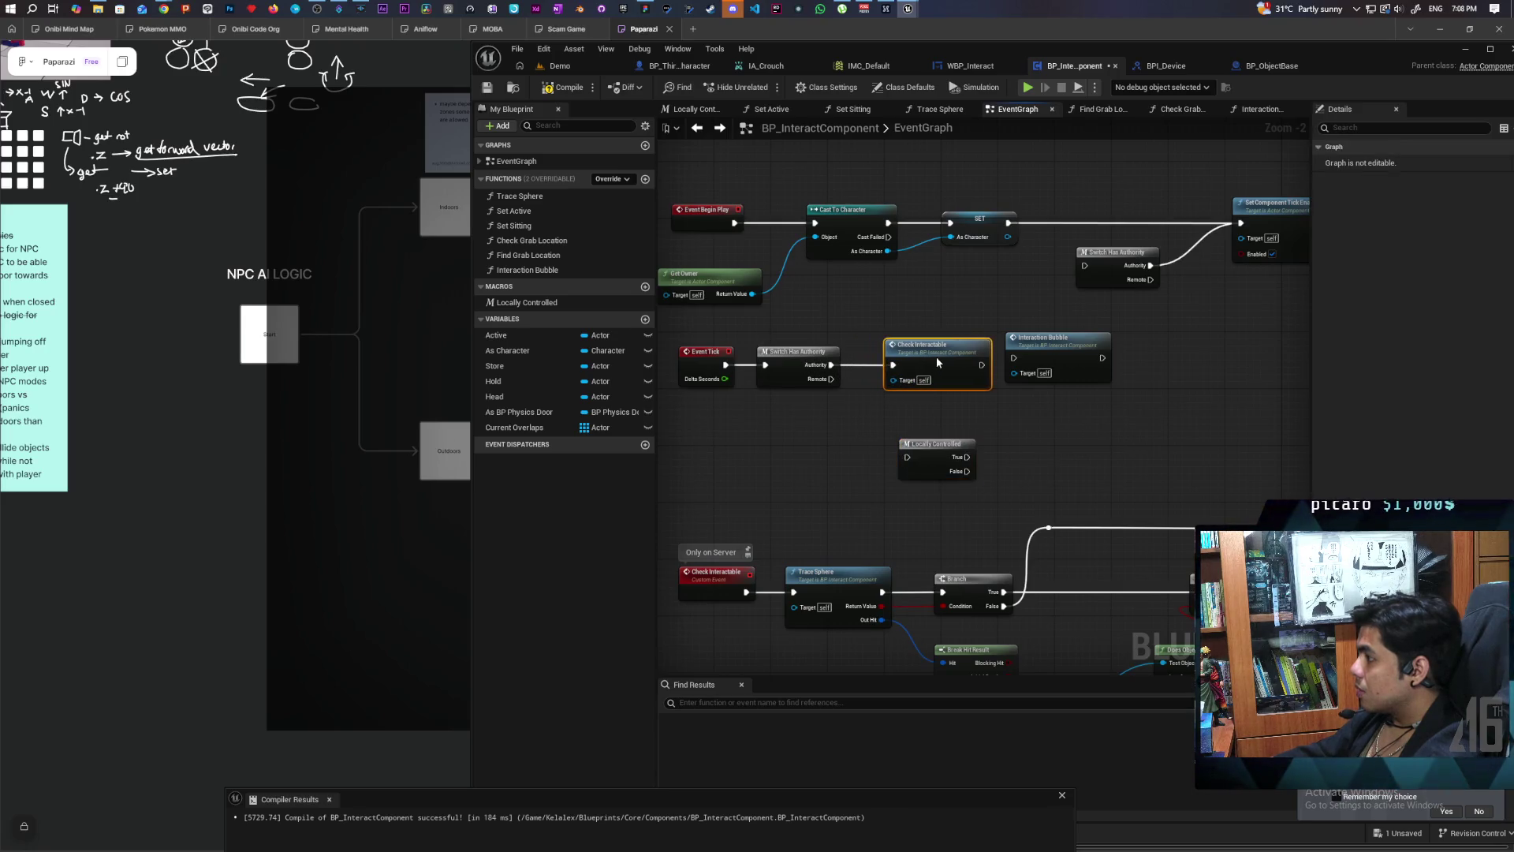
{"action": "left_click_drag", "start_coordinate": [1051, 344], "coordinate": [1100, 344]}
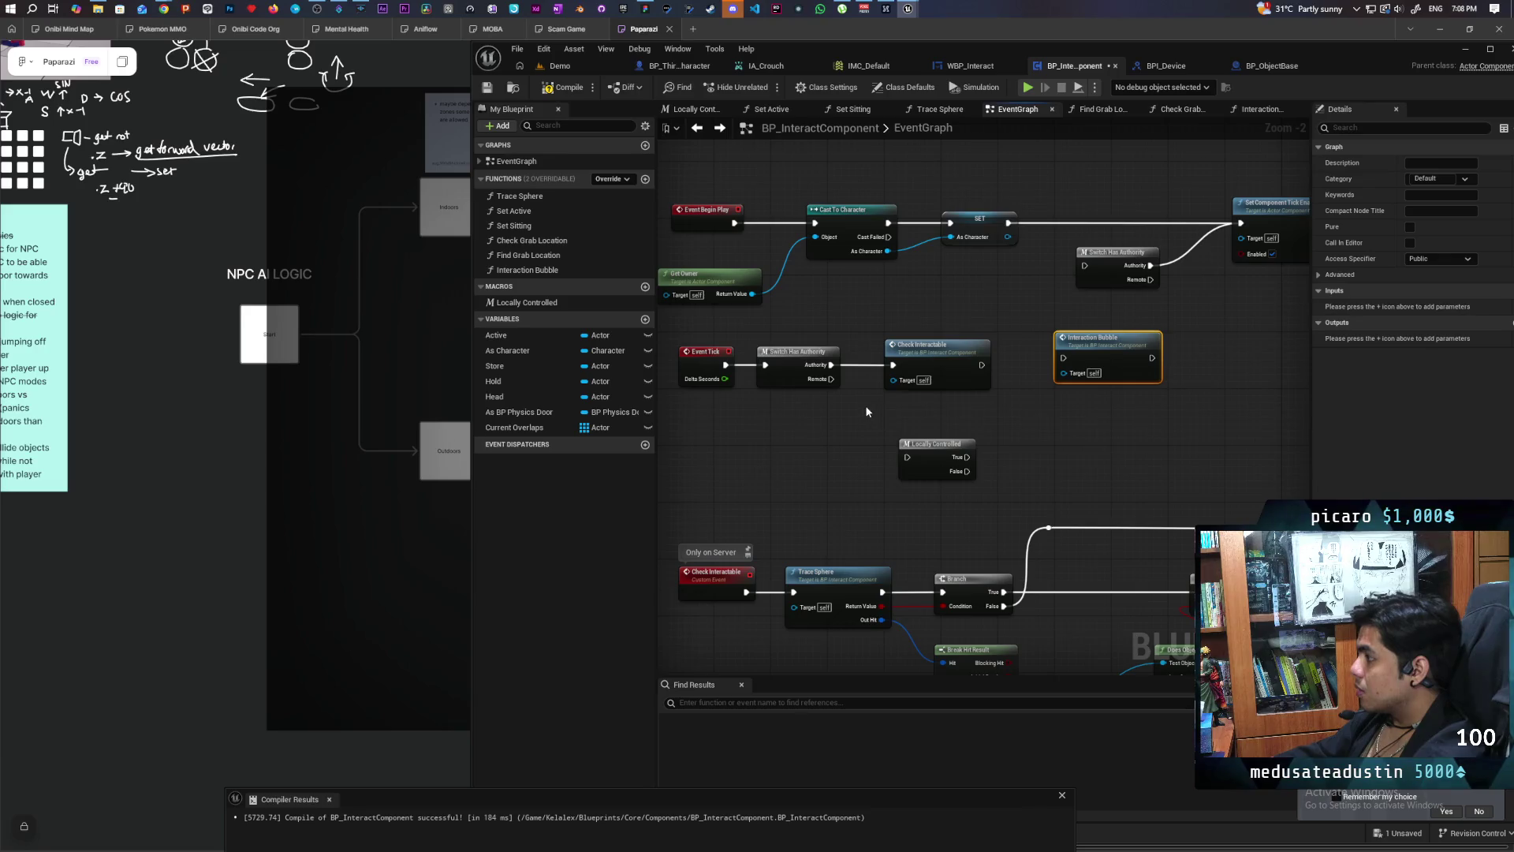
Step: Move Interaction Bubble right and Locally Controlled below the Tick row, and shift the authority nodes right
{"action": "mouse_move", "coordinate": [832, 379]}
{"action": "left_mouse_down"}
{"action": "mouse_move", "coordinate": [999, 394]}
{"action": "mouse_move", "coordinate": [1014, 410]}
{"action": "mouse_move", "coordinate": [854, 423]}
{"action": "mouse_move", "coordinate": [812, 451]}
{"action": "mouse_move", "coordinate": [784, 439]}
{"action": "mouse_move", "coordinate": [899, 430]}
{"action": "mouse_move", "coordinate": [779, 466]}
{"action": "left_mouse_up"}
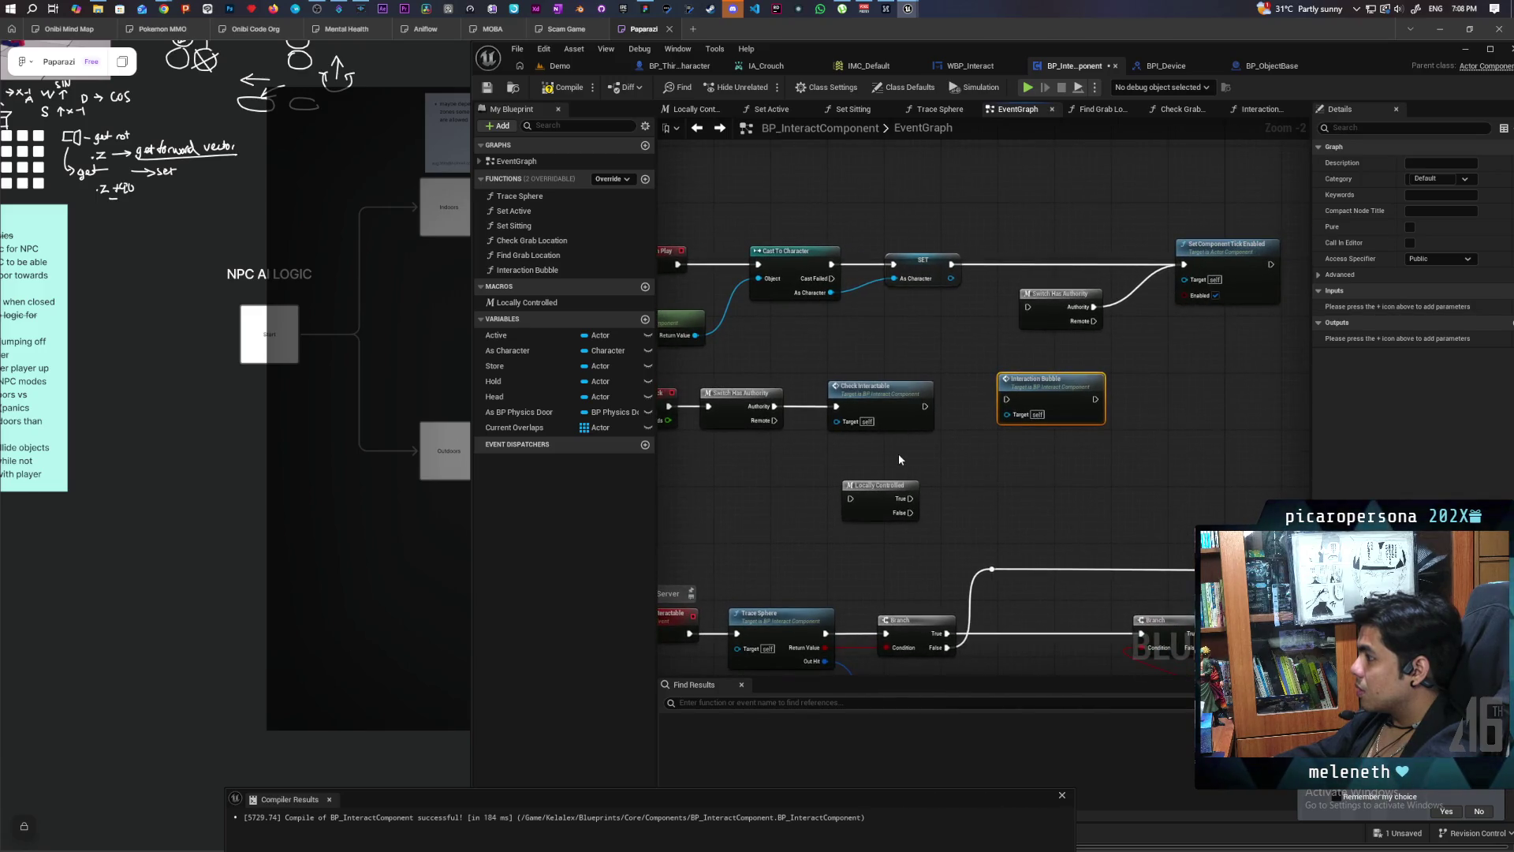
{"action": "left_click_drag", "start_coordinate": [1048, 400], "coordinate": [1107, 409]}
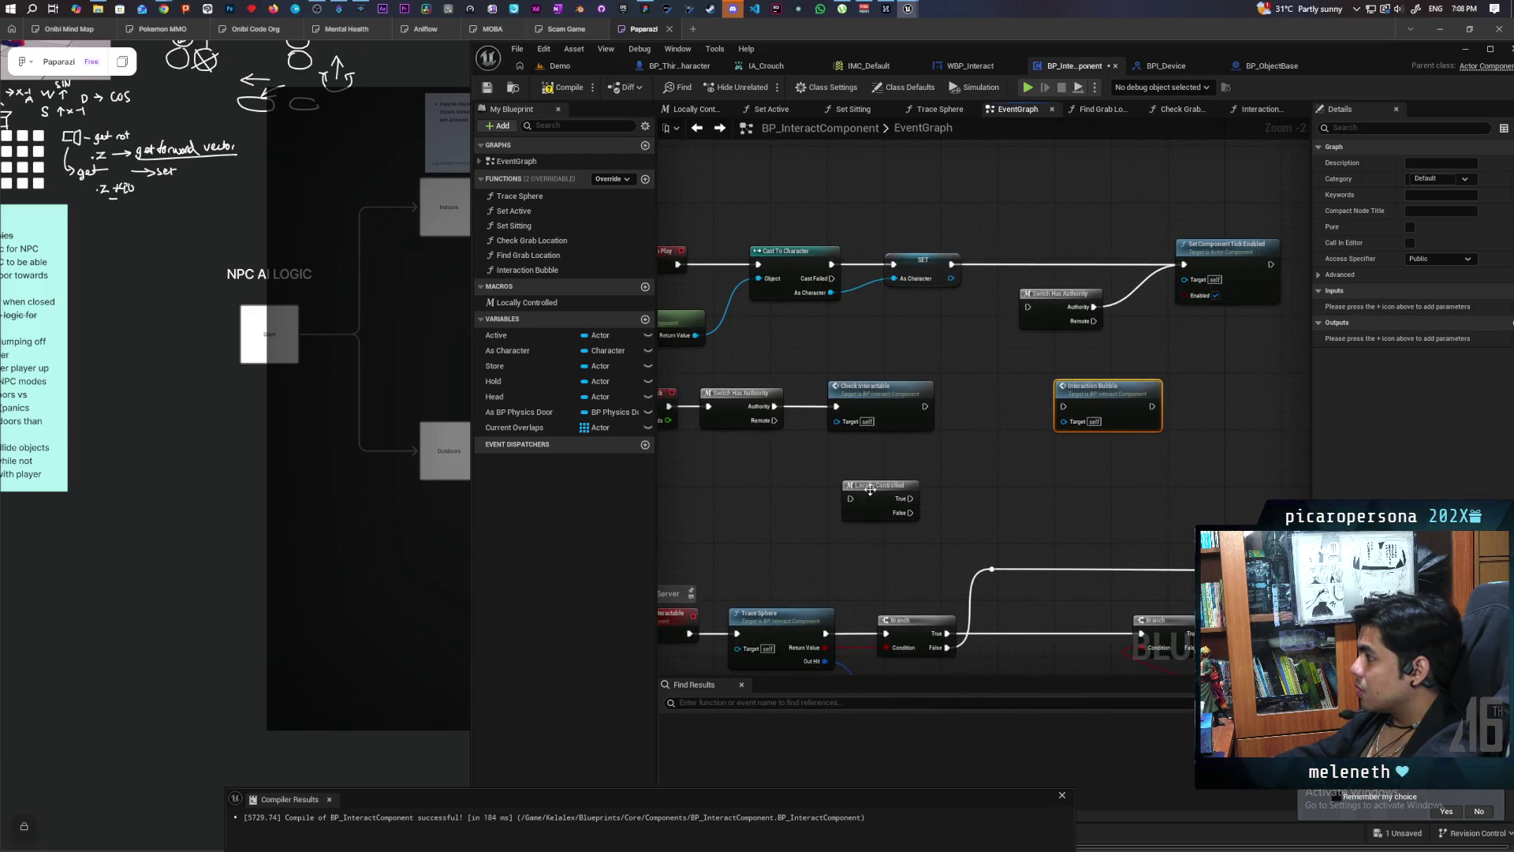
{"action": "mouse_move", "coordinate": [850, 498]}
{"action": "left_mouse_down"}
{"action": "mouse_move", "coordinate": [974, 419]}
{"action": "mouse_move", "coordinate": [964, 427]}
{"action": "left_mouse_up"}
{"action": "key", "text": "Escape"}
{"action": "mouse_move", "coordinate": [875, 495]}
{"action": "left_mouse_down"}
{"action": "mouse_move", "coordinate": [953, 465]}
{"action": "mouse_move", "coordinate": [971, 409]}
{"action": "left_mouse_up"}
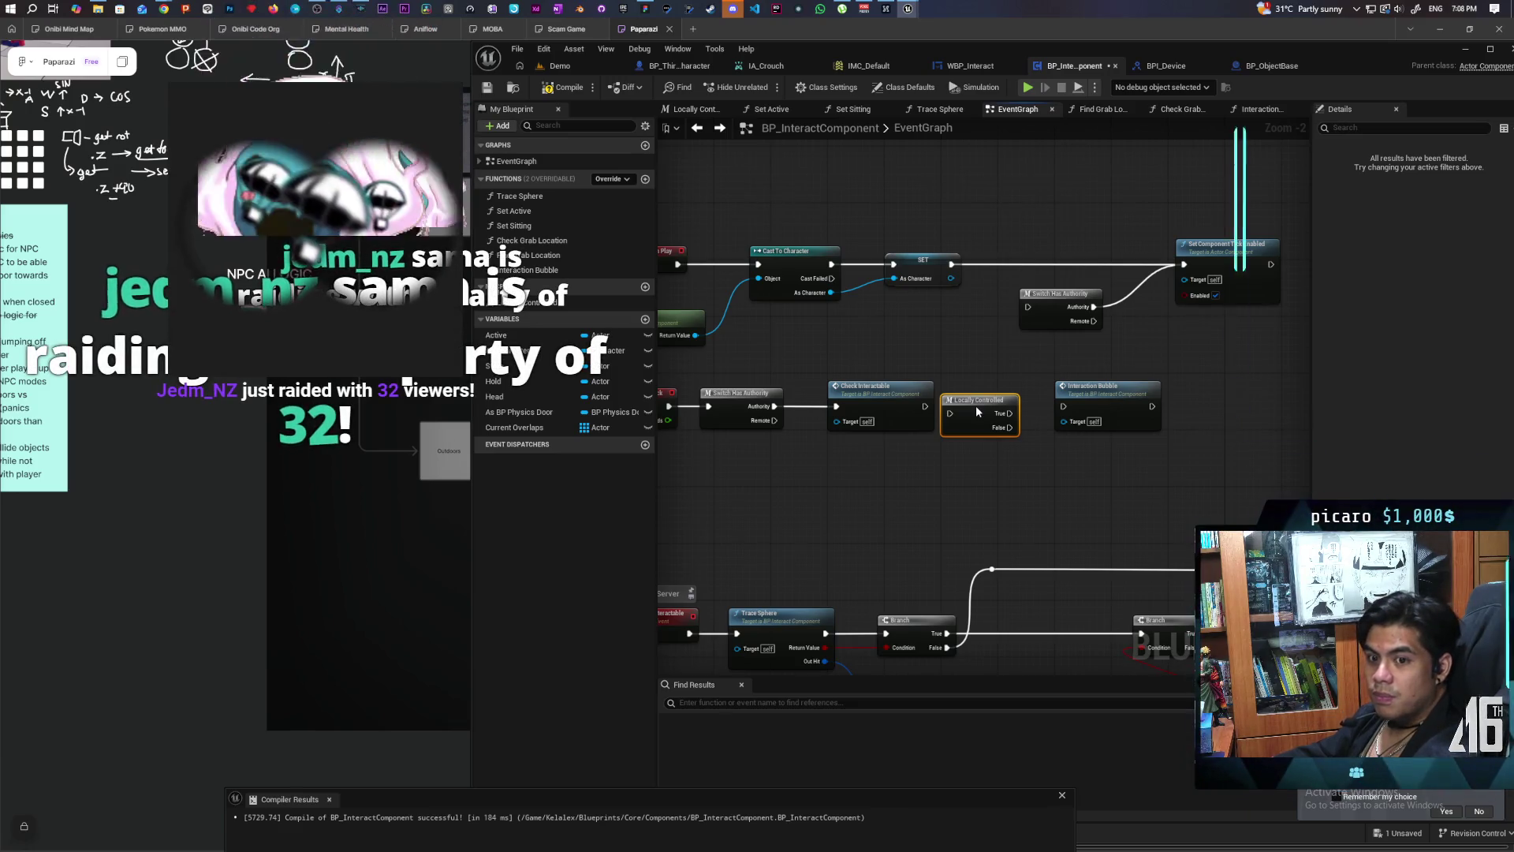
{"action": "mouse_move", "coordinate": [976, 405]}
{"action": "left_mouse_down"}
{"action": "mouse_move", "coordinate": [851, 500]}
{"action": "mouse_move", "coordinate": [791, 497]}
{"action": "left_mouse_up"}
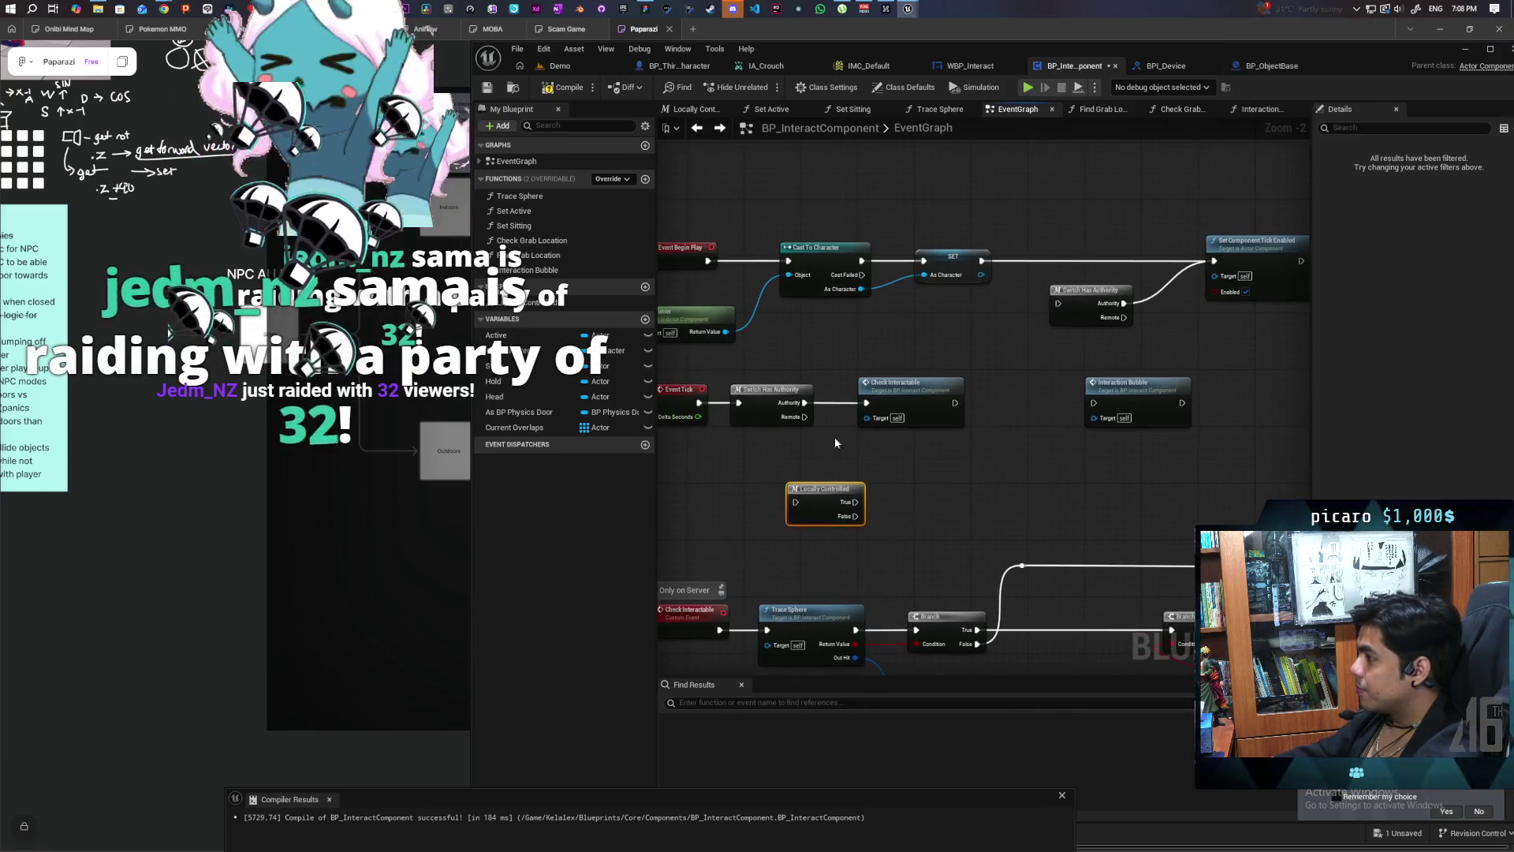
{"action": "left_click_drag", "start_coordinate": [730, 411], "coordinate": [852, 408]}
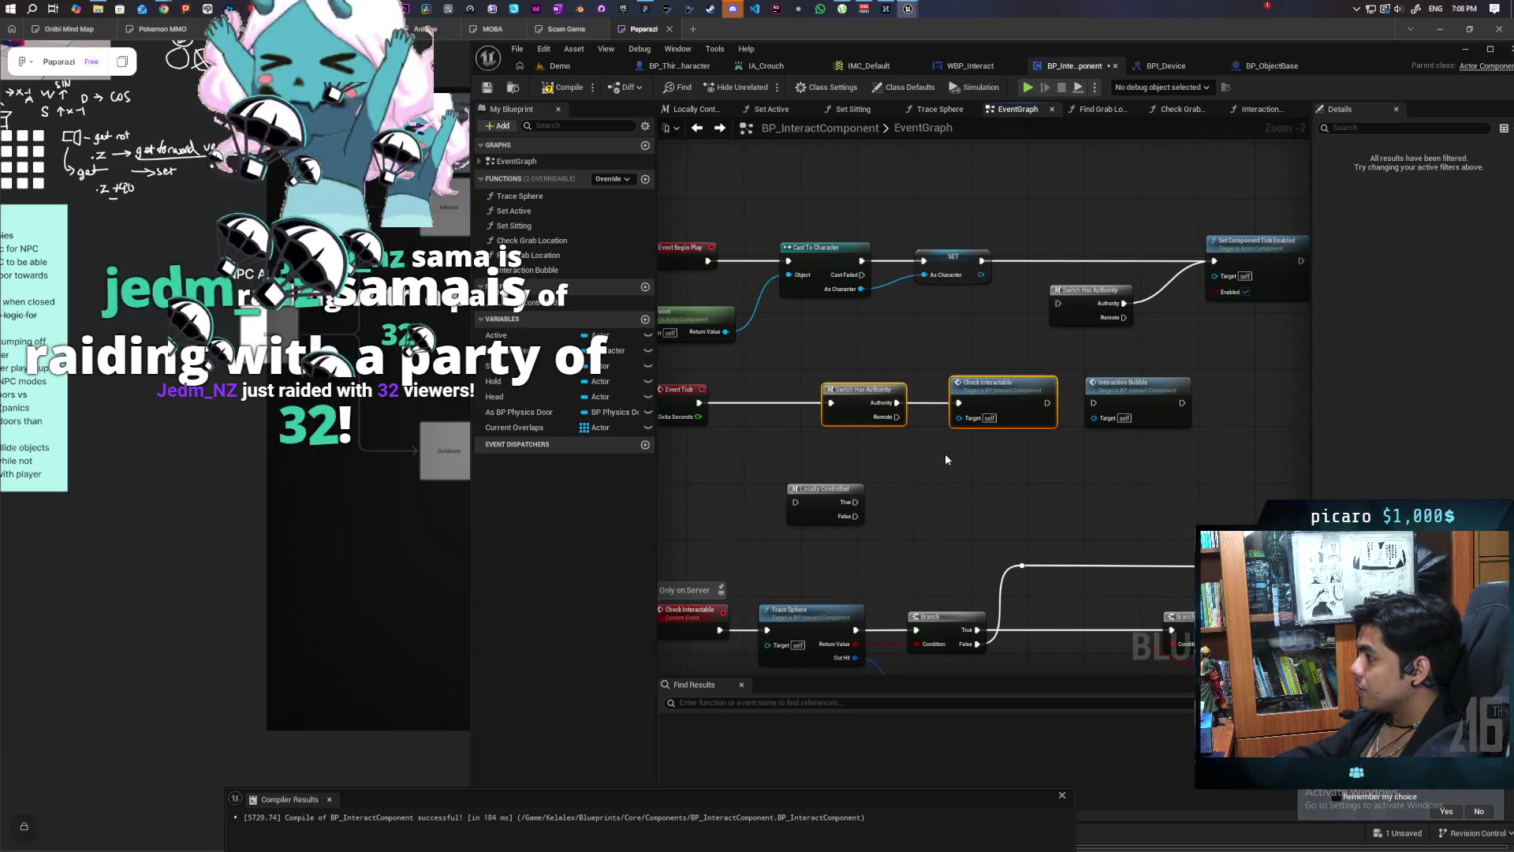
Step: Place a Sequence node right after Event Tick and connect Event Tick into it
{"action": "left_click", "coordinate": [752, 428]}
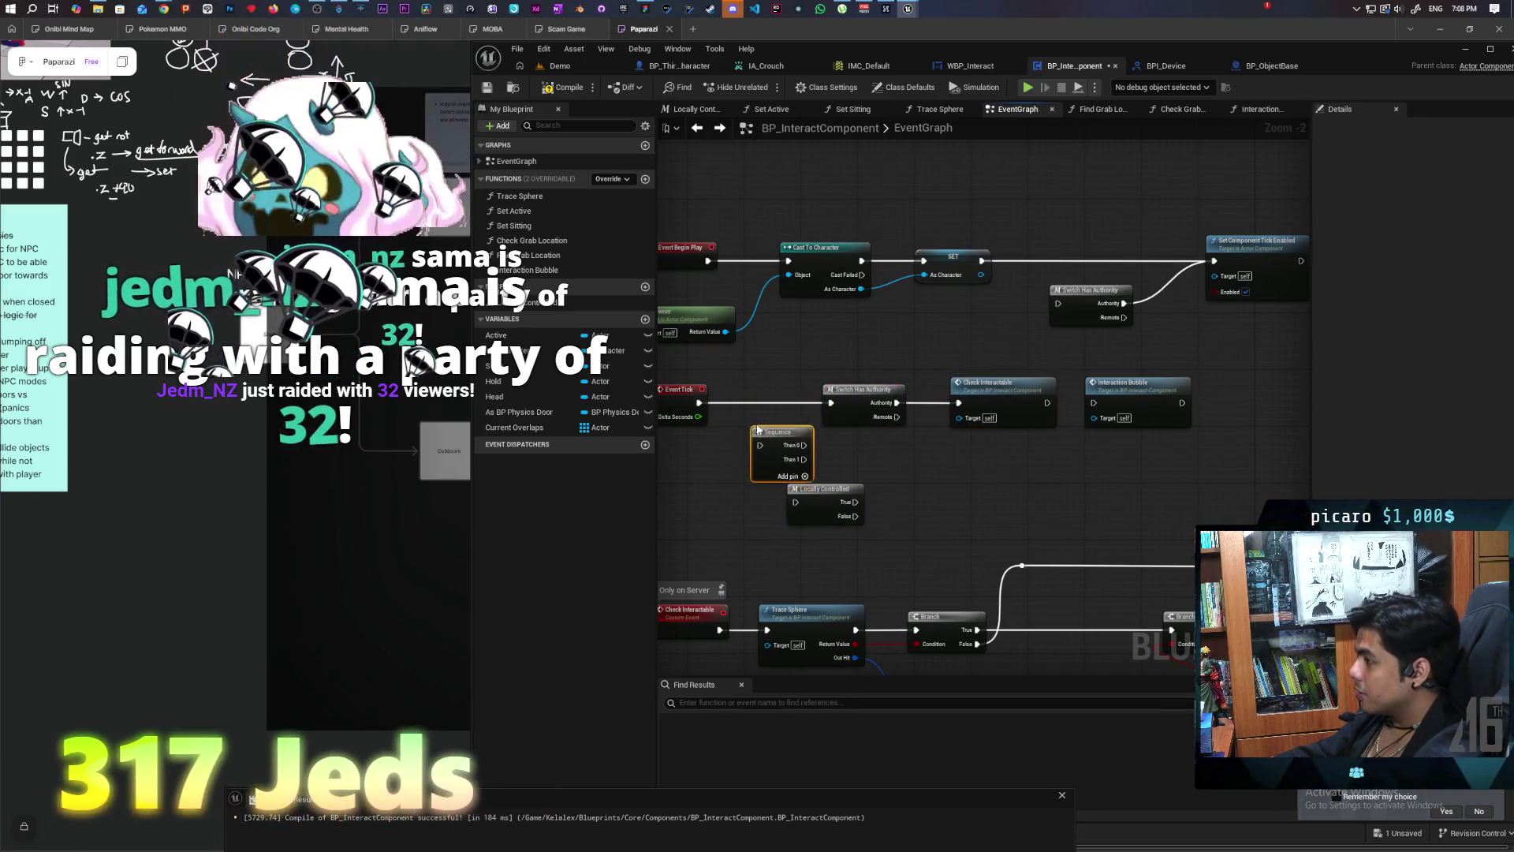
{"action": "mouse_move", "coordinate": [752, 428]}
{"action": "left_mouse_down"}
{"action": "mouse_move", "coordinate": [716, 389]}
{"action": "mouse_move", "coordinate": [727, 405]}
{"action": "left_mouse_up"}
{"action": "left_click", "coordinate": [691, 453]}
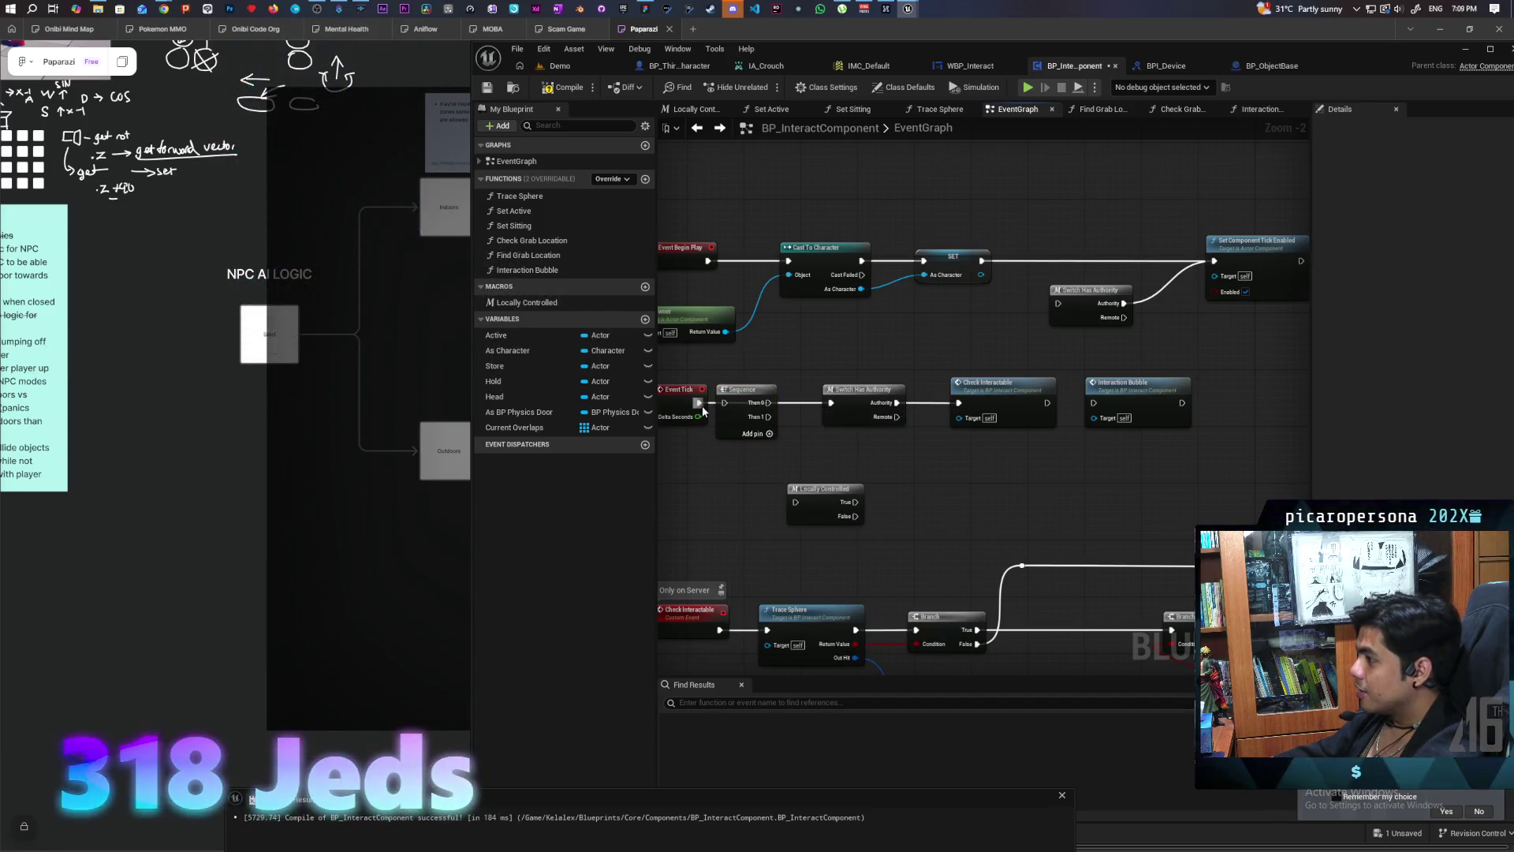
{"action": "left_click", "coordinate": [730, 449]}
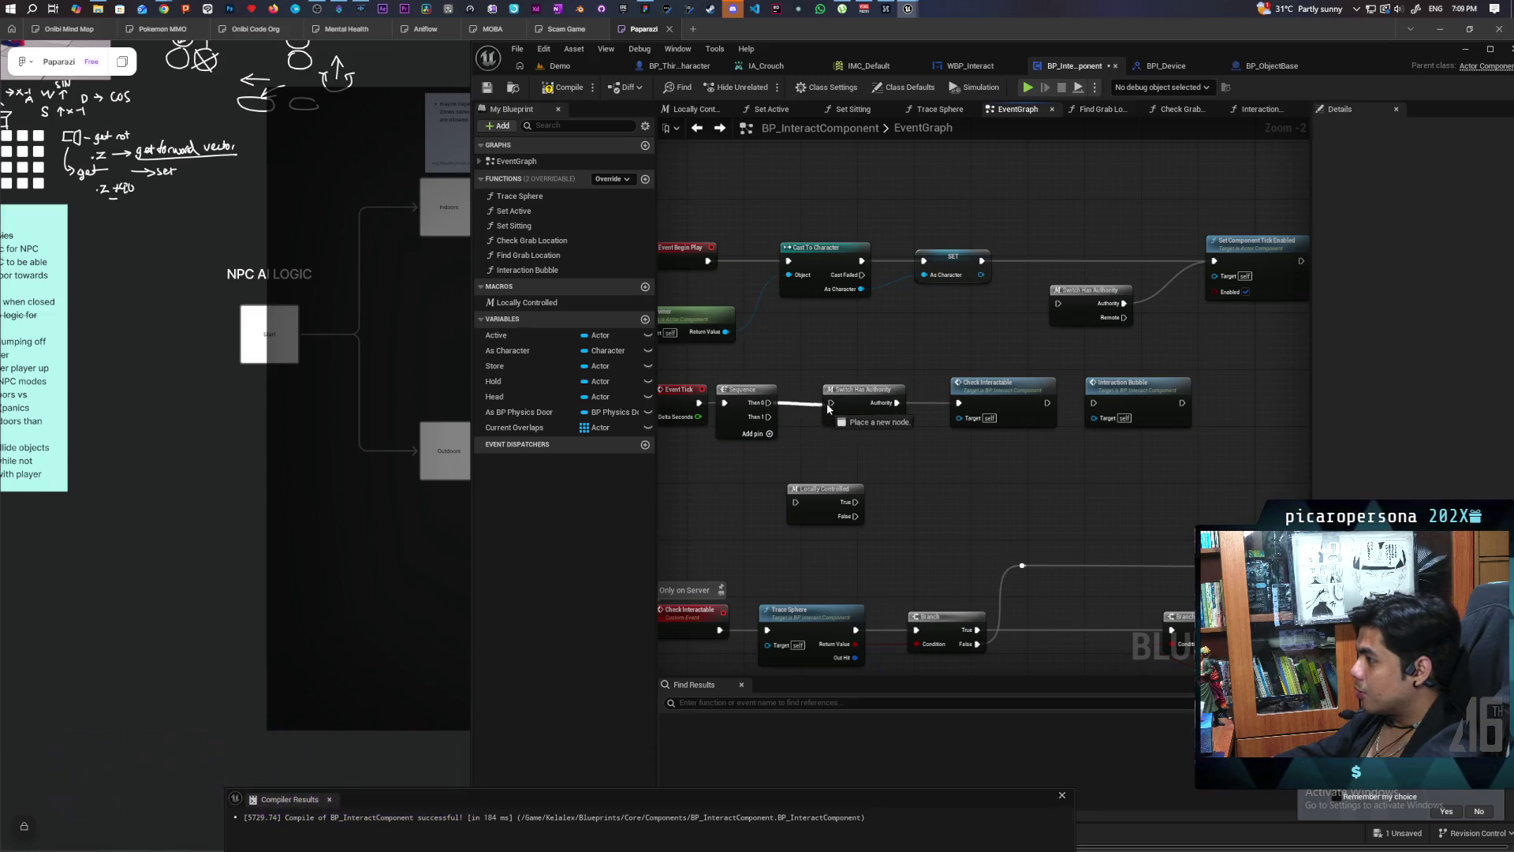
Step: Wire Then 0 to Switch Has Authority, Then 1 to Locally Controlled, True to Interaction Bubble; return to Demo
{"action": "left_click_drag", "start_coordinate": [769, 403], "coordinate": [831, 402]}
{"action": "left_click_drag", "start_coordinate": [1128, 382], "coordinate": [967, 467]}
{"action": "mouse_move", "coordinate": [770, 417]}
{"action": "left_mouse_down"}
{"action": "mouse_move", "coordinate": [795, 501]}
{"action": "mouse_move", "coordinate": [931, 488]}
{"action": "left_mouse_up"}
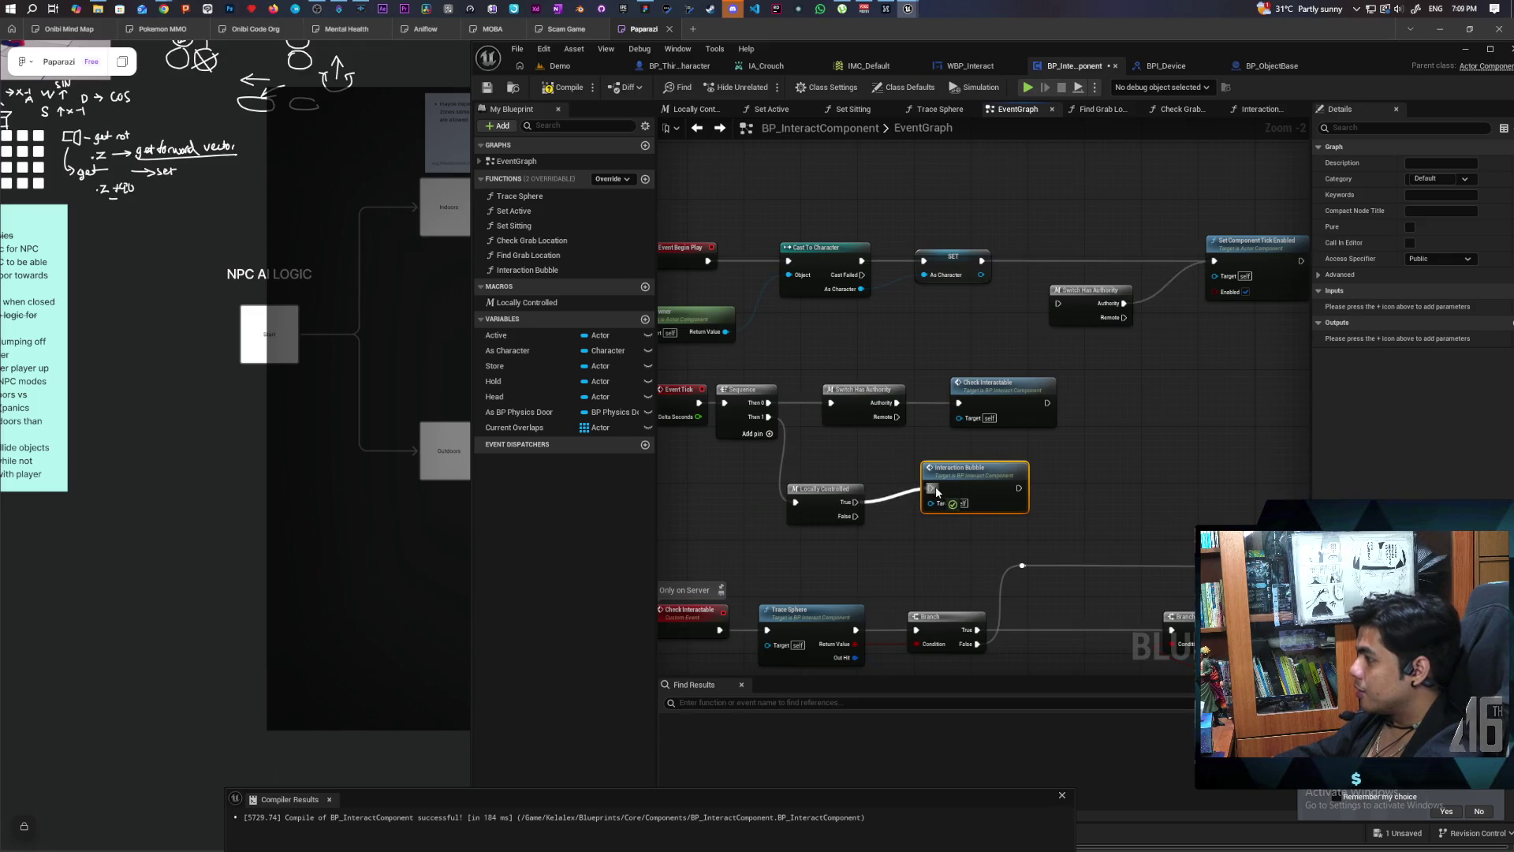
{"action": "left_click_drag", "start_coordinate": [839, 496], "coordinate": [861, 481]}
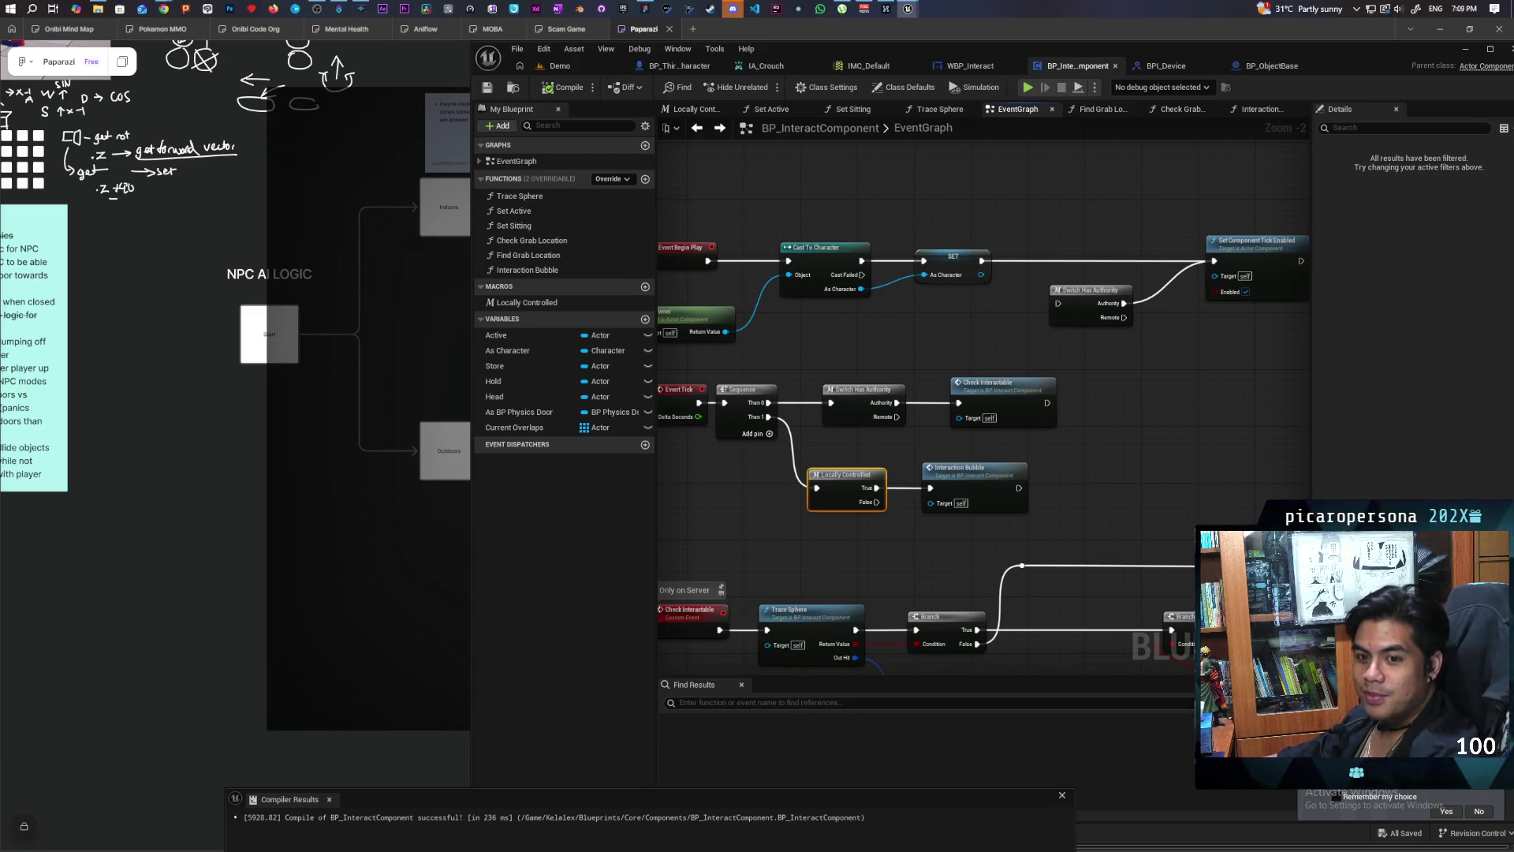
{"action": "left_click", "coordinate": [560, 66]}
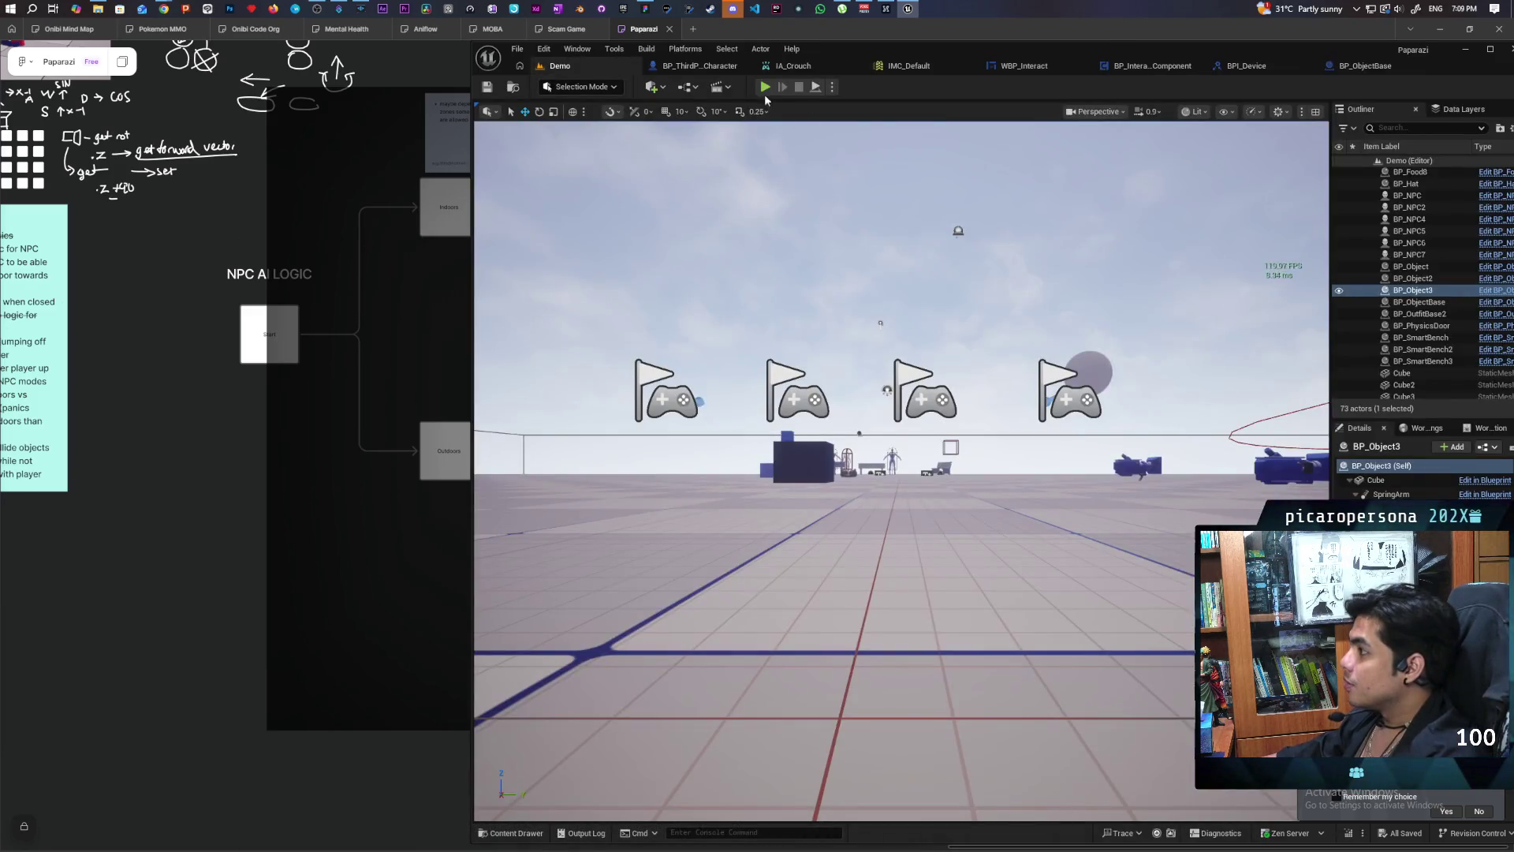
{"action": "key", "text": "alt+p"}
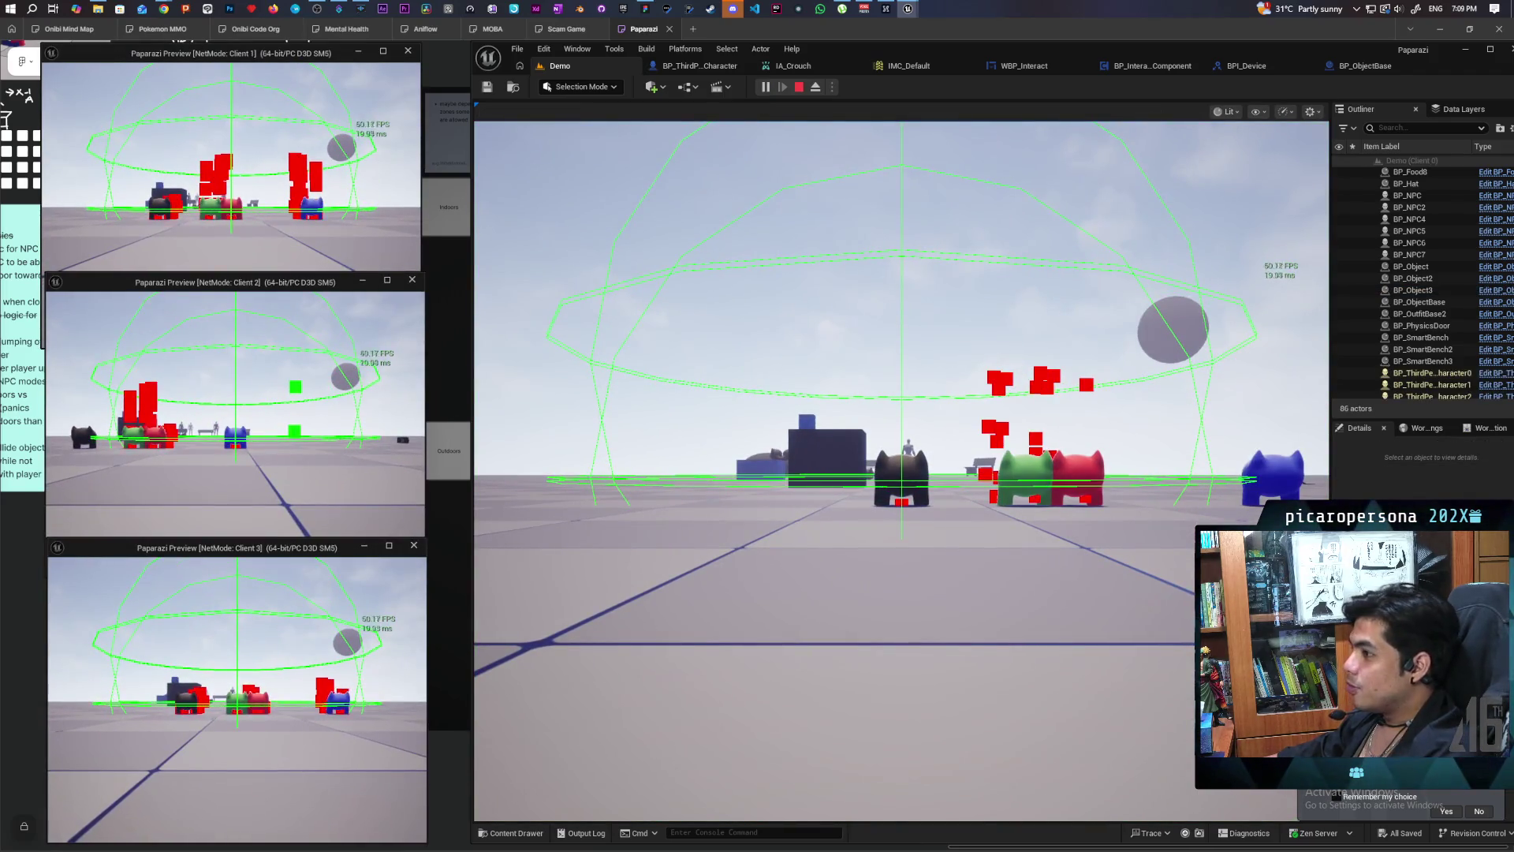
{"action": "left_click", "coordinate": [902, 473]}
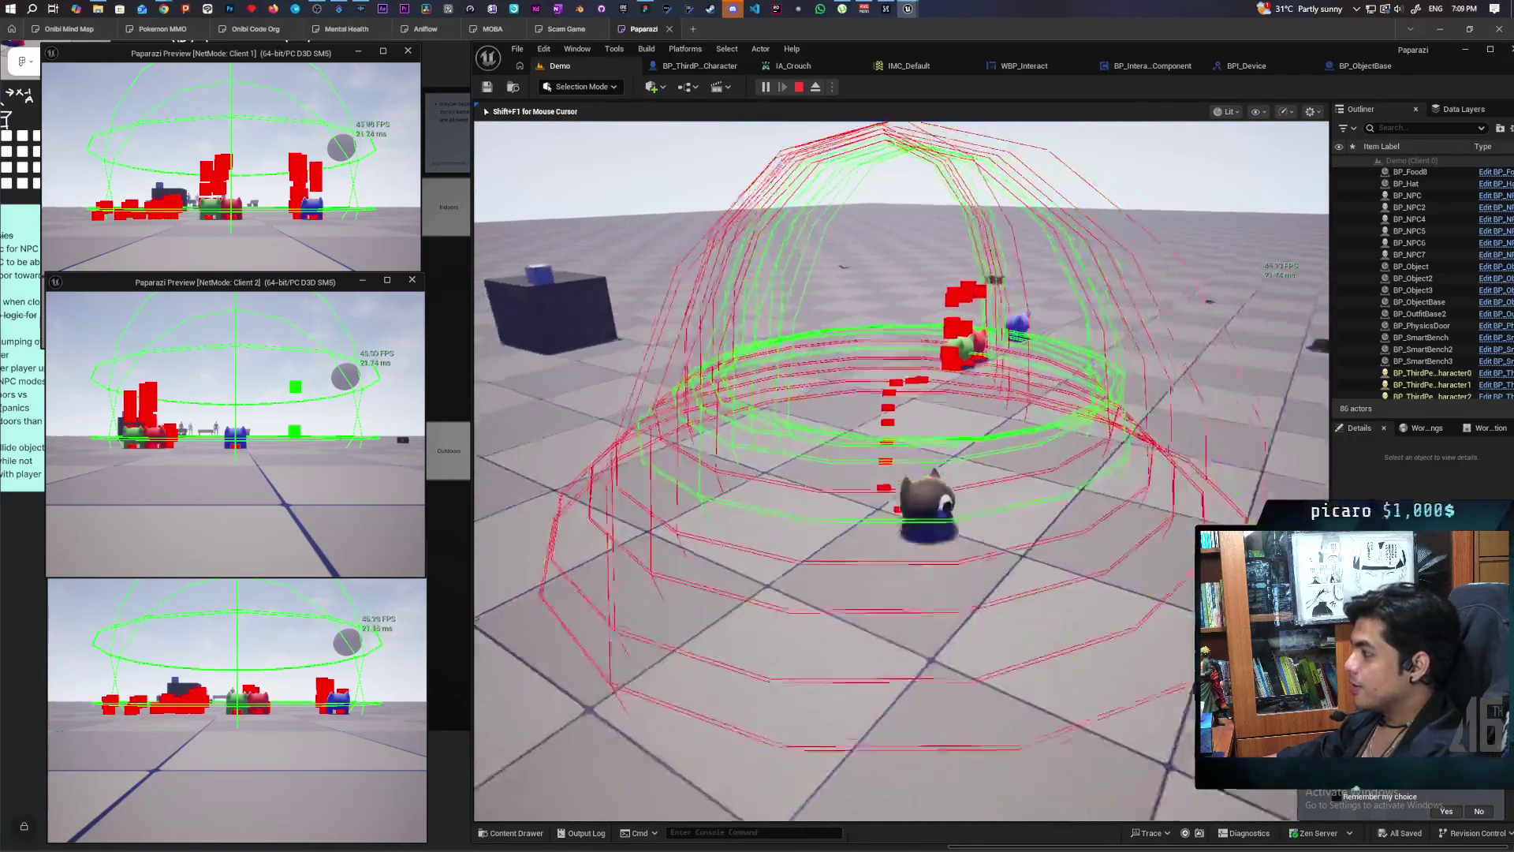
{"action": "key", "text": "w"}
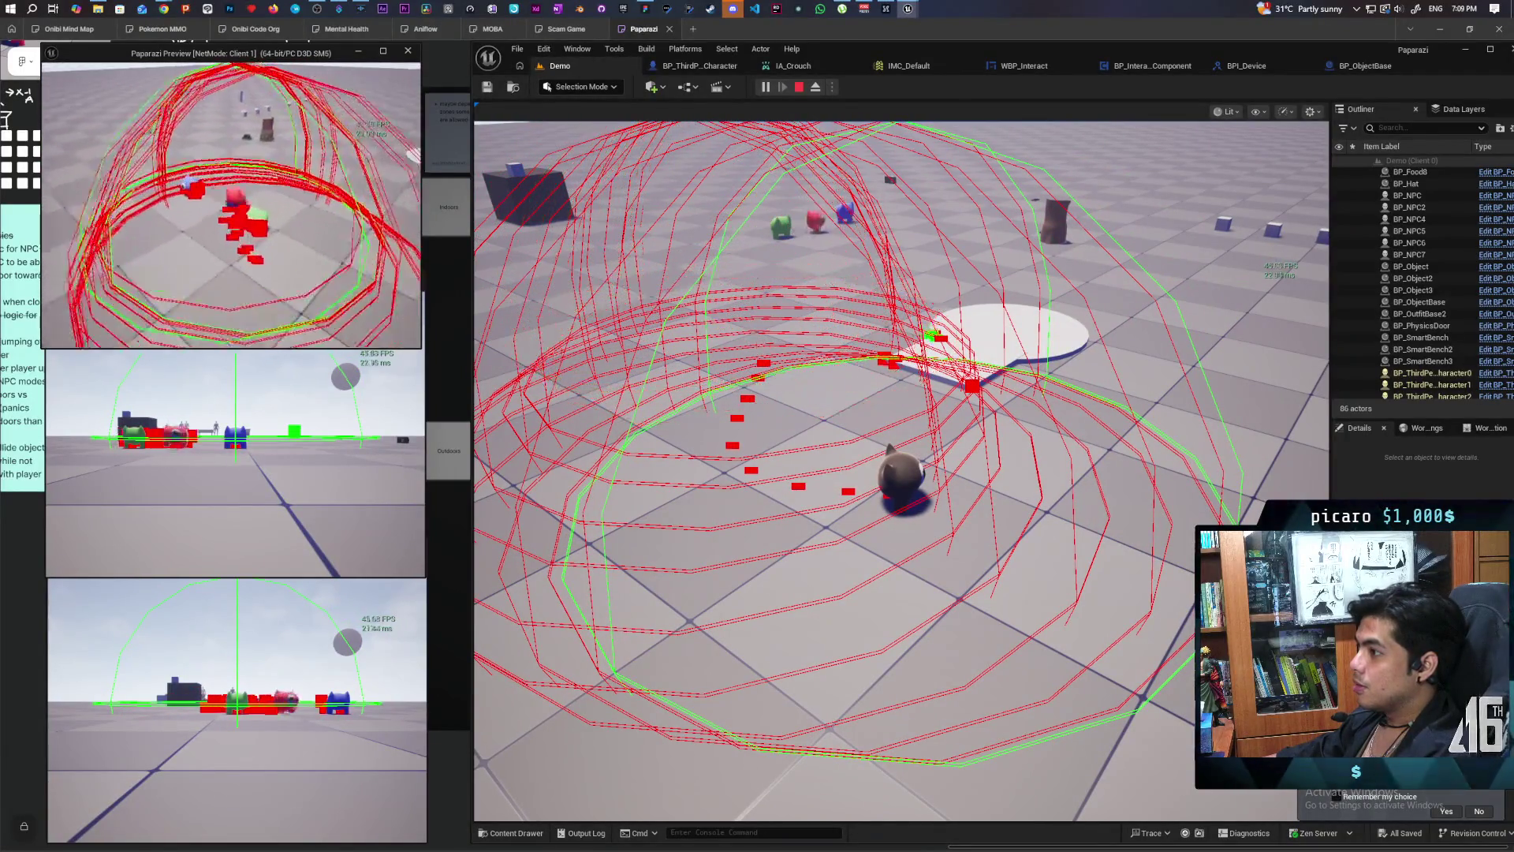
{"action": "key", "text": "w"}
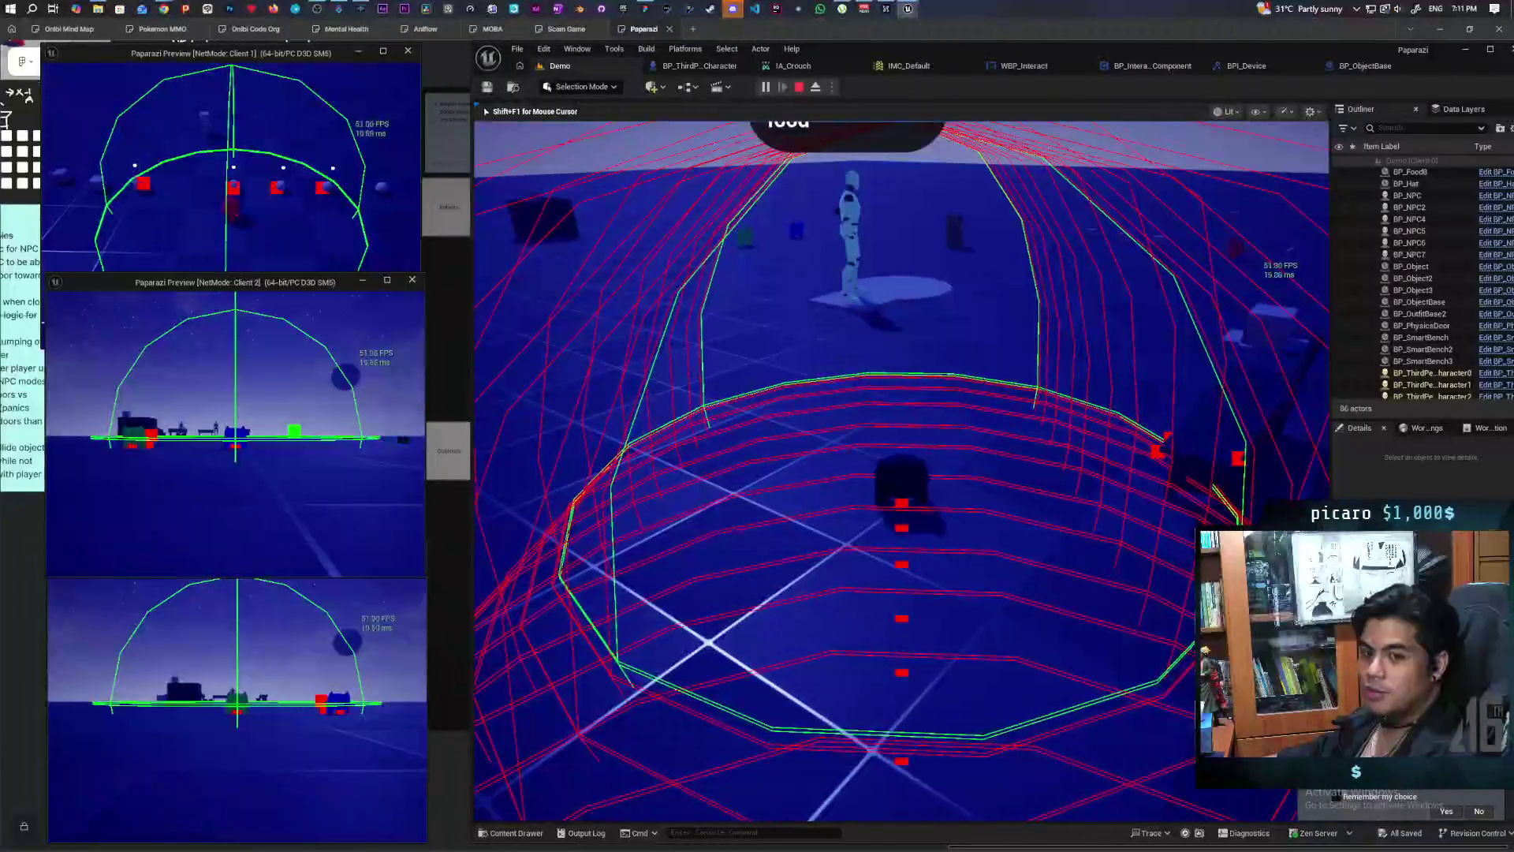
{"action": "key", "text": "Escape"}
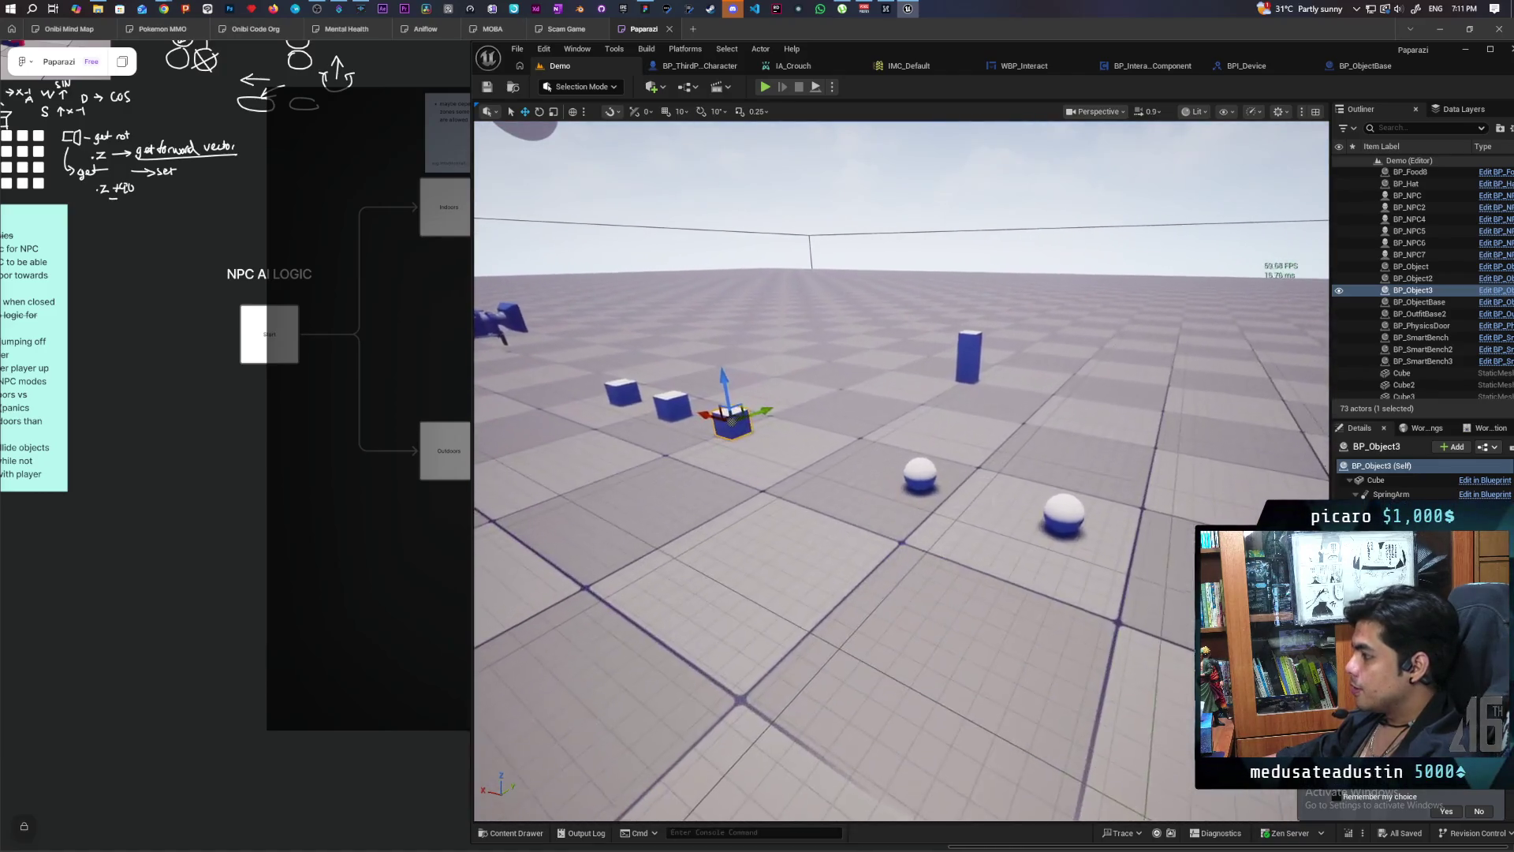
{"action": "left_click", "coordinate": [923, 468]}
{"action": "left_click", "coordinate": [719, 420]}
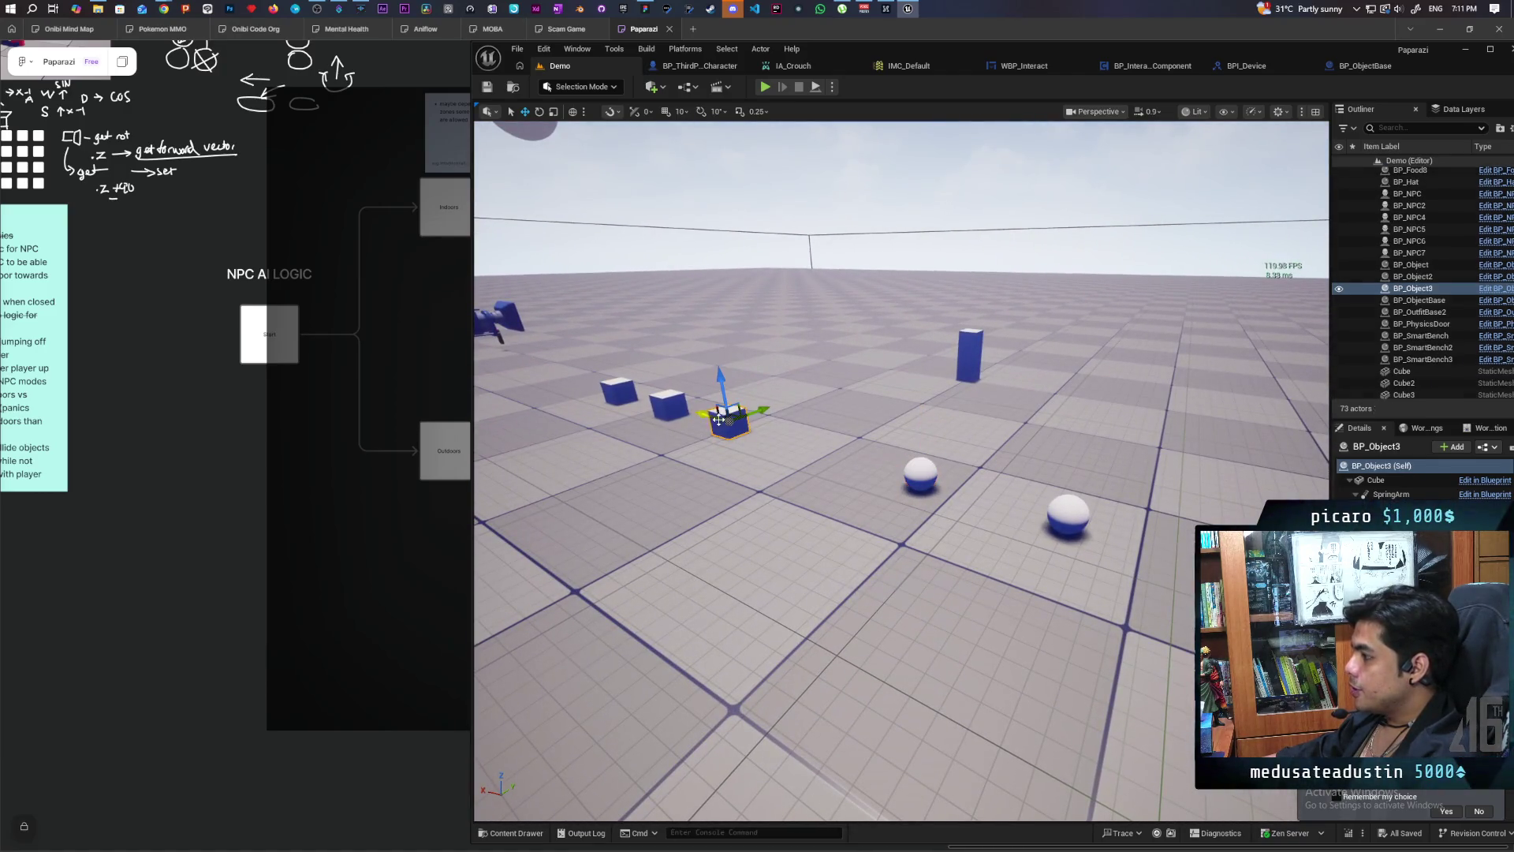
{"action": "left_click", "coordinate": [668, 401]}
{"action": "scroll", "coordinate": [668, 401], "scroll_direction": "down", "scroll_amount": 5}
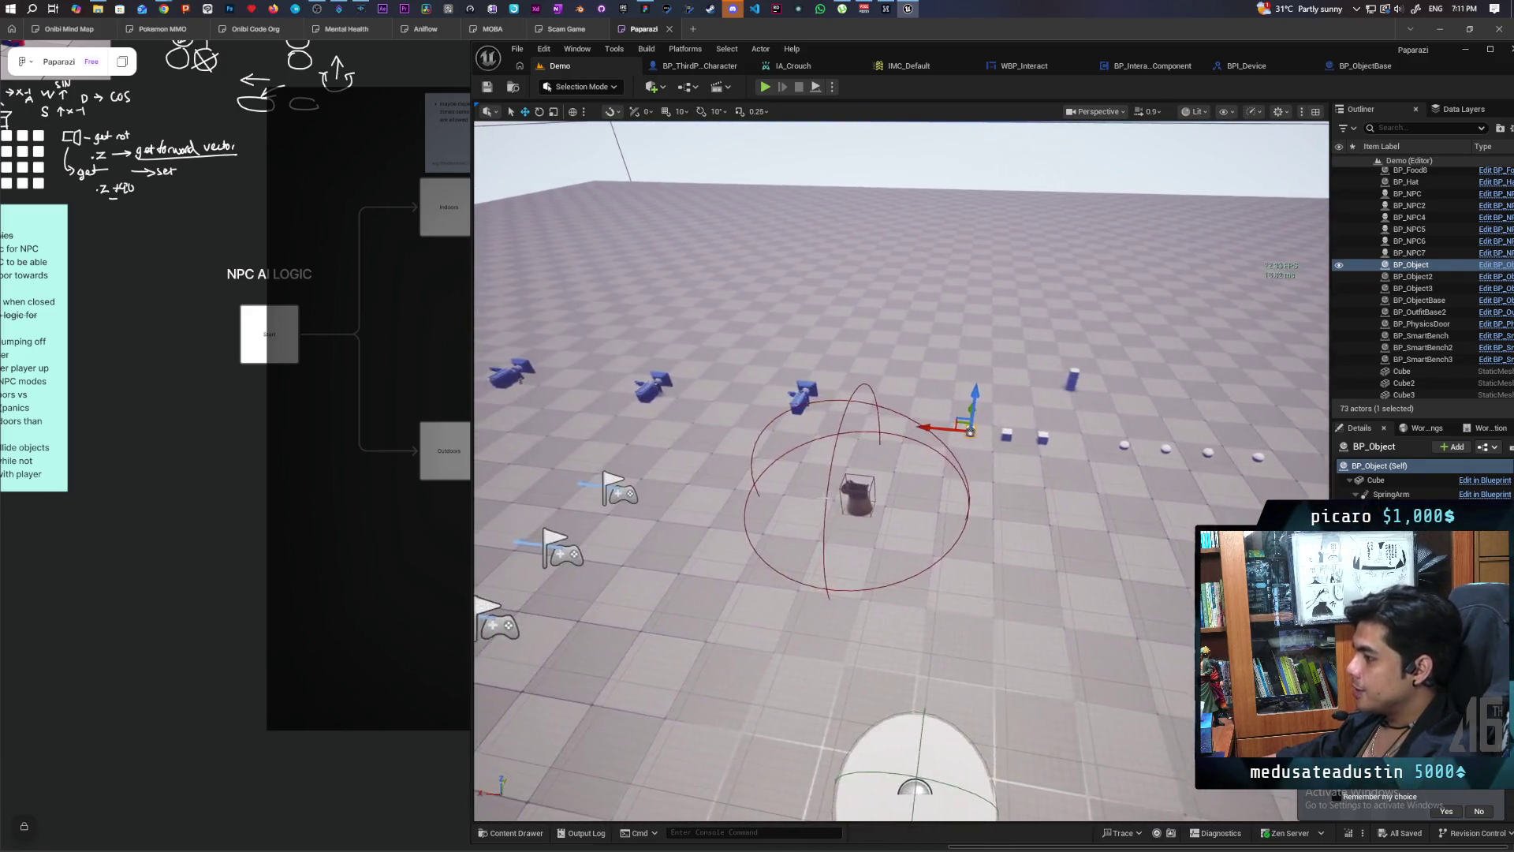
{"action": "scroll", "coordinate": [826, 497], "scroll_direction": "up", "scroll_amount": 3}
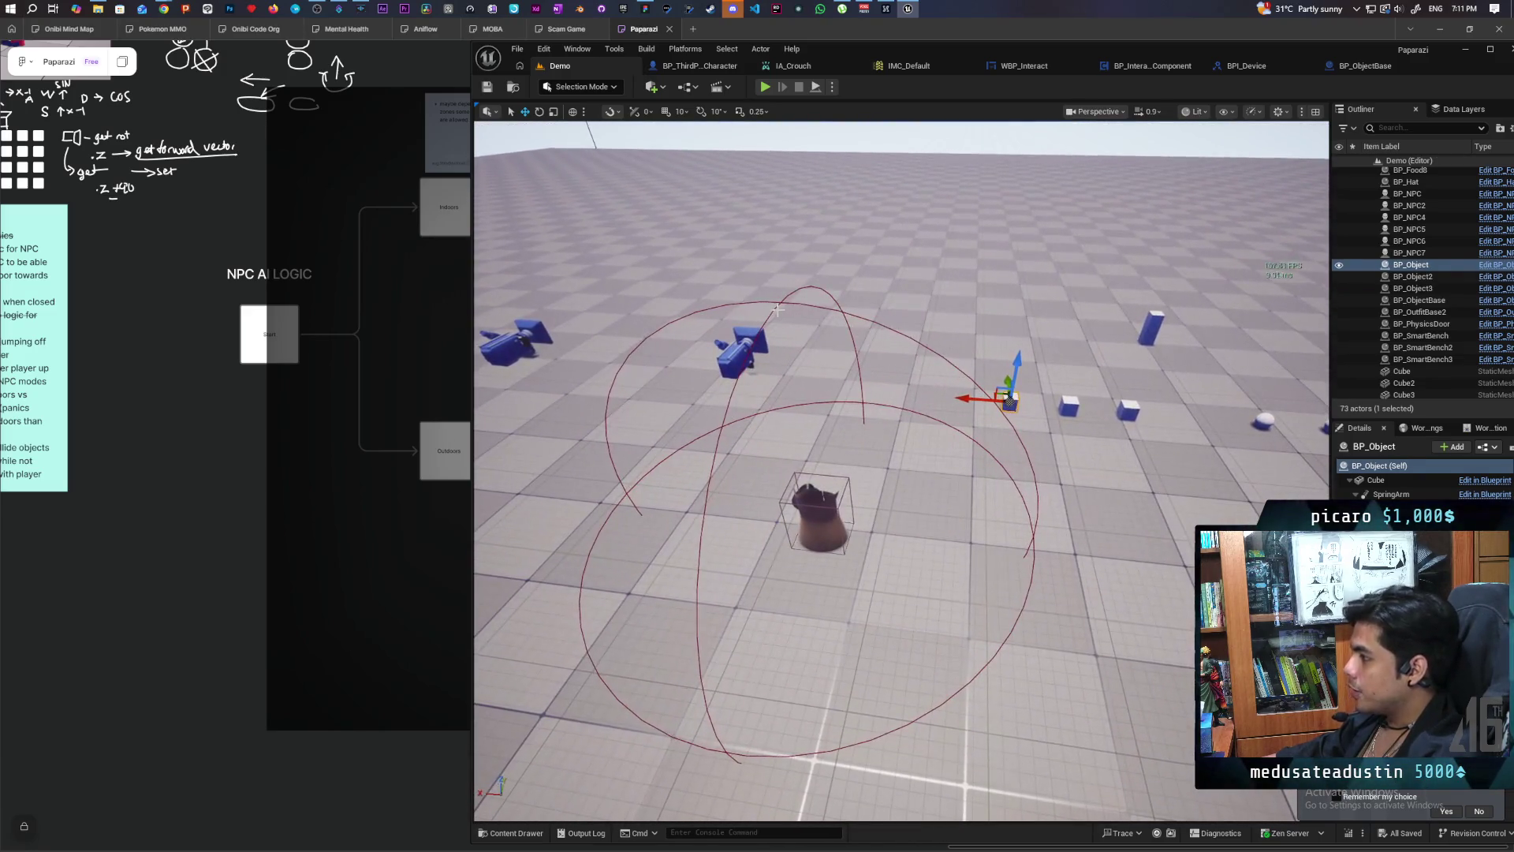
{"action": "scroll", "coordinate": [777, 310], "scroll_direction": "down", "scroll_amount": 5}
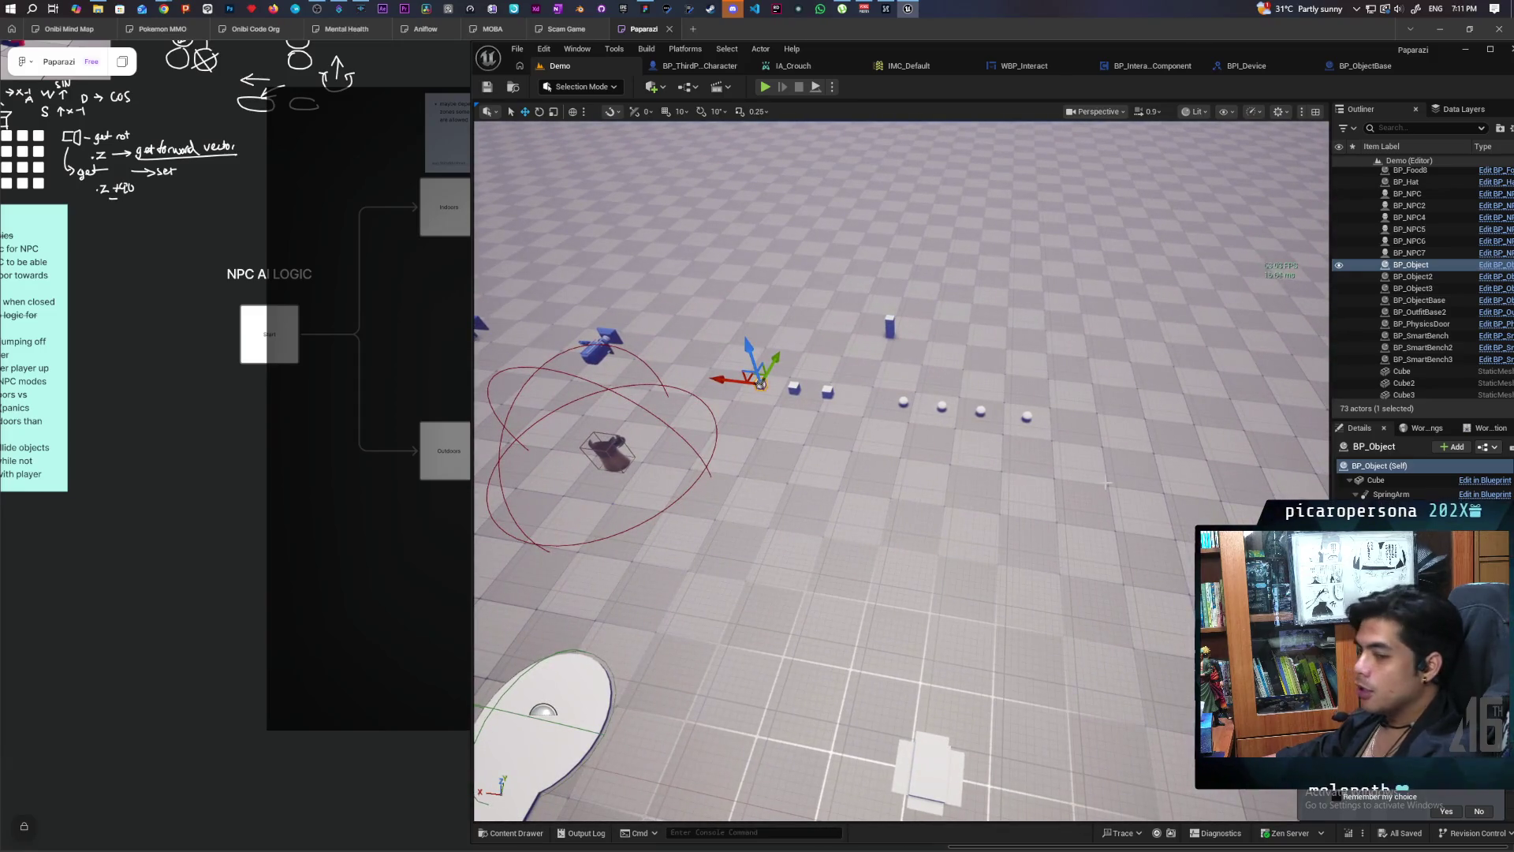
{"action": "scroll", "coordinate": [1107, 484], "scroll_direction": "up", "scroll_amount": 4}
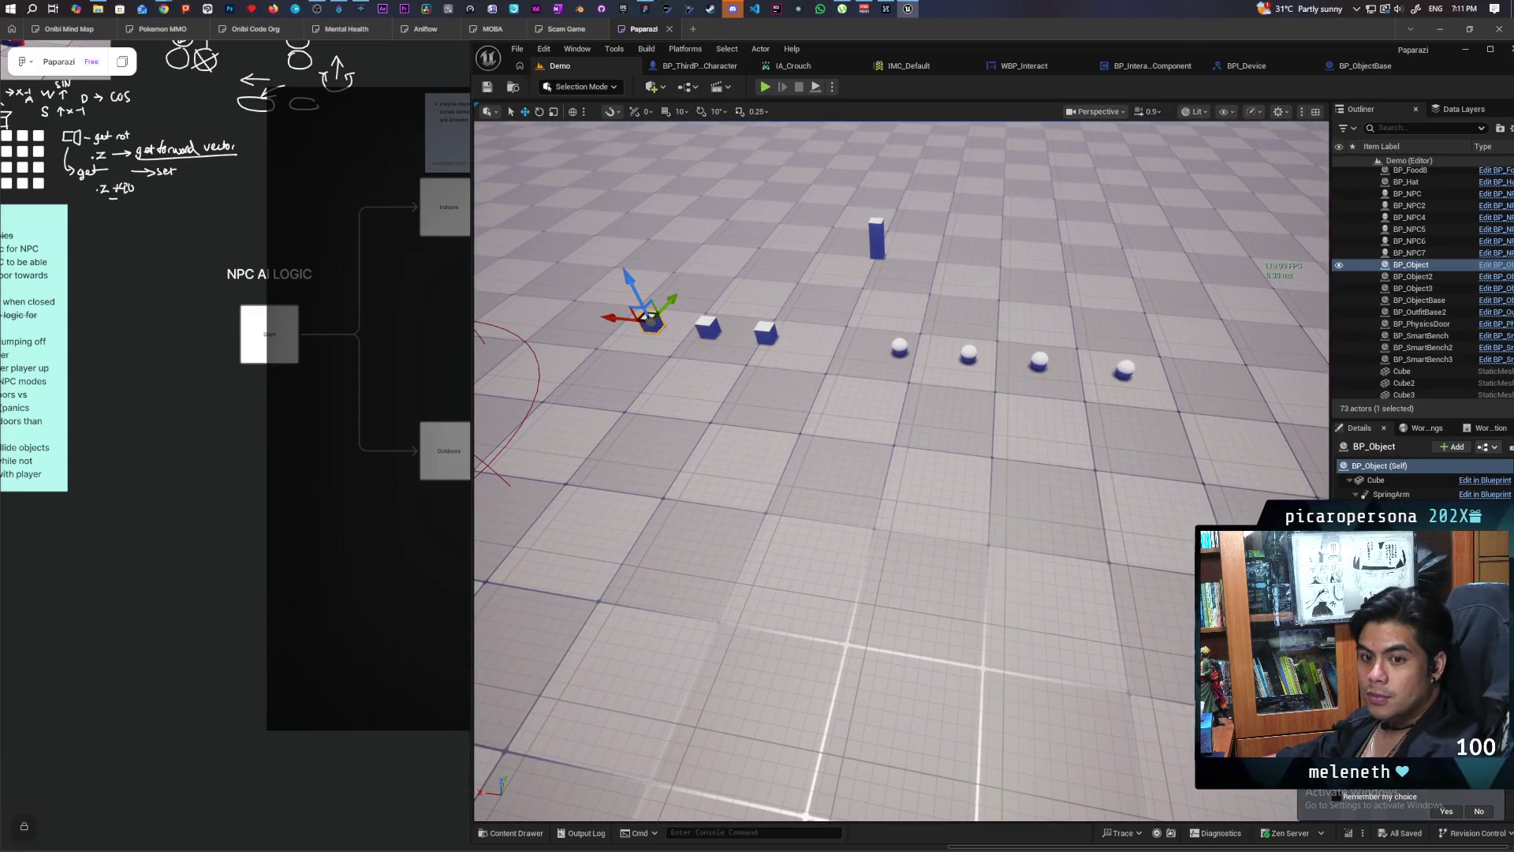
{"action": "scroll", "coordinate": [1094, 479], "scroll_direction": "down", "scroll_amount": 5}
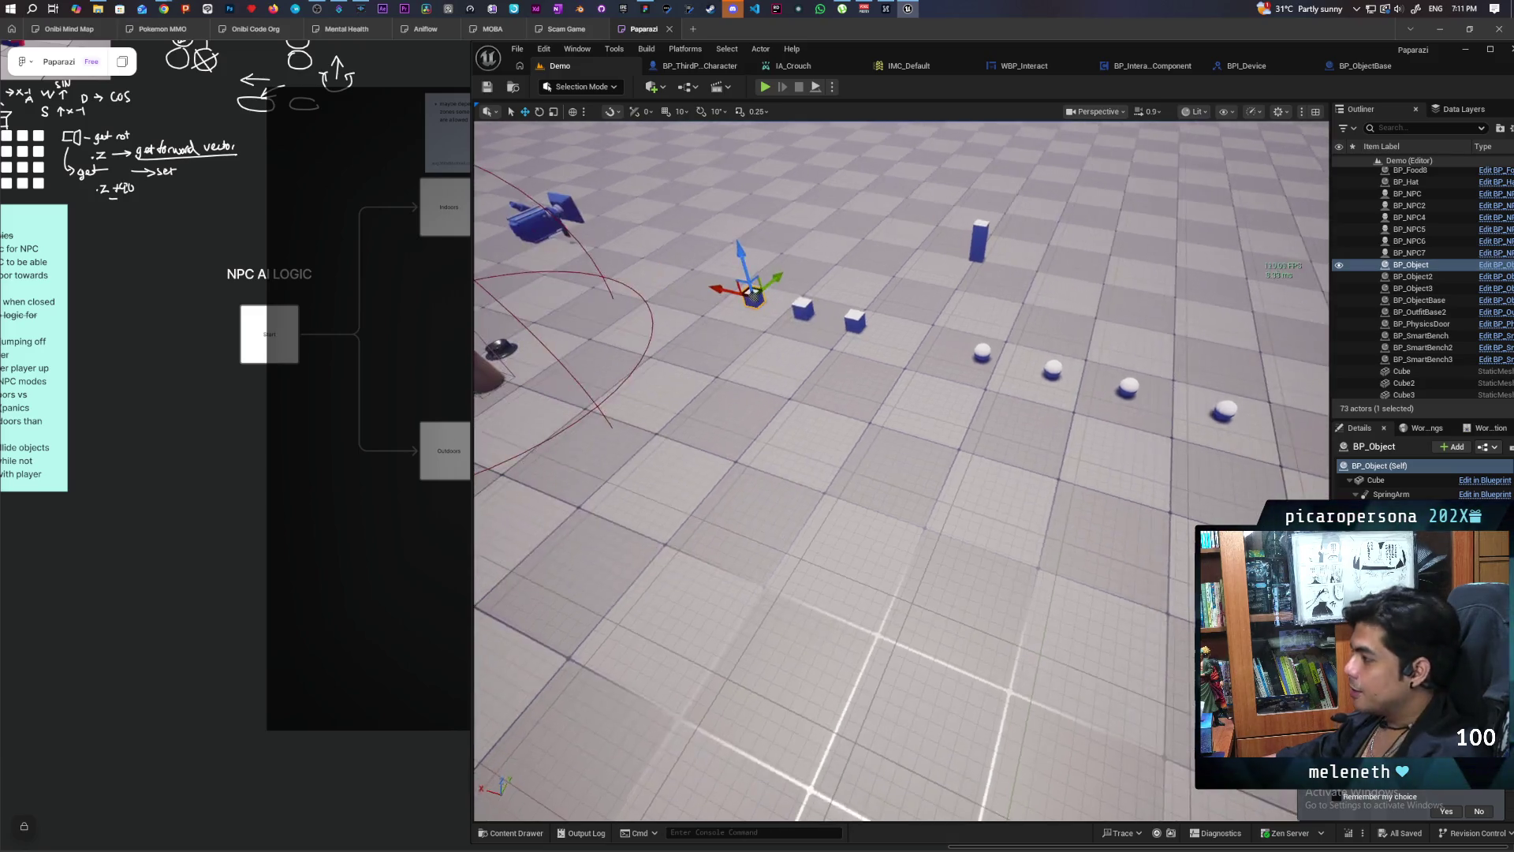
{"action": "scroll", "coordinate": [1095, 479], "scroll_direction": "up", "scroll_amount": 3}
{"action": "mouse_move", "coordinate": [901, 471]}
{"action": "left_mouse_down"}
{"action": "mouse_move", "coordinate": [1065, 466]}
{"action": "mouse_move", "coordinate": [1120, 441]}
{"action": "mouse_move", "coordinate": [915, 434]}
{"action": "left_mouse_up"}
{"action": "left_click_drag", "start_coordinate": [910, 582], "coordinate": [956, 547]}
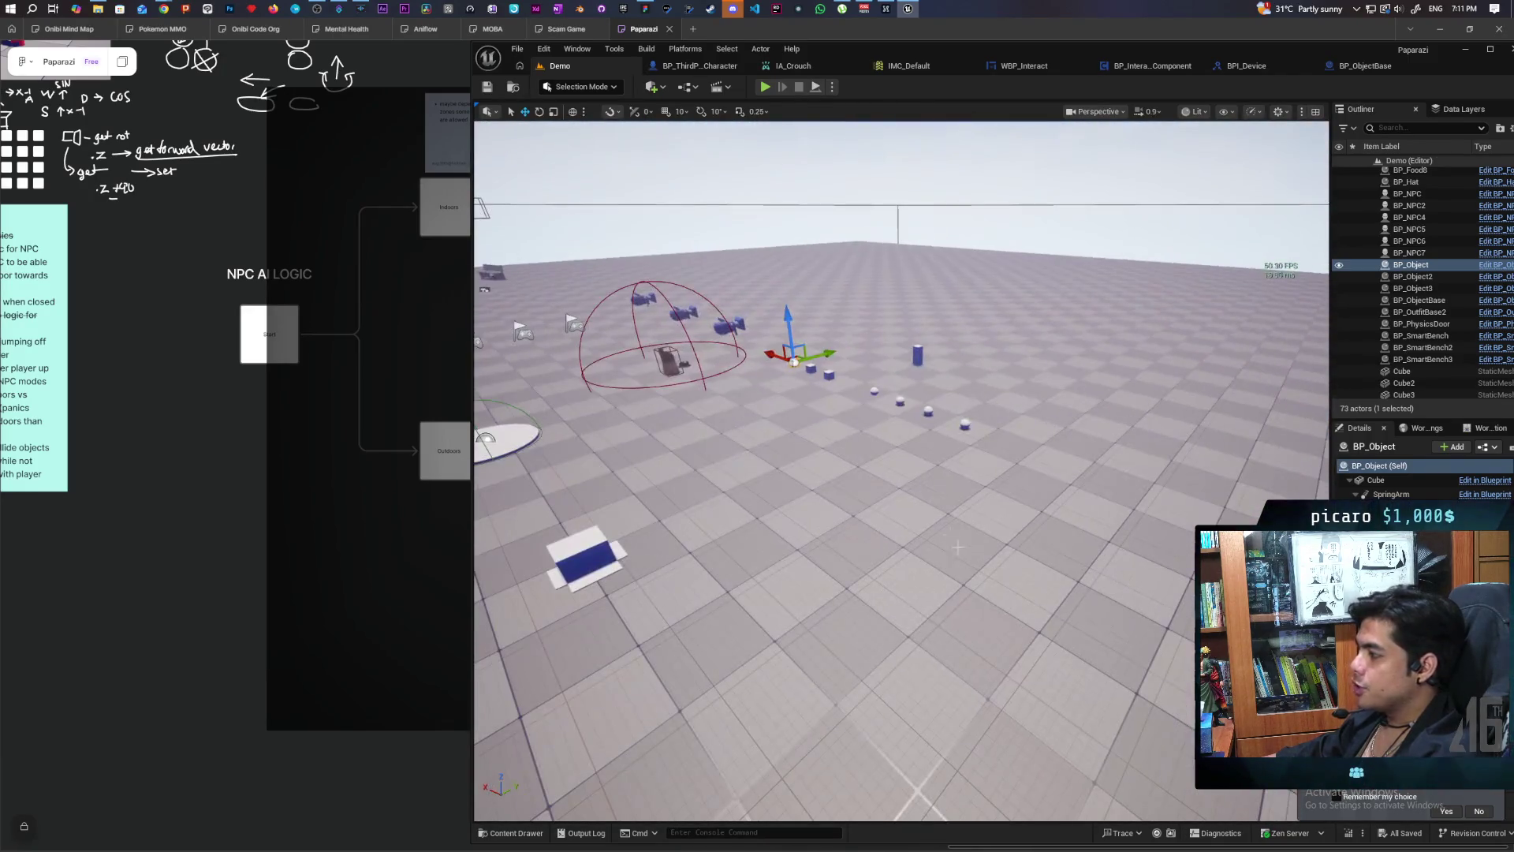
{"action": "mouse_move", "coordinate": [874, 613]}
{"action": "left_mouse_down"}
{"action": "mouse_move", "coordinate": [873, 552]}
{"action": "mouse_move", "coordinate": [930, 545]}
{"action": "left_mouse_up"}
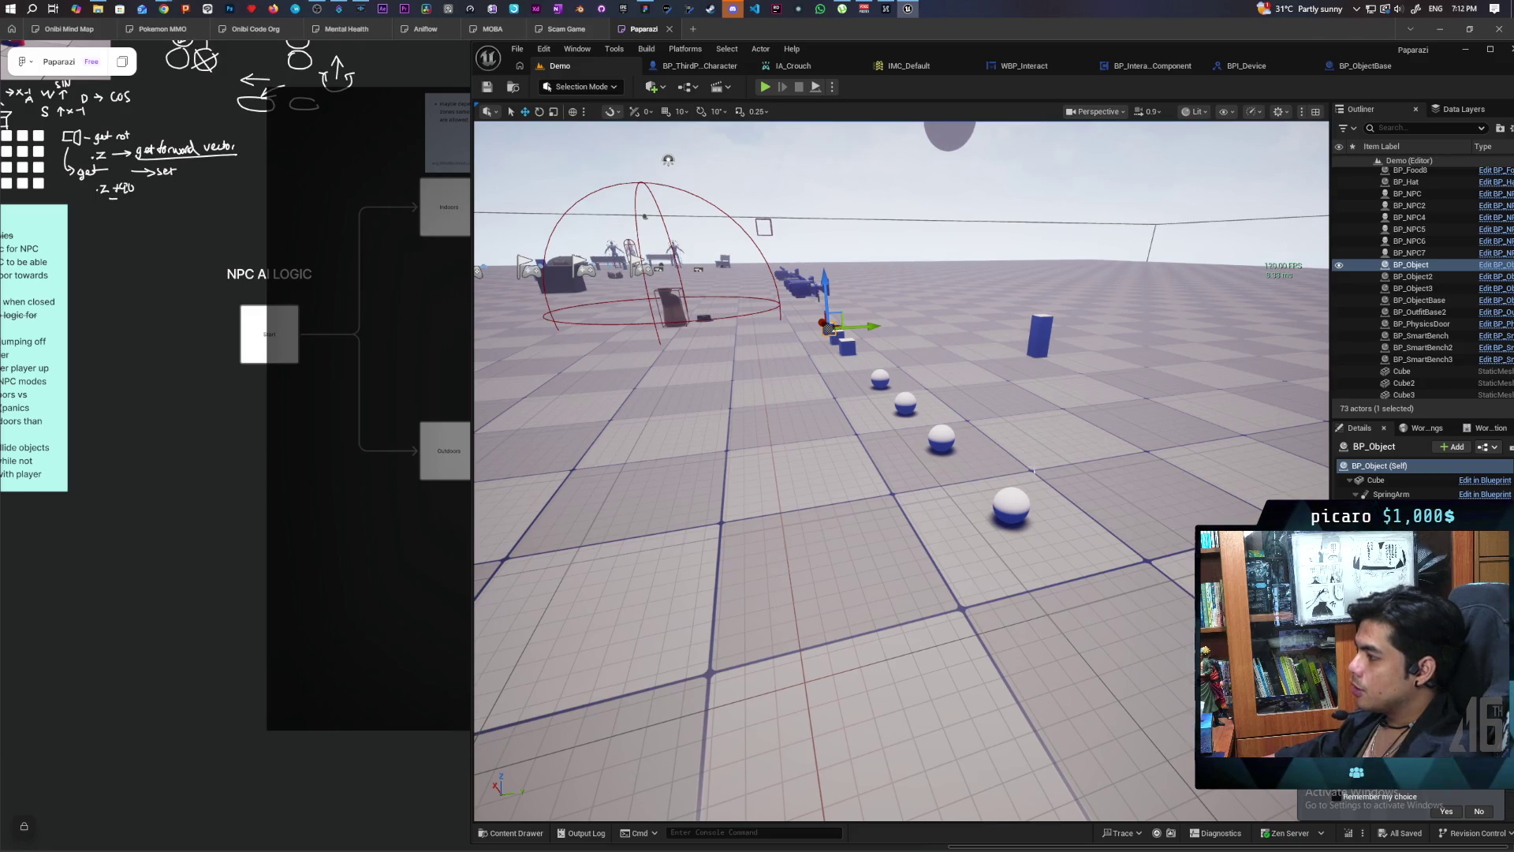
{"action": "mouse_move", "coordinate": [899, 552]}
{"action": "left_mouse_down"}
{"action": "mouse_move", "coordinate": [899, 473]}
{"action": "mouse_move", "coordinate": [899, 552]}
{"action": "mouse_move", "coordinate": [899, 473]}
{"action": "mouse_move", "coordinate": [1026, 489]}
{"action": "mouse_move", "coordinate": [899, 489]}
{"action": "mouse_move", "coordinate": [899, 521]}
{"action": "mouse_move", "coordinate": [908, 473]}
{"action": "mouse_move", "coordinate": [718, 493]}
{"action": "mouse_move", "coordinate": [765, 485]}
{"action": "left_mouse_up"}
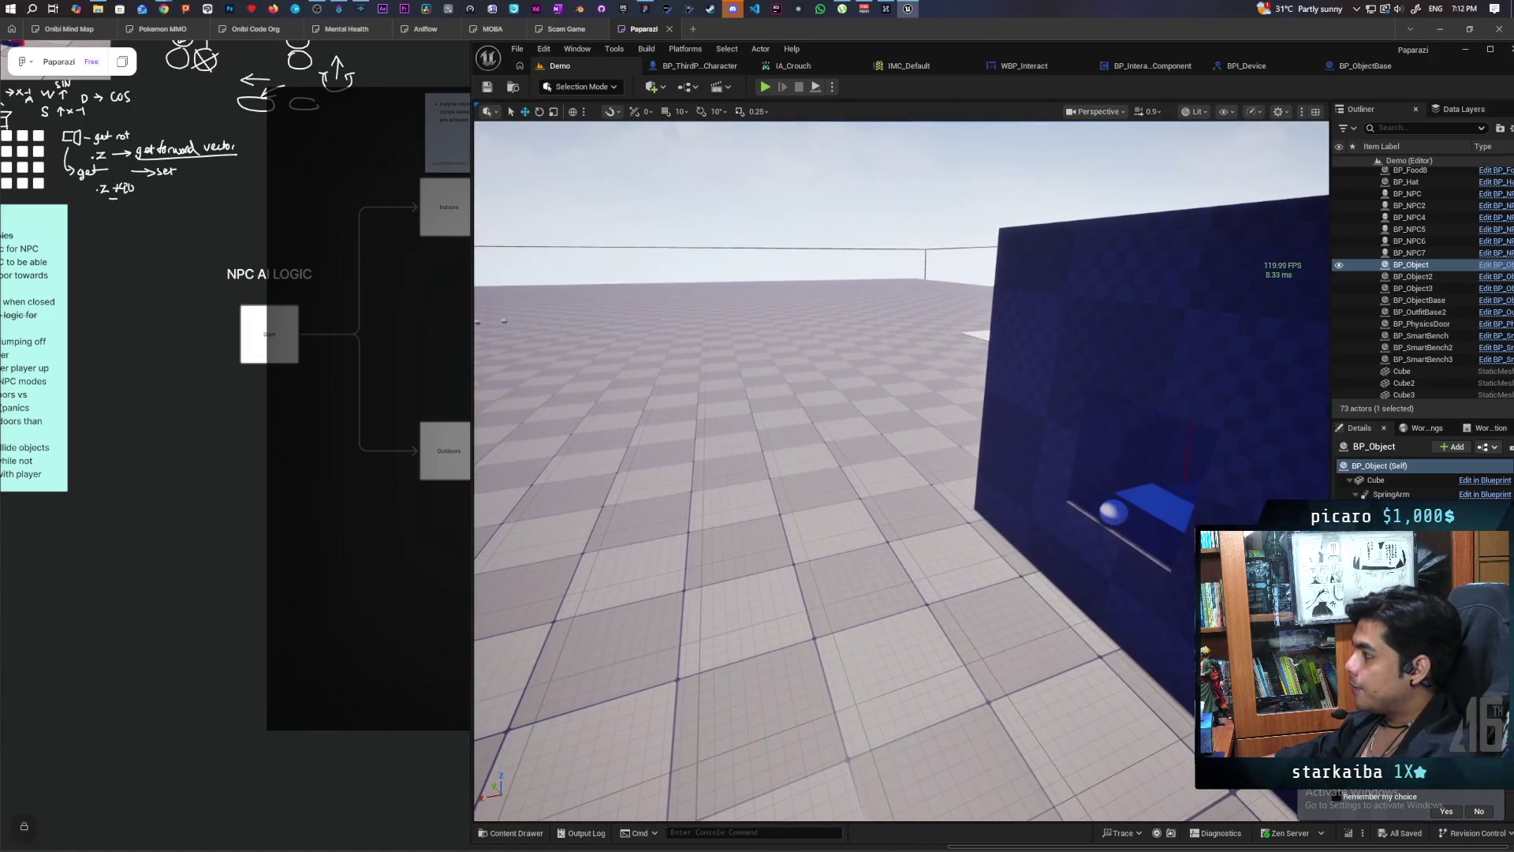
{"action": "mouse_move", "coordinate": [977, 224]}
{"action": "left_mouse_down"}
{"action": "mouse_move", "coordinate": [970, 260]}
{"action": "mouse_move", "coordinate": [947, 272]}
{"action": "mouse_move", "coordinate": [1018, 256]}
{"action": "mouse_move", "coordinate": [960, 235]}
{"action": "mouse_move", "coordinate": [1026, 240]}
{"action": "mouse_move", "coordinate": [1041, 300]}
{"action": "left_mouse_up"}
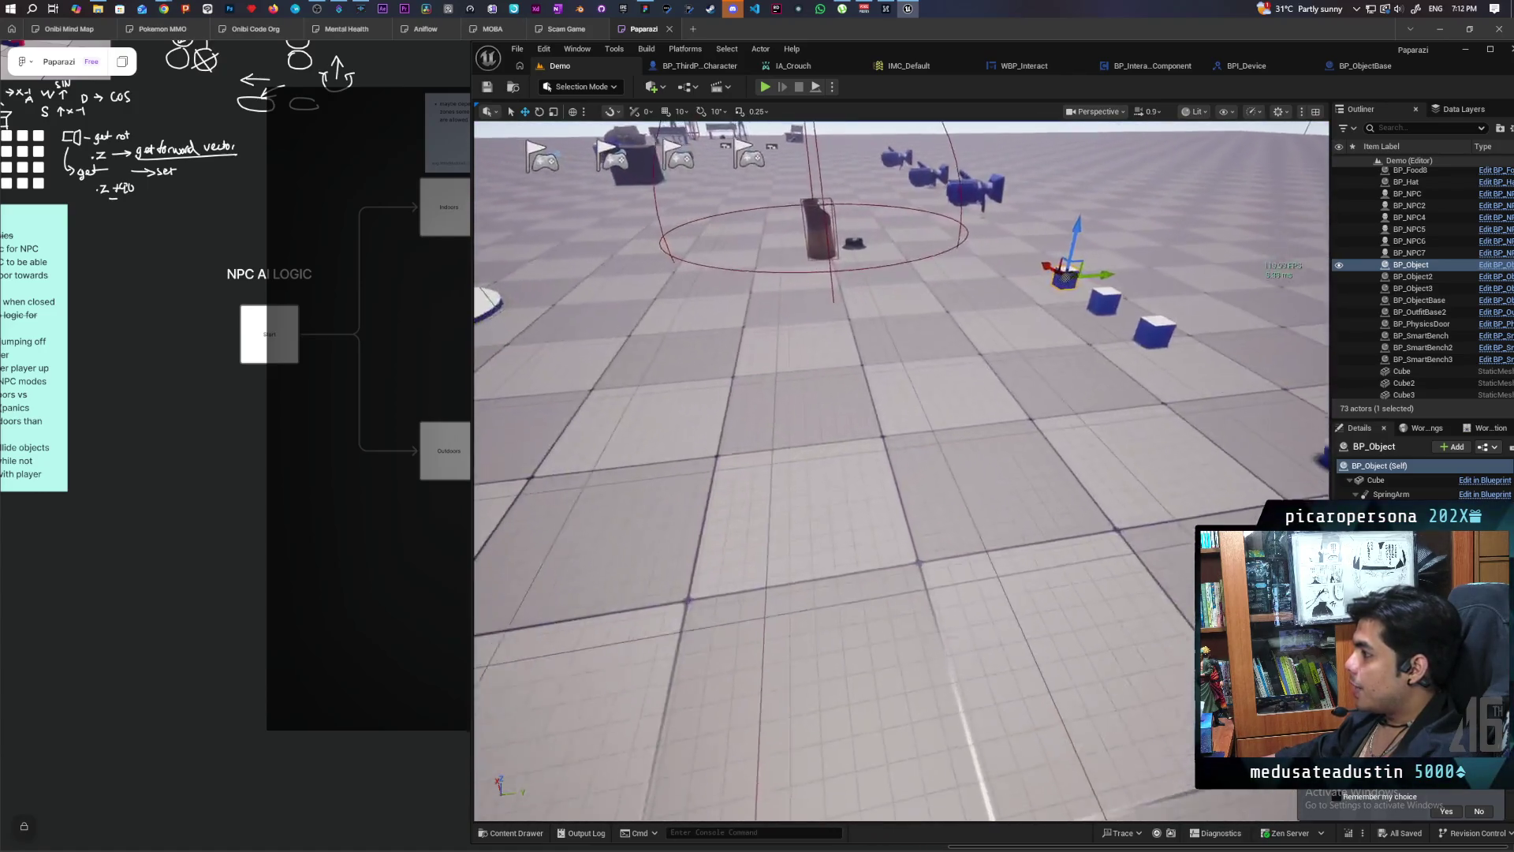
{"action": "mouse_move", "coordinate": [1018, 566]}
{"action": "left_mouse_down"}
{"action": "mouse_move", "coordinate": [1017, 552]}
{"action": "mouse_move", "coordinate": [1017, 567]}
{"action": "left_mouse_up"}
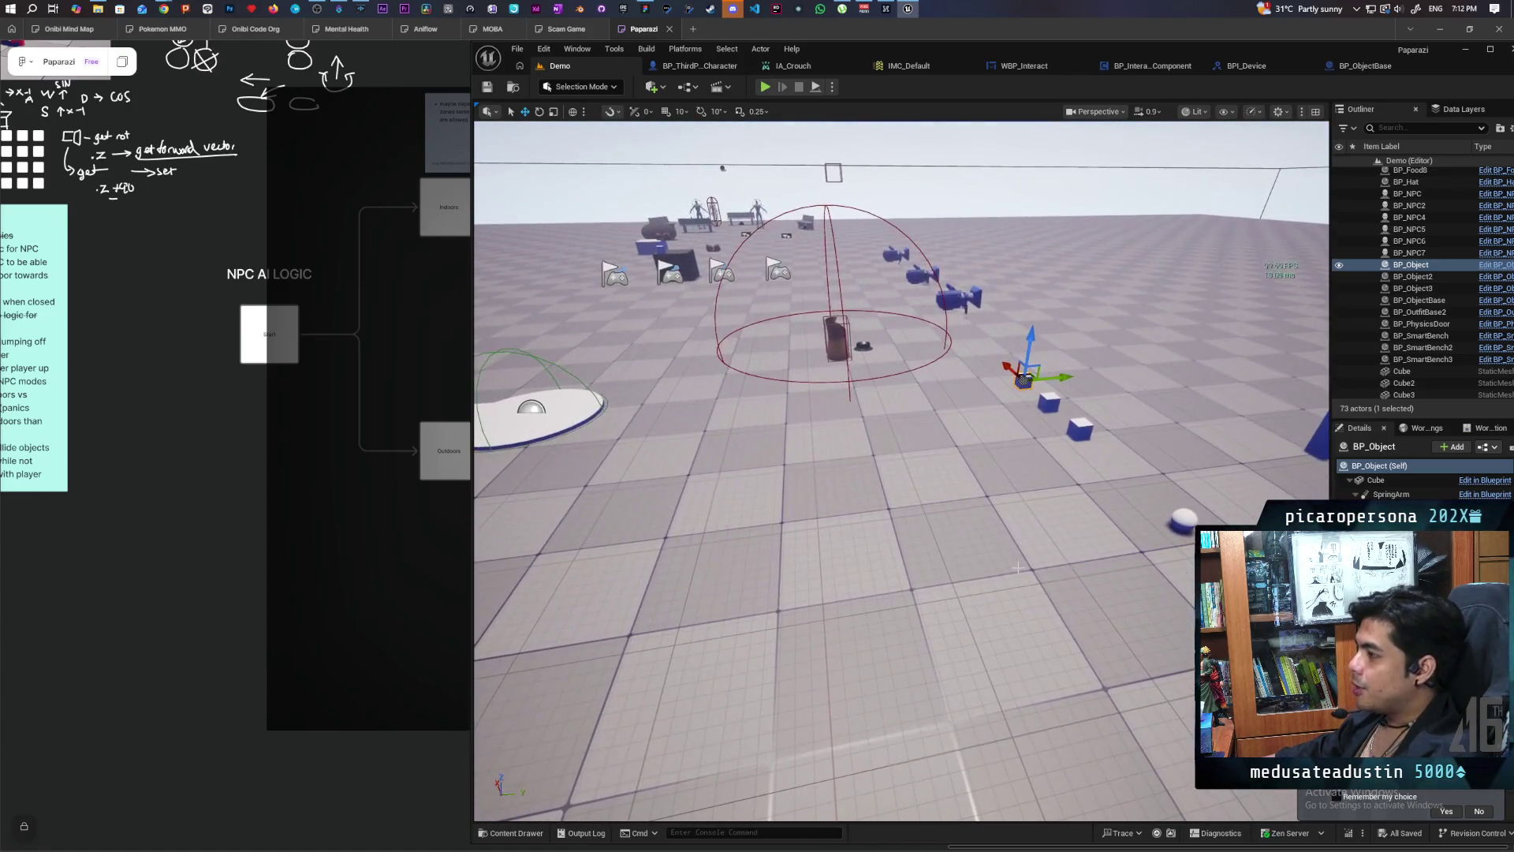
{"action": "left_click", "coordinate": [1366, 65]}
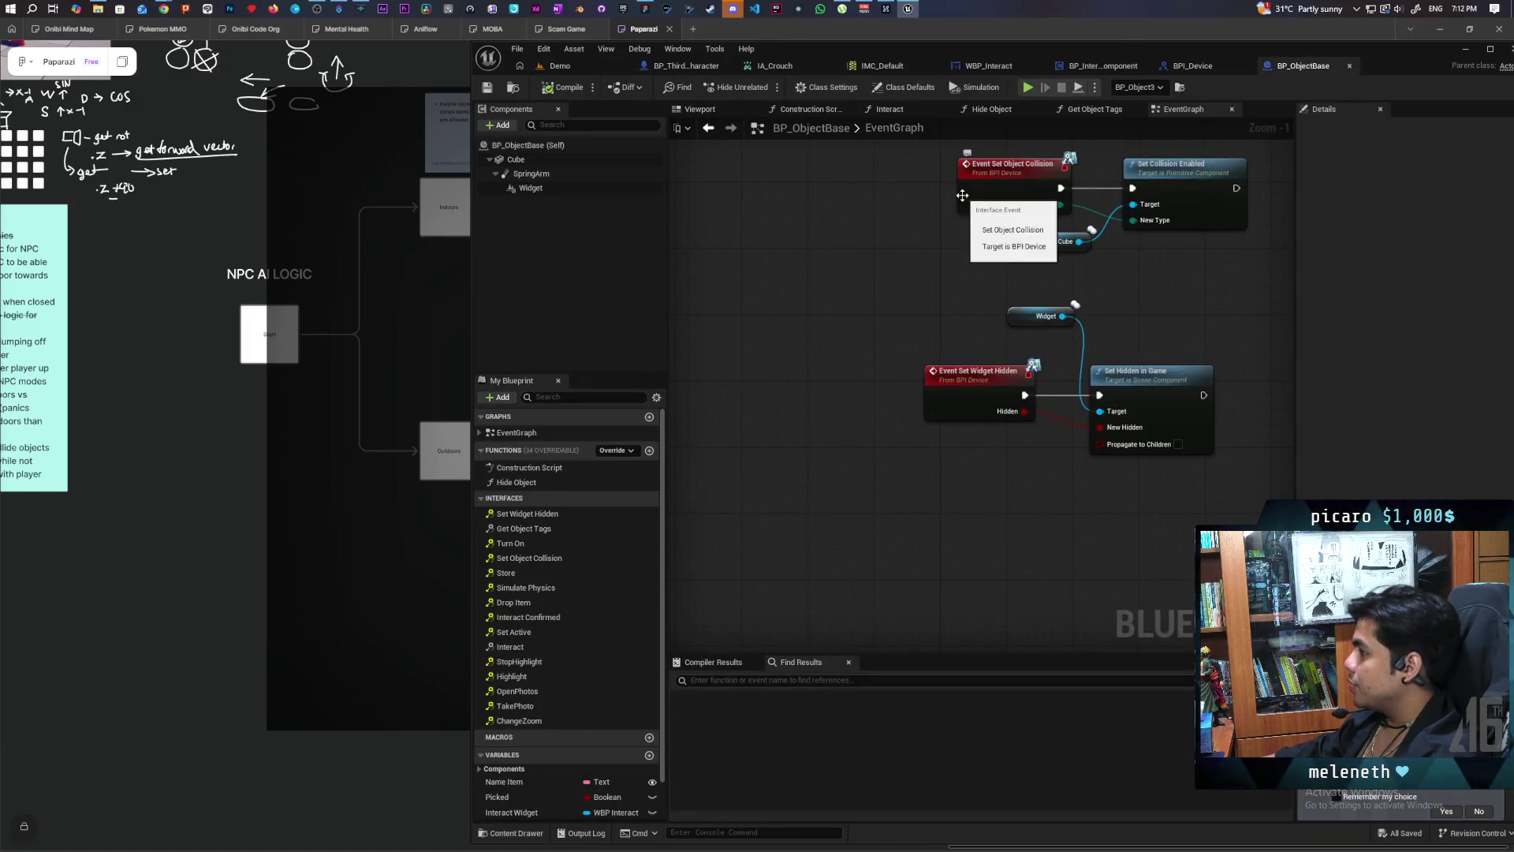
{"action": "left_click", "coordinate": [1087, 69]}
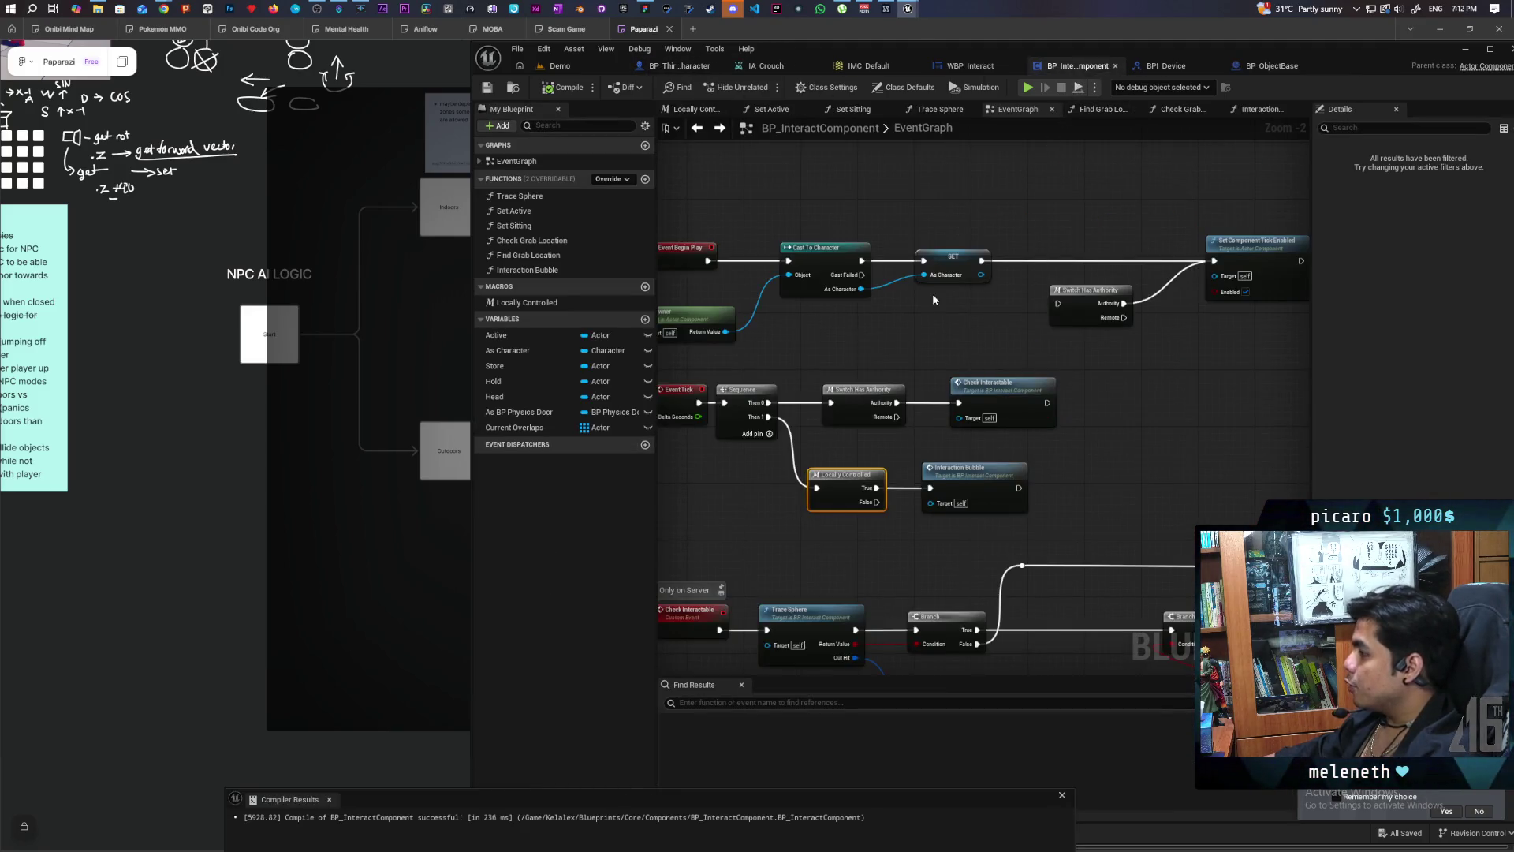
{"action": "scroll", "coordinate": [932, 293], "scroll_direction": "down", "scroll_amount": 3}
{"action": "scroll", "coordinate": [858, 453], "scroll_direction": "up", "scroll_amount": 3}
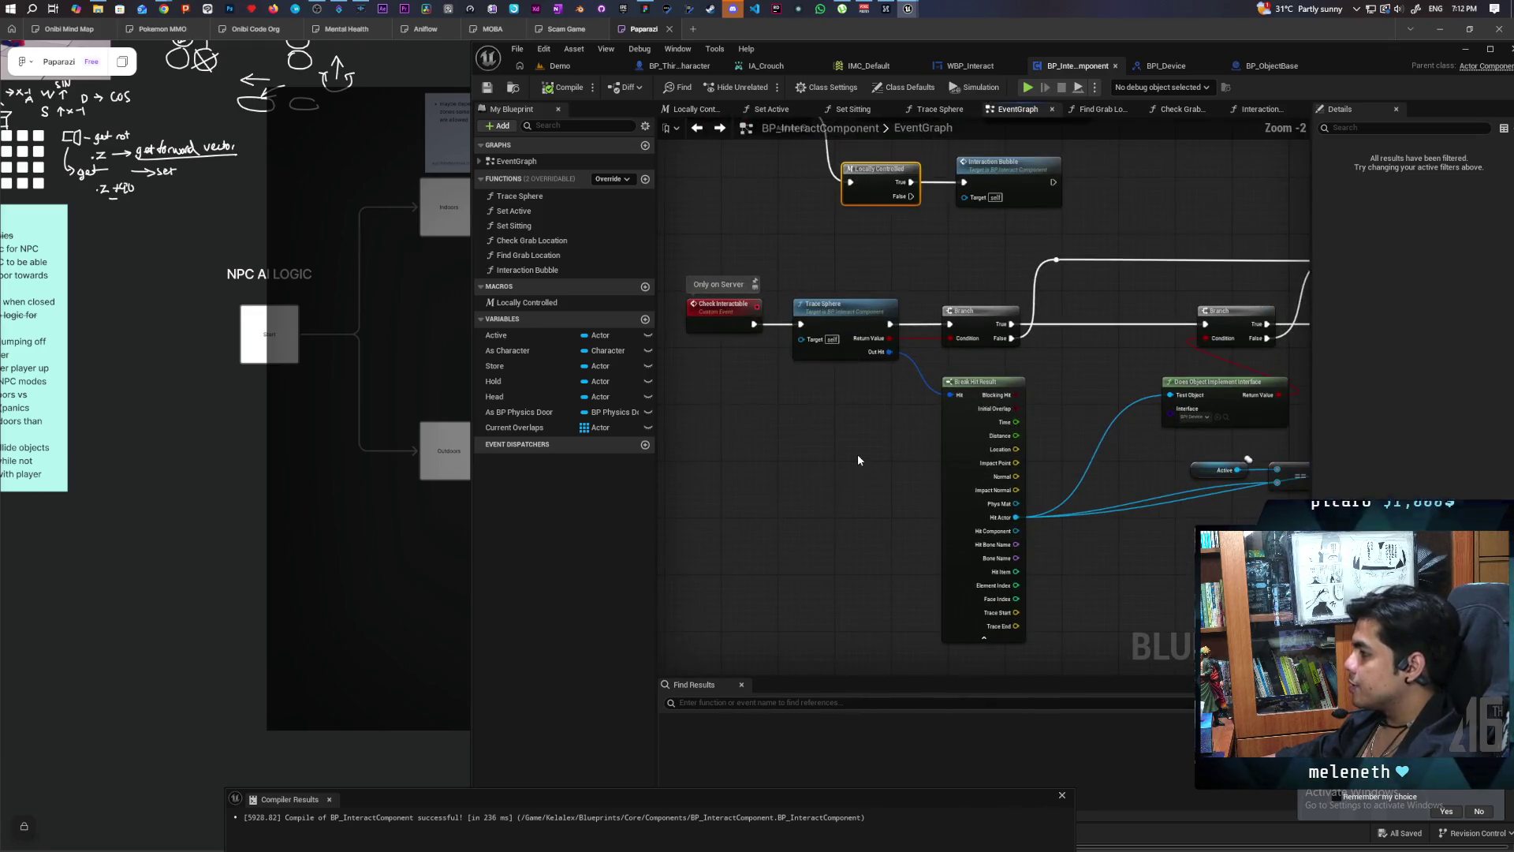
{"action": "mouse_move", "coordinate": [876, 462]}
{"action": "left_mouse_down"}
{"action": "mouse_move", "coordinate": [832, 439]}
{"action": "mouse_move", "coordinate": [978, 431]}
{"action": "mouse_move", "coordinate": [821, 456]}
{"action": "left_mouse_up"}
{"action": "scroll", "coordinate": [821, 456], "scroll_direction": "down", "scroll_amount": 5}
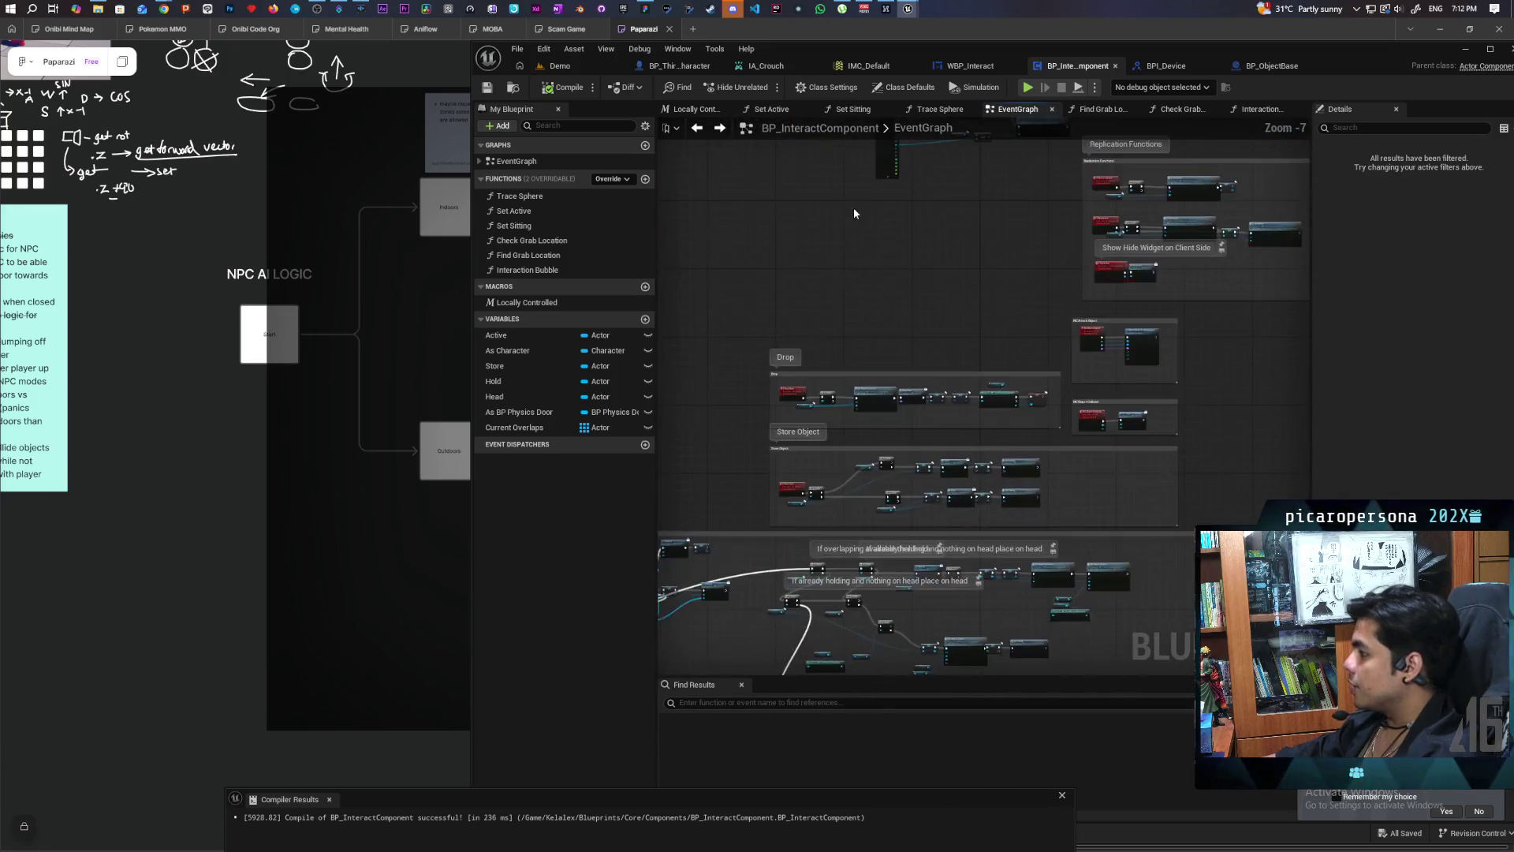
{"action": "scroll", "coordinate": [856, 363], "scroll_direction": "up", "scroll_amount": 6}
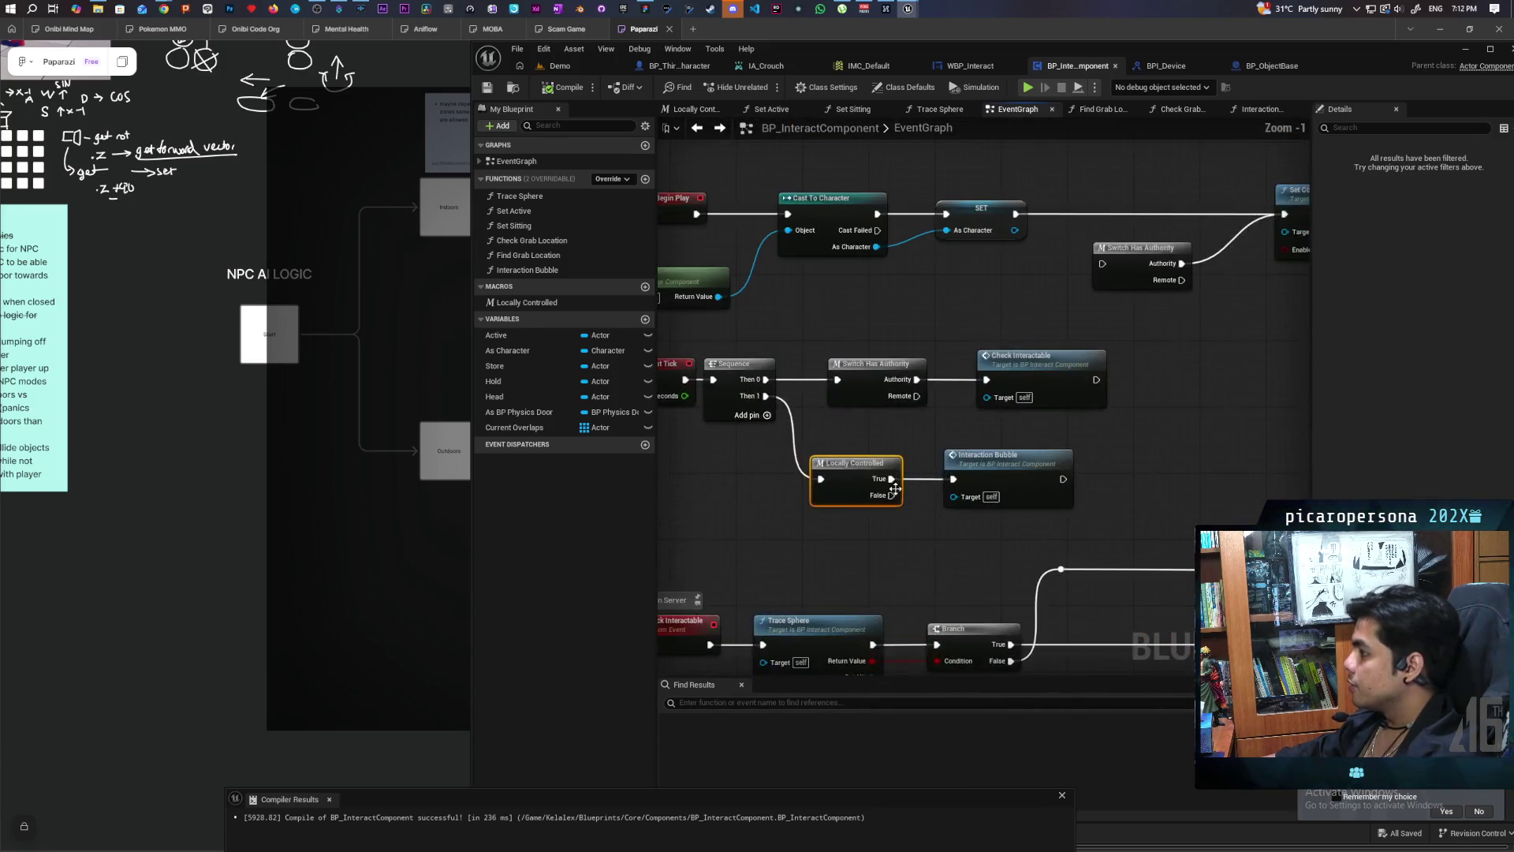
{"action": "left_click_drag", "start_coordinate": [896, 489], "coordinate": [991, 485]}
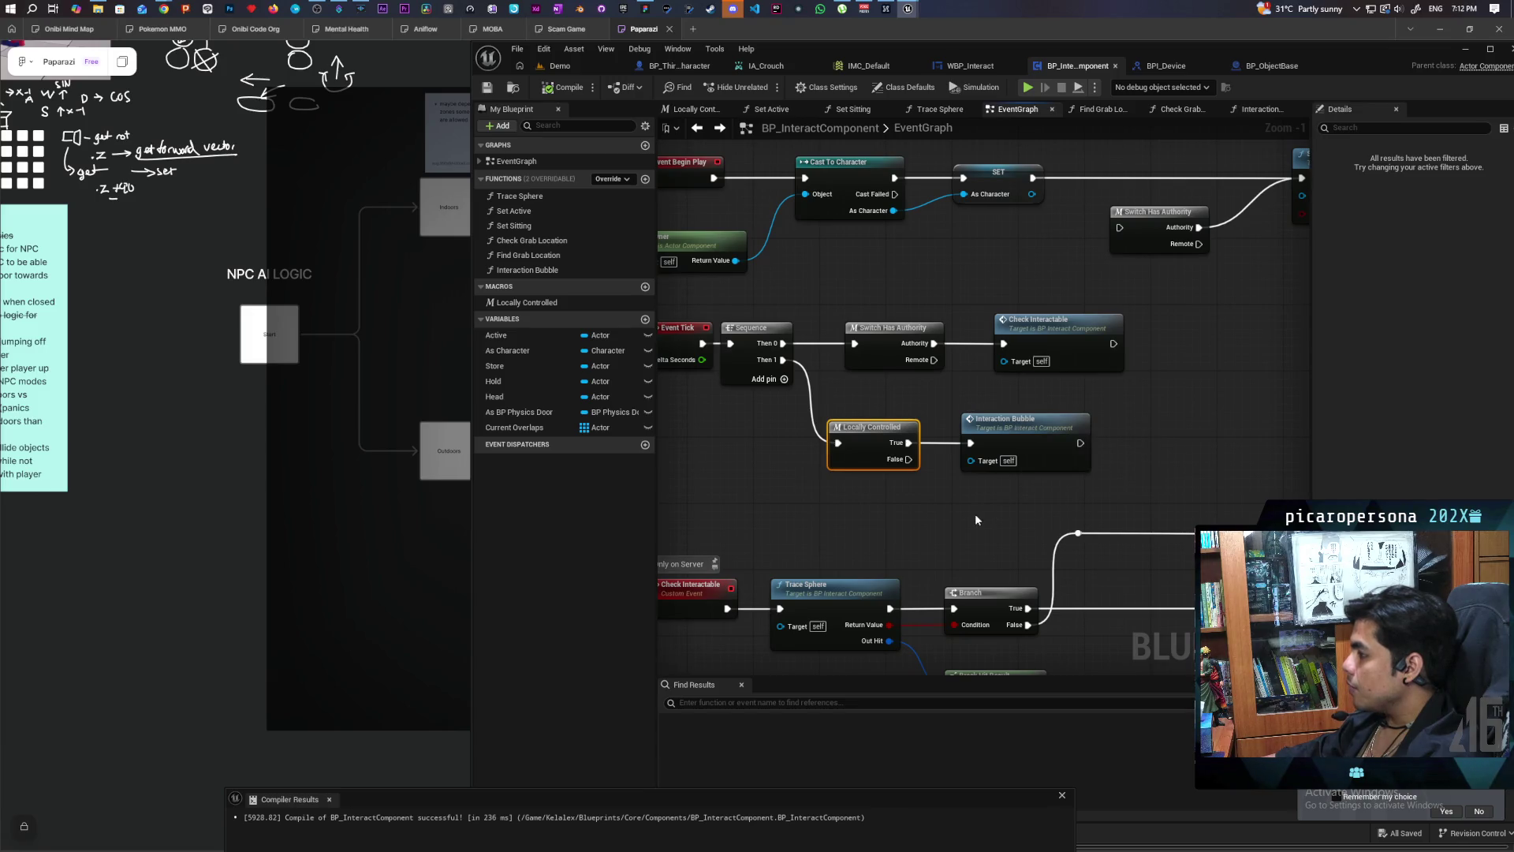
{"action": "mouse_move", "coordinate": [1134, 455]}
{"action": "left_mouse_down"}
{"action": "mouse_move", "coordinate": [802, 484]}
{"action": "mouse_move", "coordinate": [815, 514]}
{"action": "mouse_move", "coordinate": [784, 517]}
{"action": "mouse_move", "coordinate": [1011, 511]}
{"action": "mouse_move", "coordinate": [995, 502]}
{"action": "left_mouse_up"}
{"action": "left_click", "coordinate": [826, 494]}
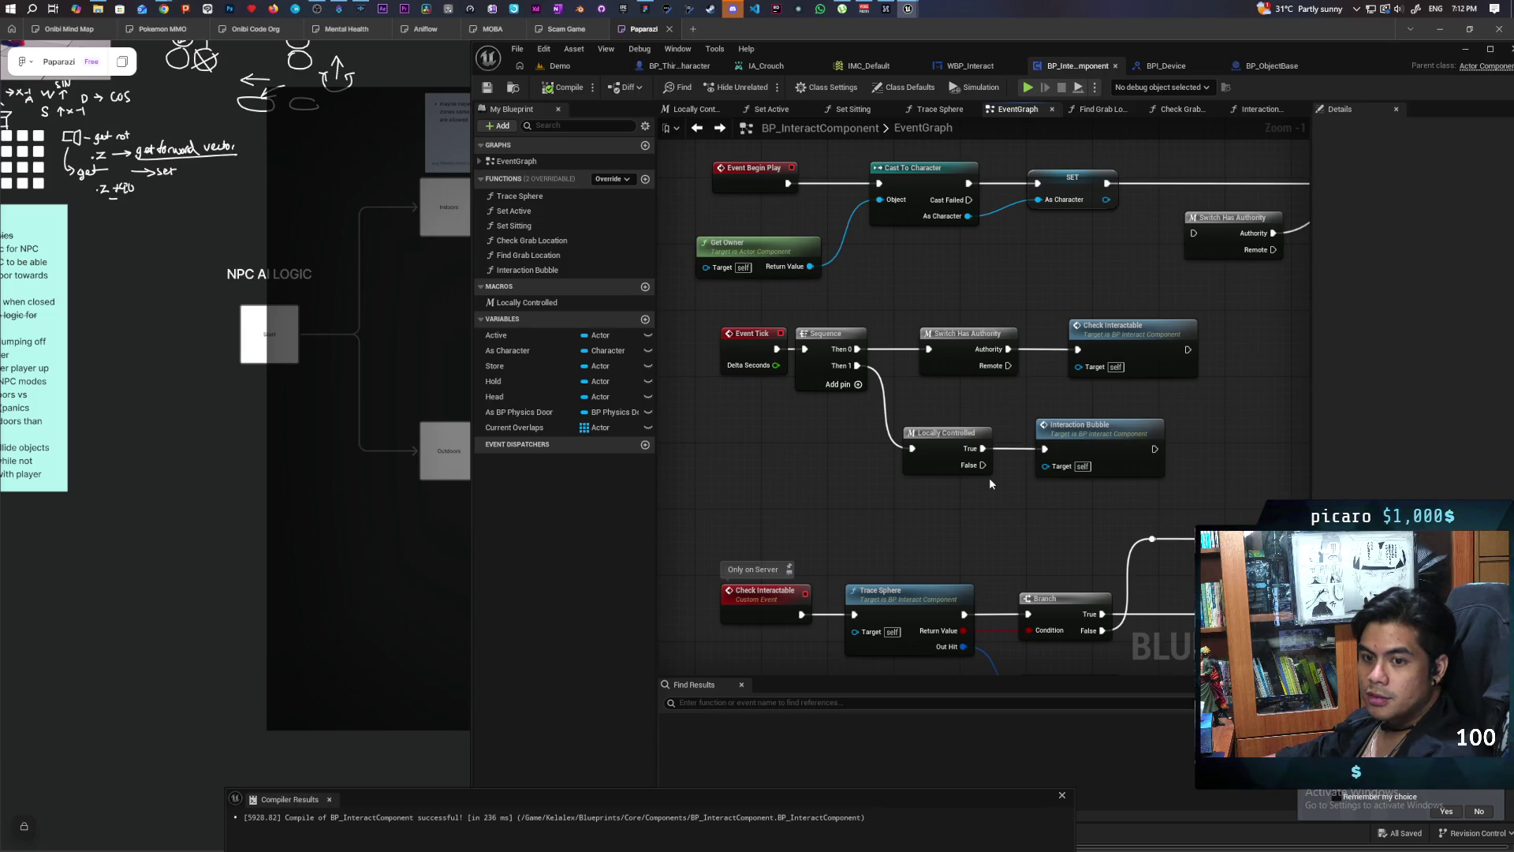
Step: Set Interaction Bubble's sphere trace Draw Debug Type to None, then start multiplayer play from Demo
{"action": "double_click", "coordinate": [1130, 444]}
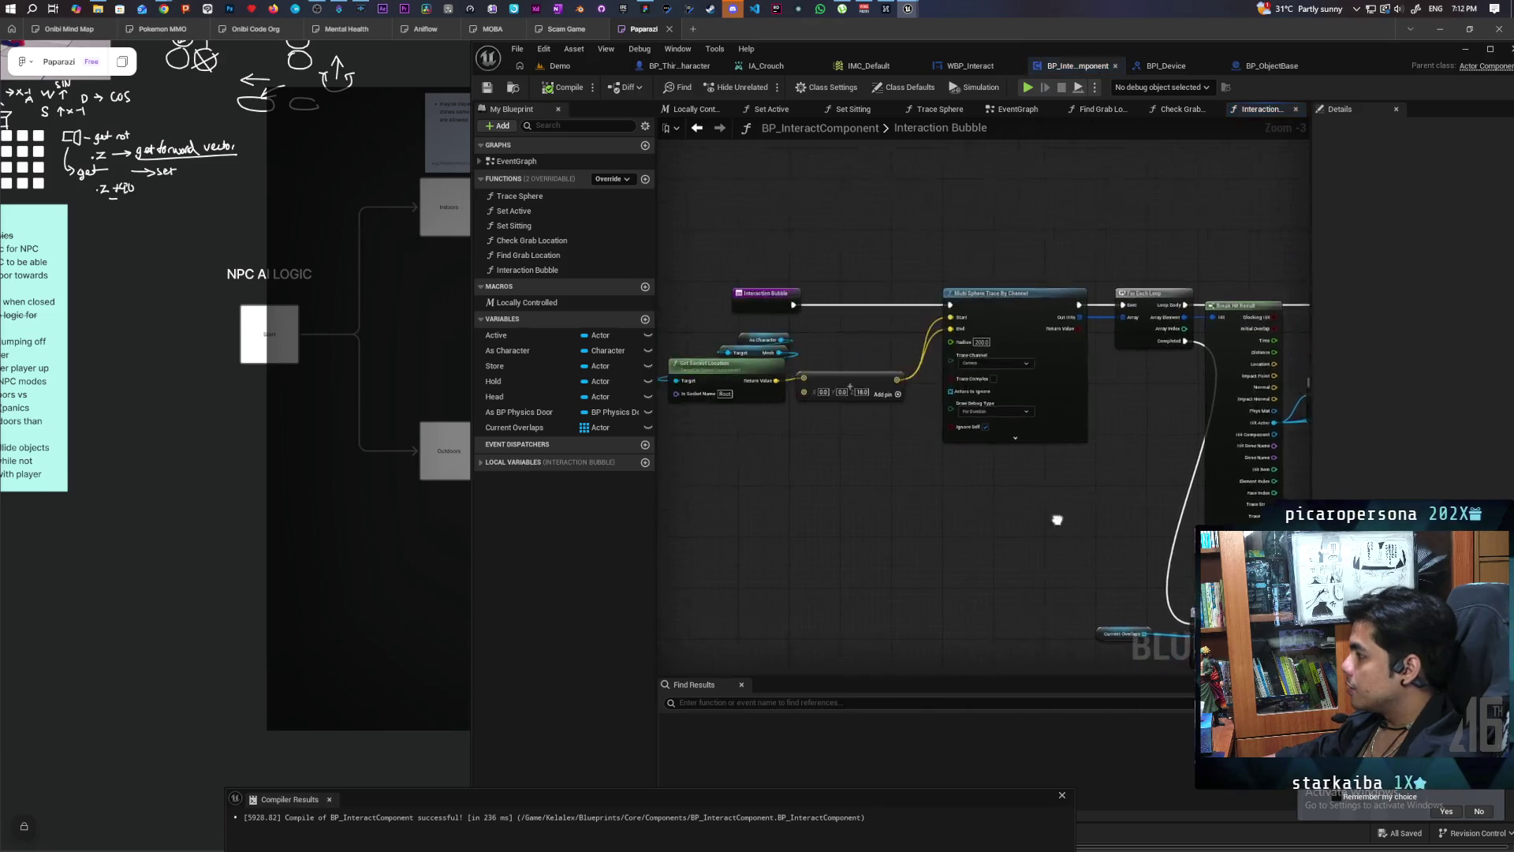
{"action": "left_click", "coordinate": [1104, 389]}
{"action": "left_click", "coordinate": [1066, 420]}
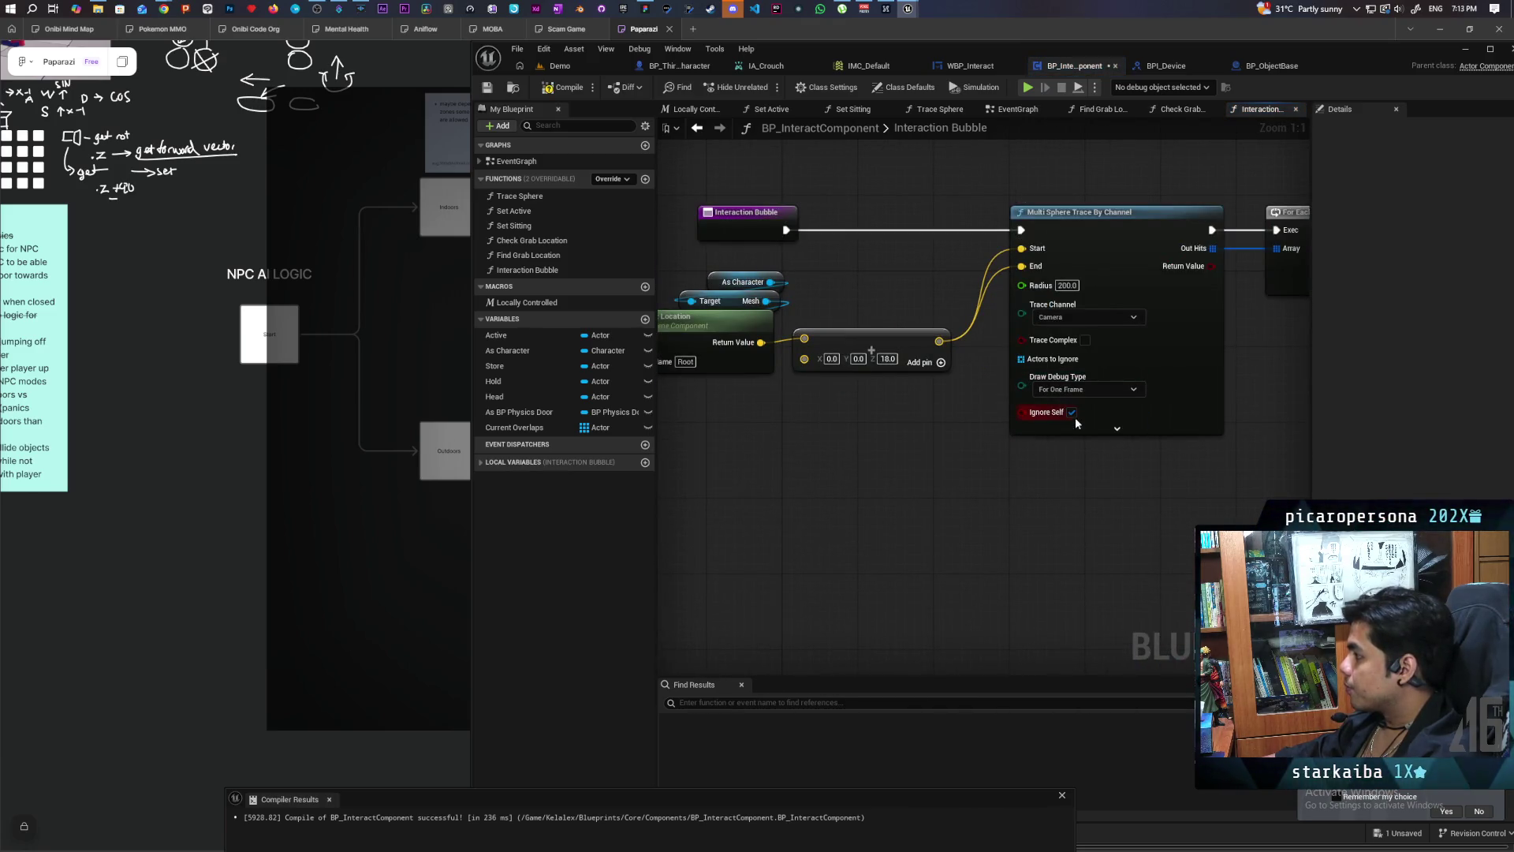
{"action": "left_click", "coordinate": [1088, 389]}
{"action": "left_click", "coordinate": [1068, 407]}
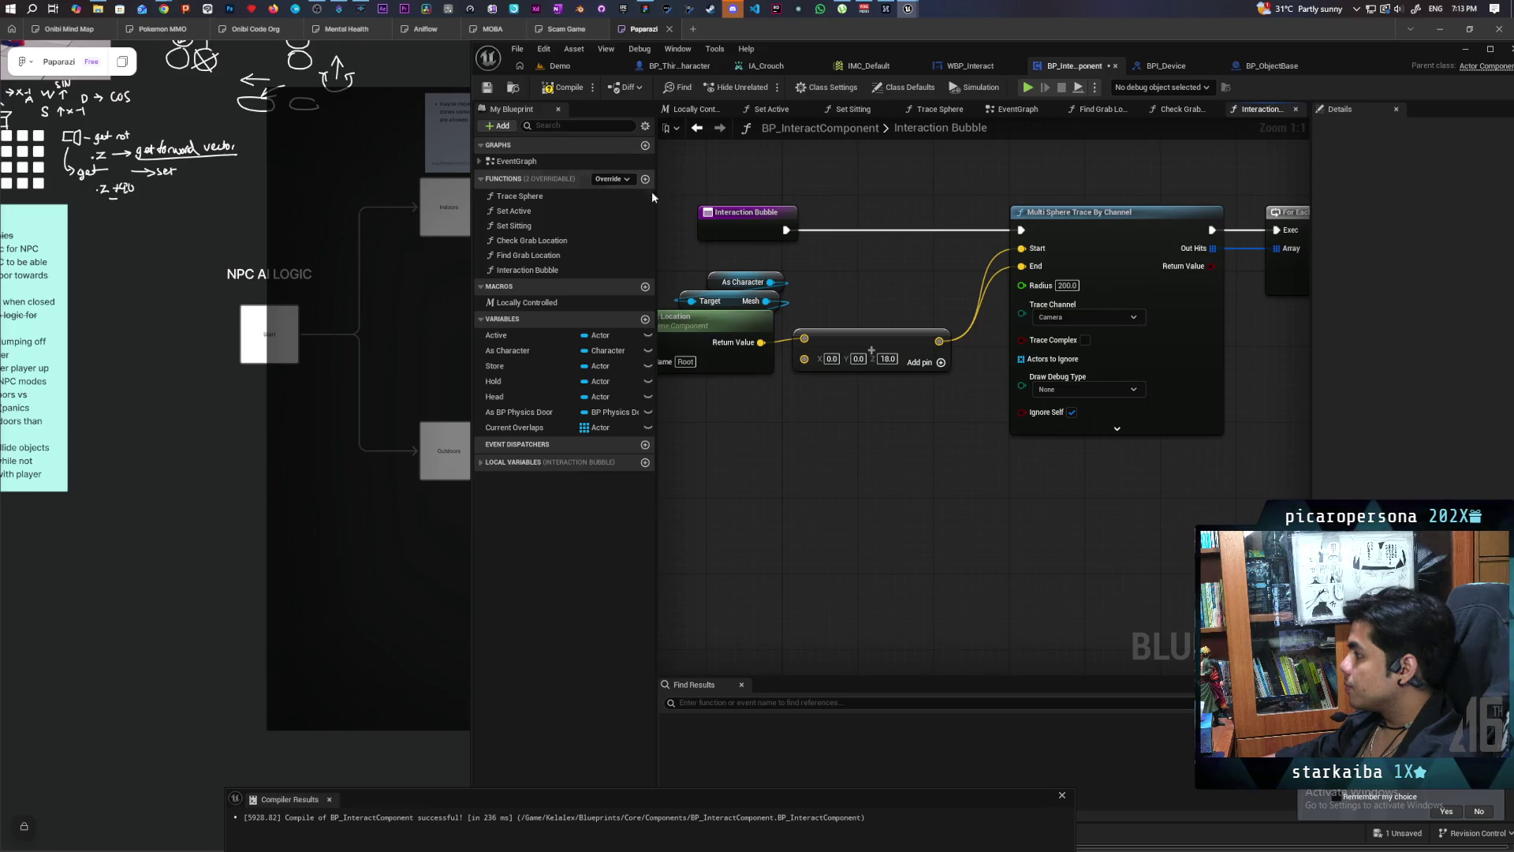
{"action": "left_click", "coordinate": [578, 68]}
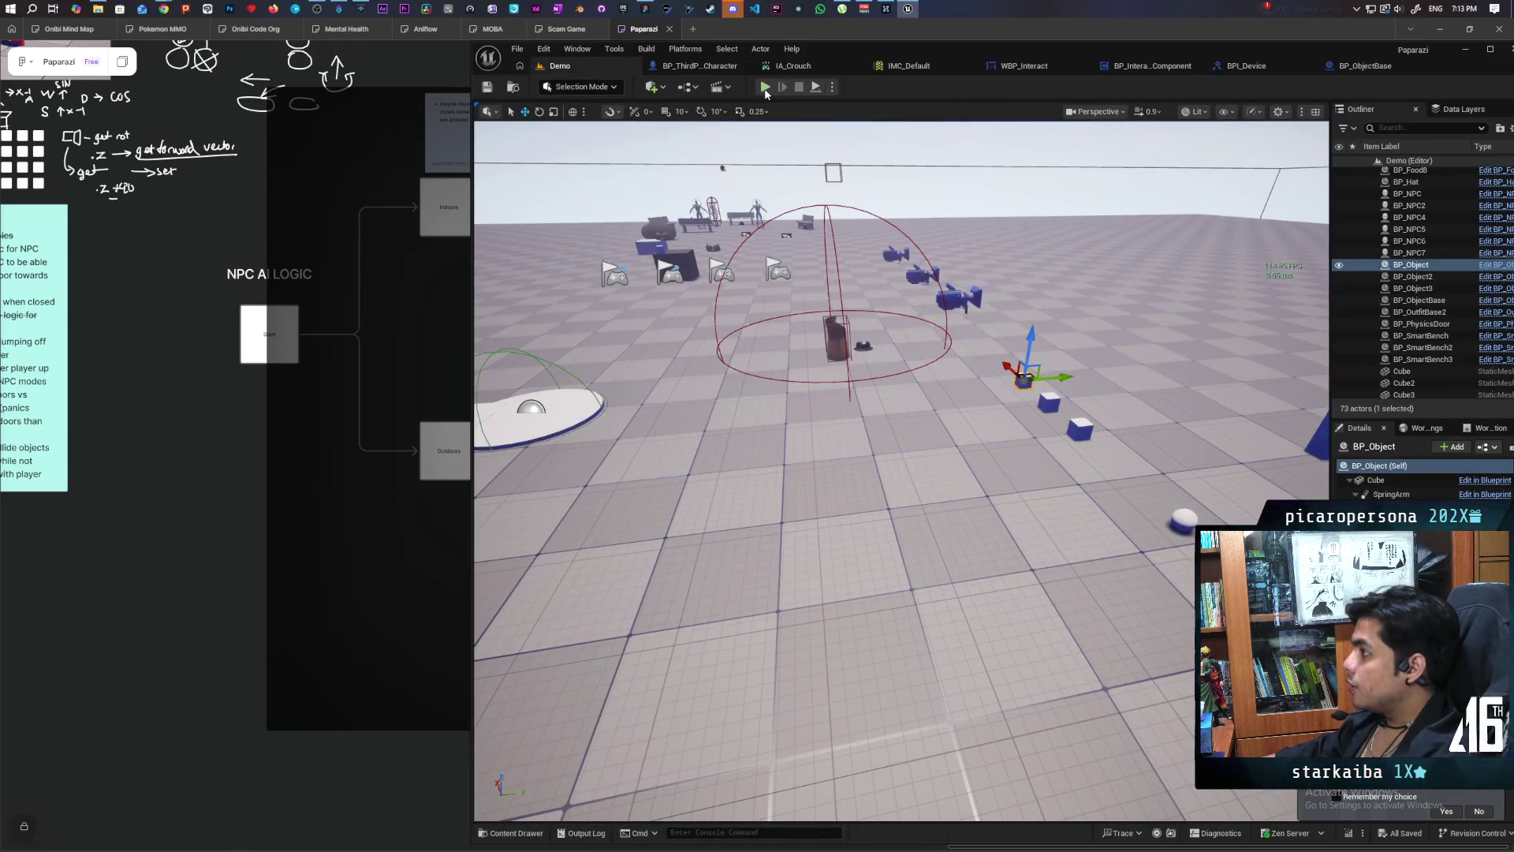
{"action": "left_click", "coordinate": [766, 88]}
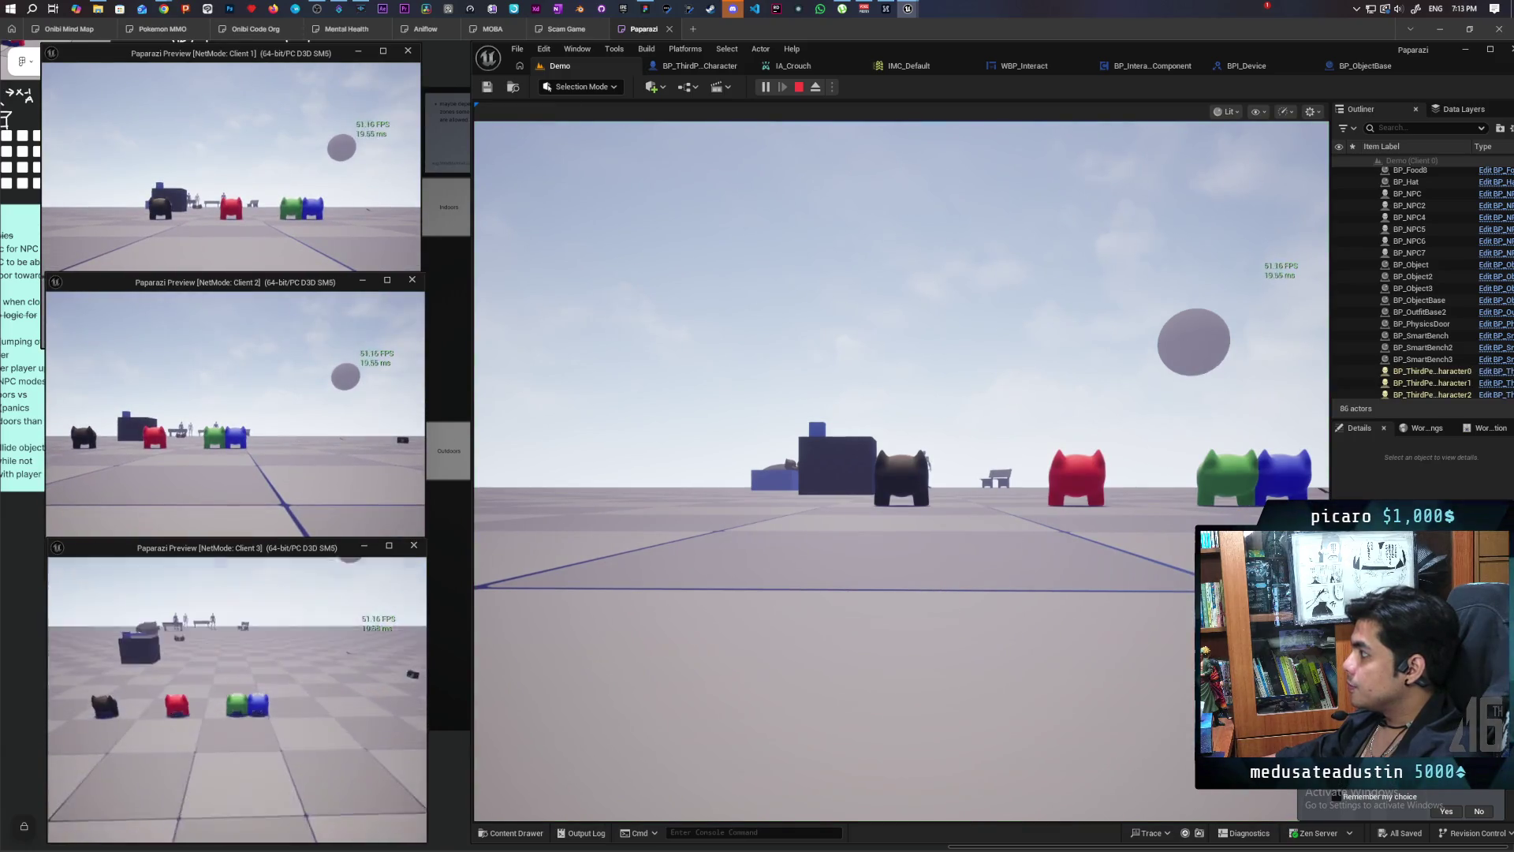
Step: Walk the character past the spheres and NPC platform to the food boxes and pick up food with F
{"action": "left_click", "coordinate": [789, 513]}
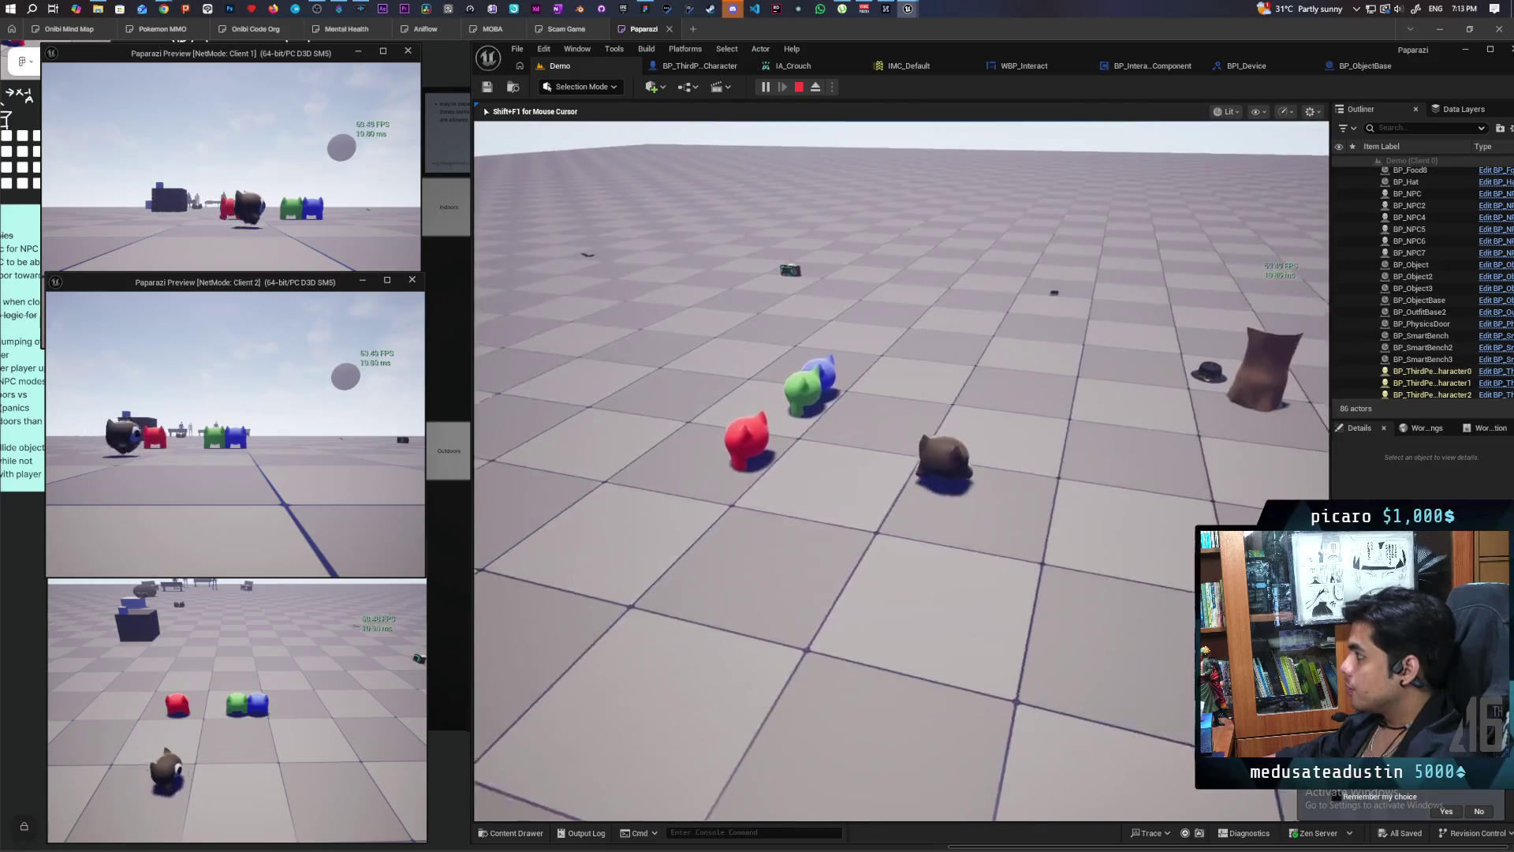
{"action": "key", "text": "w"}
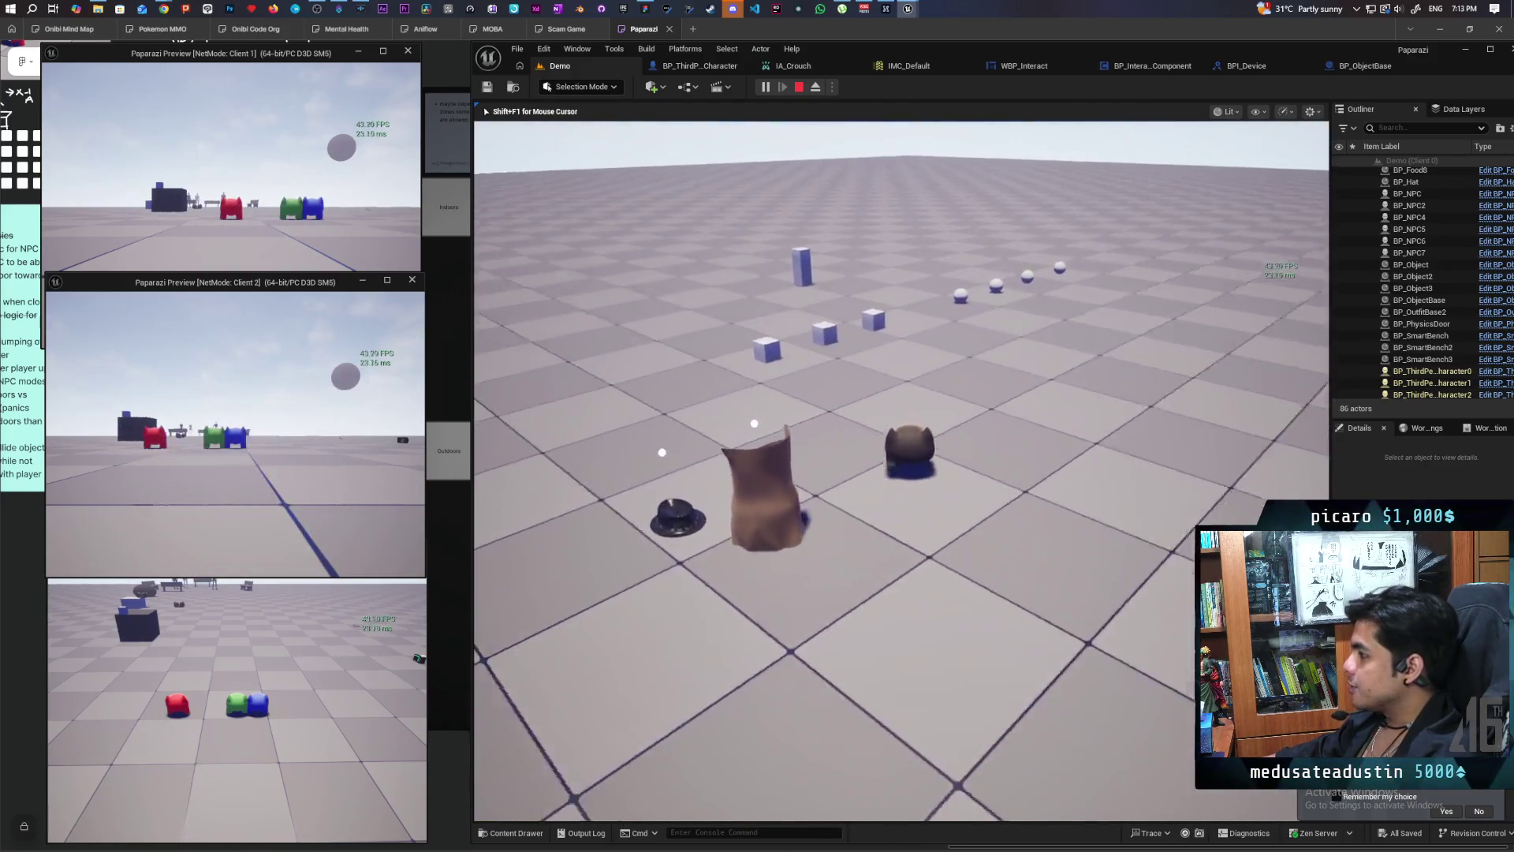
{"action": "key", "text": "w"}
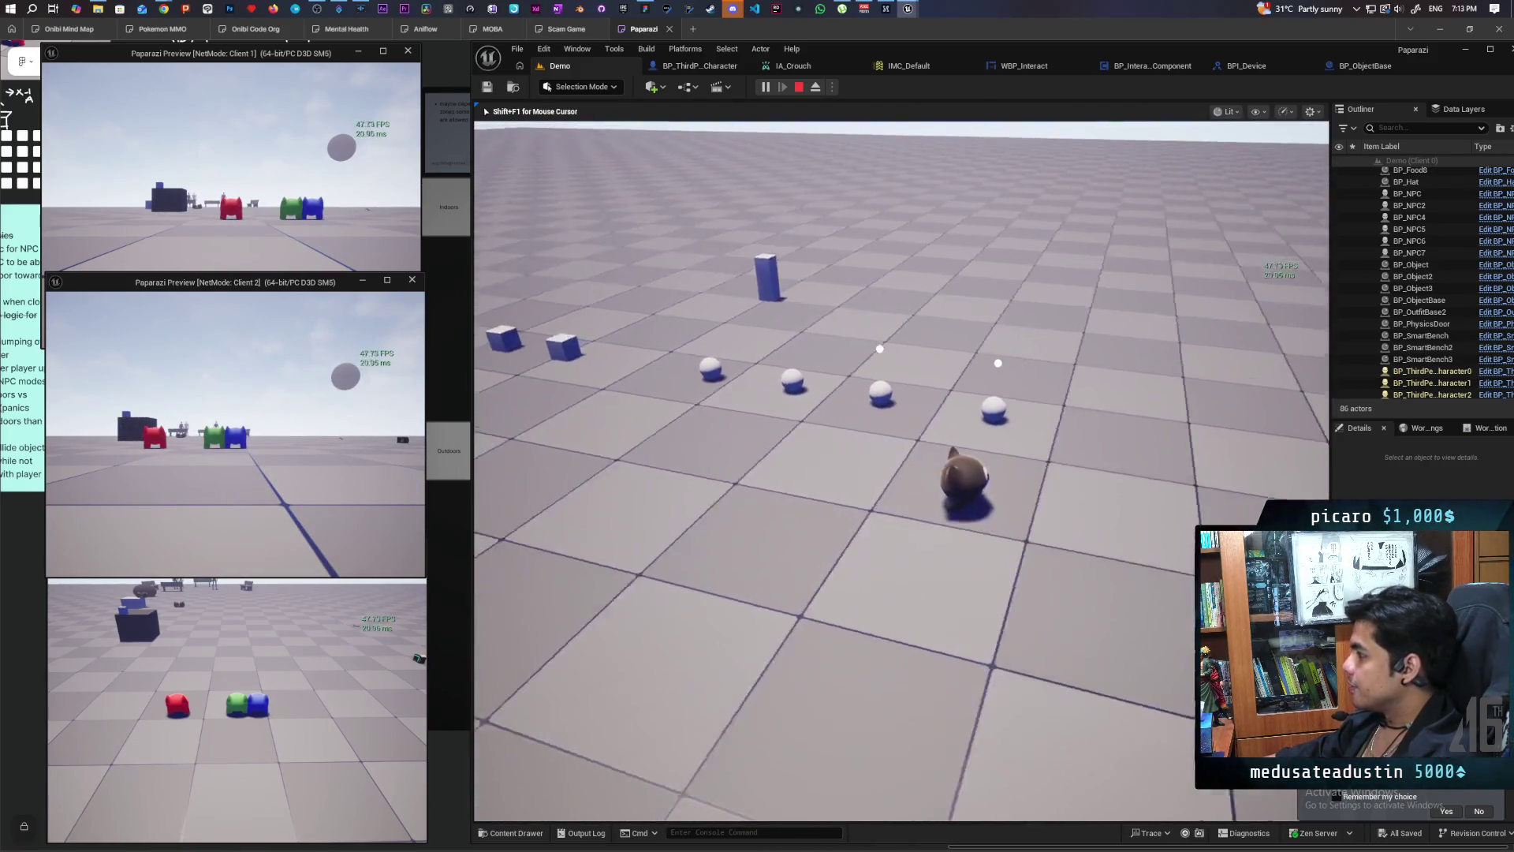
{"action": "key", "text": "w"}
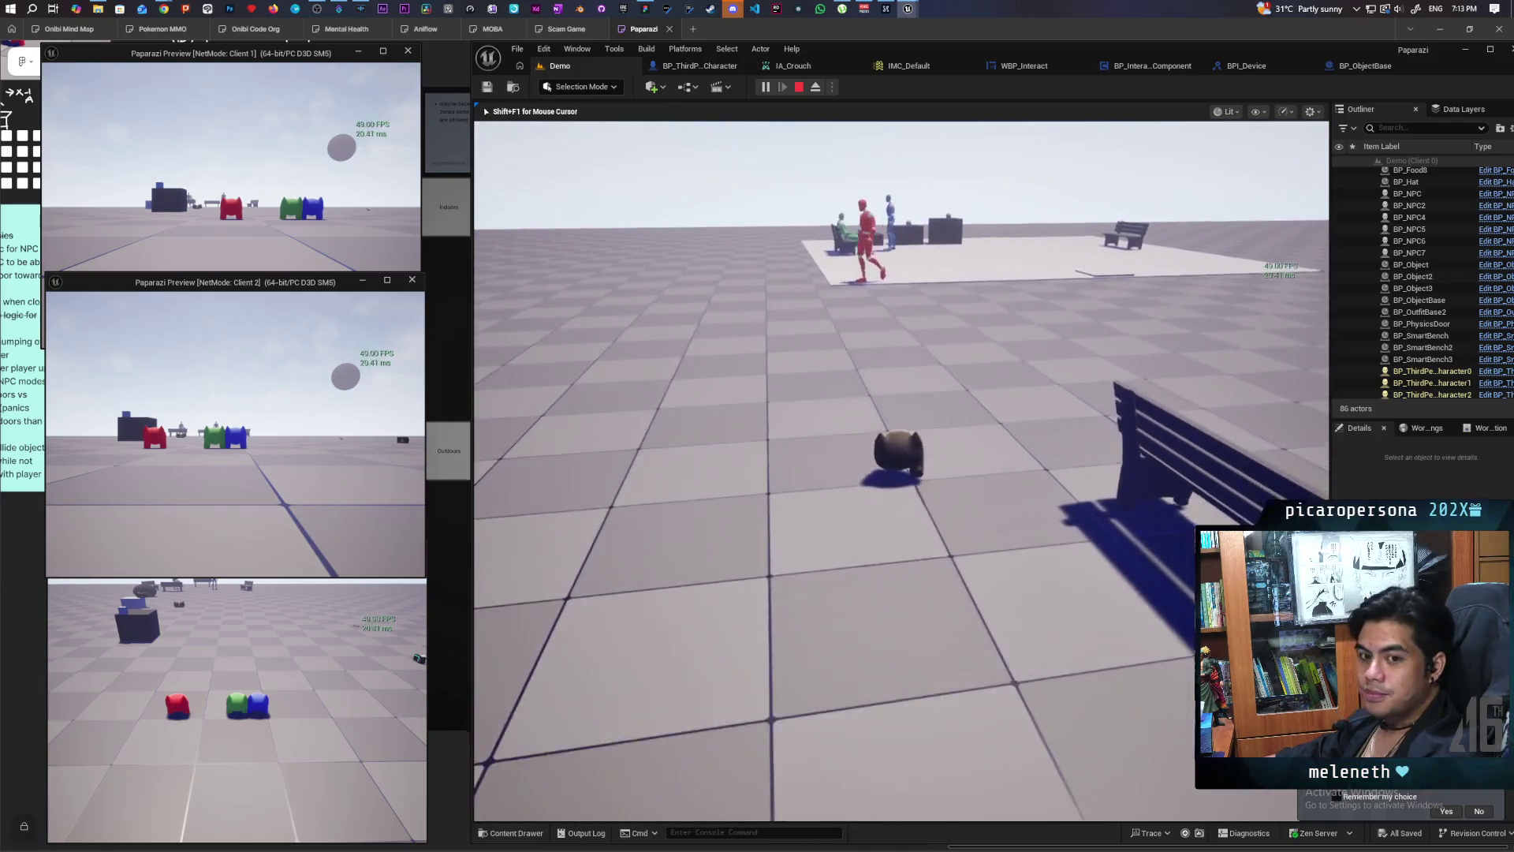
{"action": "key", "text": "w"}
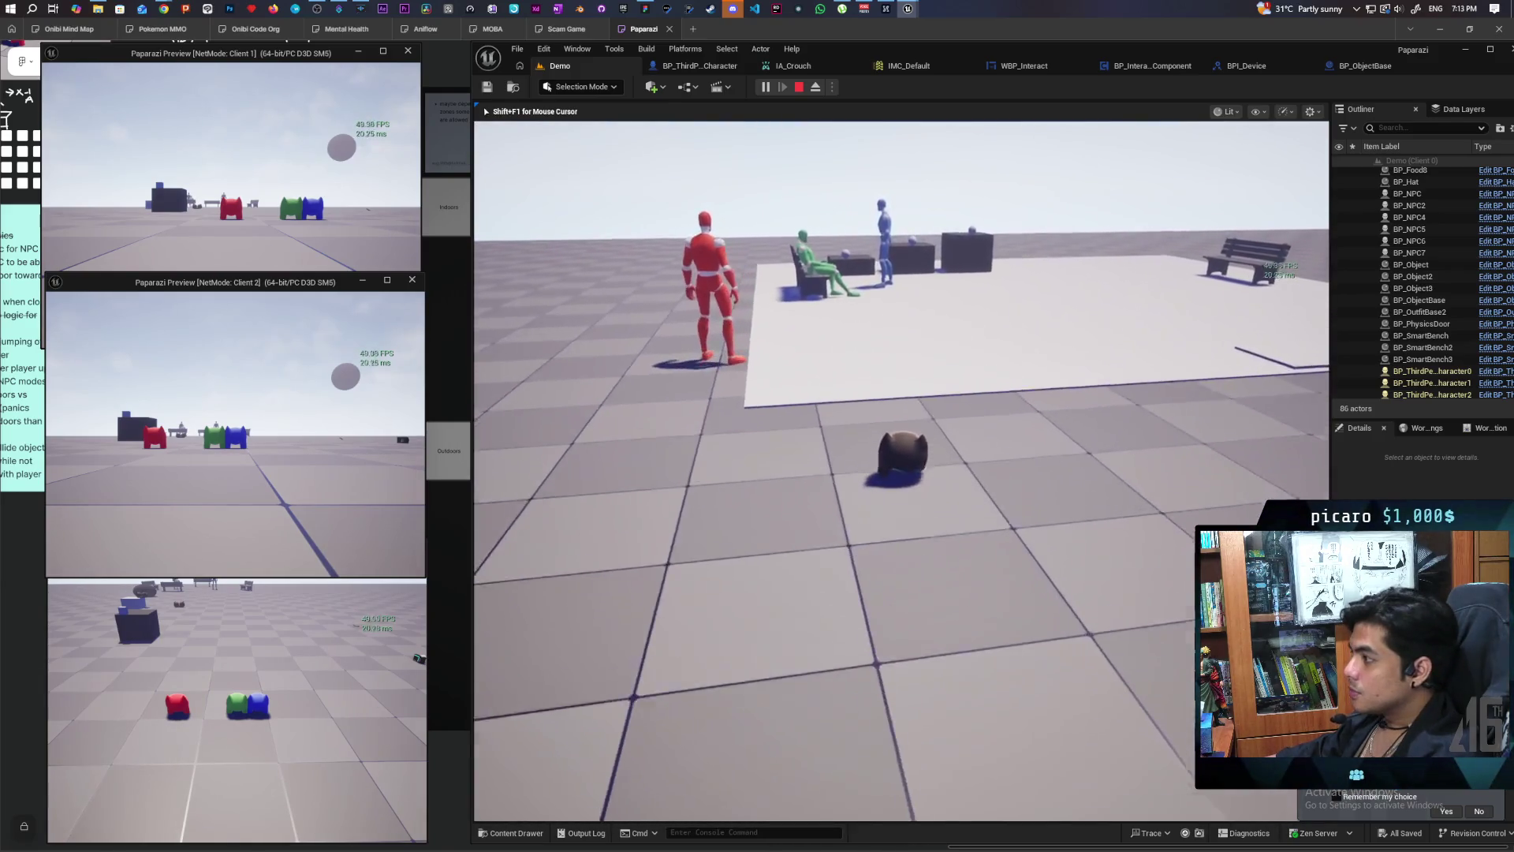
{"action": "key", "text": "w"}
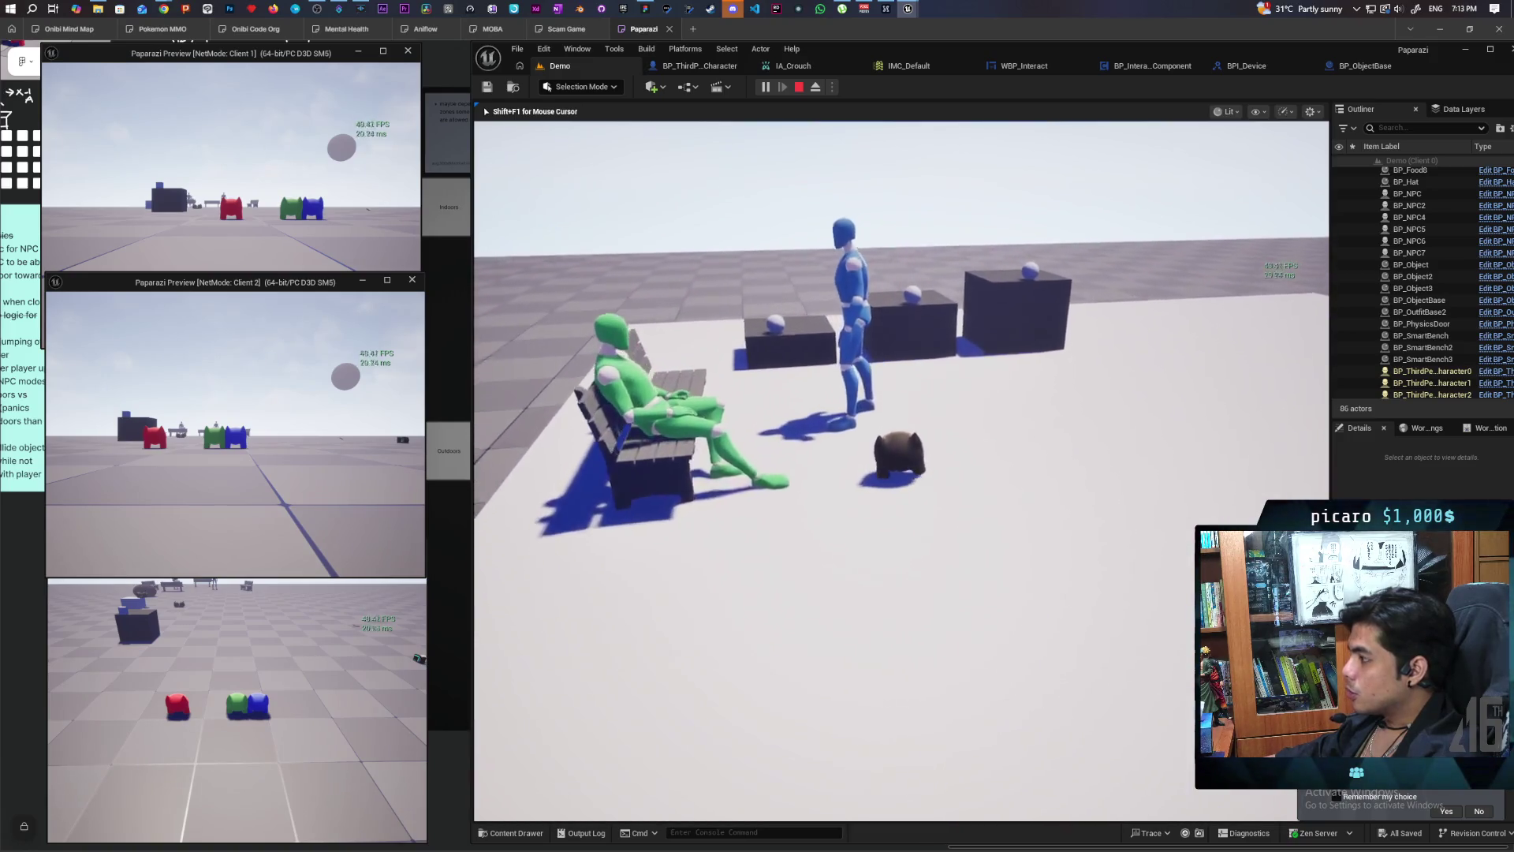
{"action": "key", "text": "w"}
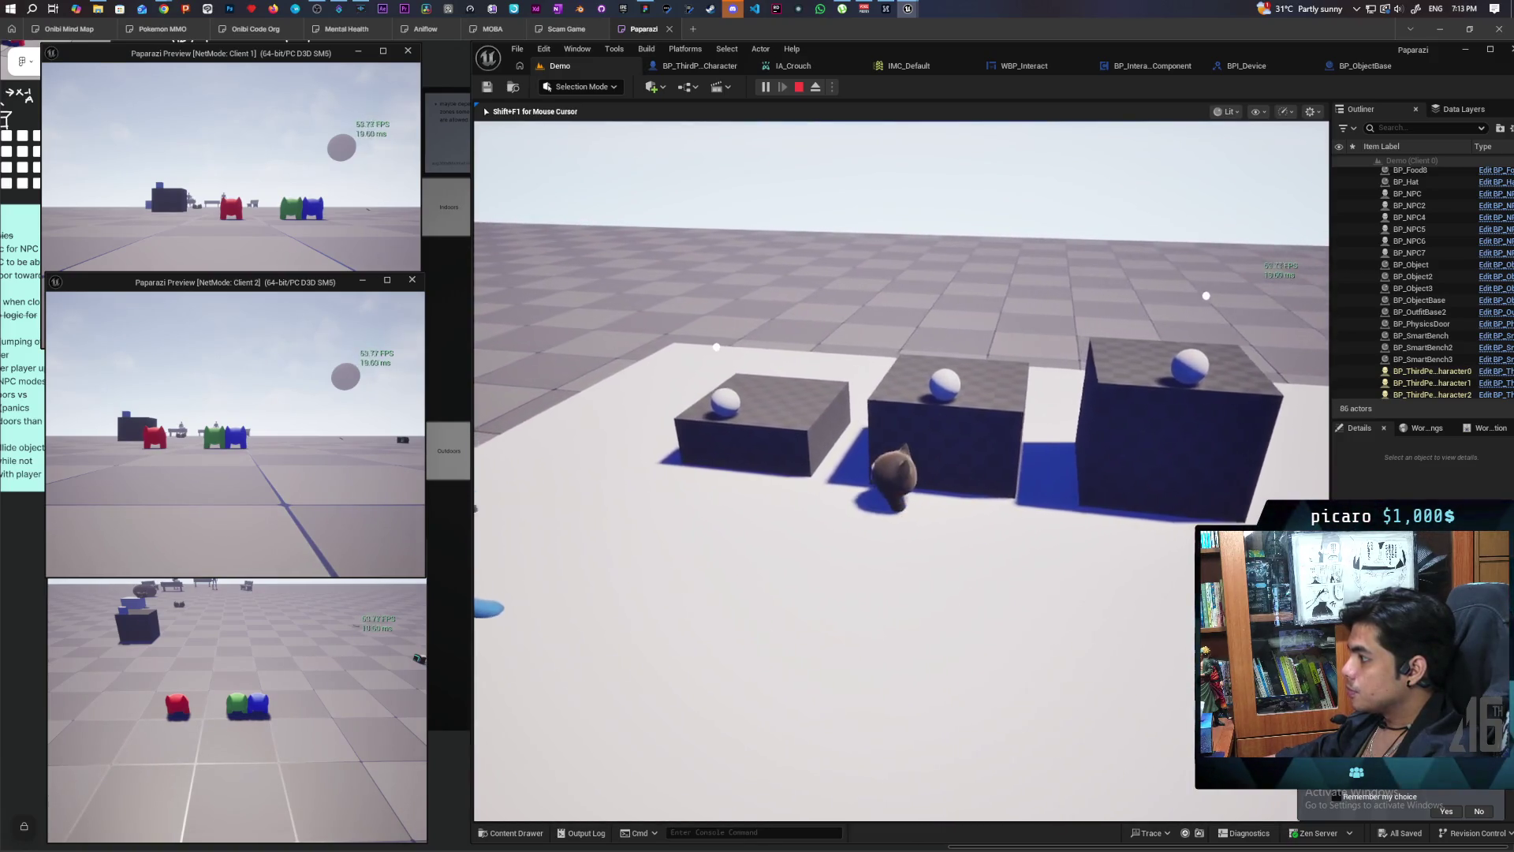
{"action": "key", "text": "w"}
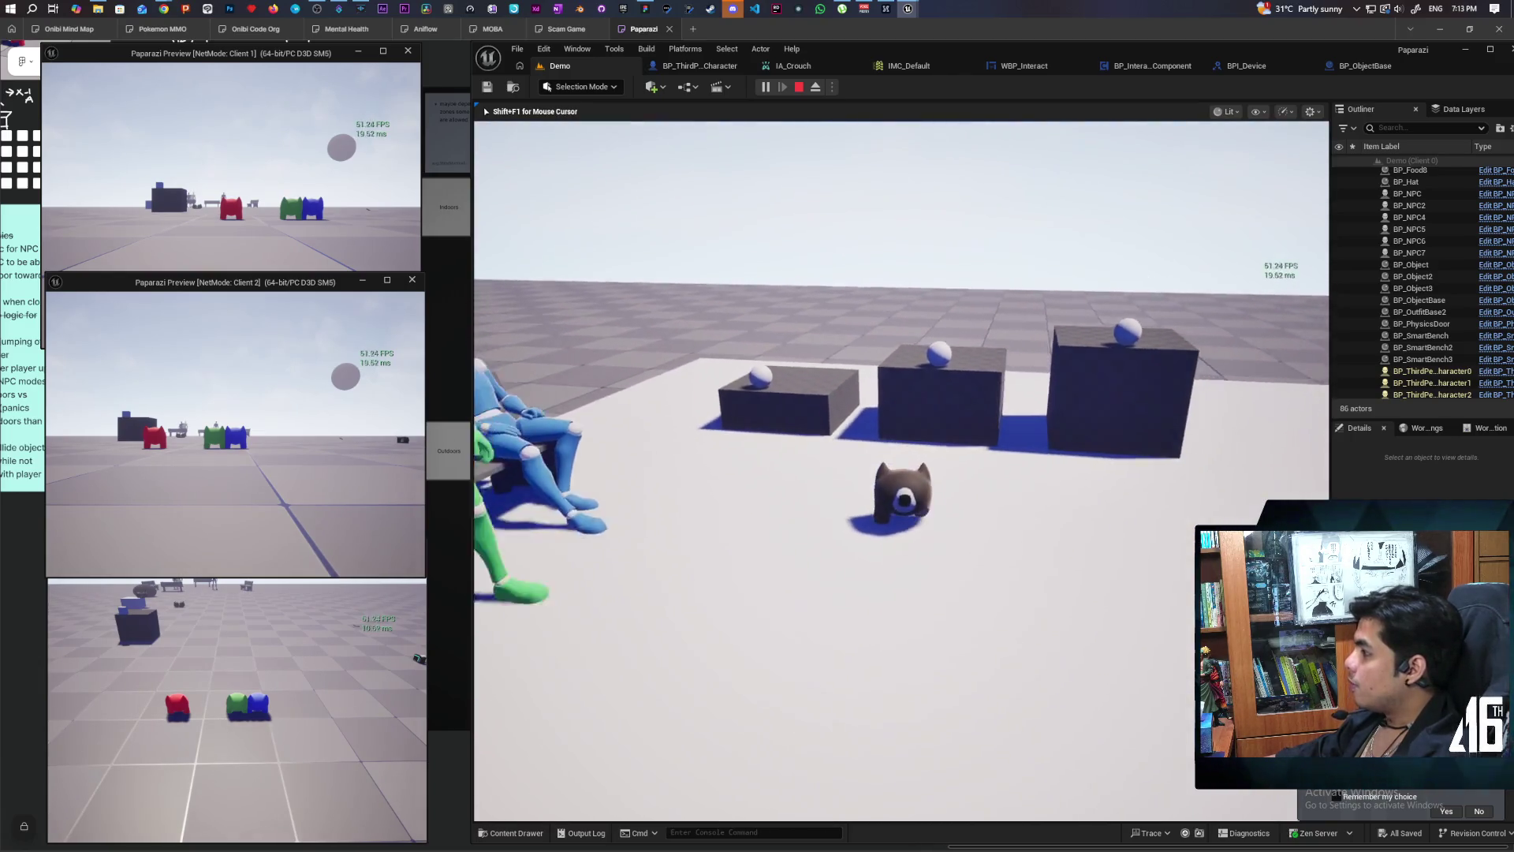
{"action": "key", "text": "w"}
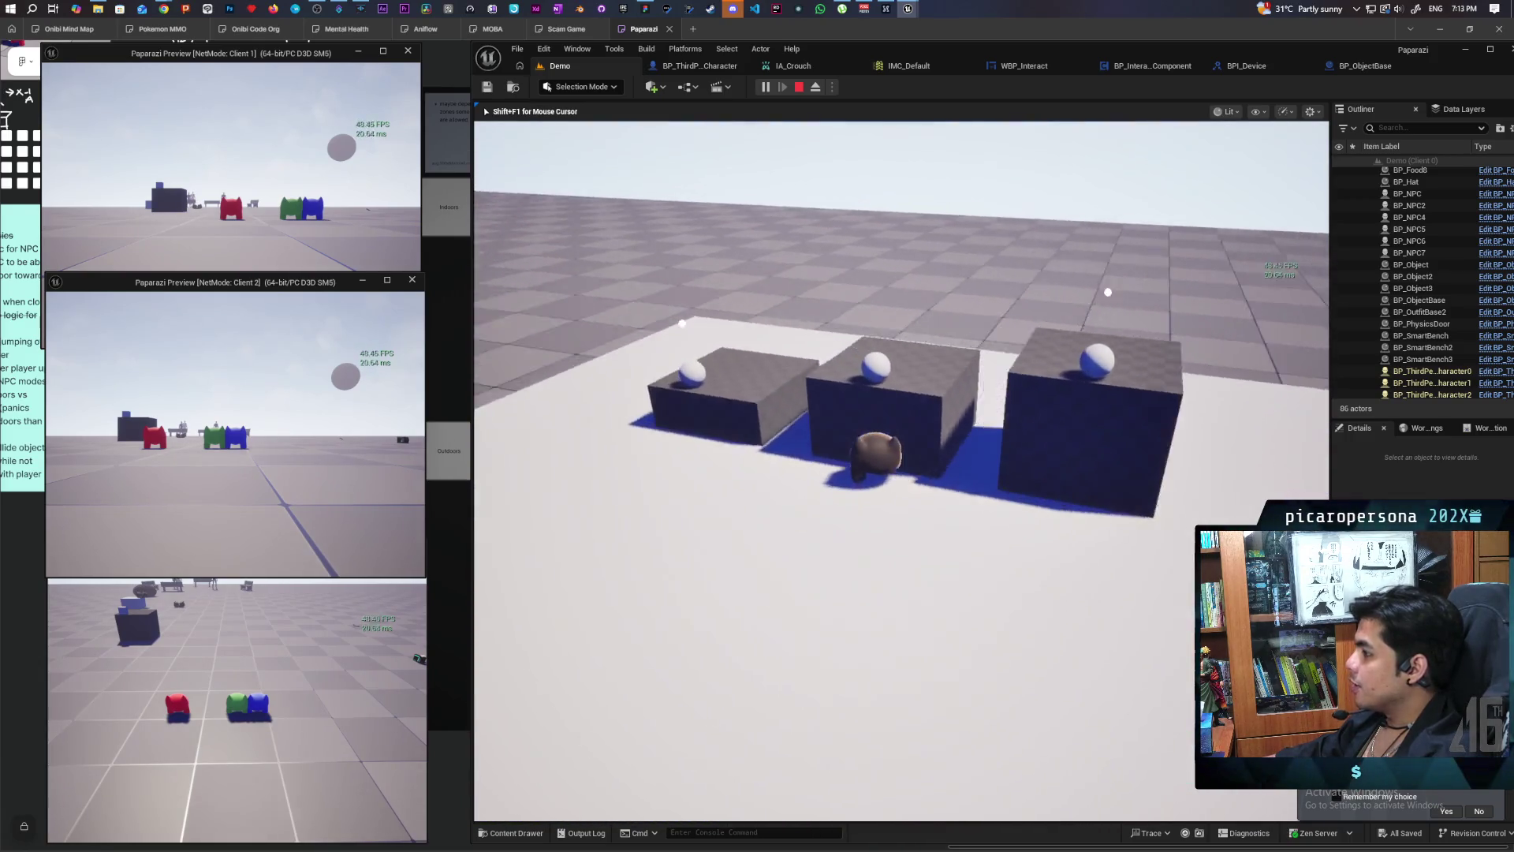
{"action": "key", "text": "w"}
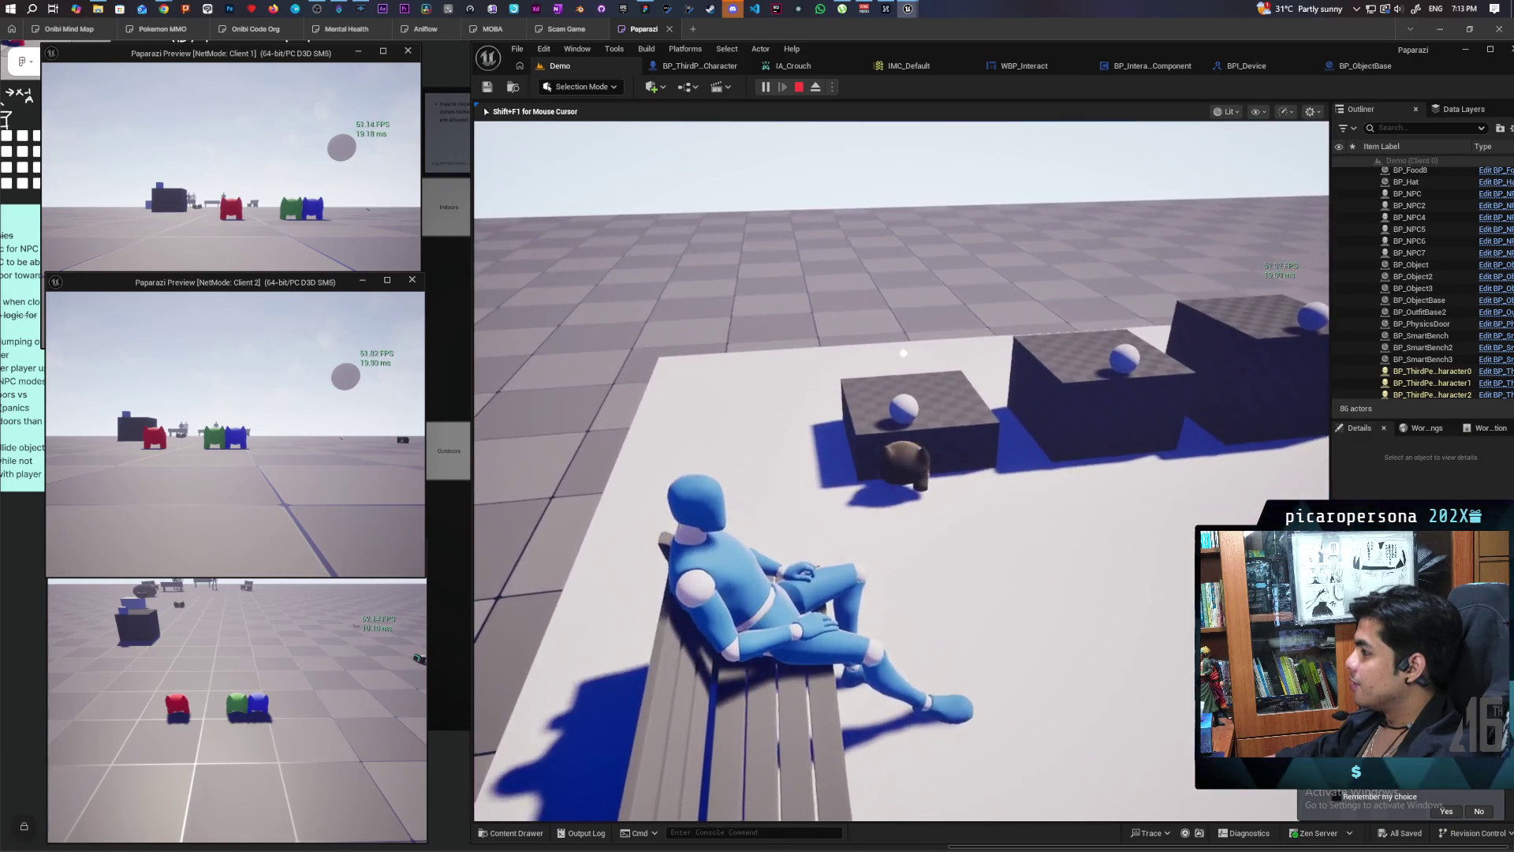
{"action": "key", "text": "f"}
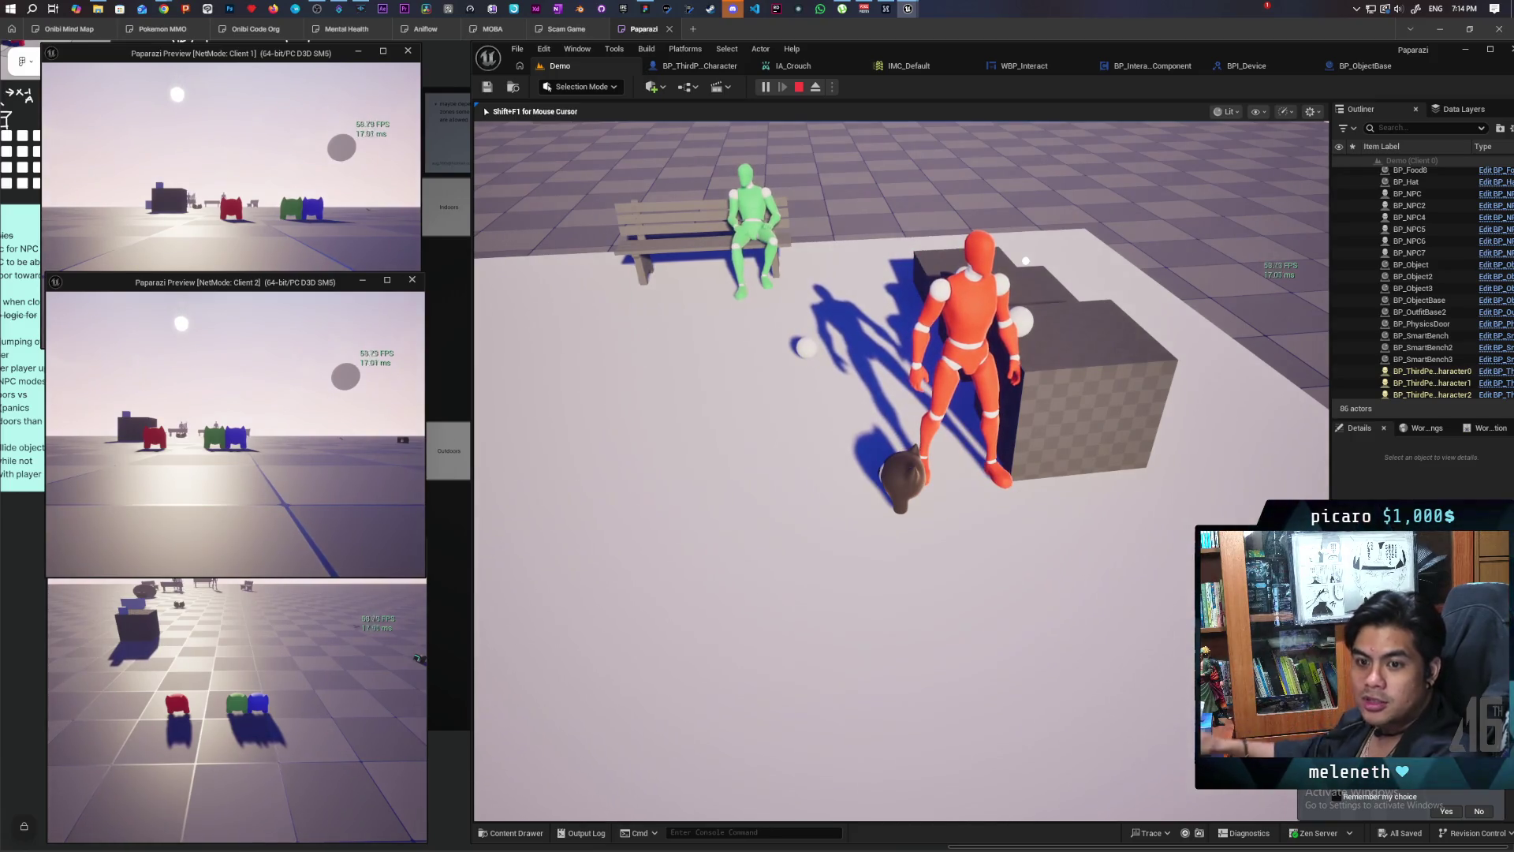
Step: Walk the character along the checkered wall, through the dark room, and to the window
{"action": "key", "text": "w"}
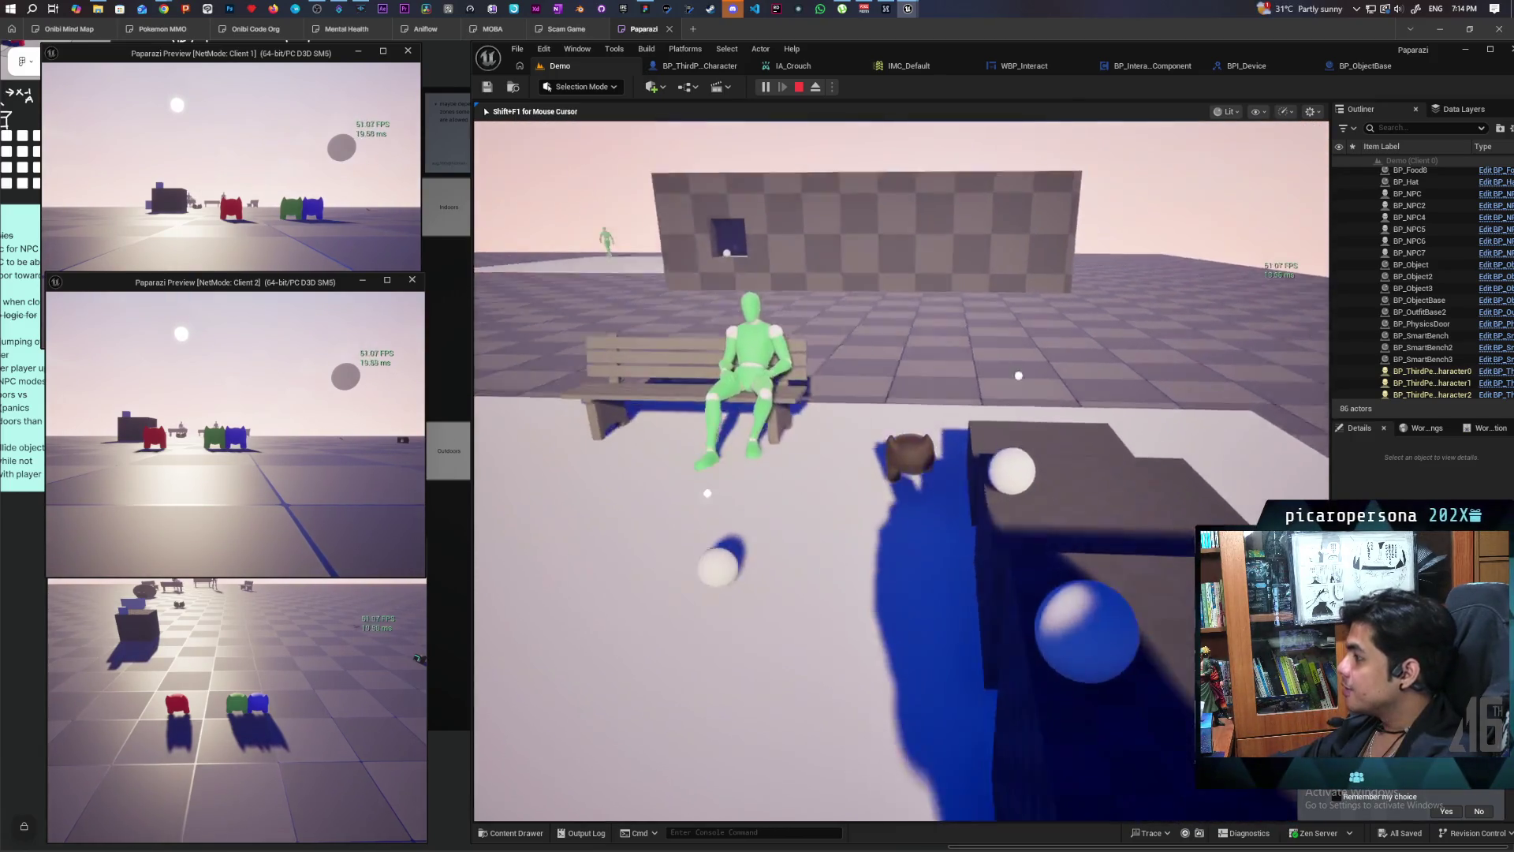
{"action": "key", "text": "w"}
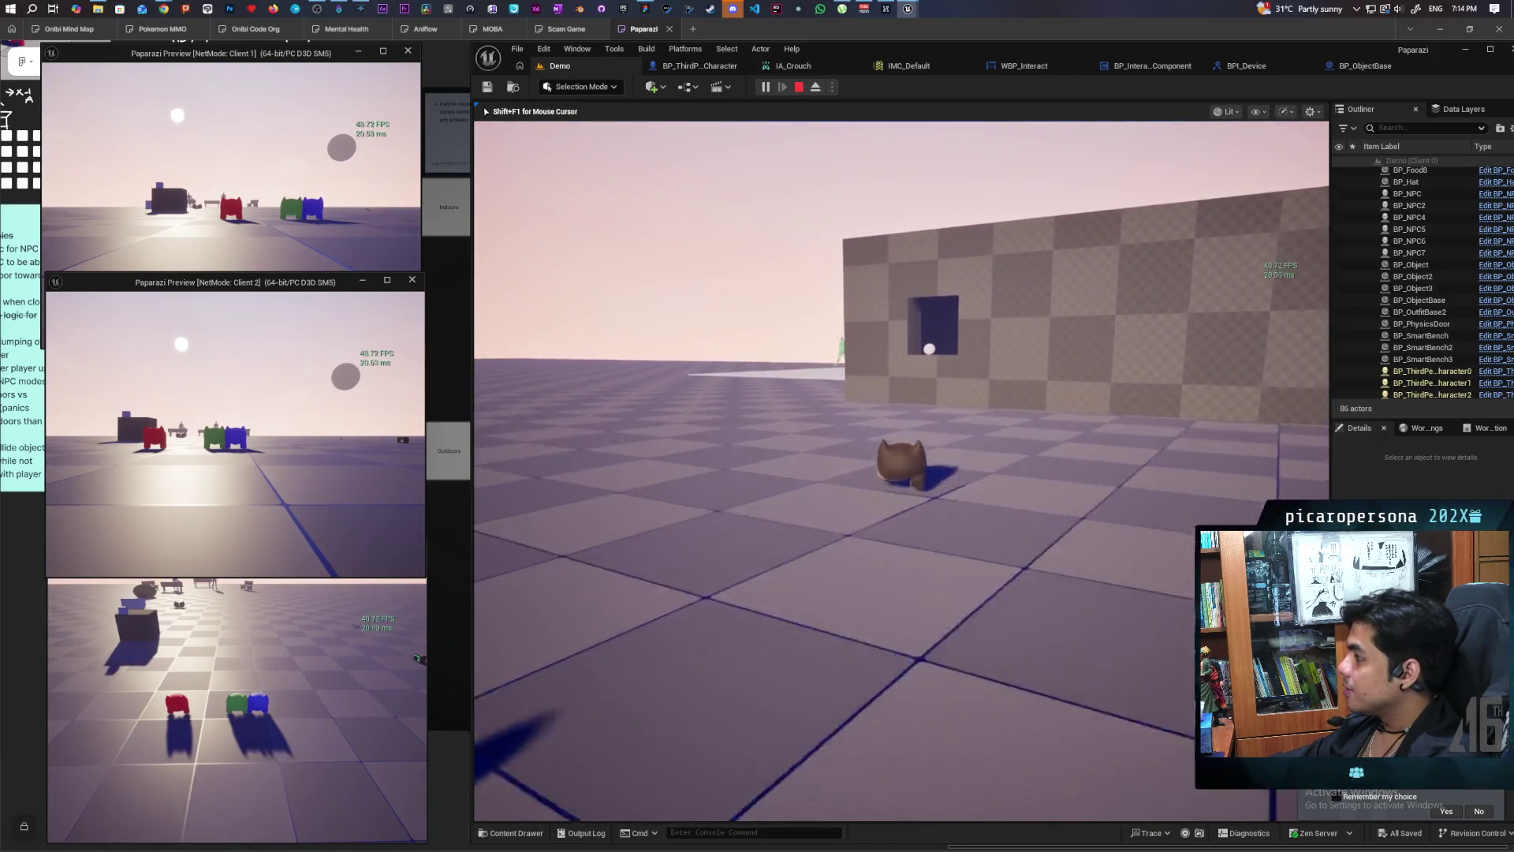
{"action": "key", "text": "w"}
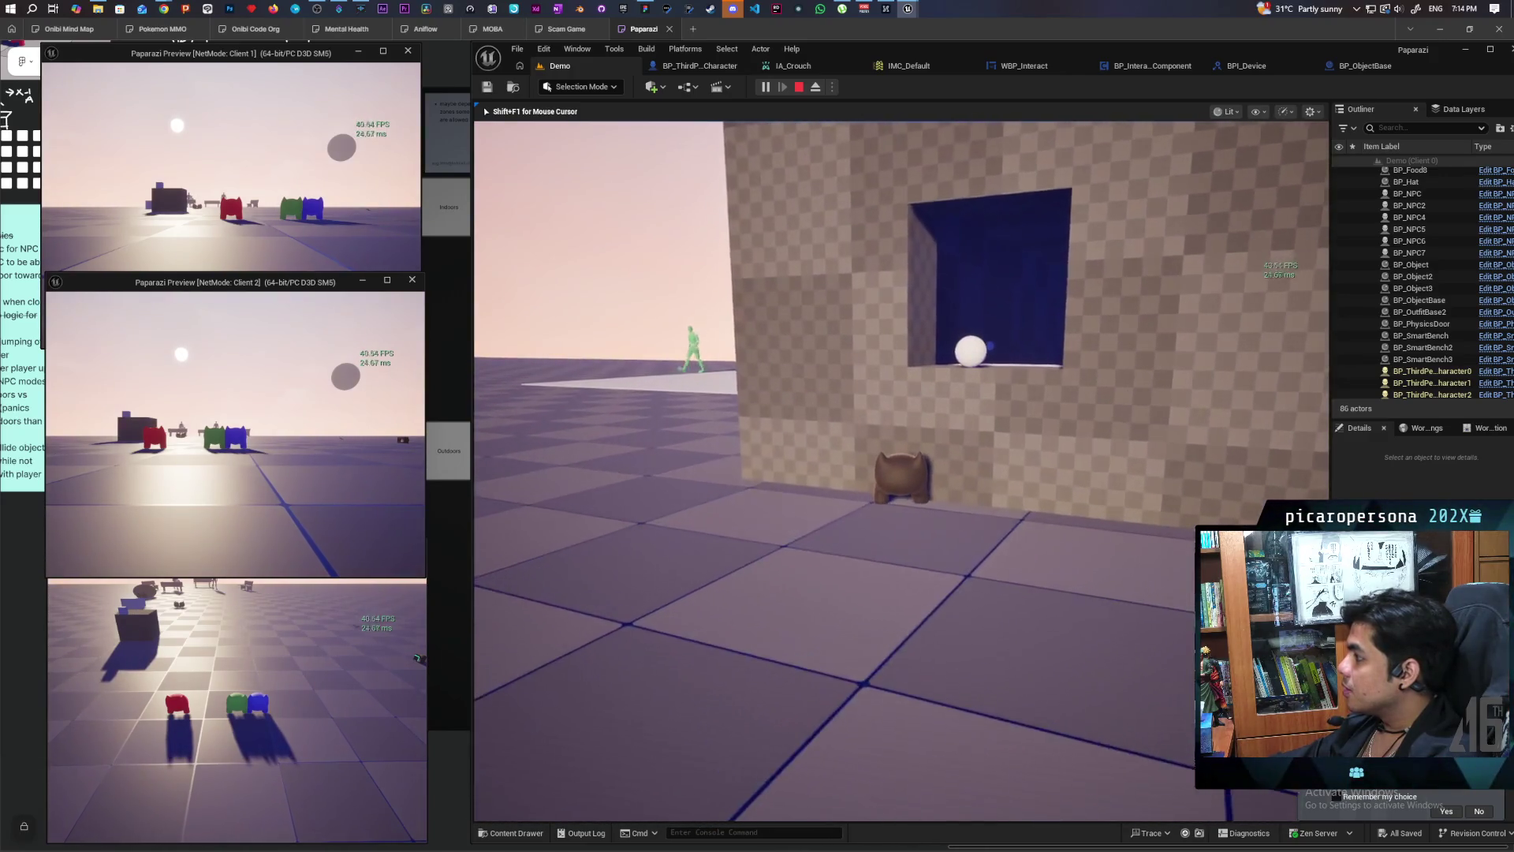
{"action": "key", "text": "d"}
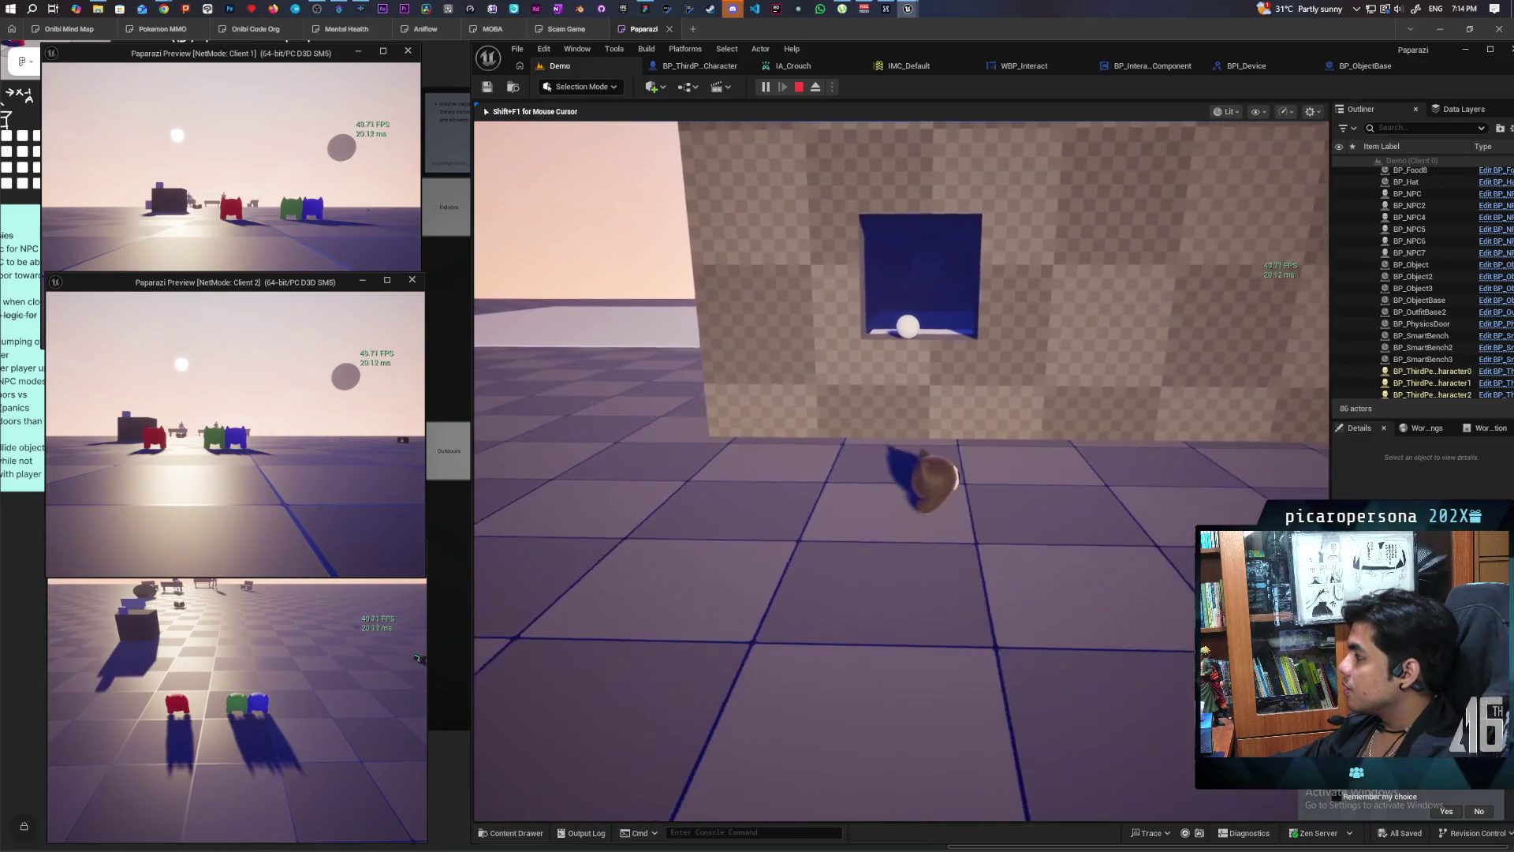
{"action": "key", "text": "a"}
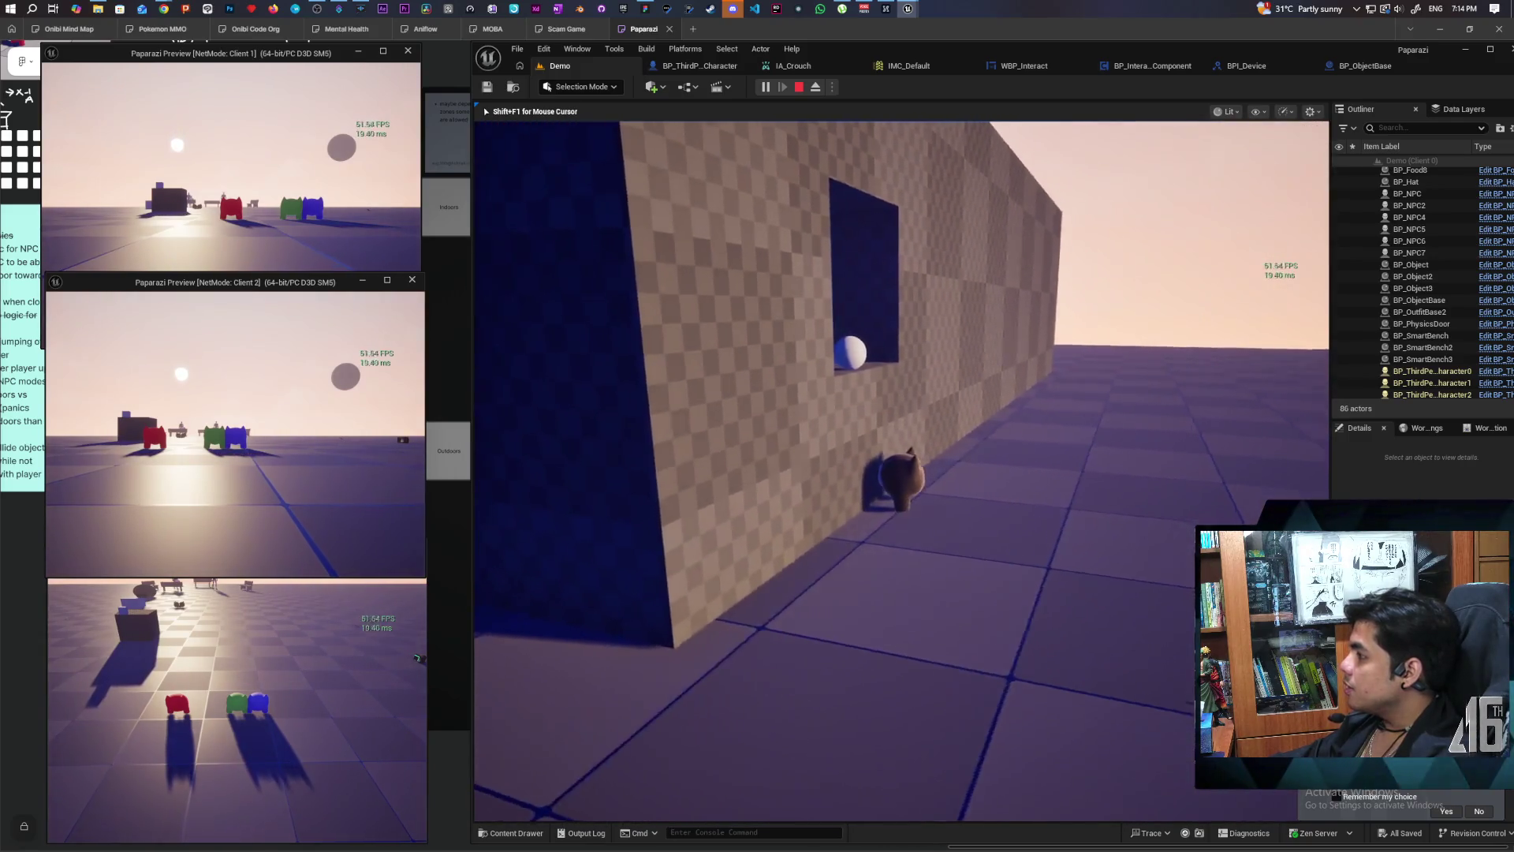
{"action": "key", "text": "w"}
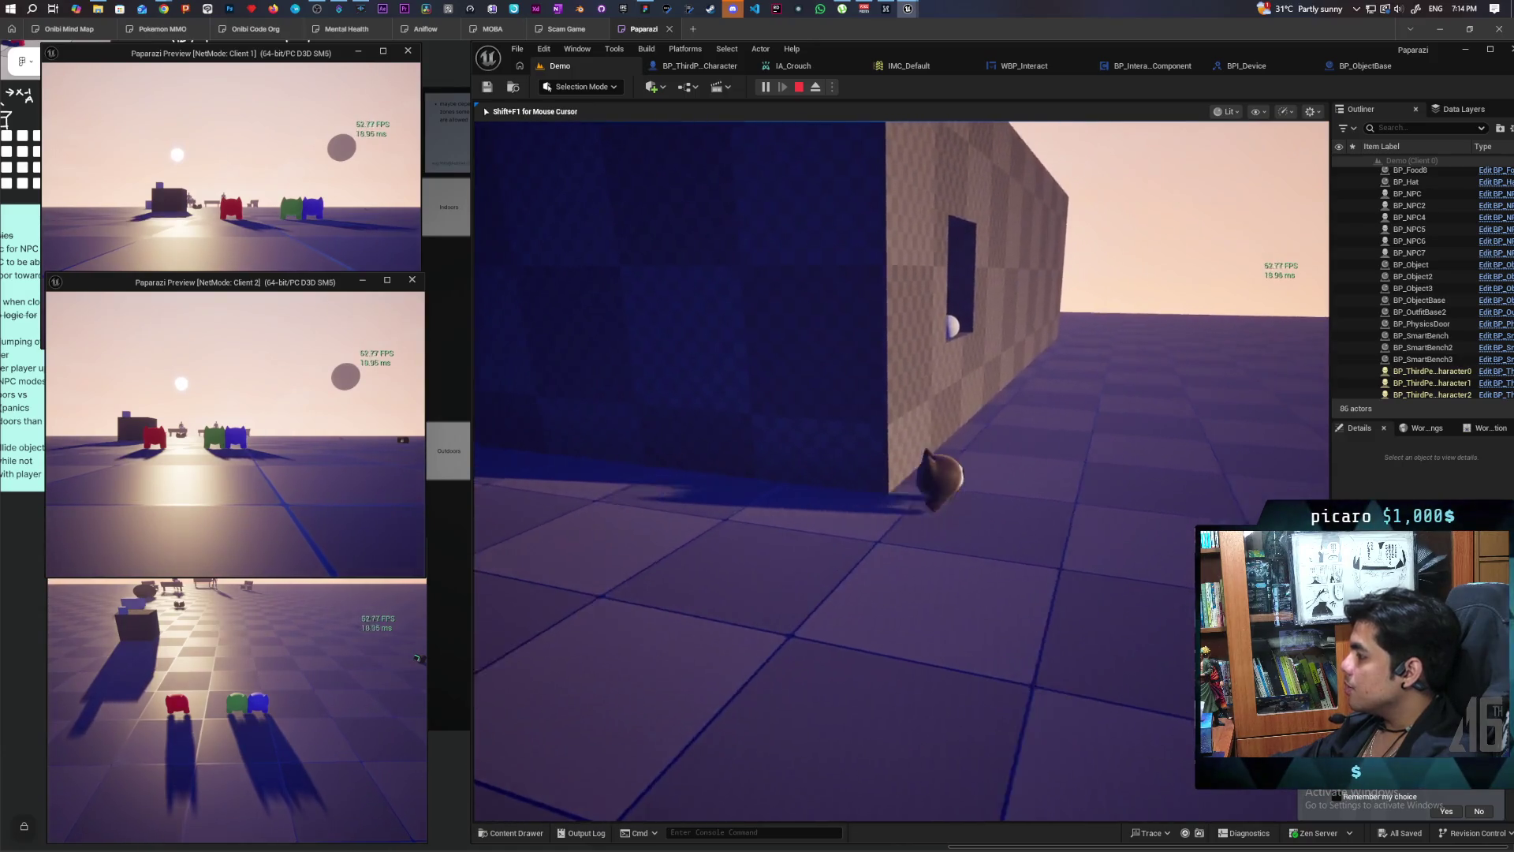
{"action": "key", "text": "a"}
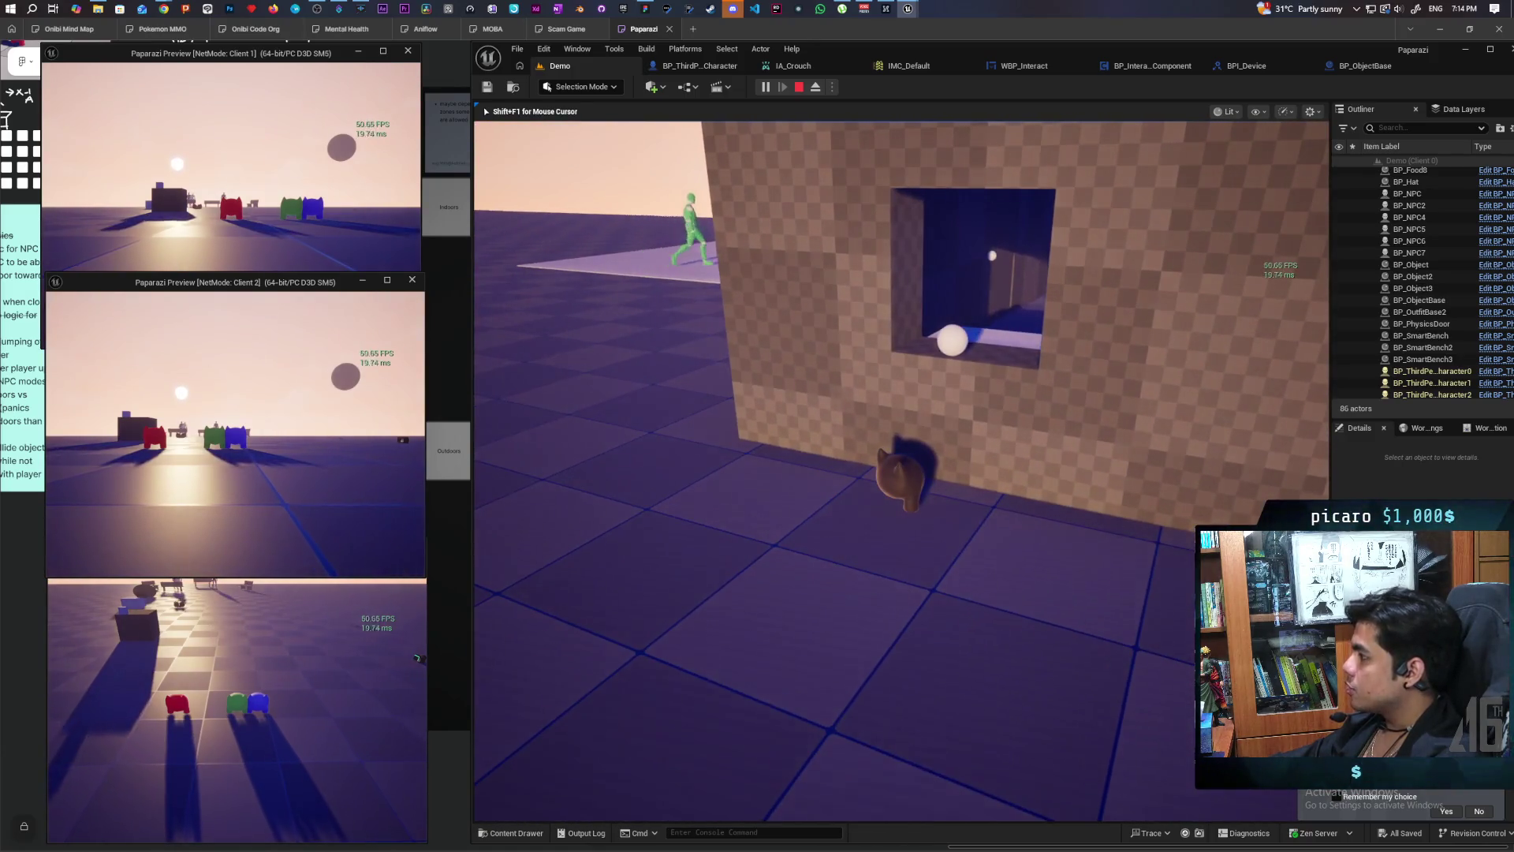
{"action": "key", "text": "w"}
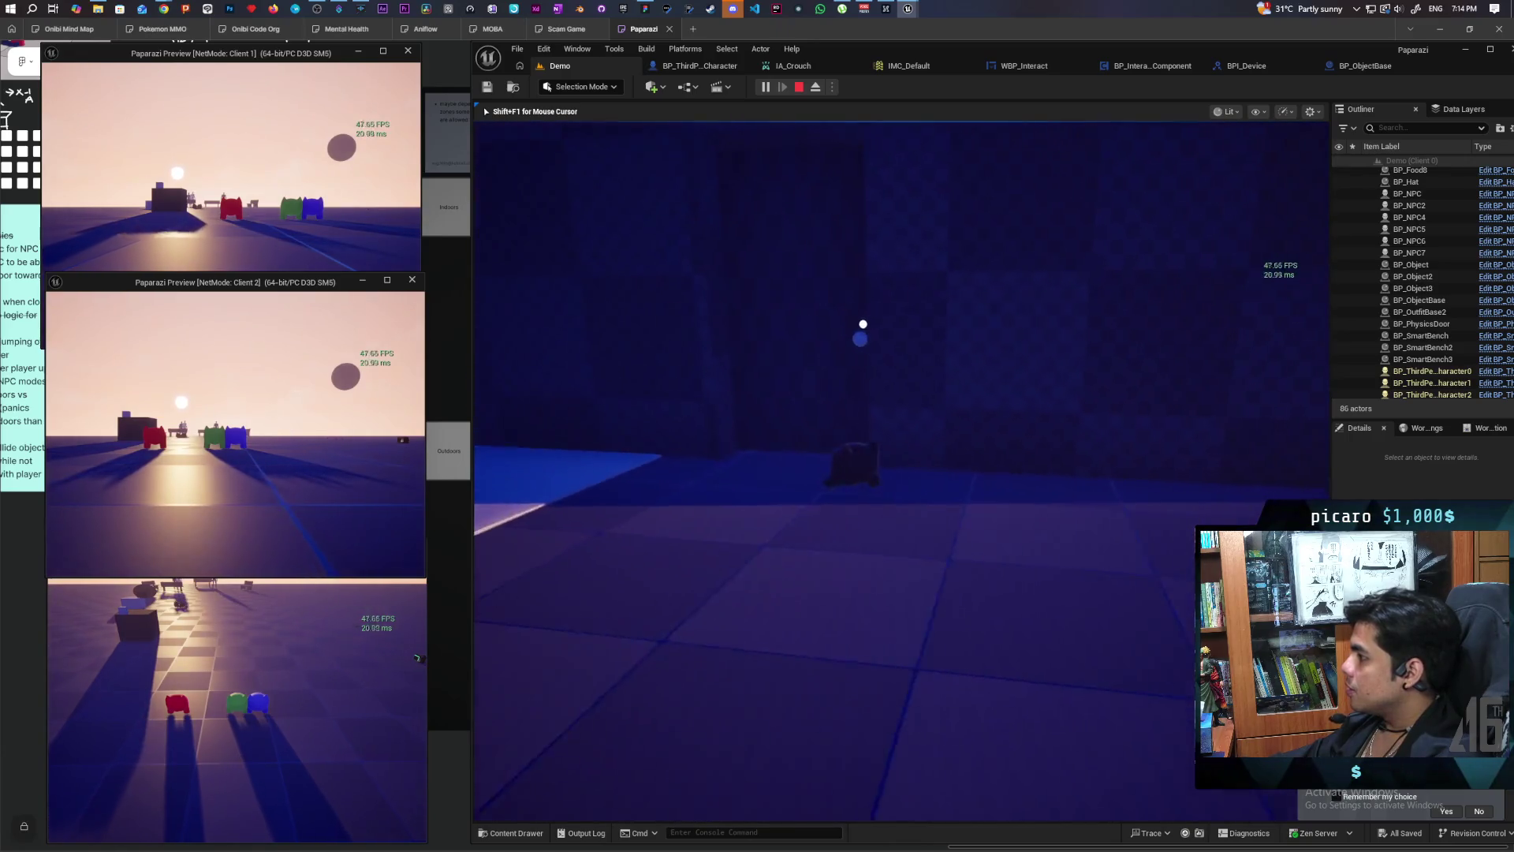
{"action": "key", "text": "w"}
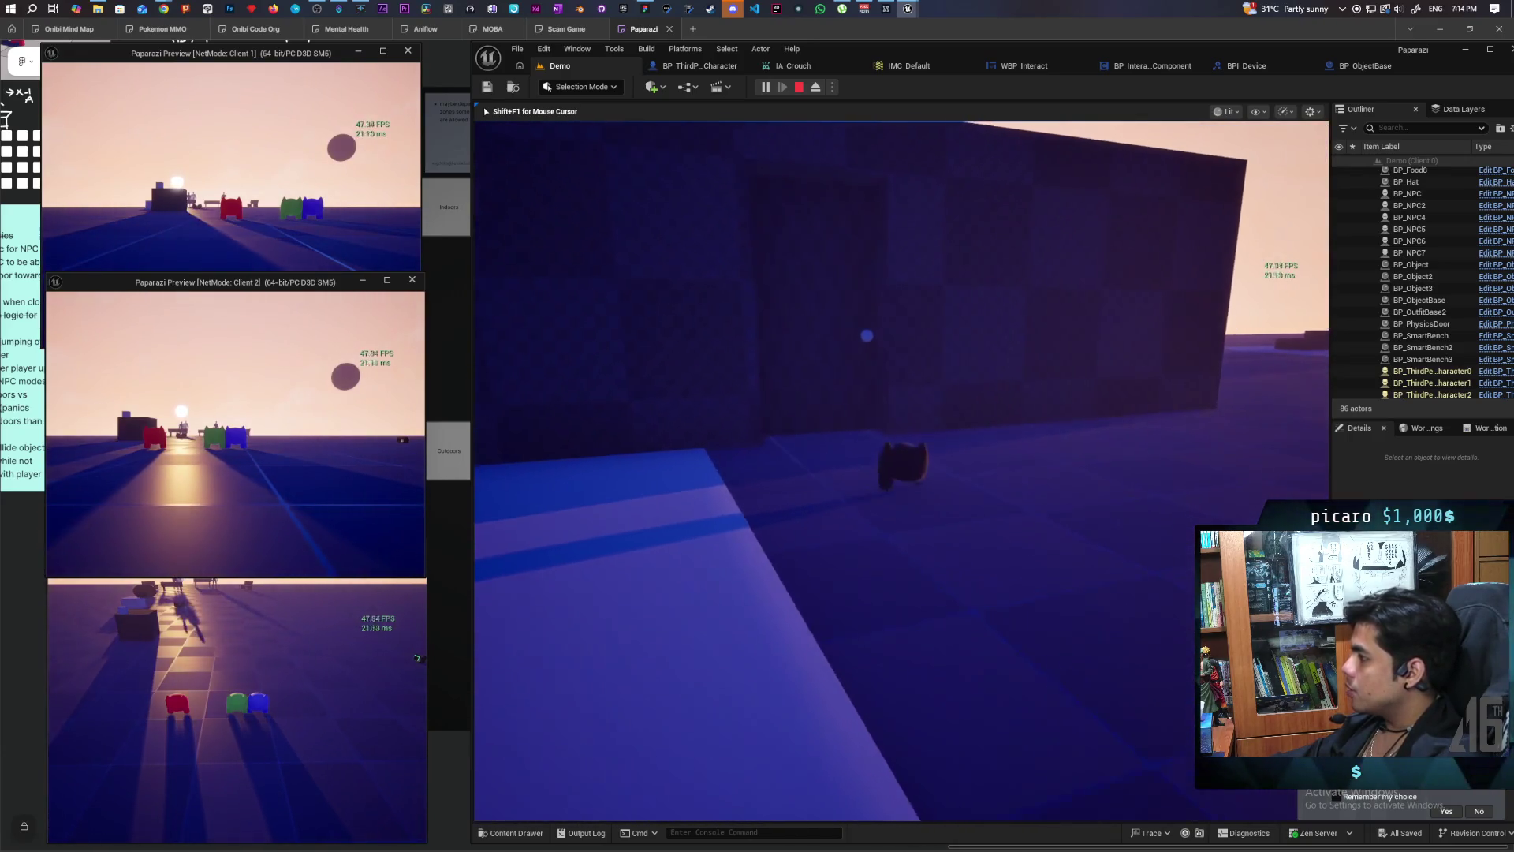
{"action": "key", "text": "w"}
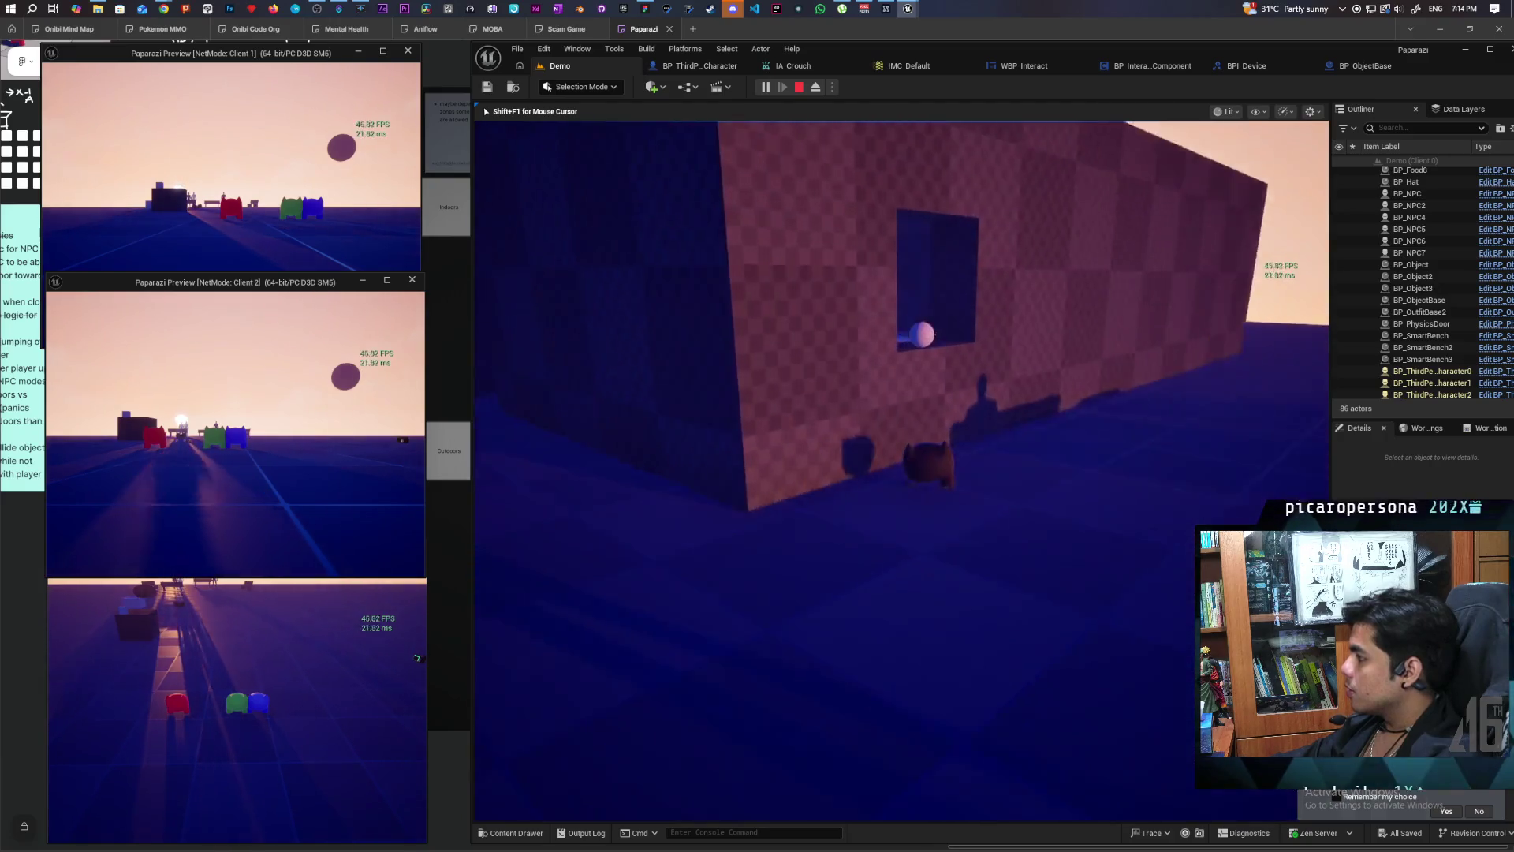
{"action": "key", "text": "w"}
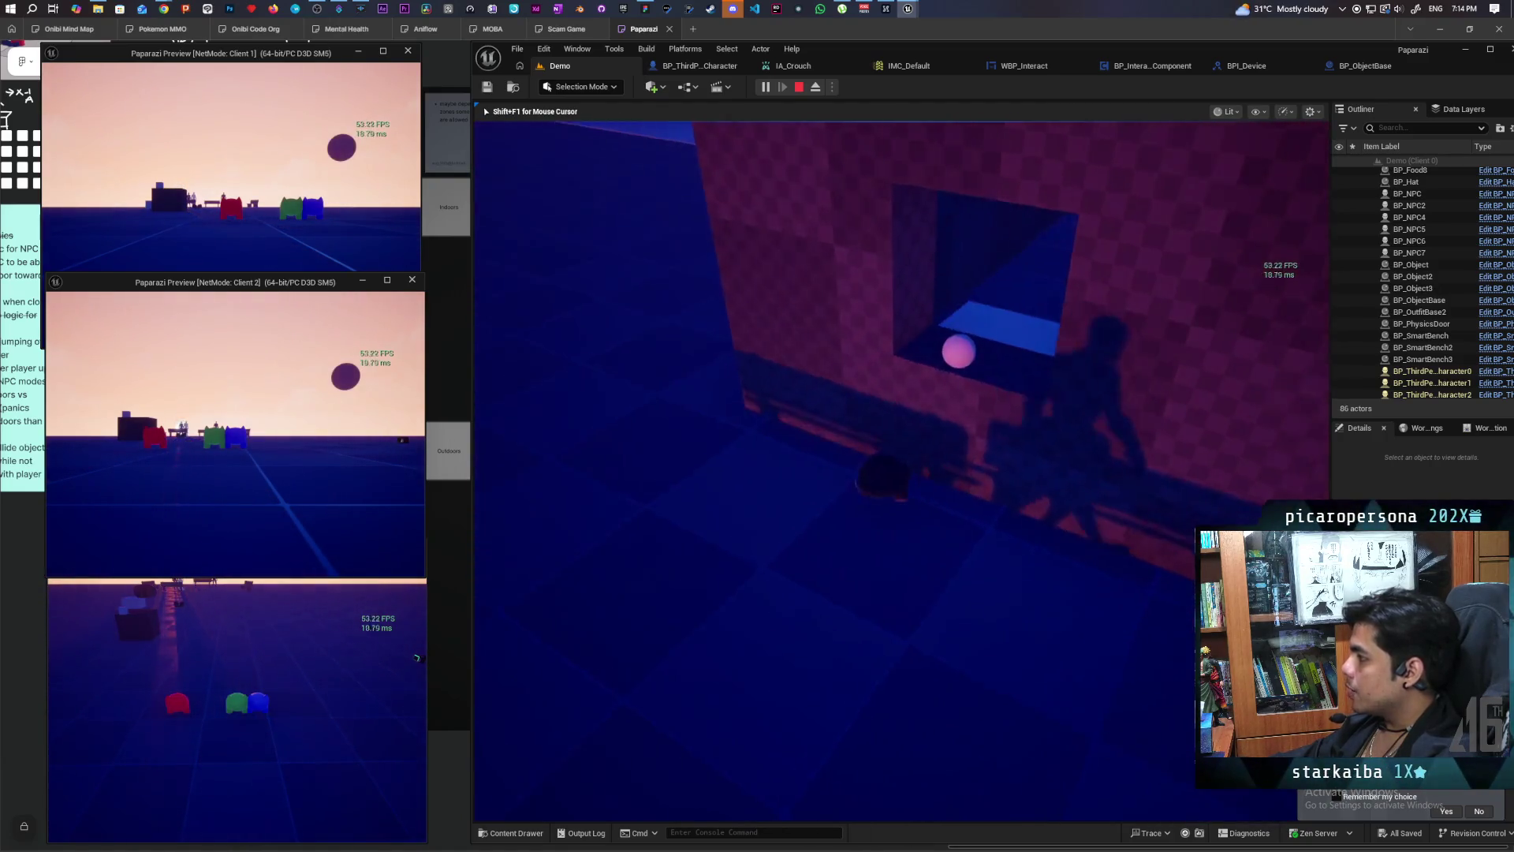
{"action": "key", "text": "w"}
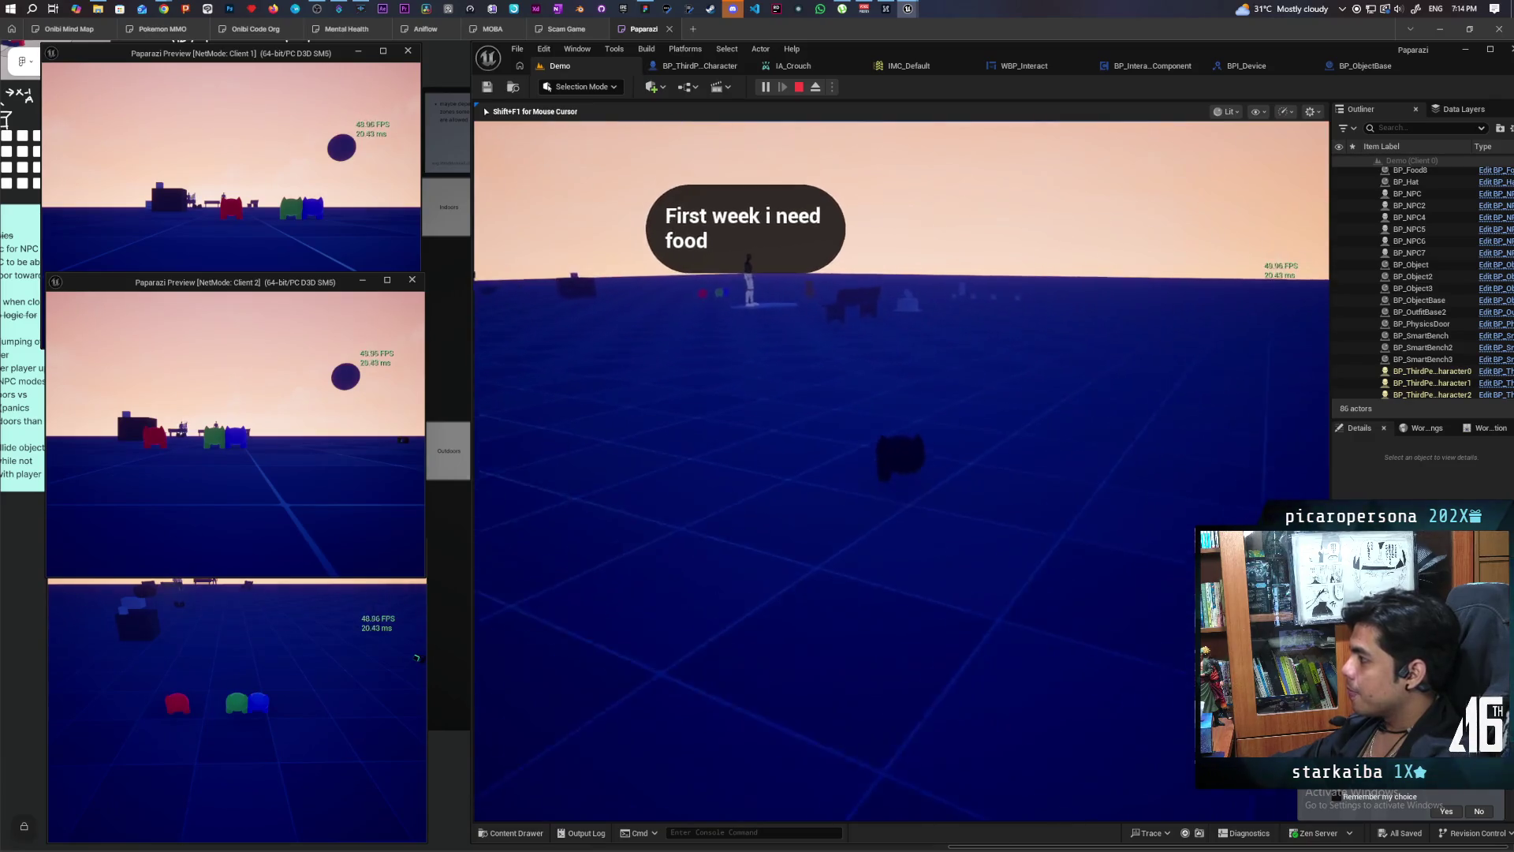
Step: Cross the field and approach the blue spheres until their interaction bubbles appear
{"action": "key", "text": "w"}
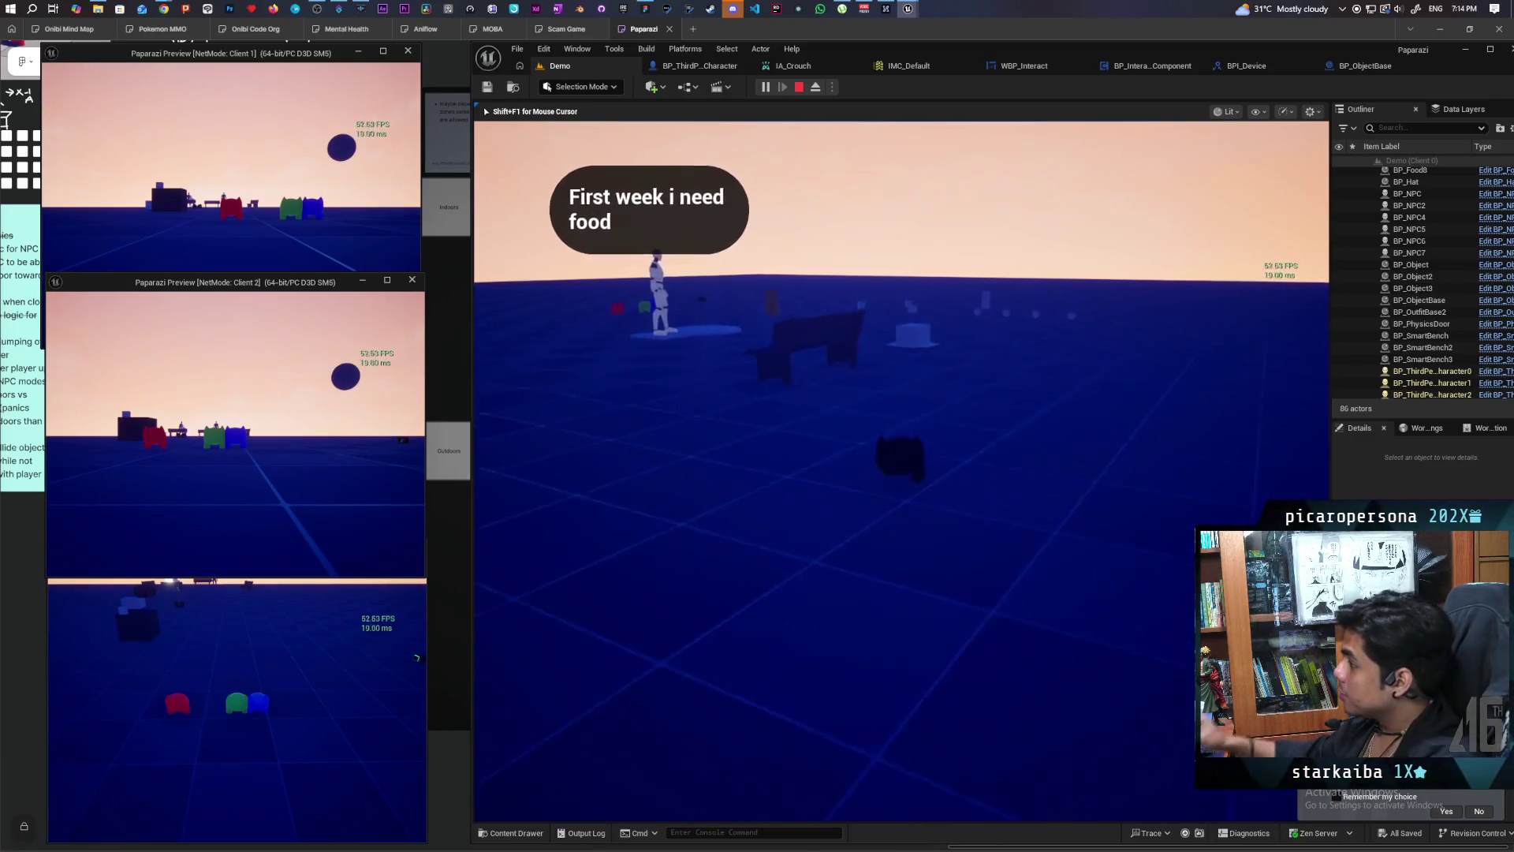
{"action": "key", "text": "w"}
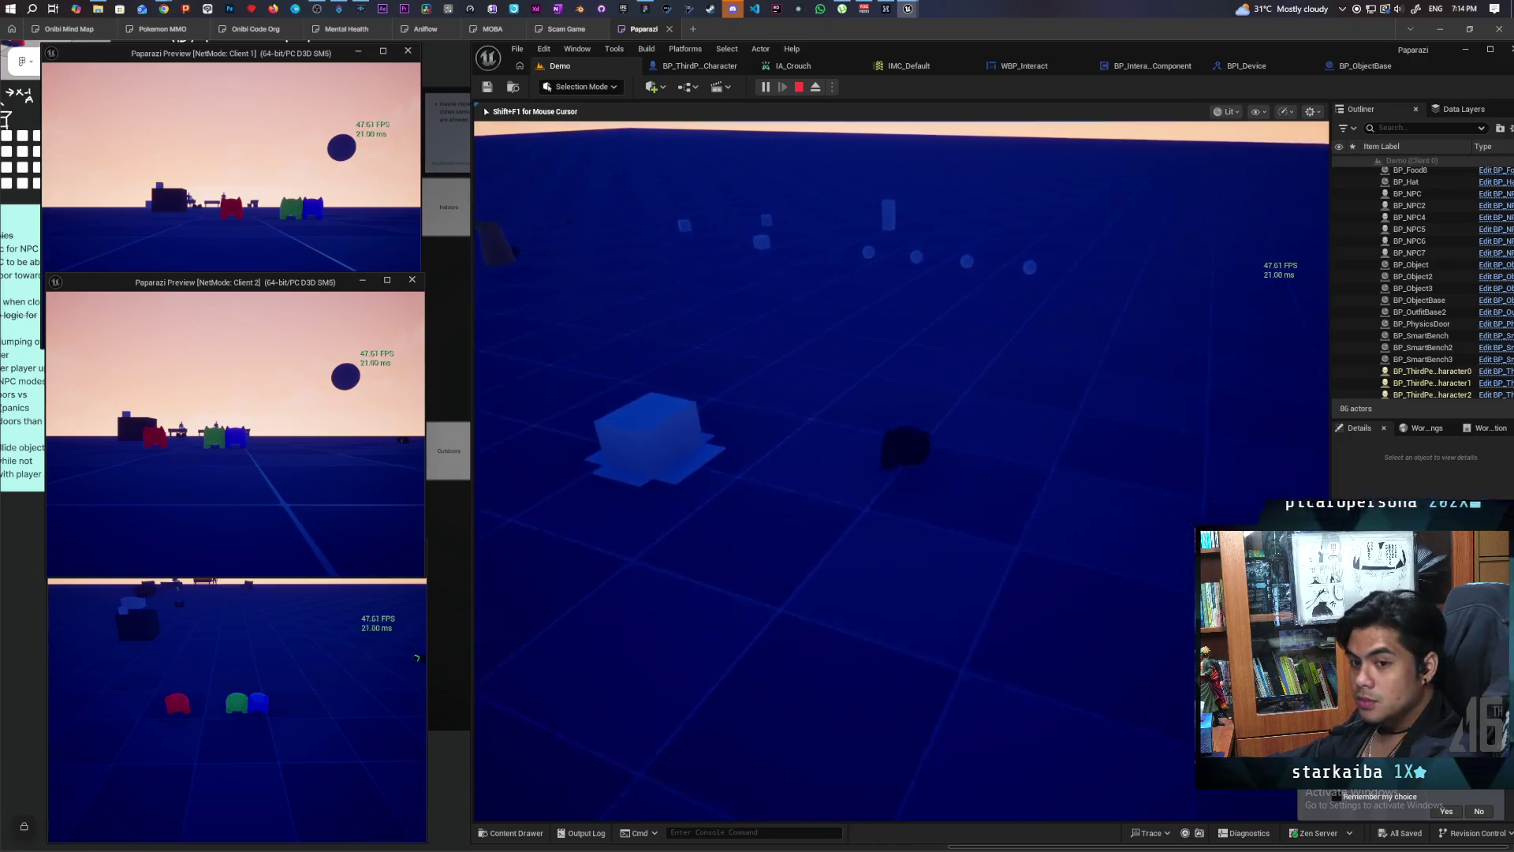
{"action": "key", "text": "w"}
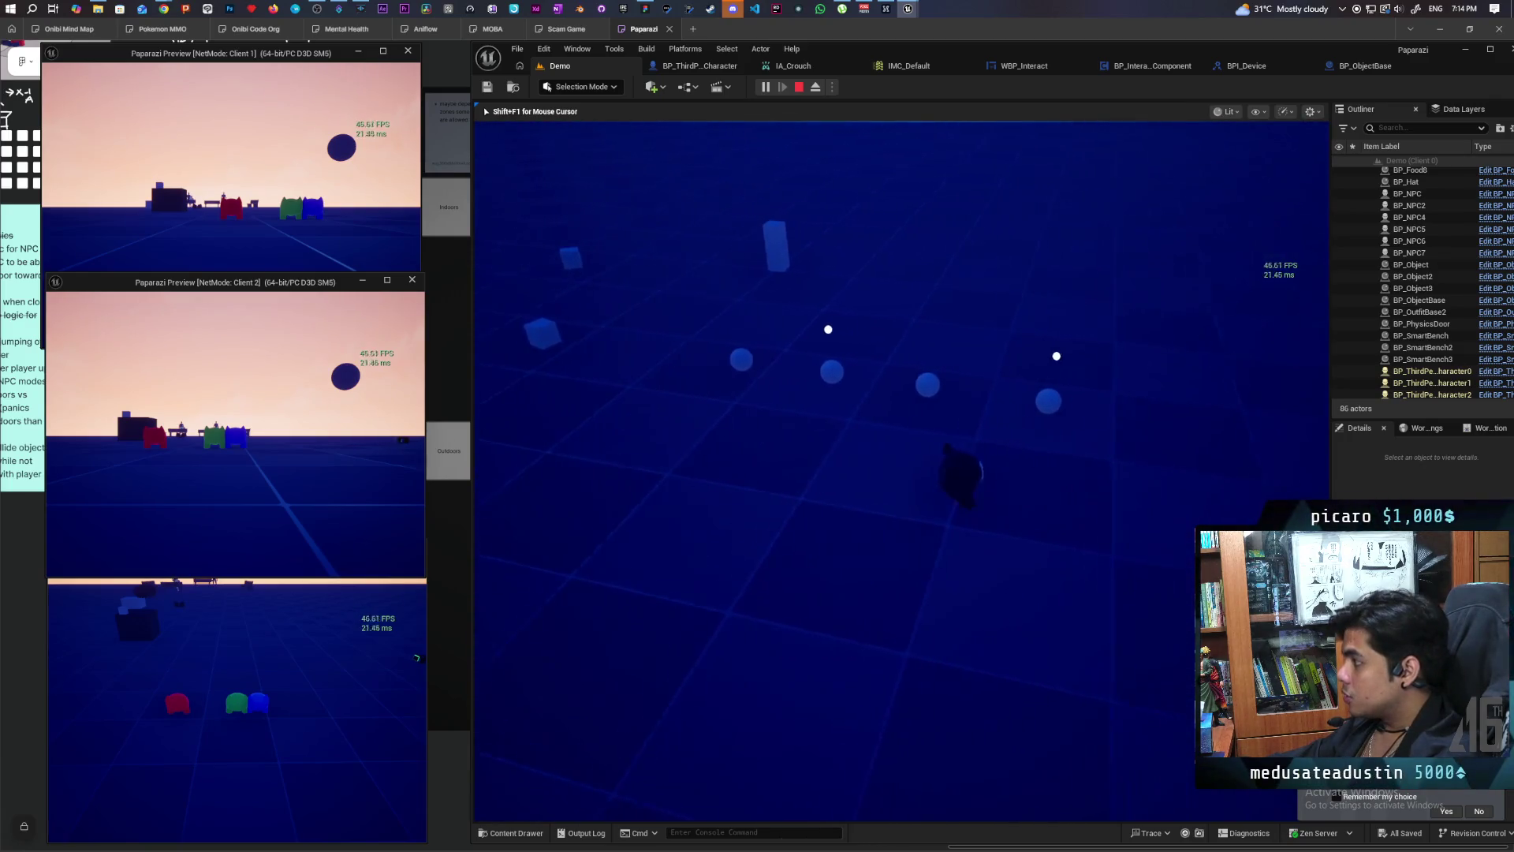
{"action": "key", "text": "w"}
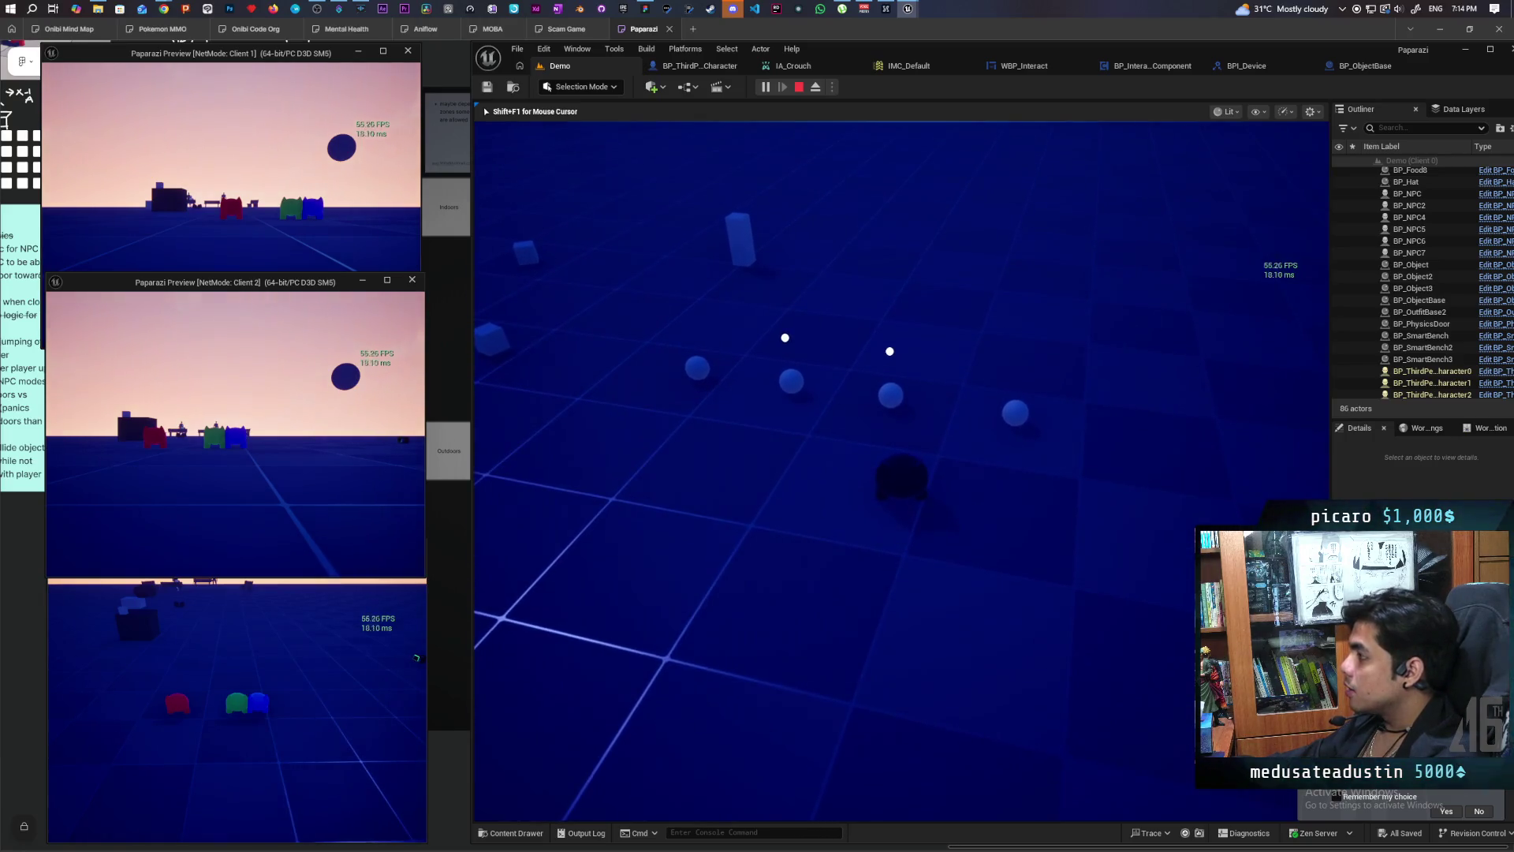
{"action": "key", "text": "d"}
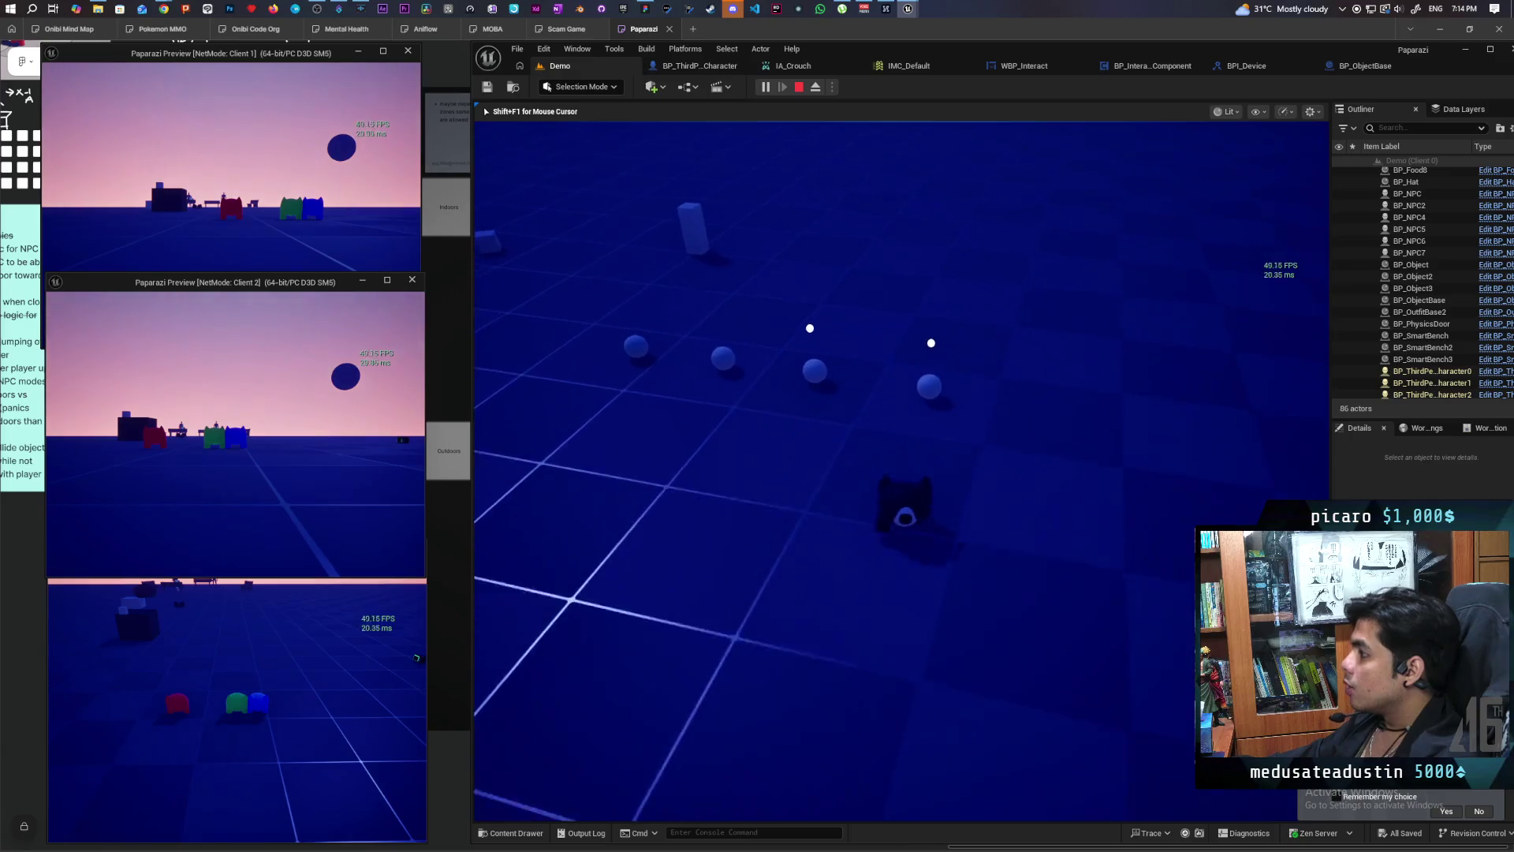
{"action": "key", "text": "a"}
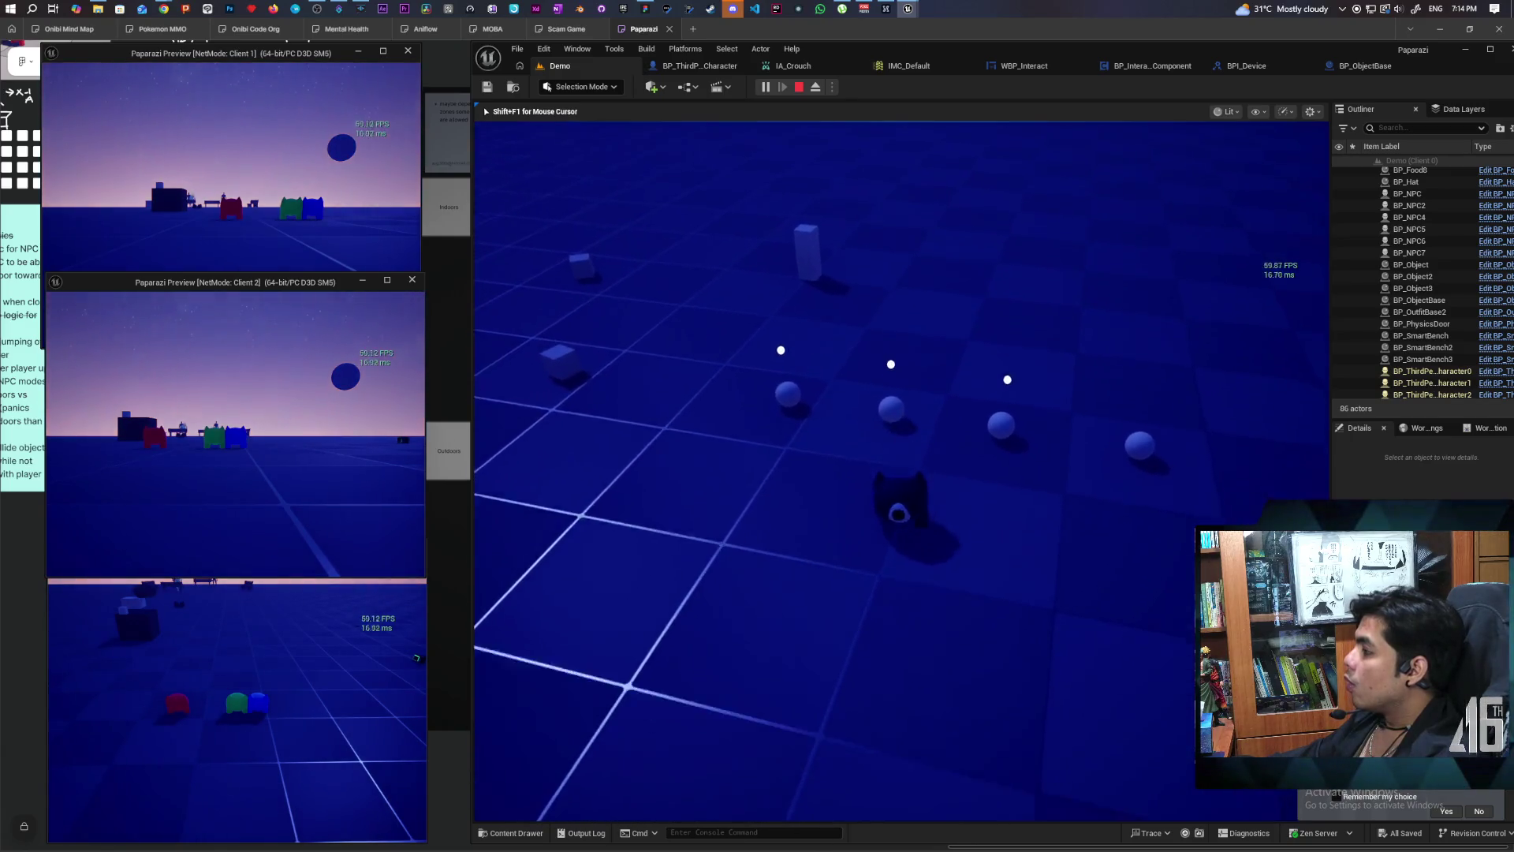
{"action": "key", "text": "s"}
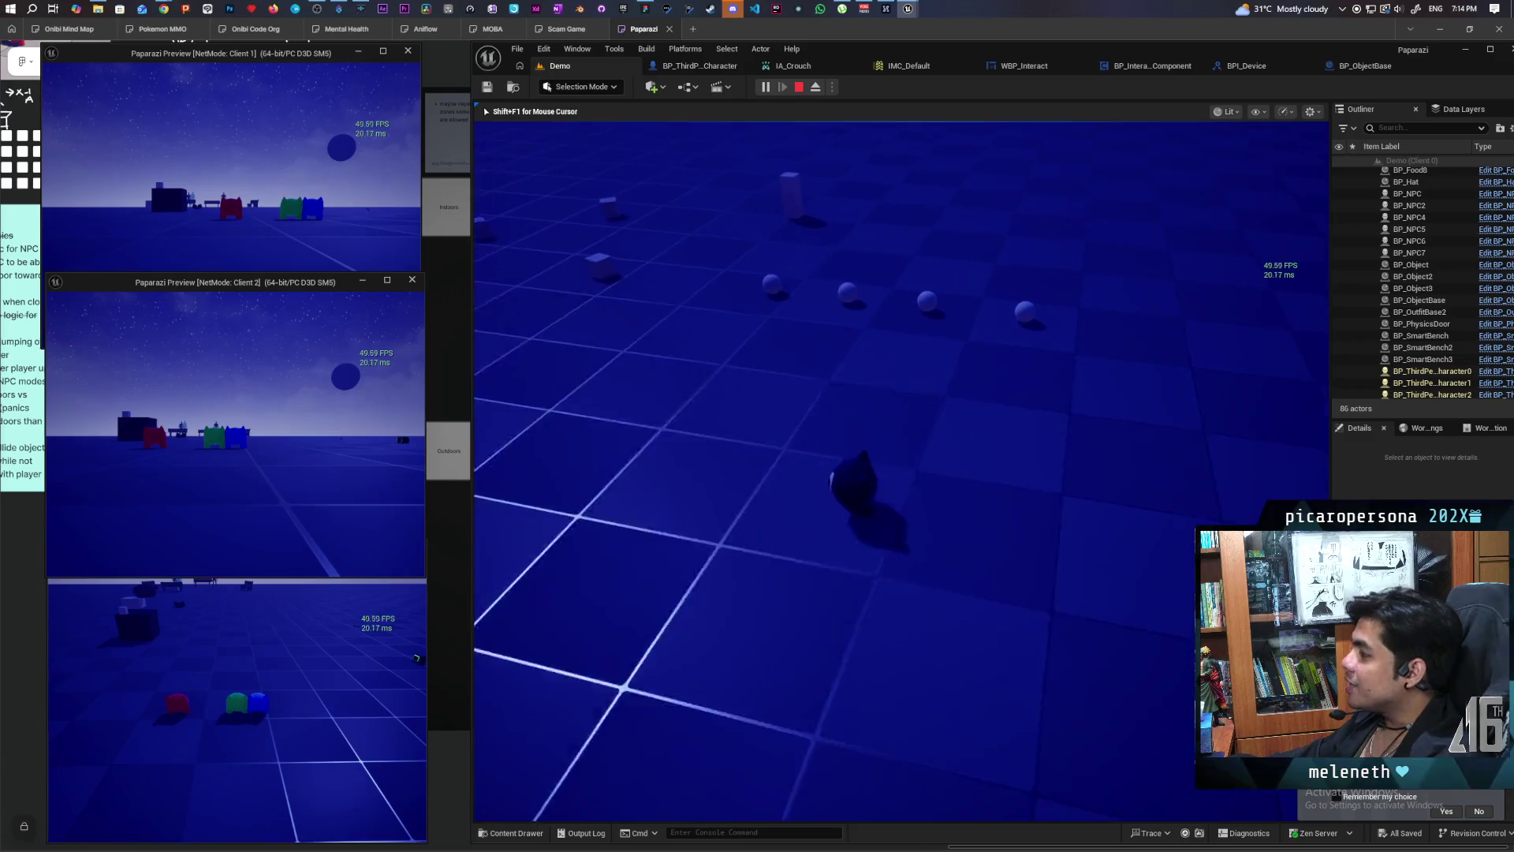
{"action": "key", "text": "w"}
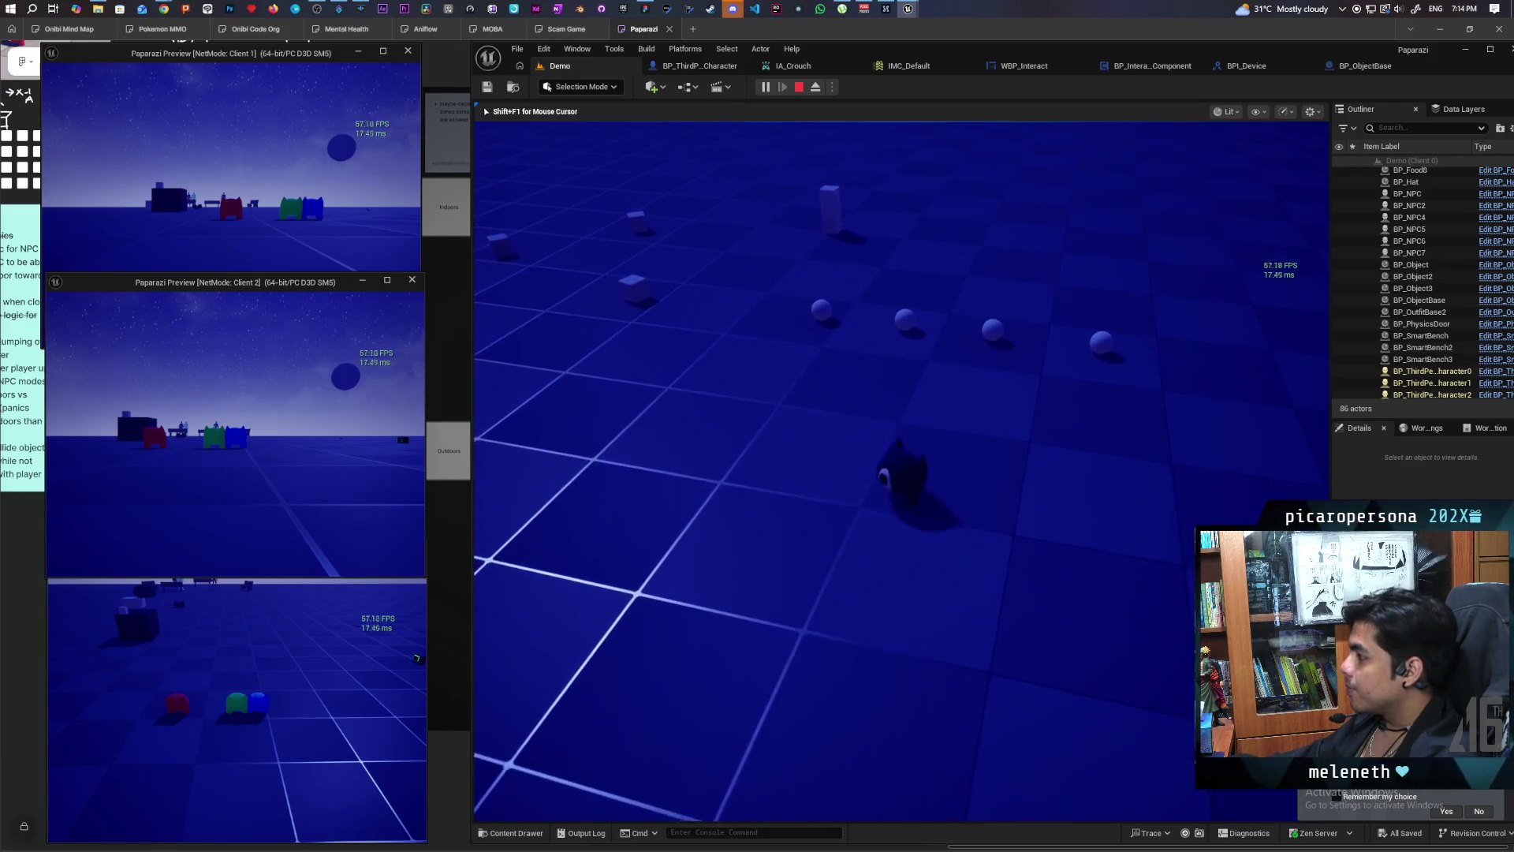
{"action": "key", "text": "w"}
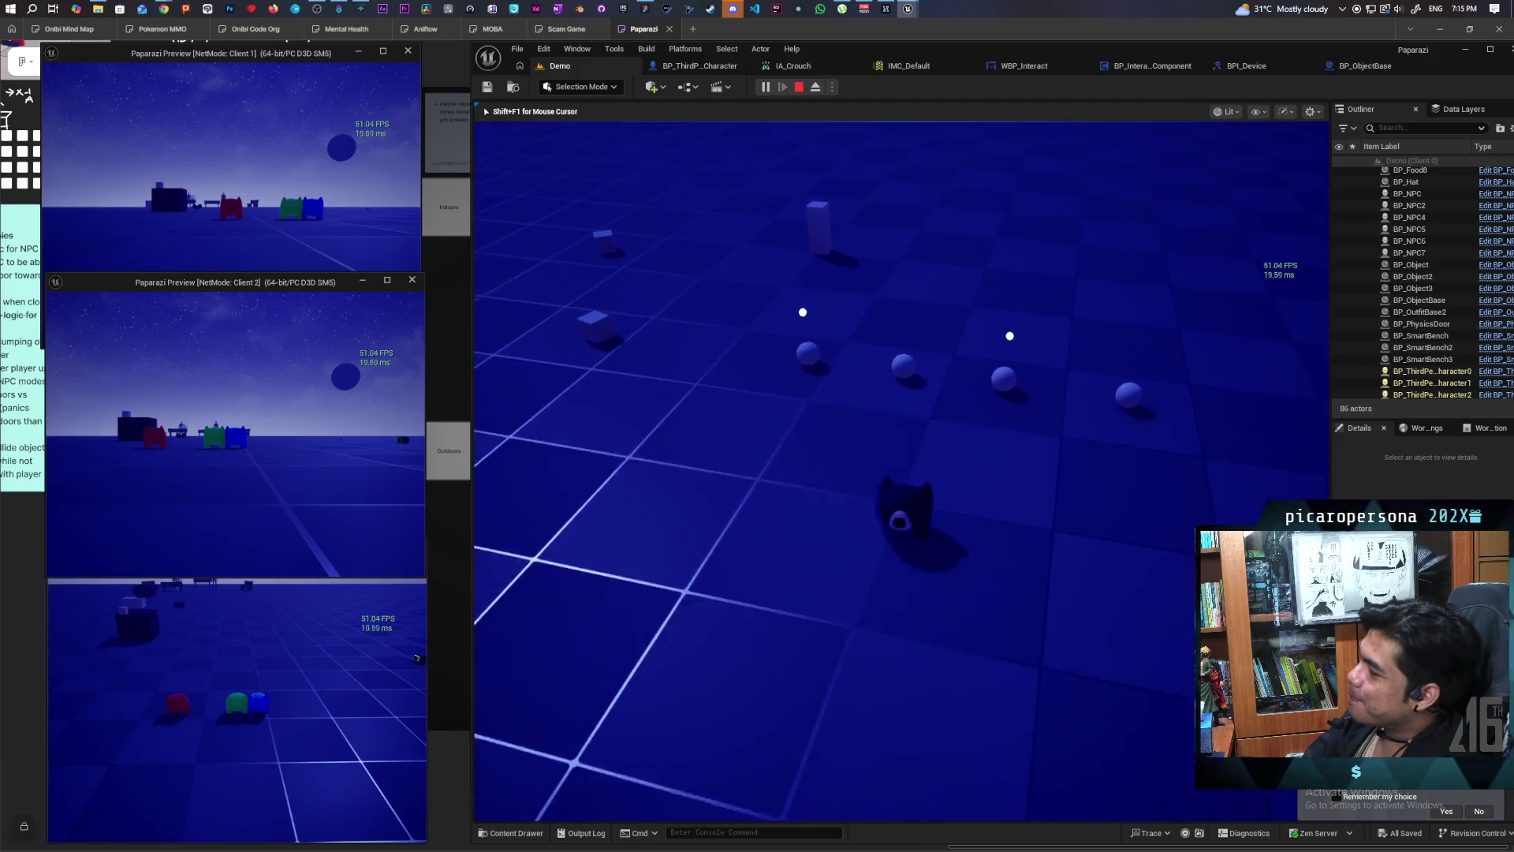
{"action": "key", "text": "w"}
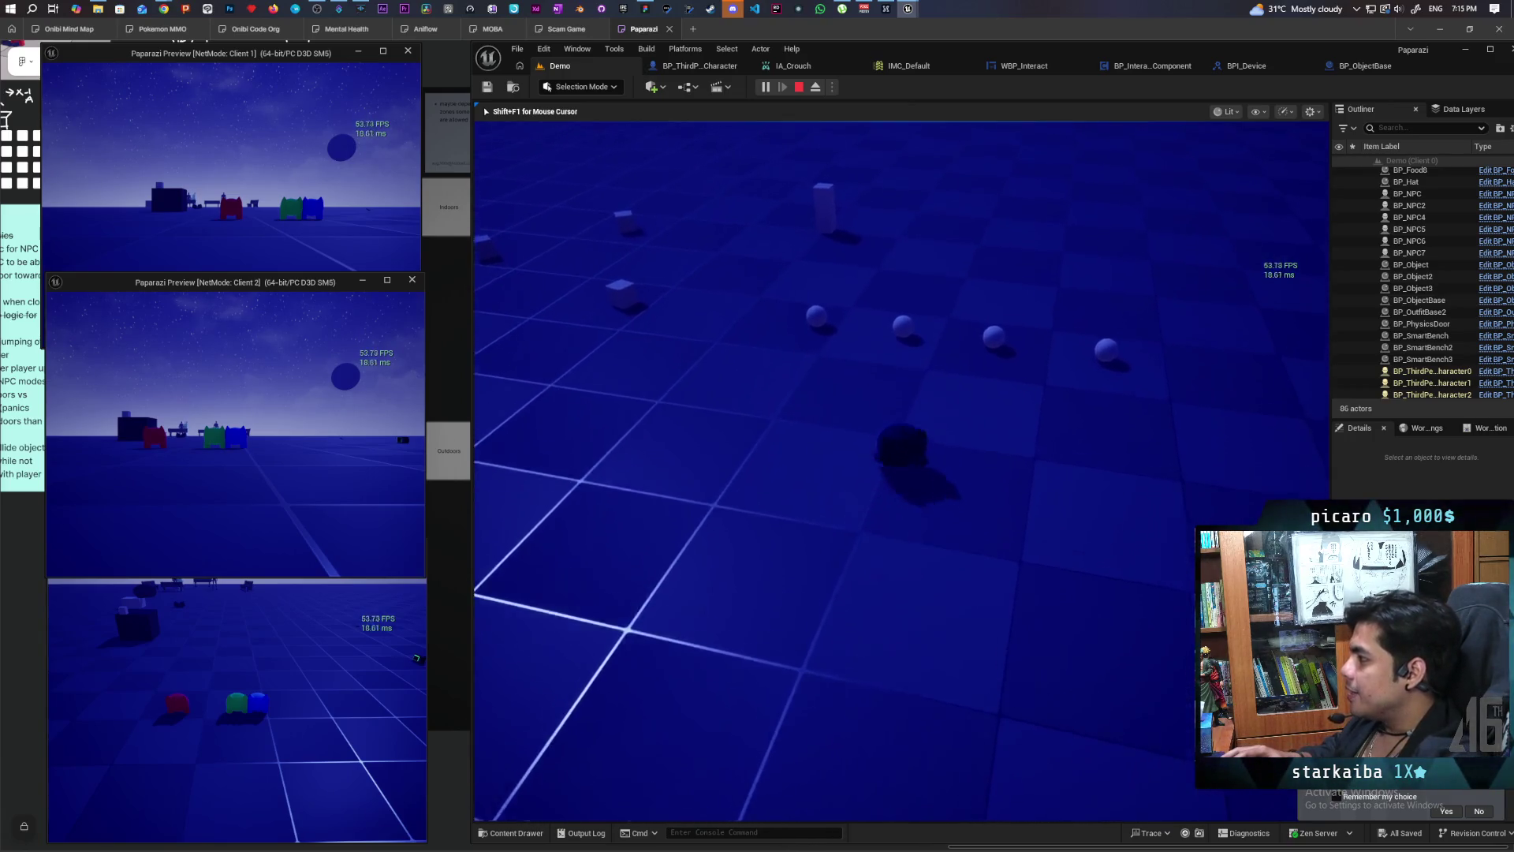
{"action": "key", "text": "w"}
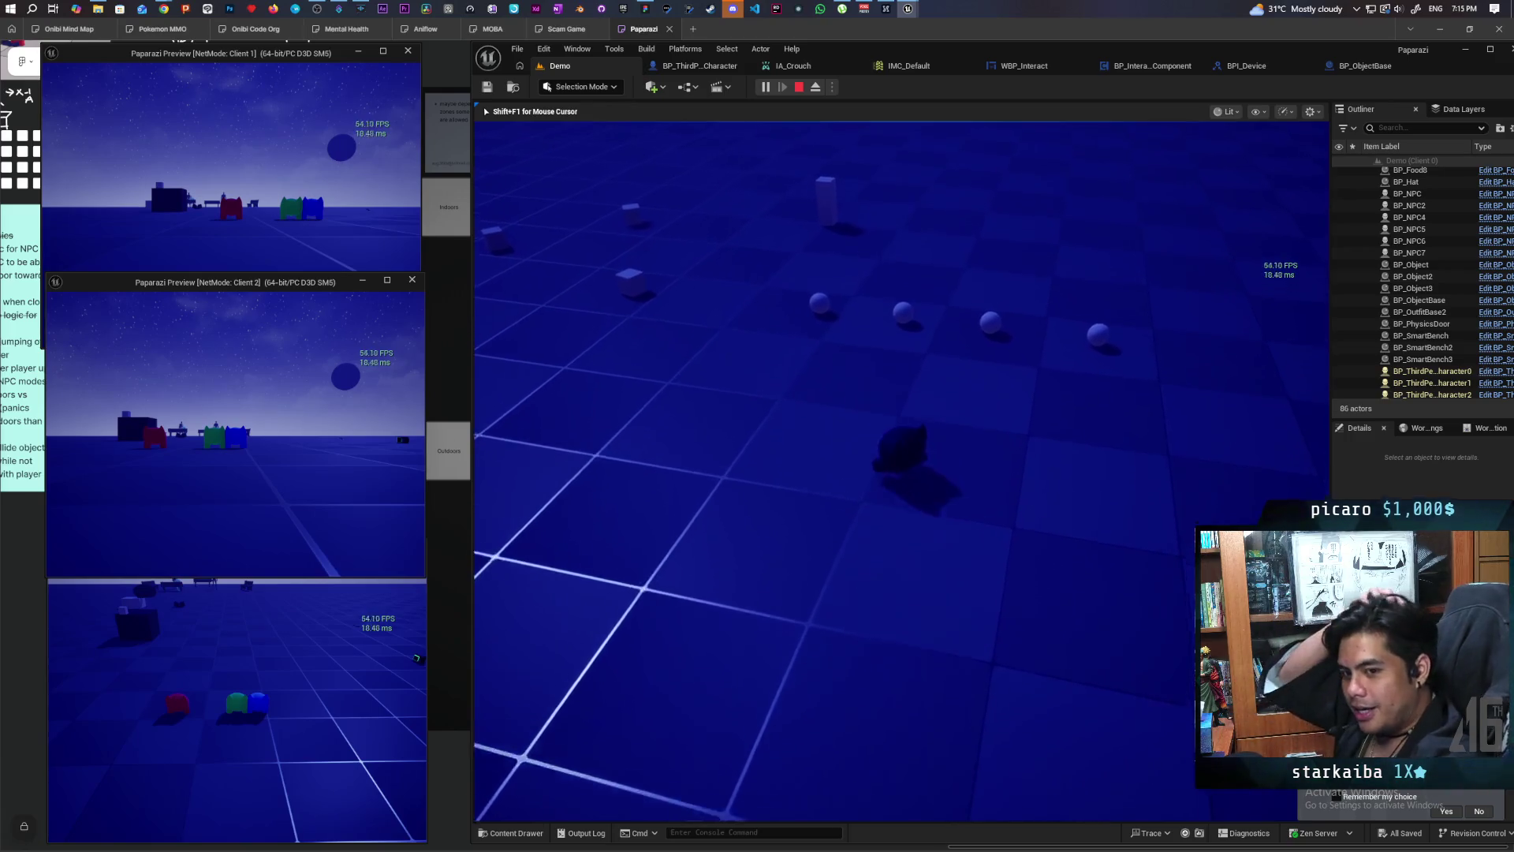
{"action": "key", "text": "w"}
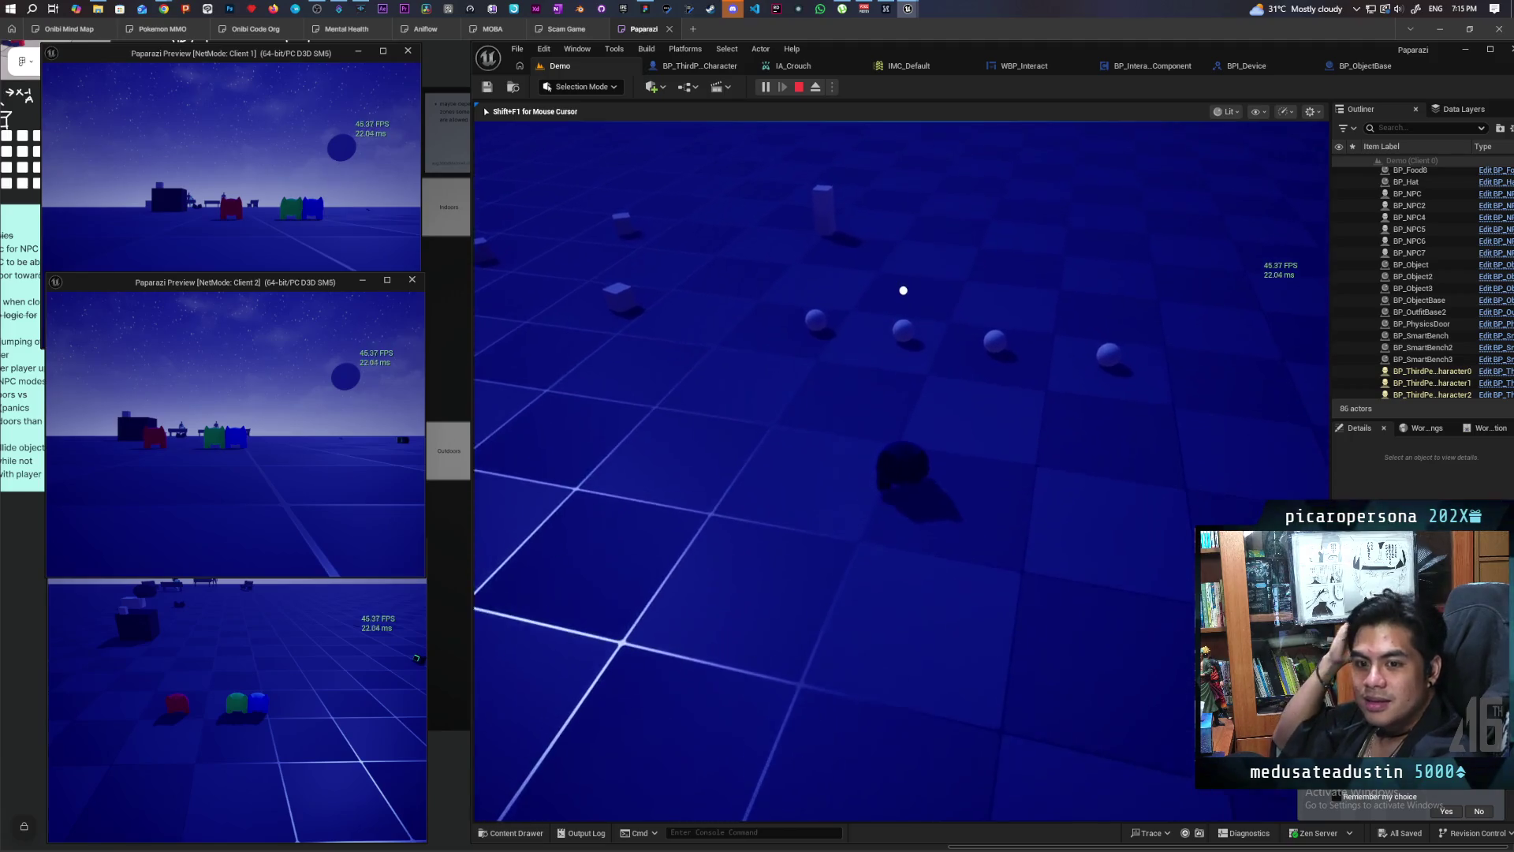
Step: Back away and re-approach the spheres so bubbles vanish and reappear, then stop the session with Esc
{"action": "key", "text": "s"}
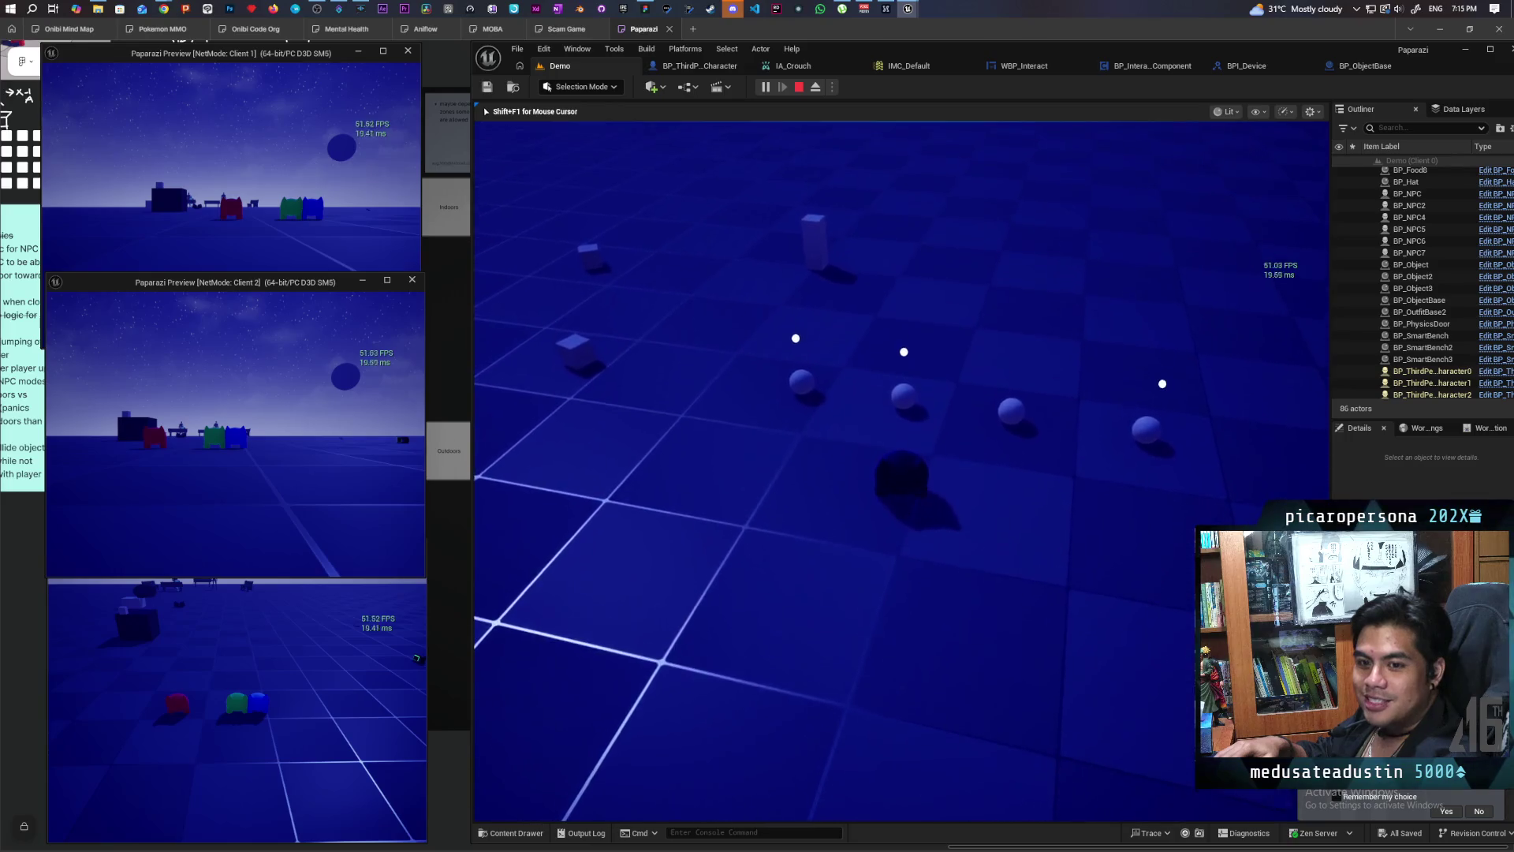
{"action": "key", "text": "s"}
{"action": "key", "text": "w"}
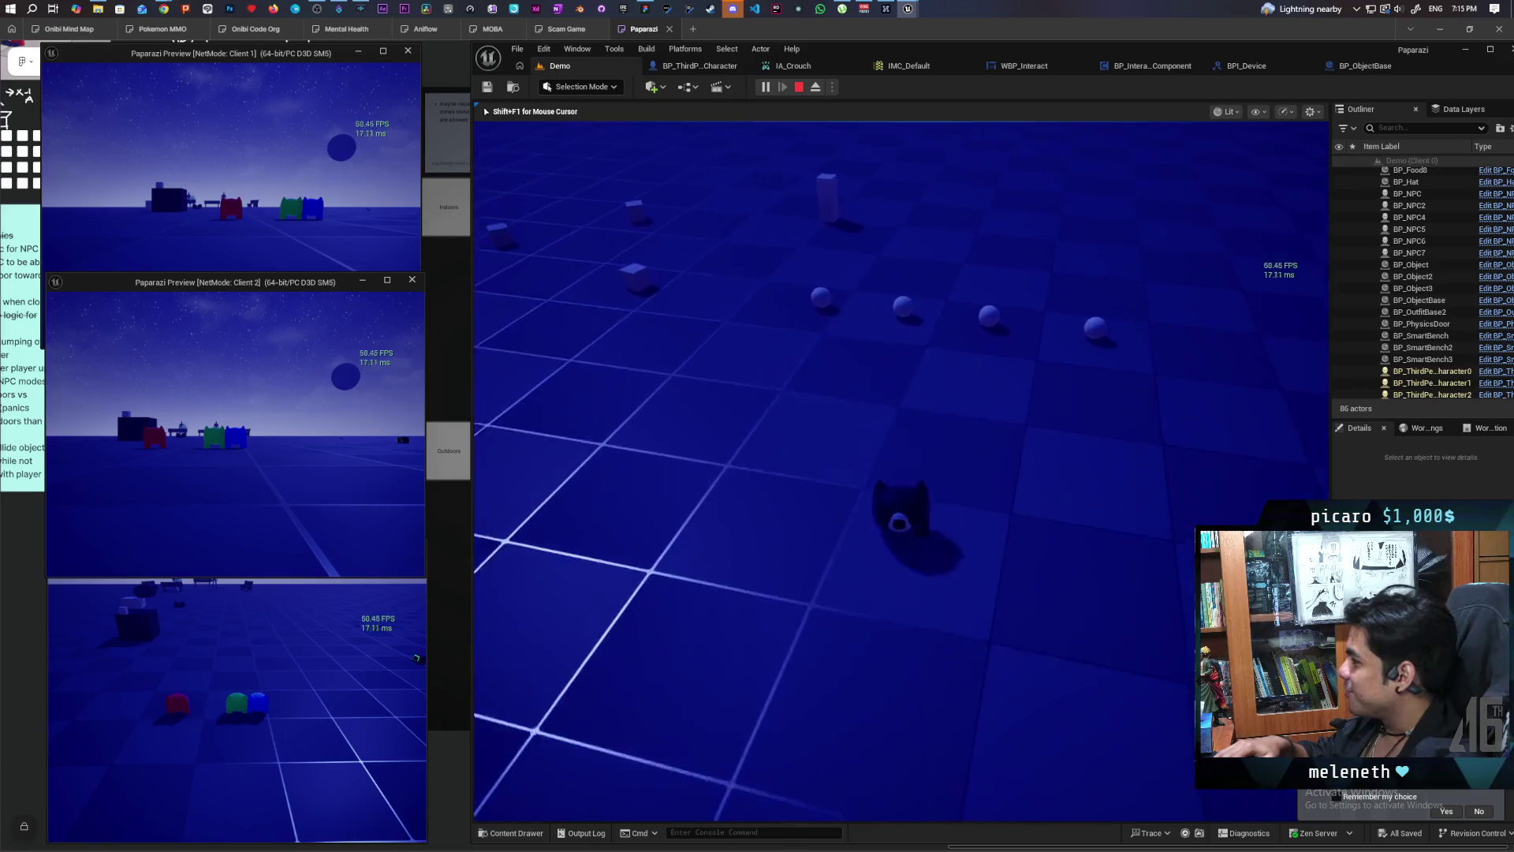
{"action": "key", "text": "w"}
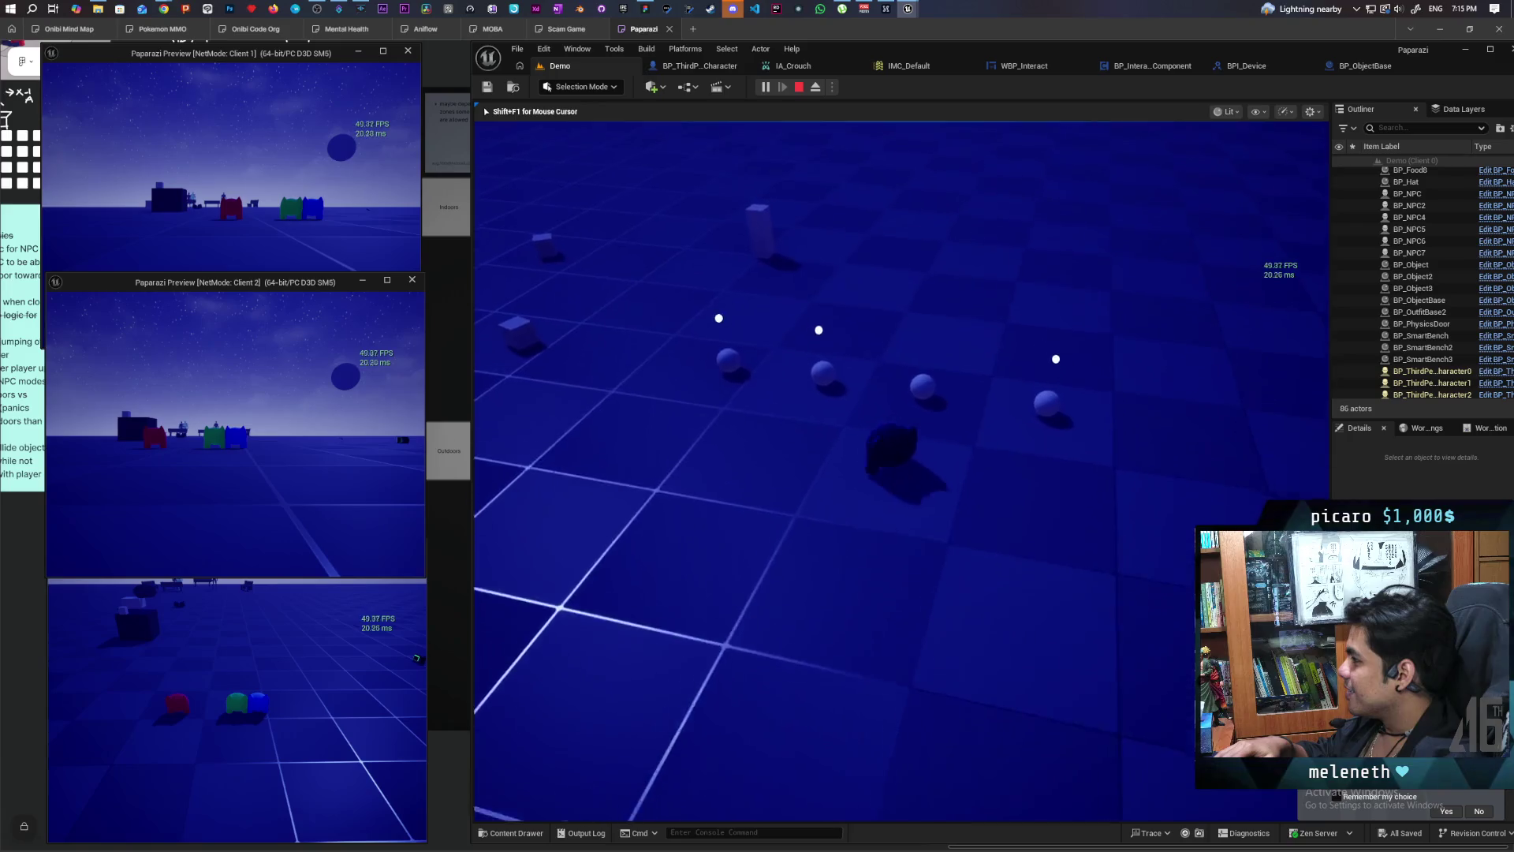
{"action": "key", "text": "s"}
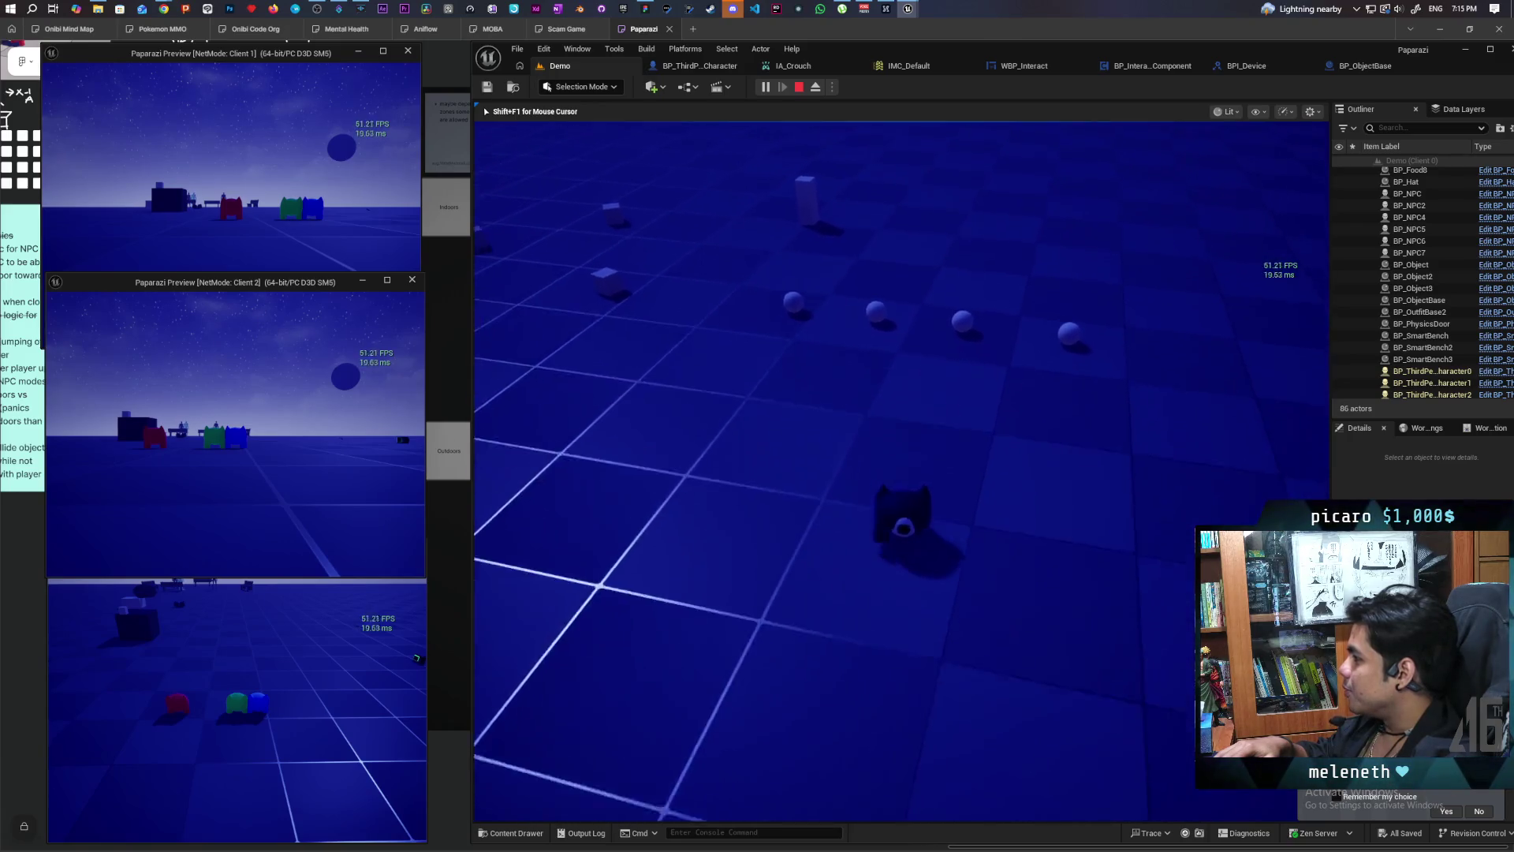
{"action": "mouse_move", "coordinate": [902, 470]}
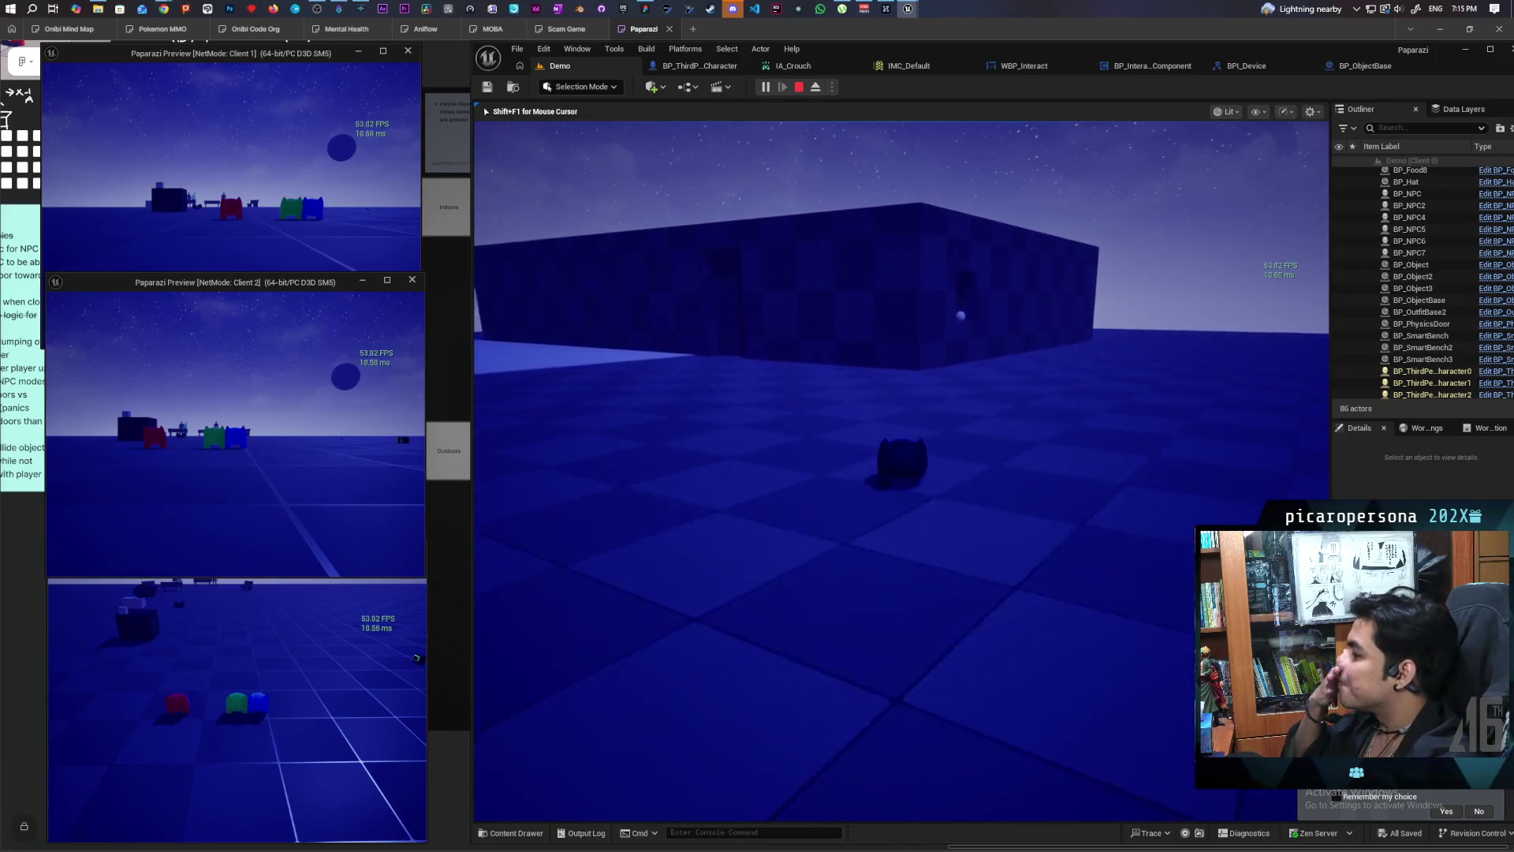
{"action": "key", "text": "w"}
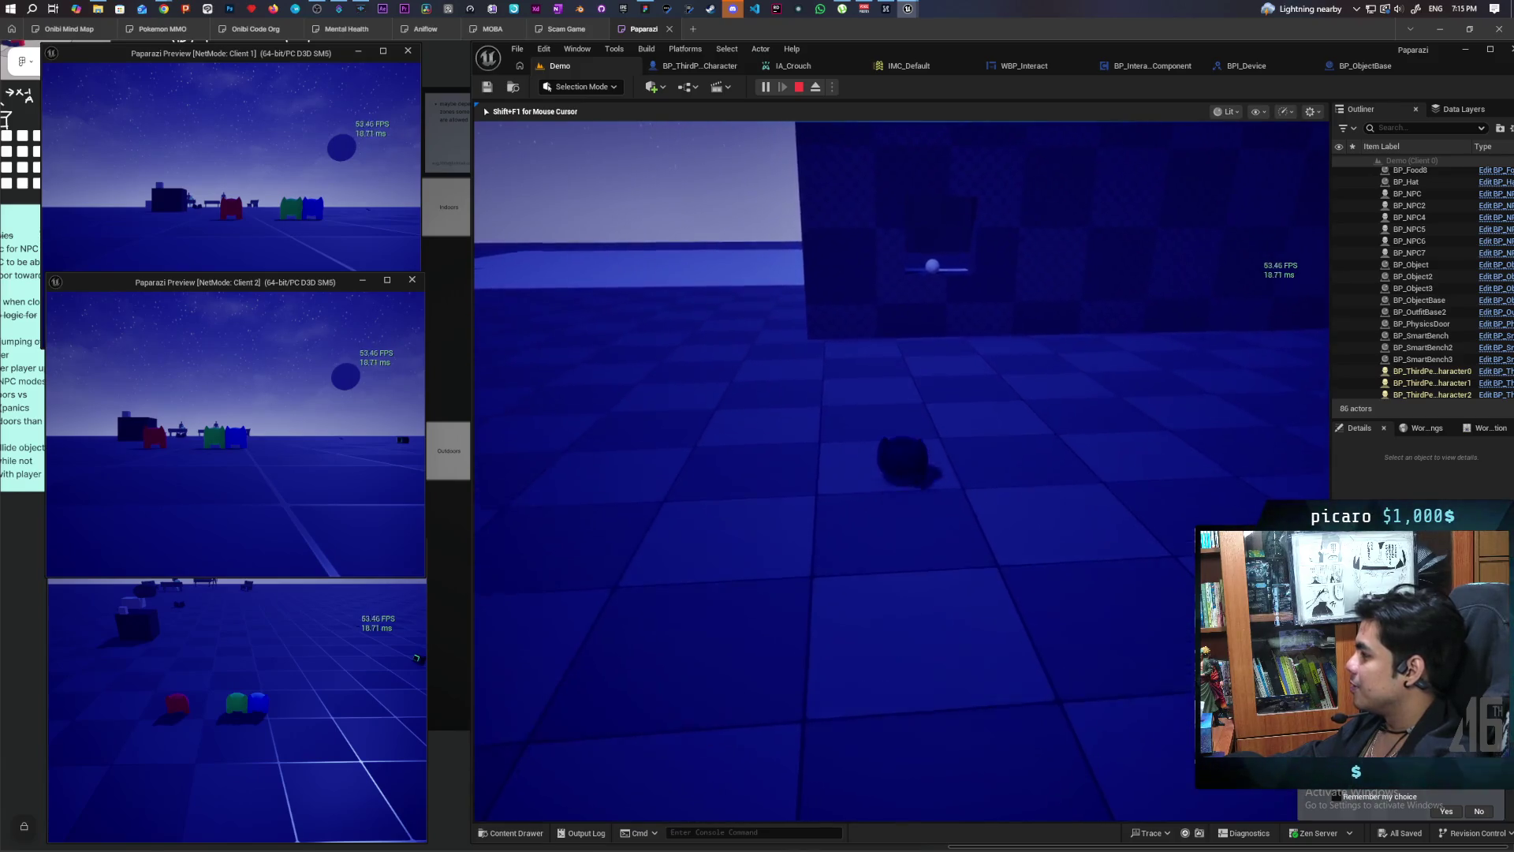
{"action": "key", "text": "w"}
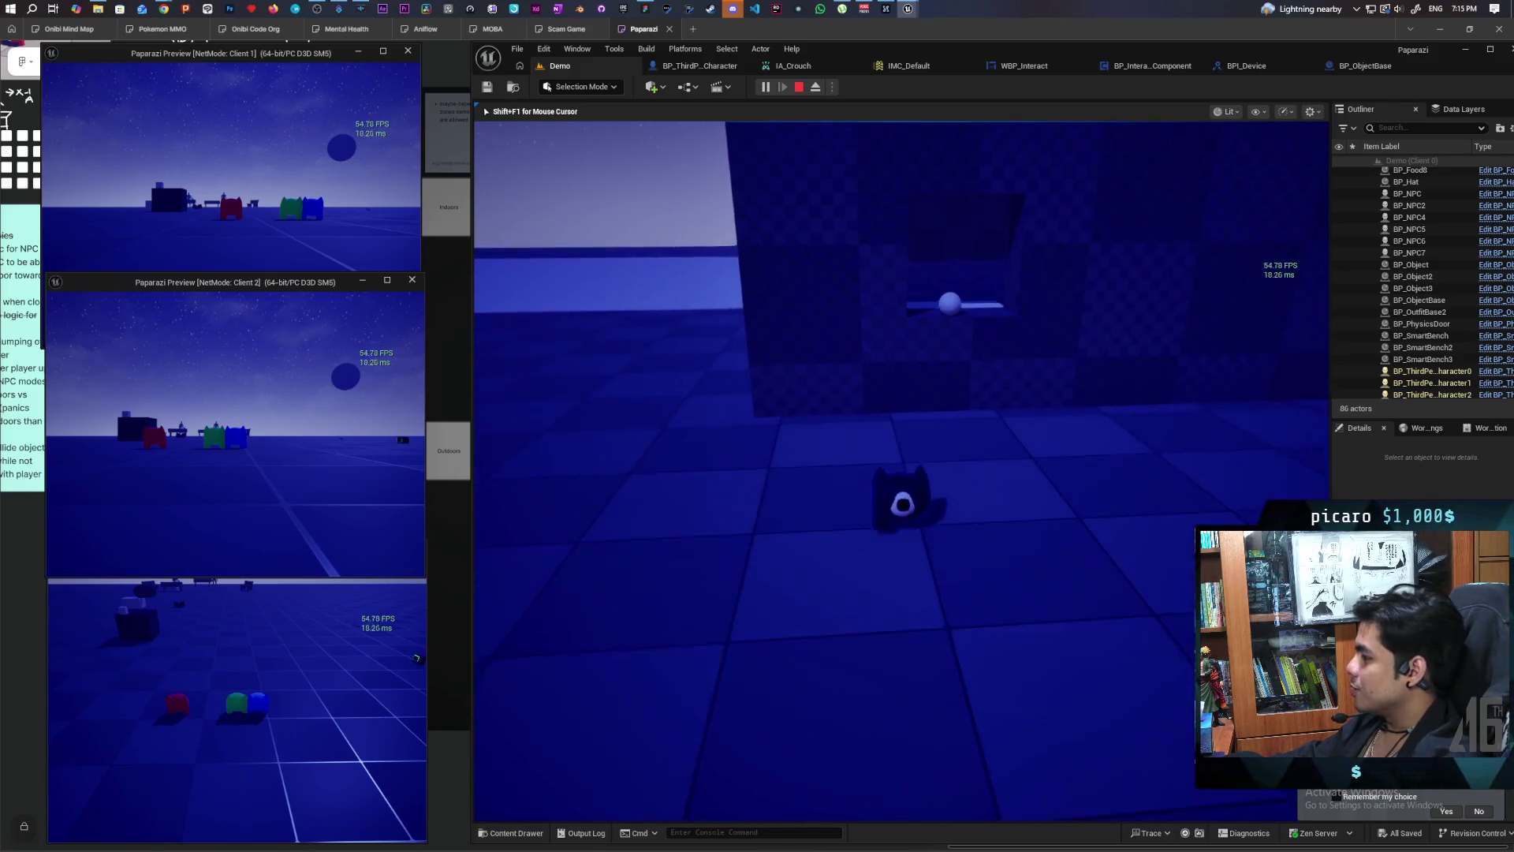
{"action": "key", "text": "Escape"}
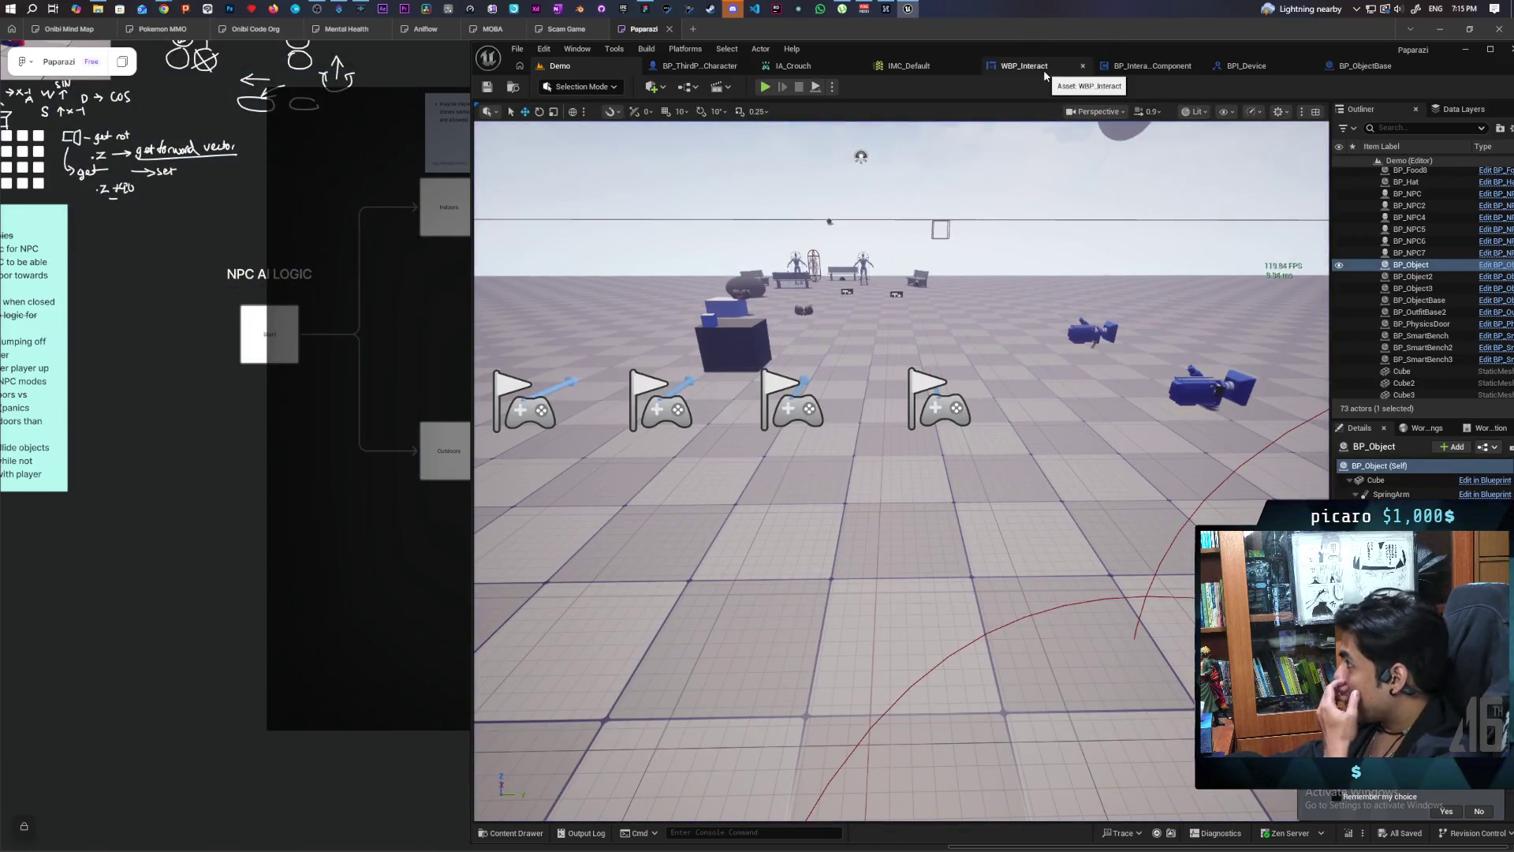
Step: Set Interaction Bubble's sphere trace Draw Debug Type to For Duration and launch multiplayer play (Alt+P) from Demo
{"action": "left_click", "coordinate": [1126, 67]}
{"action": "left_click", "coordinate": [1047, 389]}
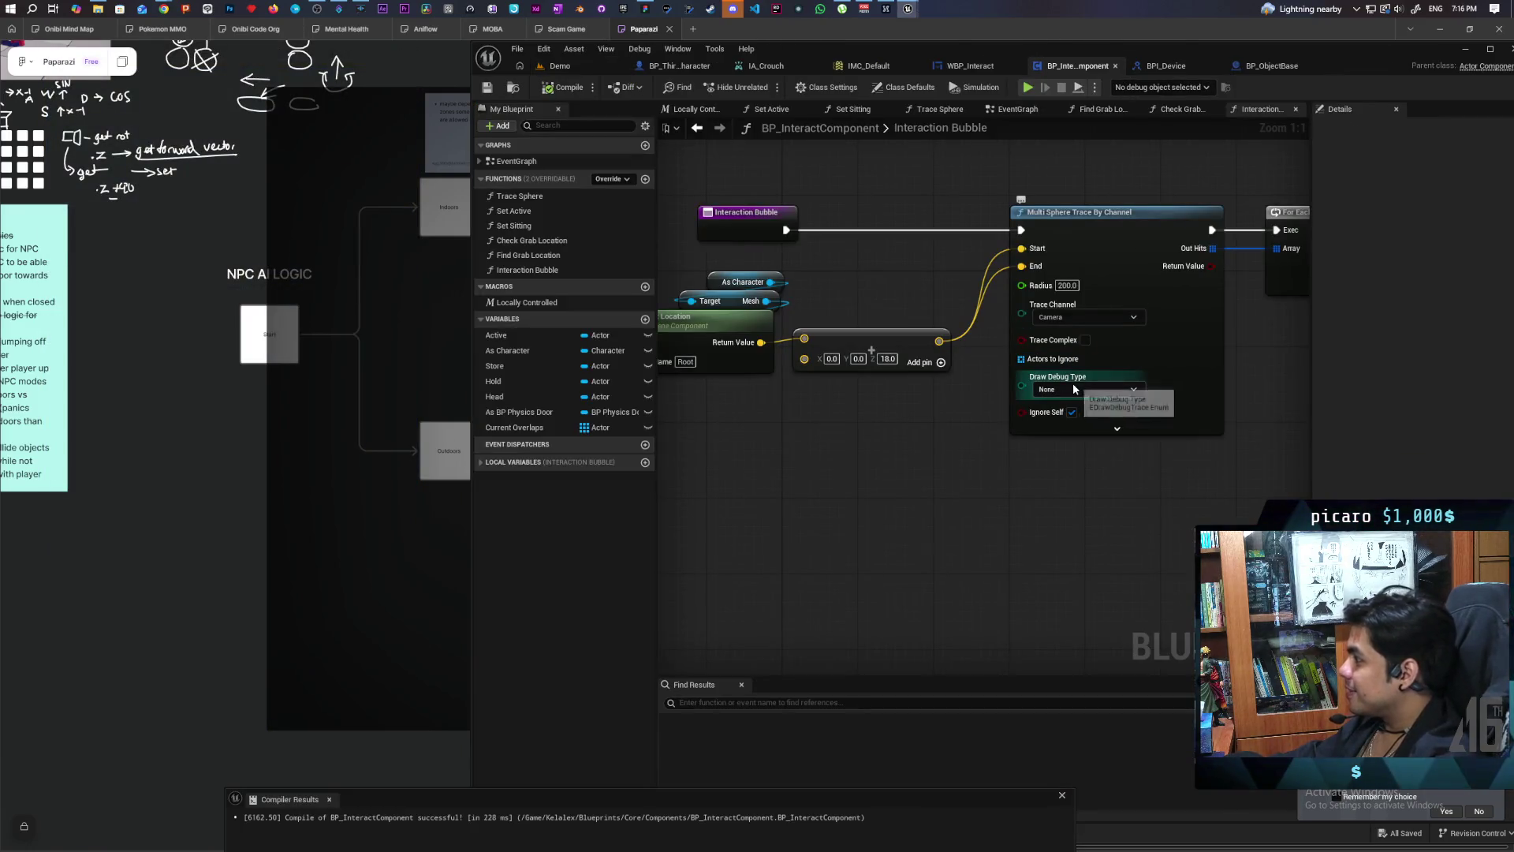
{"action": "left_click", "coordinate": [1076, 416]}
{"action": "left_click", "coordinate": [1086, 391]}
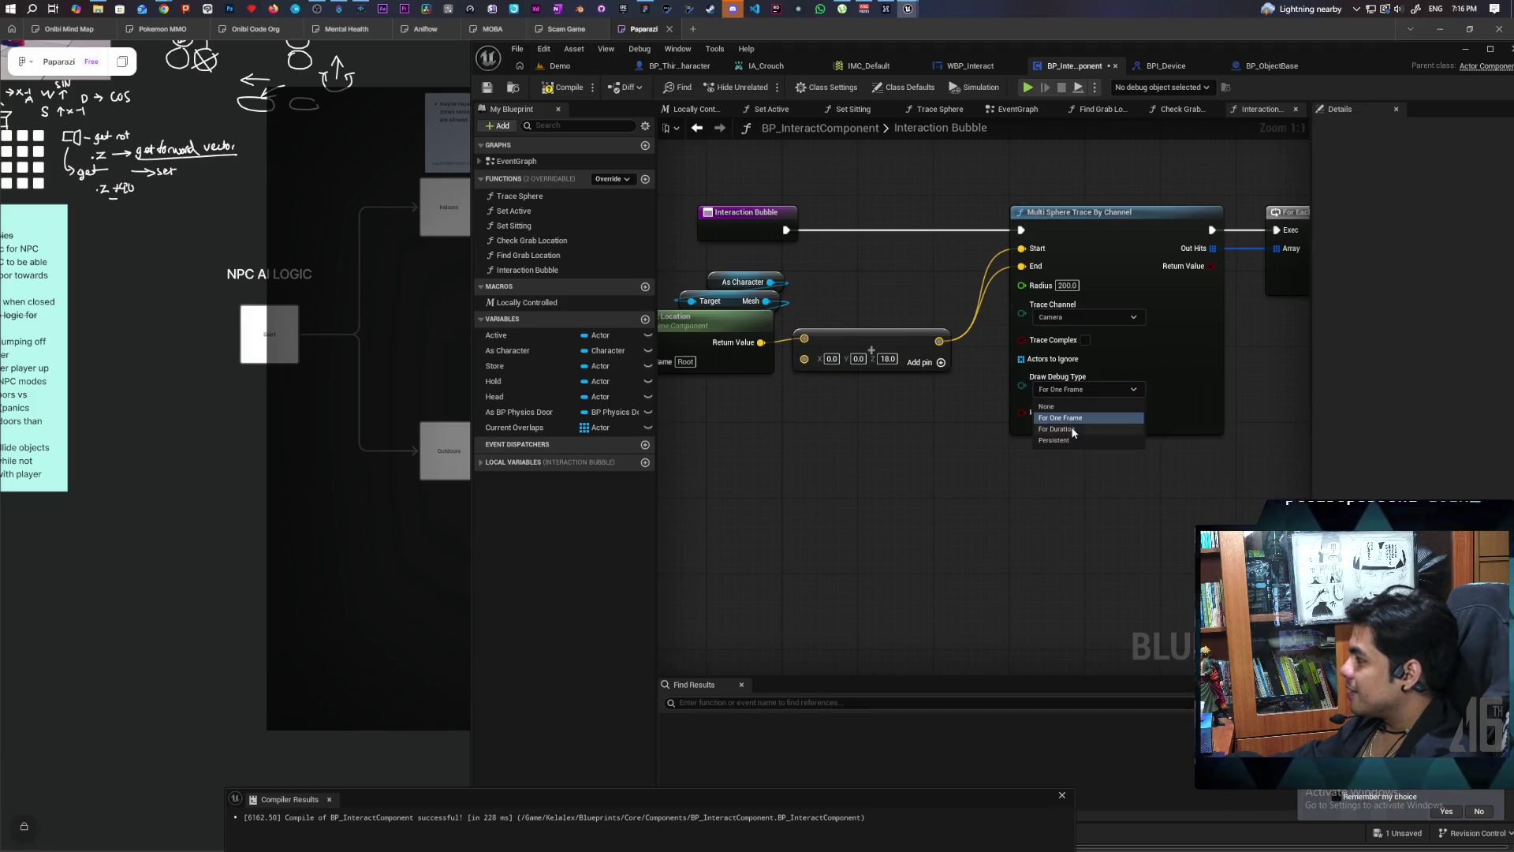
{"action": "left_click", "coordinate": [1093, 429]}
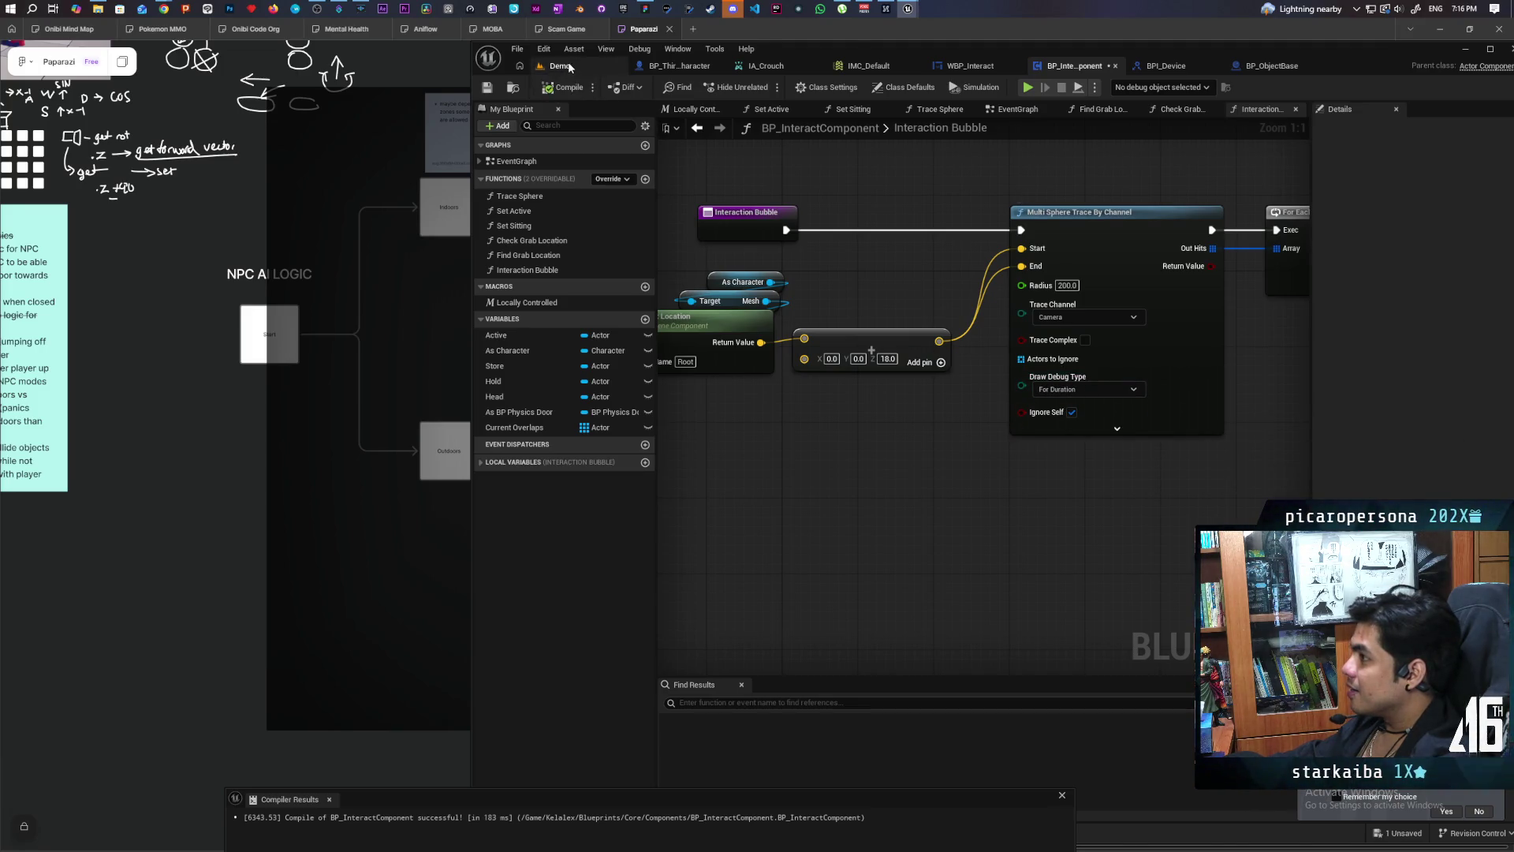
{"action": "left_click", "coordinate": [570, 67]}
{"action": "key", "text": "alt+p"}
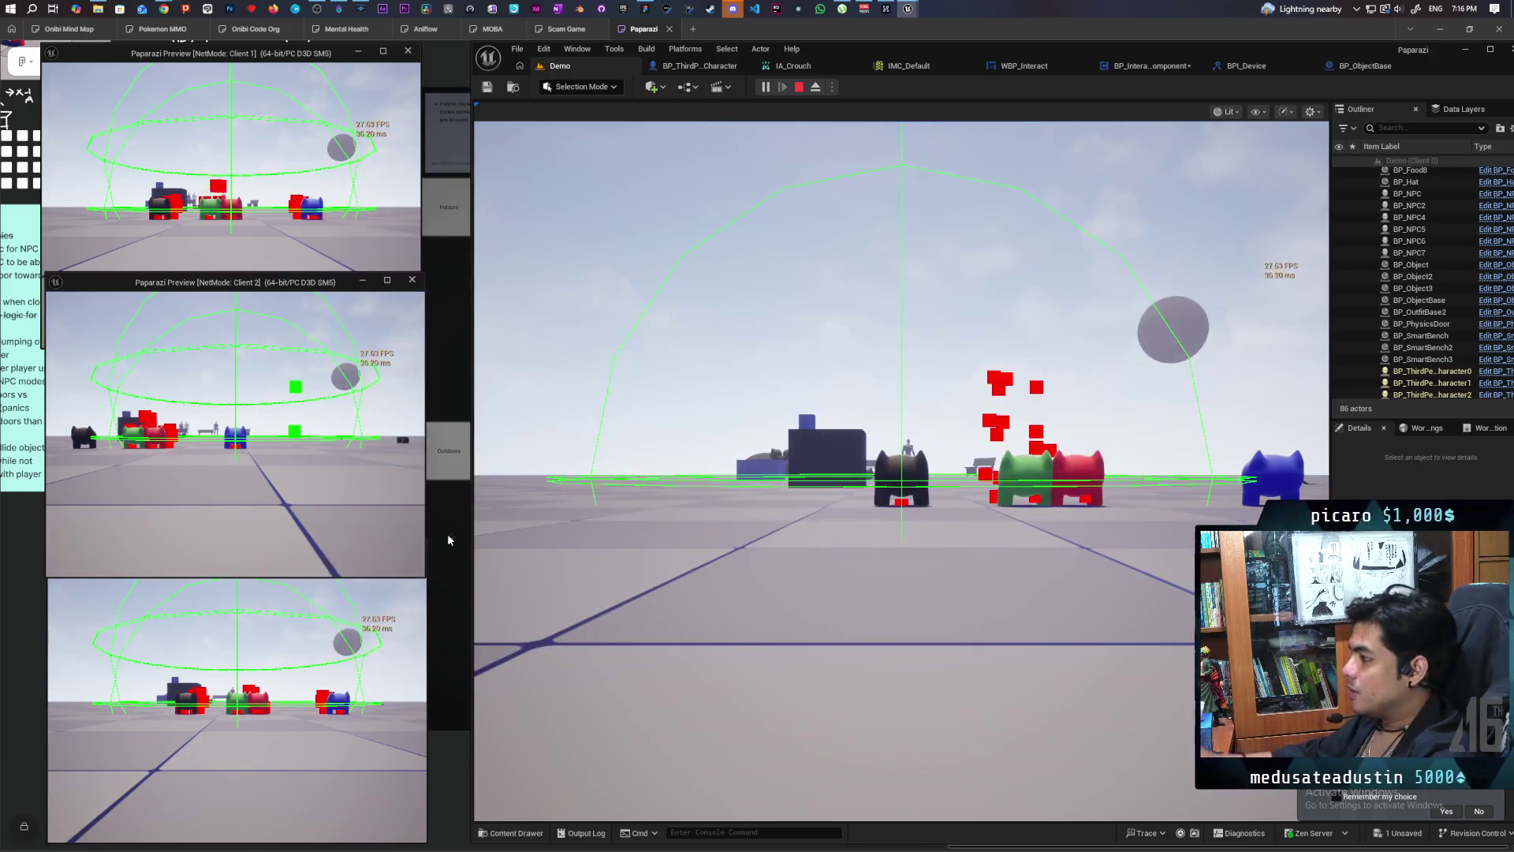
Step: Watch debug trace spheres stack along the character's path, then end Play In Editor with Esc
{"action": "left_click", "coordinate": [505, 537]}
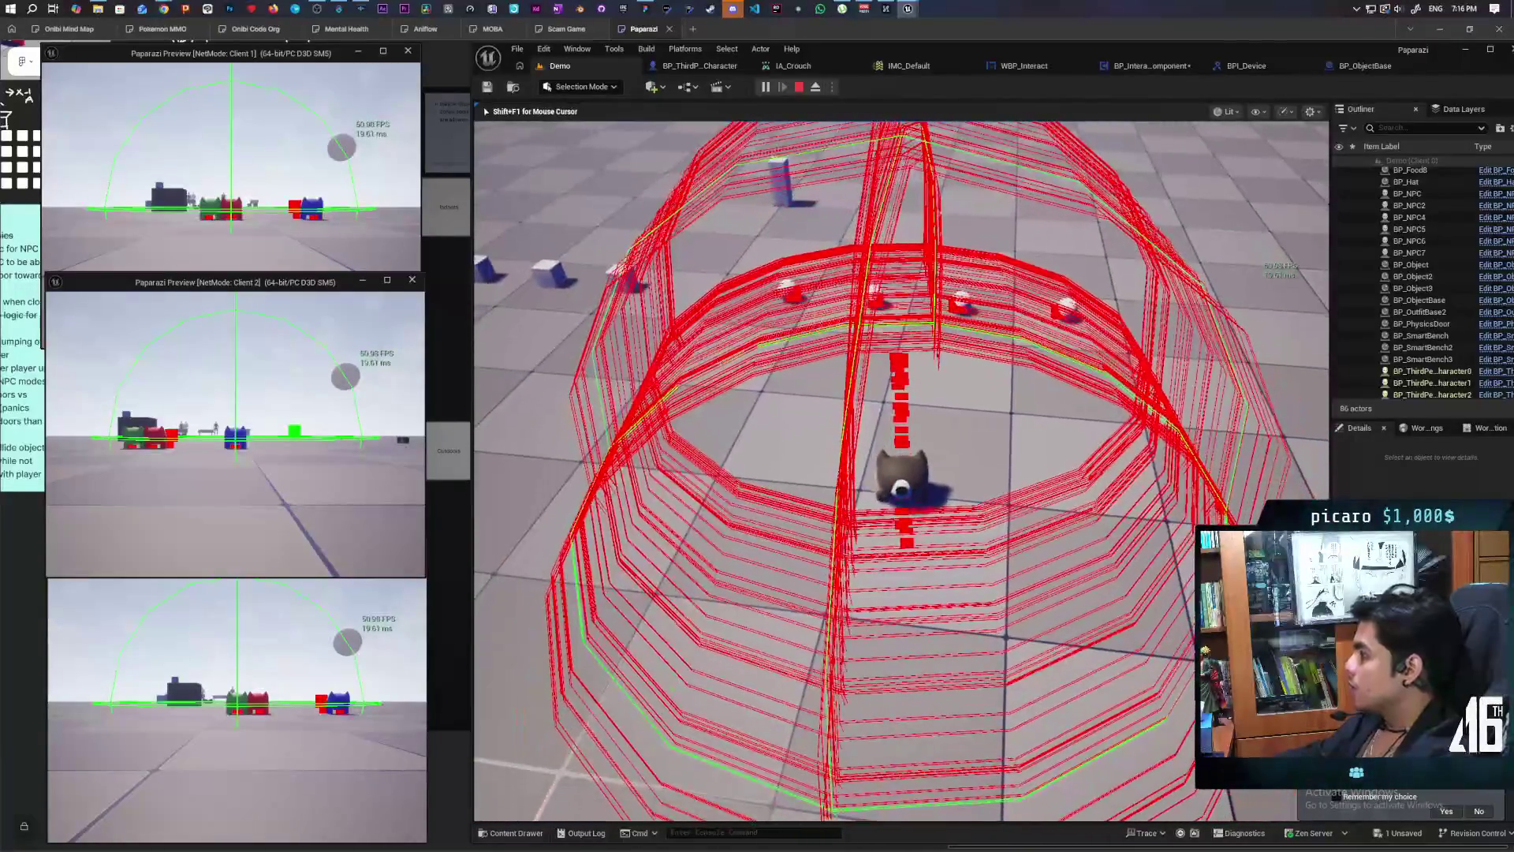
{"action": "key", "text": "Escape"}
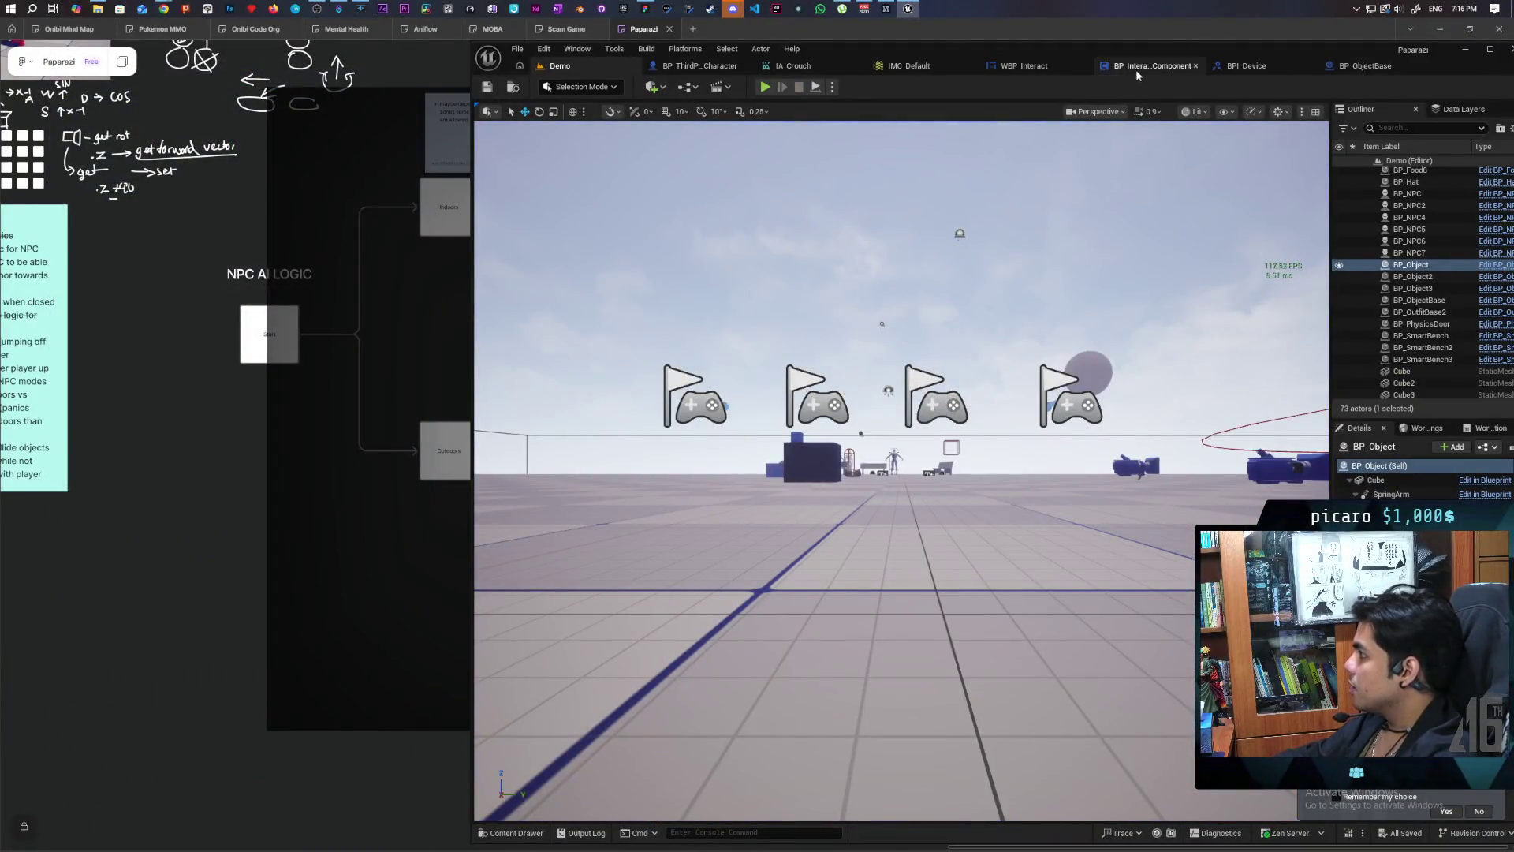
{"action": "left_click", "coordinate": [1144, 66]}
{"action": "mouse_move", "coordinate": [929, 297]}
{"action": "left_mouse_down"}
{"action": "mouse_move", "coordinate": [921, 245]}
{"action": "mouse_move", "coordinate": [1079, 410]}
{"action": "mouse_move", "coordinate": [924, 406]}
{"action": "mouse_move", "coordinate": [1004, 386]}
{"action": "mouse_move", "coordinate": [997, 351]}
{"action": "mouse_move", "coordinate": [1017, 344]}
{"action": "mouse_move", "coordinate": [1014, 371]}
{"action": "mouse_move", "coordinate": [1104, 384]}
{"action": "left_mouse_up"}
{"action": "scroll", "coordinate": [1014, 371], "scroll_direction": "up", "scroll_amount": 3}
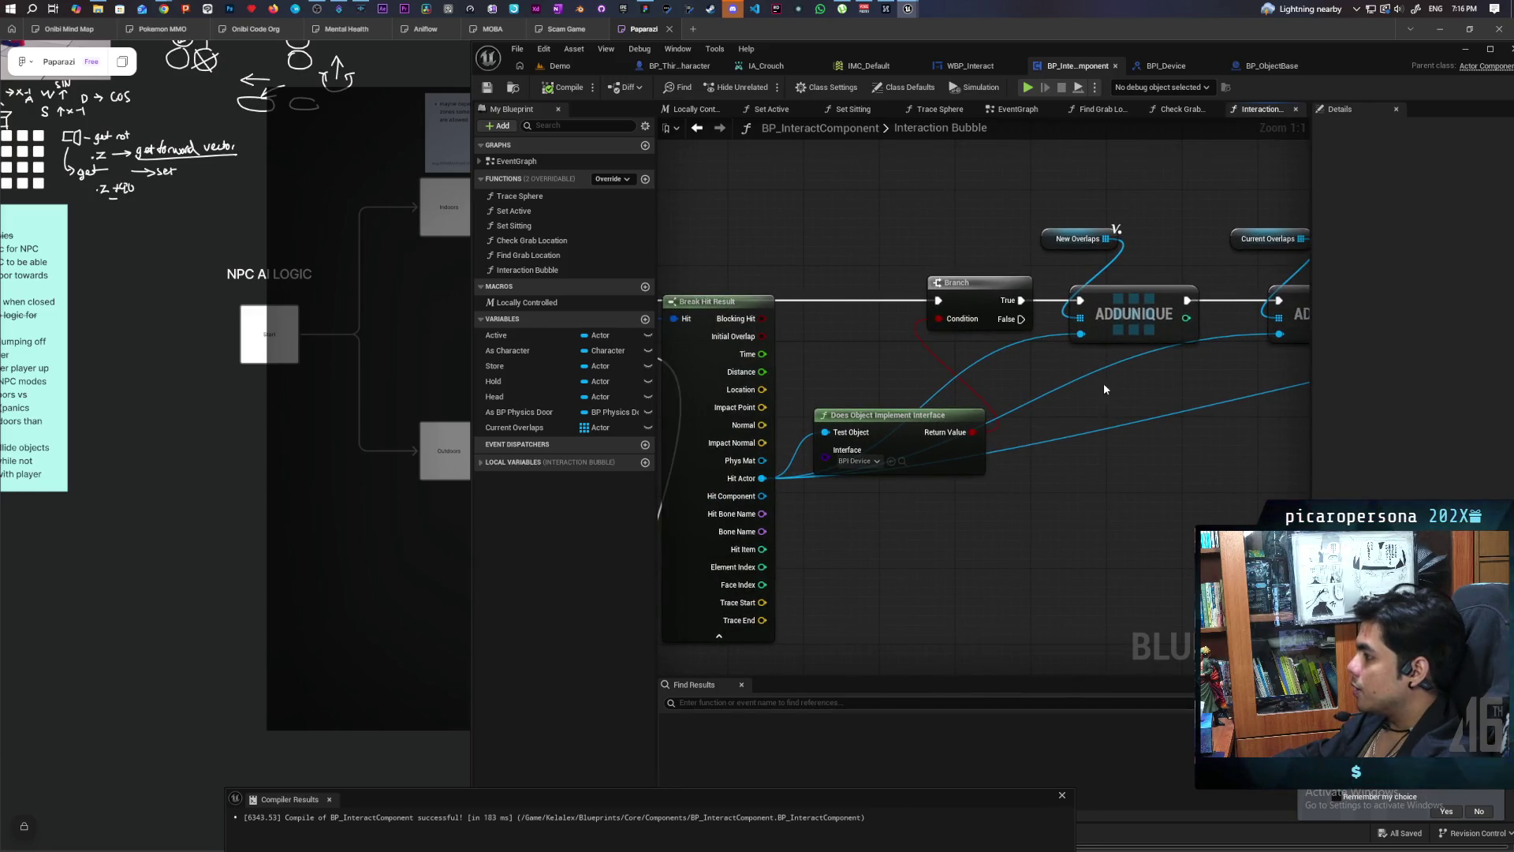
{"action": "mouse_move", "coordinate": [873, 525]}
{"action": "left_mouse_down"}
{"action": "mouse_move", "coordinate": [1093, 483]}
{"action": "mouse_move", "coordinate": [953, 501]}
{"action": "mouse_move", "coordinate": [1000, 521]}
{"action": "mouse_move", "coordinate": [953, 534]}
{"action": "mouse_move", "coordinate": [1062, 523]}
{"action": "left_mouse_up"}
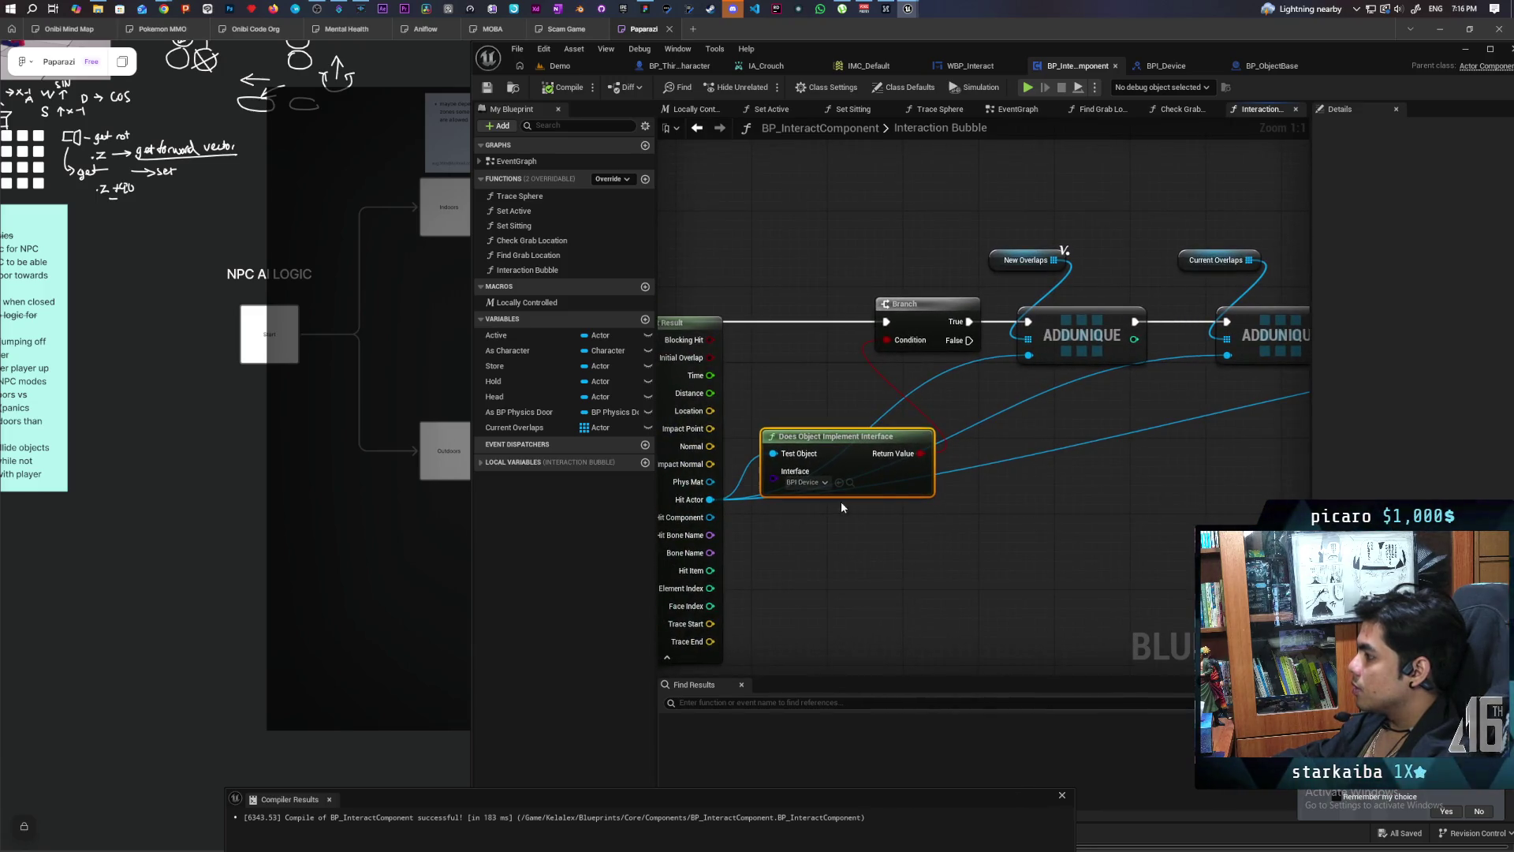
{"action": "left_click_drag", "start_coordinate": [903, 500], "coordinate": [948, 516]}
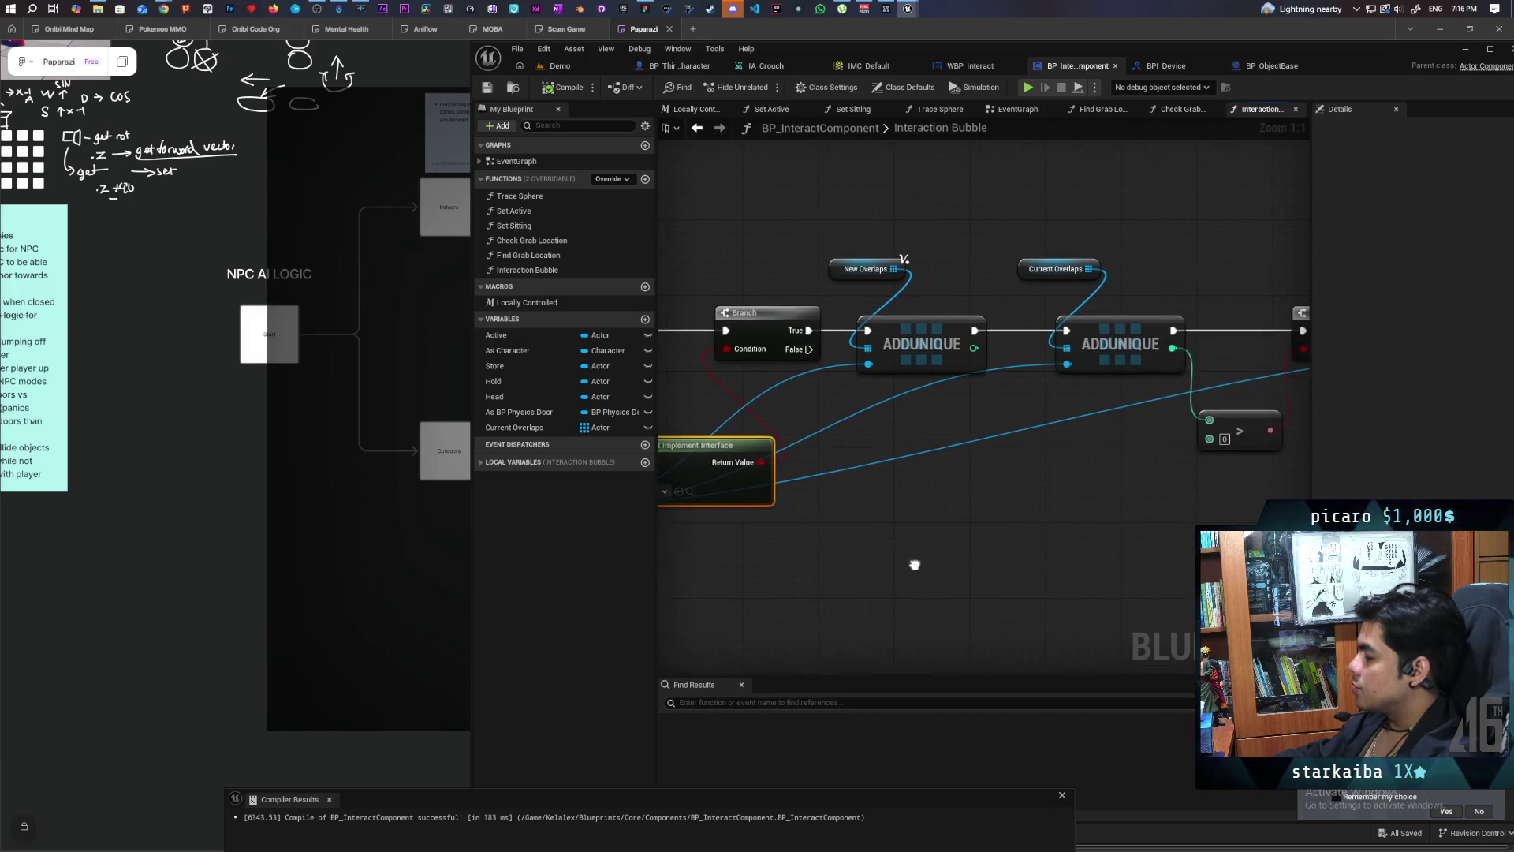
{"action": "mouse_move", "coordinate": [921, 334]}
{"action": "left_mouse_down"}
{"action": "mouse_move", "coordinate": [971, 400]}
{"action": "mouse_move", "coordinate": [948, 382]}
{"action": "left_mouse_up"}
{"action": "left_click", "coordinate": [964, 409]}
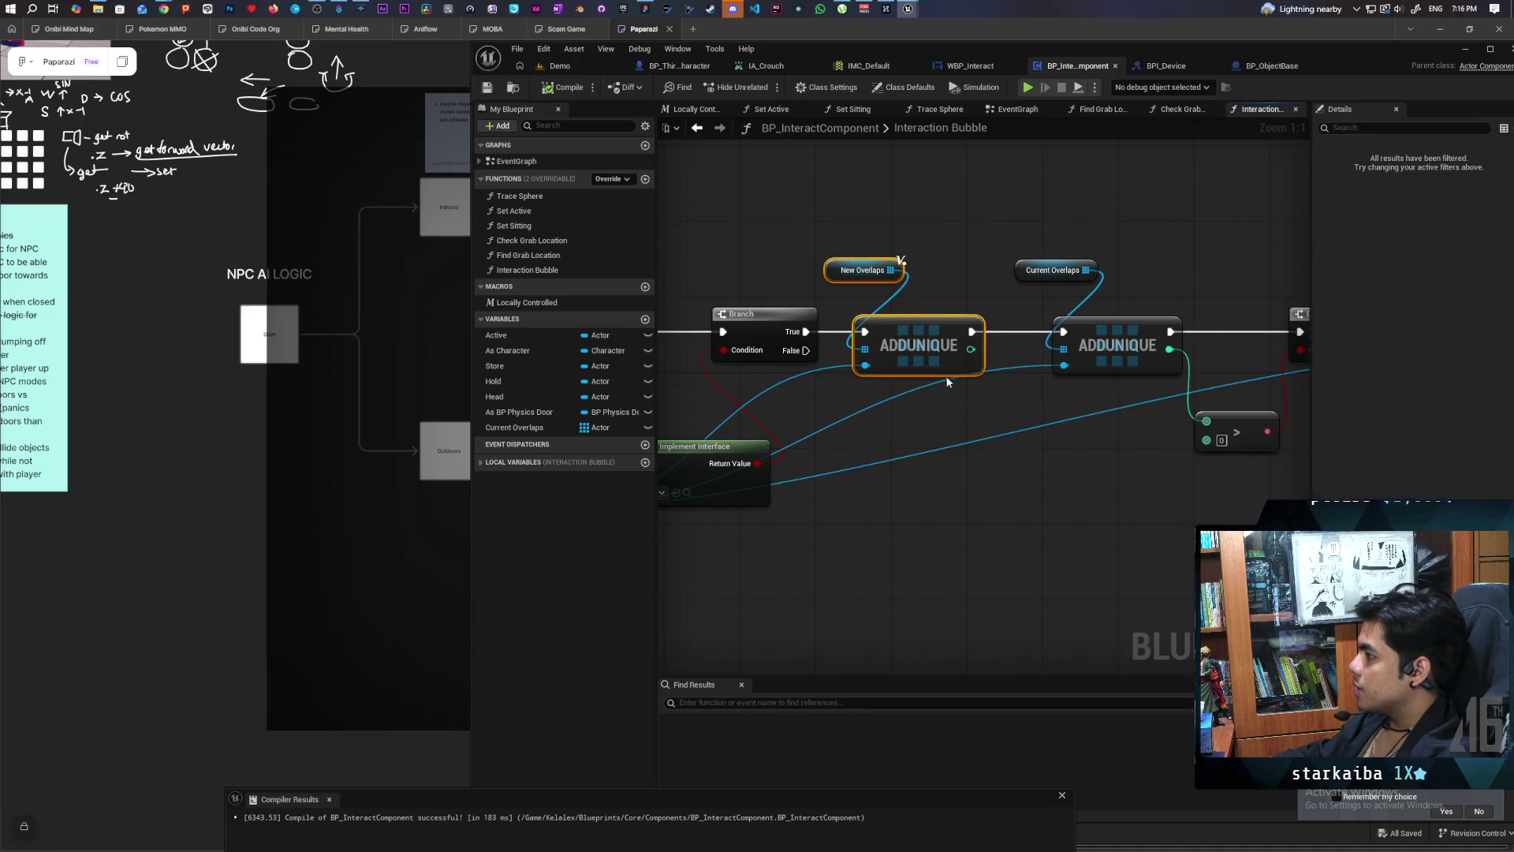
{"action": "left_click", "coordinate": [478, 462]}
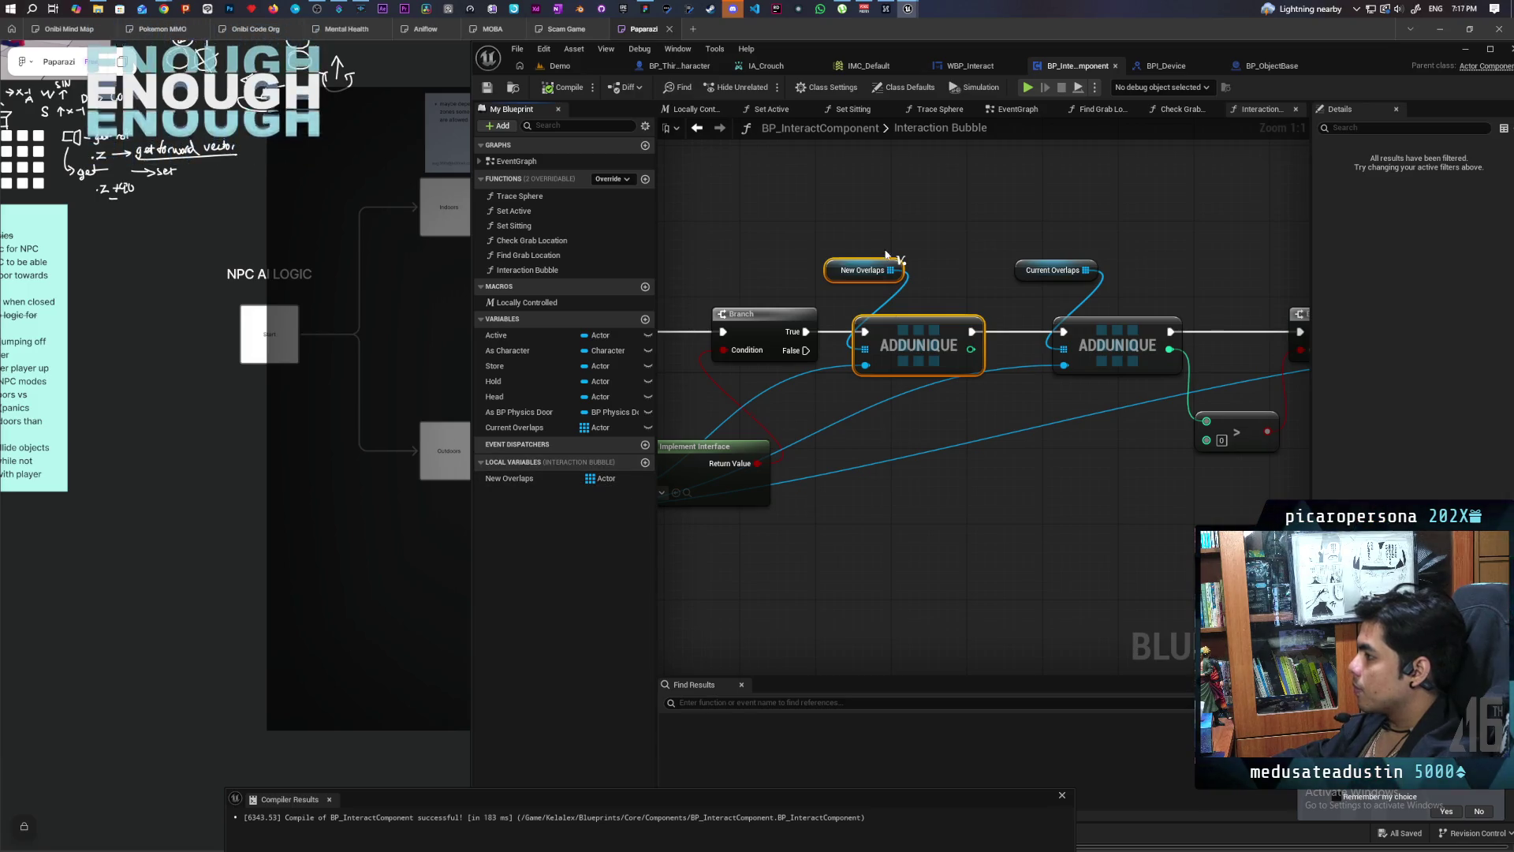
{"action": "left_click_drag", "start_coordinate": [1004, 471], "coordinate": [889, 461]}
{"action": "left_click", "coordinate": [977, 486]}
{"action": "left_click_drag", "start_coordinate": [977, 486], "coordinate": [1136, 475]}
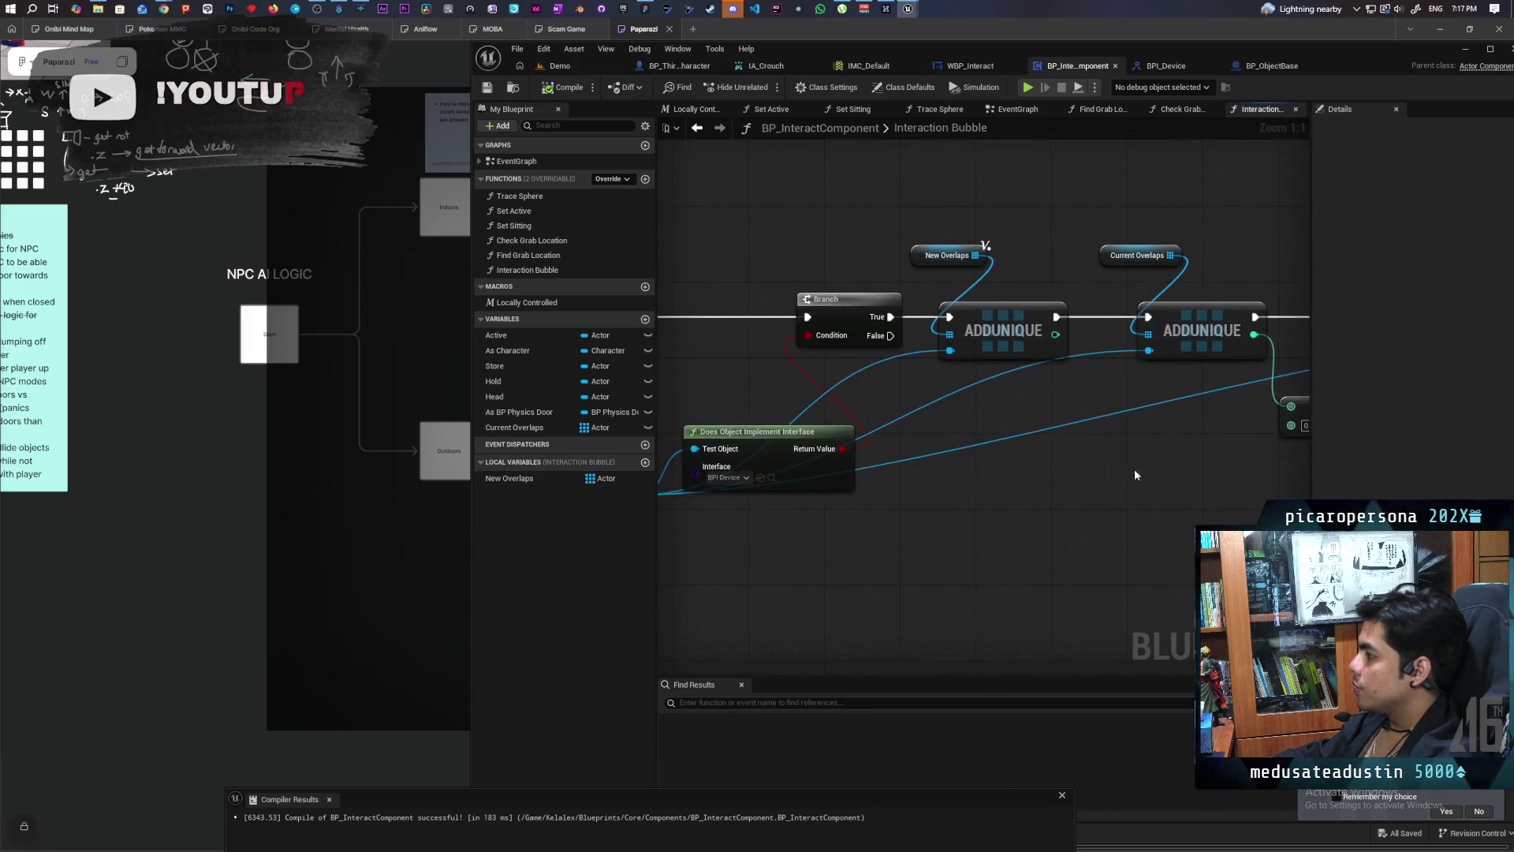
{"action": "left_click_drag", "start_coordinate": [940, 491], "coordinate": [637, 499]}
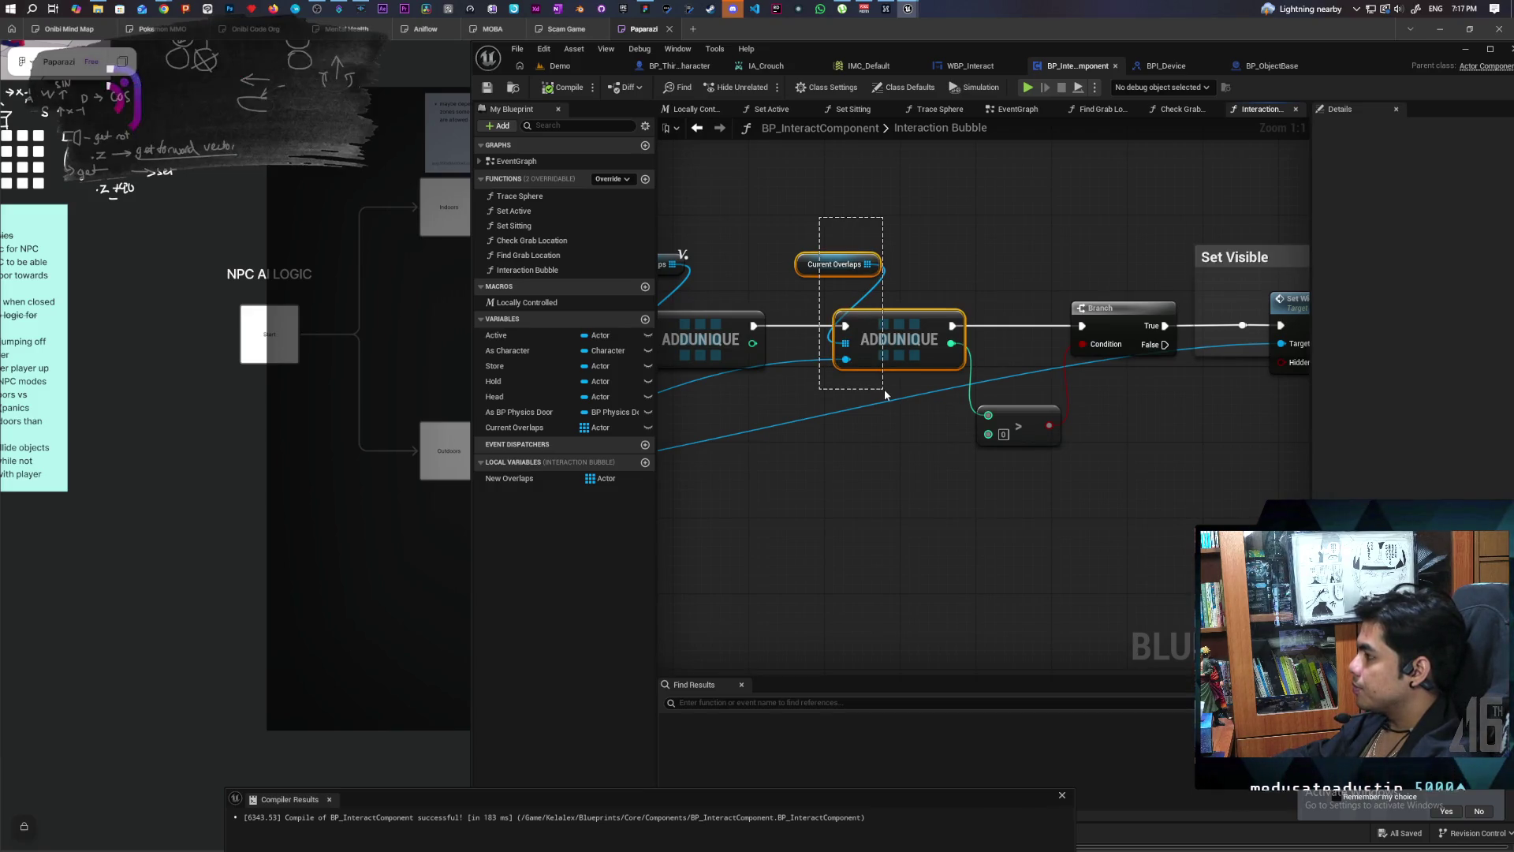
{"action": "left_click_drag", "start_coordinate": [885, 395], "coordinate": [885, 394]}
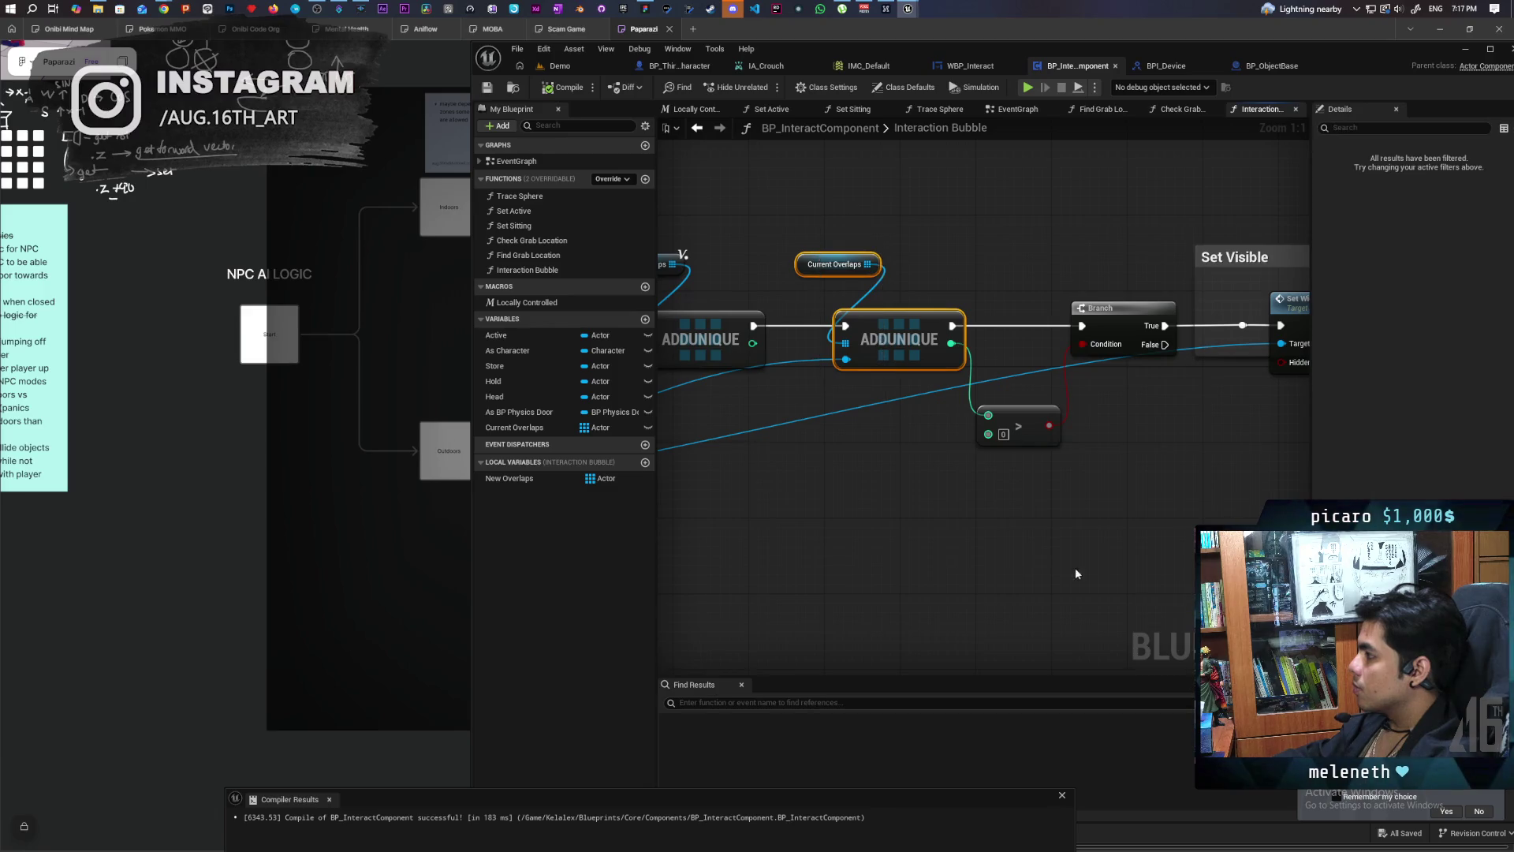
{"action": "mouse_move", "coordinate": [1076, 567]}
{"action": "left_mouse_down"}
{"action": "mouse_move", "coordinate": [938, 577]}
{"action": "mouse_move", "coordinate": [1139, 551]}
{"action": "mouse_move", "coordinate": [943, 567]}
{"action": "left_mouse_up"}
{"action": "left_click_drag", "start_coordinate": [822, 398], "coordinate": [972, 457]}
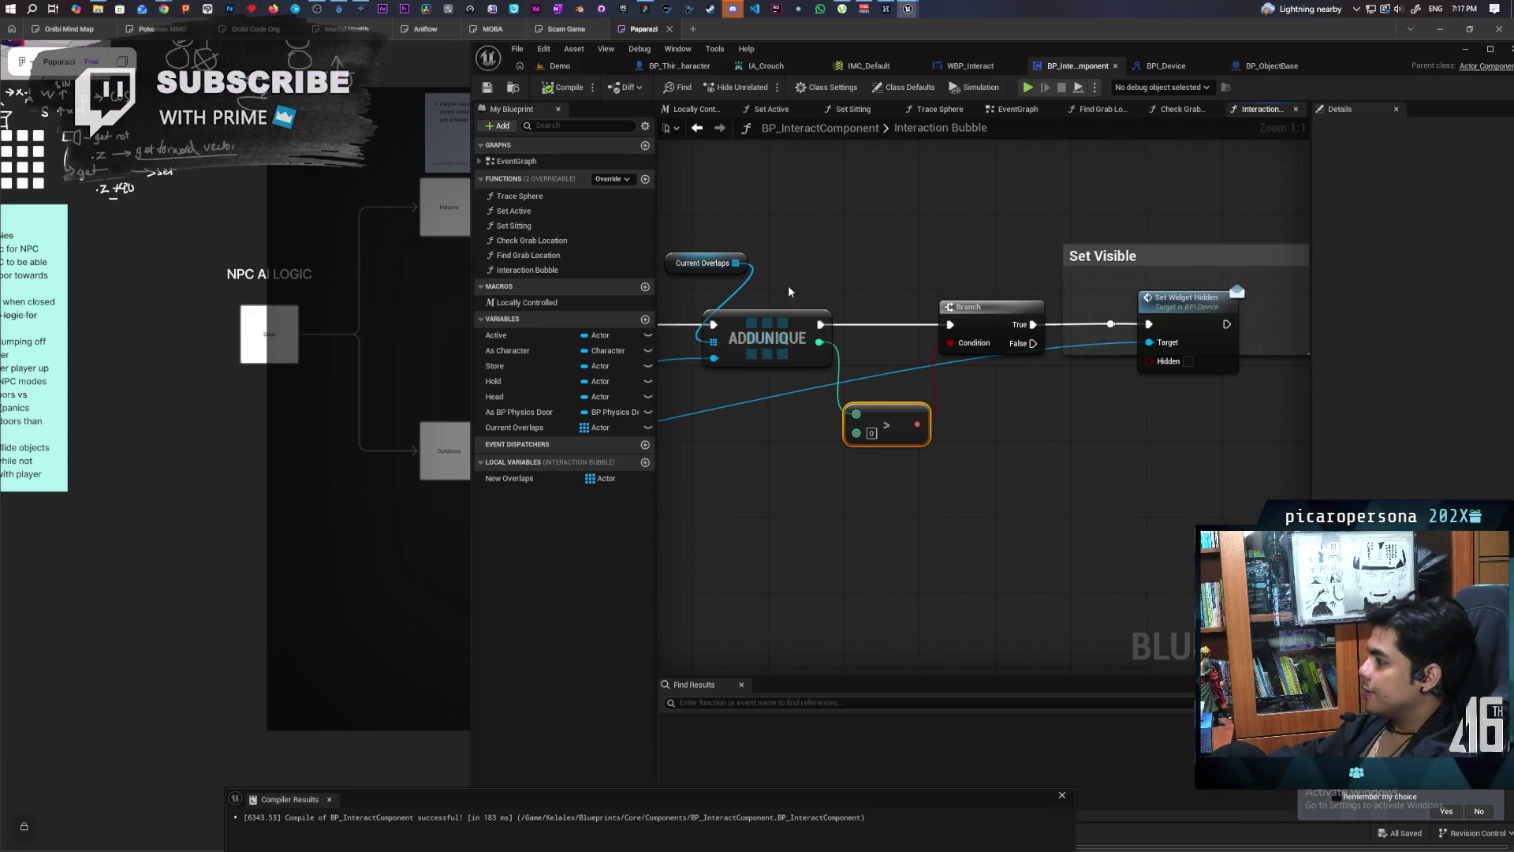
{"action": "left_click_drag", "start_coordinate": [789, 291], "coordinate": [838, 274]}
{"action": "left_click_drag", "start_coordinate": [814, 433], "coordinate": [815, 437]}
{"action": "left_click_drag", "start_coordinate": [858, 490], "coordinate": [815, 484]}
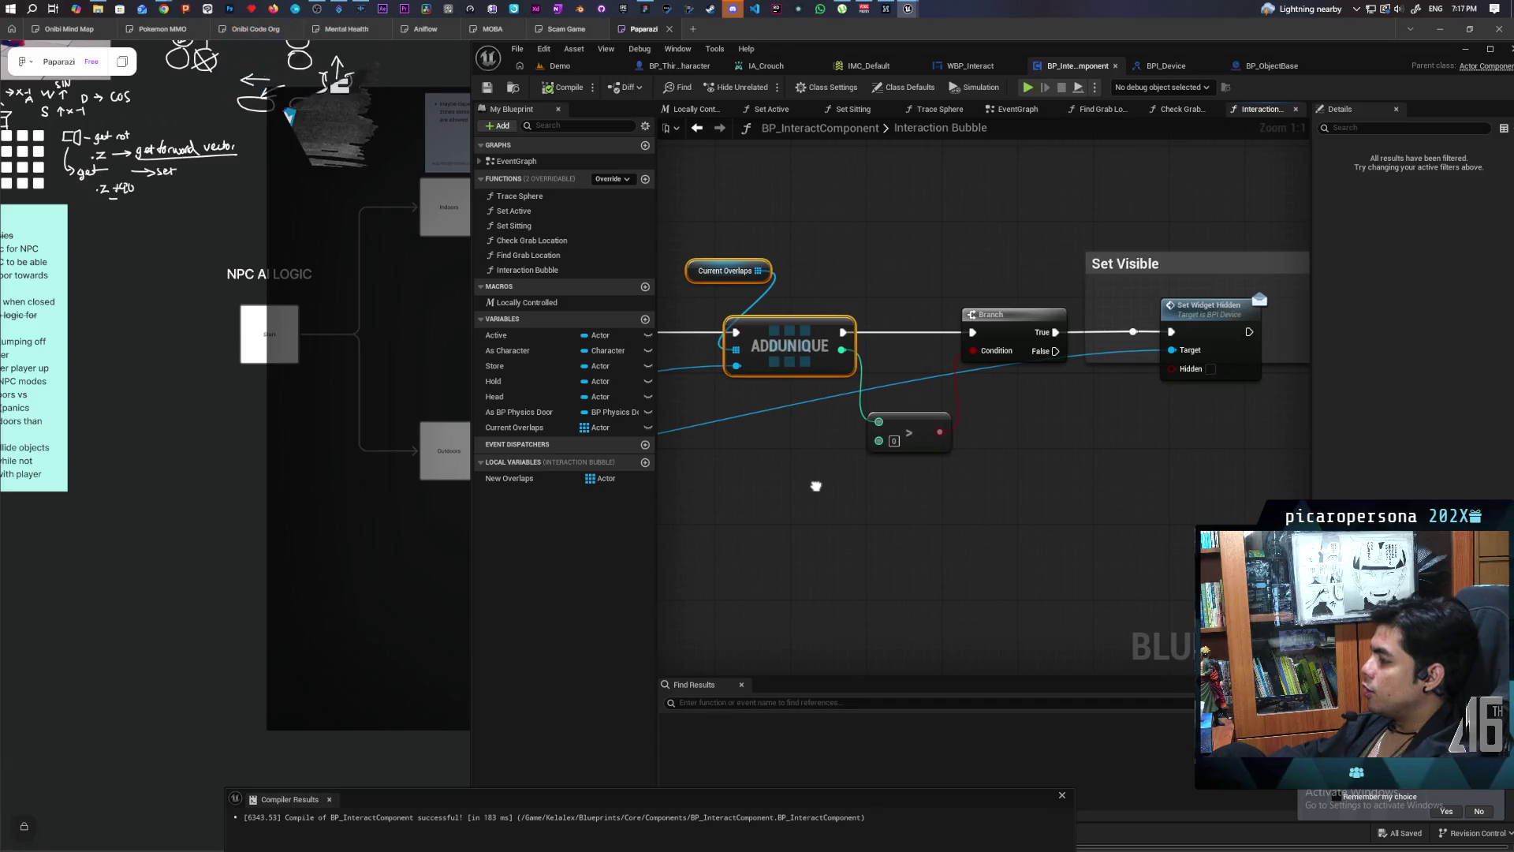
{"action": "left_click", "coordinate": [821, 478]}
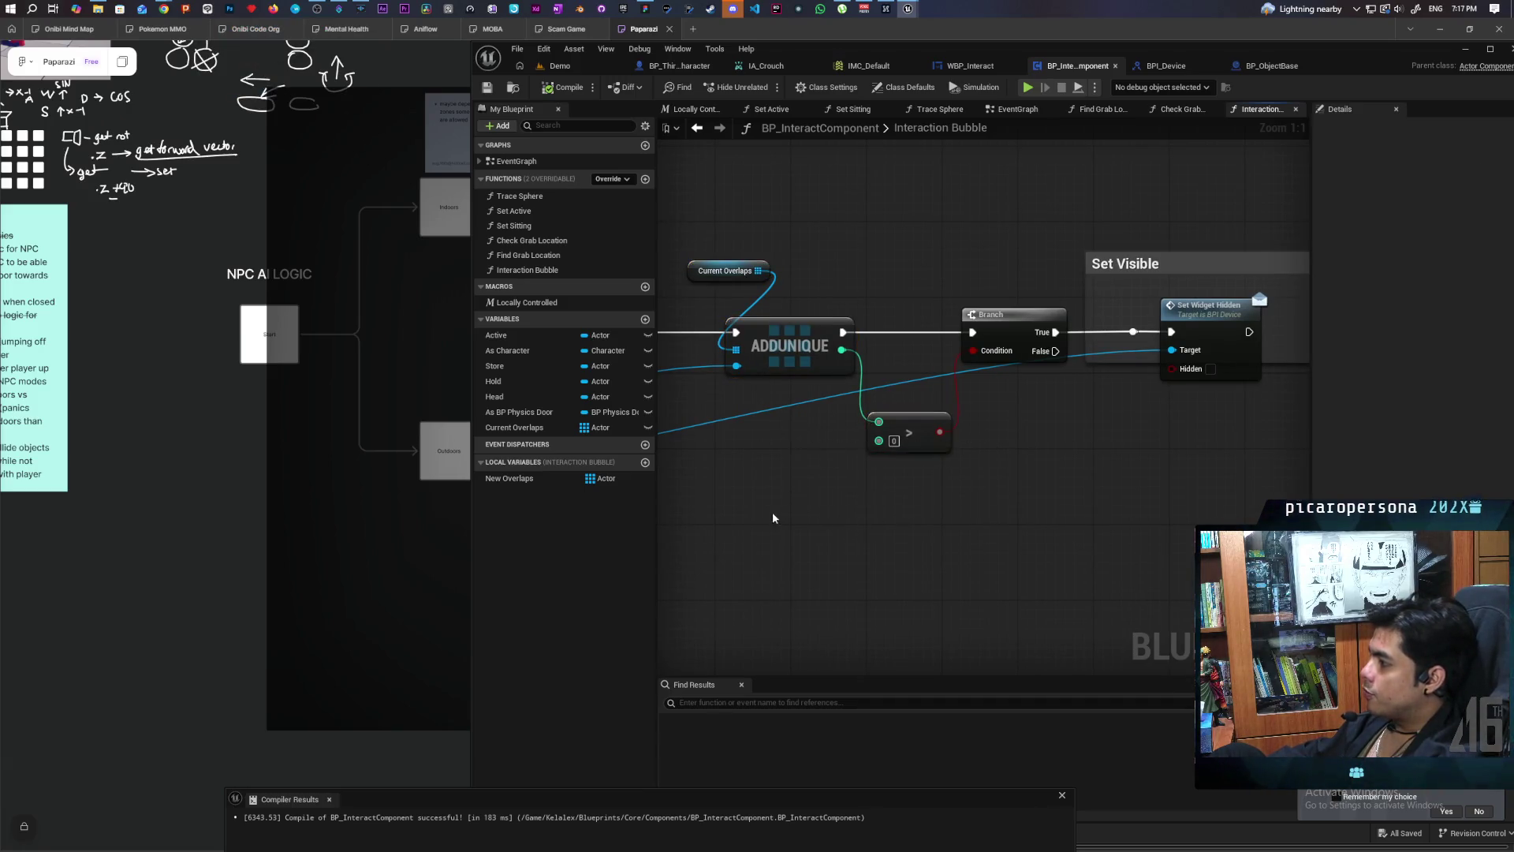
{"action": "left_click_drag", "start_coordinate": [908, 252], "coordinate": [1041, 507]}
{"action": "left_click_drag", "start_coordinate": [1088, 388], "coordinate": [989, 400]}
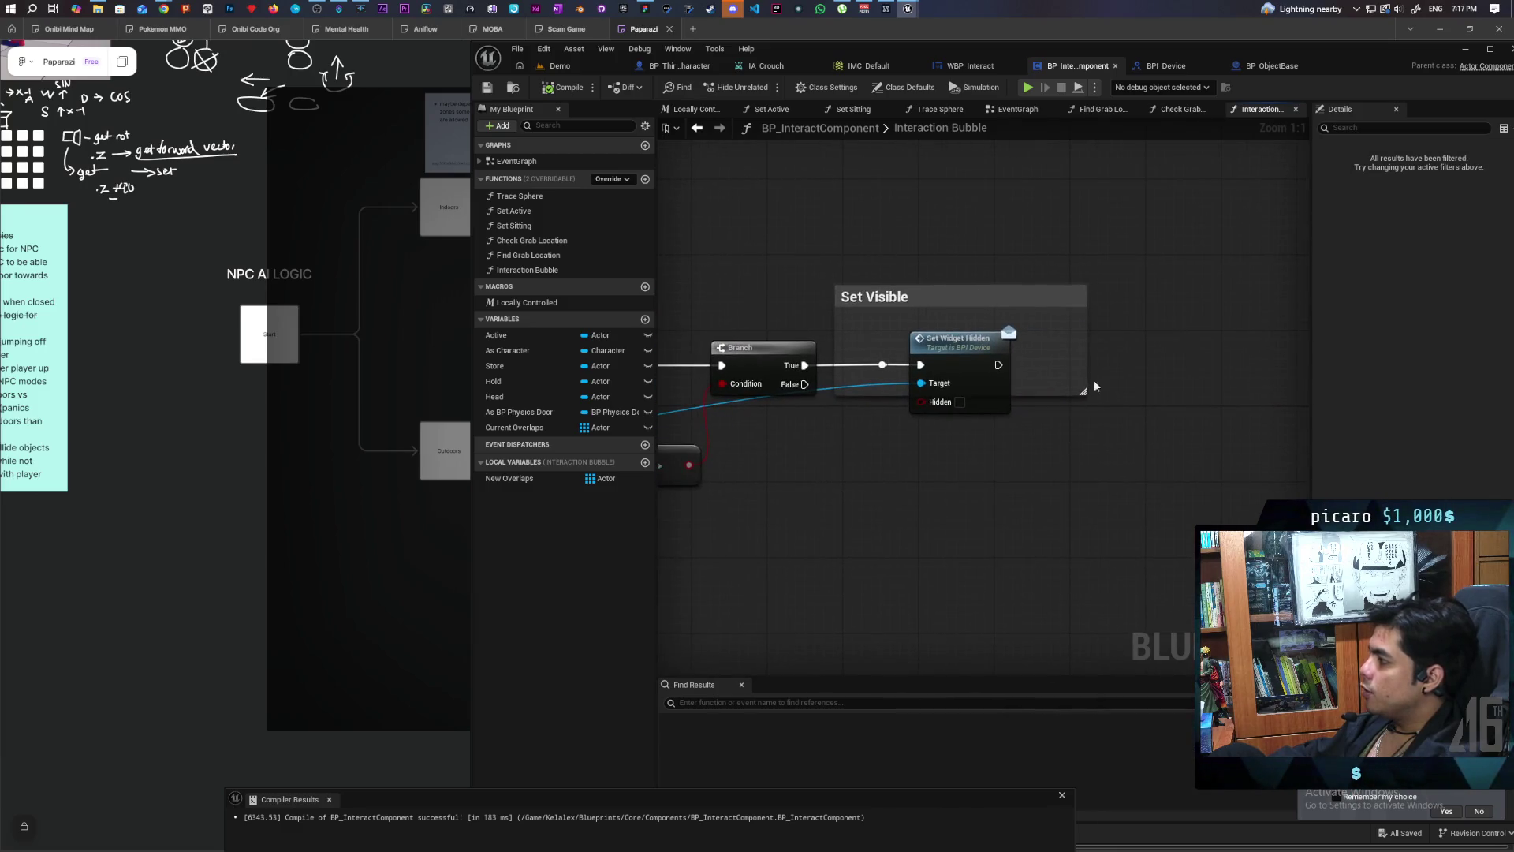
{"action": "mouse_move", "coordinate": [1137, 251]}
{"action": "left_mouse_down"}
{"action": "mouse_move", "coordinate": [871, 505]}
{"action": "mouse_move", "coordinate": [790, 503]}
{"action": "left_mouse_up"}
{"action": "scroll", "coordinate": [1211, 394], "scroll_direction": "down", "scroll_amount": 3}
{"action": "scroll", "coordinate": [1211, 393], "scroll_direction": "up", "scroll_amount": 3}
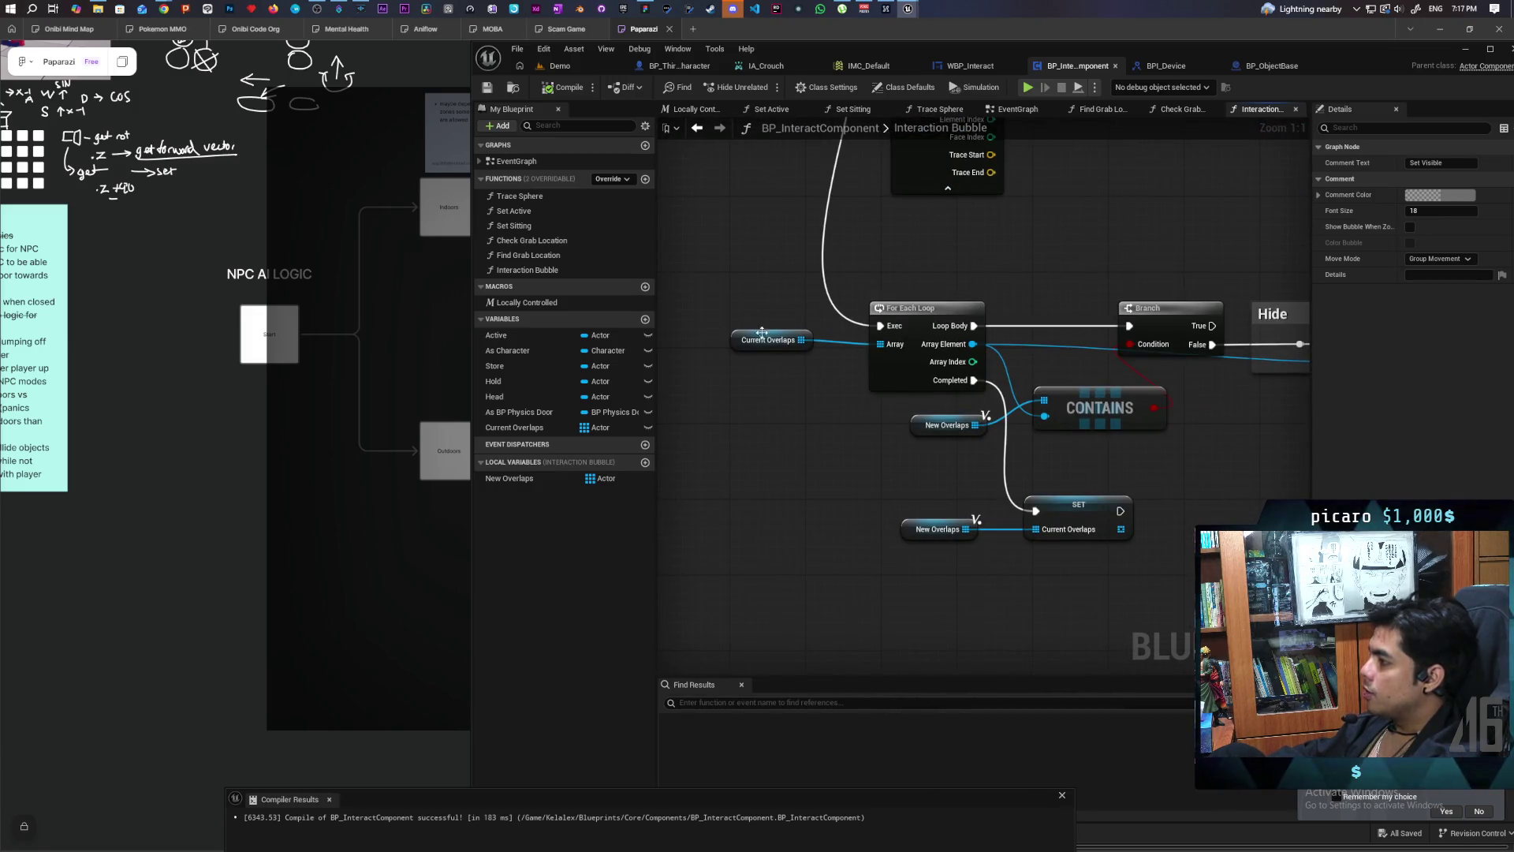
{"action": "scroll", "coordinate": [774, 399], "scroll_direction": "down", "scroll_amount": 2}
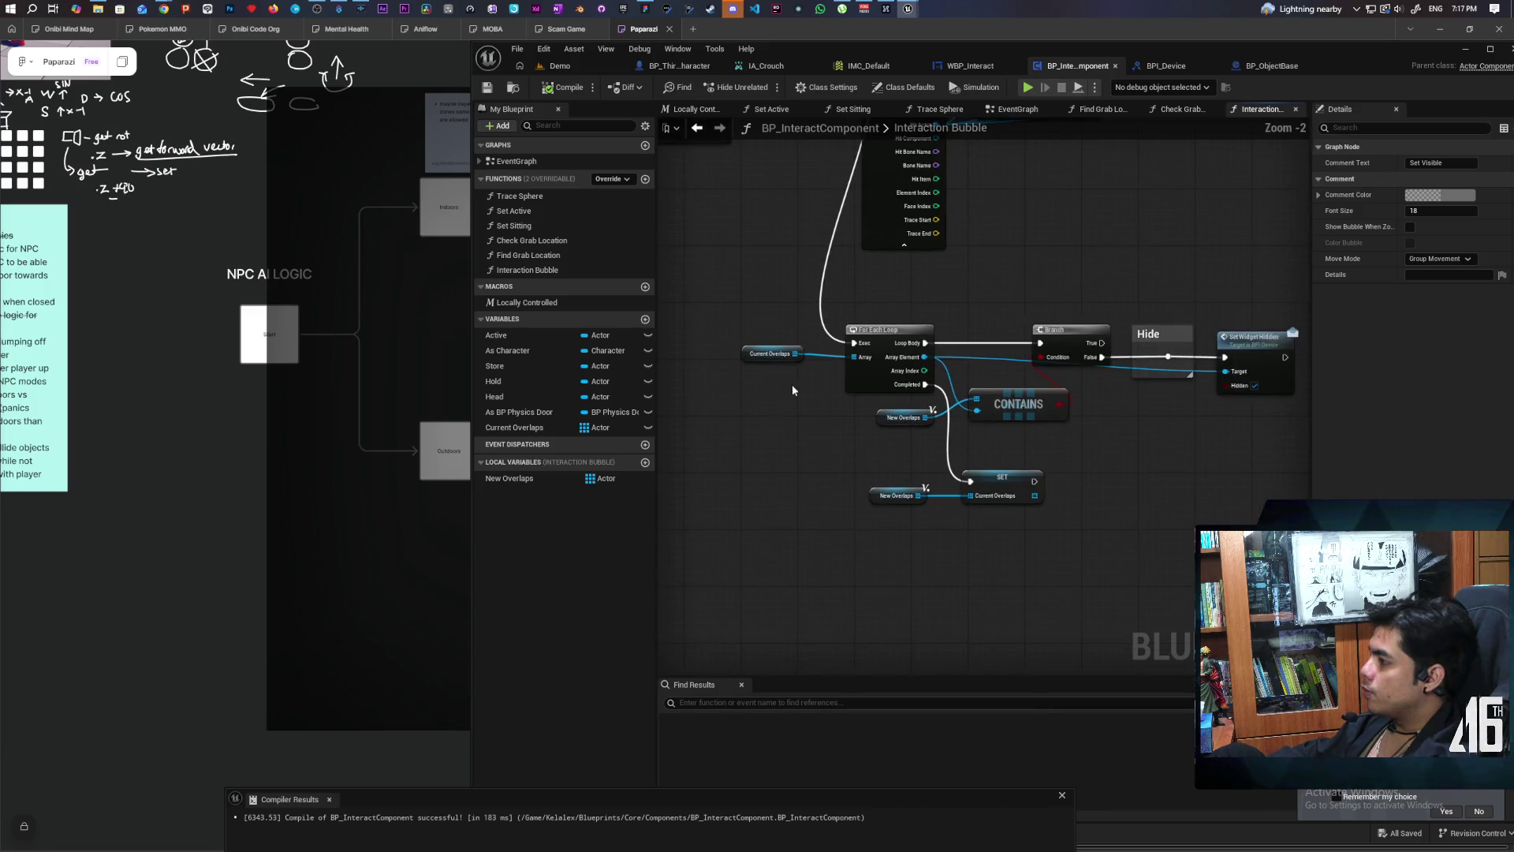
{"action": "left_click", "coordinate": [1113, 235]}
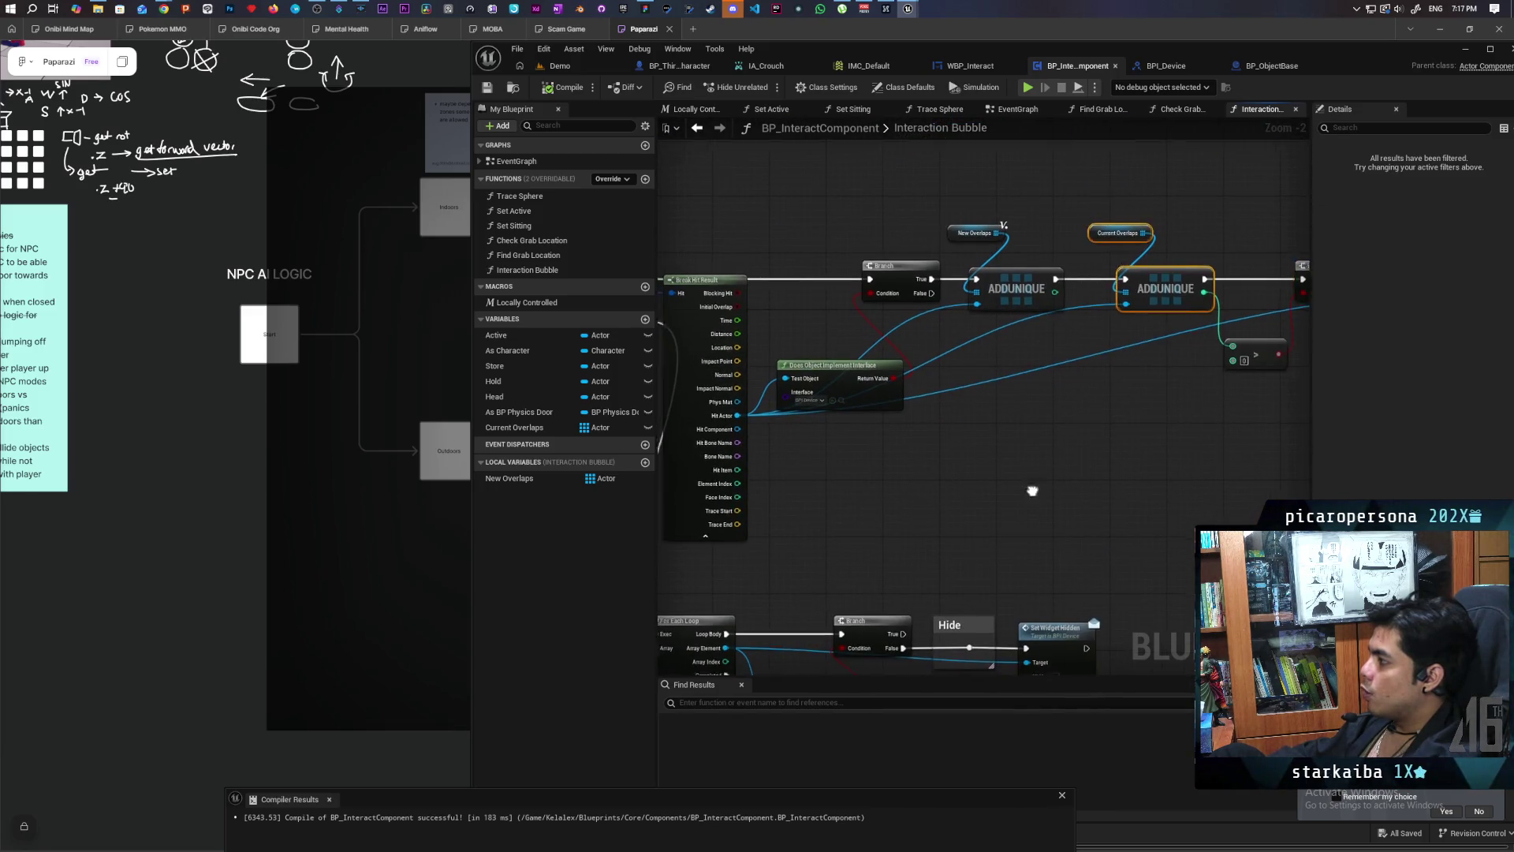
{"action": "left_click_drag", "start_coordinate": [866, 453], "coordinate": [852, 454]}
{"action": "left_click_drag", "start_coordinate": [803, 388], "coordinate": [755, 420]}
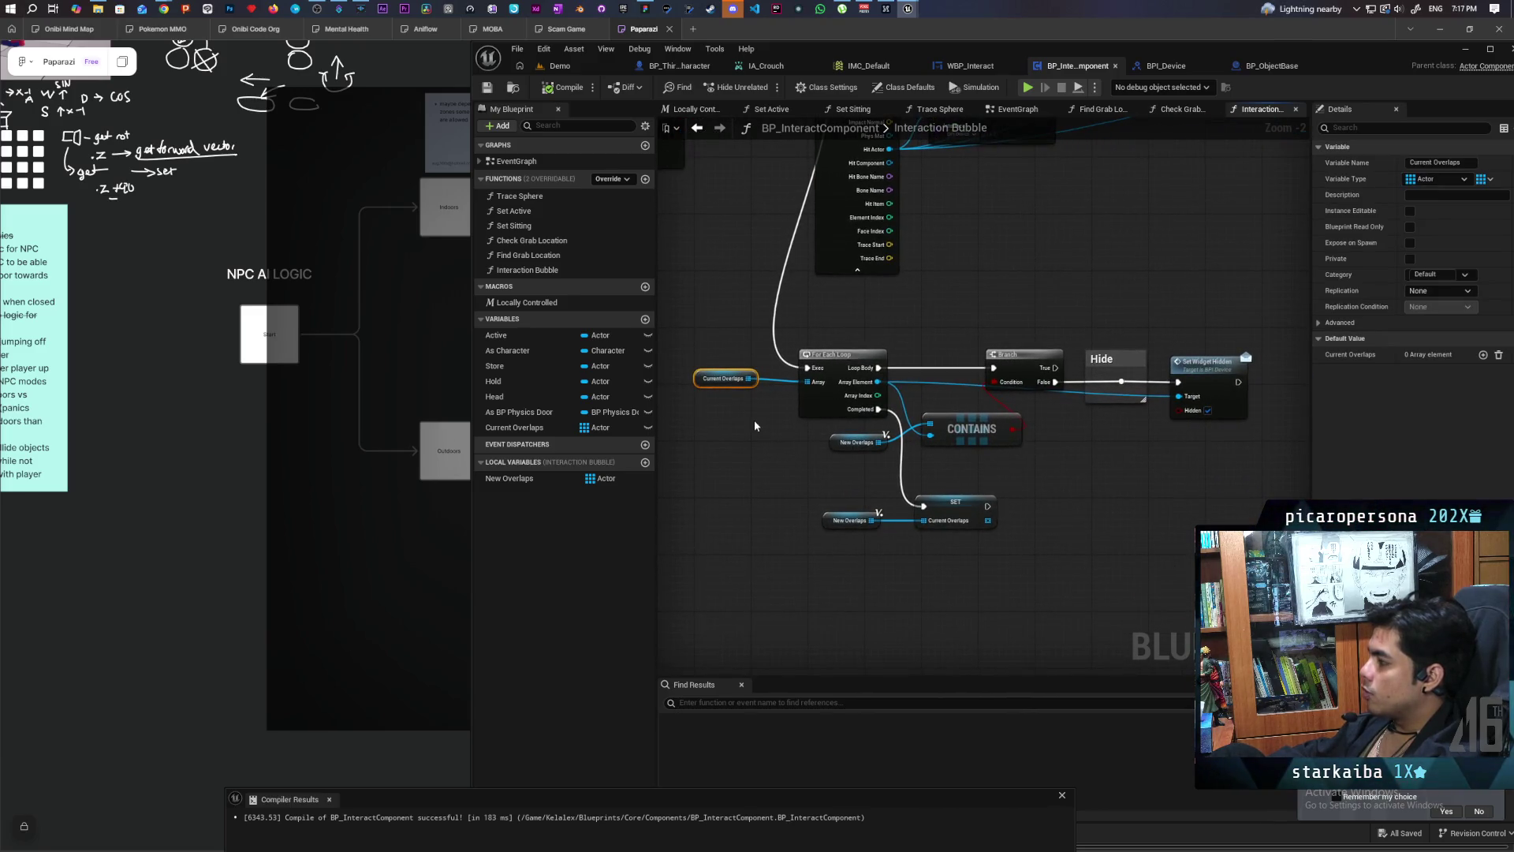
{"action": "mouse_move", "coordinate": [827, 460]}
{"action": "left_mouse_down"}
{"action": "mouse_move", "coordinate": [1103, 435]}
{"action": "mouse_move", "coordinate": [1077, 435]}
{"action": "left_mouse_up"}
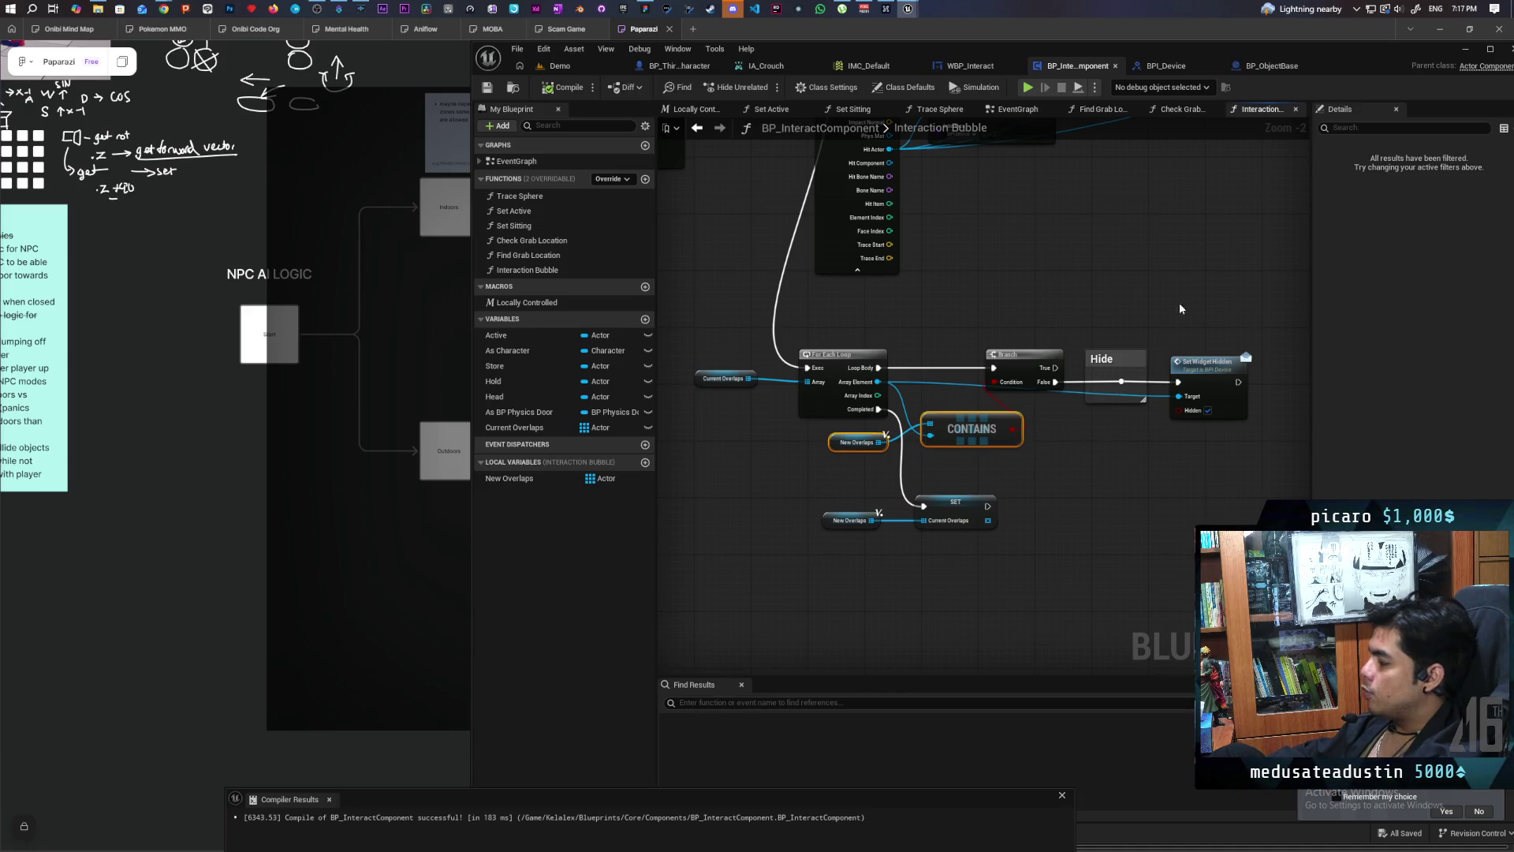
{"action": "left_click", "coordinate": [1065, 467]}
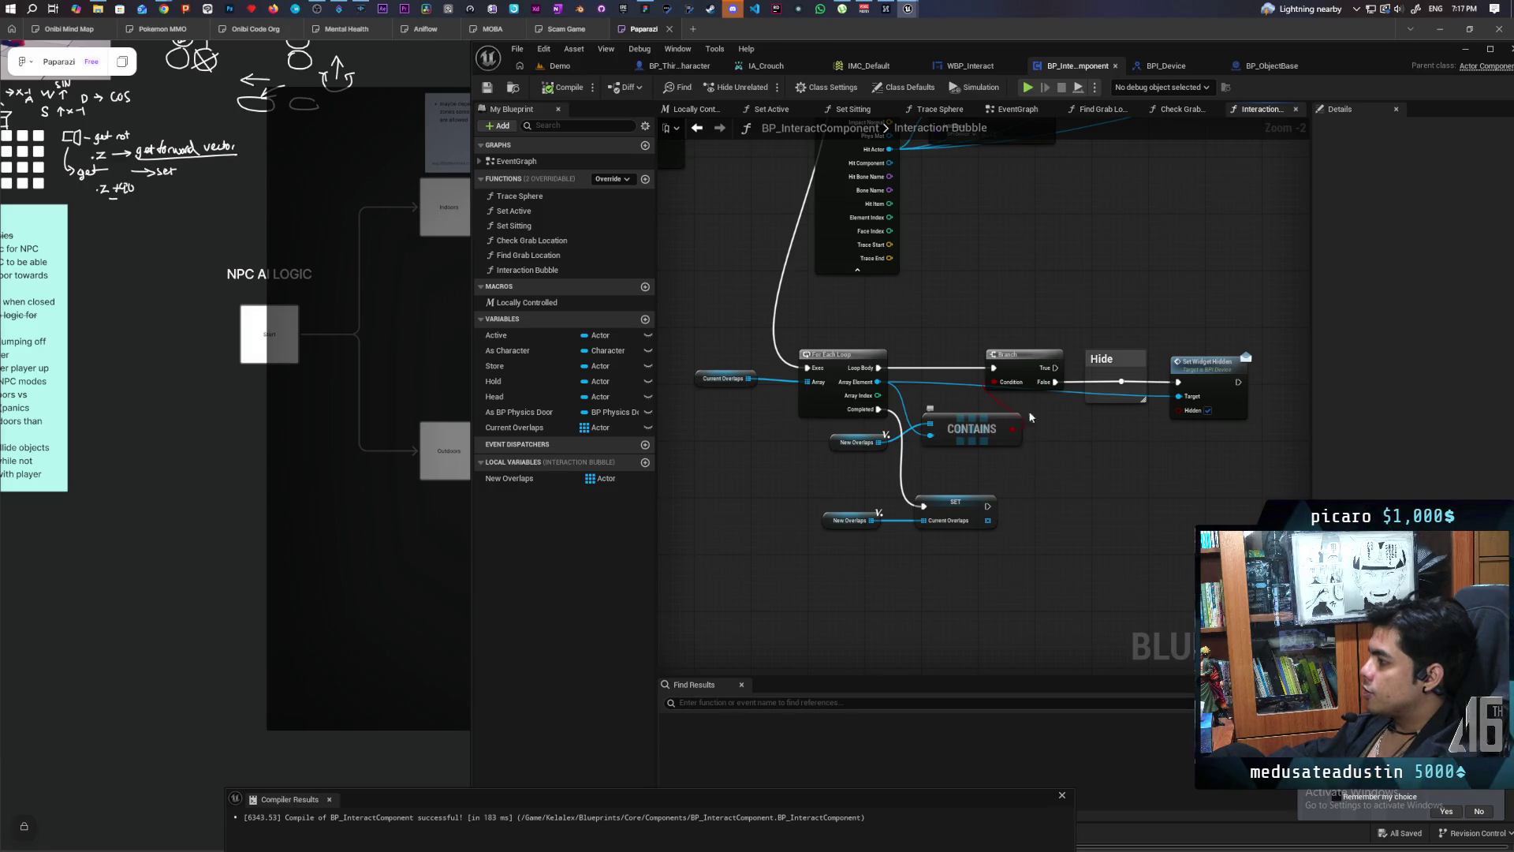
{"action": "left_click_drag", "start_coordinate": [1293, 323], "coordinate": [1068, 499]}
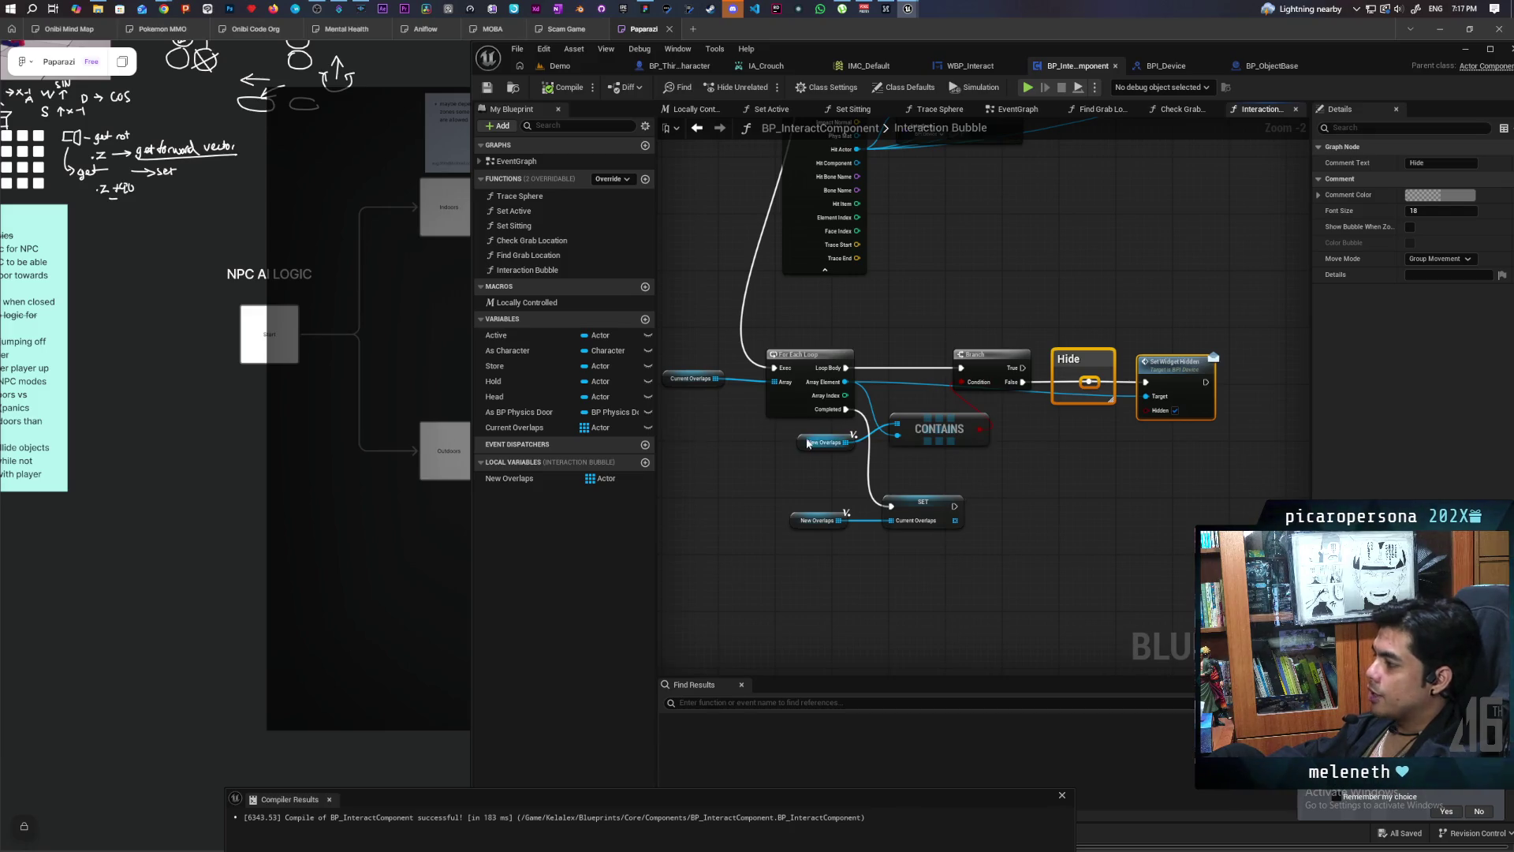
{"action": "left_click_drag", "start_coordinate": [818, 453], "coordinate": [986, 435]}
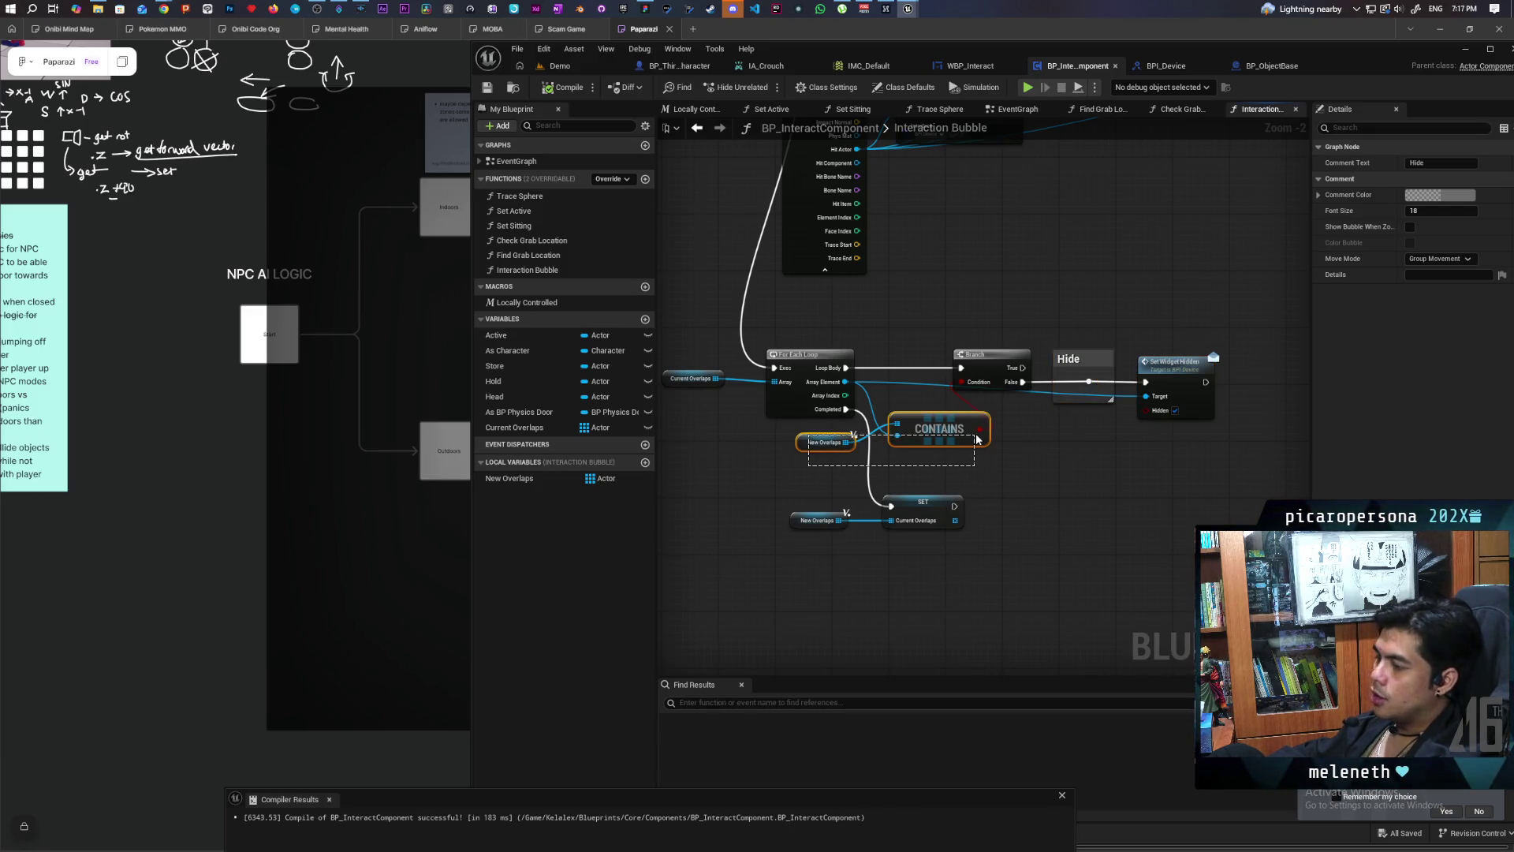
{"action": "scroll", "coordinate": [1070, 487], "scroll_direction": "down", "scroll_amount": 3}
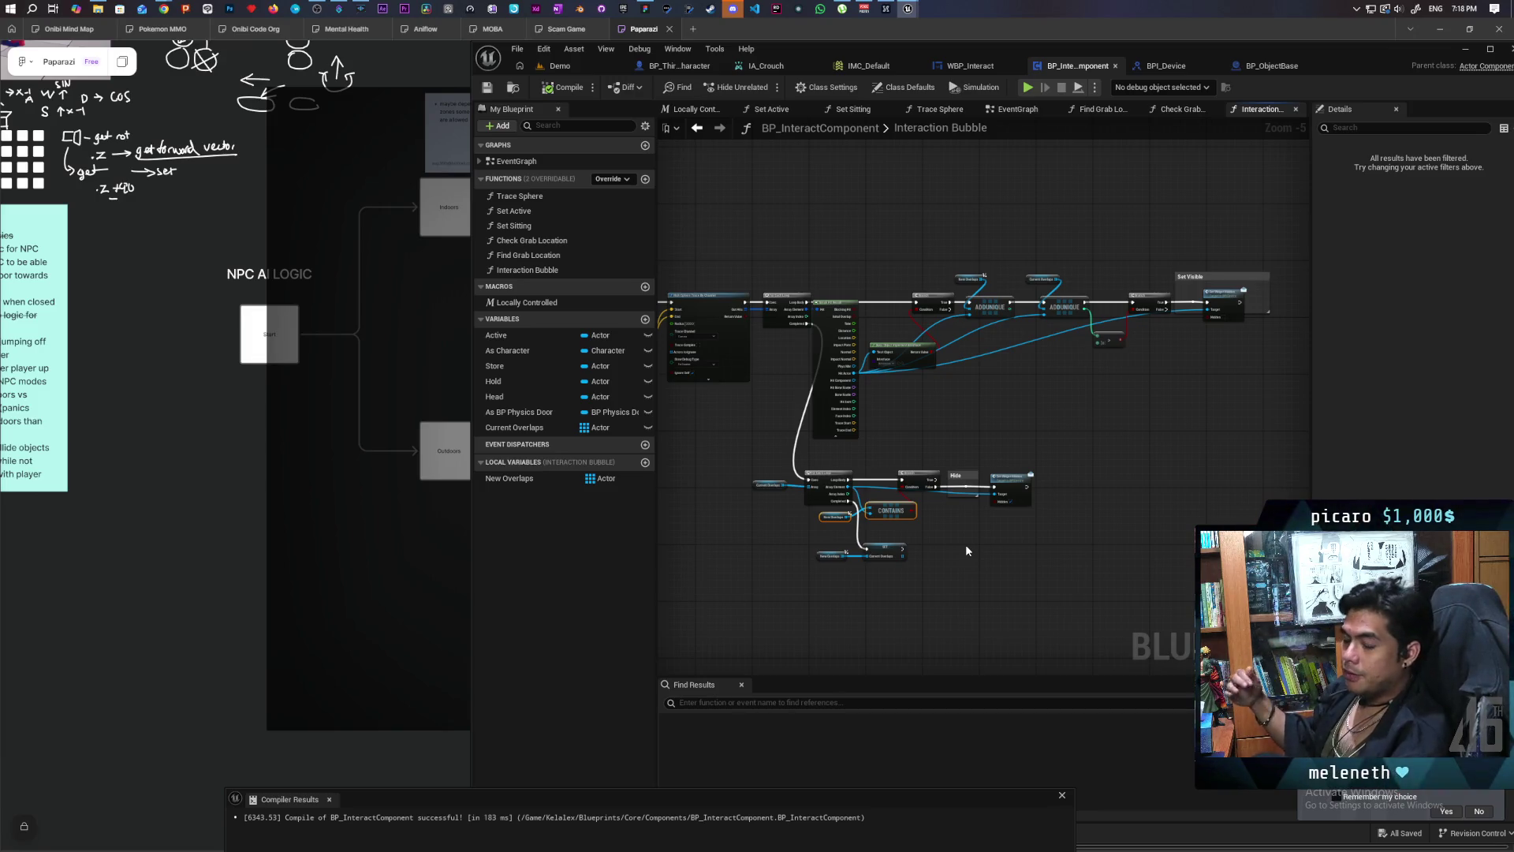
Step: Review the Interaction Bubble function graph, then launch a three-client play session from the Demo level
{"action": "left_click_drag", "start_coordinate": [800, 367], "coordinate": [955, 379]}
{"action": "scroll", "coordinate": [800, 367], "scroll_direction": "up", "scroll_amount": 3}
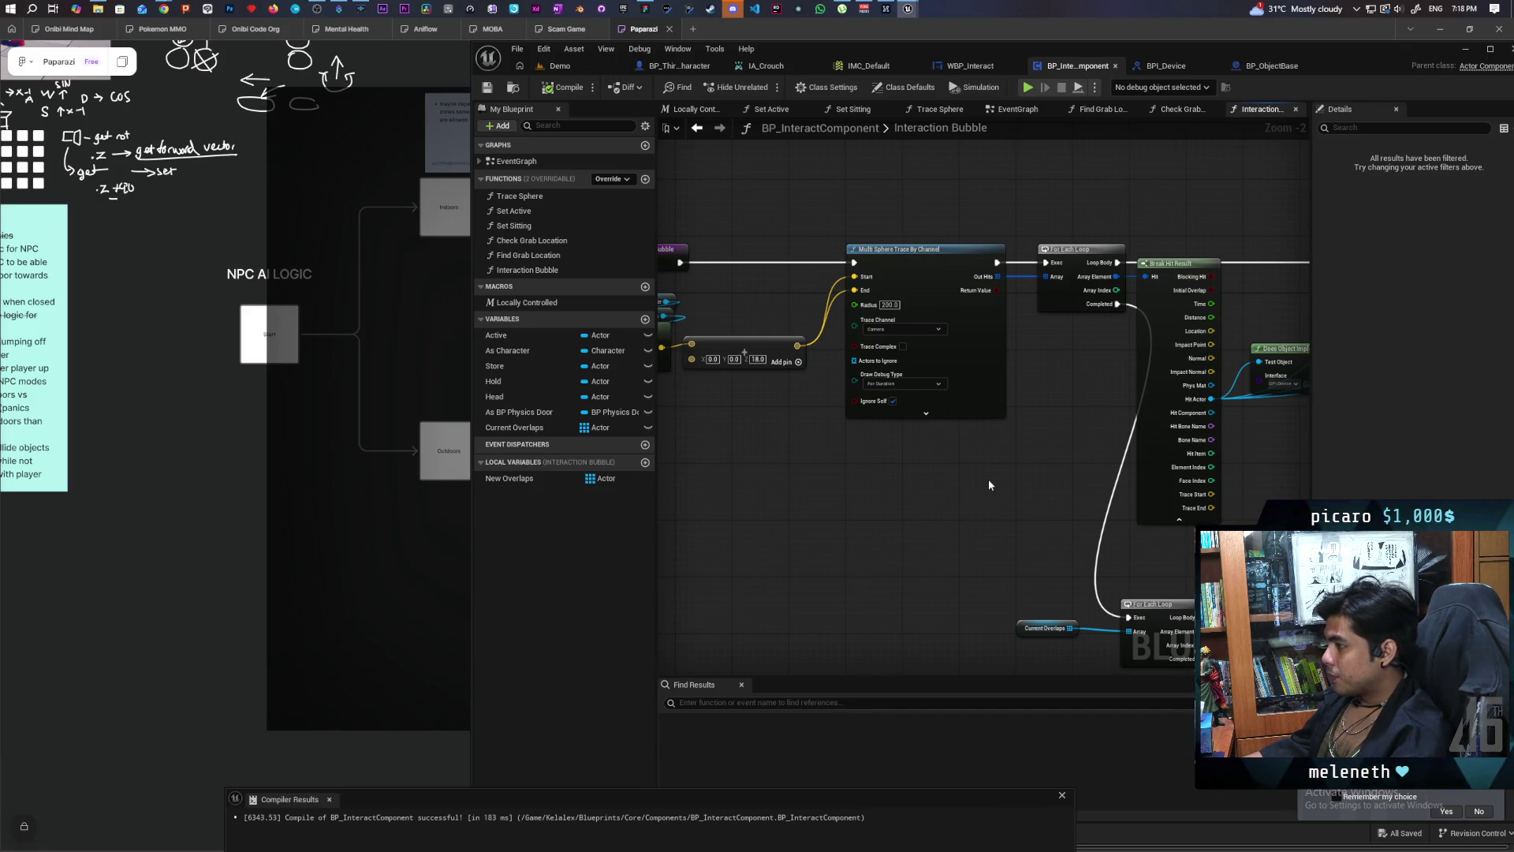
{"action": "scroll", "coordinate": [991, 480], "scroll_direction": "down", "scroll_amount": 3}
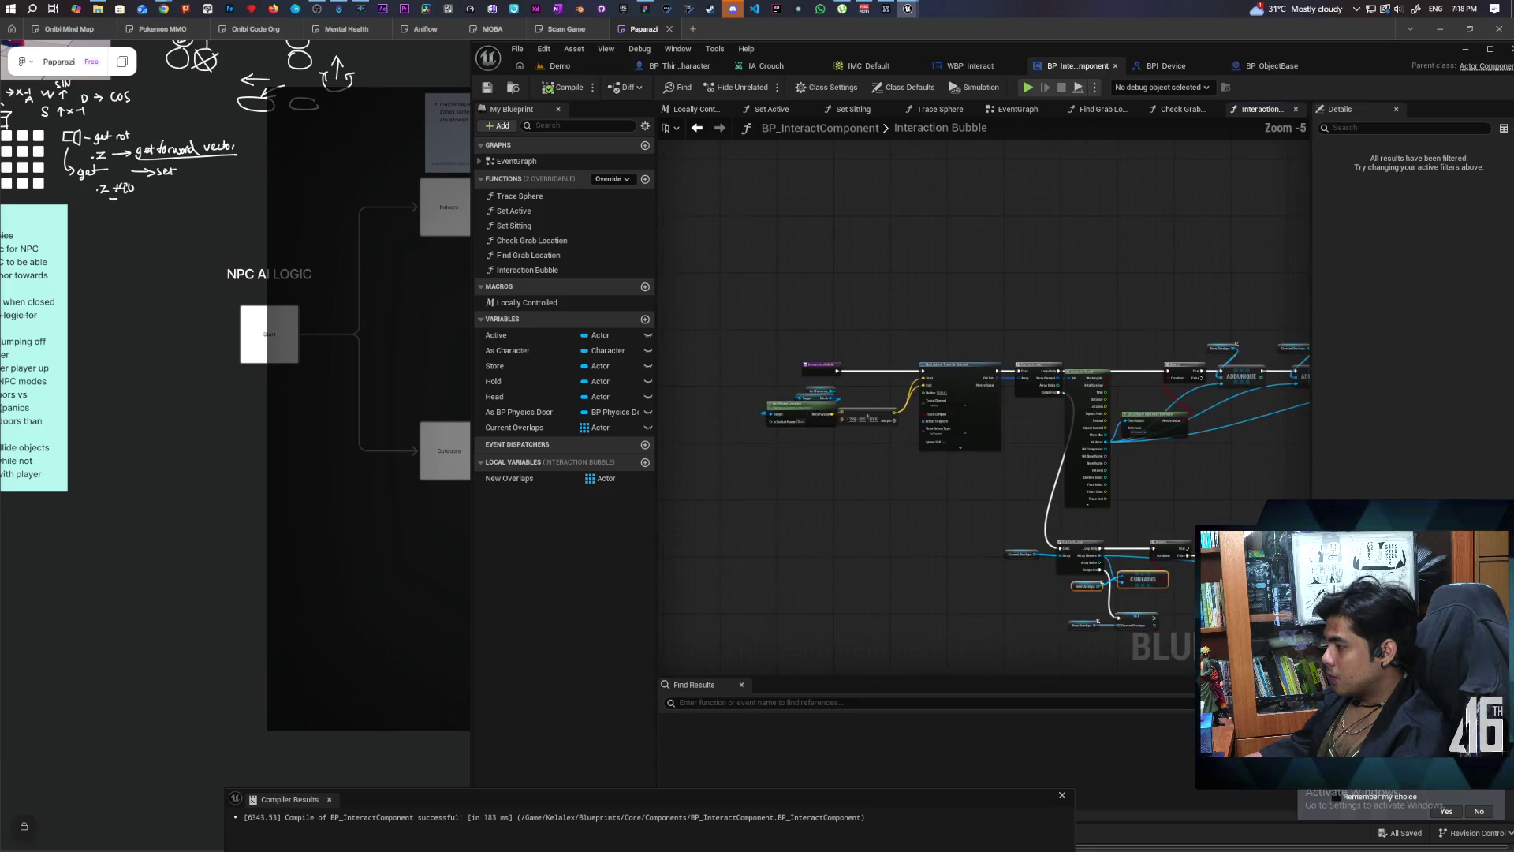
{"action": "left_click_drag", "start_coordinate": [991, 478], "coordinate": [791, 430]}
{"action": "scroll", "coordinate": [1024, 436], "scroll_direction": "up", "scroll_amount": 1}
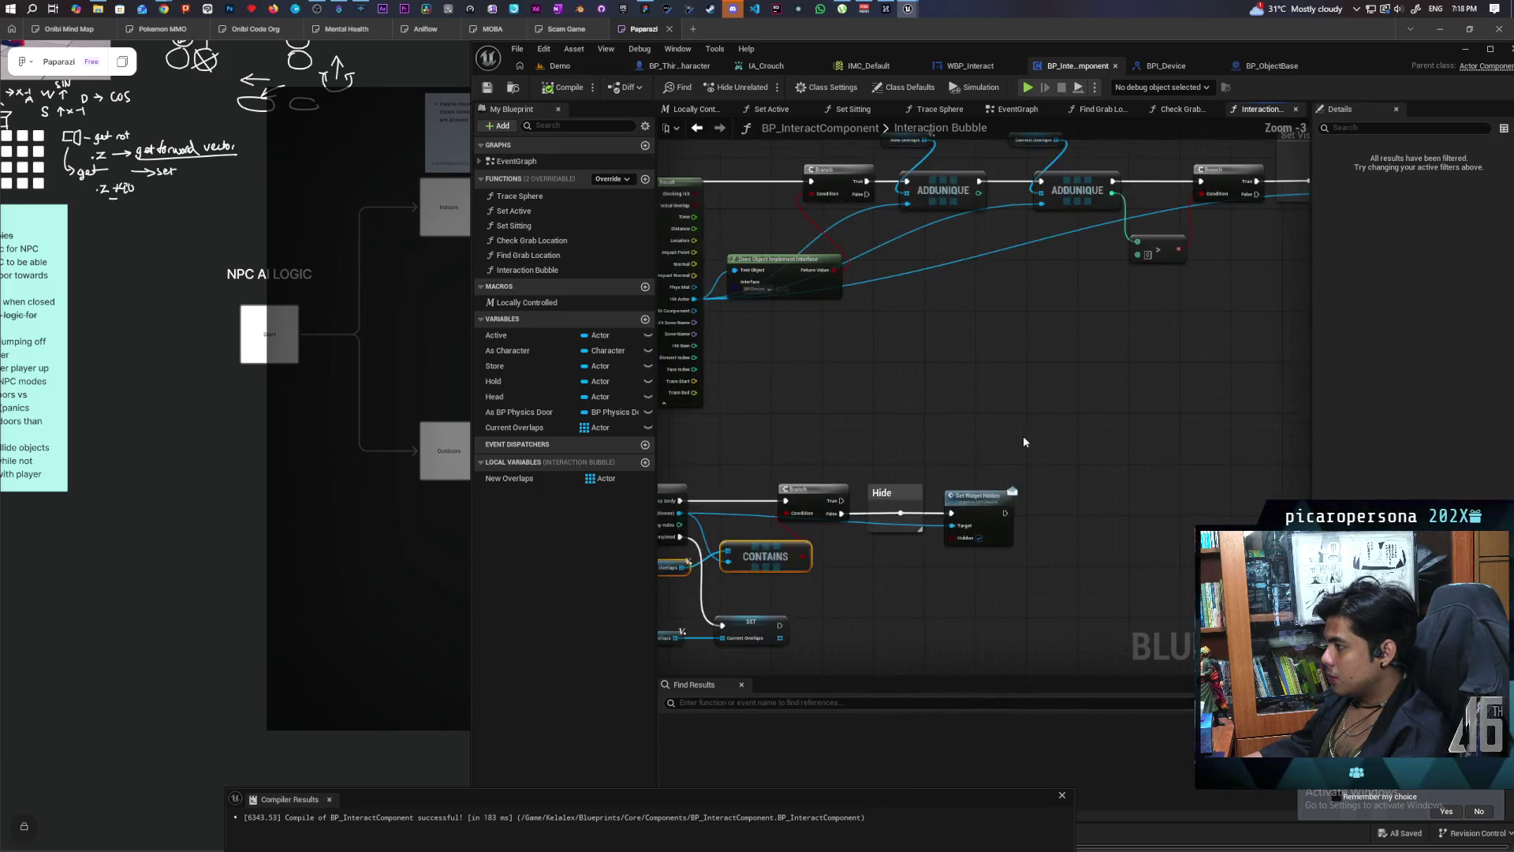
{"action": "left_click_drag", "start_coordinate": [1019, 449], "coordinate": [1009, 467]}
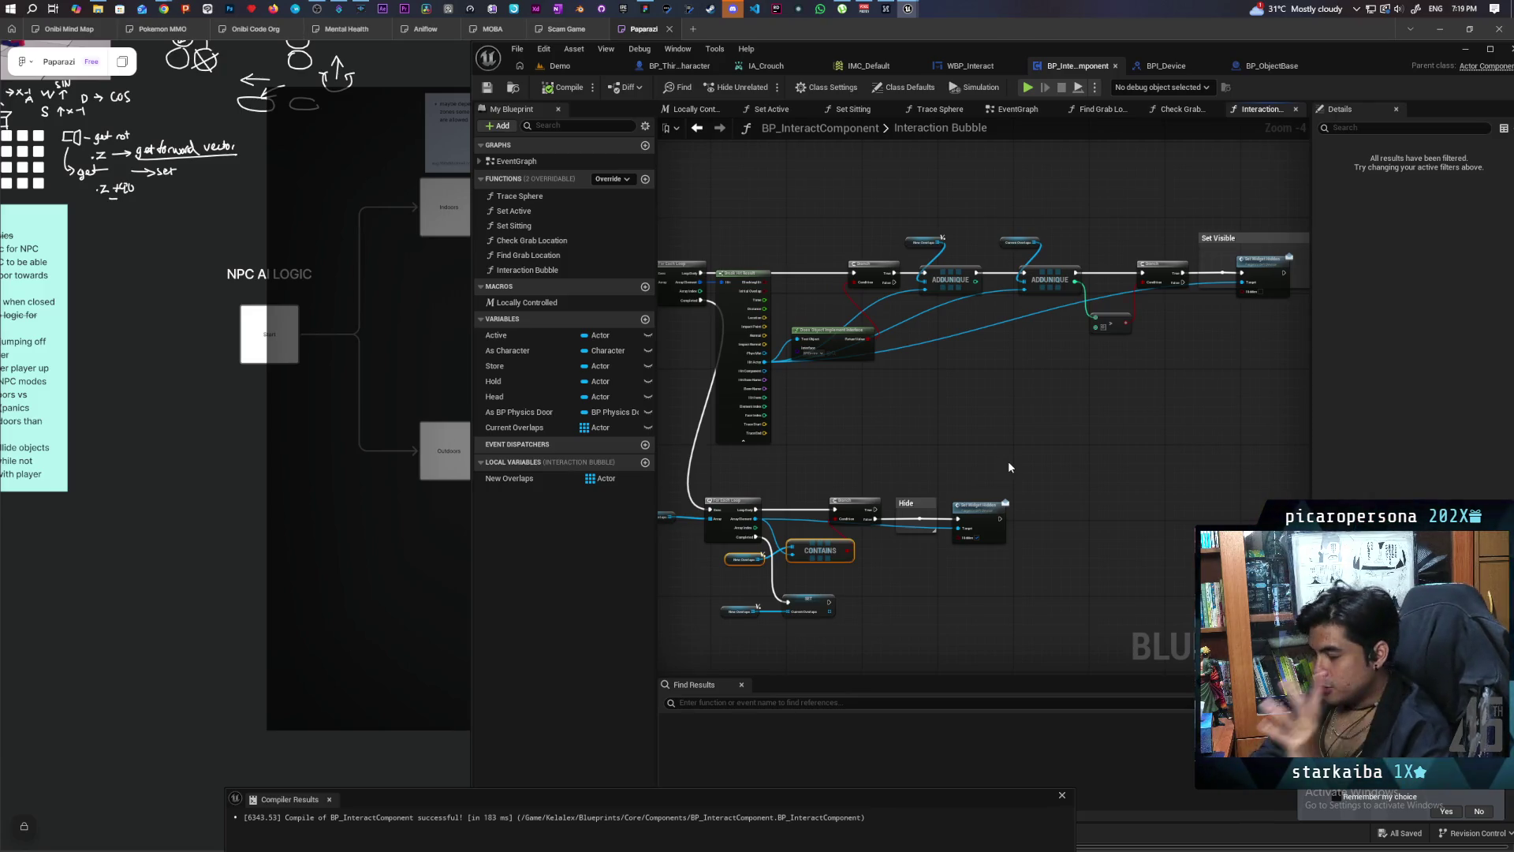
{"action": "left_click", "coordinate": [560, 65]}
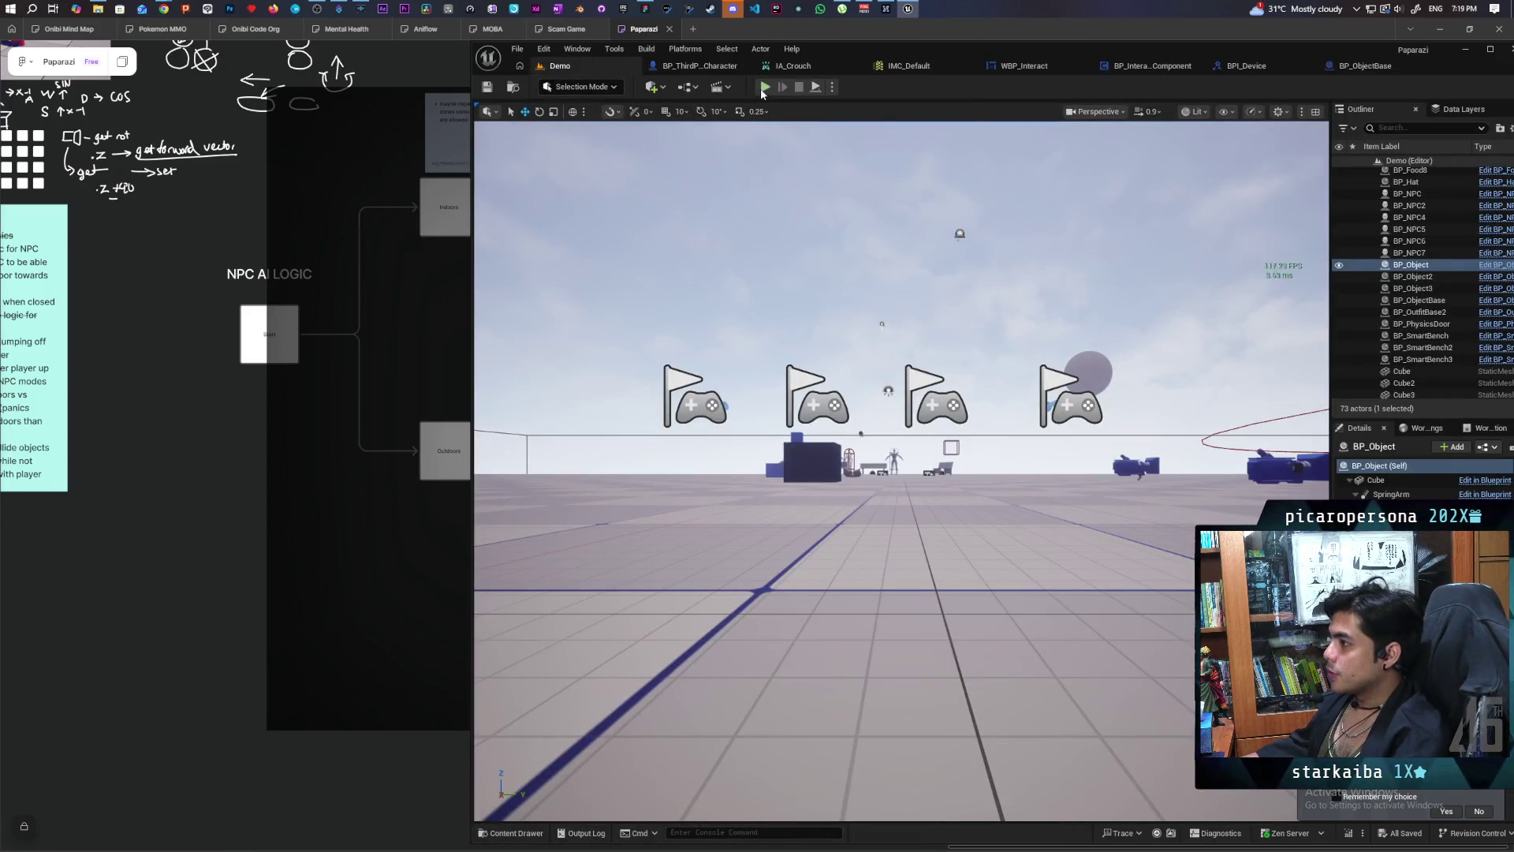
{"action": "key", "text": "alt+p"}
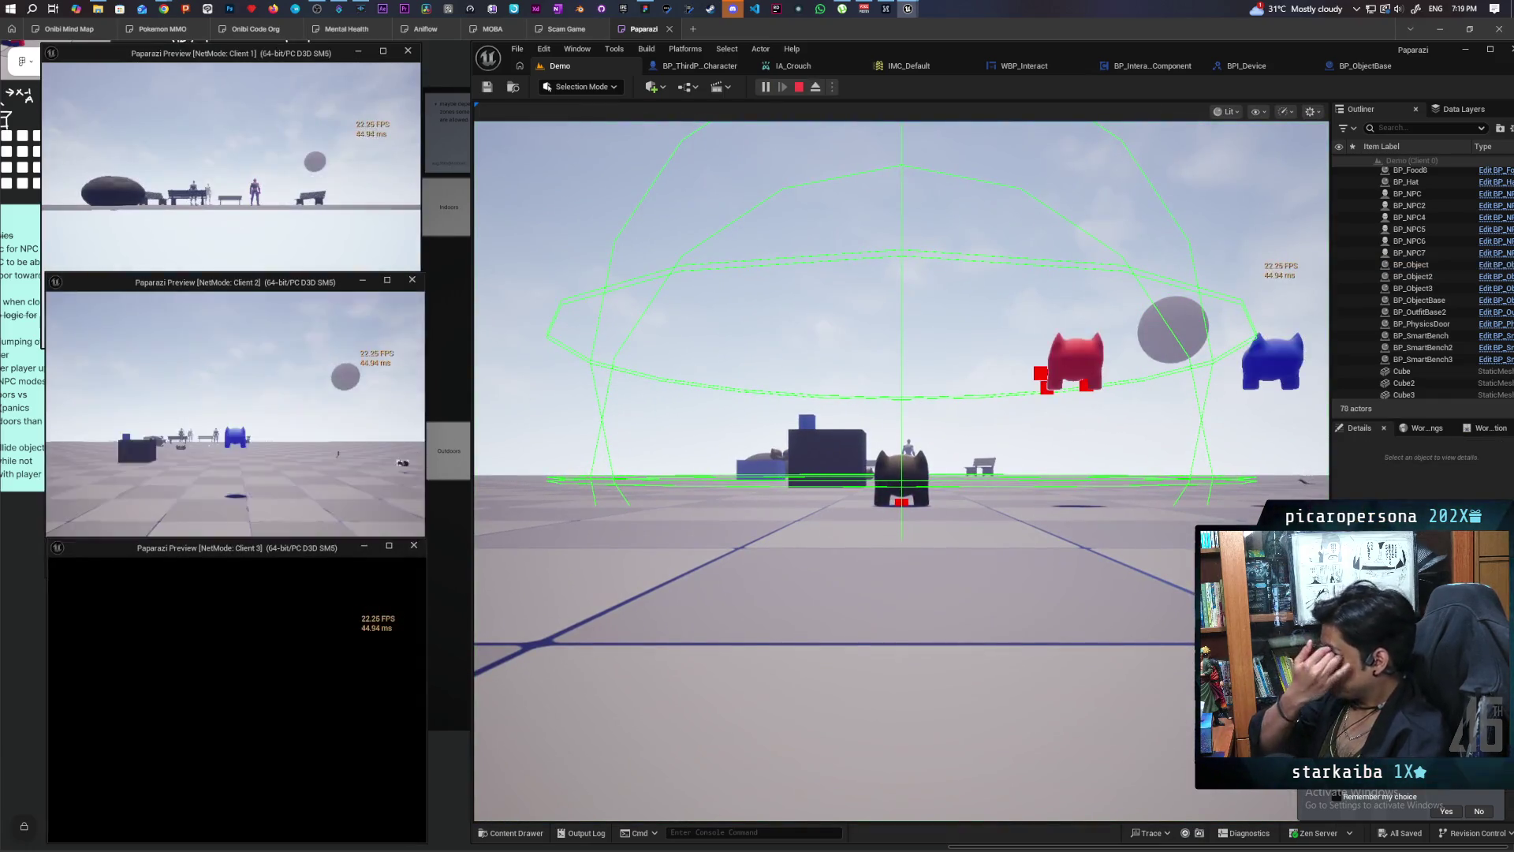
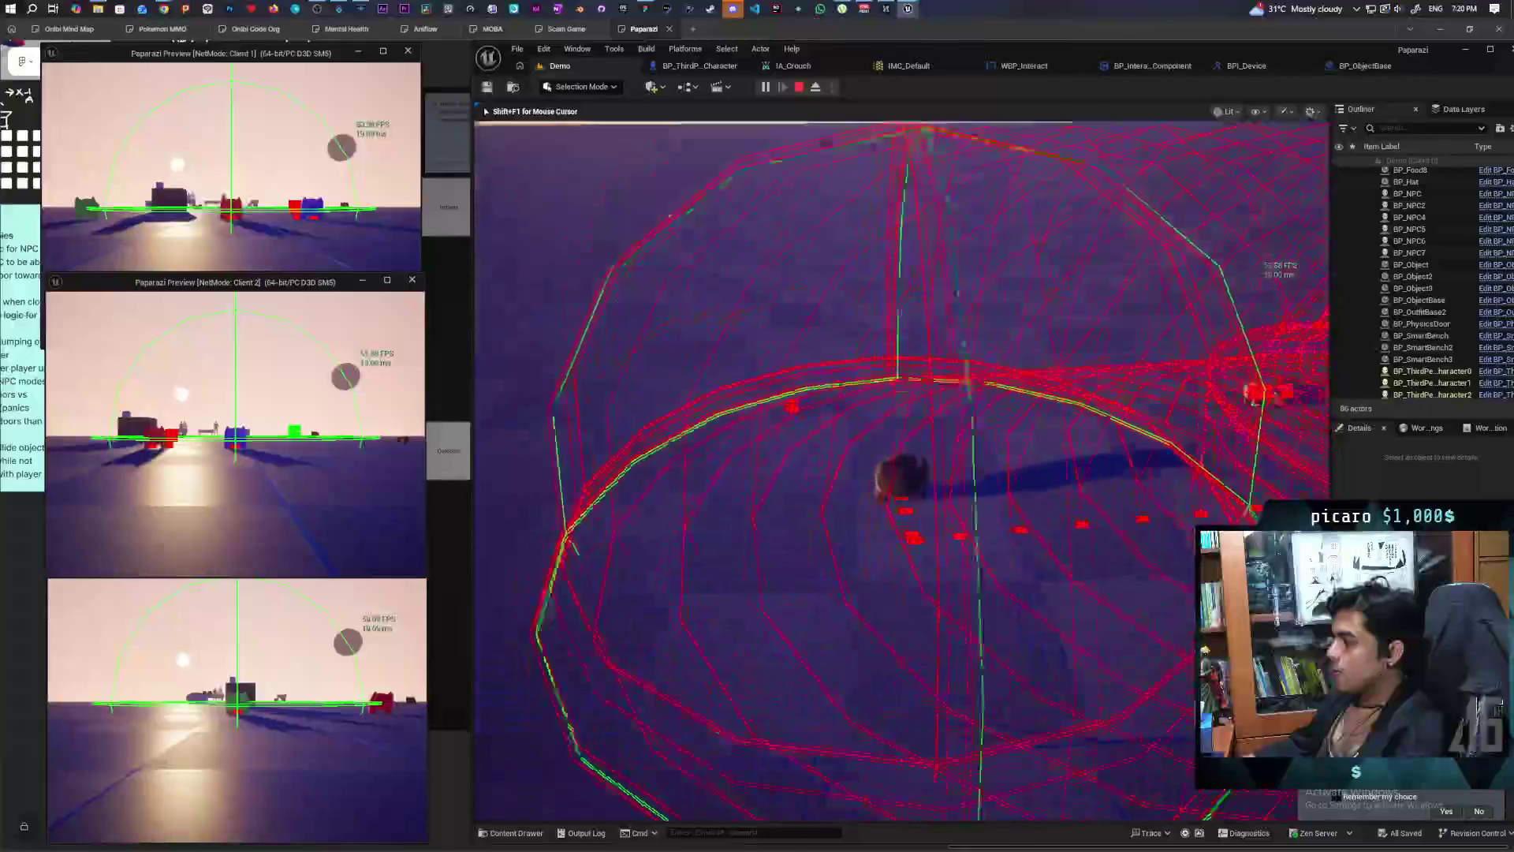
Step: Stop the play test and open BP_InteractComponent's Interaction Bubble graph from BP_ObjectBase
{"action": "key", "text": "Escape"}
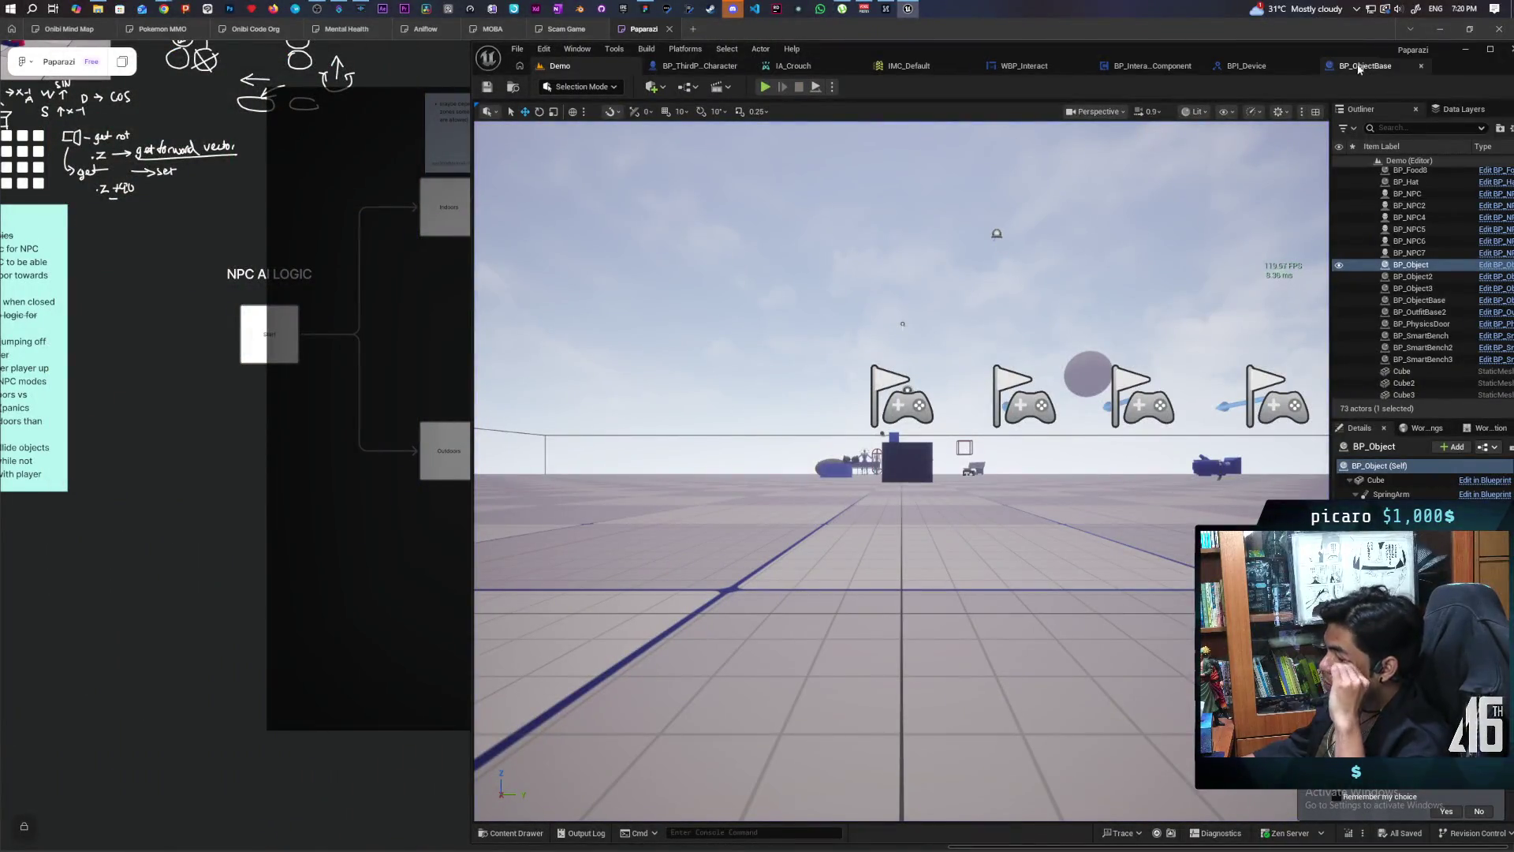
{"action": "left_click", "coordinate": [1365, 66]}
{"action": "left_click", "coordinate": [1103, 65]}
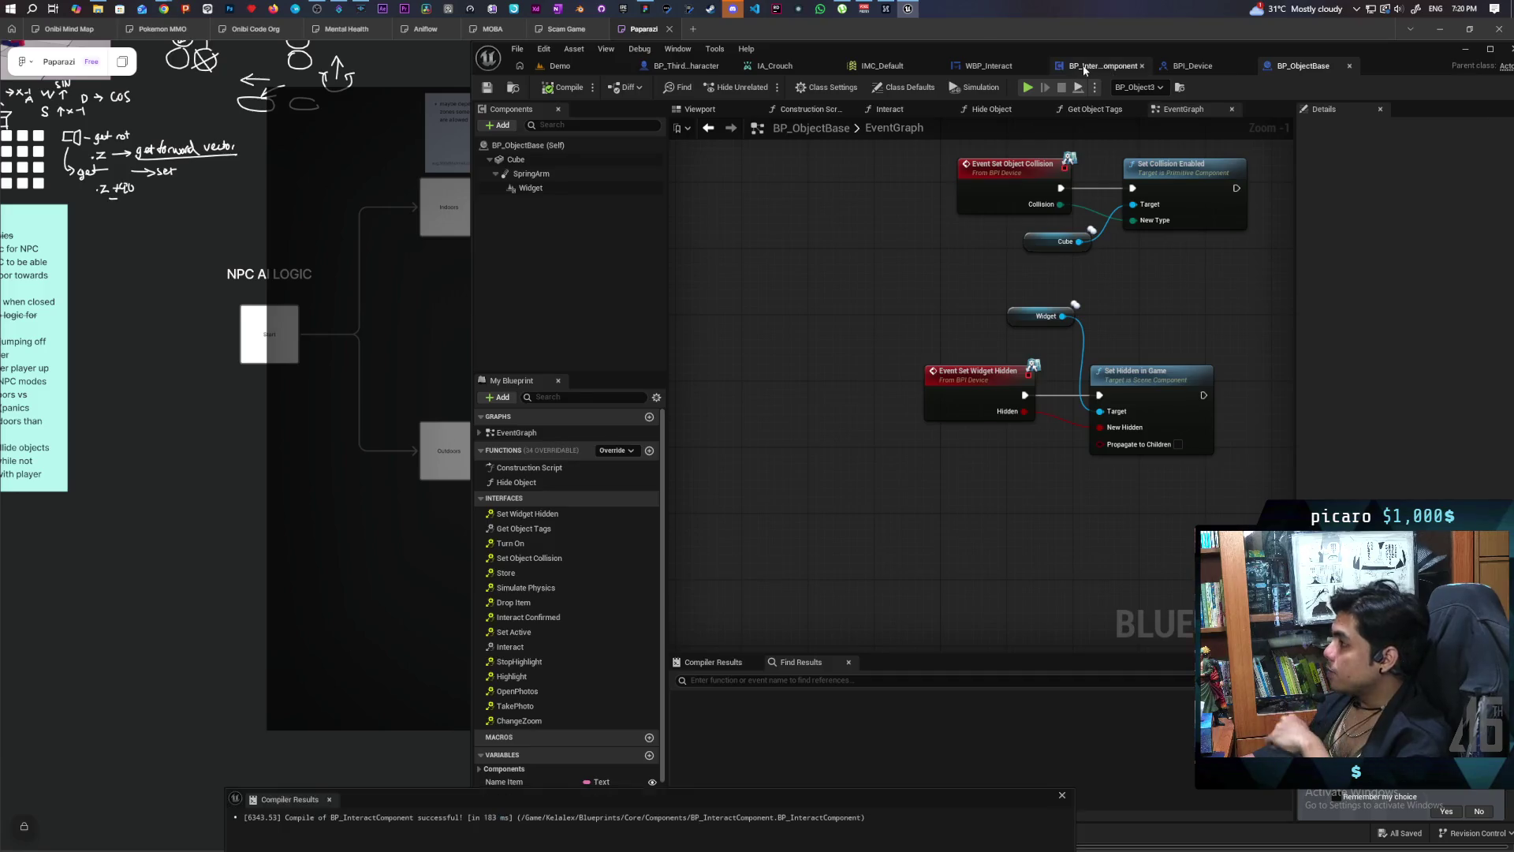
{"action": "scroll", "coordinate": [991, 402], "scroll_direction": "up", "scroll_amount": 3}
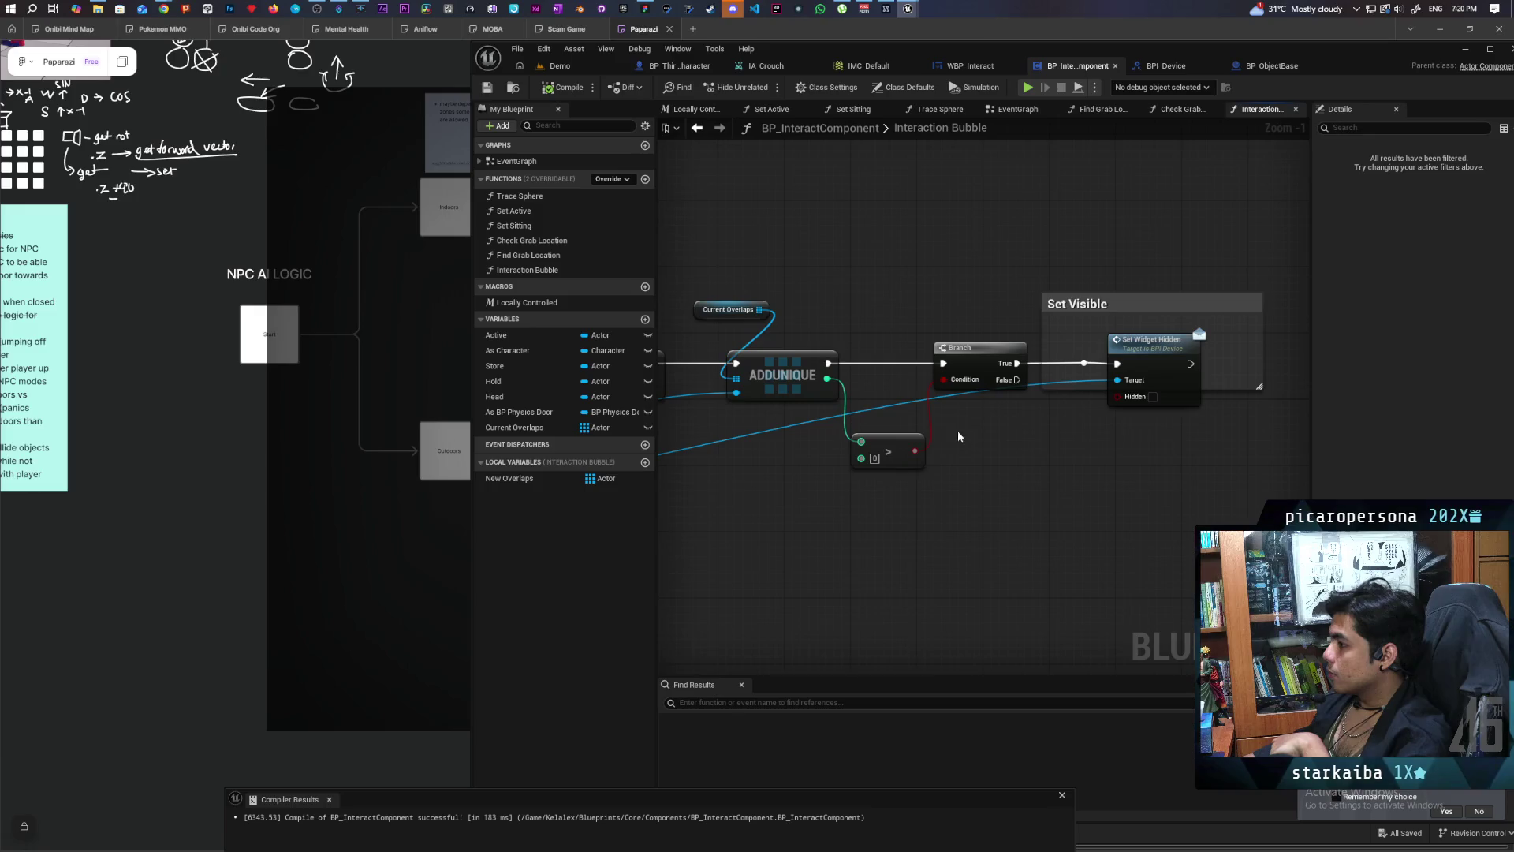
{"action": "scroll", "coordinate": [920, 501], "scroll_direction": "up", "scroll_amount": 1}
{"action": "scroll", "coordinate": [1286, 255], "scroll_direction": "down", "scroll_amount": 1}
Step: Inspect the Current Overlaps, AddUnique and compare nodes, then return to the Demo level
{"action": "left_click_drag", "start_coordinate": [1286, 255], "coordinate": [1043, 503]}
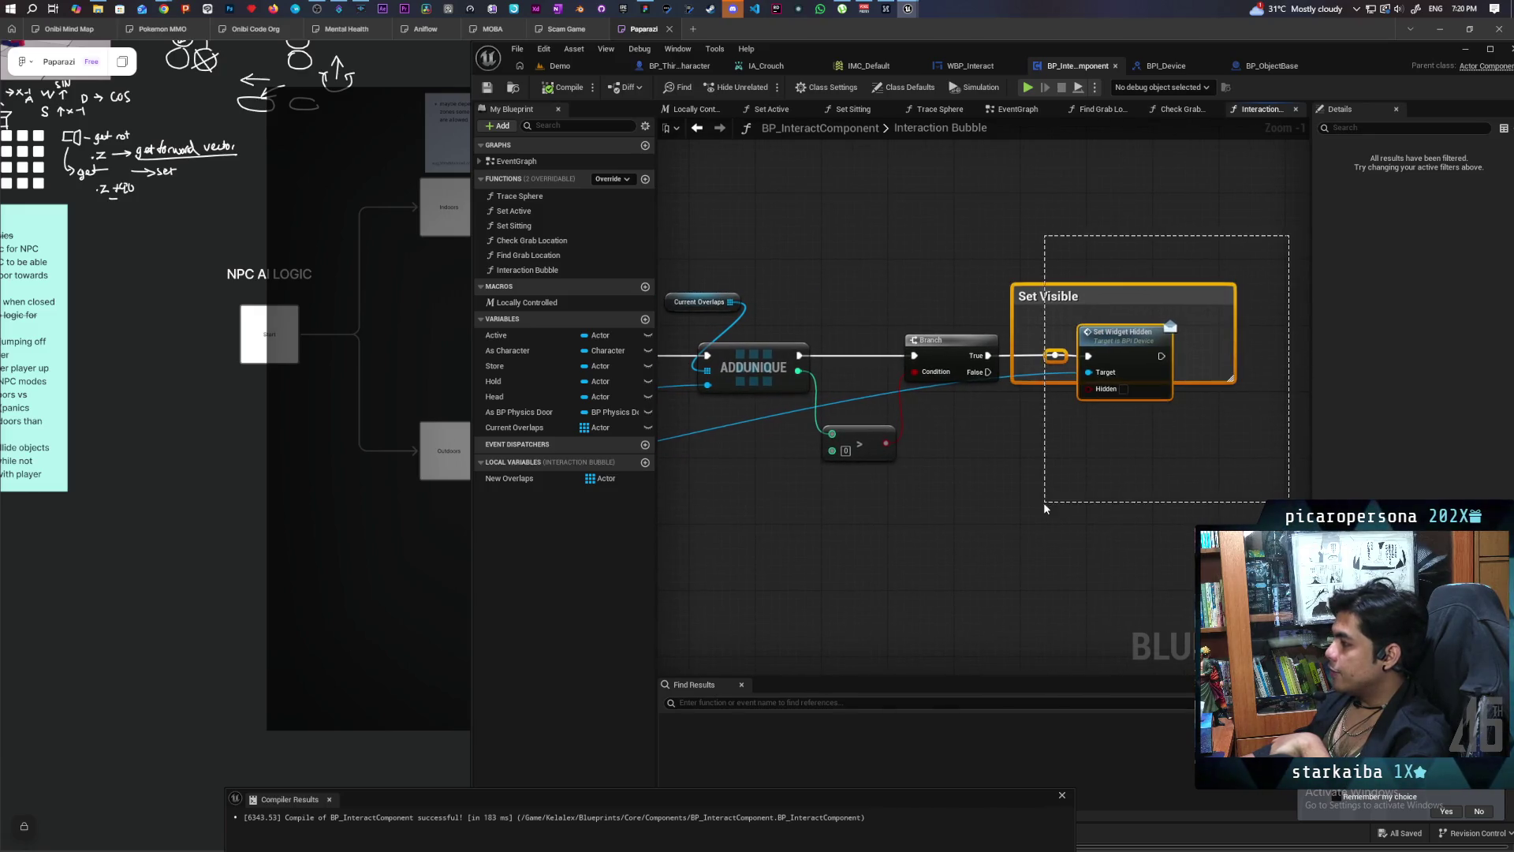
{"action": "left_click", "coordinate": [1052, 498]}
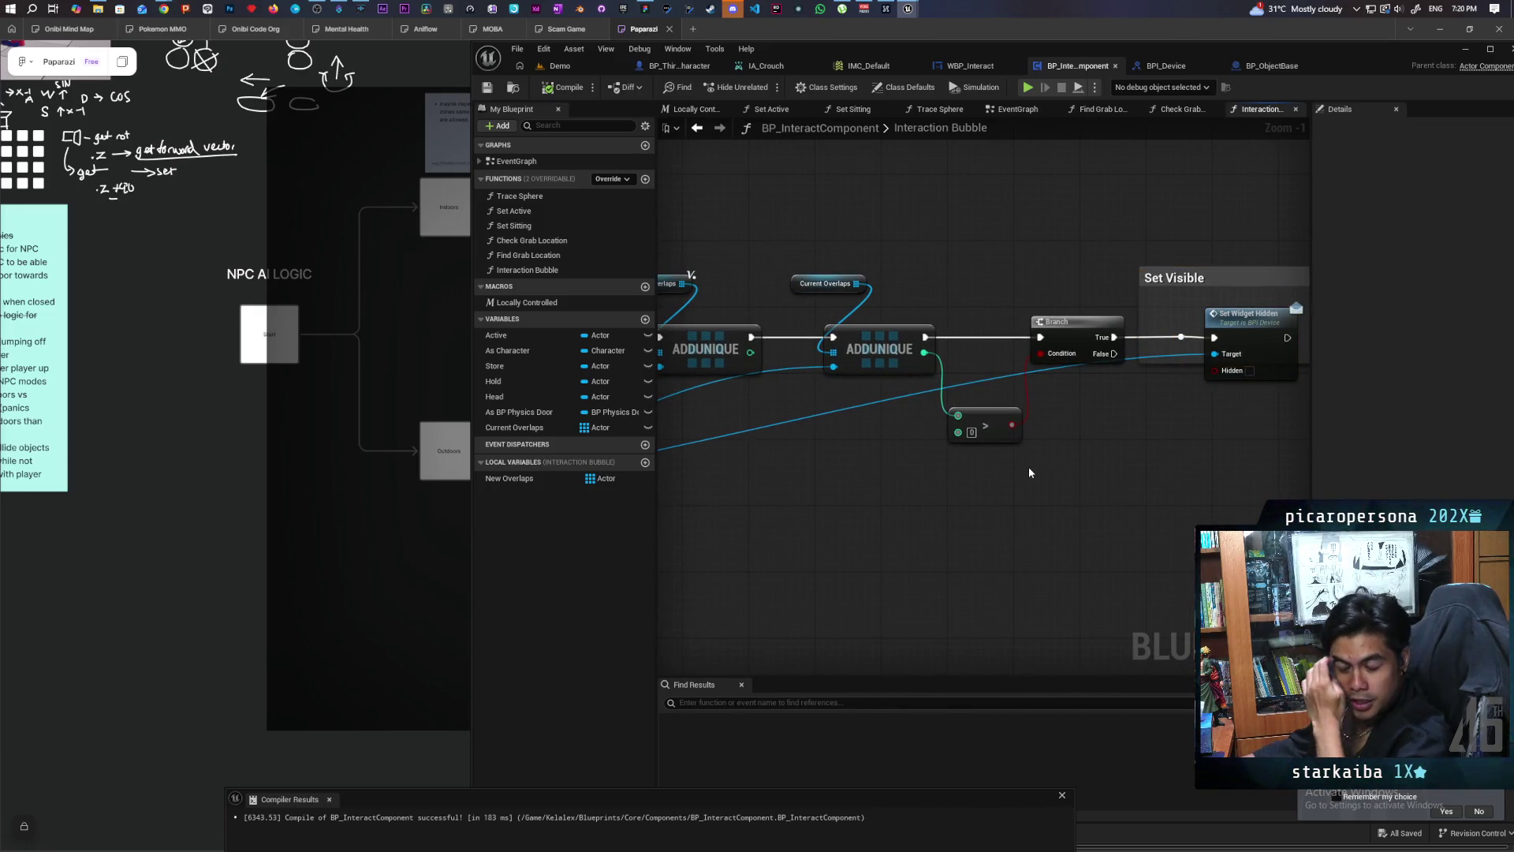
{"action": "left_click_drag", "start_coordinate": [822, 242], "coordinate": [882, 415]}
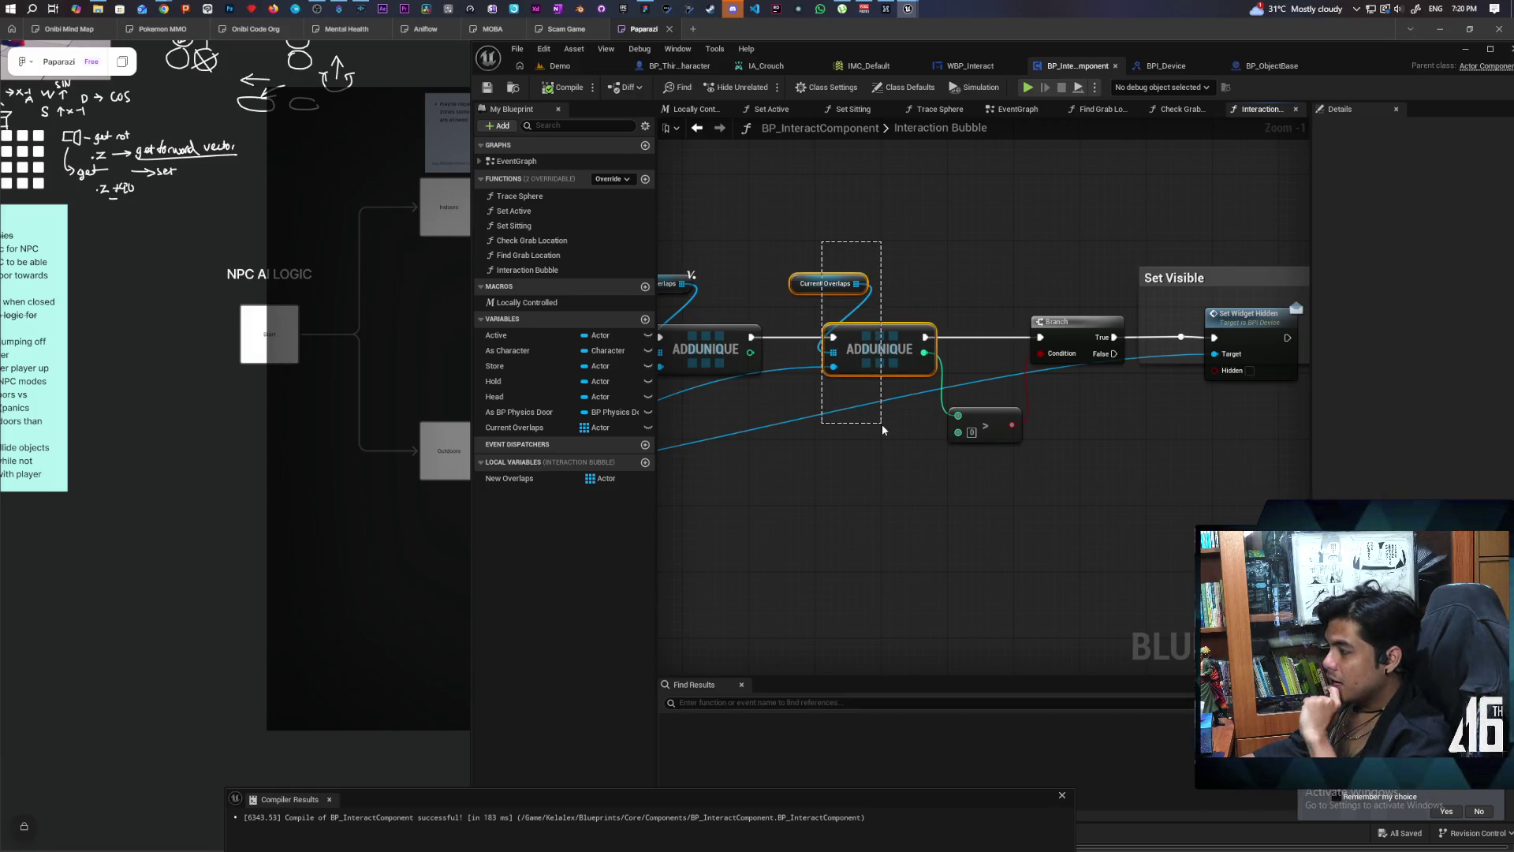
{"action": "left_click_drag", "start_coordinate": [805, 257], "coordinate": [874, 382]}
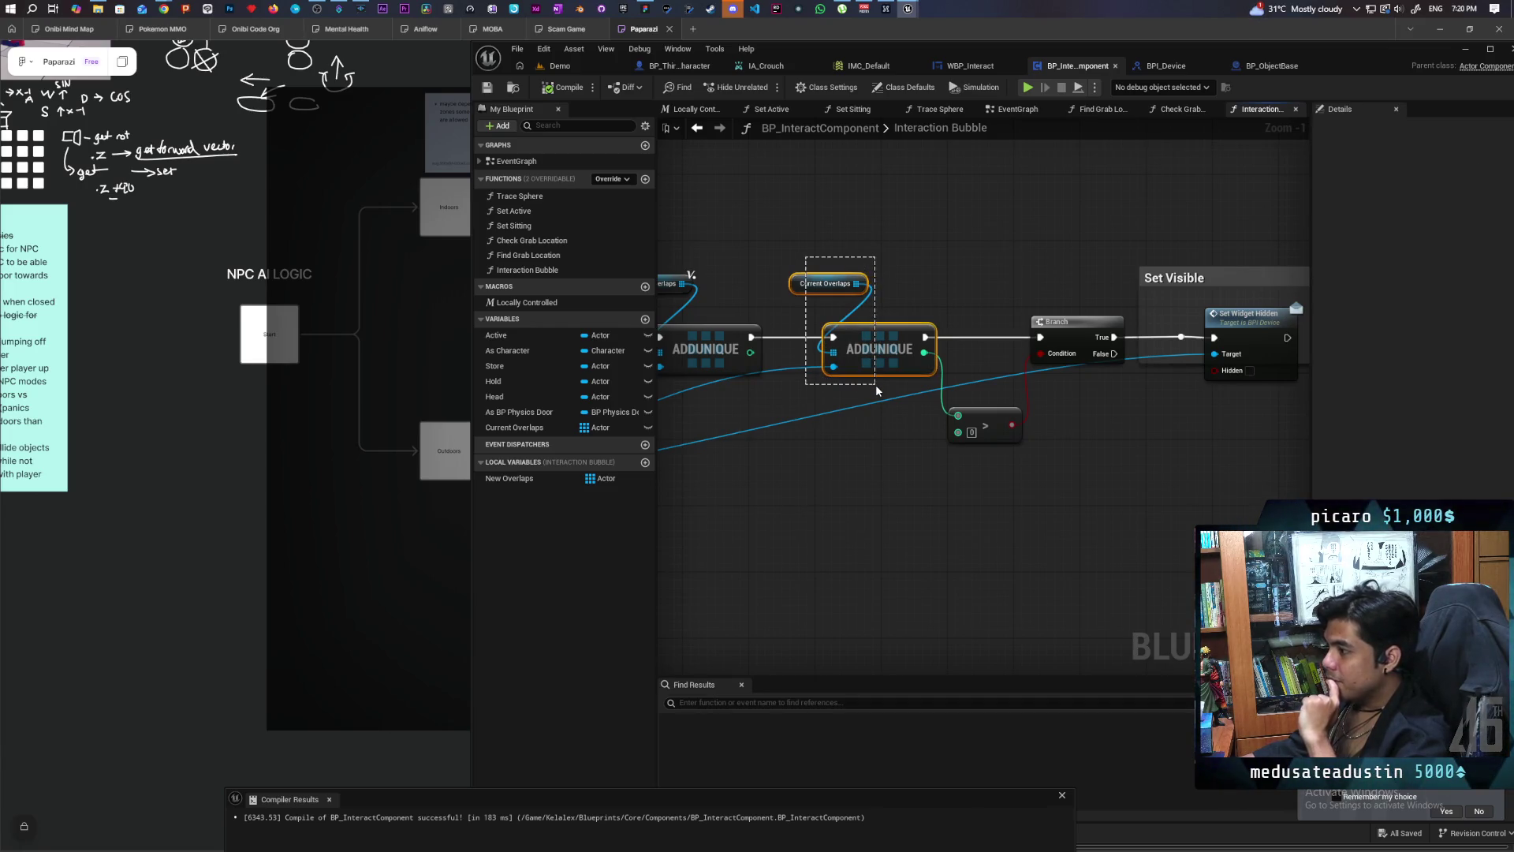
{"action": "left_click_drag", "start_coordinate": [810, 253], "coordinate": [886, 382]}
{"action": "mouse_move", "coordinate": [946, 491]}
{"action": "left_mouse_down"}
{"action": "mouse_move", "coordinate": [1061, 411]}
{"action": "mouse_move", "coordinate": [992, 443]}
{"action": "left_mouse_up"}
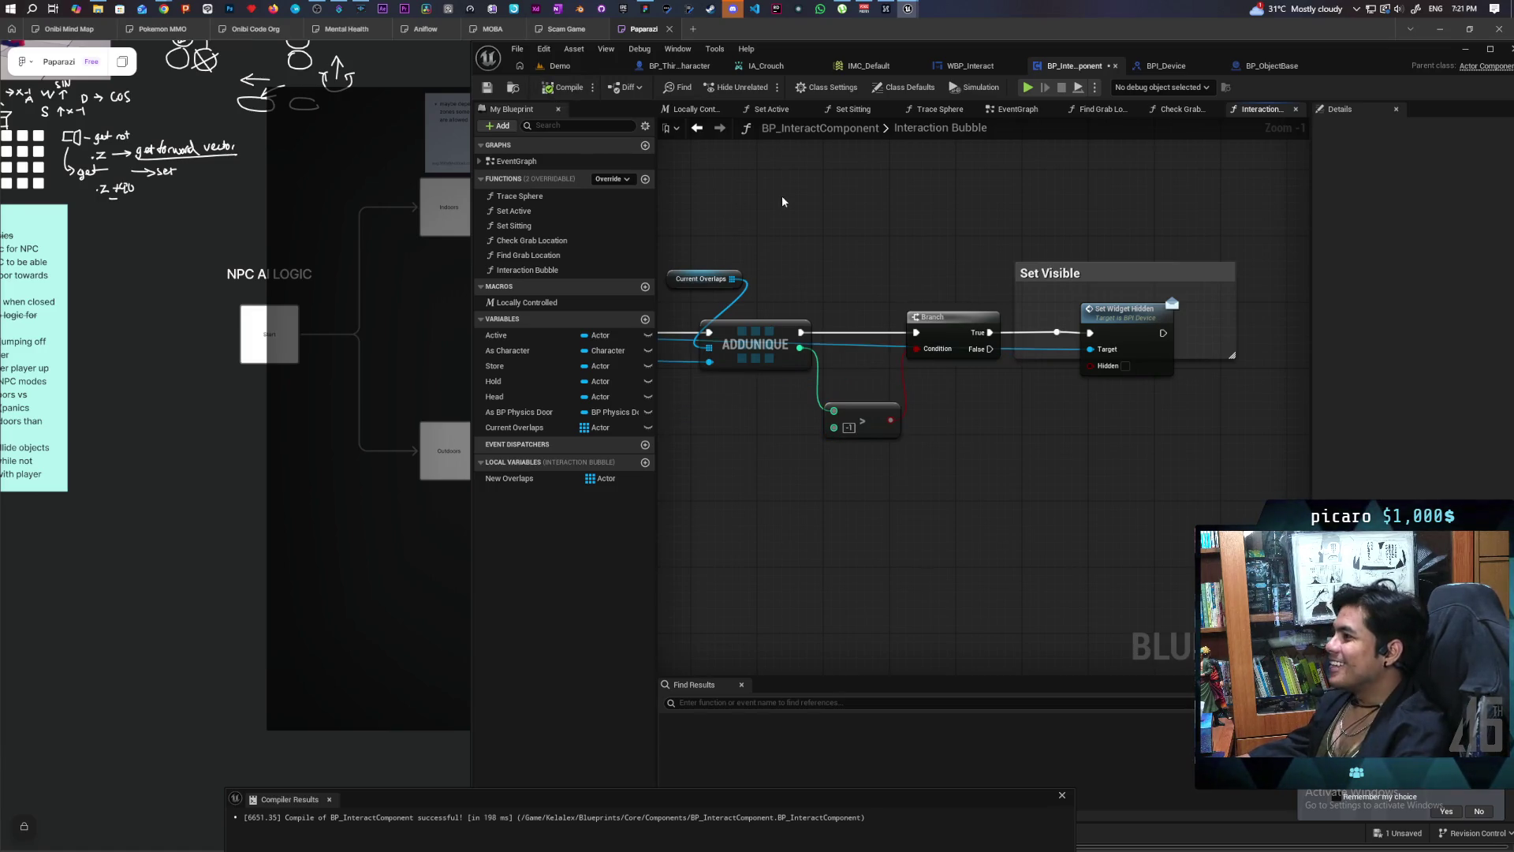
{"action": "left_click", "coordinate": [565, 66]}
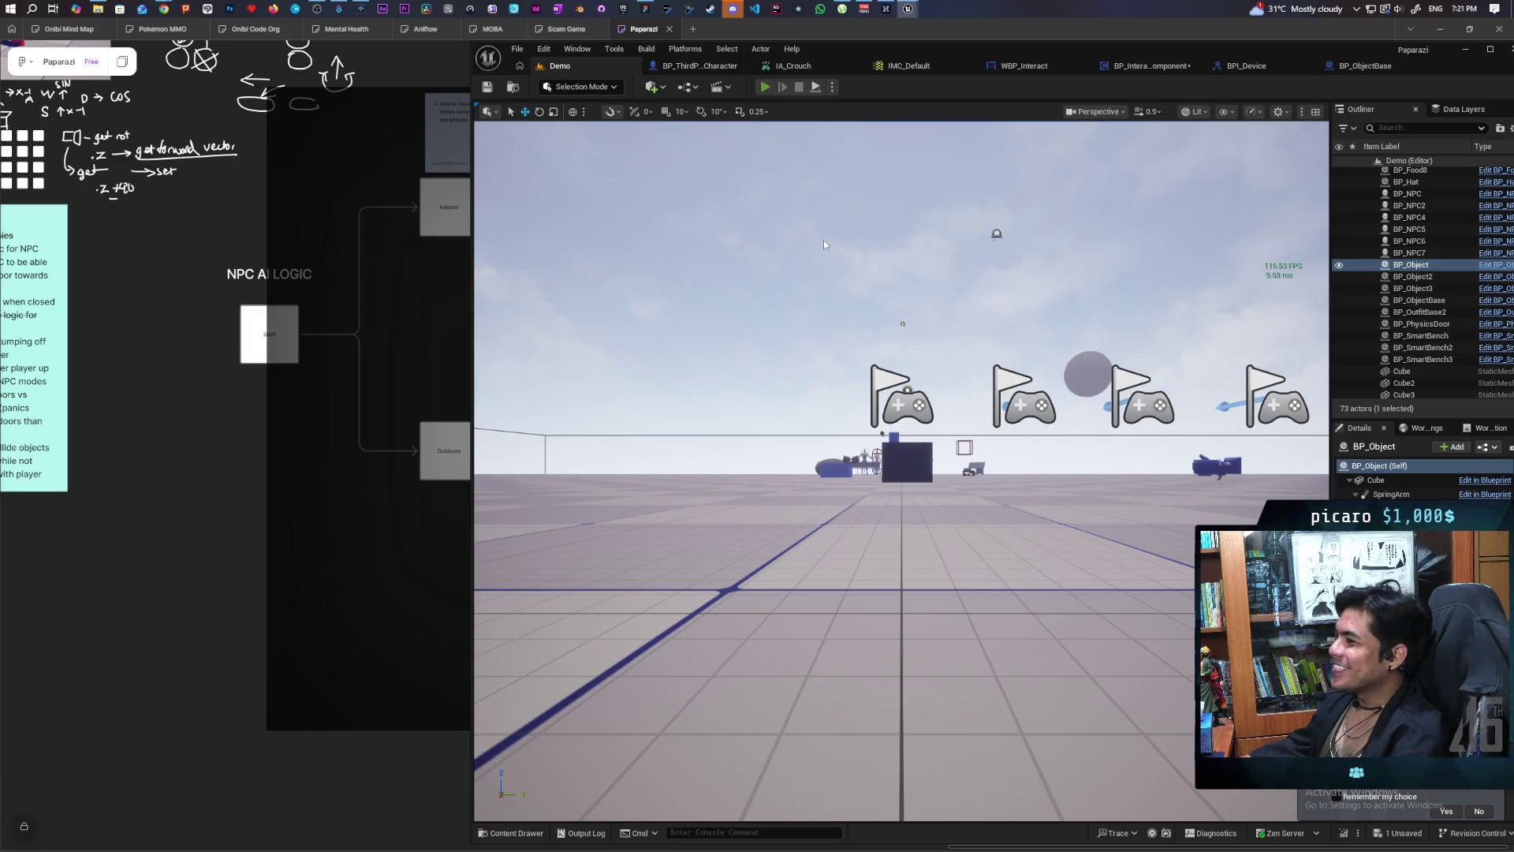
Step: Run and stop a three-client multiplayer play test, then bring up the BPI_Device interface
{"action": "key", "text": "alt+p"}
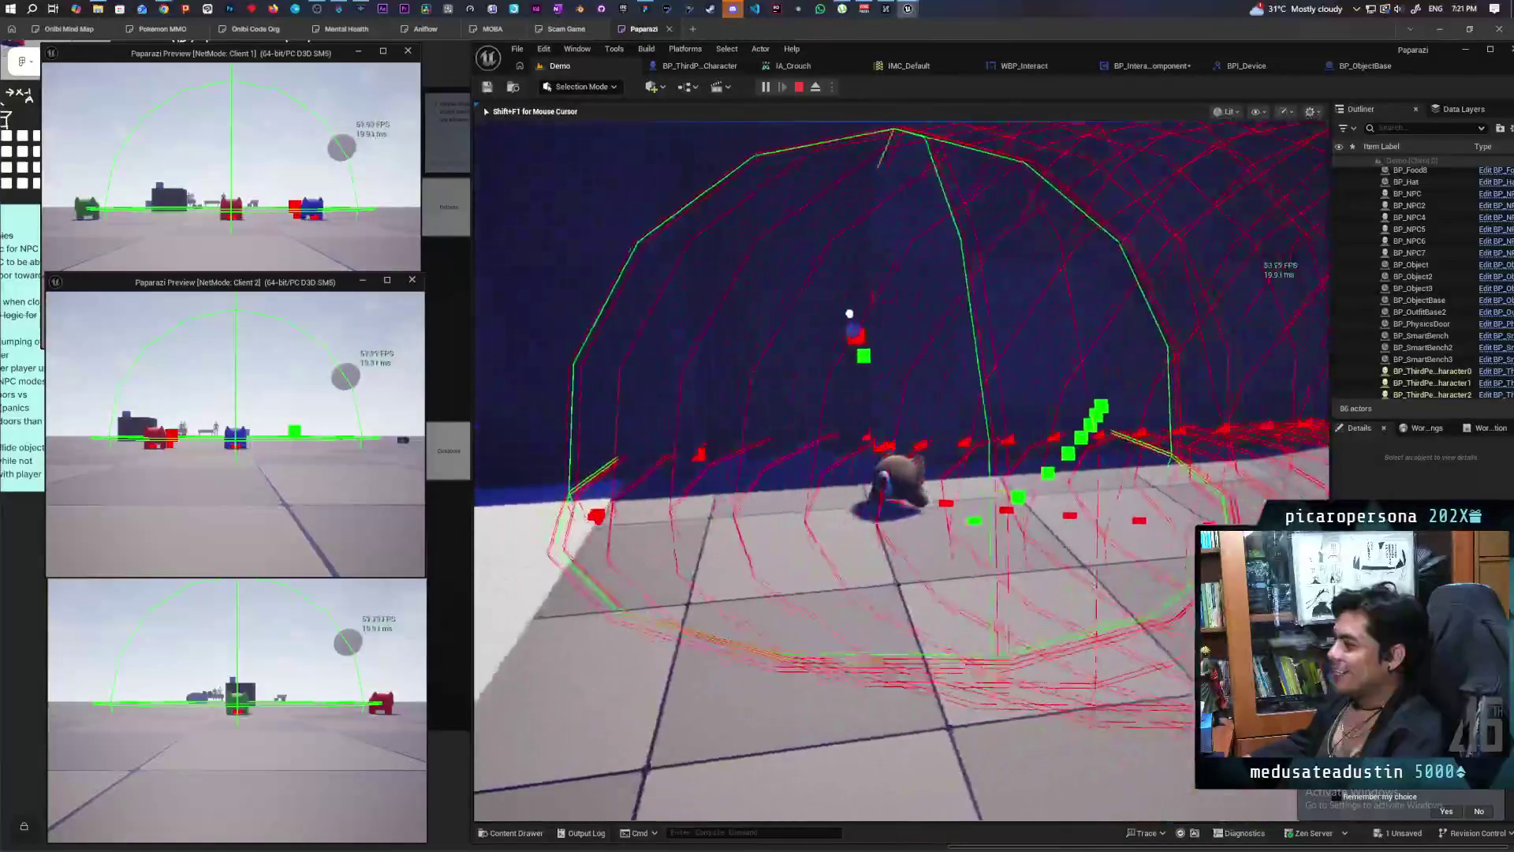
{"action": "key", "text": "Escape"}
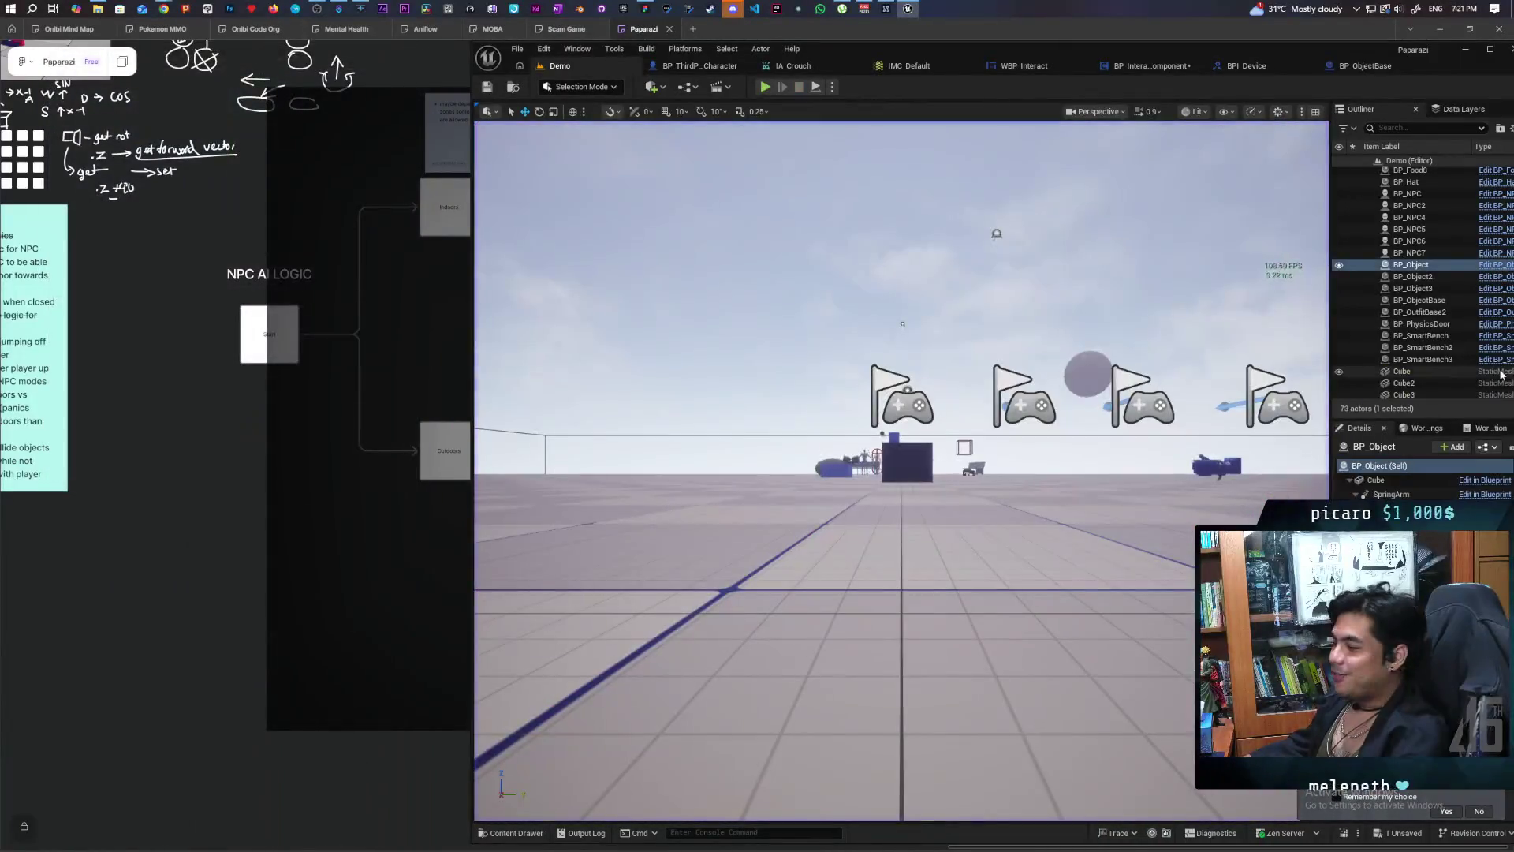
{"action": "left_click", "coordinate": [1351, 66]}
{"action": "left_click", "coordinate": [1190, 66]}
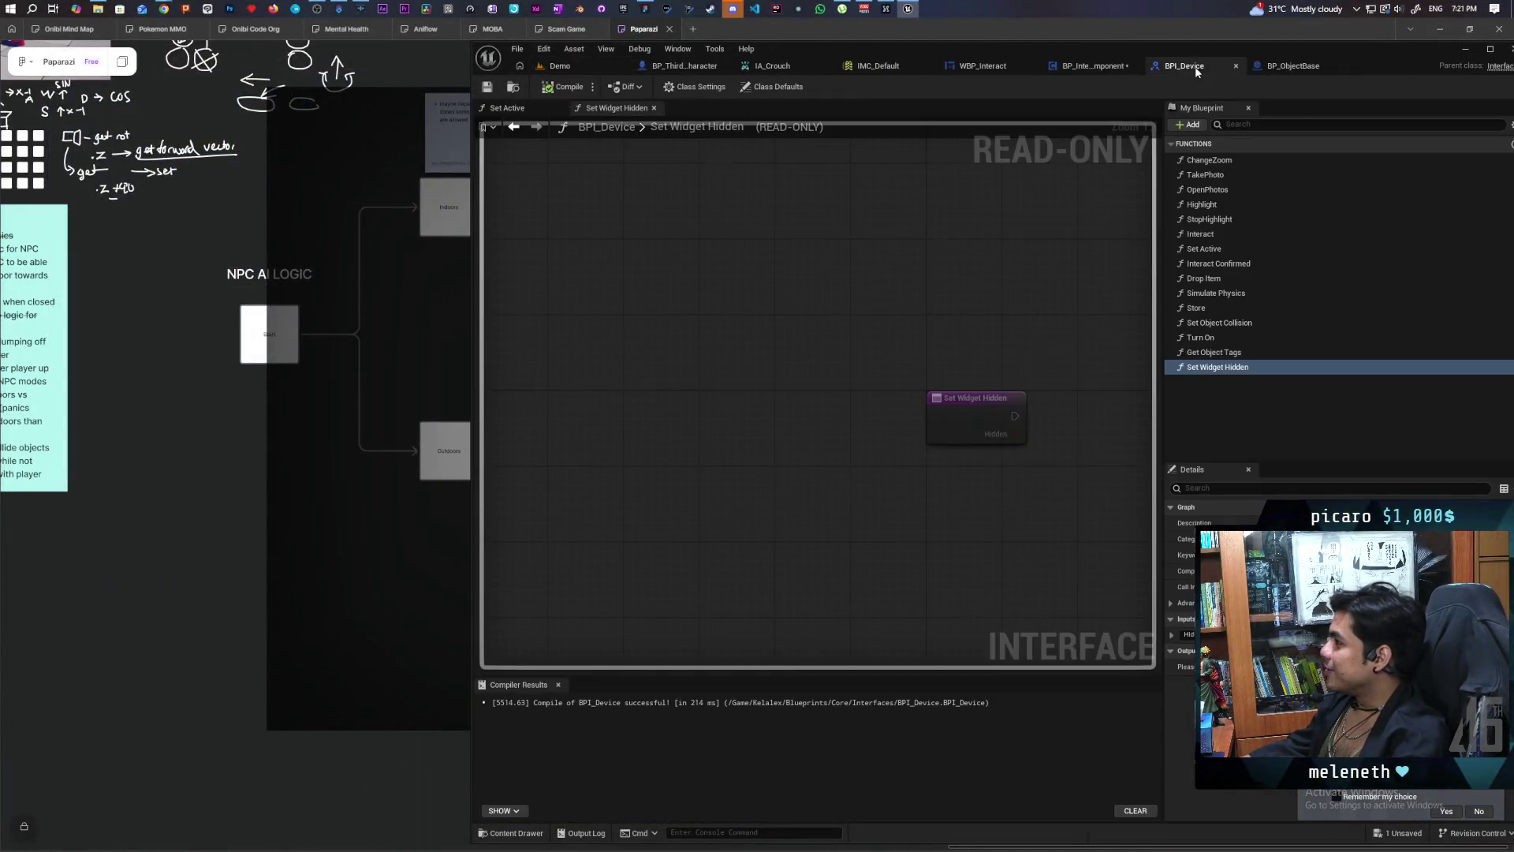
Step: Set the Interaction Bubble sphere trace's Draw Debug Type to None, then frame BP_Object in Demo
{"action": "left_click", "coordinate": [1057, 65]}
{"action": "scroll", "coordinate": [939, 429], "scroll_direction": "down", "scroll_amount": 2}
{"action": "scroll", "coordinate": [939, 429], "scroll_direction": "up", "scroll_amount": 3}
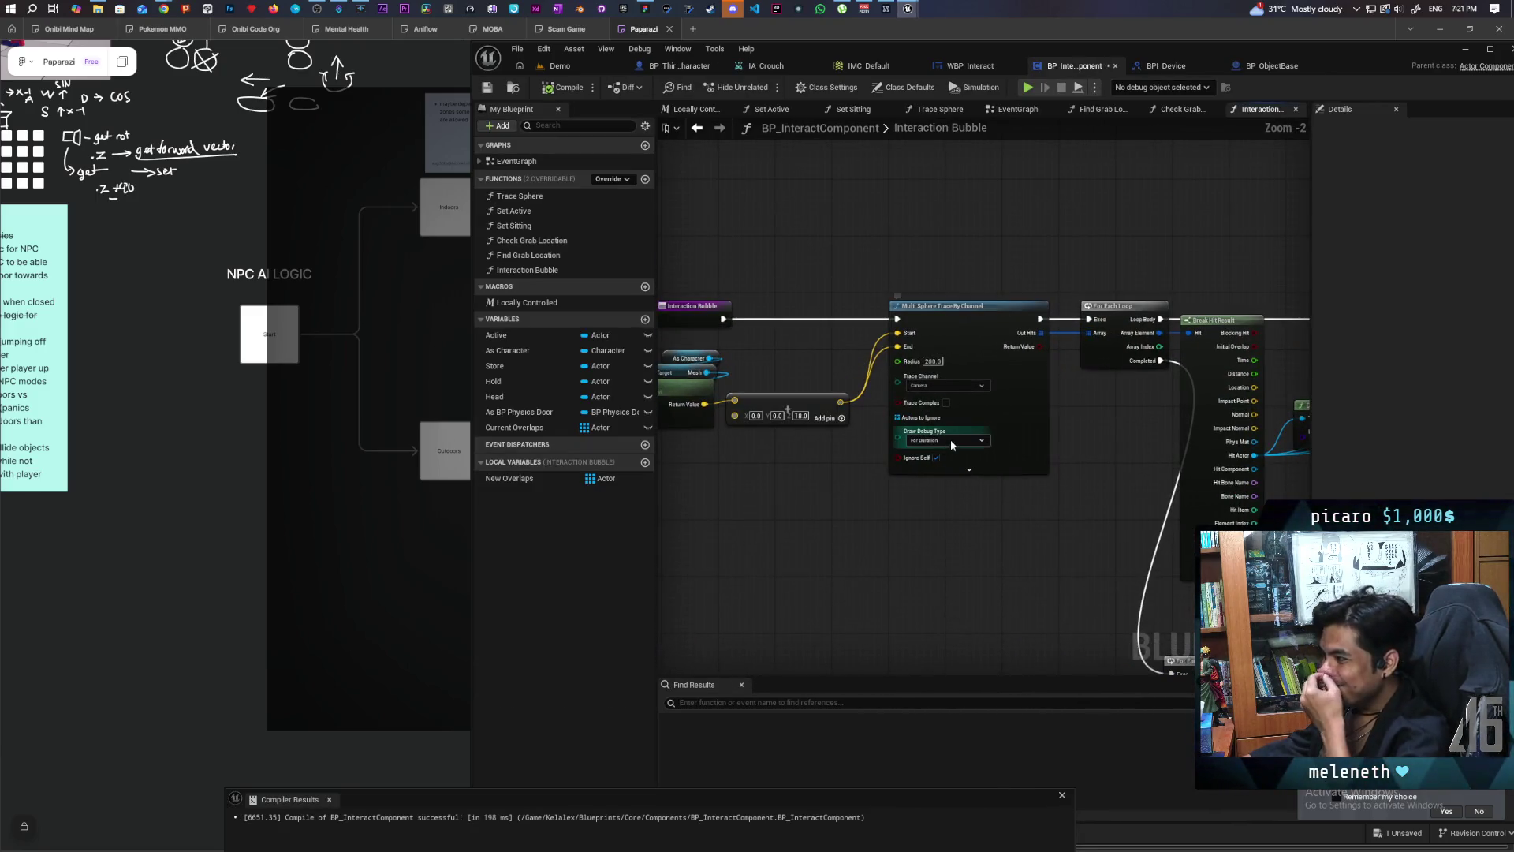
{"action": "left_click", "coordinate": [950, 440]}
{"action": "left_click", "coordinate": [944, 457]}
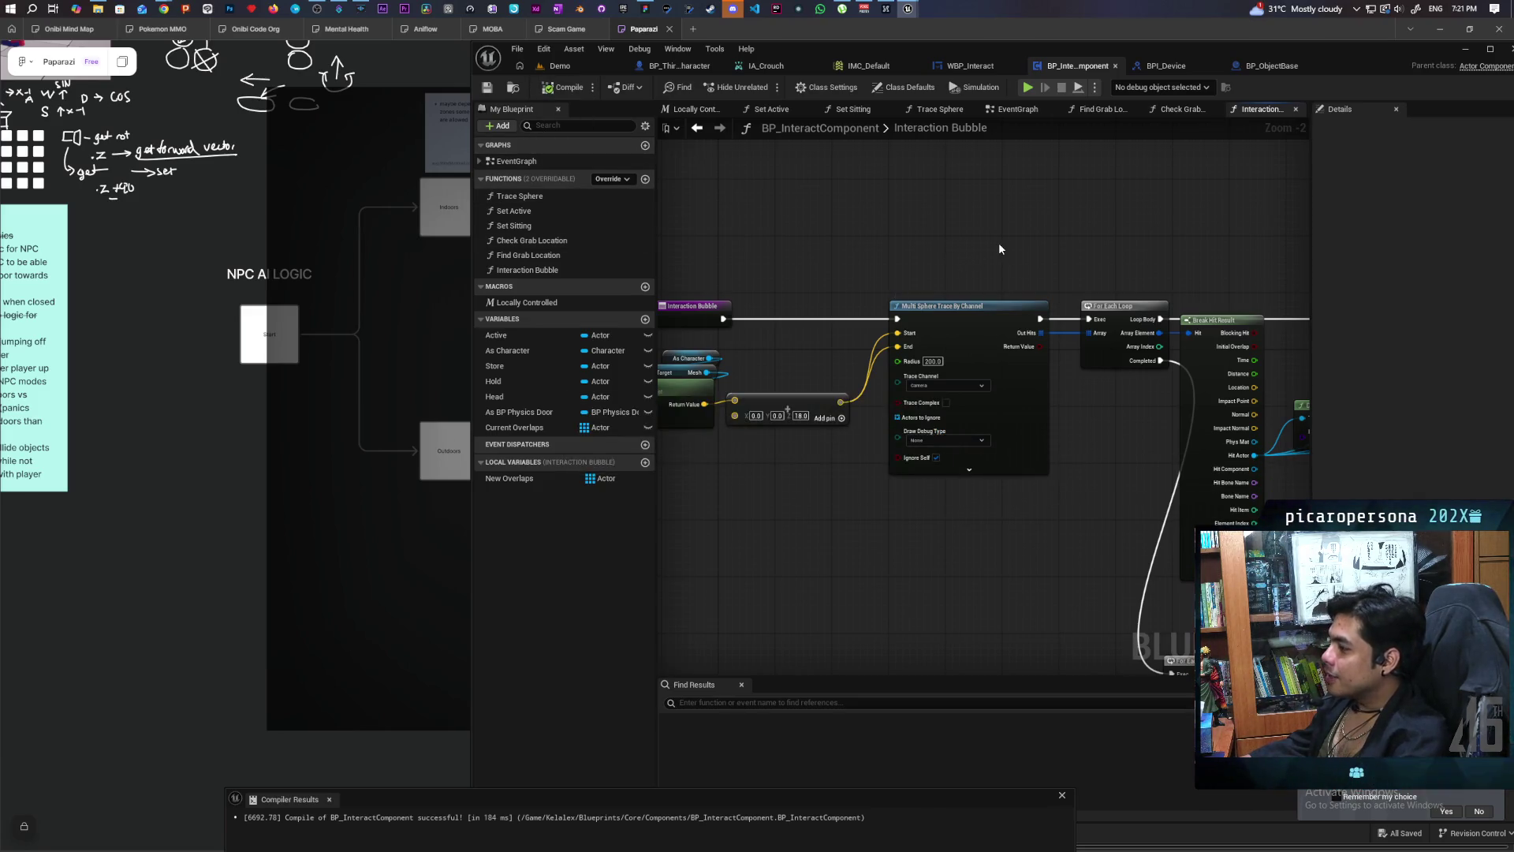
{"action": "scroll", "coordinate": [1000, 248], "scroll_direction": "down", "scroll_amount": 1}
{"action": "left_click", "coordinate": [560, 66]}
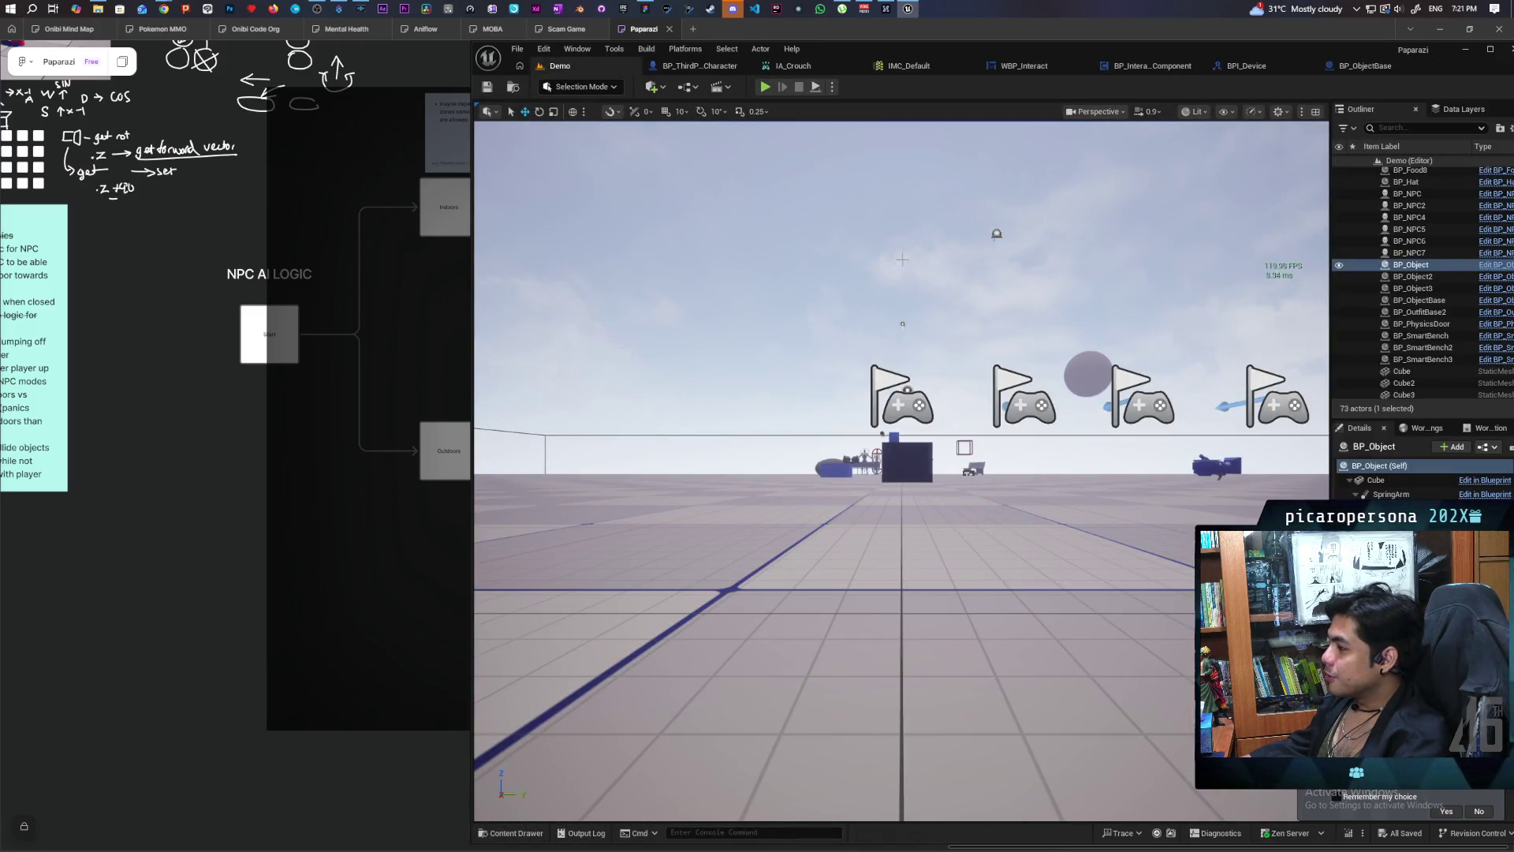
{"action": "key", "text": "f"}
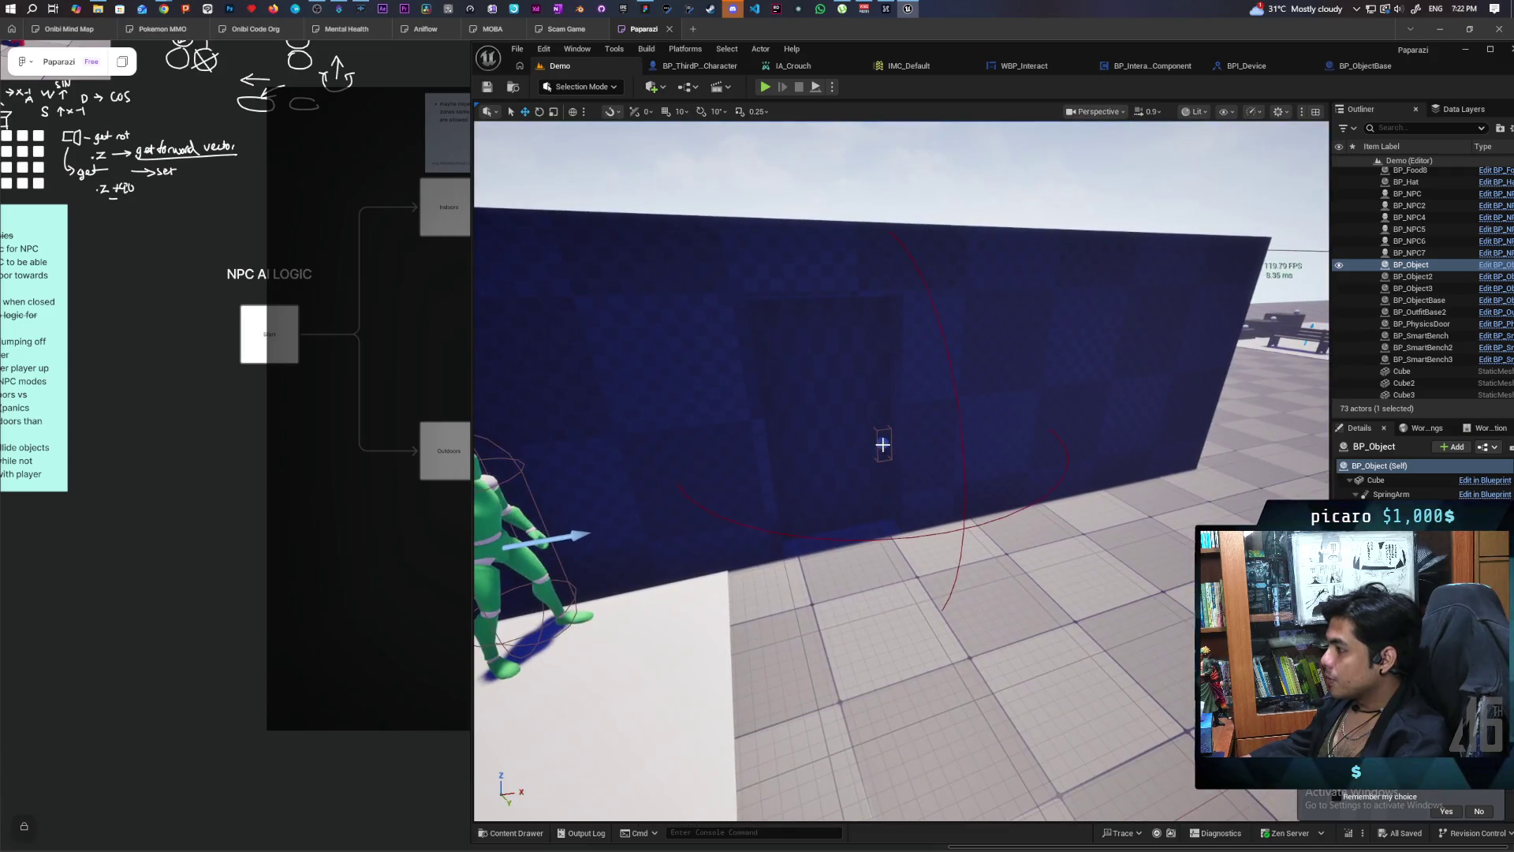
Step: Open the physics door's BP_PhysicsDoor EventGraph and delete the lower two rows of nodes
{"action": "left_click", "coordinate": [883, 442]}
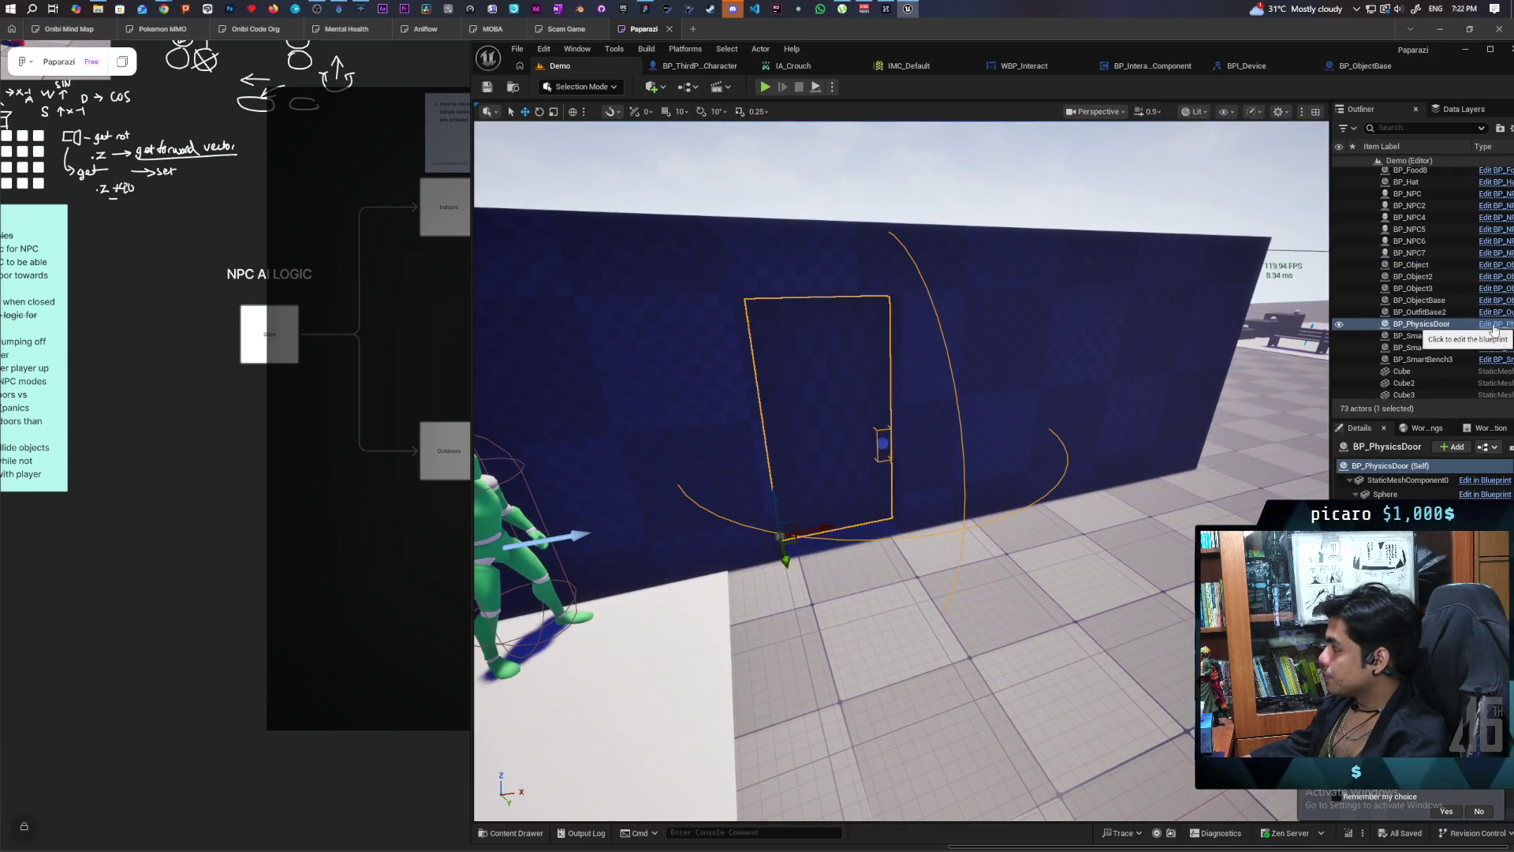
{"action": "left_click", "coordinate": [1494, 324]}
{"action": "scroll", "coordinate": [1023, 371], "scroll_direction": "down", "scroll_amount": 4}
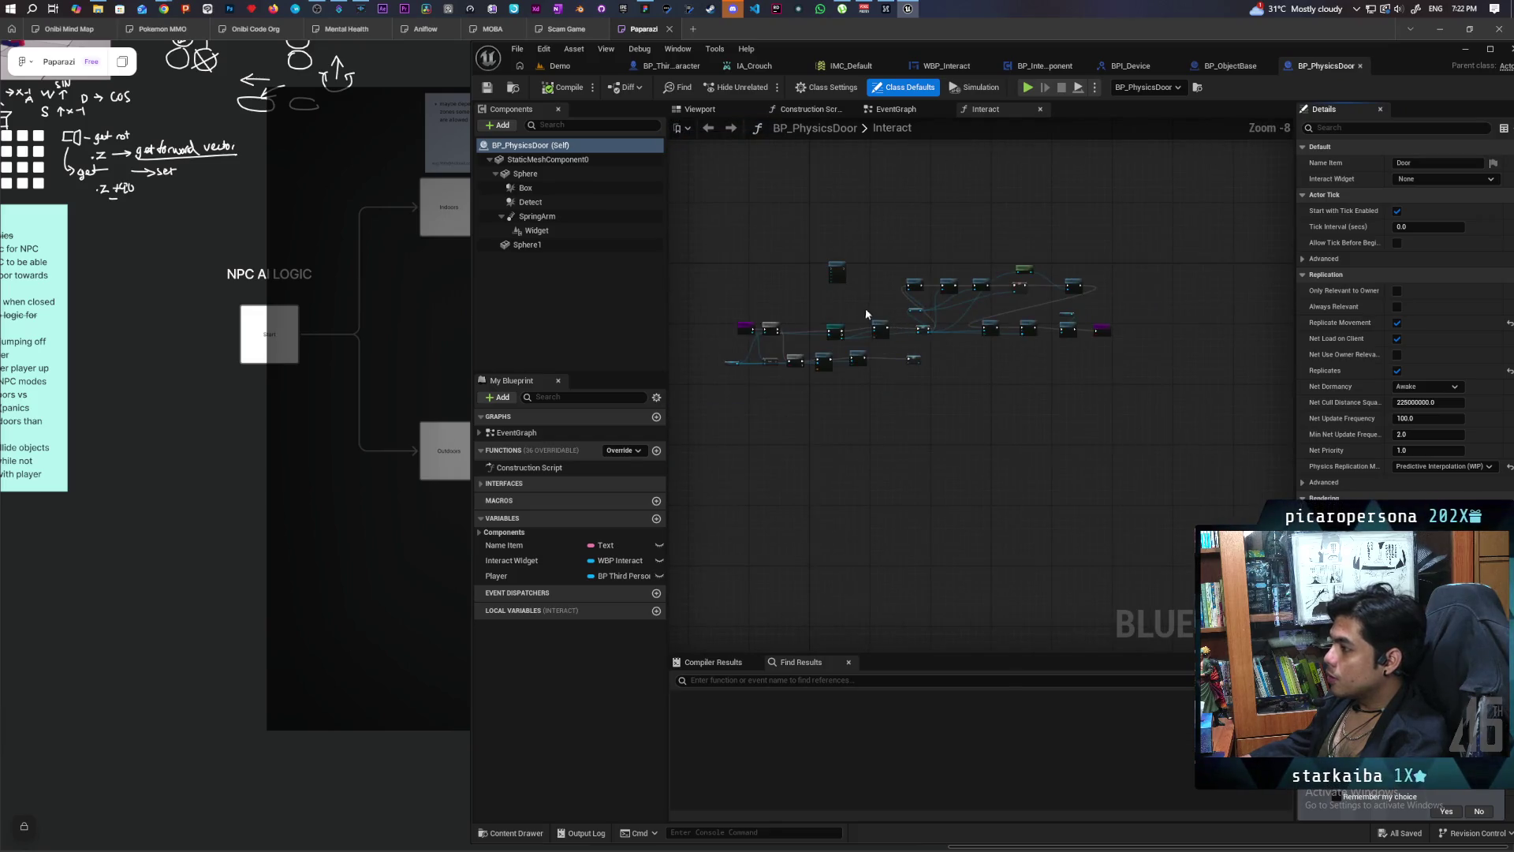
{"action": "left_click", "coordinate": [896, 110]}
{"action": "scroll", "coordinate": [813, 331], "scroll_direction": "down", "scroll_amount": 4}
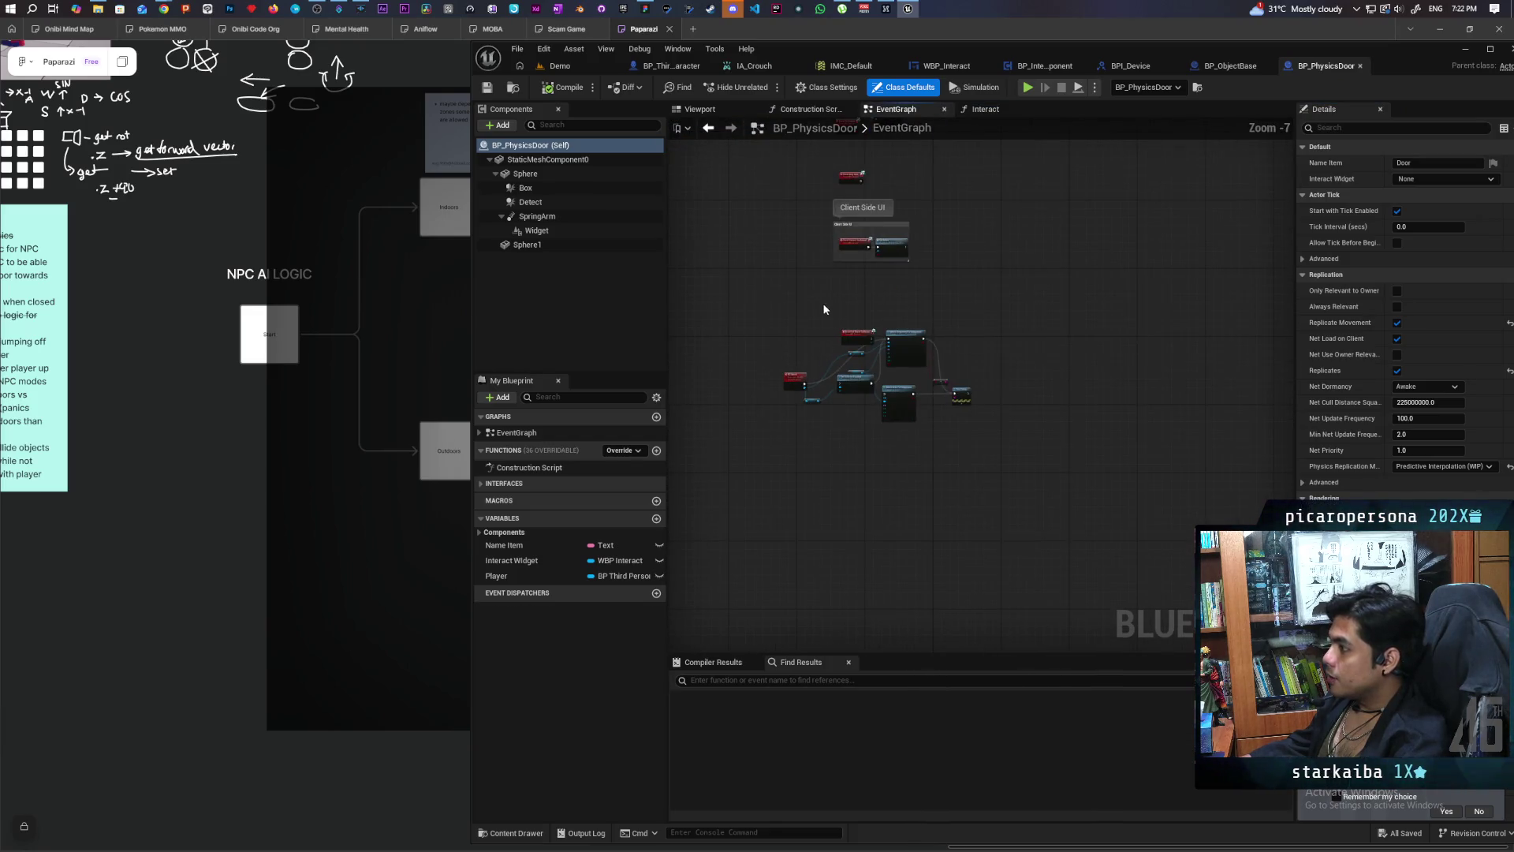
{"action": "scroll", "coordinate": [797, 465], "scroll_direction": "up", "scroll_amount": 2}
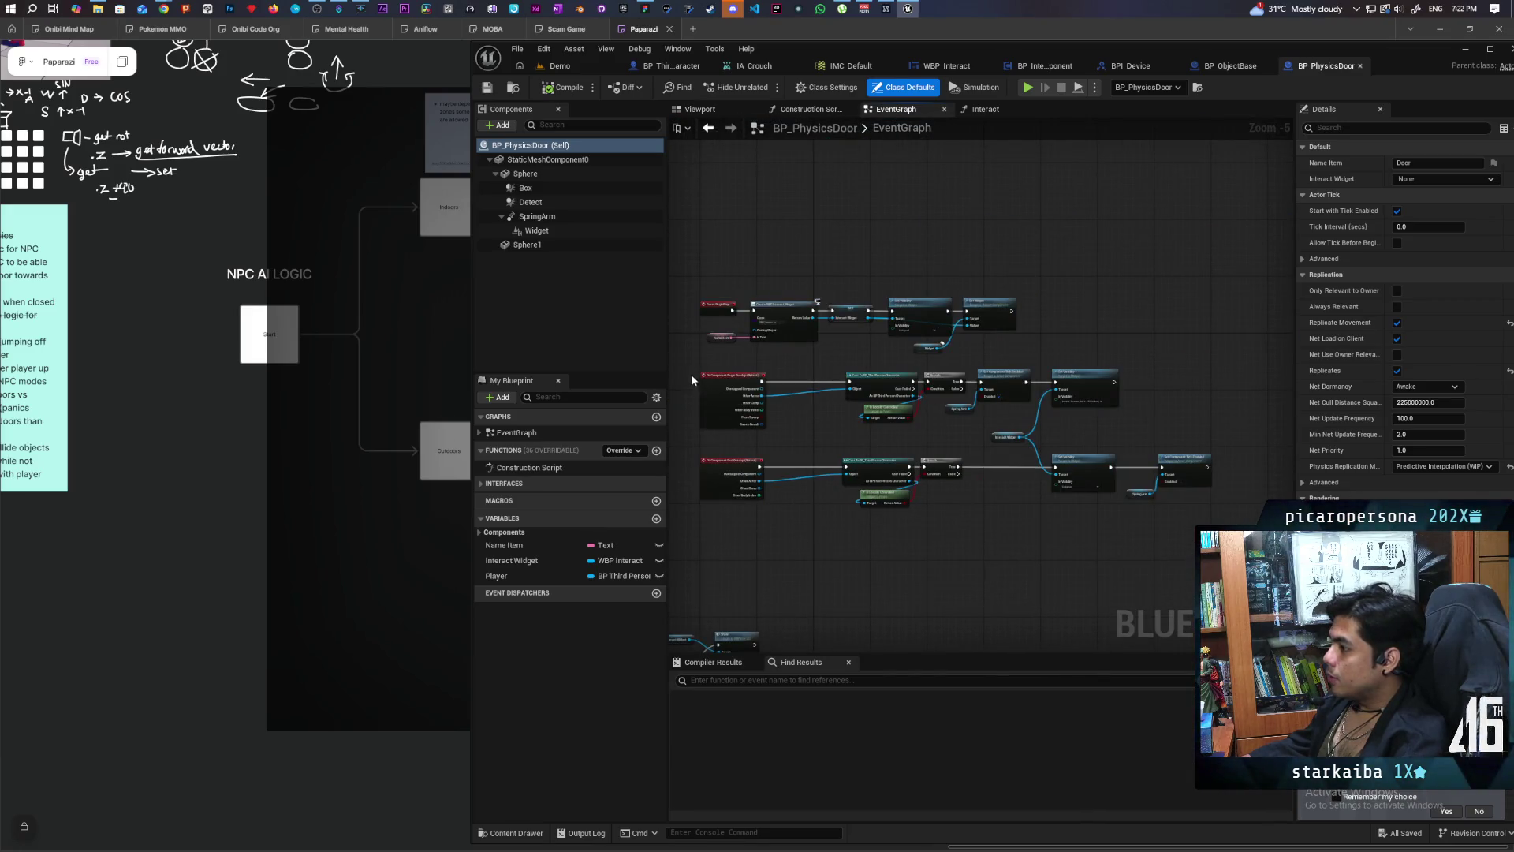
{"action": "left_click_drag", "start_coordinate": [691, 380], "coordinate": [1191, 527]}
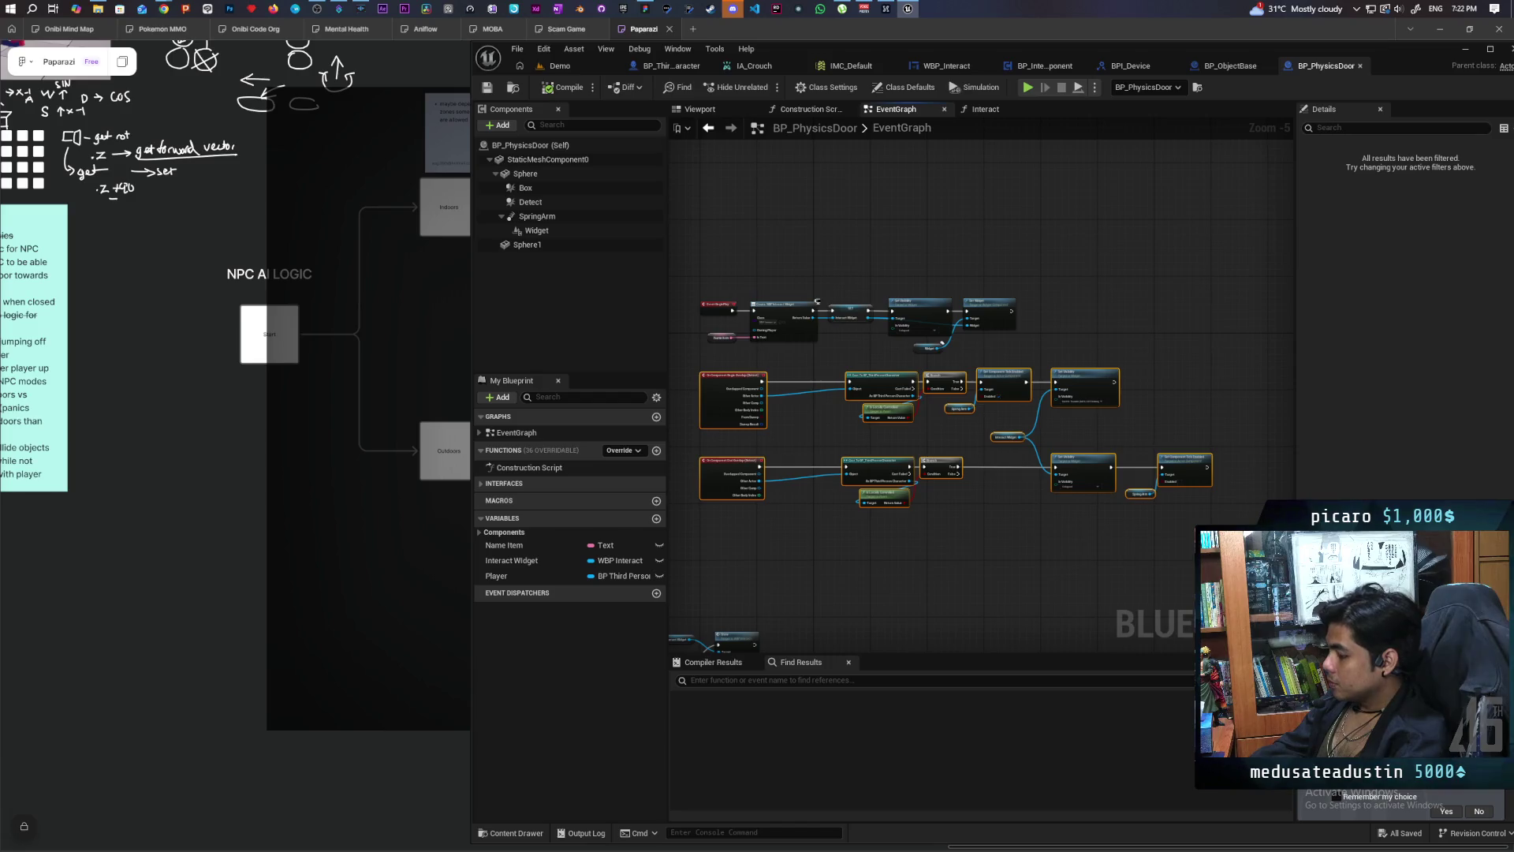
{"action": "key", "text": "Delete"}
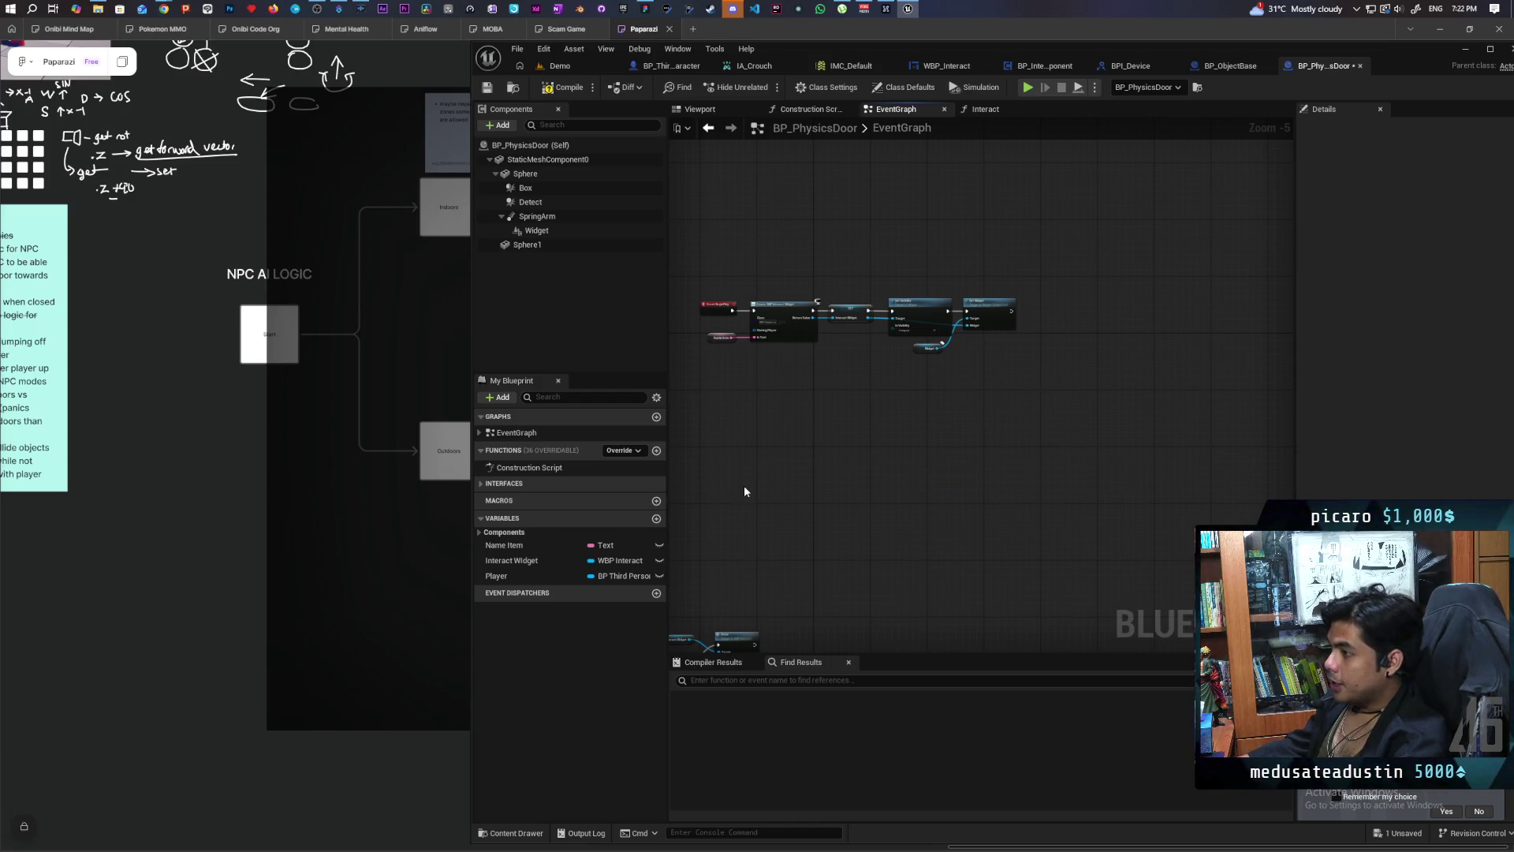
Step: Remove the Detect component, add the Set Widget Hidden event, and make Widget hidden in game
{"action": "left_click", "coordinate": [537, 204]}
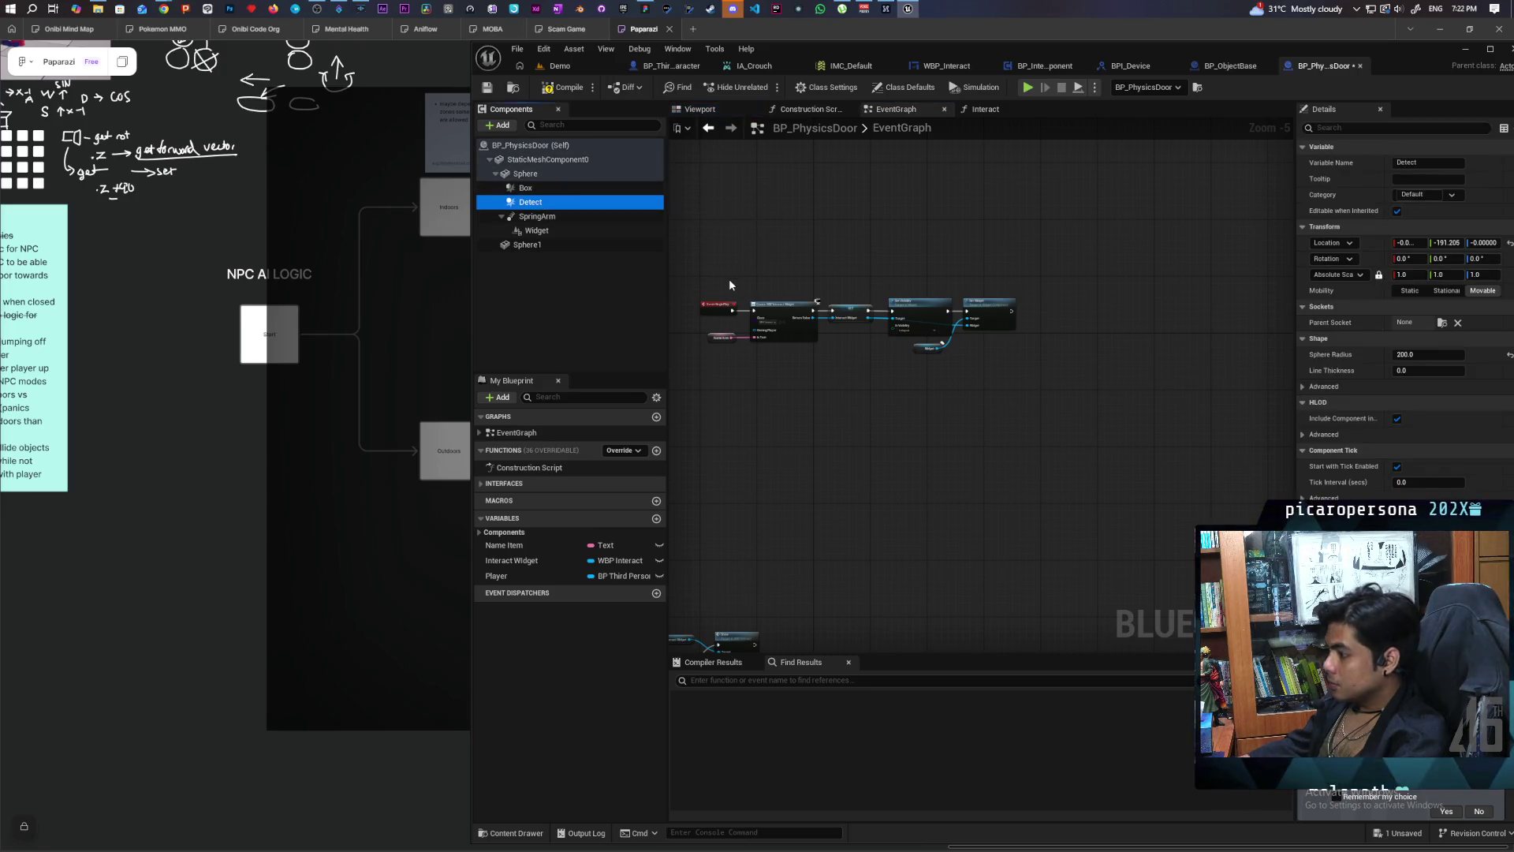
{"action": "key", "text": "Delete"}
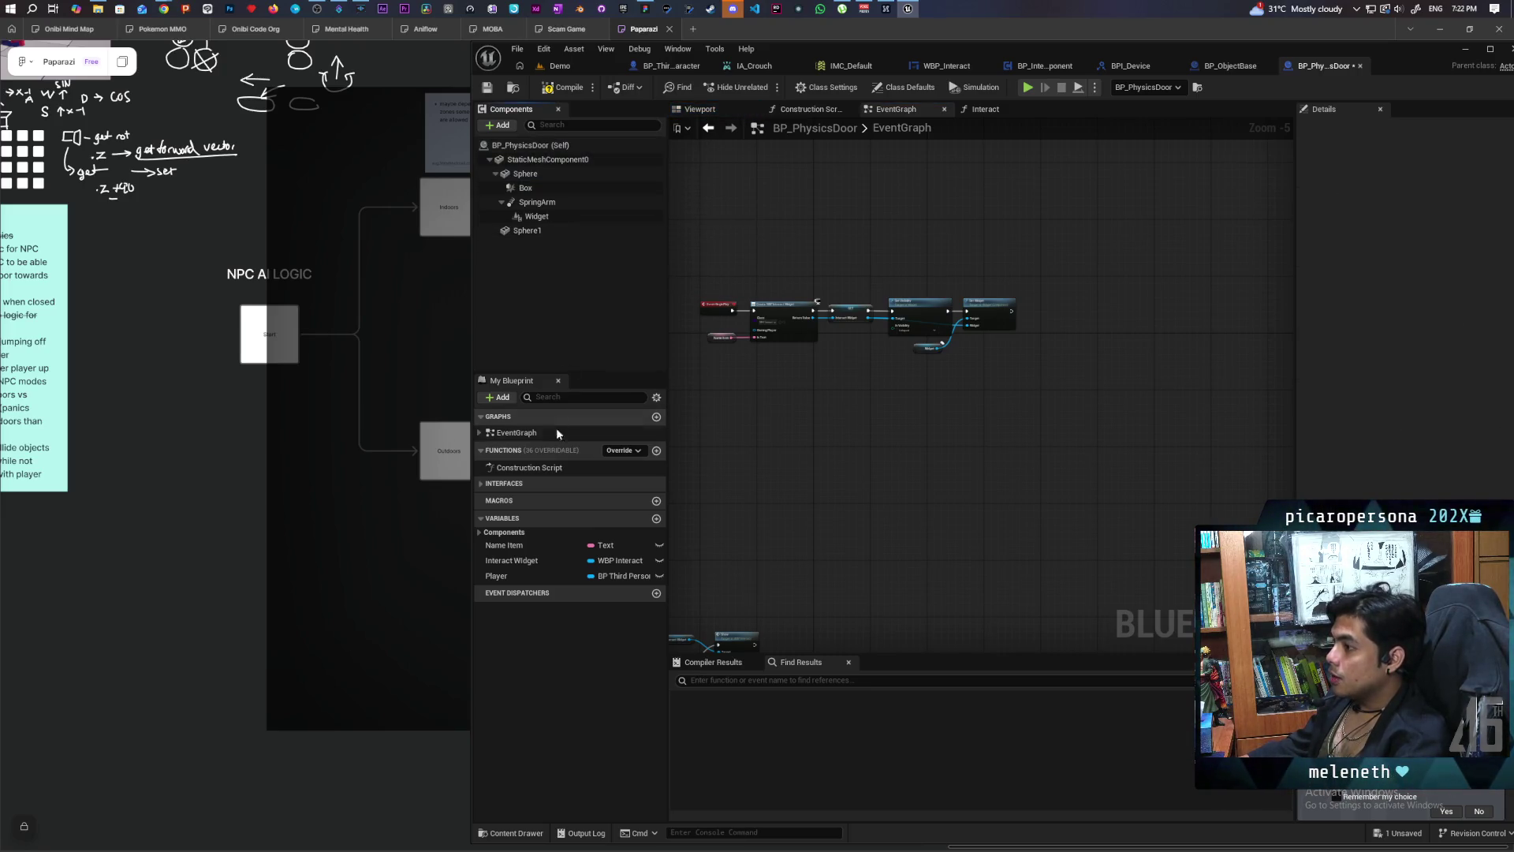
{"action": "left_click", "coordinate": [488, 484]}
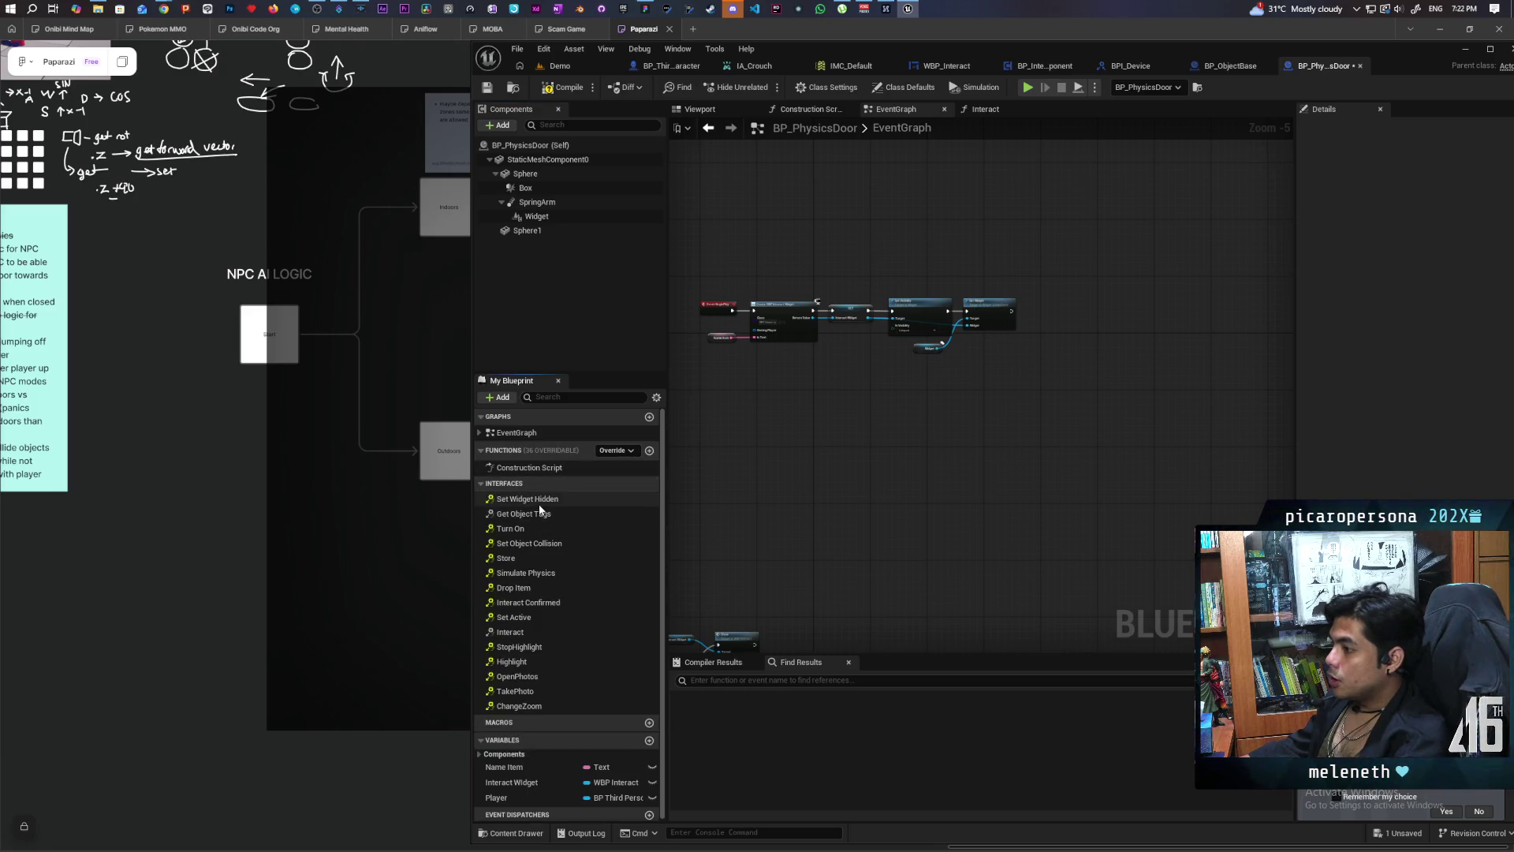
{"action": "double_click", "coordinate": [629, 500]}
{"action": "left_click_drag", "start_coordinate": [758, 351], "coordinate": [786, 452]}
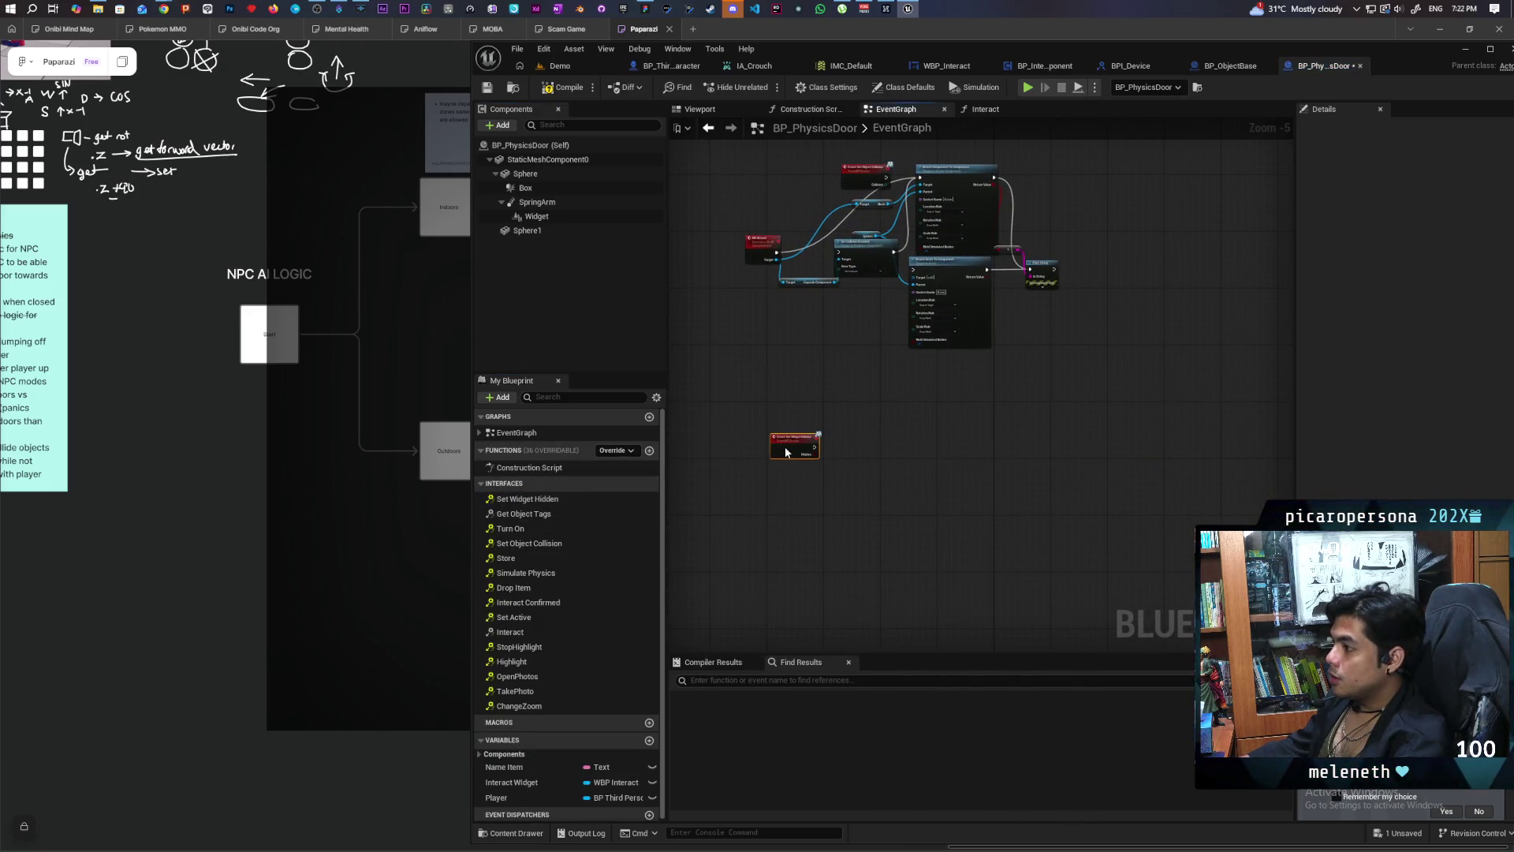
{"action": "left_click", "coordinate": [602, 217]}
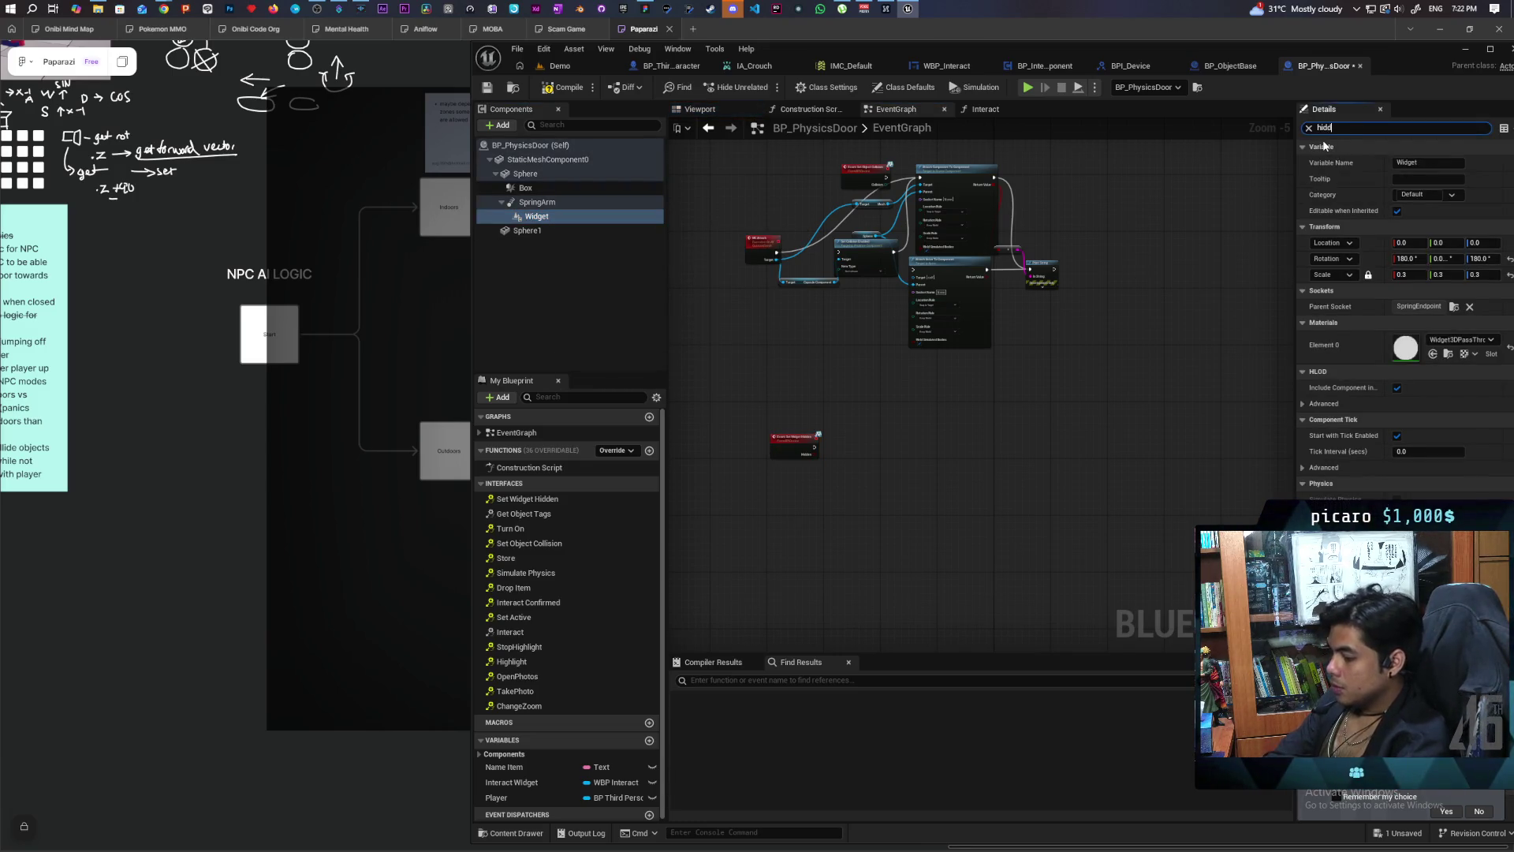
{"action": "type", "text": "hidden"}
{"action": "left_click", "coordinate": [1400, 210]}
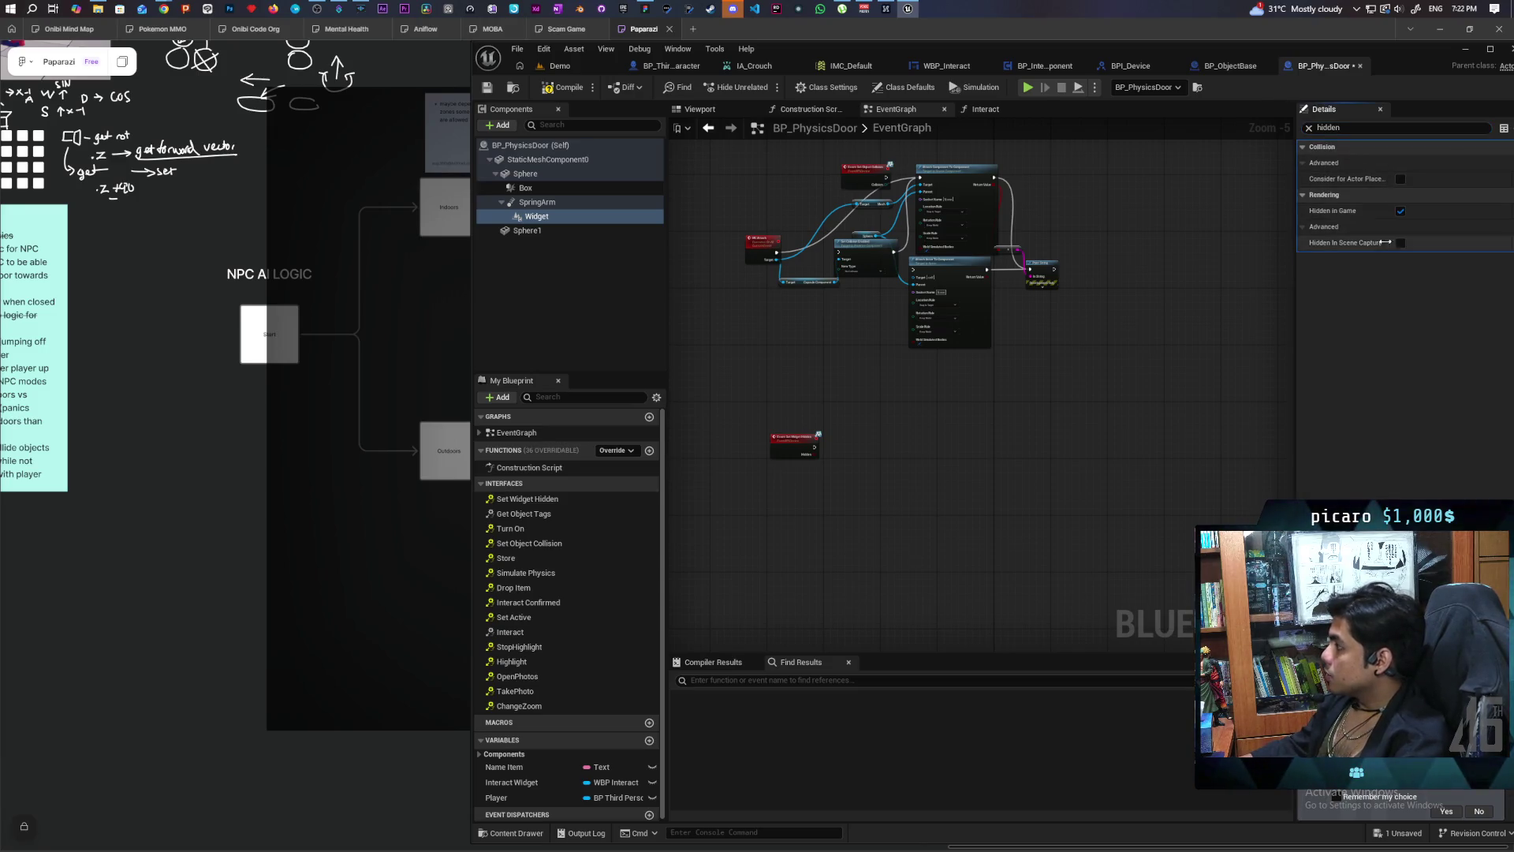
Step: Add a Set Hidden in Game node on Widget, driven by Event Set Widget Hidden
{"action": "left_click", "coordinate": [624, 305]}
{"action": "left_click_drag", "start_coordinate": [786, 412], "coordinate": [840, 436]}
{"action": "type", "text": "set hidd"}
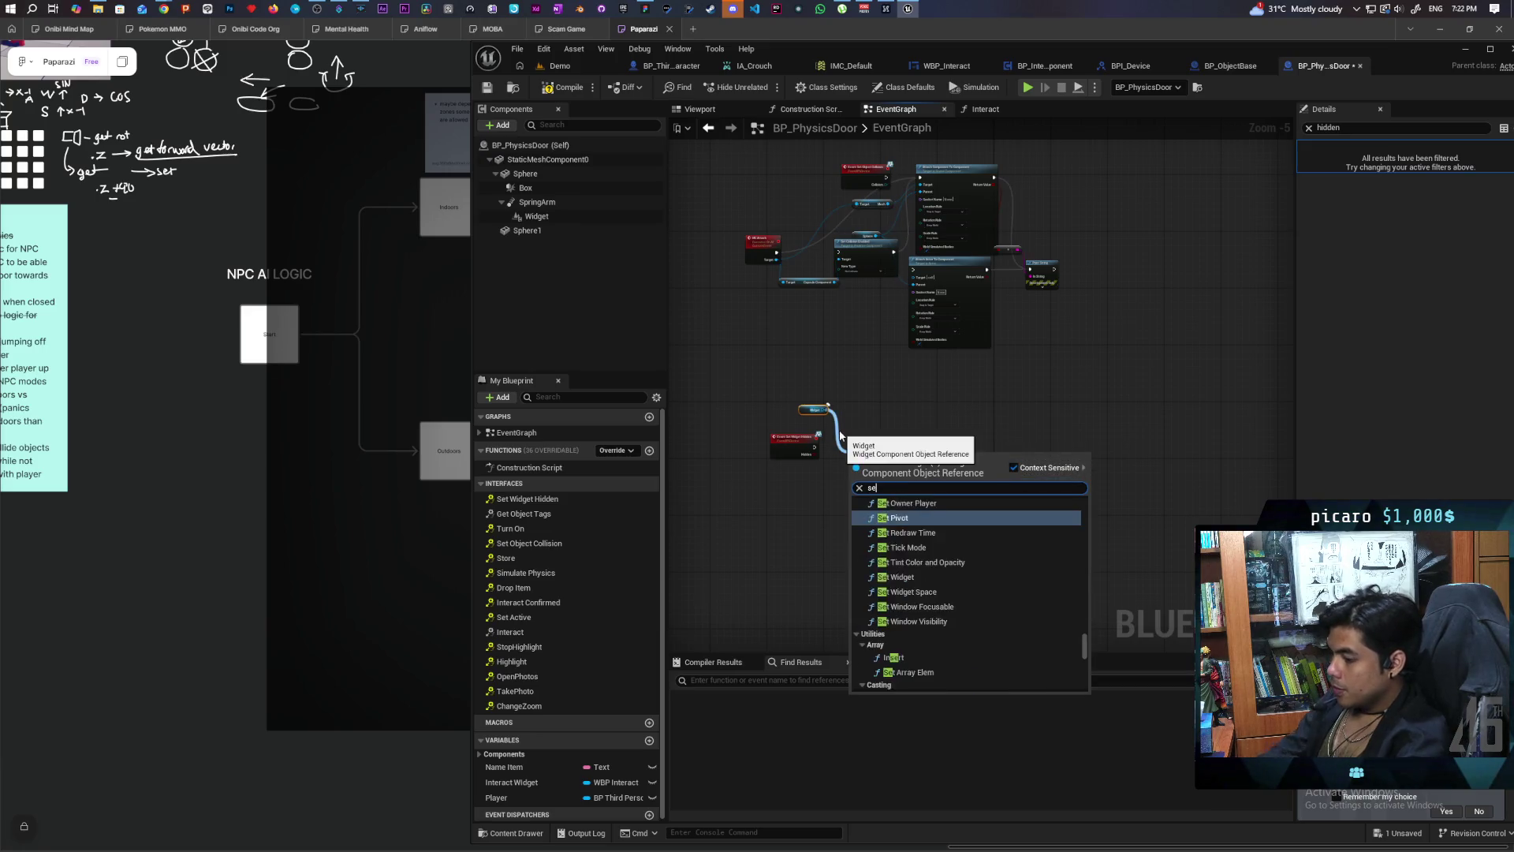
{"action": "key", "text": "Down"}
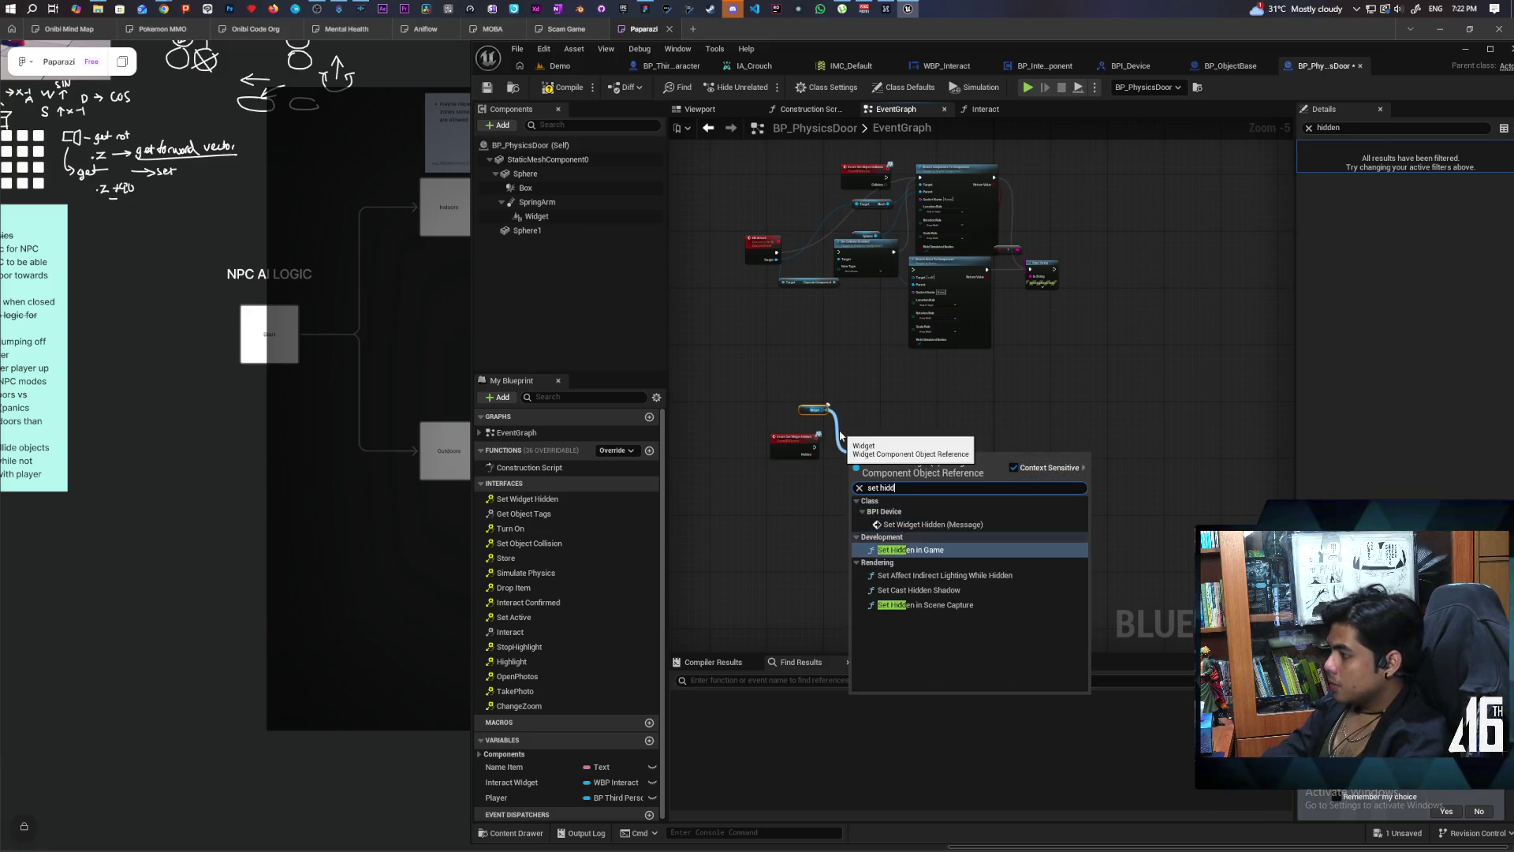
{"action": "key", "text": "Return"}
{"action": "scroll", "coordinate": [836, 494], "scroll_direction": "up", "scroll_amount": 4}
{"action": "left_click_drag", "start_coordinate": [767, 488], "coordinate": [860, 530]}
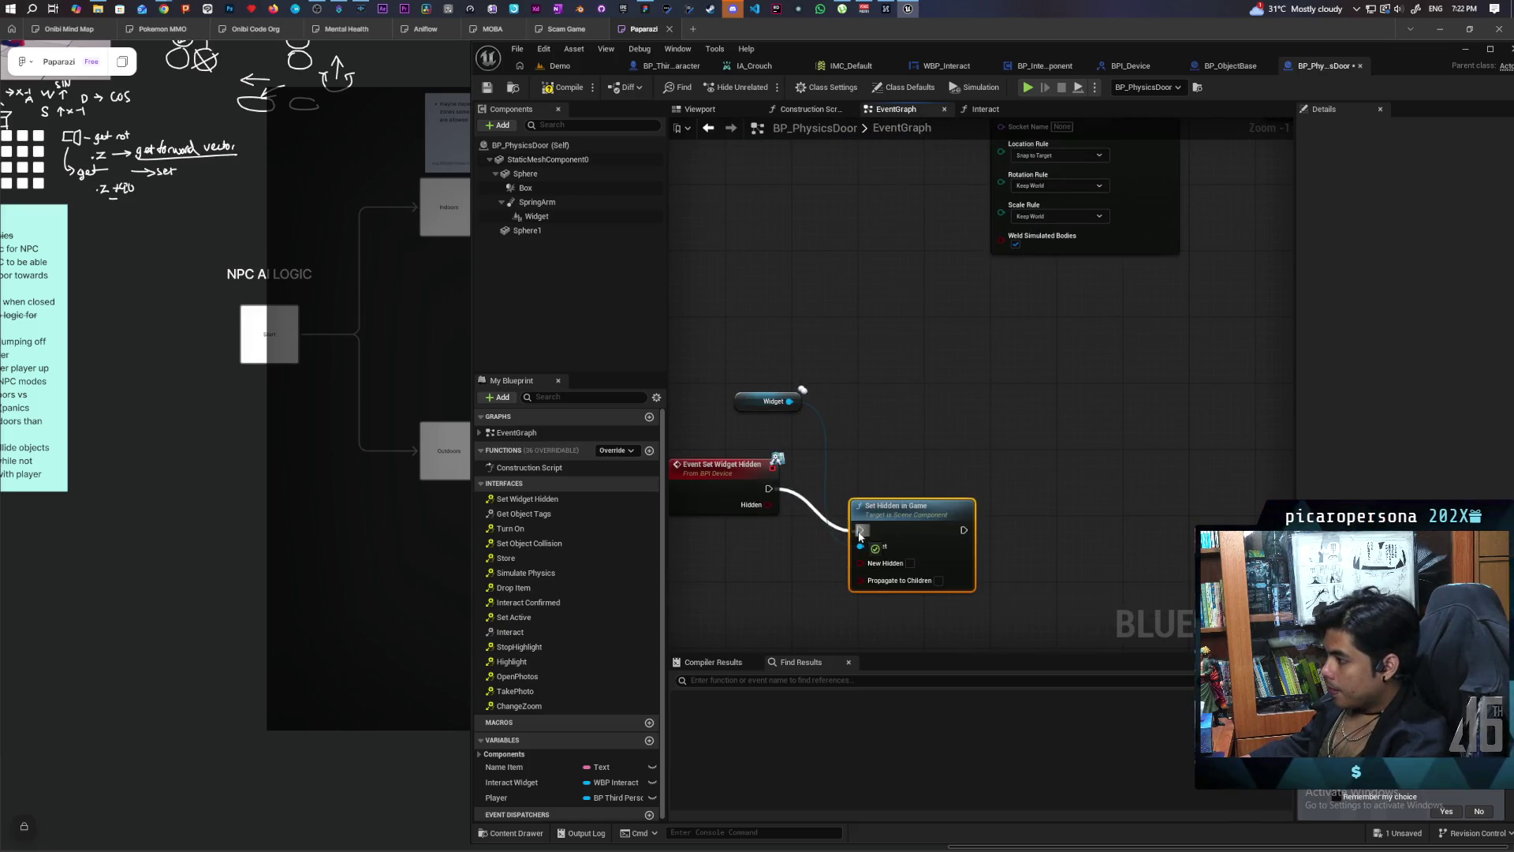
{"action": "key", "text": "q"}
Step: Wire SET straight to Set Widget, bypassing Set Visibility, save all, and view the door in Demo
{"action": "left_click_drag", "start_coordinate": [764, 511], "coordinate": [911, 521]}
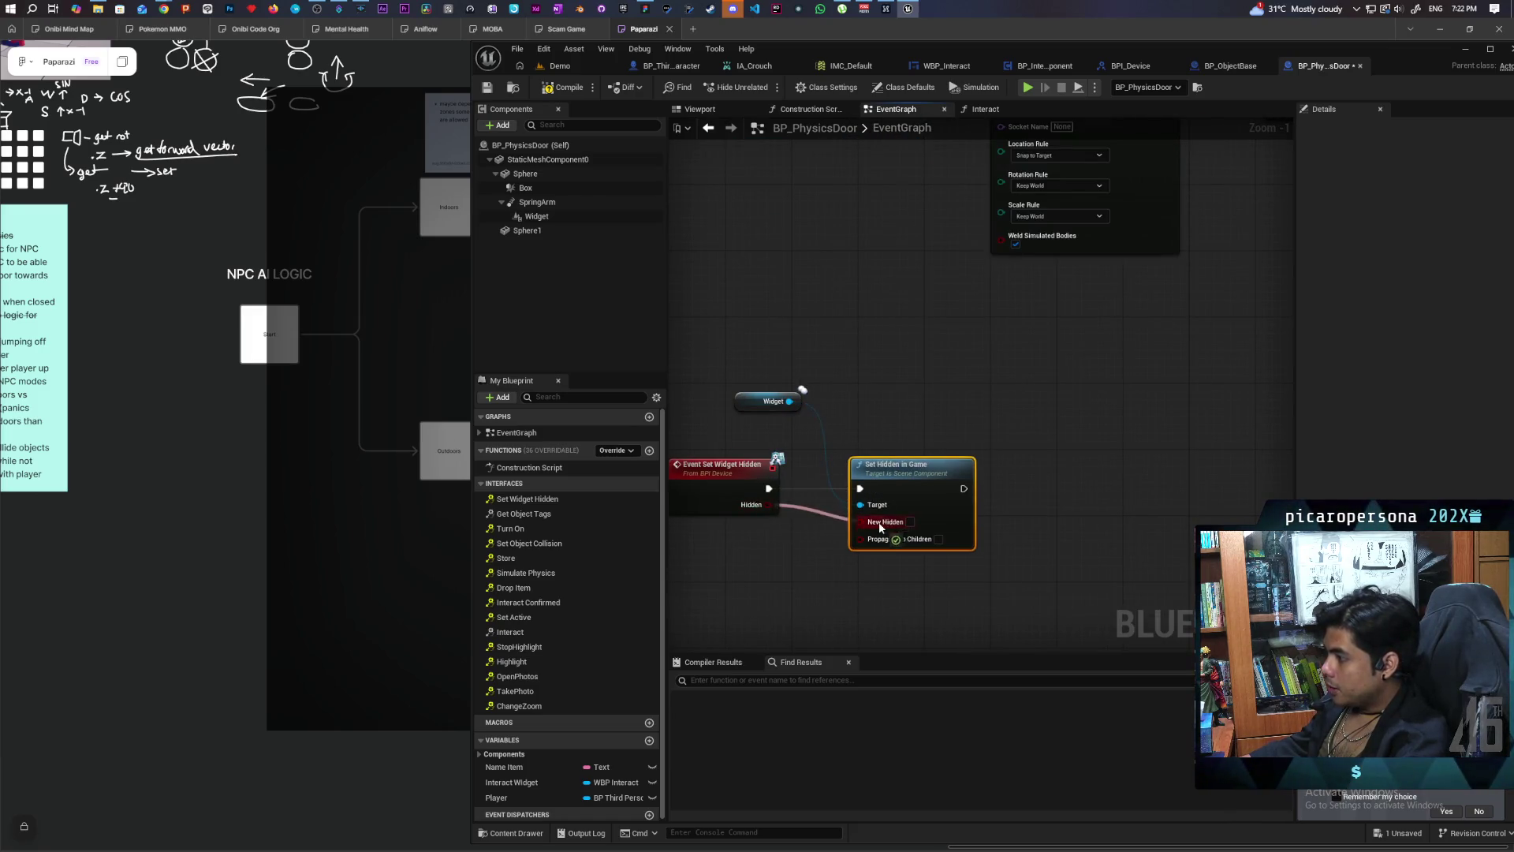
{"action": "scroll", "coordinate": [941, 424], "scroll_direction": "down", "scroll_amount": 3}
{"action": "scroll", "coordinate": [947, 437], "scroll_direction": "up", "scroll_amount": 5}
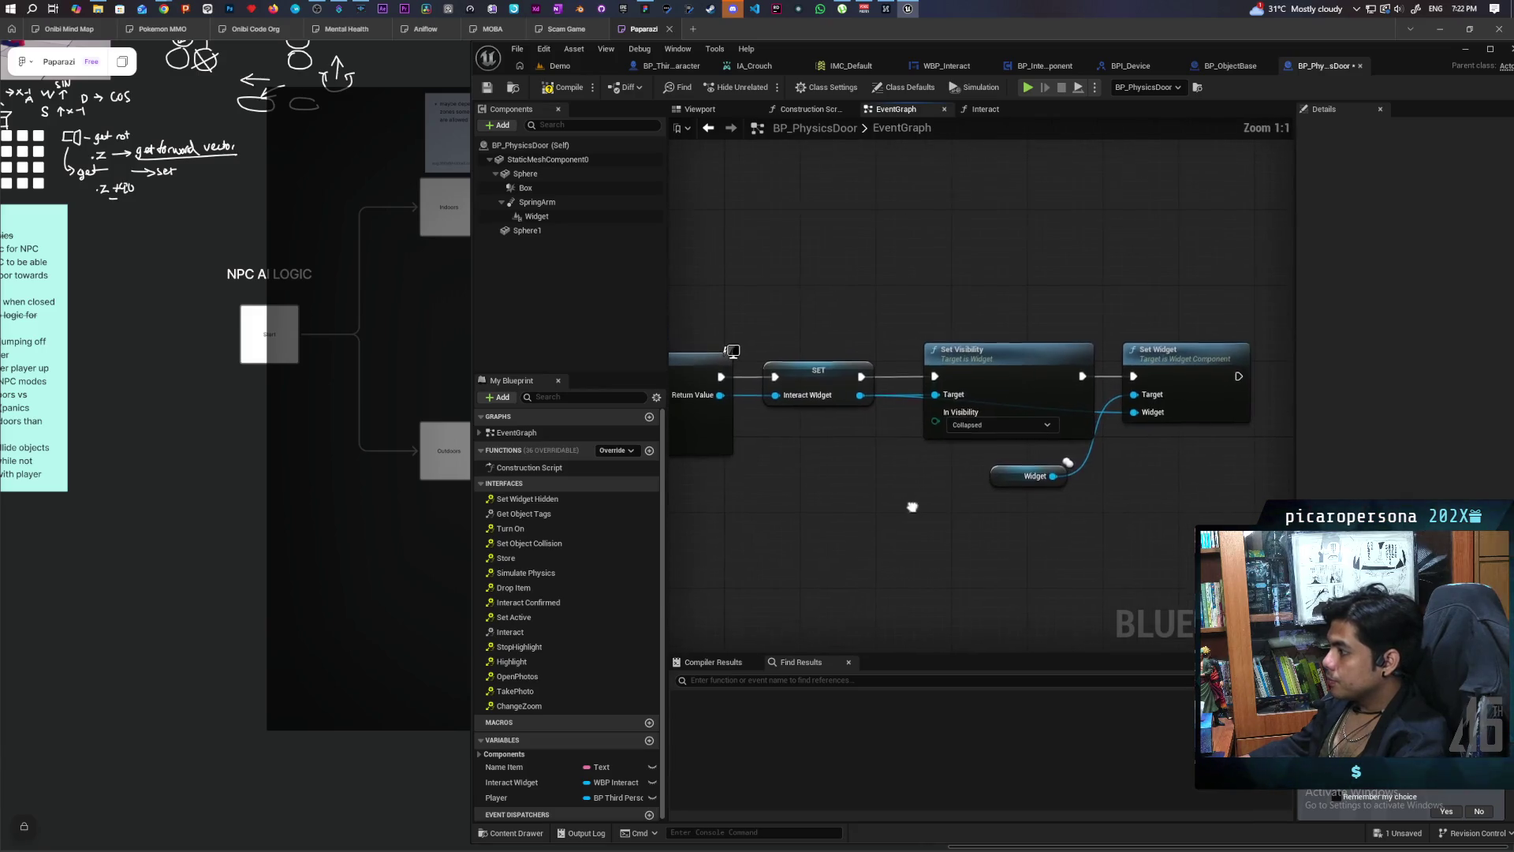
{"action": "left_click_drag", "start_coordinate": [970, 345], "coordinate": [970, 227]}
{"action": "left_click_drag", "start_coordinate": [861, 378], "coordinate": [1134, 378]}
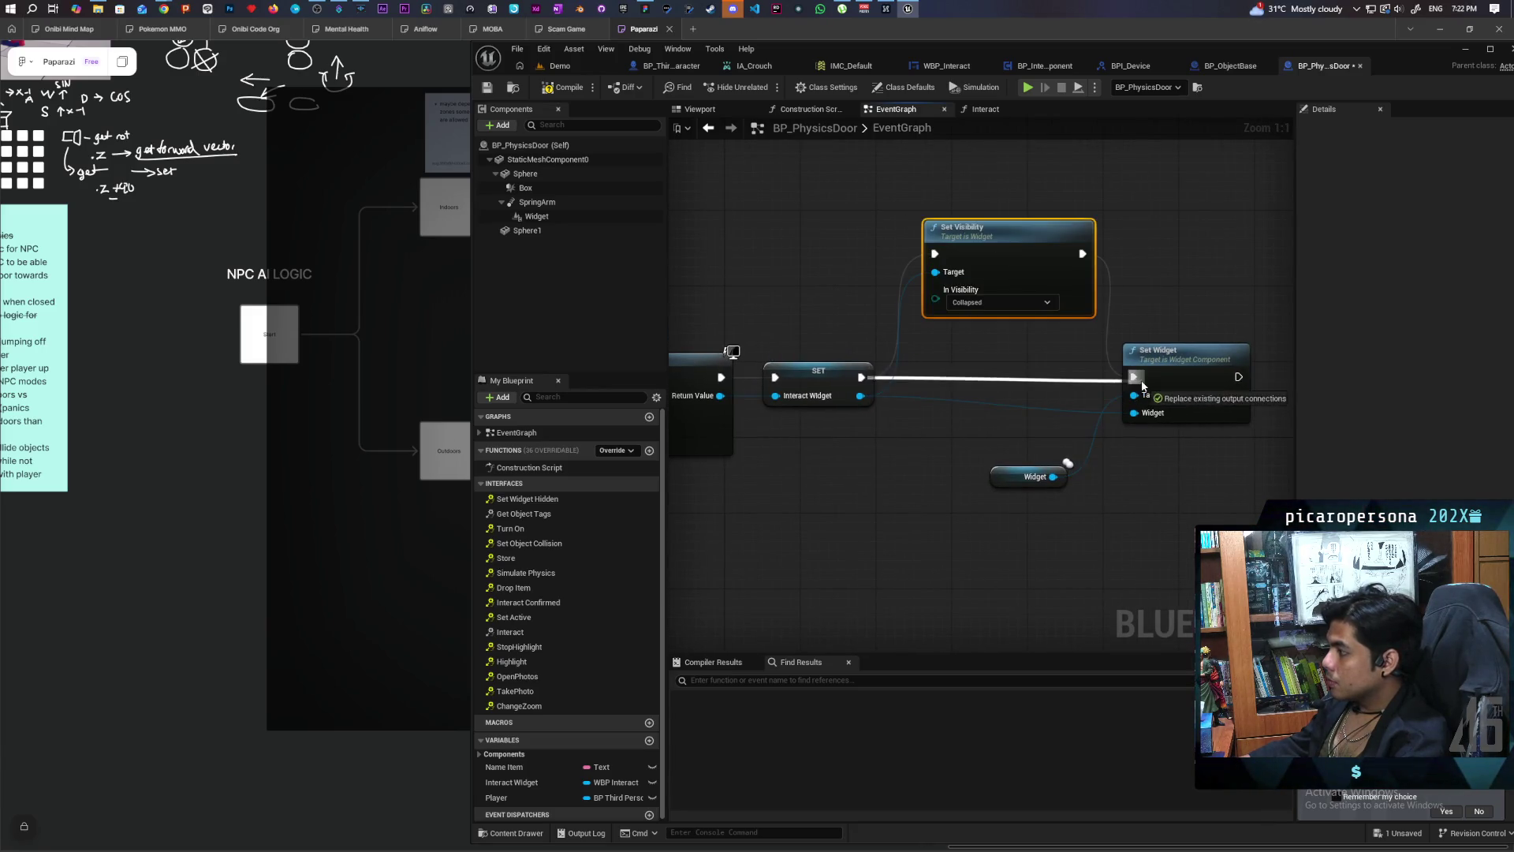
{"action": "key", "text": "ctrl+s"}
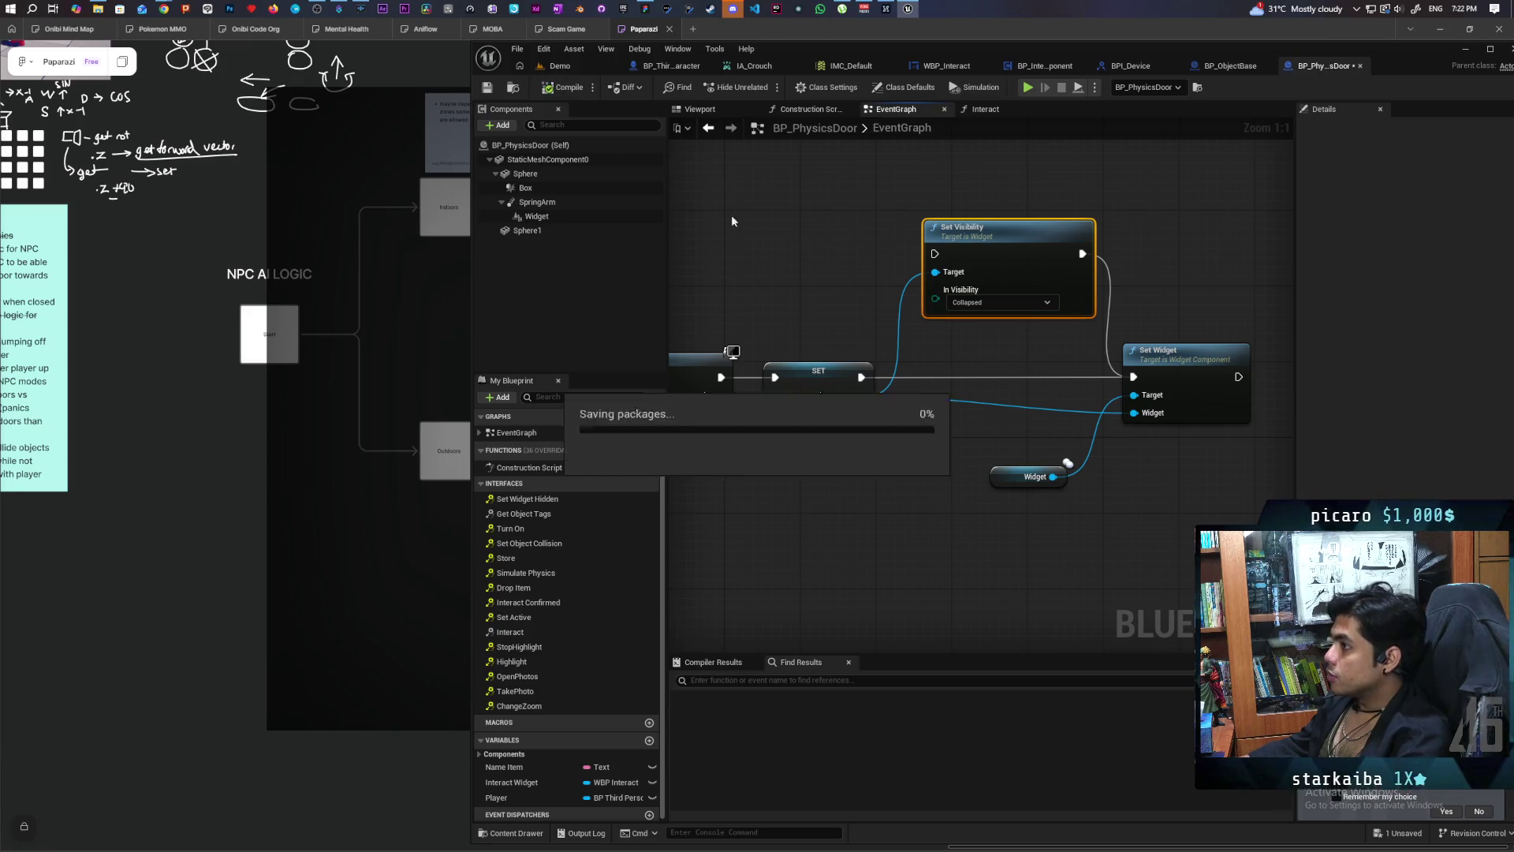
{"action": "left_click", "coordinate": [587, 63]}
{"action": "mouse_move", "coordinate": [902, 471]}
{"action": "left_mouse_down"}
{"action": "mouse_move", "coordinate": [901, 489]}
{"action": "mouse_move", "coordinate": [907, 422]}
{"action": "mouse_move", "coordinate": [907, 466]}
{"action": "left_mouse_up"}
{"action": "mouse_move", "coordinate": [917, 283]}
{"action": "left_mouse_down"}
{"action": "mouse_move", "coordinate": [920, 225]}
{"action": "mouse_move", "coordinate": [916, 282]}
{"action": "left_mouse_up"}
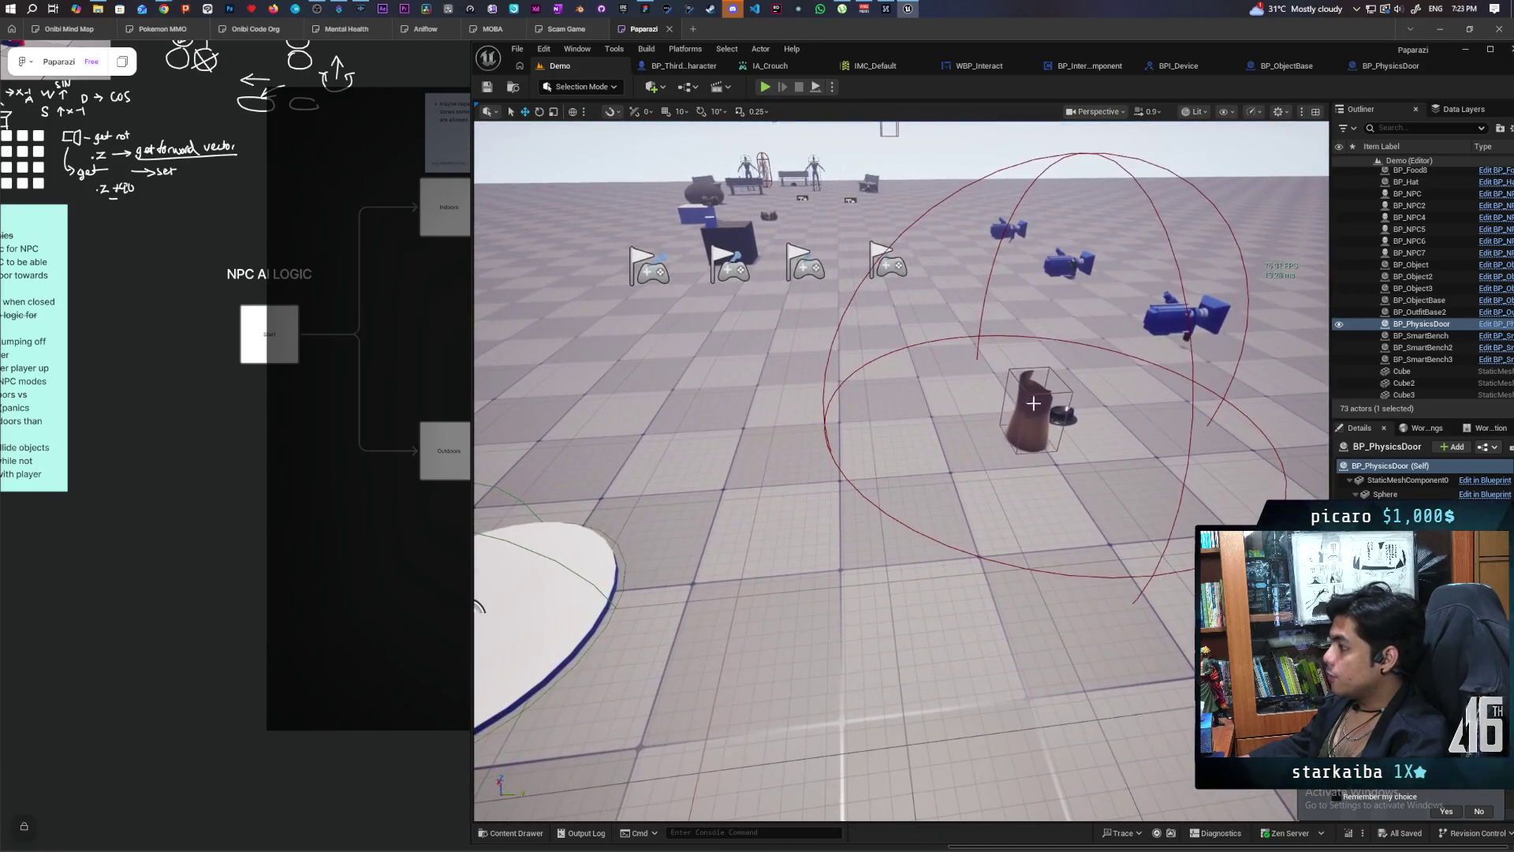
Step: Open BP_OutfitBase2's EventGraph and delete its two overlap event chains
{"action": "left_click", "coordinate": [1045, 438]}
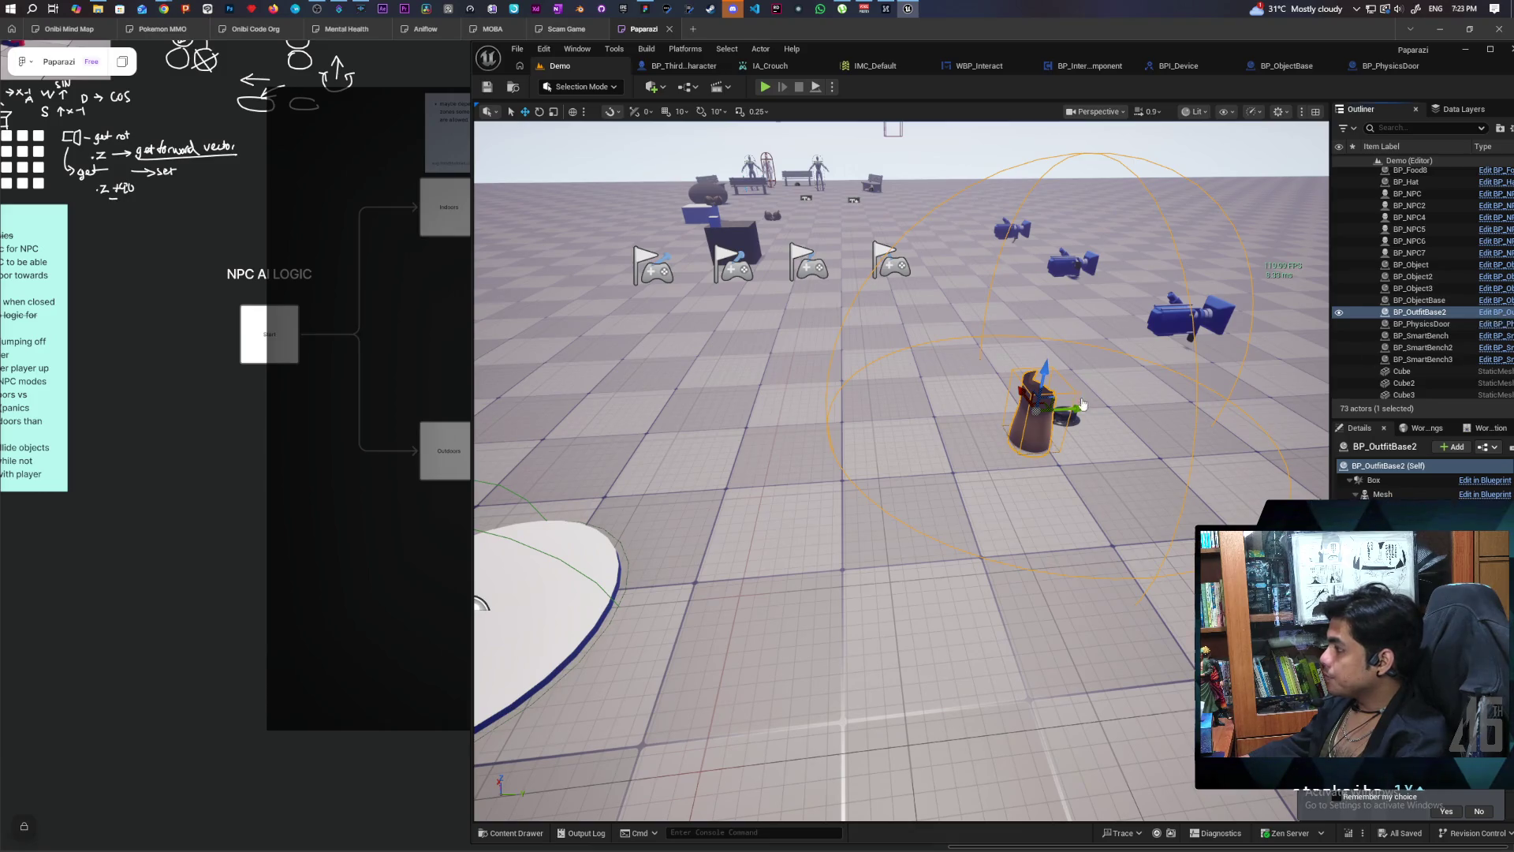
{"action": "double_click", "coordinate": [1083, 404]}
{"action": "scroll", "coordinate": [997, 461], "scroll_direction": "down", "scroll_amount": 3}
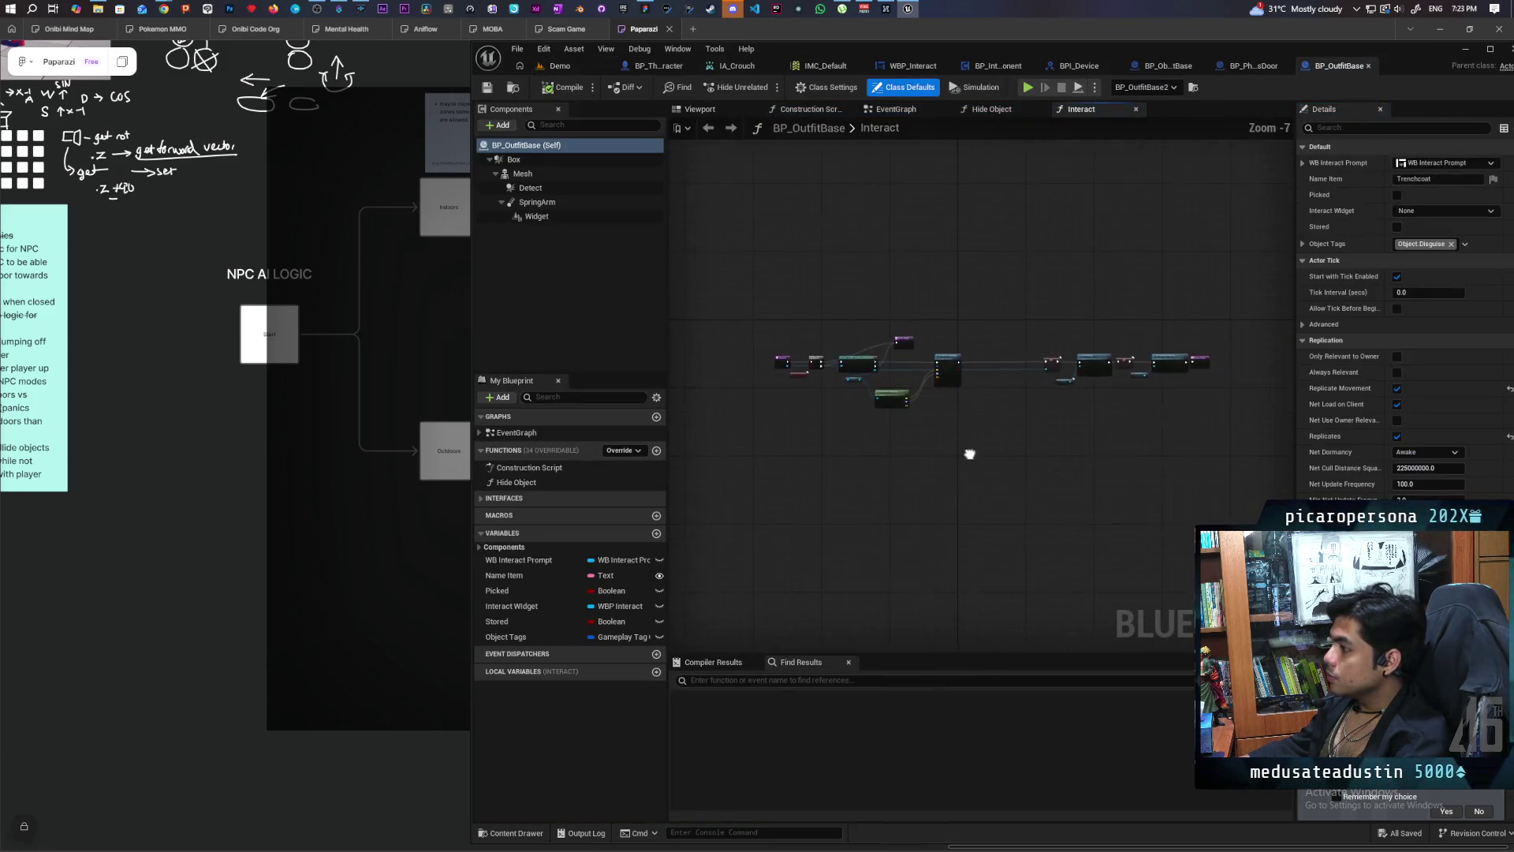
{"action": "left_click", "coordinate": [911, 112]}
{"action": "scroll", "coordinate": [971, 335], "scroll_direction": "down", "scroll_amount": 2}
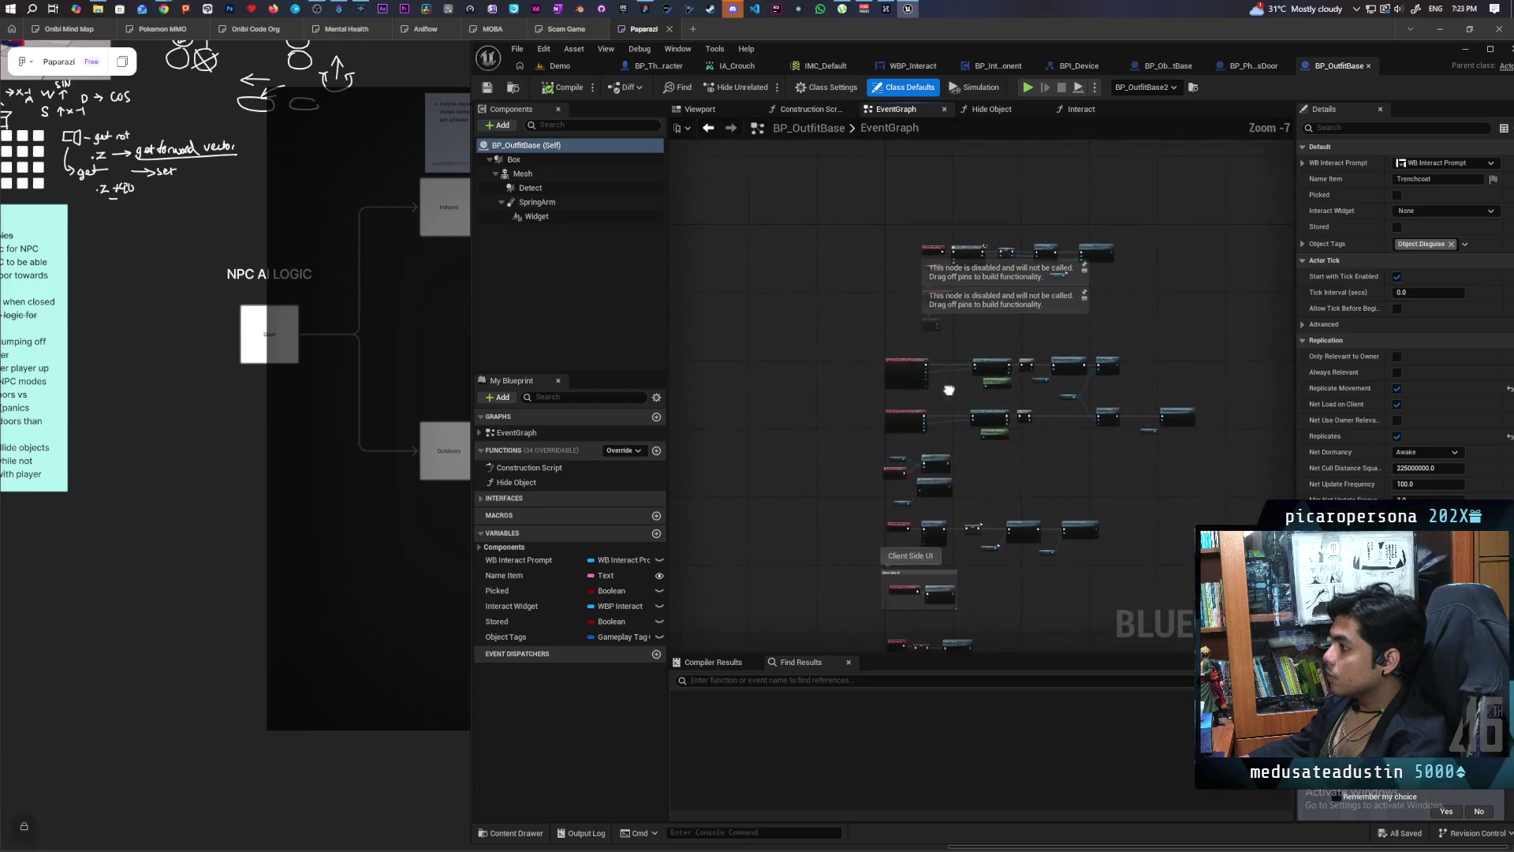
{"action": "left_click_drag", "start_coordinate": [815, 300], "coordinate": [1202, 440]}
{"action": "left_click_drag", "start_coordinate": [1335, 451], "coordinate": [1144, 450]}
{"action": "key", "text": "Delete"}
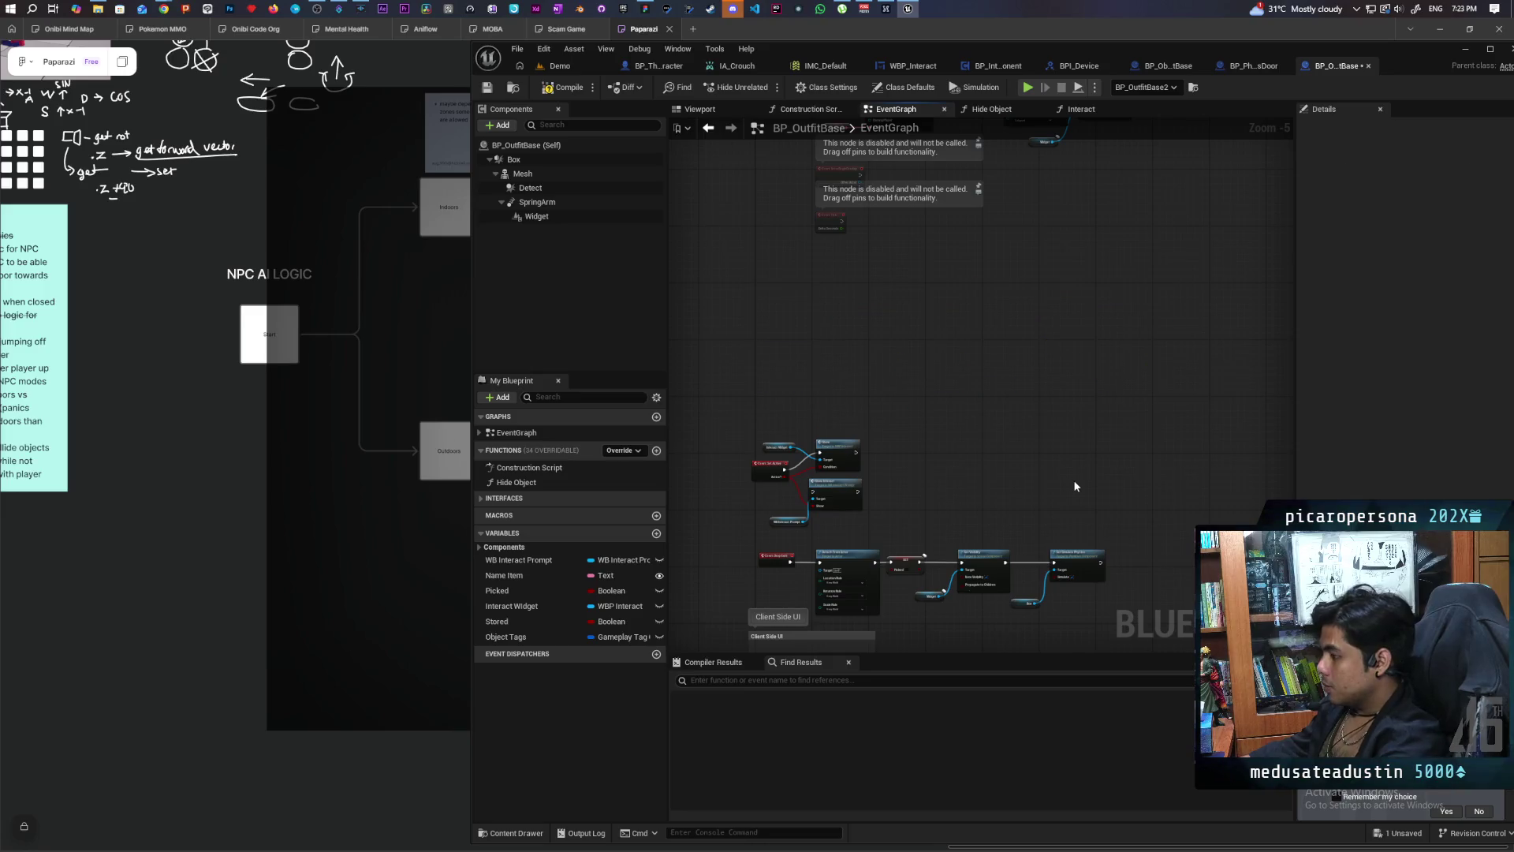
Step: Delete the Detect component and move Set Visibility out of the widget chain
{"action": "left_click", "coordinate": [545, 188]}
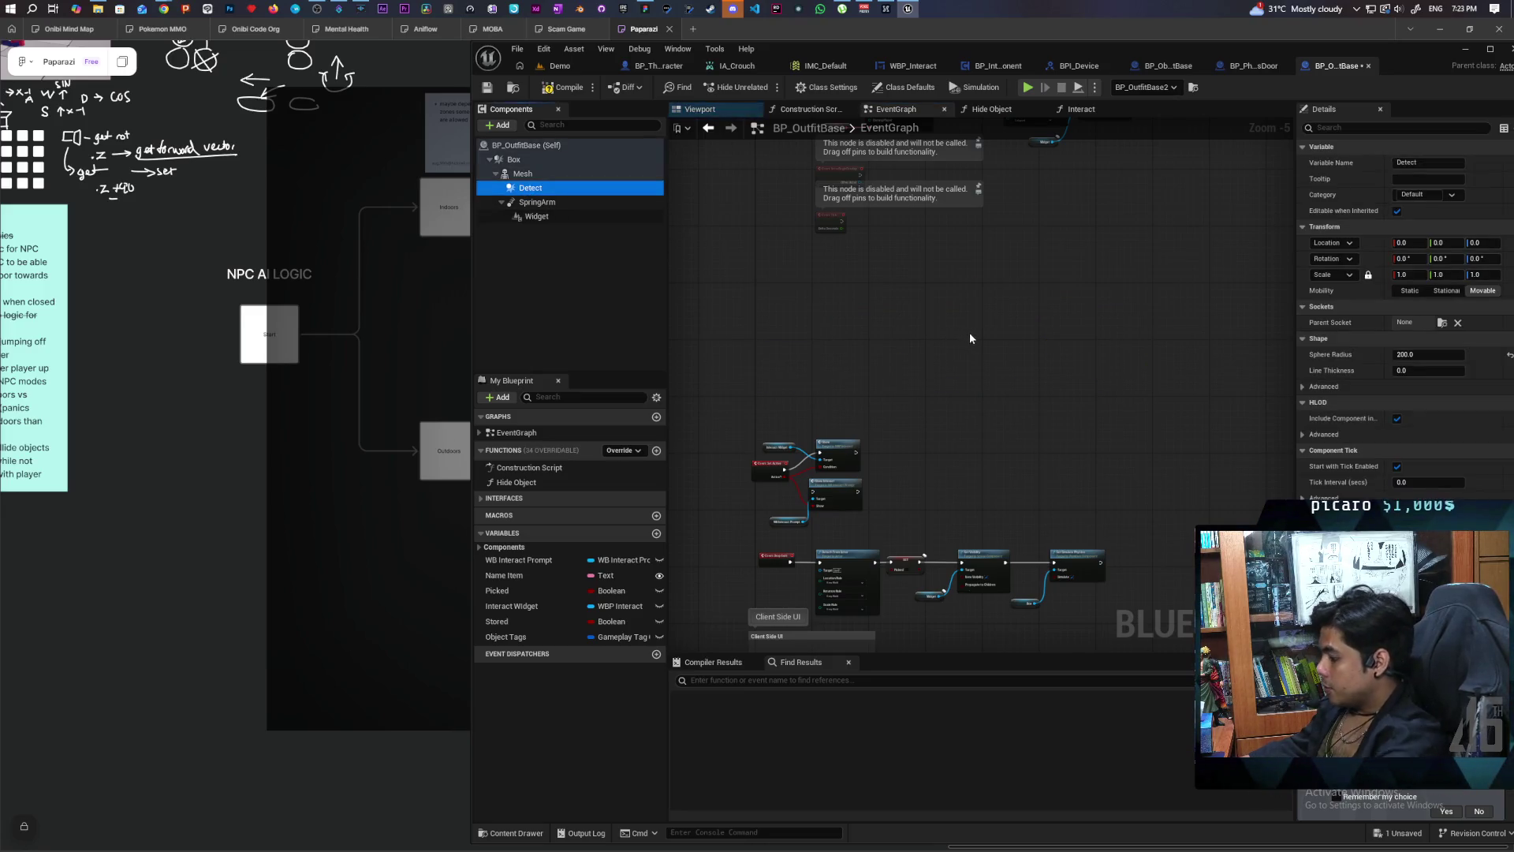
{"action": "key", "text": "Delete"}
{"action": "scroll", "coordinate": [967, 295], "scroll_direction": "up", "scroll_amount": 6}
{"action": "left_click_drag", "start_coordinate": [935, 270], "coordinate": [936, 148]}
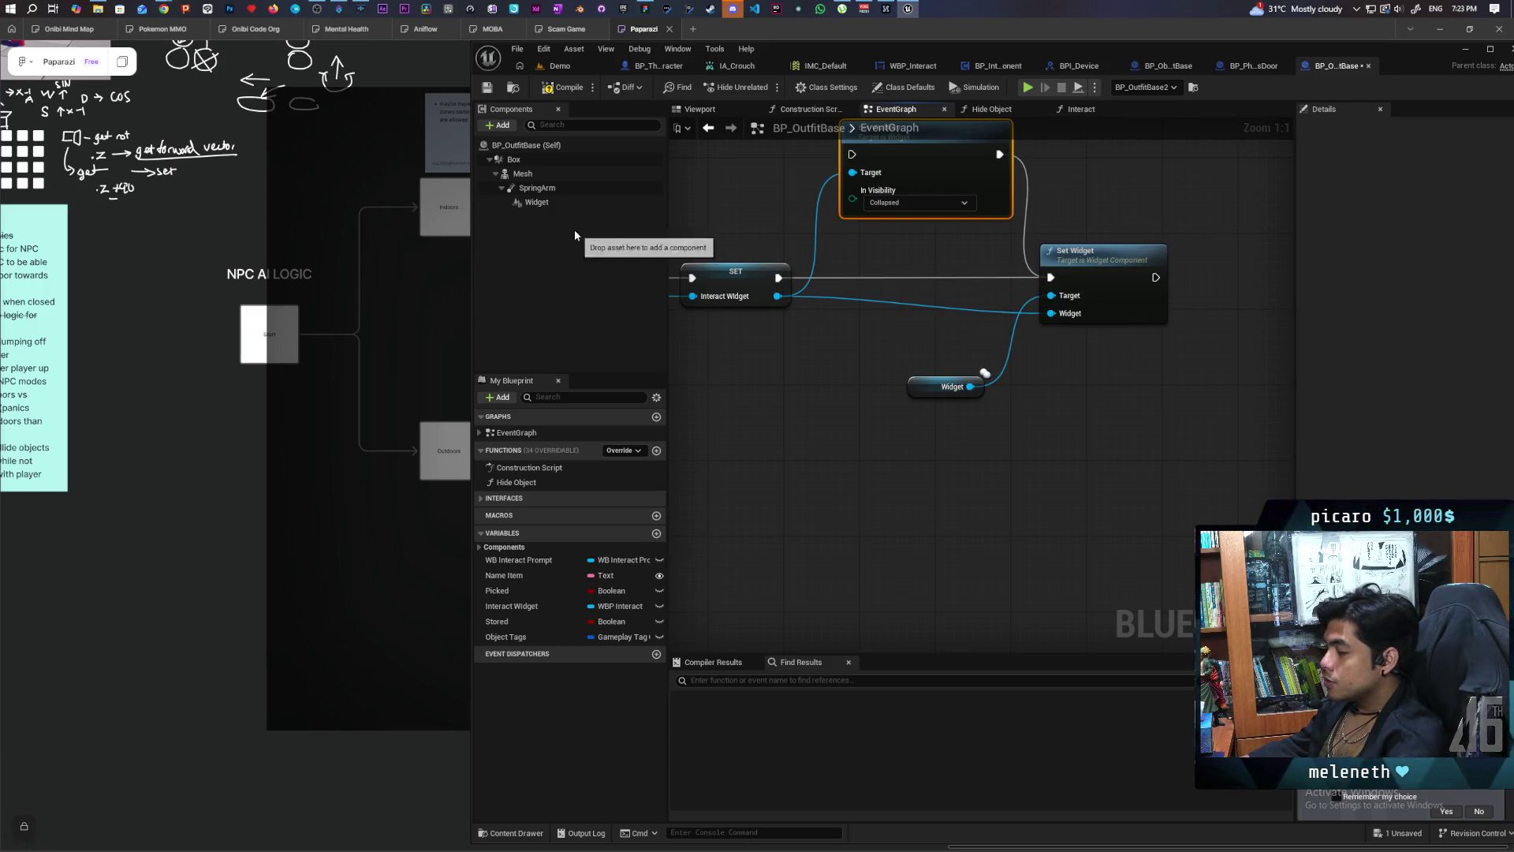
{"action": "right_click", "coordinate": [538, 203]}
{"action": "mouse_move", "coordinate": [614, 247]}
{"action": "key", "text": "Escape"}
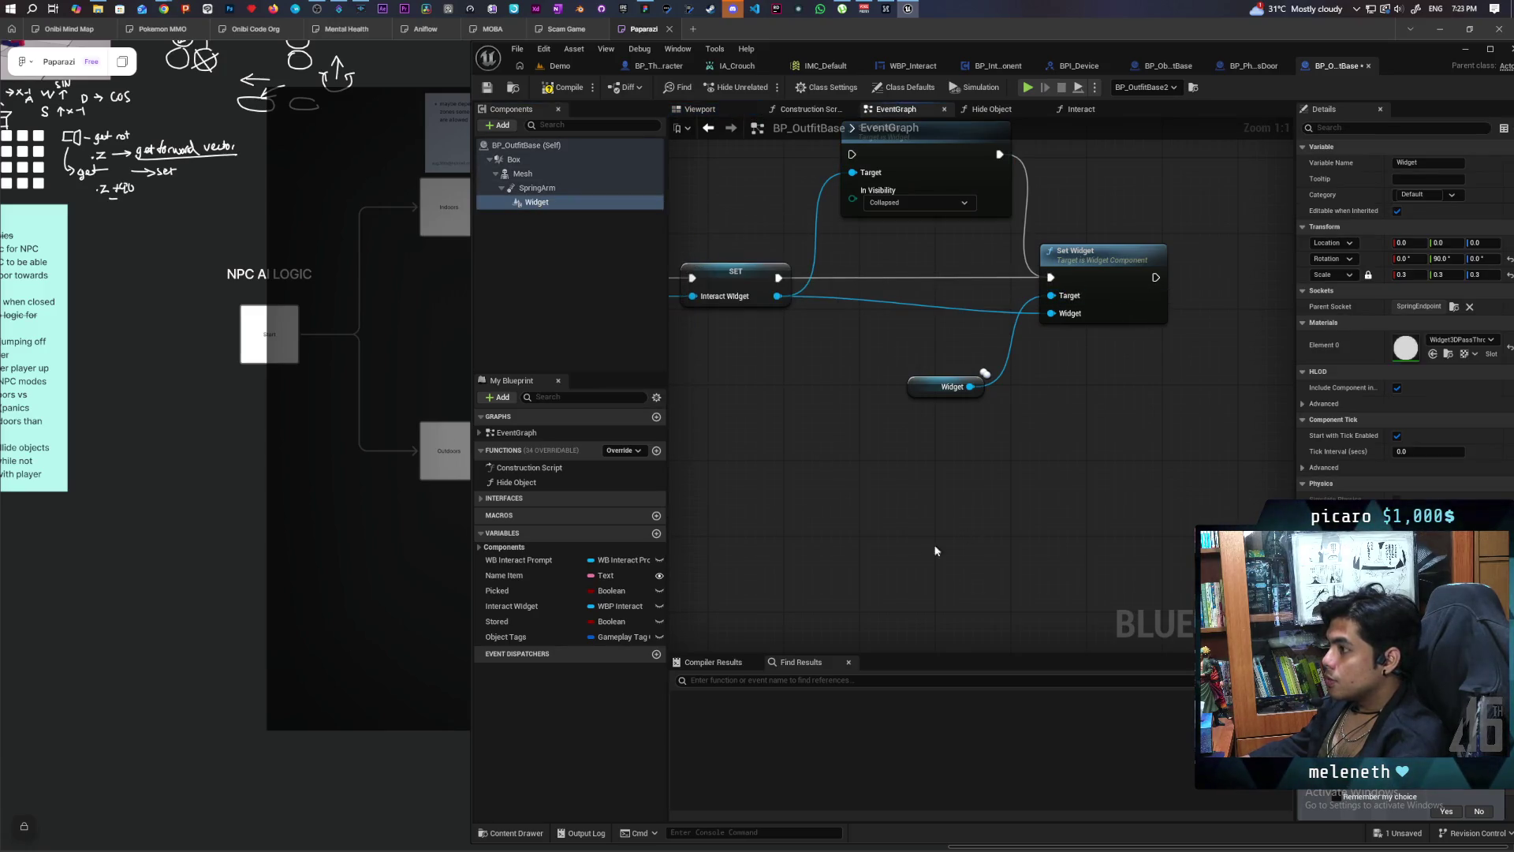
{"action": "scroll", "coordinate": [836, 307], "scroll_direction": "down", "scroll_amount": 6}
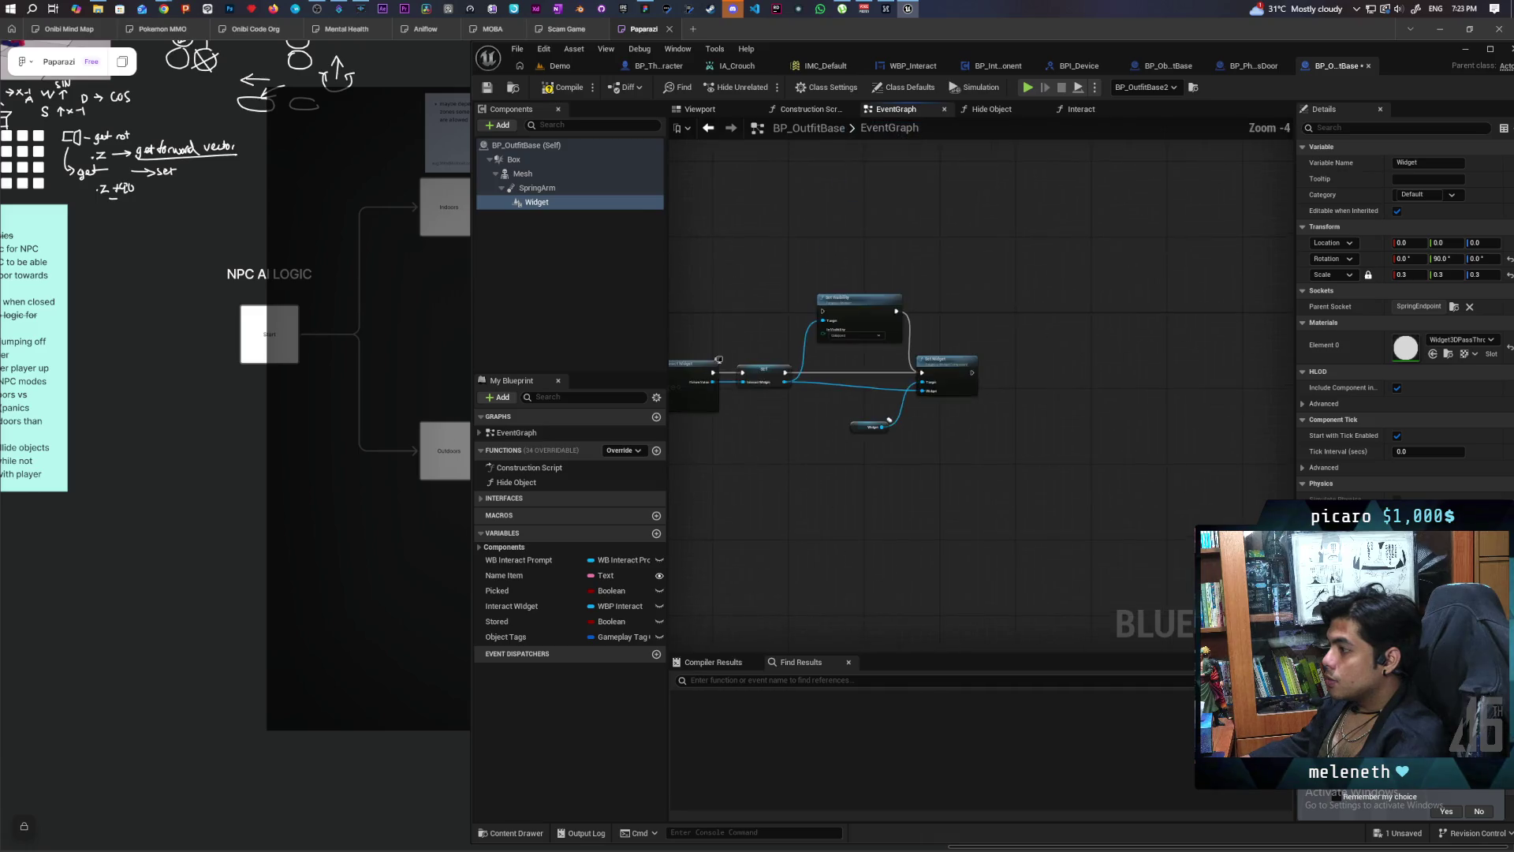
Step: Wire Event Set Widget Hidden into Set Hidden in Game on Widget, compile, and return to Demo
{"action": "left_click", "coordinate": [497, 497]}
{"action": "double_click", "coordinate": [526, 514]}
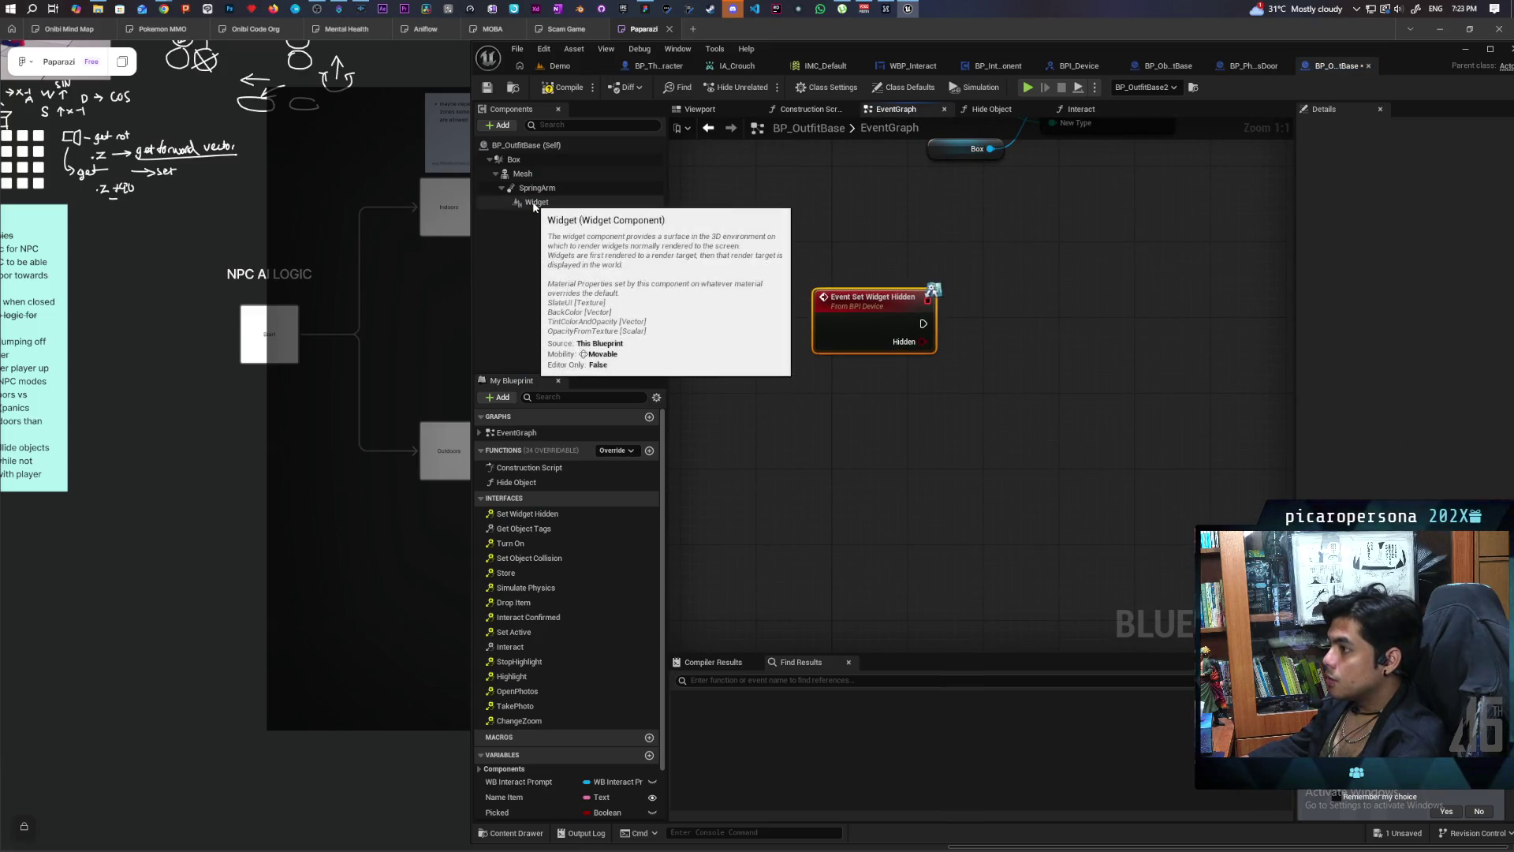
{"action": "mouse_move", "coordinate": [534, 204]}
{"action": "left_mouse_down"}
{"action": "mouse_move", "coordinate": [869, 227]}
{"action": "mouse_move", "coordinate": [1040, 339]}
{"action": "left_mouse_up"}
{"action": "type", "text": "set hidde"}
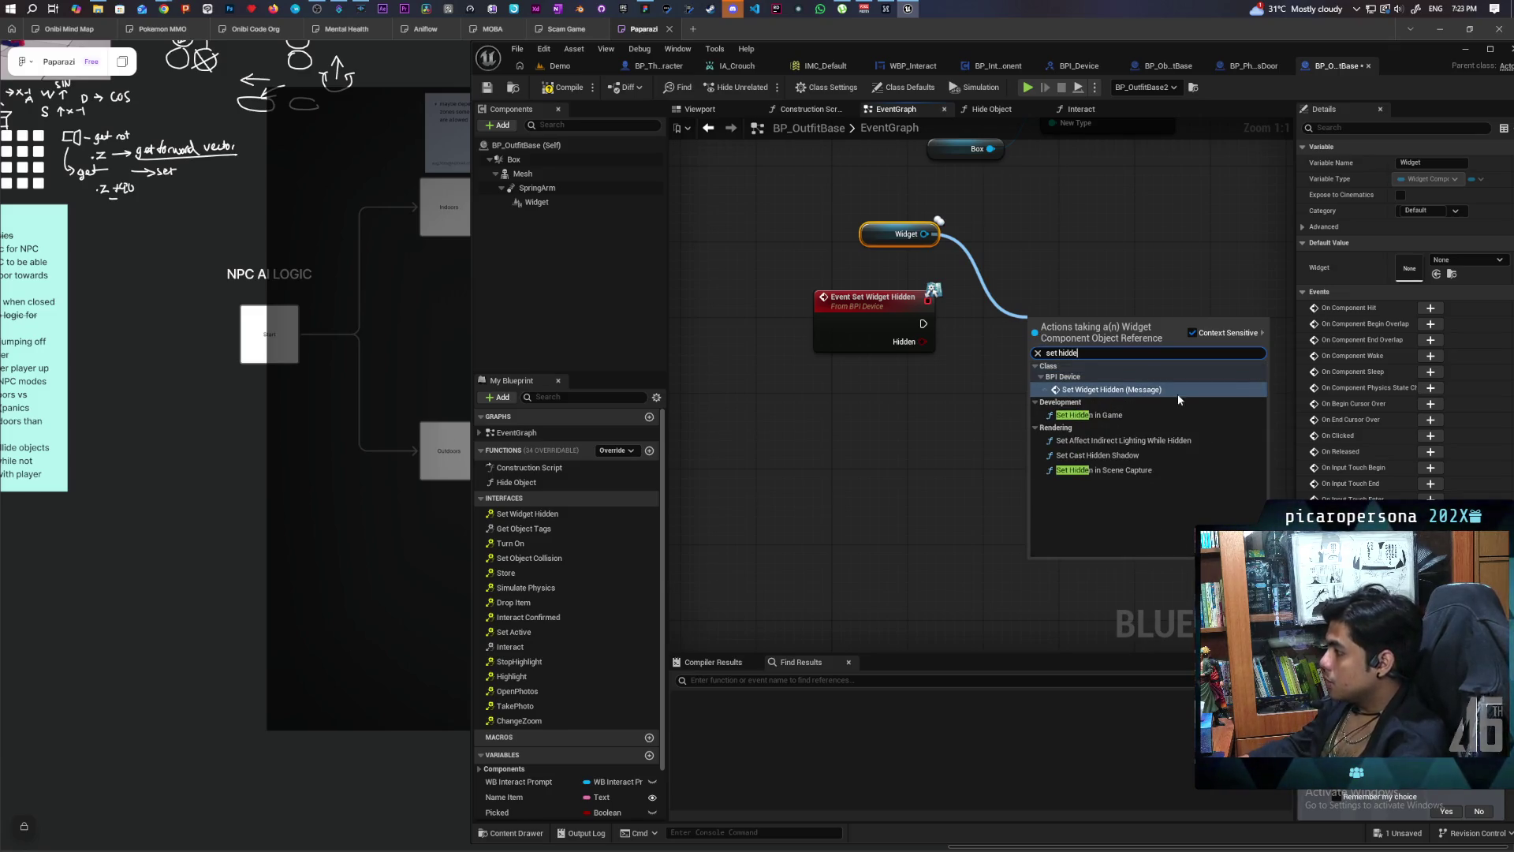
{"action": "left_click", "coordinate": [1104, 415]}
{"action": "mouse_move", "coordinate": [923, 323]}
{"action": "left_mouse_down"}
{"action": "mouse_move", "coordinate": [1005, 323]}
{"action": "mouse_move", "coordinate": [1005, 360]}
{"action": "left_mouse_up"}
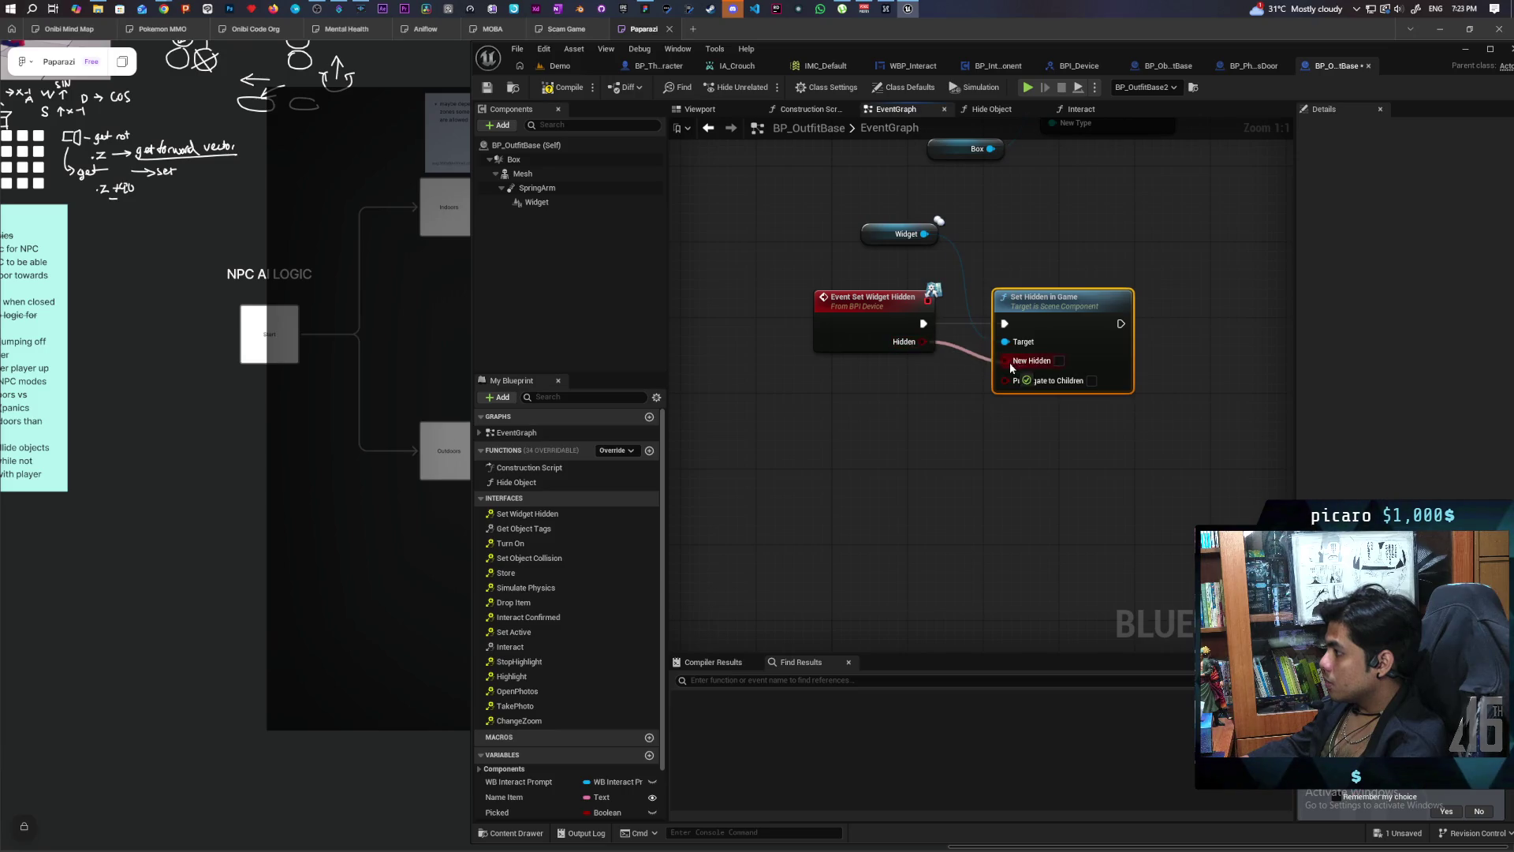
{"action": "left_click", "coordinate": [558, 89]}
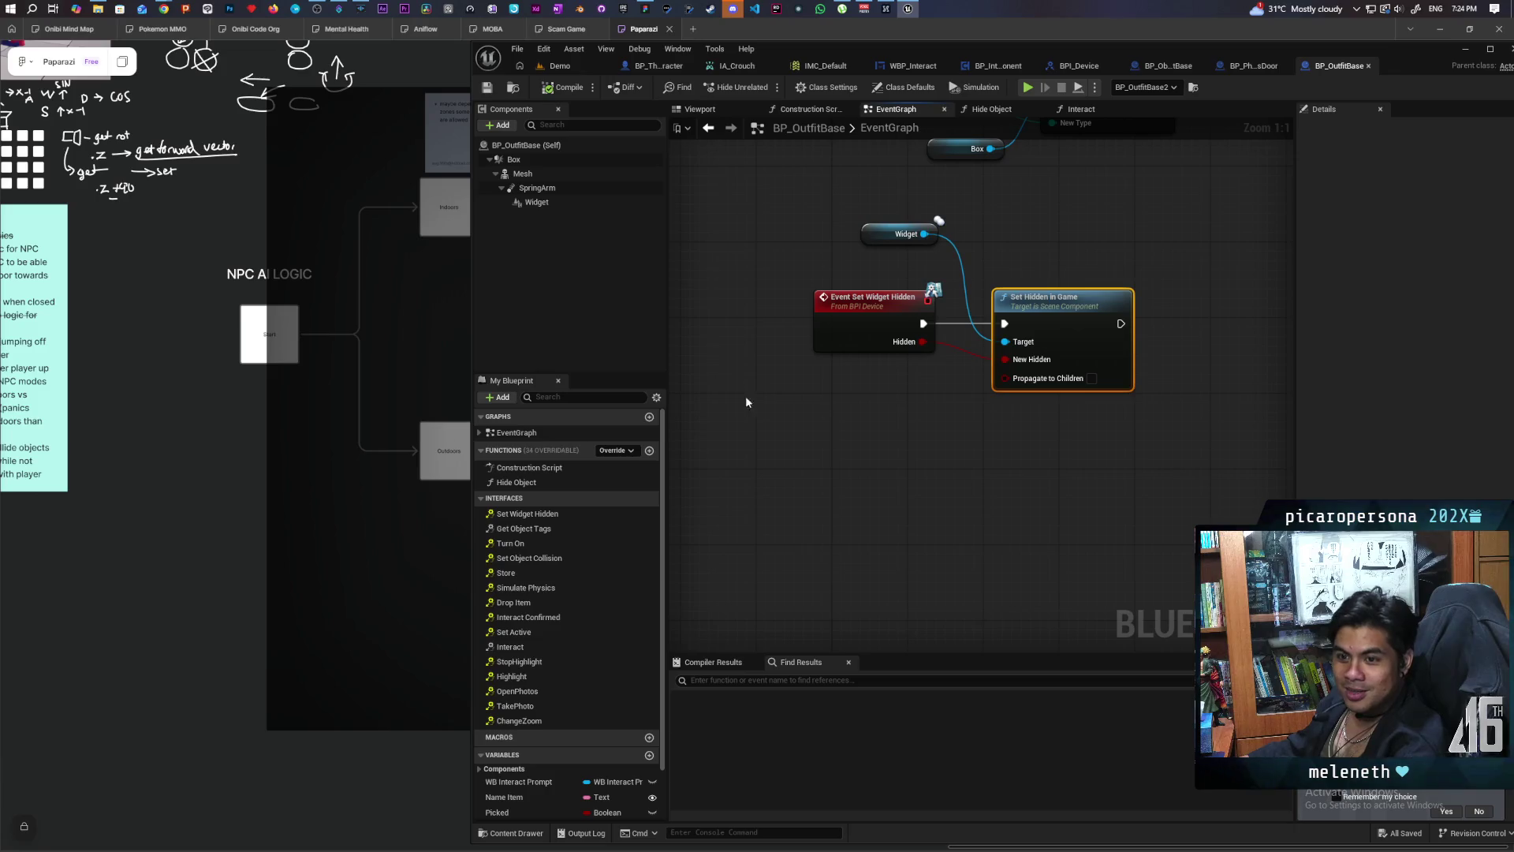
{"action": "mouse_move", "coordinate": [746, 395]}
{"action": "left_mouse_down"}
{"action": "mouse_move", "coordinate": [821, 494]}
{"action": "mouse_move", "coordinate": [933, 545]}
{"action": "mouse_move", "coordinate": [888, 540]}
{"action": "mouse_move", "coordinate": [953, 618]}
{"action": "mouse_move", "coordinate": [873, 618]}
{"action": "mouse_move", "coordinate": [853, 579]}
{"action": "left_mouse_up"}
{"action": "left_click", "coordinate": [560, 67]}
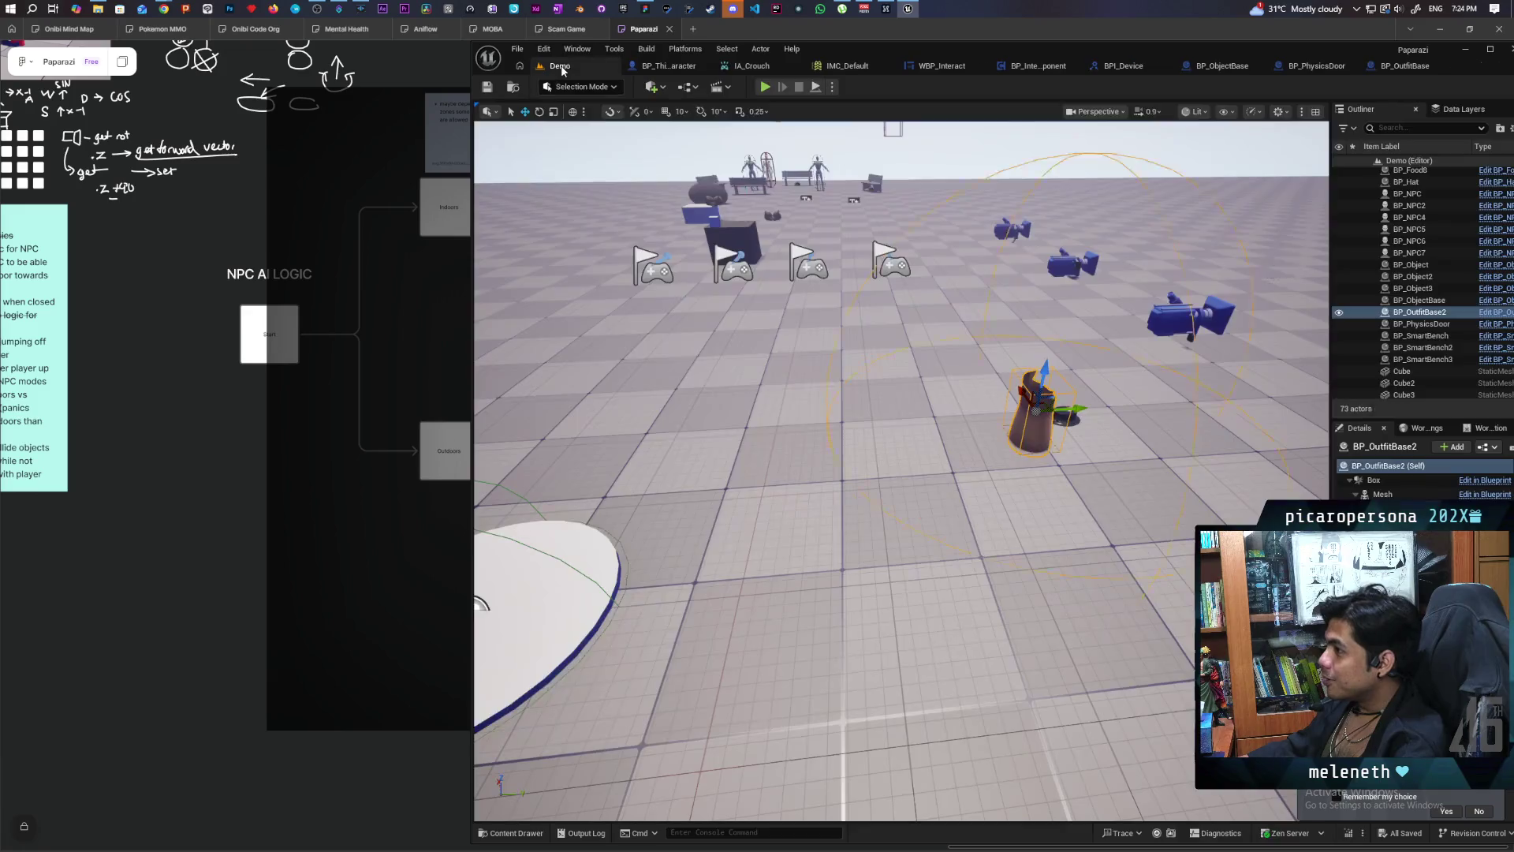
{"action": "mouse_move", "coordinate": [699, 144]}
{"action": "left_mouse_down"}
{"action": "mouse_move", "coordinate": [699, 119]}
{"action": "mouse_move", "coordinate": [699, 181]}
{"action": "mouse_move", "coordinate": [726, 205]}
{"action": "mouse_move", "coordinate": [789, 205]}
{"action": "left_mouse_up"}
{"action": "key", "text": "alt+p"}
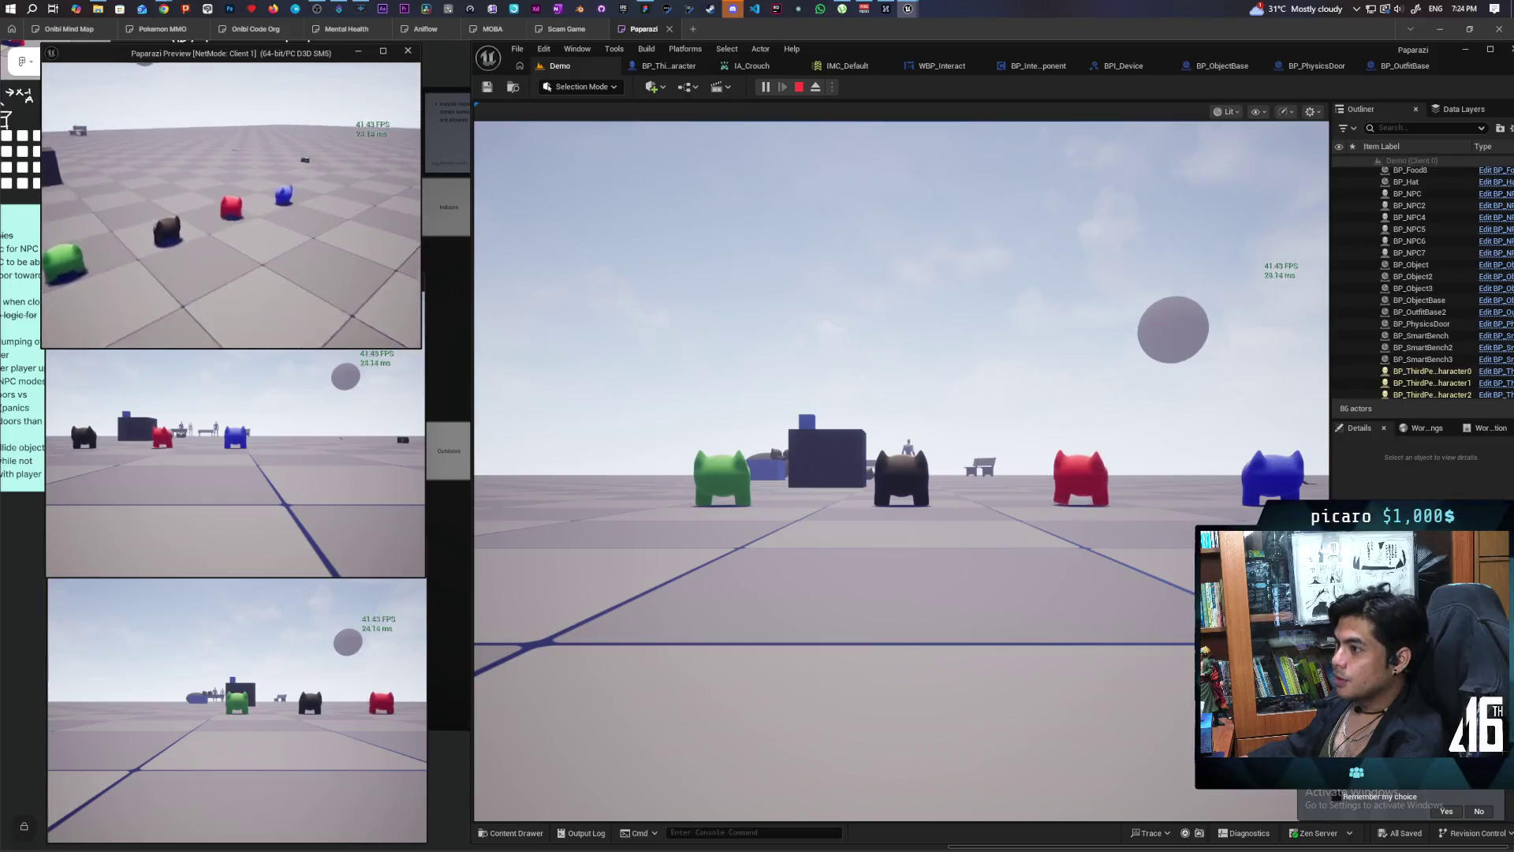
{"action": "key", "text": "w"}
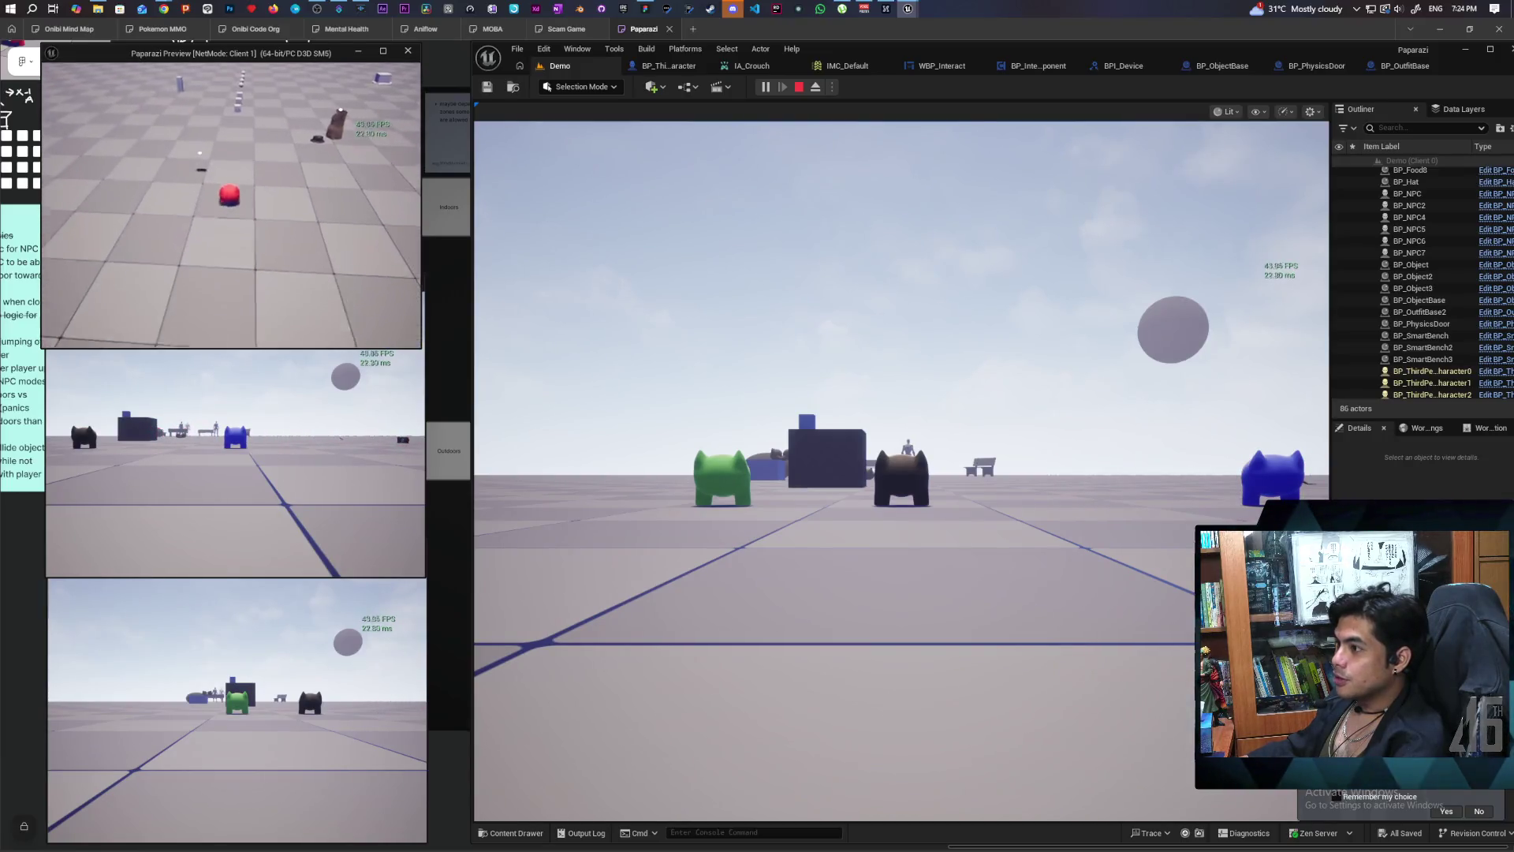
{"action": "key", "text": "w"}
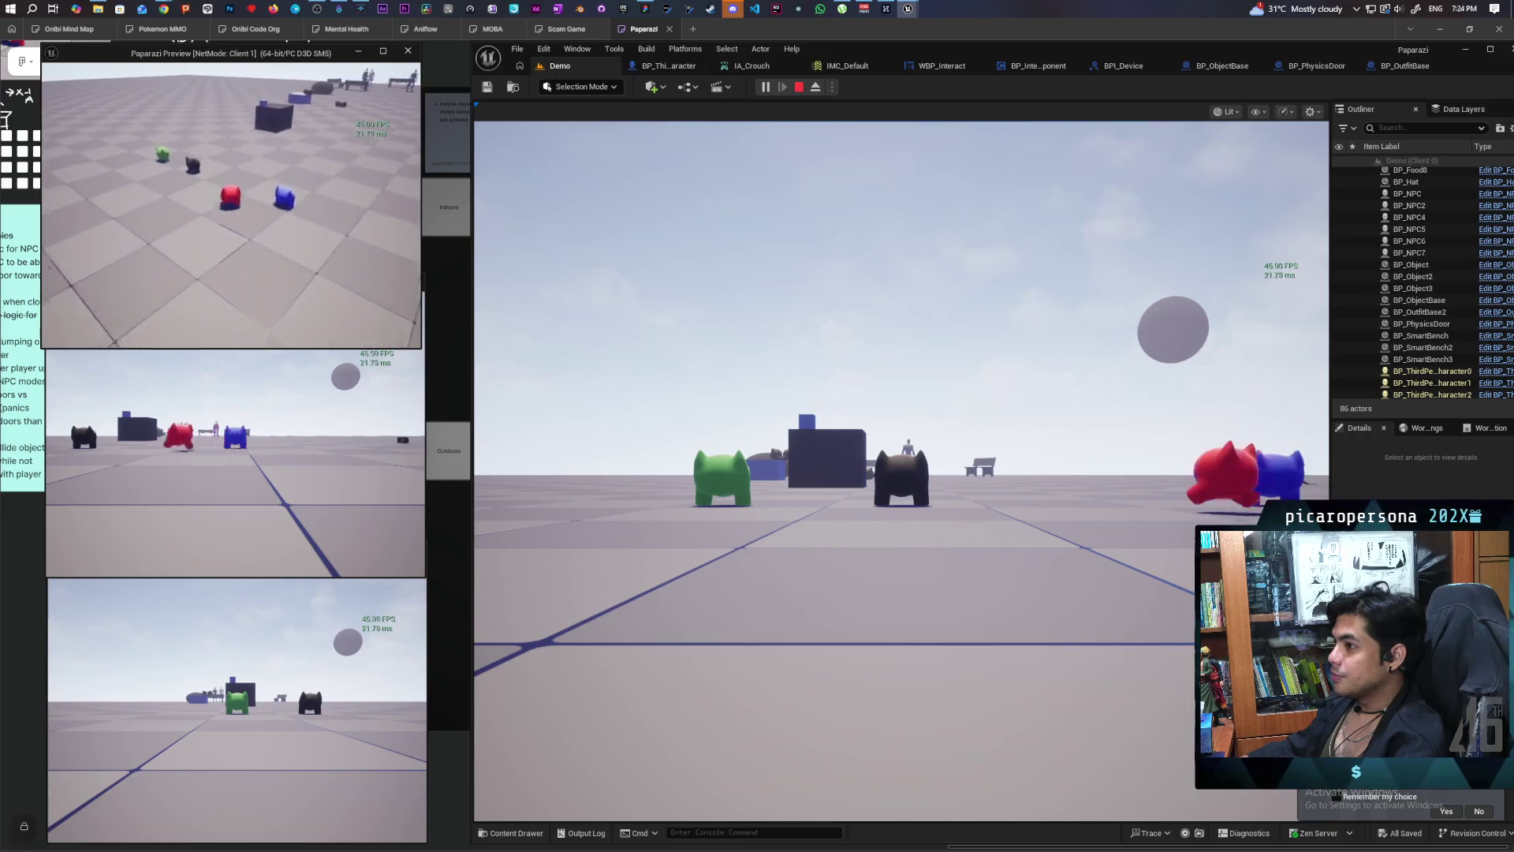
{"action": "key", "text": "w"}
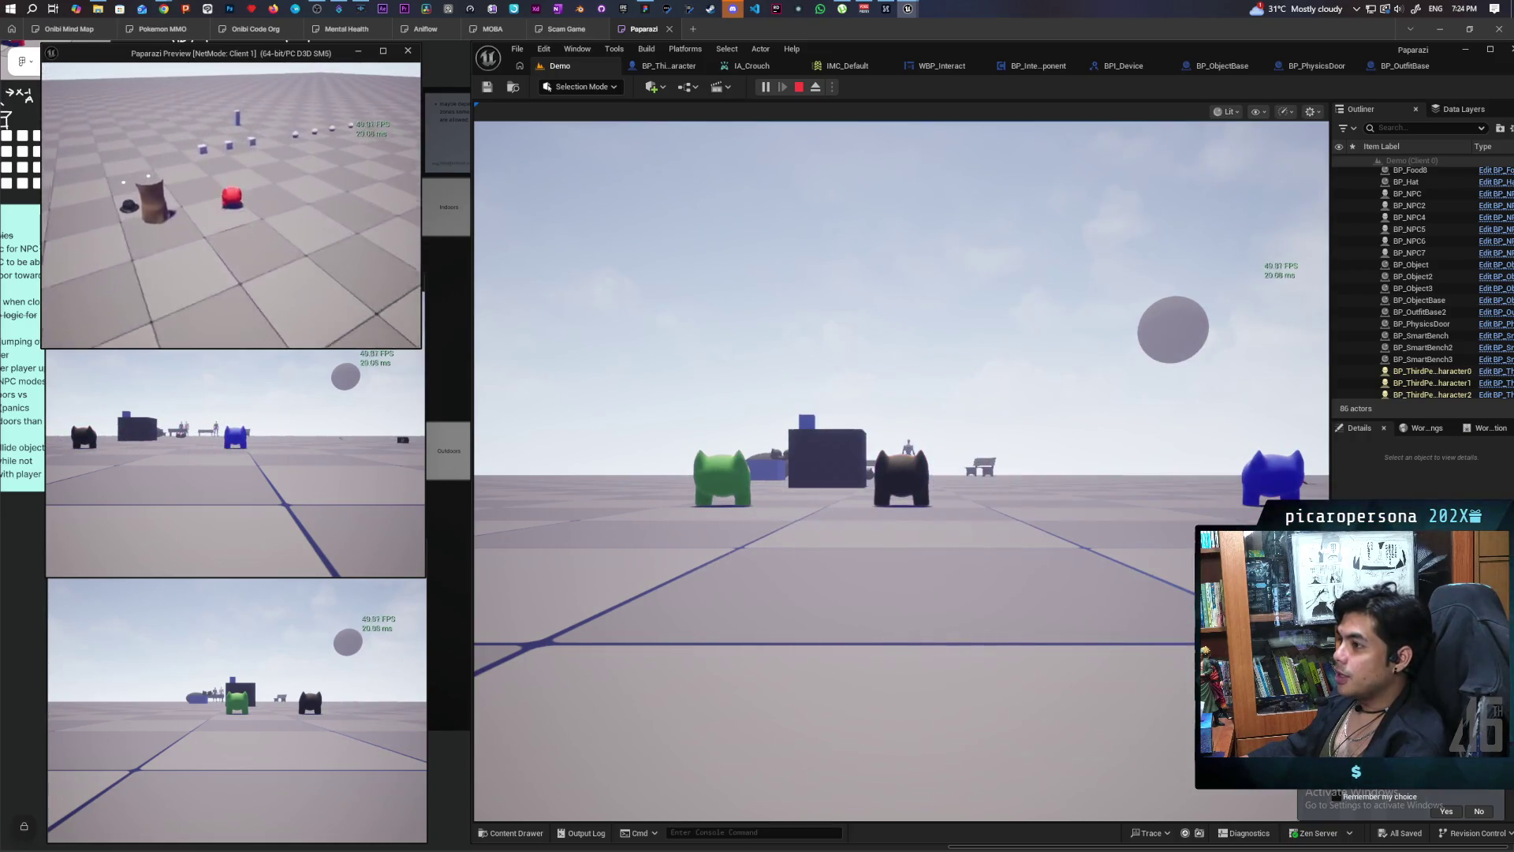
{"action": "key", "text": "w"}
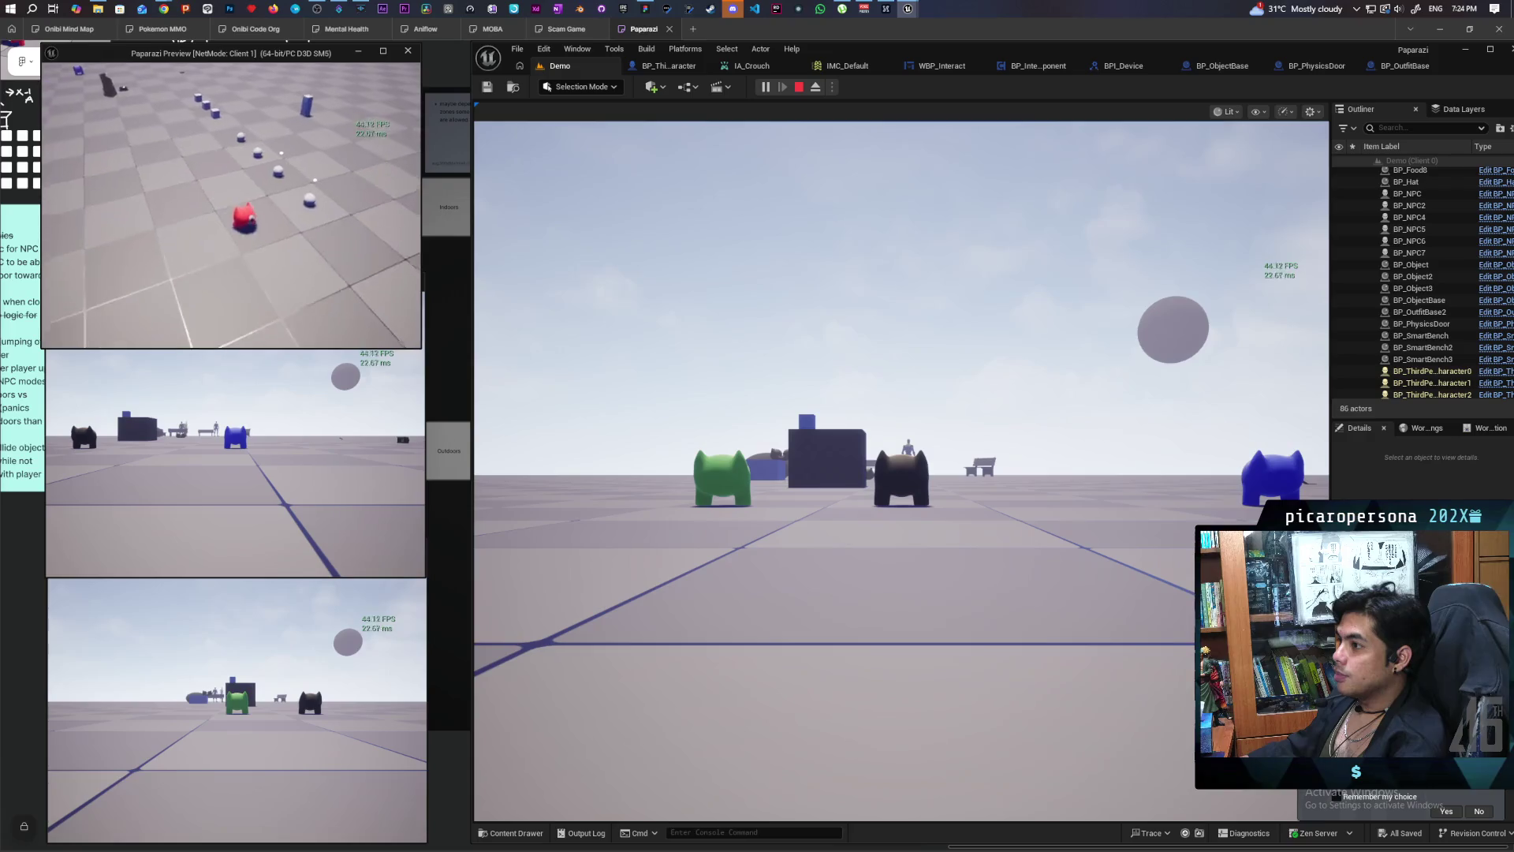
{"action": "key", "text": "w"}
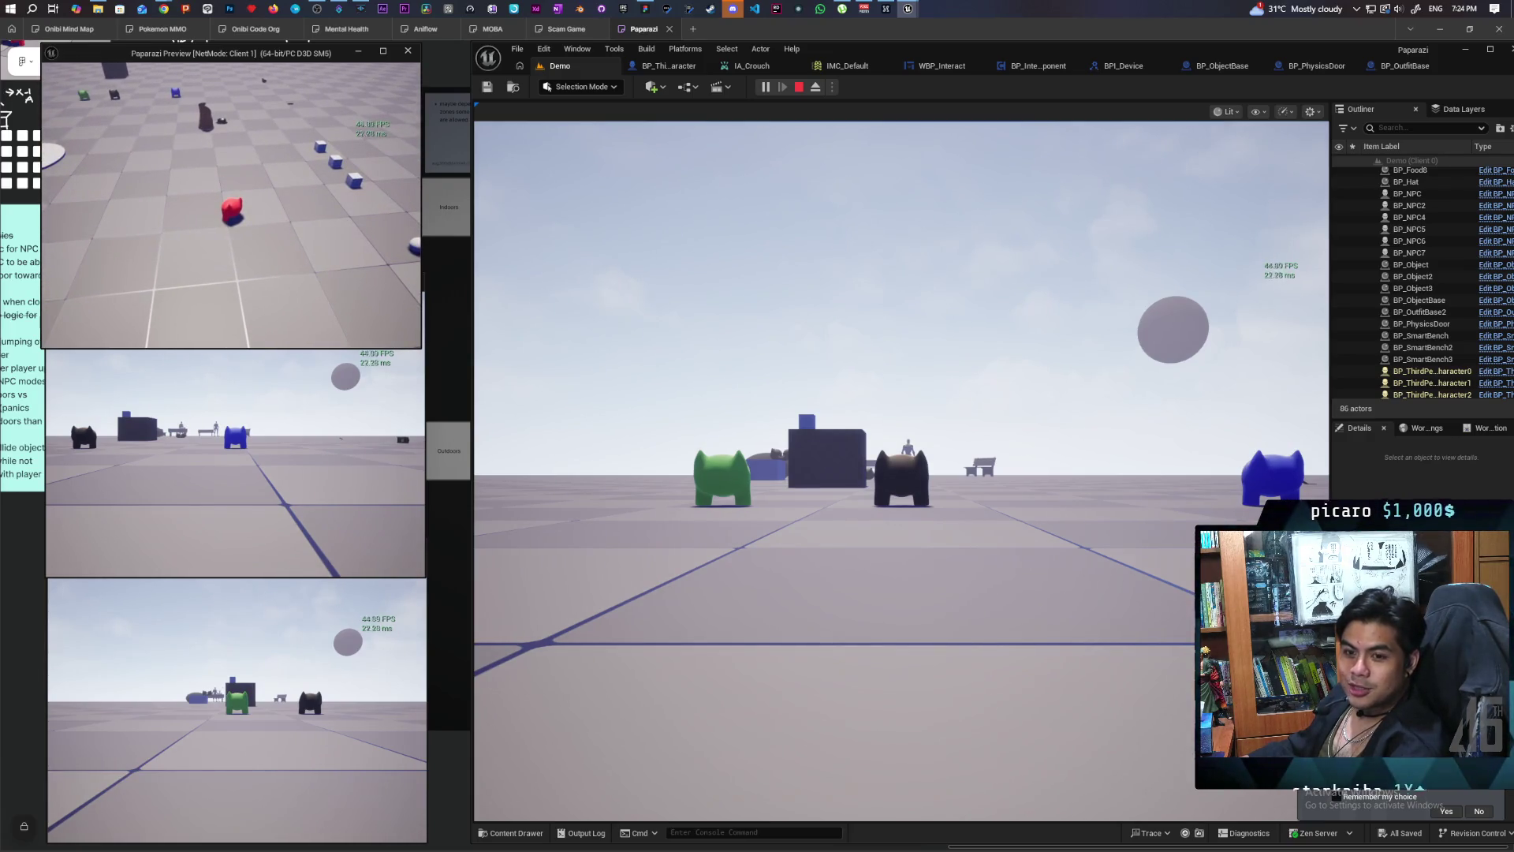
{"action": "key", "text": "Escape"}
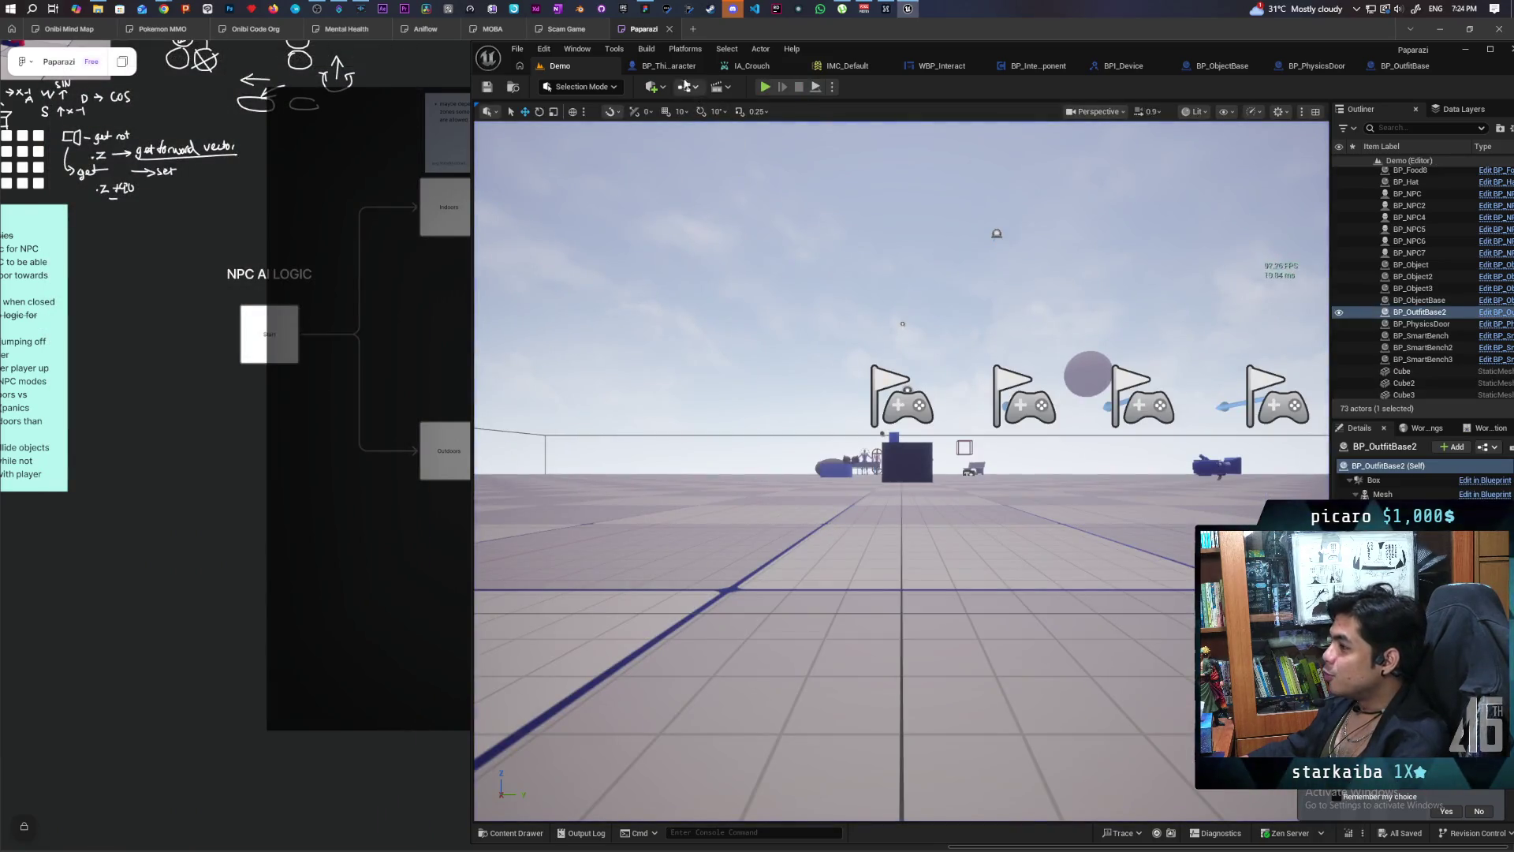
{"action": "left_click", "coordinate": [670, 67]}
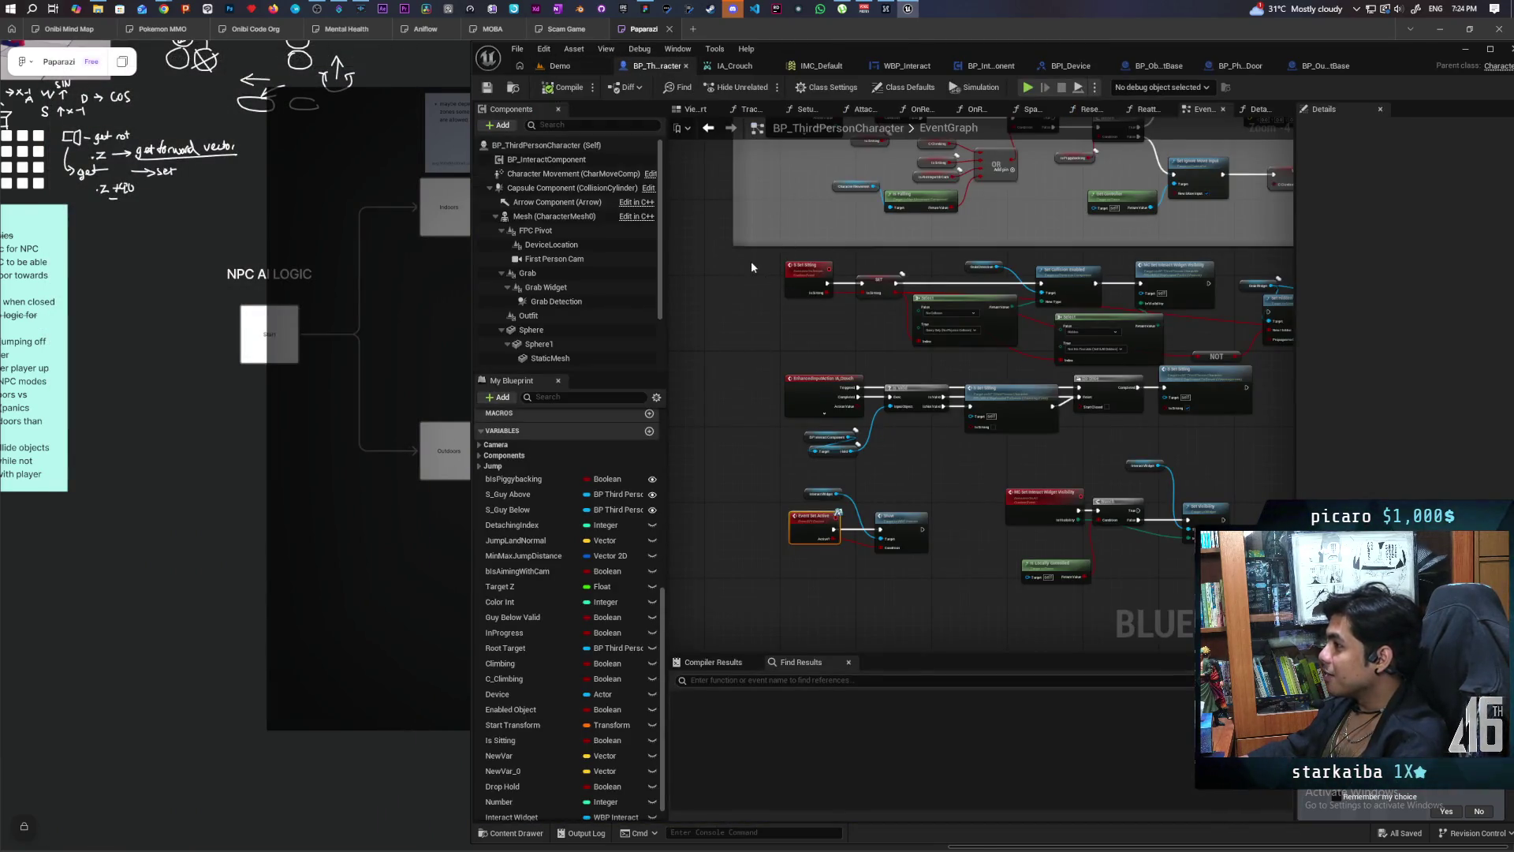
Step: Move Set Visibility aside and connect SET directly to Set Widget
{"action": "scroll", "coordinate": [751, 262], "scroll_direction": "down", "scroll_amount": 3}
{"action": "scroll", "coordinate": [882, 384], "scroll_direction": "up", "scroll_amount": 3}
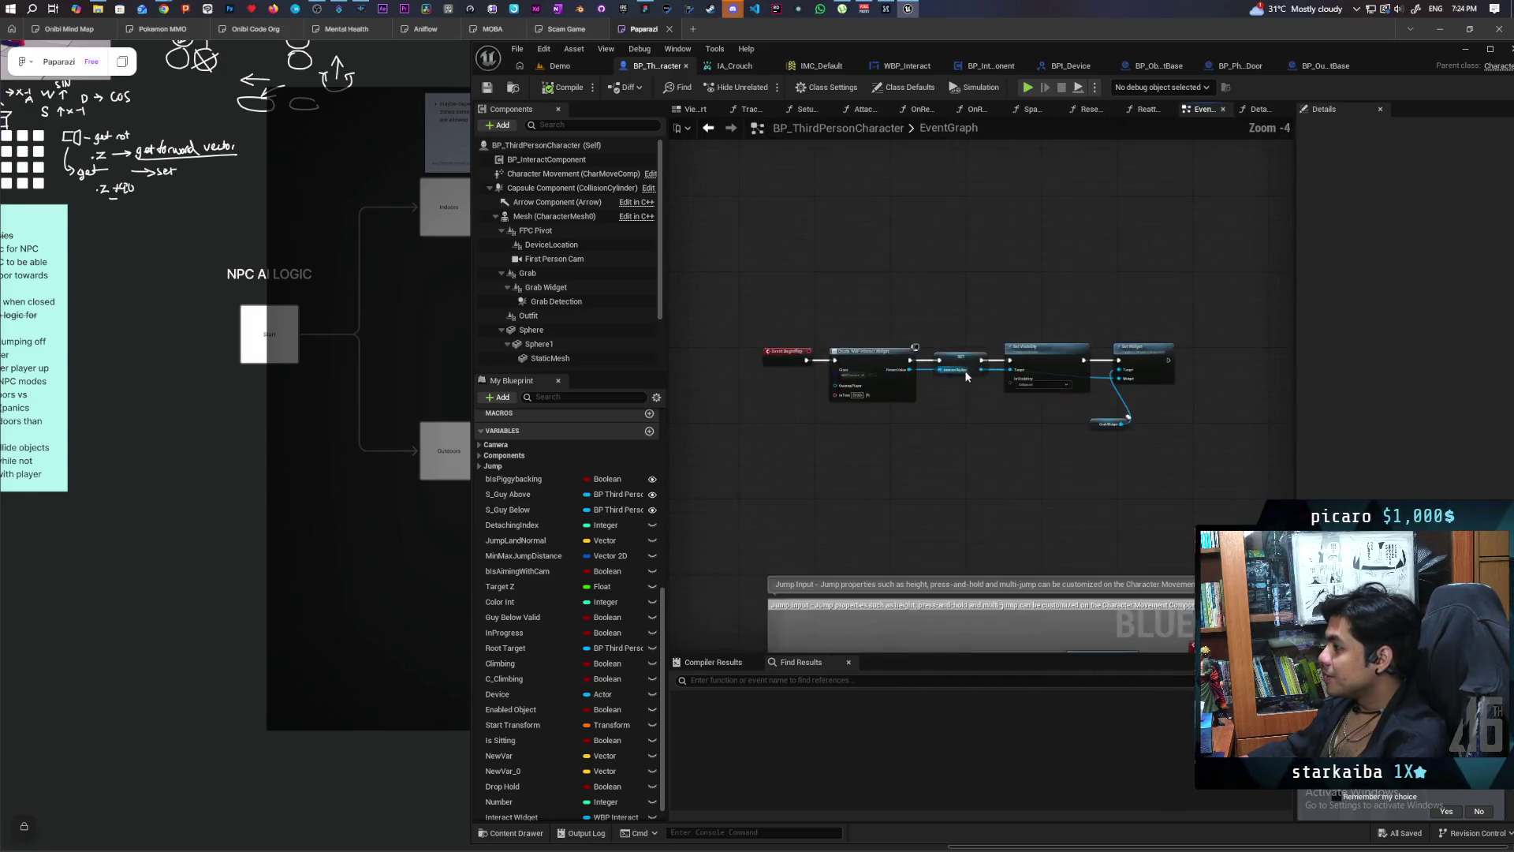
{"action": "scroll", "coordinate": [964, 369], "scroll_direction": "up", "scroll_amount": 3}
{"action": "left_click_drag", "start_coordinate": [964, 369], "coordinate": [970, 245]}
{"action": "left_click_drag", "start_coordinate": [903, 370], "coordinate": [1137, 369]}
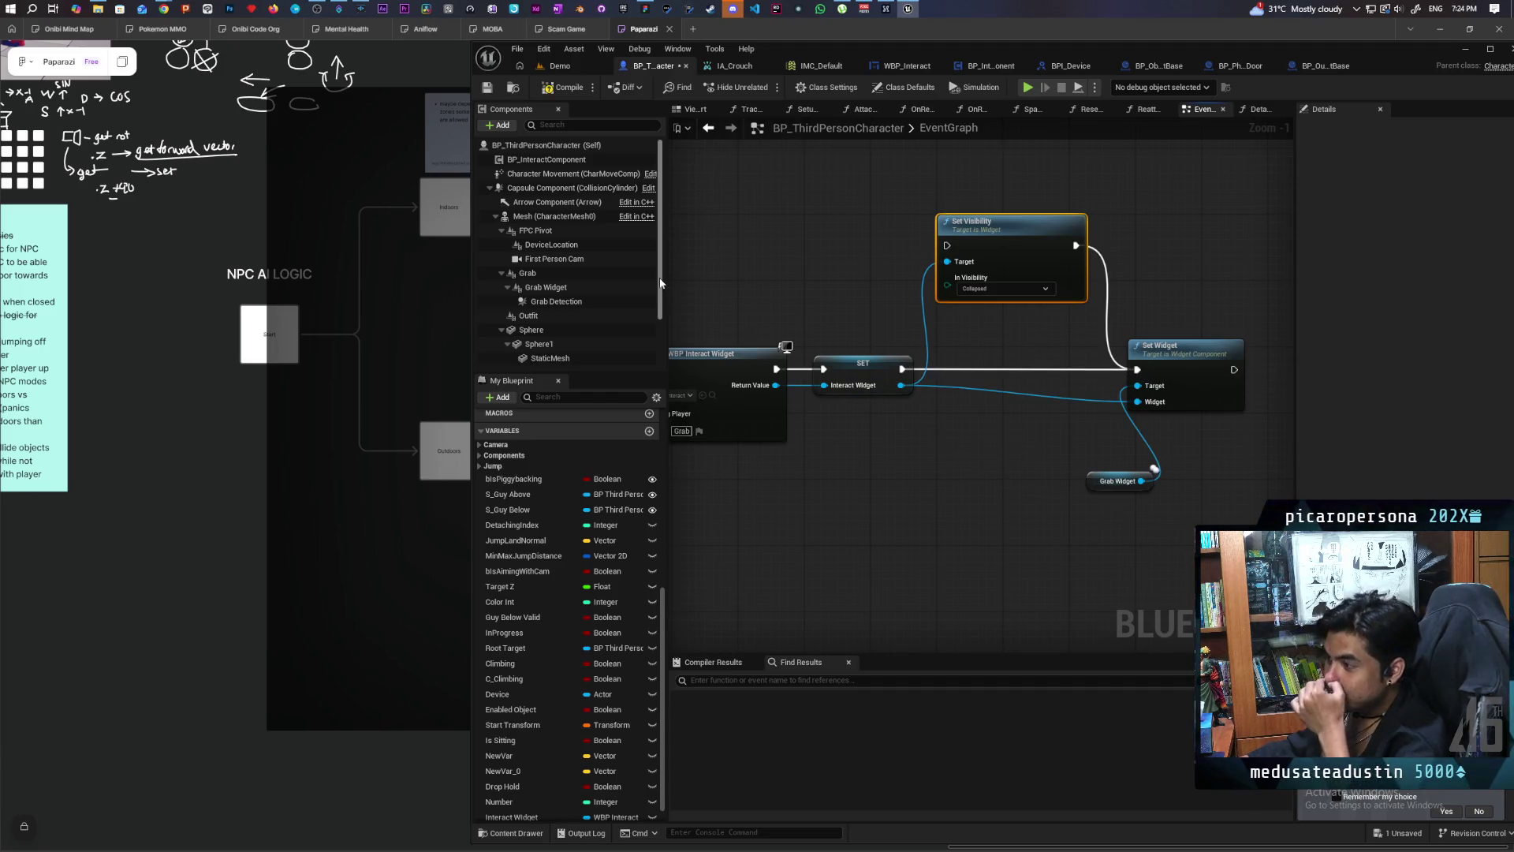
{"action": "scroll", "coordinate": [576, 303], "scroll_direction": "down", "scroll_amount": 3}
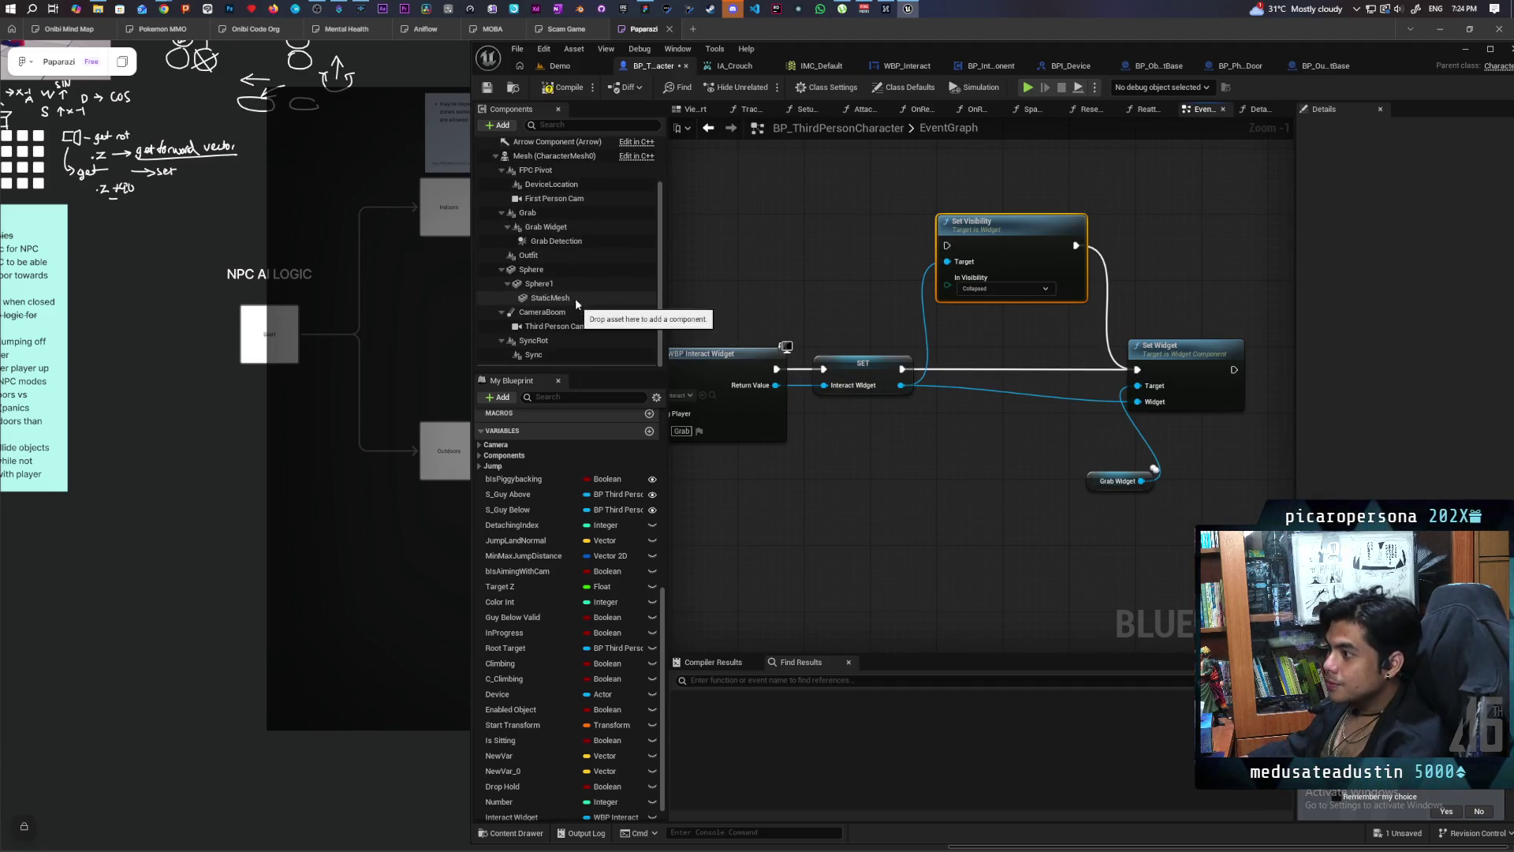
Step: Filter the Grab Widget component's details and tick Hidden in Game
{"action": "left_click", "coordinate": [546, 227]}
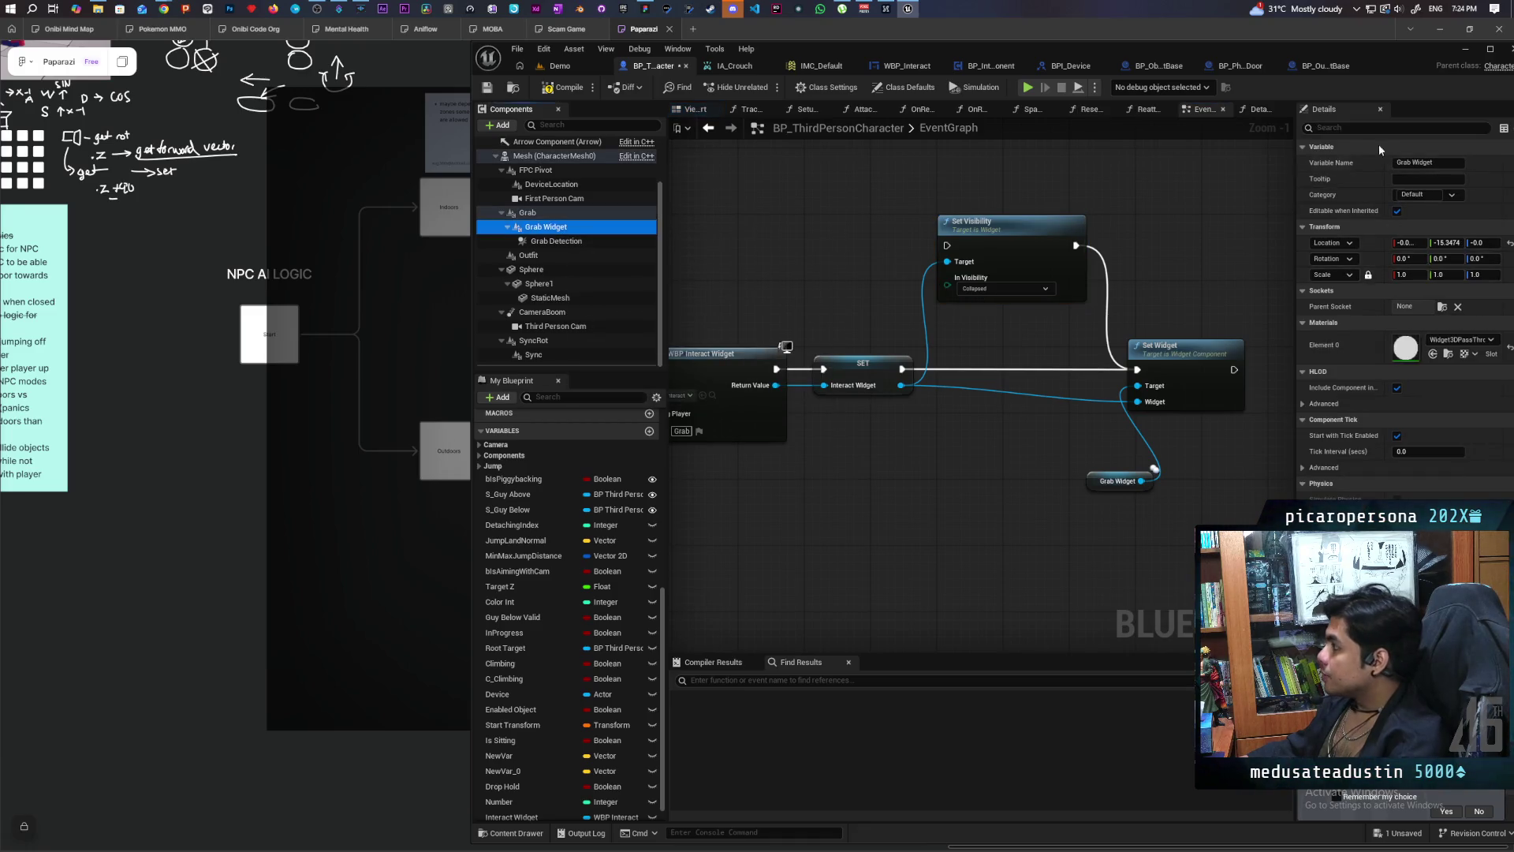
{"action": "left_click", "coordinate": [1362, 129]}
{"action": "type", "text": "visi"}
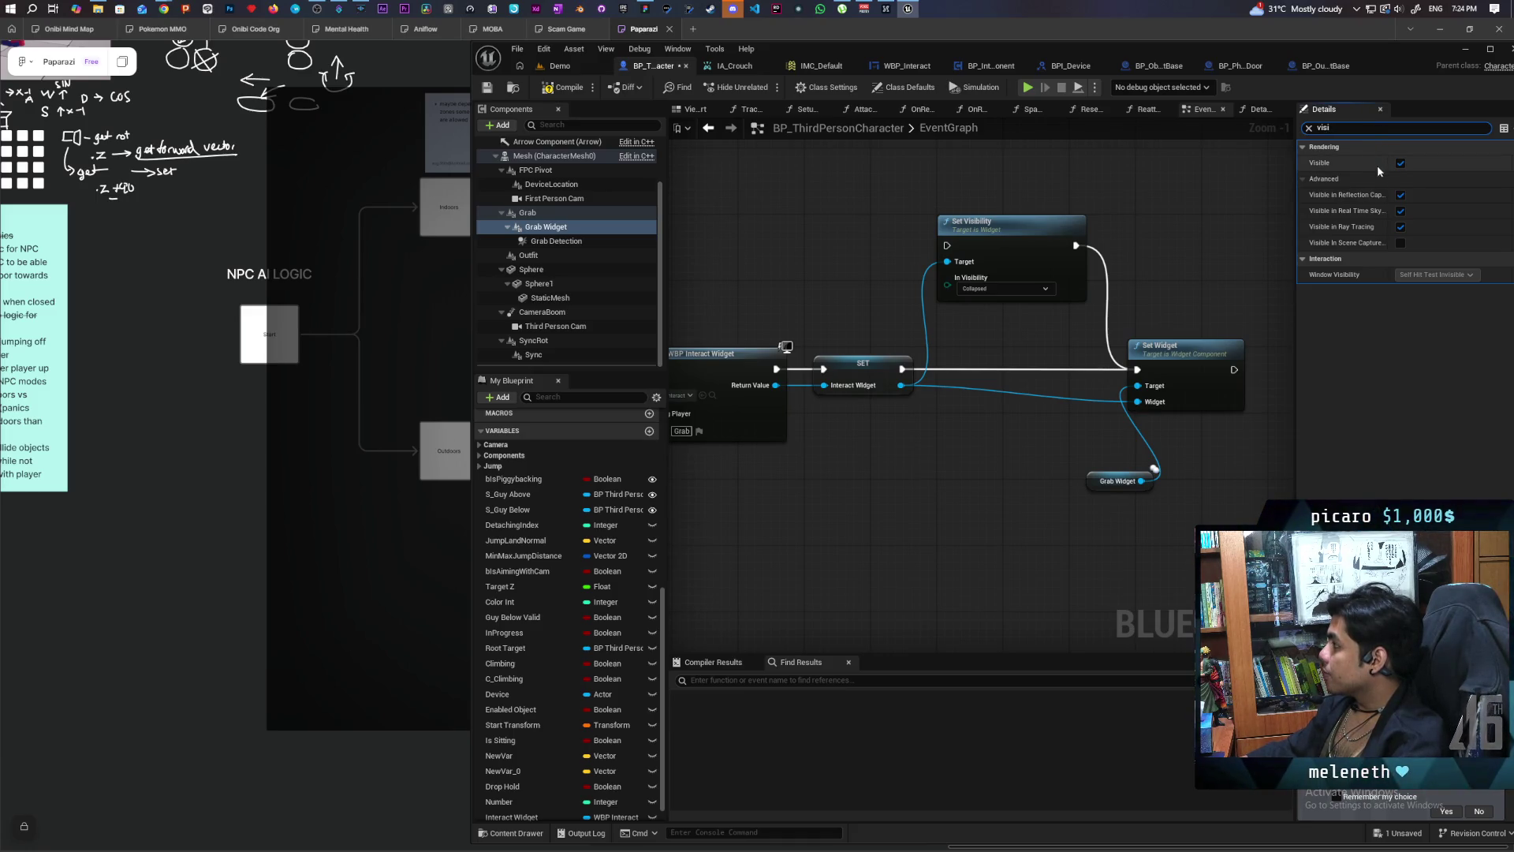
{"action": "key", "text": "ctrl+a"}
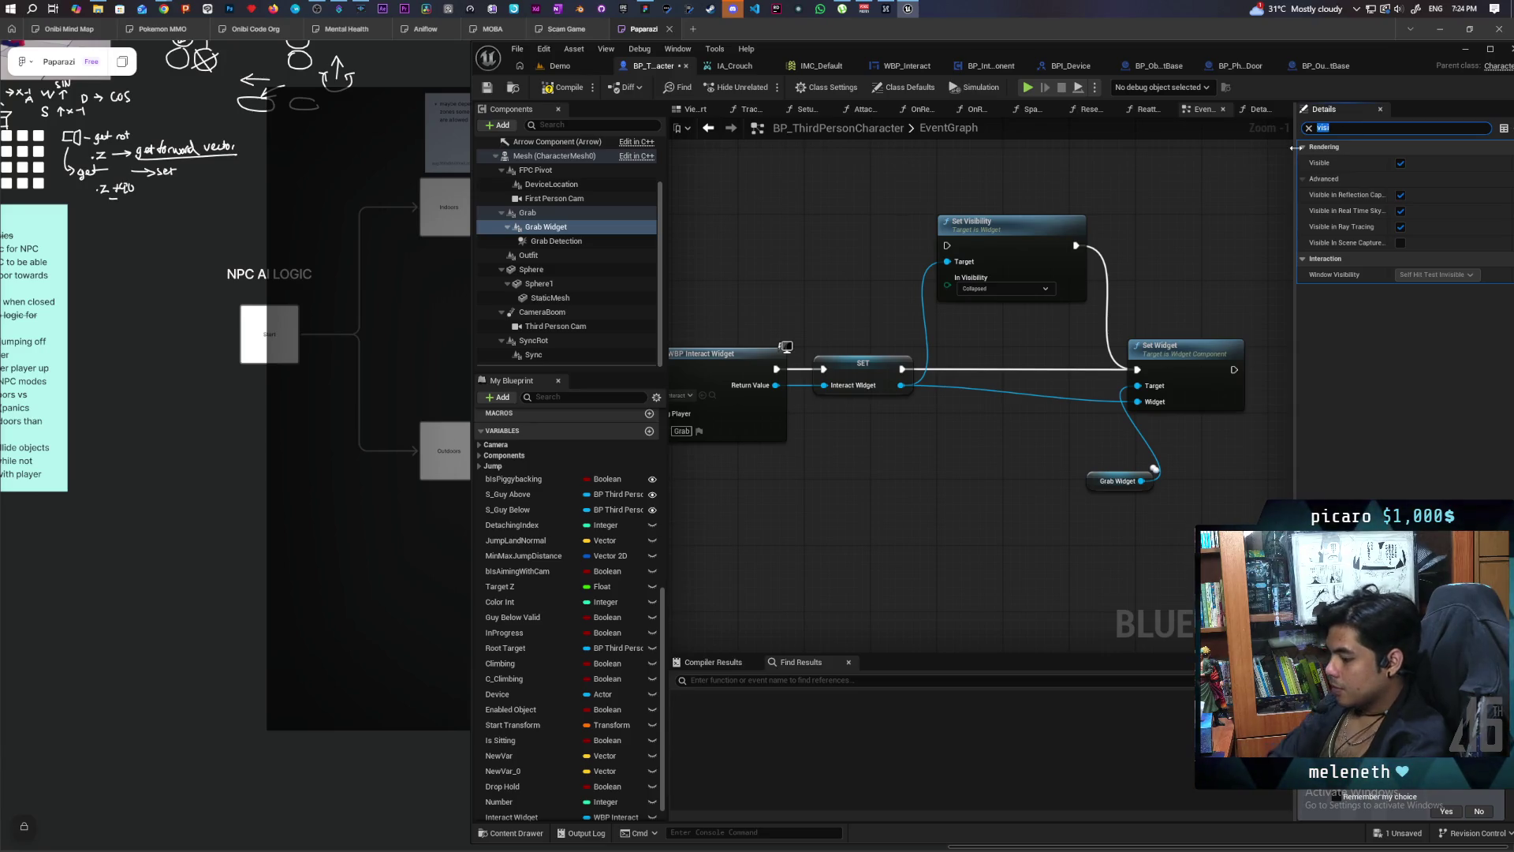
{"action": "type", "text": "hidden"}
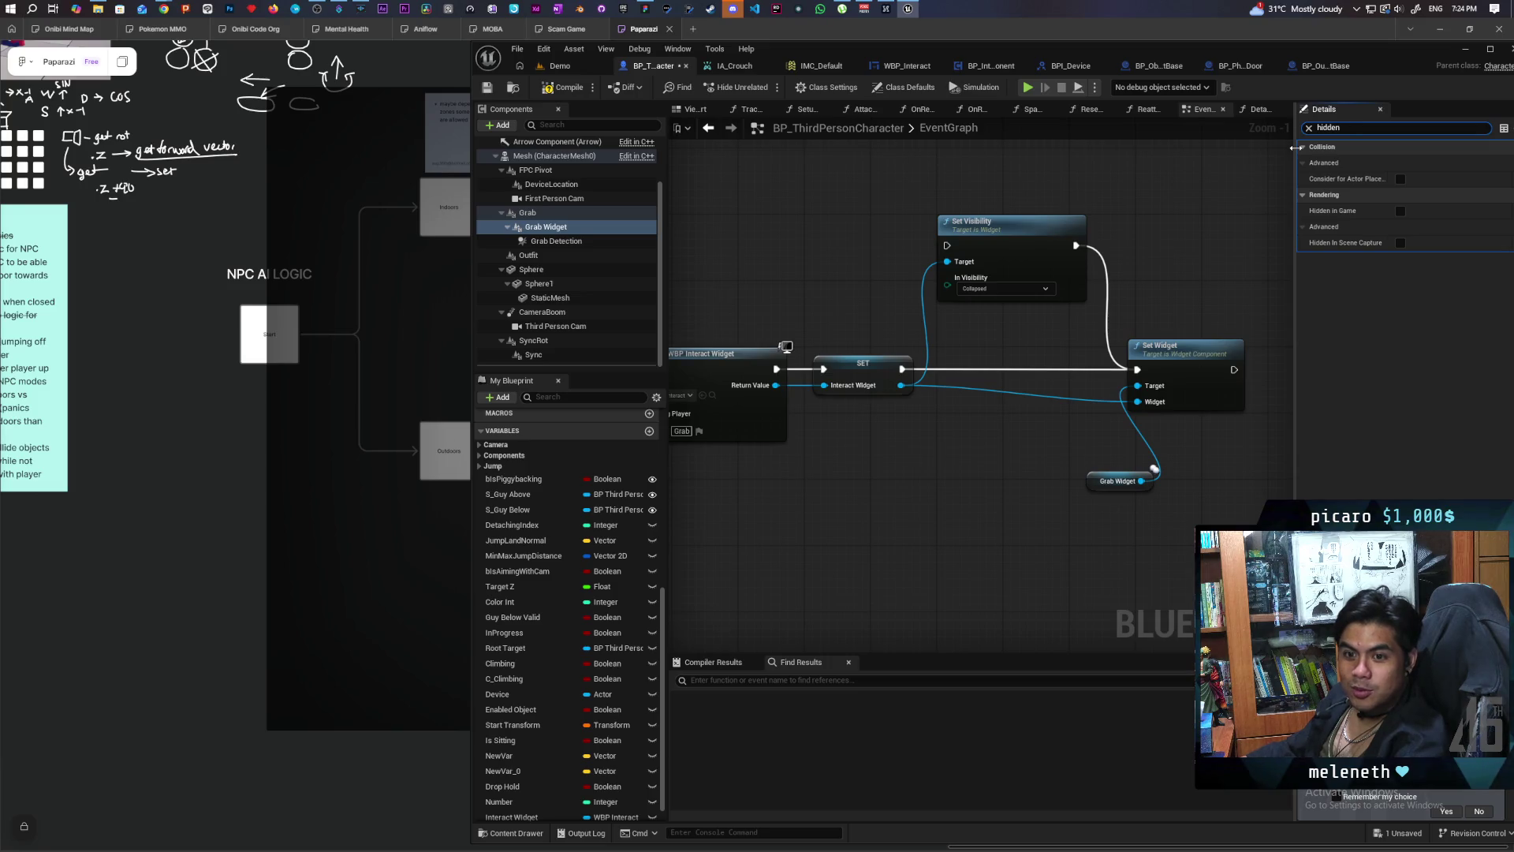
{"action": "left_click", "coordinate": [1401, 211]}
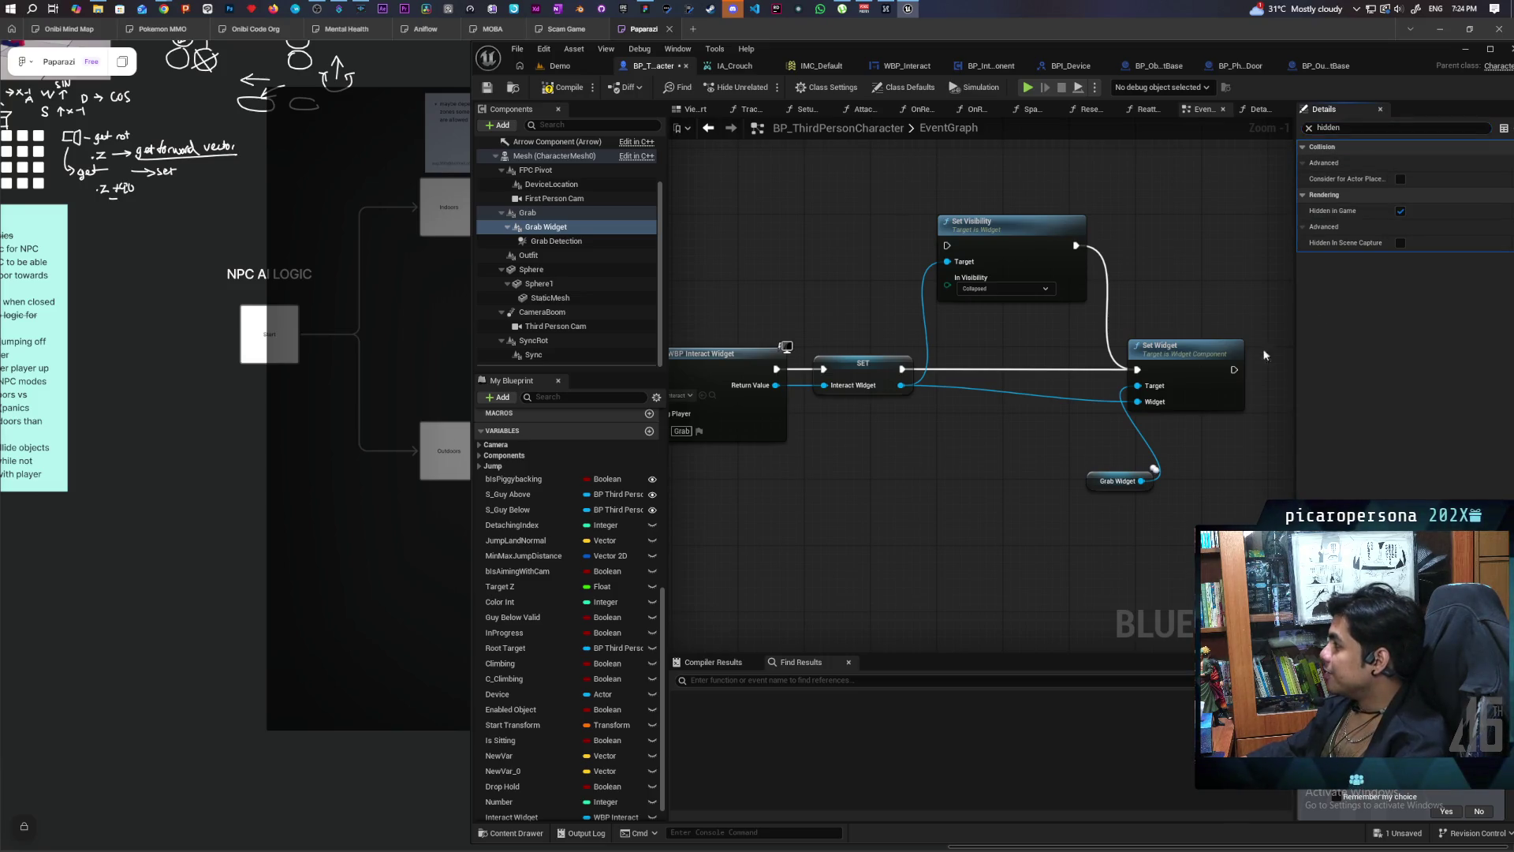
{"action": "scroll", "coordinate": [884, 534], "scroll_direction": "down", "scroll_amount": 5}
{"action": "mouse_move", "coordinate": [883, 534]}
{"action": "left_mouse_down"}
{"action": "mouse_move", "coordinate": [921, 422]}
{"action": "mouse_move", "coordinate": [868, 355]}
{"action": "mouse_move", "coordinate": [764, 507]}
{"action": "left_mouse_up"}
Step: Locate and delete the interact widget visibility logic nodes
{"action": "scroll", "coordinate": [826, 534], "scroll_direction": "up", "scroll_amount": 4}
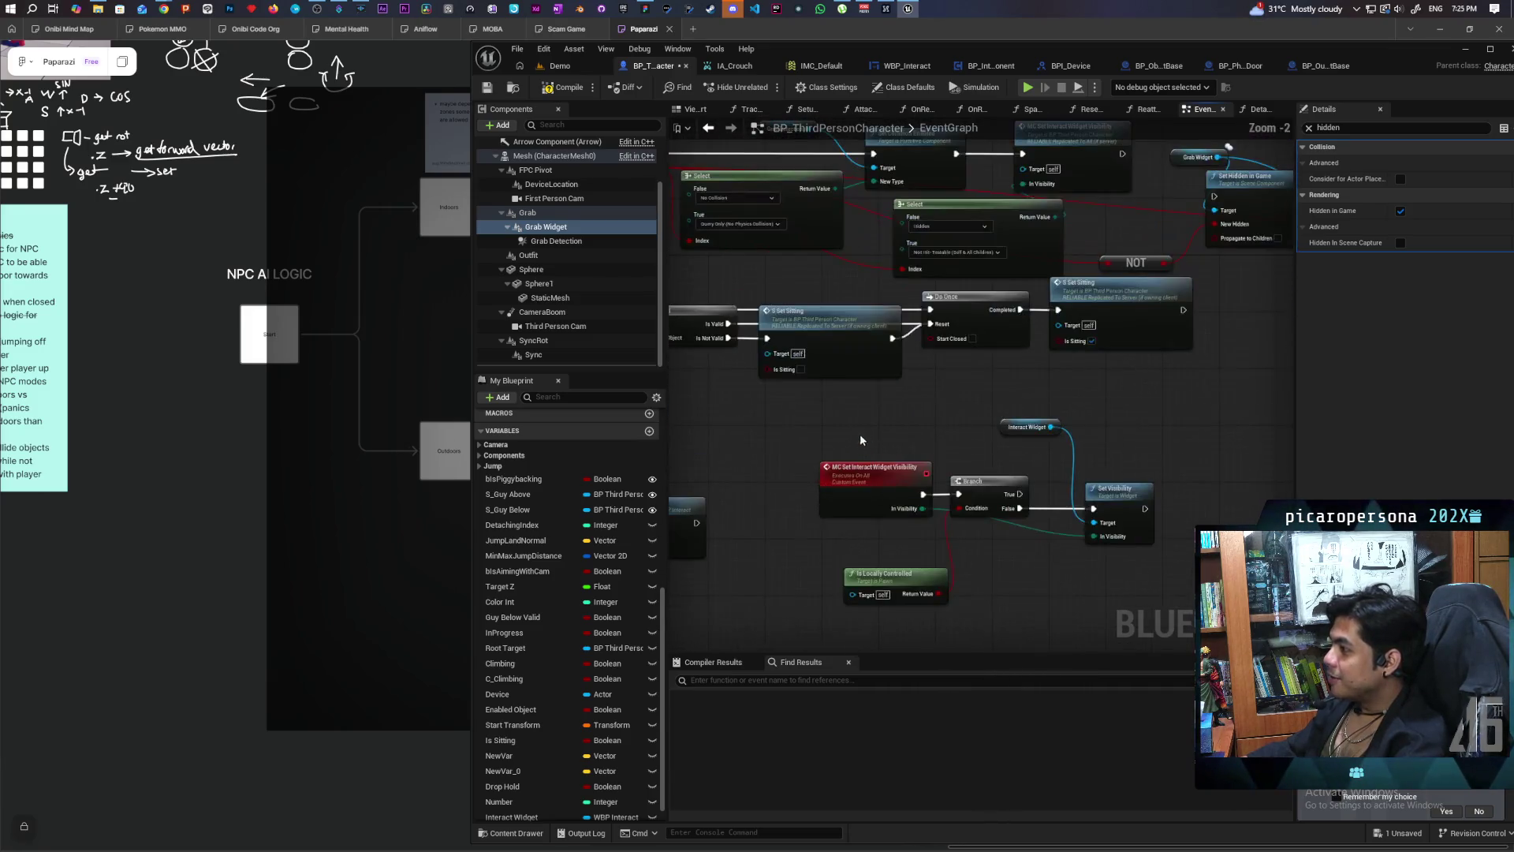
{"action": "mouse_move", "coordinate": [960, 516]}
{"action": "left_mouse_down"}
{"action": "mouse_move", "coordinate": [805, 577]}
{"action": "mouse_move", "coordinate": [711, 582]}
{"action": "left_mouse_up"}
{"action": "scroll", "coordinate": [775, 394], "scroll_direction": "up", "scroll_amount": 1}
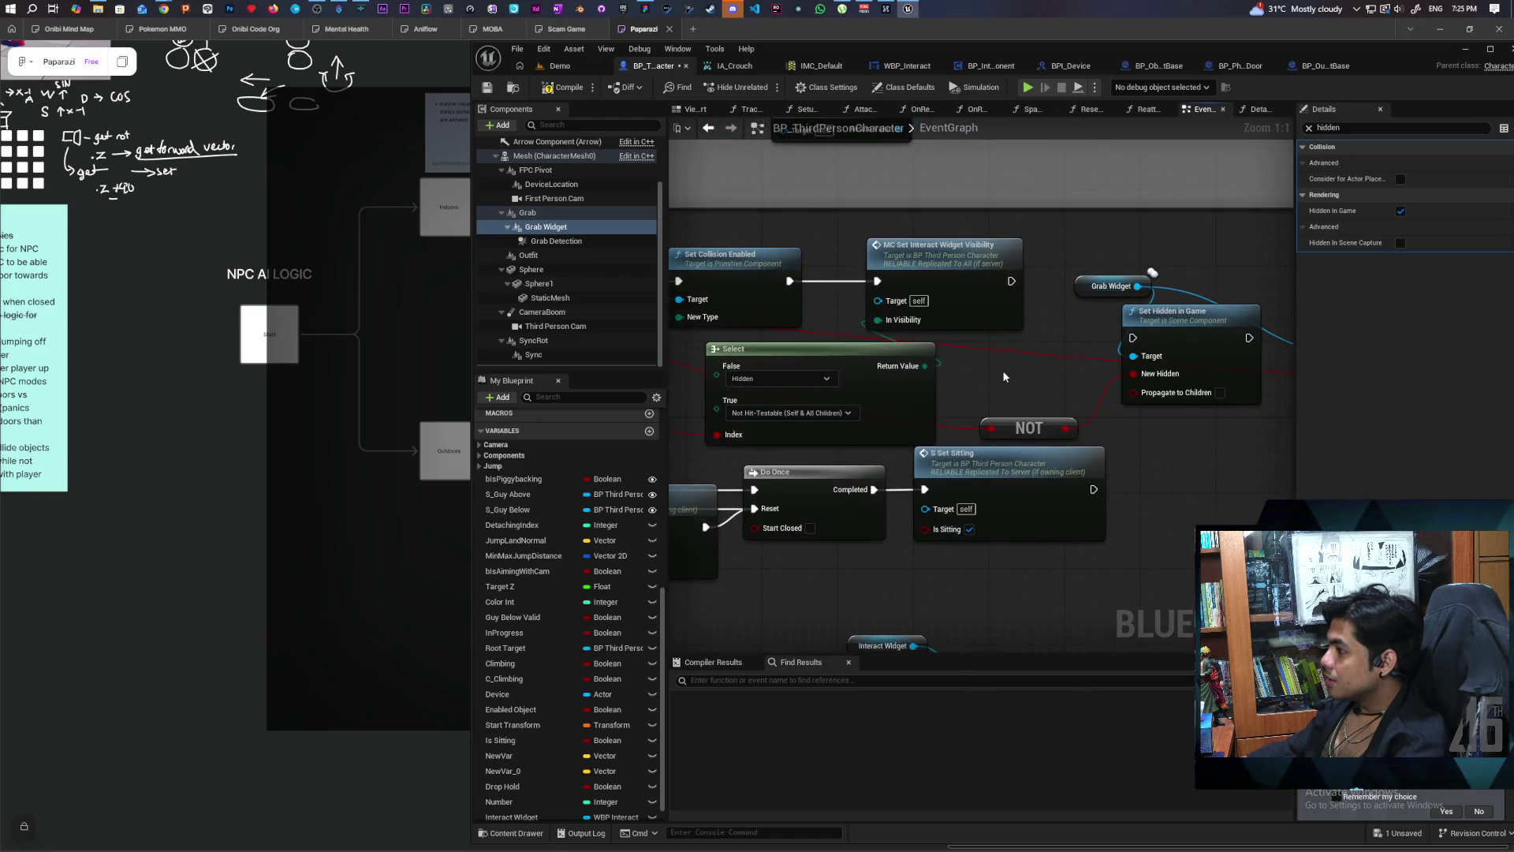
{"action": "mouse_move", "coordinate": [990, 377]}
{"action": "left_mouse_down"}
{"action": "mouse_move", "coordinate": [1200, 348]}
{"action": "mouse_move", "coordinate": [1152, 261]}
{"action": "left_mouse_up"}
{"action": "scroll", "coordinate": [1151, 261], "scroll_direction": "down", "scroll_amount": 2}
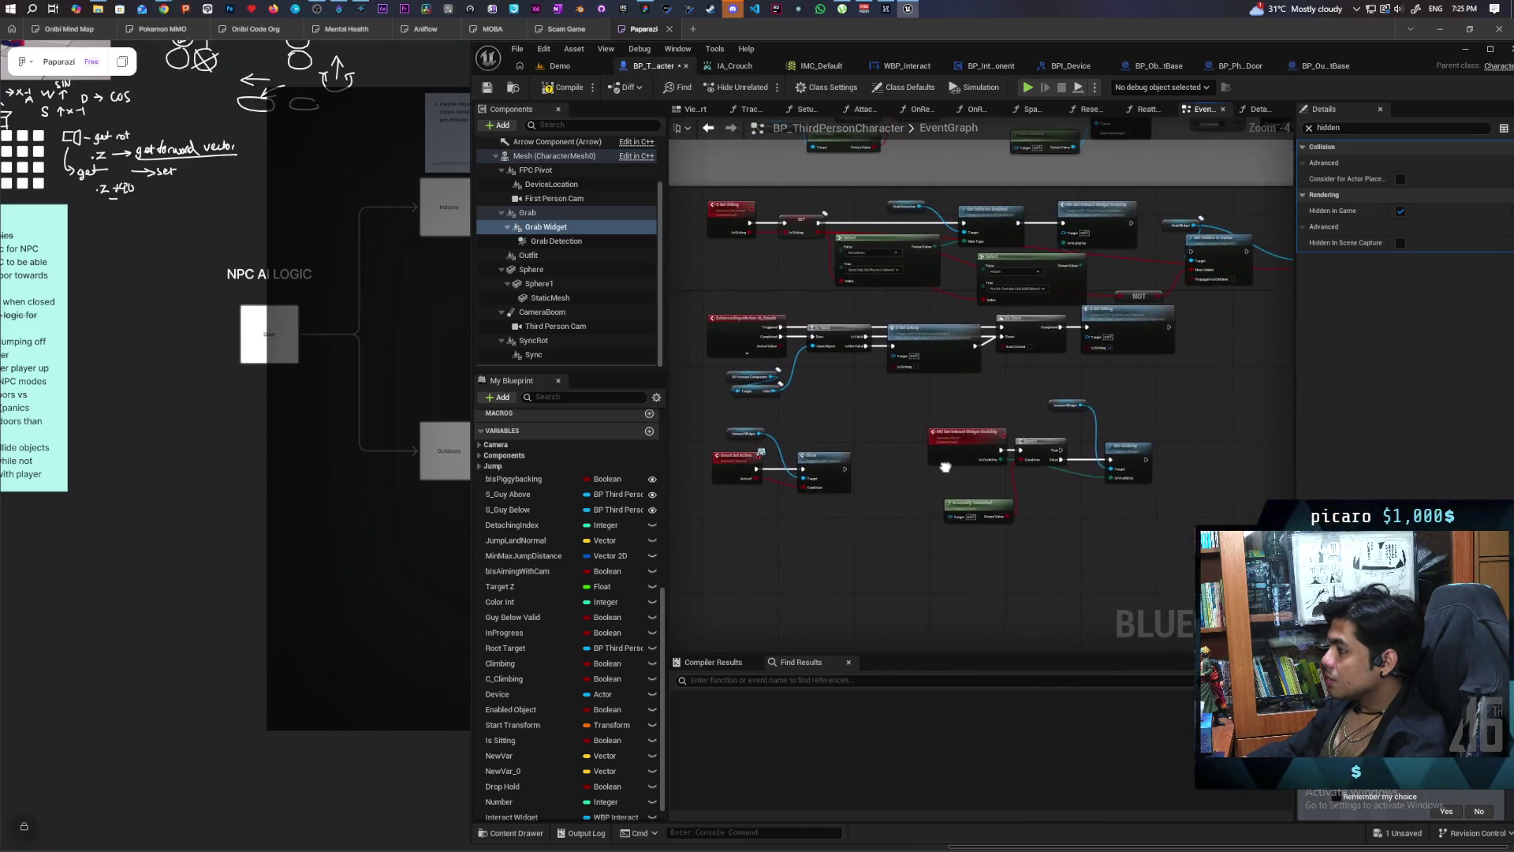
{"action": "left_click_drag", "start_coordinate": [1064, 431], "coordinate": [952, 477]}
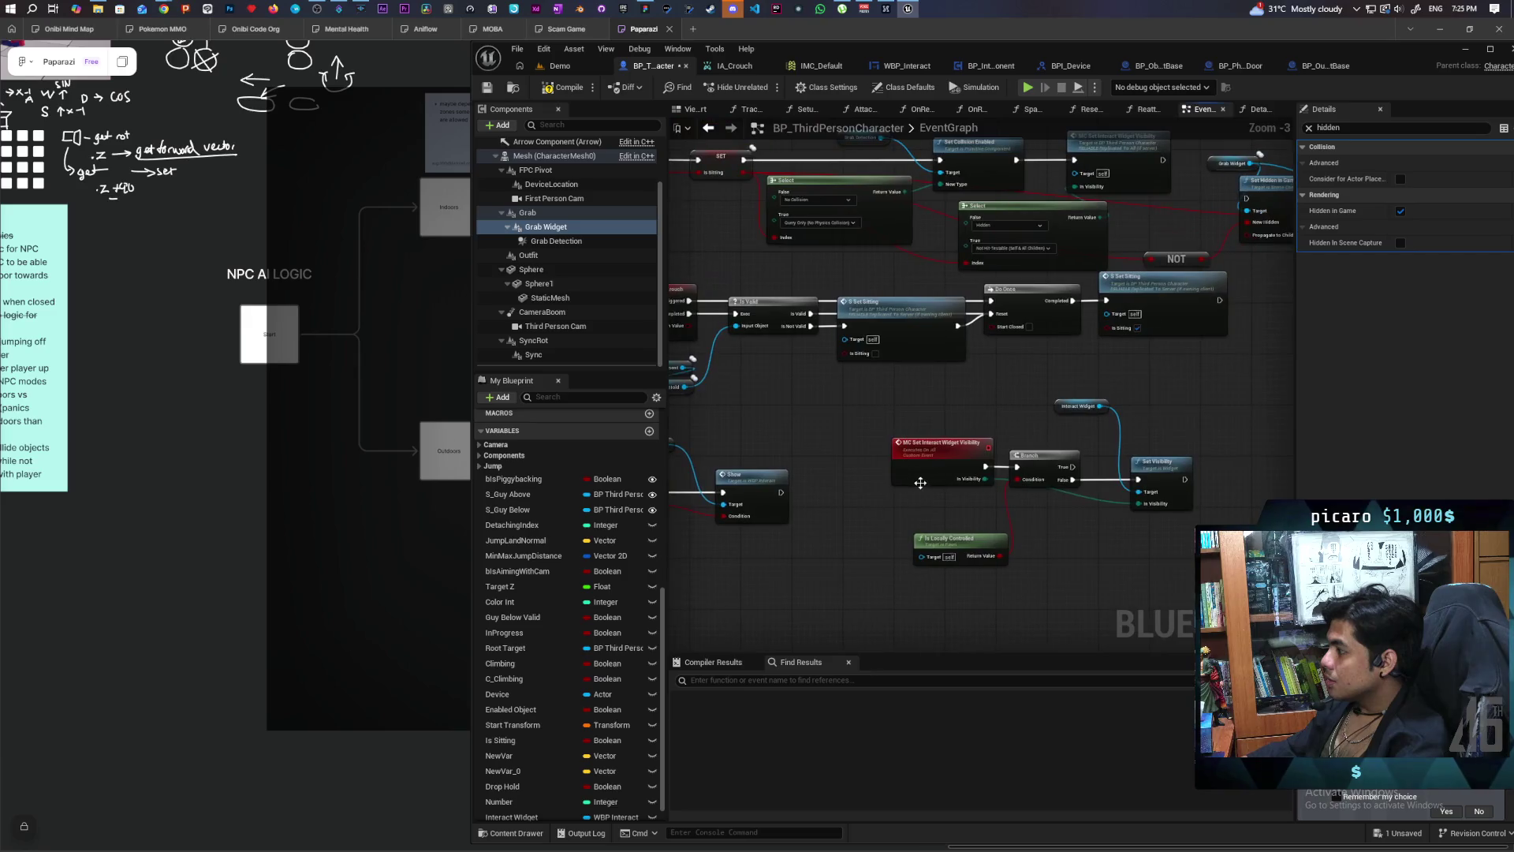
{"action": "mouse_move", "coordinate": [890, 395]}
{"action": "left_mouse_down"}
{"action": "mouse_move", "coordinate": [1254, 585]}
{"action": "mouse_move", "coordinate": [1170, 586]}
{"action": "left_mouse_up"}
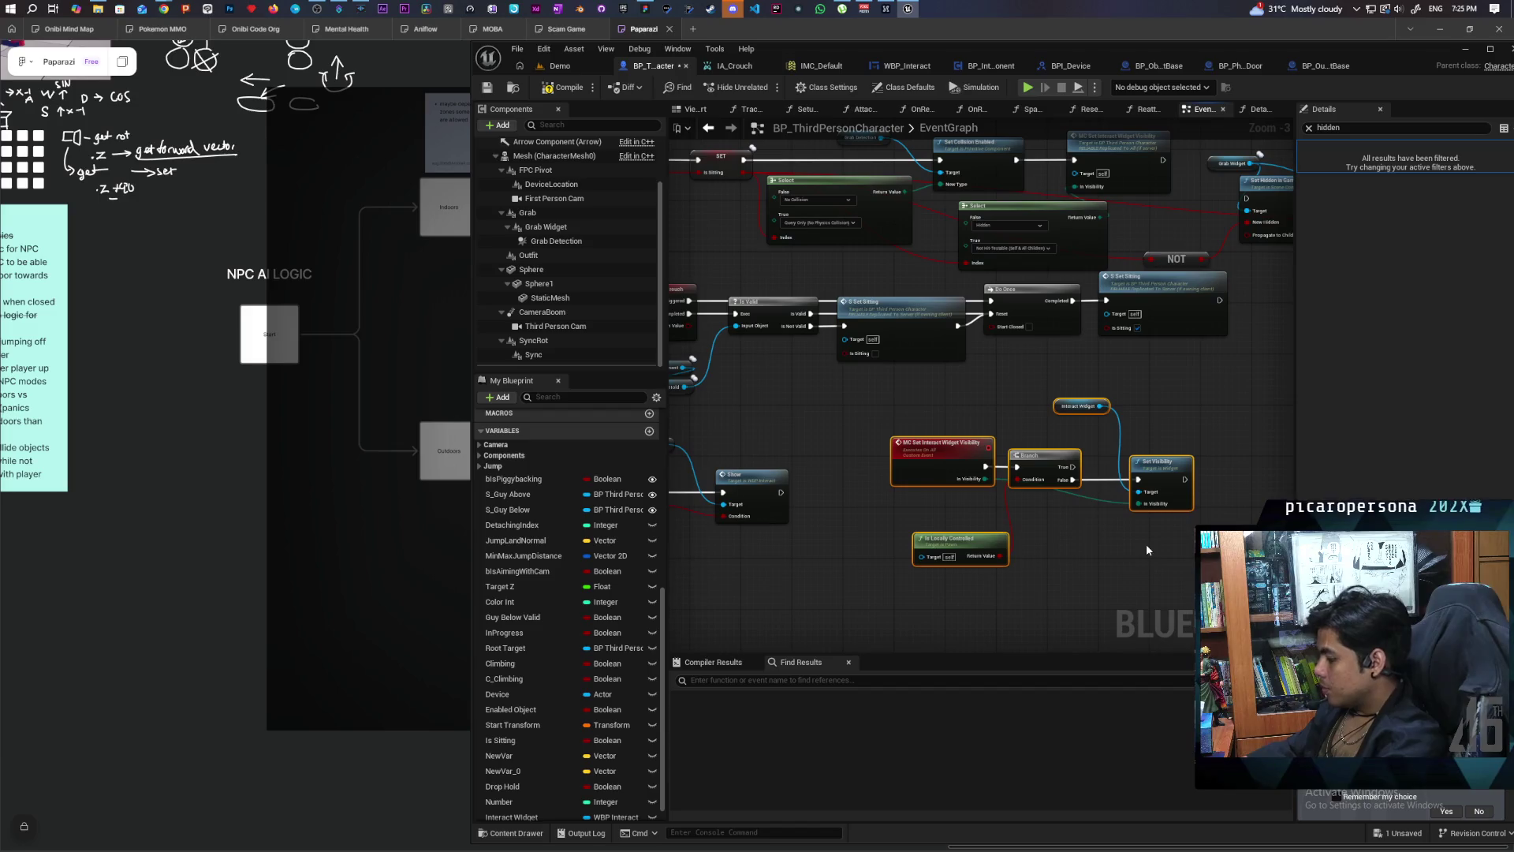
{"action": "key", "text": "Delete"}
Step: Delete the leftover MC Set Interact Widget Visibility event and the Hidden/Not Hit-Testable Select node
{"action": "left_click_drag", "start_coordinate": [1132, 146], "coordinate": [1089, 269]}
{"action": "left_click", "coordinate": [1089, 269]}
{"action": "key", "text": "Delete"}
{"action": "left_click", "coordinate": [1047, 359]}
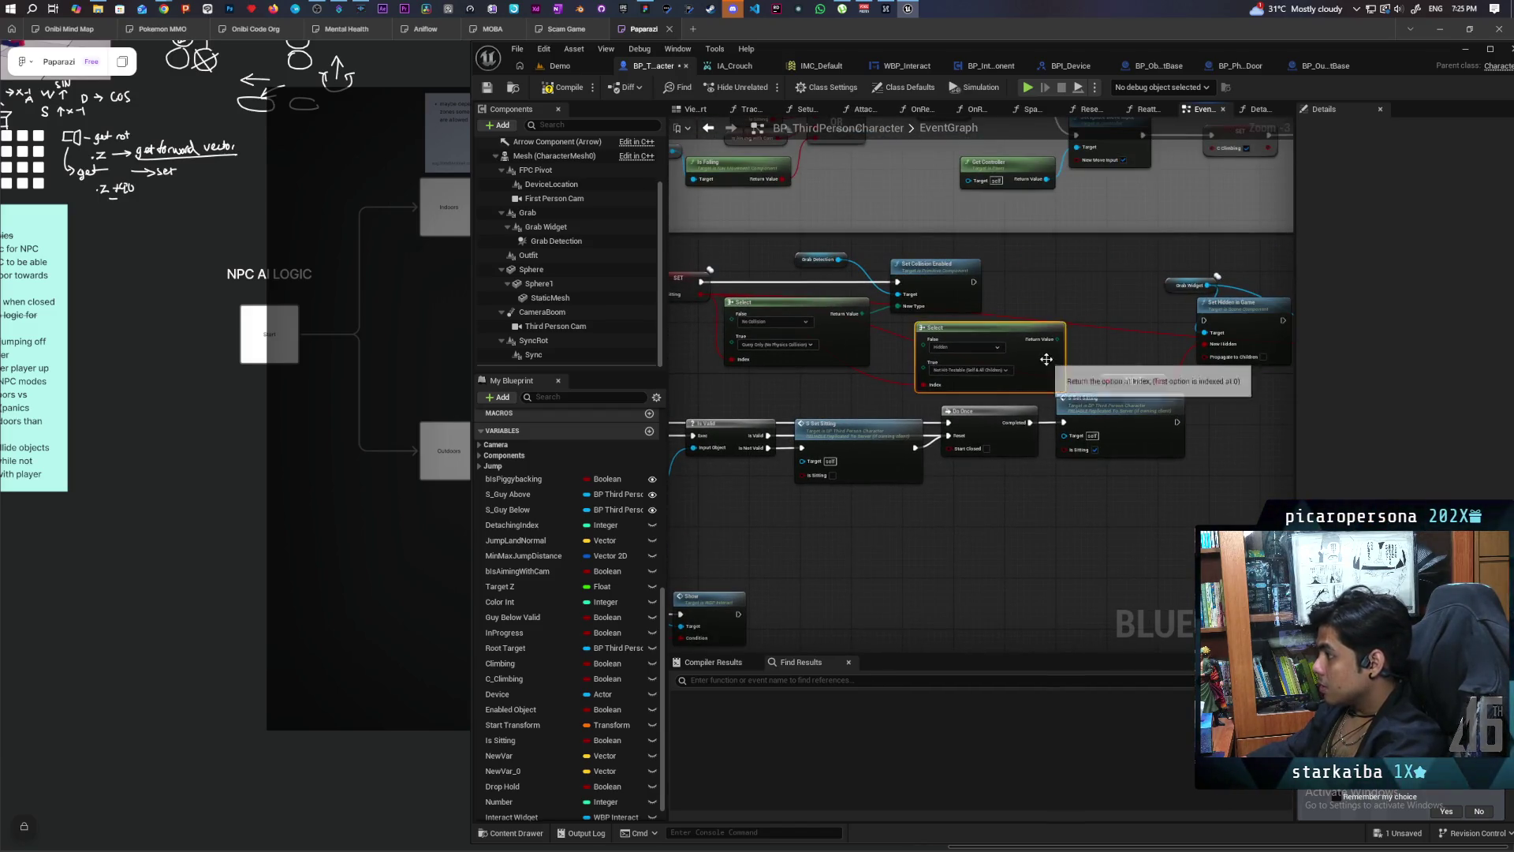
{"action": "key", "text": "Delete"}
{"action": "left_click_drag", "start_coordinate": [1084, 336], "coordinate": [812, 339]}
{"action": "left_click_drag", "start_coordinate": [972, 389], "coordinate": [1057, 391]}
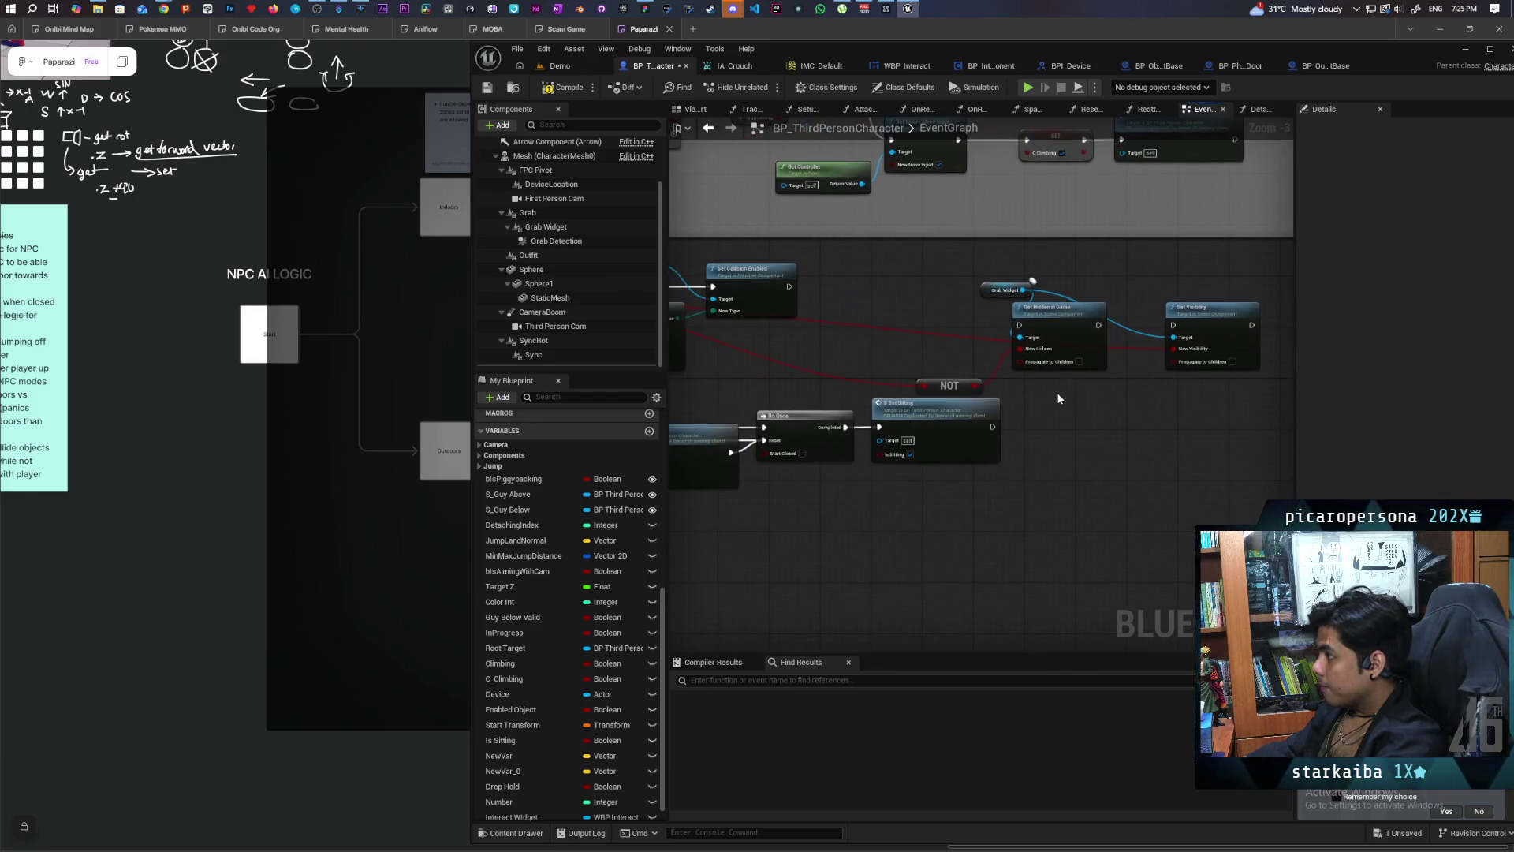
{"action": "mouse_move", "coordinate": [926, 375]}
{"action": "left_mouse_down"}
{"action": "mouse_move", "coordinate": [1242, 375]}
{"action": "mouse_move", "coordinate": [1219, 375]}
{"action": "left_mouse_up"}
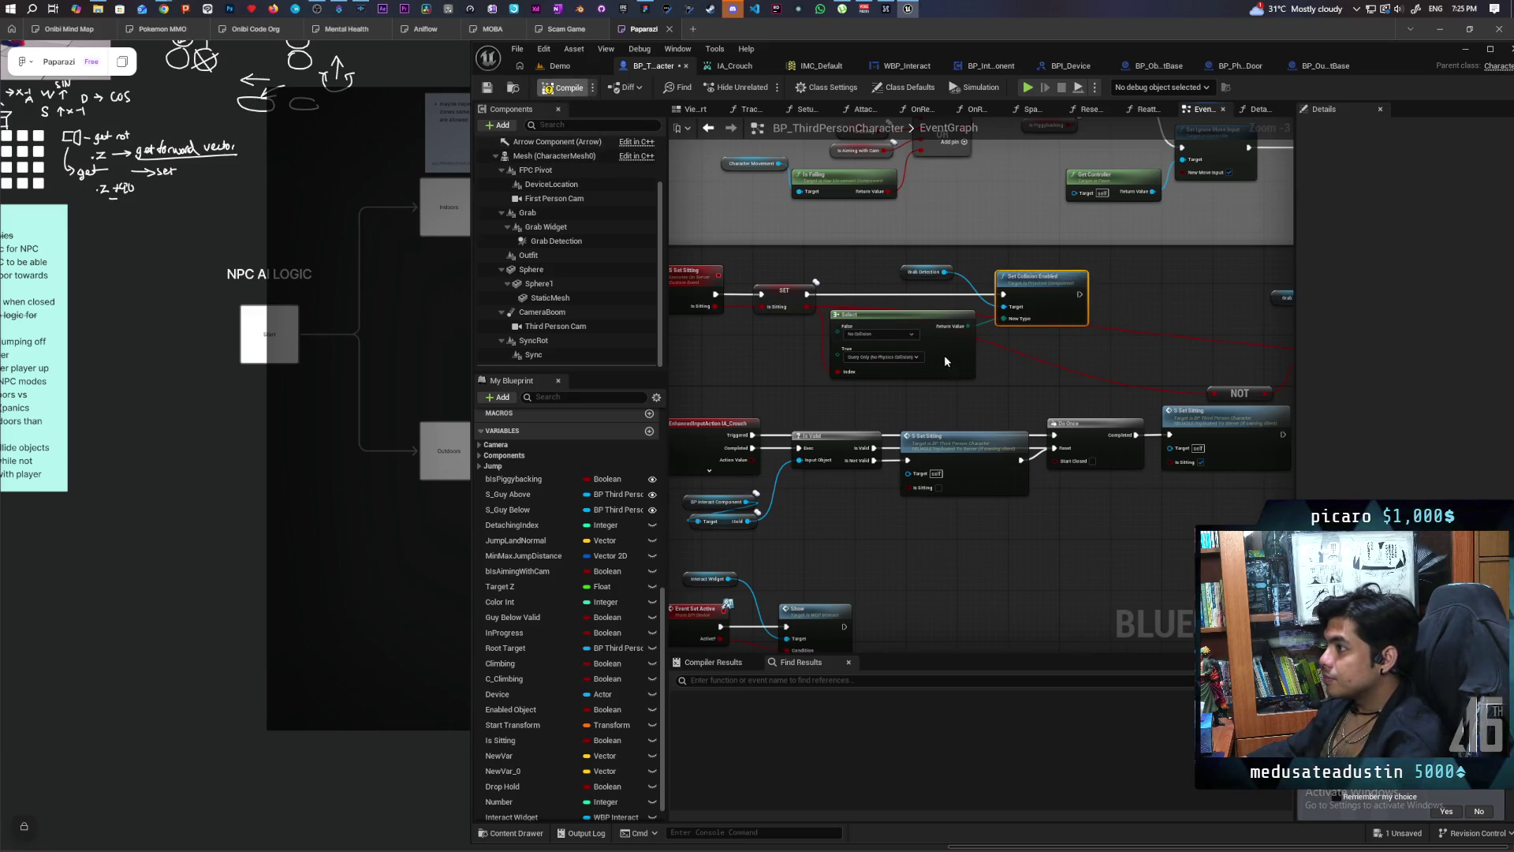
Step: Compile and save BP_ThirdPersonCharacter
{"action": "key", "text": "F7"}
{"action": "key", "text": "ctrl+s"}
{"action": "scroll", "coordinate": [1005, 400], "scroll_direction": "down", "scroll_amount": 2}
{"action": "scroll", "coordinate": [1038, 373], "scroll_direction": "up", "scroll_amount": 2}
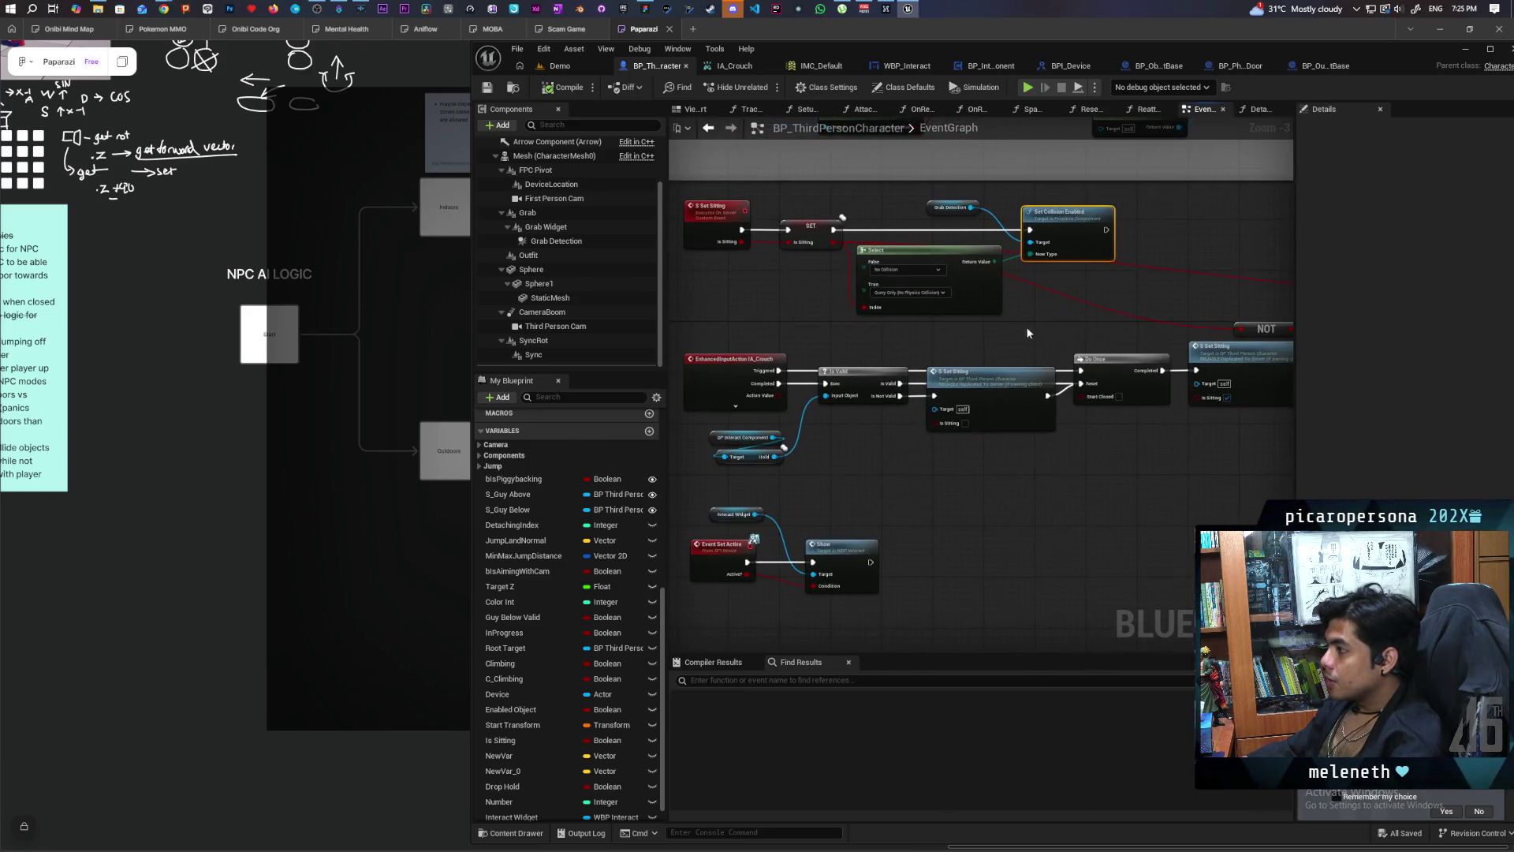
{"action": "mouse_move", "coordinate": [1022, 335]}
{"action": "left_mouse_down"}
{"action": "mouse_move", "coordinate": [1038, 297]}
{"action": "mouse_move", "coordinate": [973, 509]}
{"action": "mouse_move", "coordinate": [987, 504]}
{"action": "mouse_move", "coordinate": [980, 531]}
{"action": "mouse_move", "coordinate": [950, 552]}
{"action": "mouse_move", "coordinate": [990, 578]}
{"action": "mouse_move", "coordinate": [992, 540]}
{"action": "left_mouse_up"}
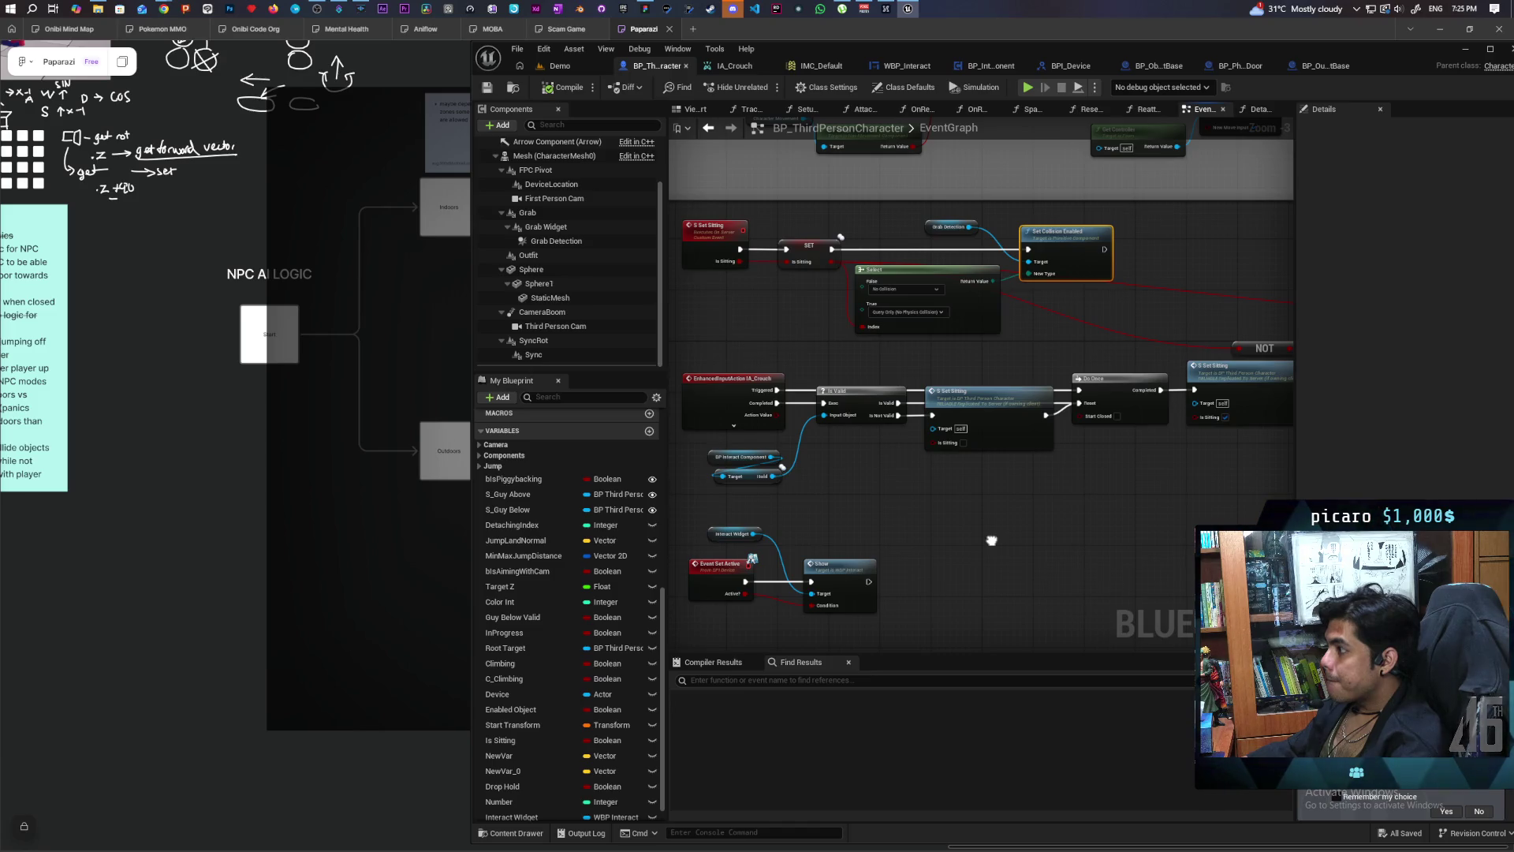
{"action": "mouse_move", "coordinate": [992, 540]}
{"action": "left_mouse_down"}
{"action": "mouse_move", "coordinate": [1110, 592]}
{"action": "mouse_move", "coordinate": [802, 599]}
{"action": "mouse_move", "coordinate": [970, 581]}
{"action": "mouse_move", "coordinate": [1004, 571]}
{"action": "mouse_move", "coordinate": [997, 550]}
{"action": "left_mouse_up"}
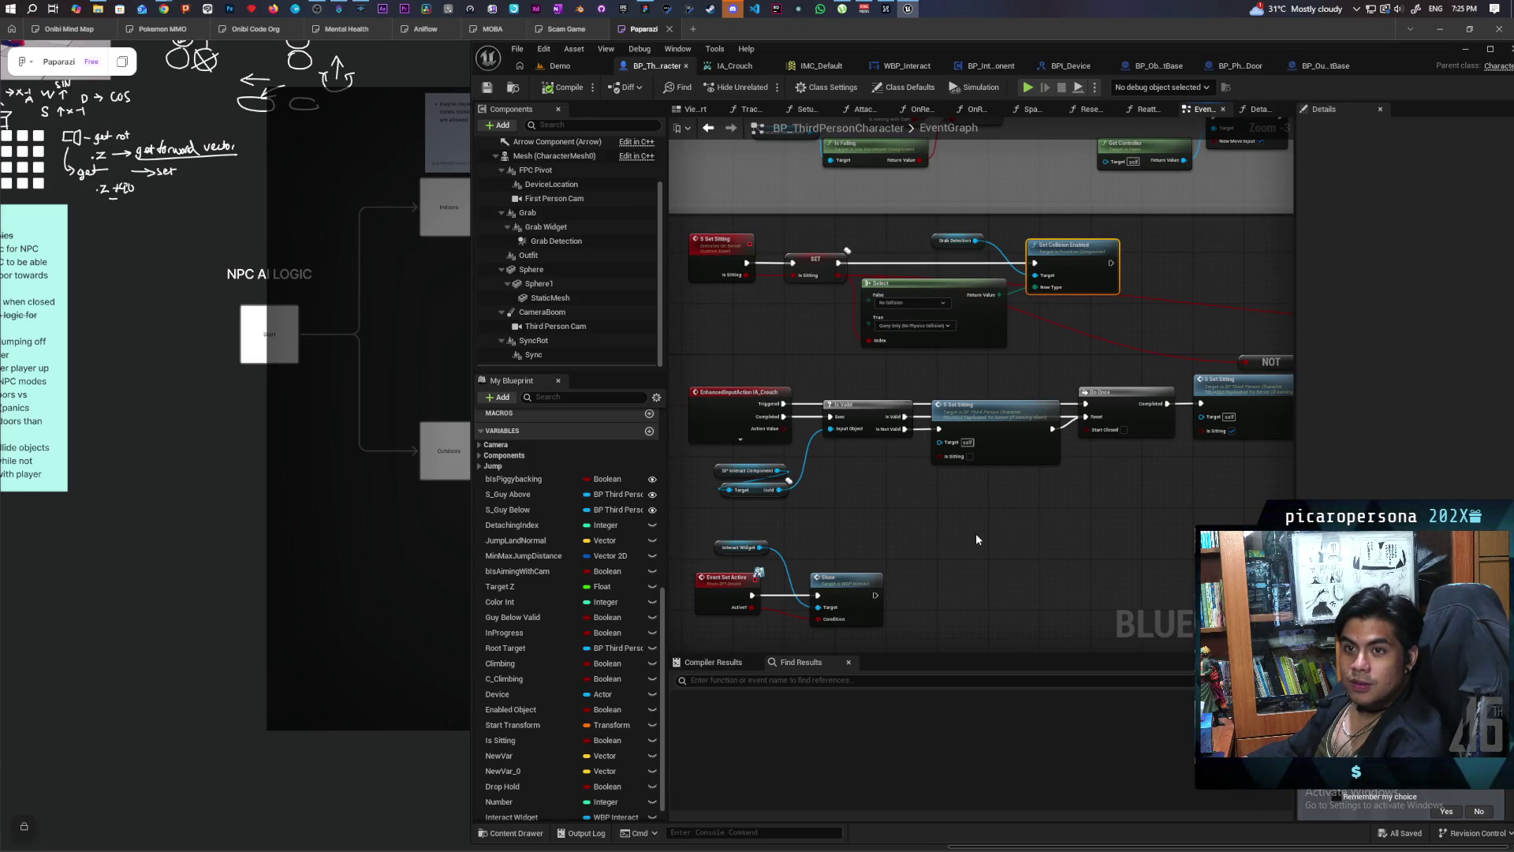
{"action": "mouse_move", "coordinate": [977, 533]}
{"action": "left_mouse_down"}
{"action": "mouse_move", "coordinate": [963, 551]}
{"action": "mouse_move", "coordinate": [953, 519]}
{"action": "mouse_move", "coordinate": [912, 592]}
{"action": "mouse_move", "coordinate": [1023, 554]}
{"action": "mouse_move", "coordinate": [1035, 583]}
{"action": "left_mouse_up"}
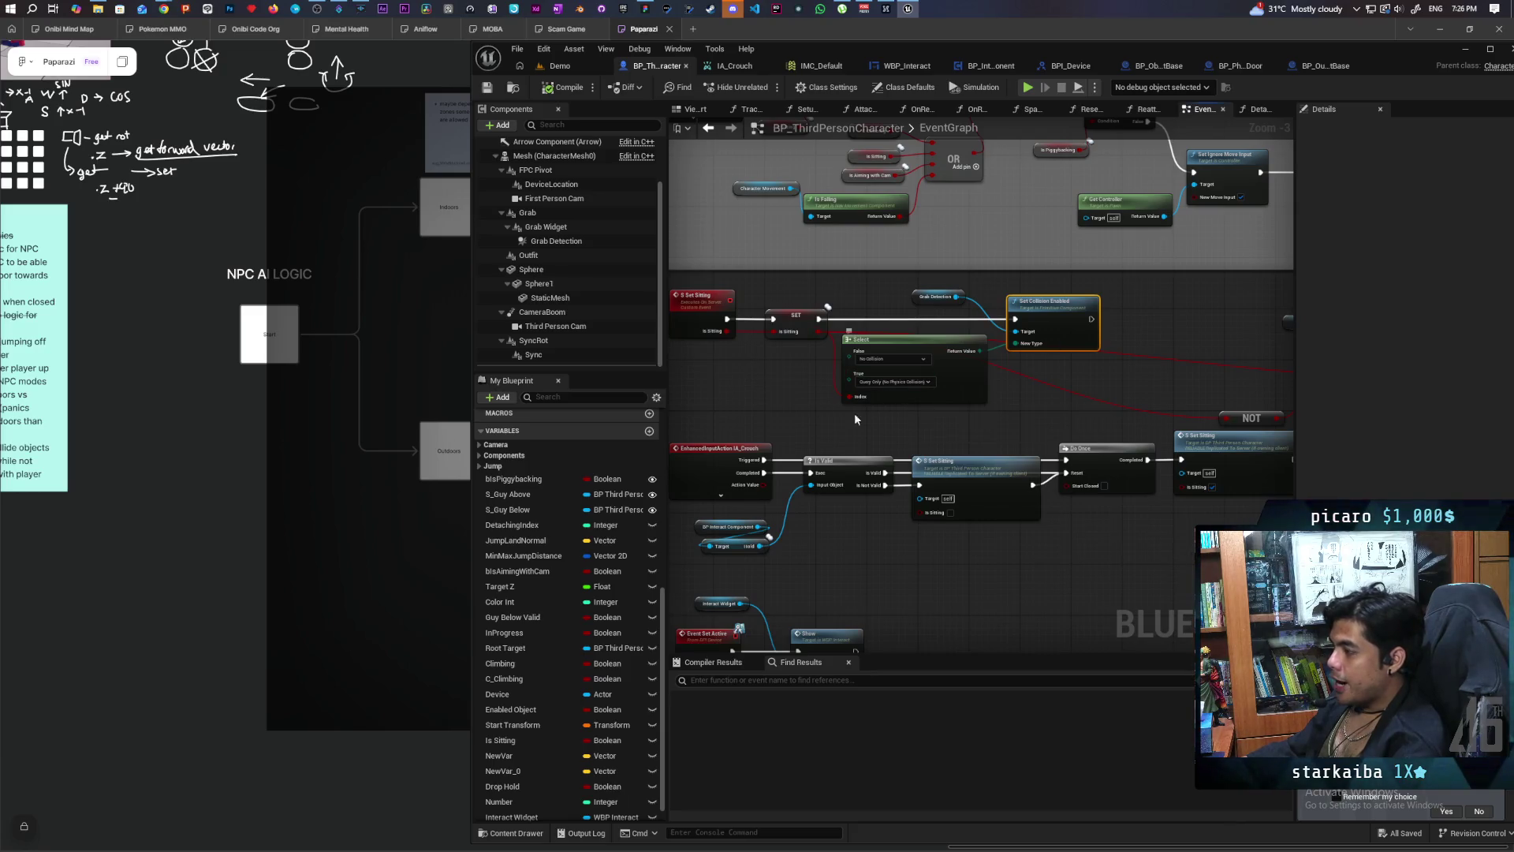
{"action": "left_click_drag", "start_coordinate": [712, 387], "coordinate": [1028, 302]}
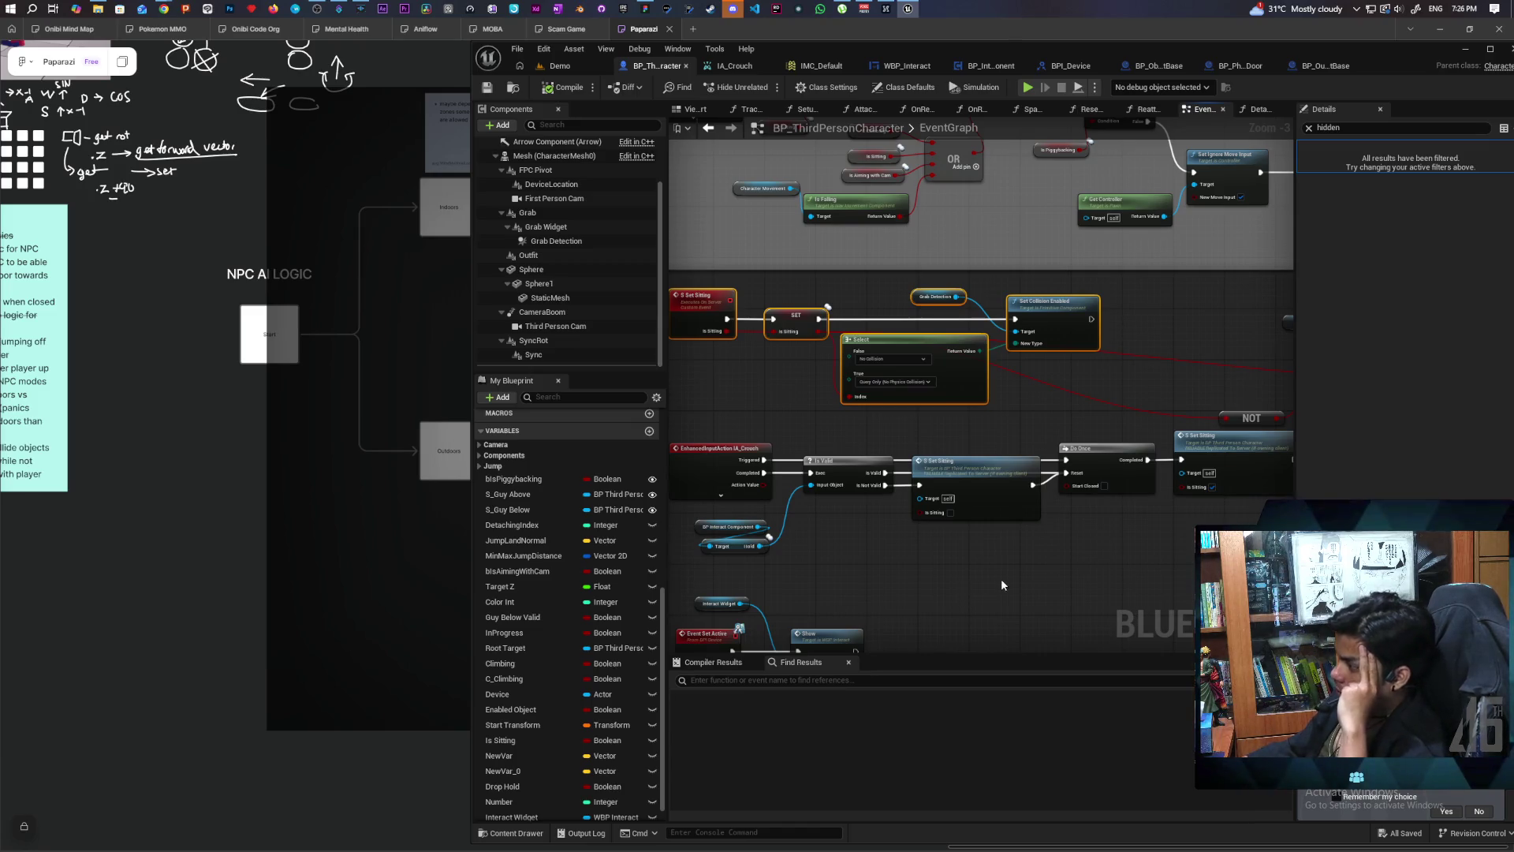
{"action": "mouse_move", "coordinate": [939, 568]}
{"action": "left_mouse_down"}
{"action": "mouse_move", "coordinate": [1065, 552]}
{"action": "mouse_move", "coordinate": [1050, 488]}
{"action": "mouse_move", "coordinate": [954, 470]}
{"action": "mouse_move", "coordinate": [945, 524]}
{"action": "left_mouse_up"}
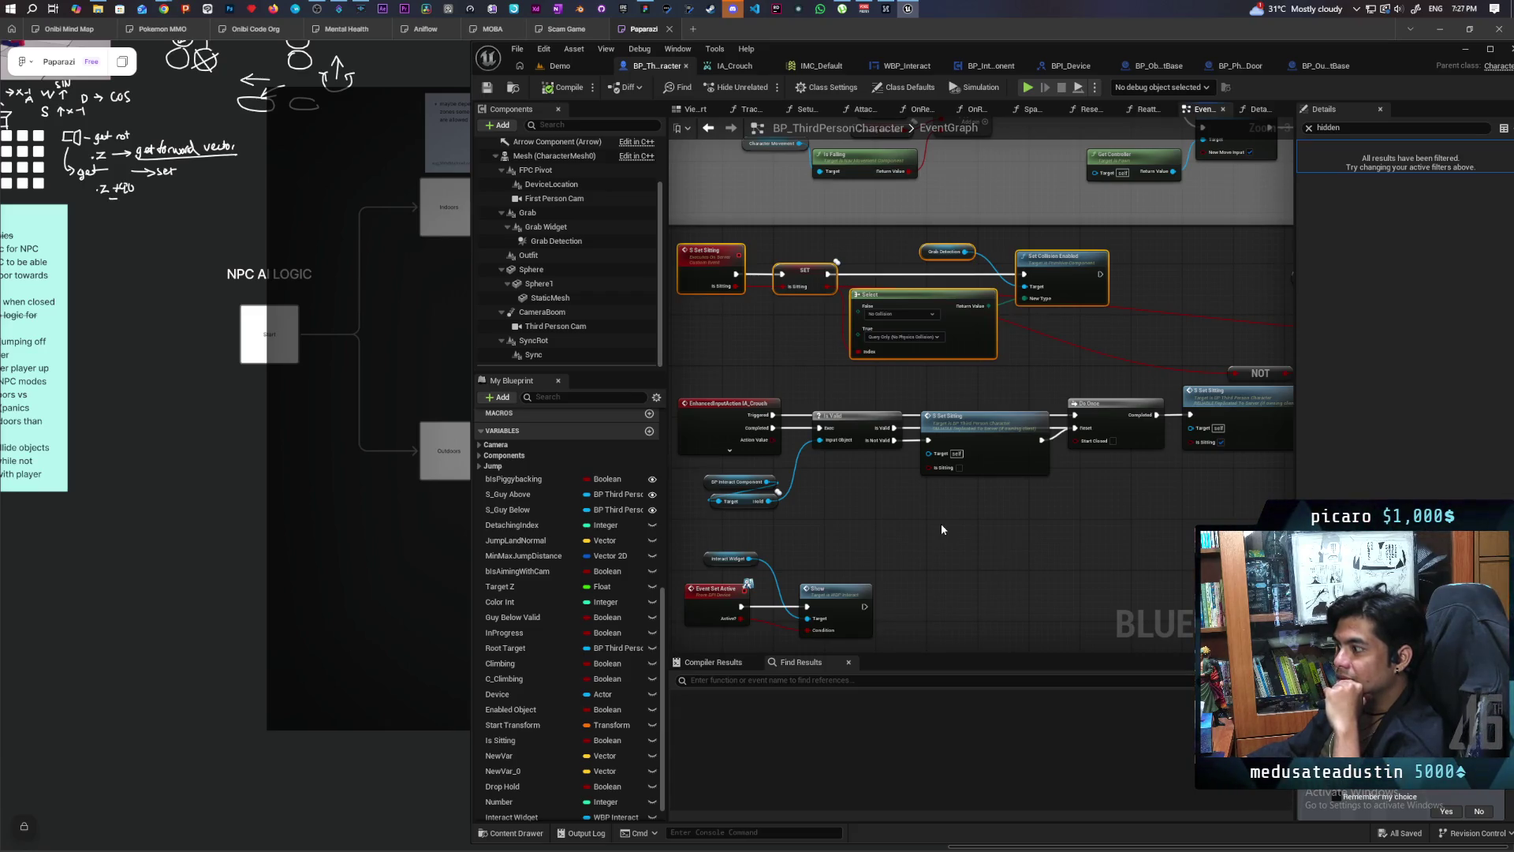
Step: Place the Grab Widget getter and Set Visibility beside Set Collision Enabled, then compile and save
{"action": "mouse_move", "coordinate": [940, 523]}
{"action": "left_mouse_down"}
{"action": "mouse_move", "coordinate": [907, 532]}
{"action": "mouse_move", "coordinate": [952, 538]}
{"action": "mouse_move", "coordinate": [833, 560]}
{"action": "left_mouse_up"}
{"action": "mouse_move", "coordinate": [1049, 316]}
{"action": "left_mouse_down"}
{"action": "mouse_move", "coordinate": [919, 277]}
{"action": "mouse_move", "coordinate": [826, 271]}
{"action": "left_mouse_up"}
{"action": "left_click_drag", "start_coordinate": [854, 354], "coordinate": [1042, 381]}
{"action": "left_click_drag", "start_coordinate": [1249, 354], "coordinate": [894, 315]}
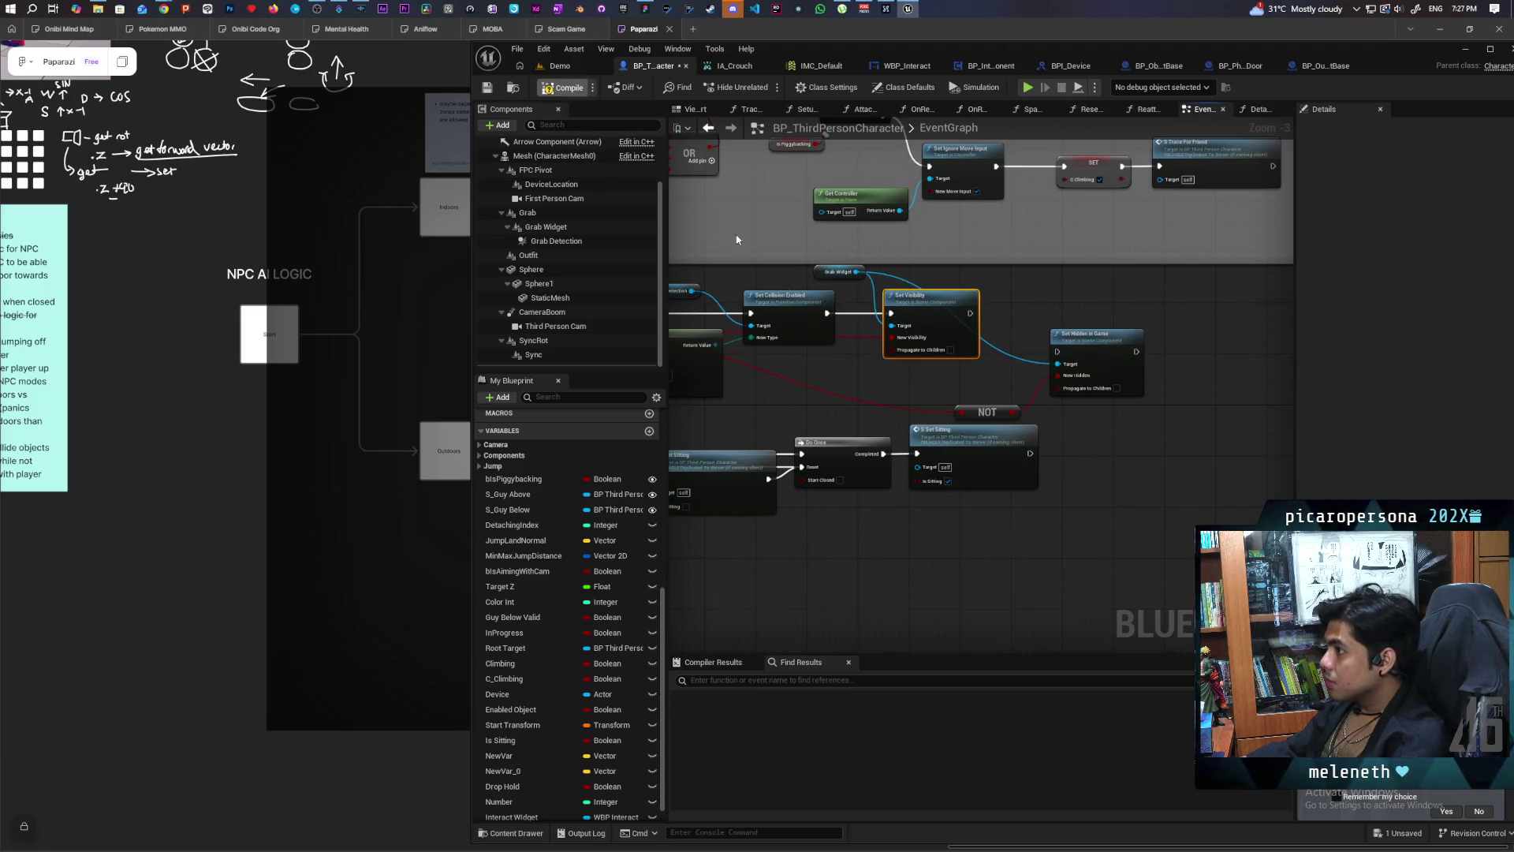
{"action": "key", "text": "ctrl+s"}
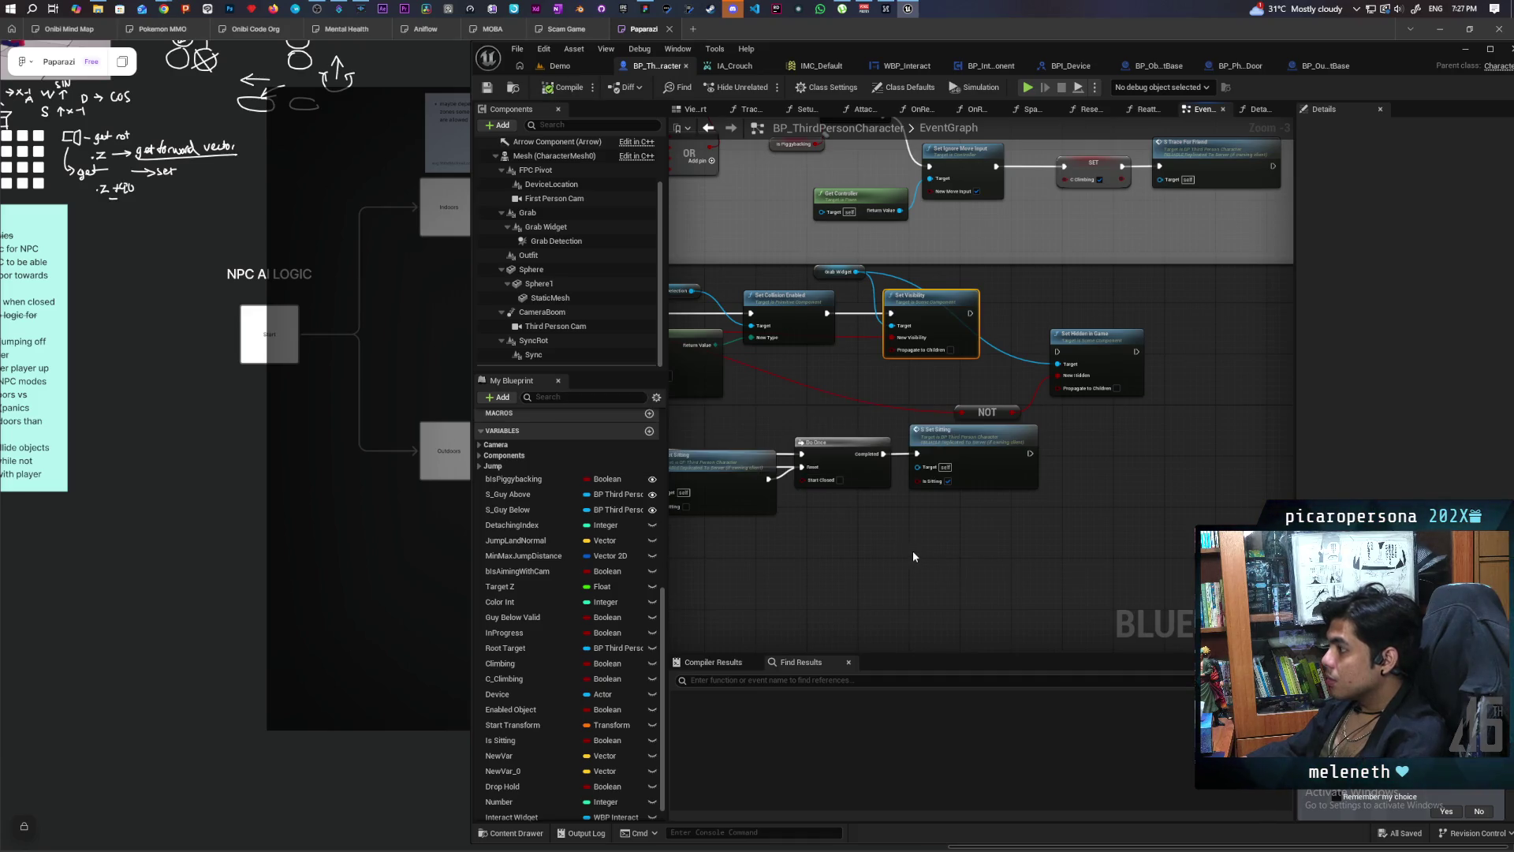
{"action": "left_click_drag", "start_coordinate": [916, 549], "coordinate": [1030, 490]}
{"action": "scroll", "coordinate": [1084, 403], "scroll_direction": "down", "scroll_amount": 2}
{"action": "scroll", "coordinate": [1105, 320], "scroll_direction": "up", "scroll_amount": 2}
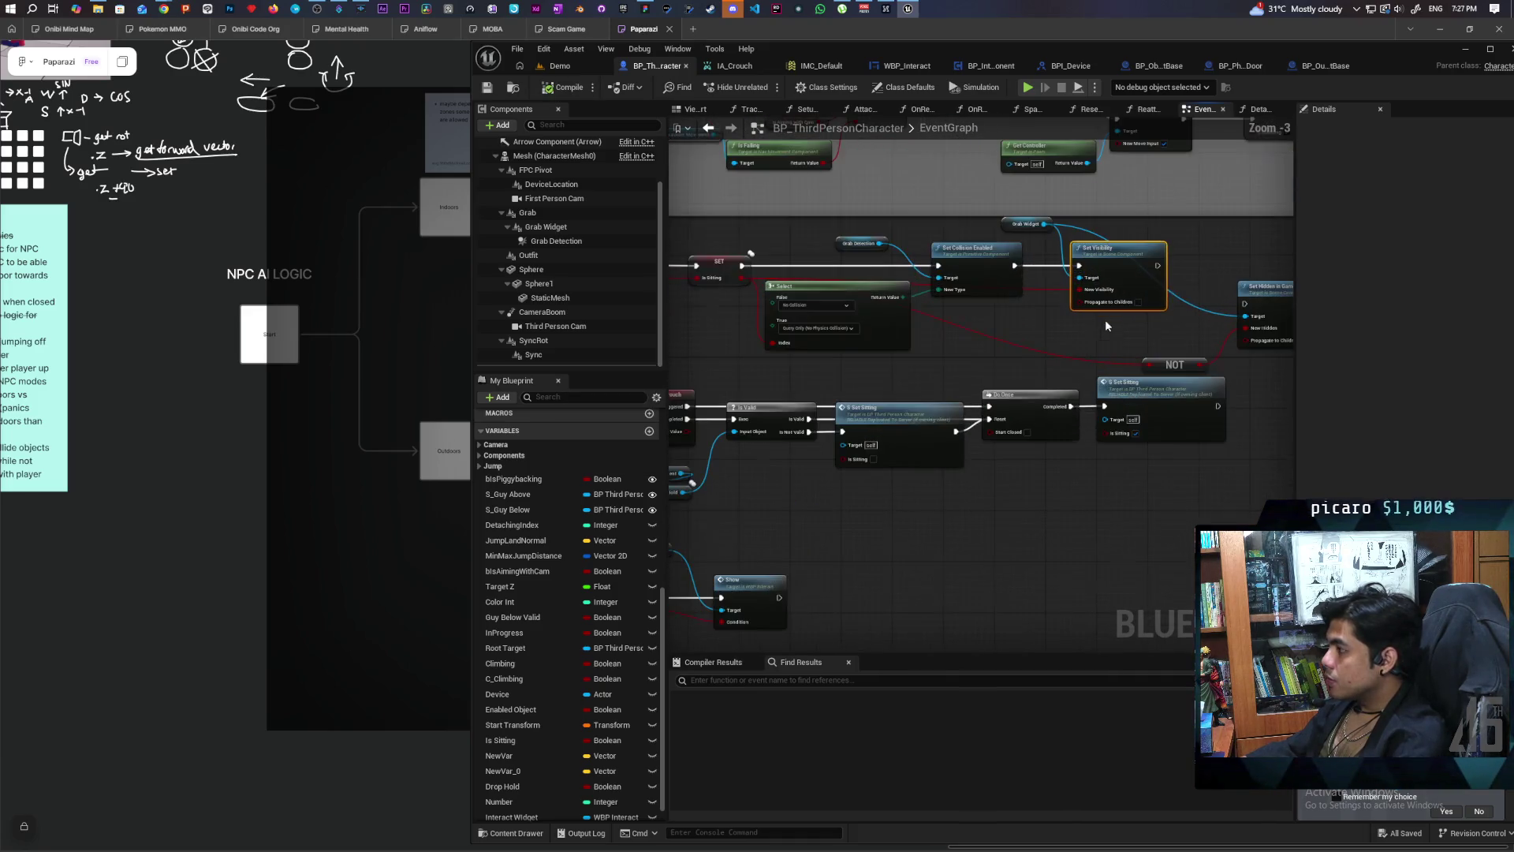
{"action": "scroll", "coordinate": [1040, 467], "scroll_direction": "down", "scroll_amount": 2}
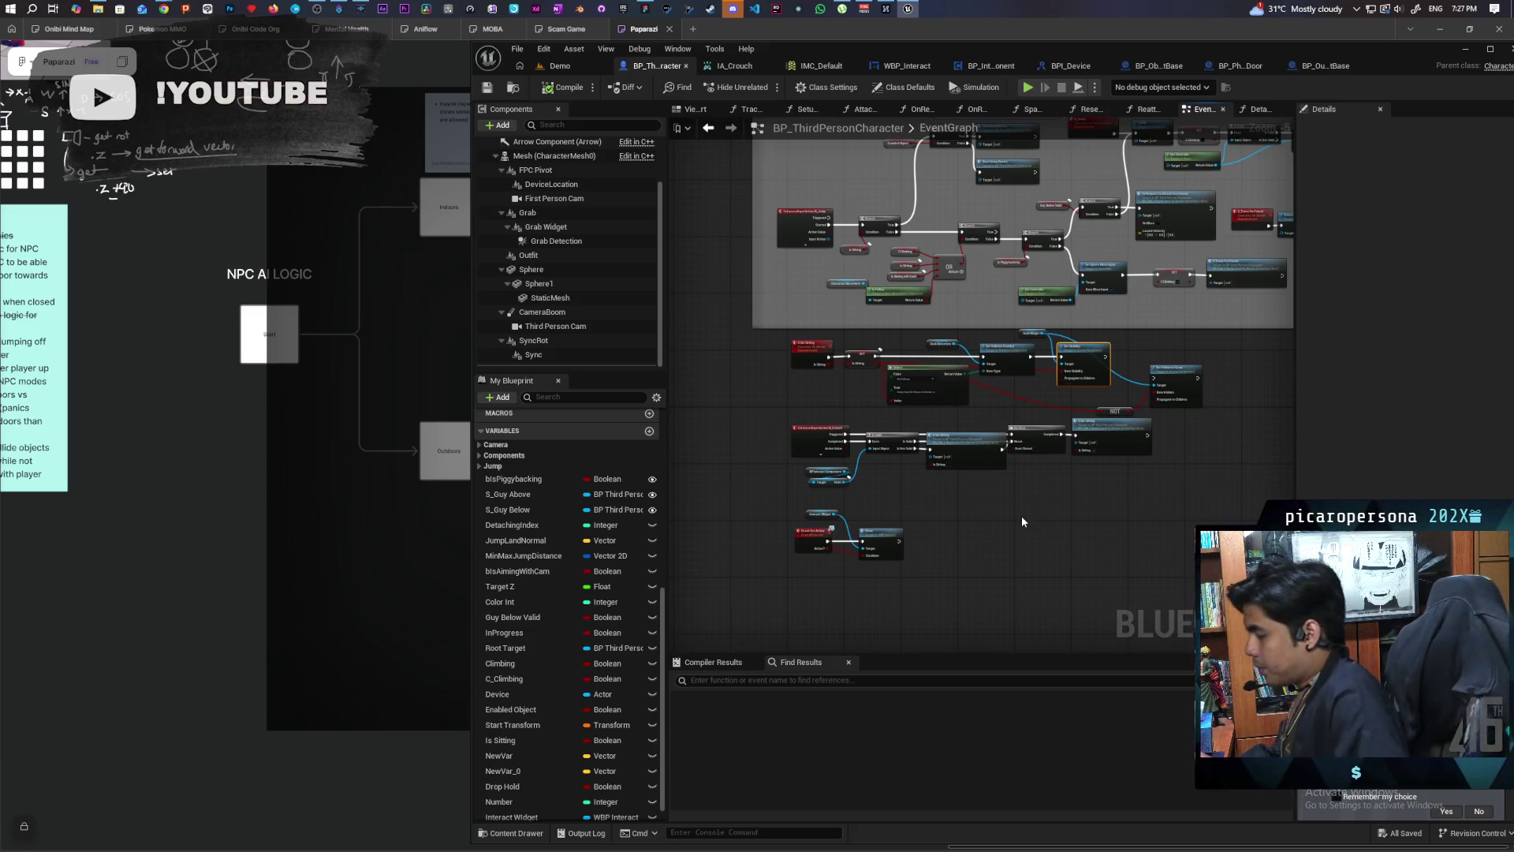
{"action": "scroll", "coordinate": [489, 454], "scroll_direction": "up", "scroll_amount": 3}
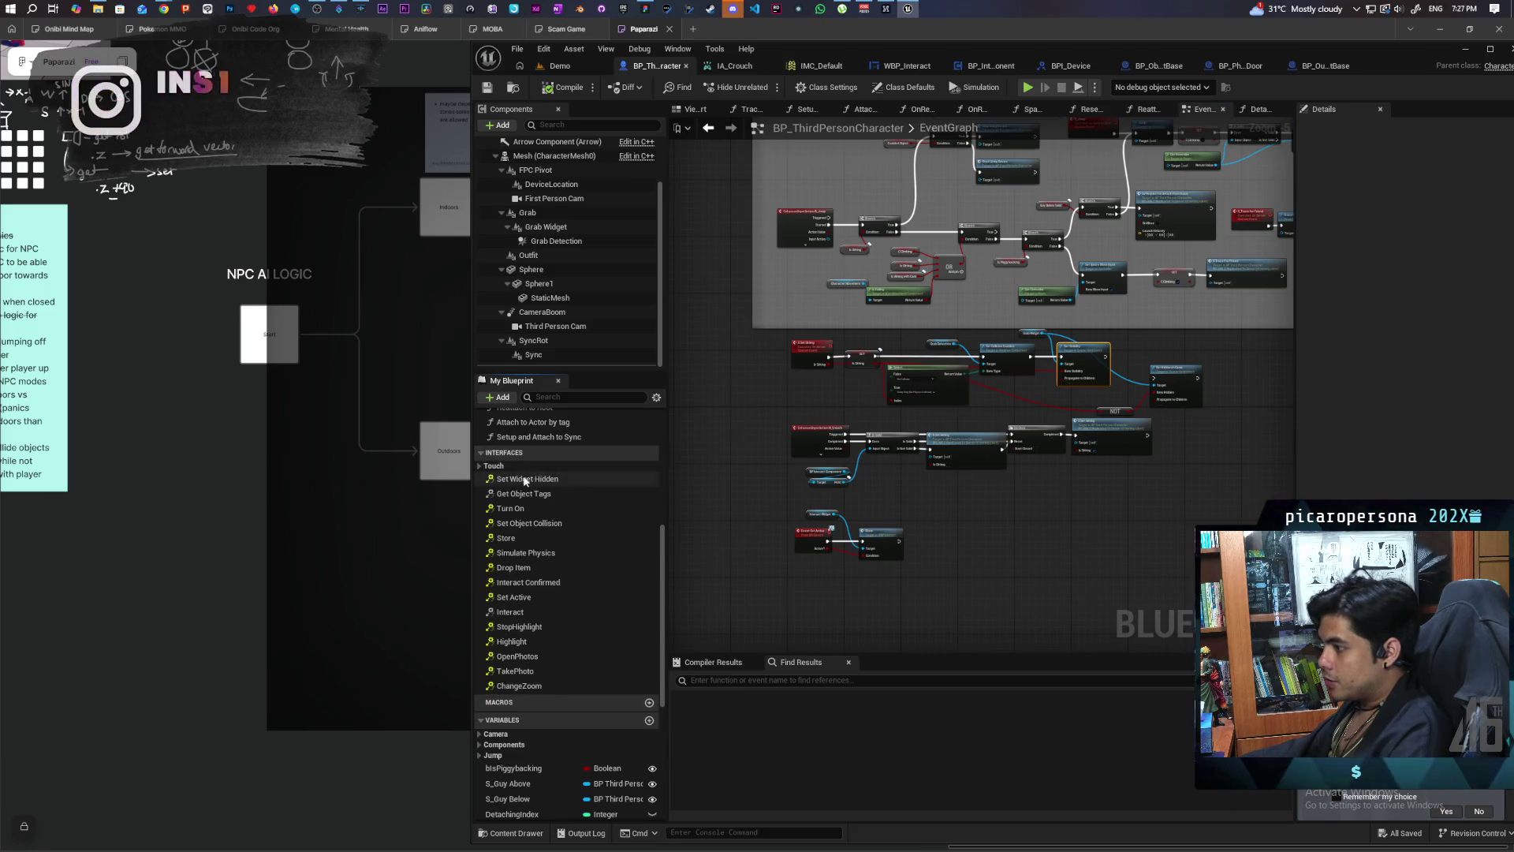
Step: Add Event Set Widget Hidden and wire it into Set Hidden in Game on Grab Widget, then return to Demo
{"action": "double_click", "coordinate": [527, 479]}
{"action": "scroll", "coordinate": [831, 467], "scroll_direction": "down", "scroll_amount": 4}
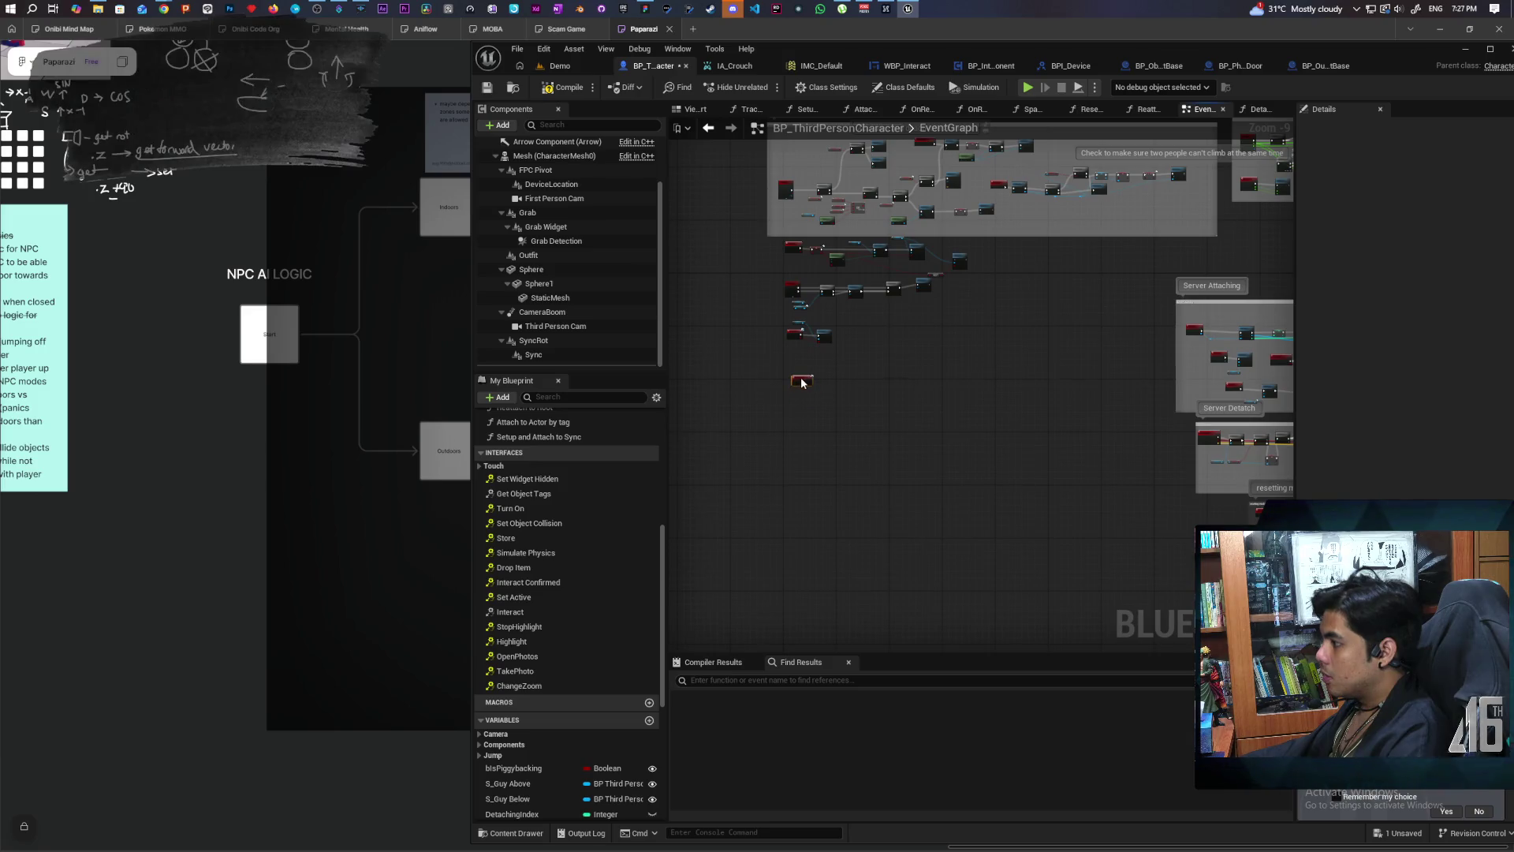
{"action": "left_click", "coordinate": [599, 227]}
{"action": "left_click_drag", "start_coordinate": [773, 351], "coordinate": [793, 356]}
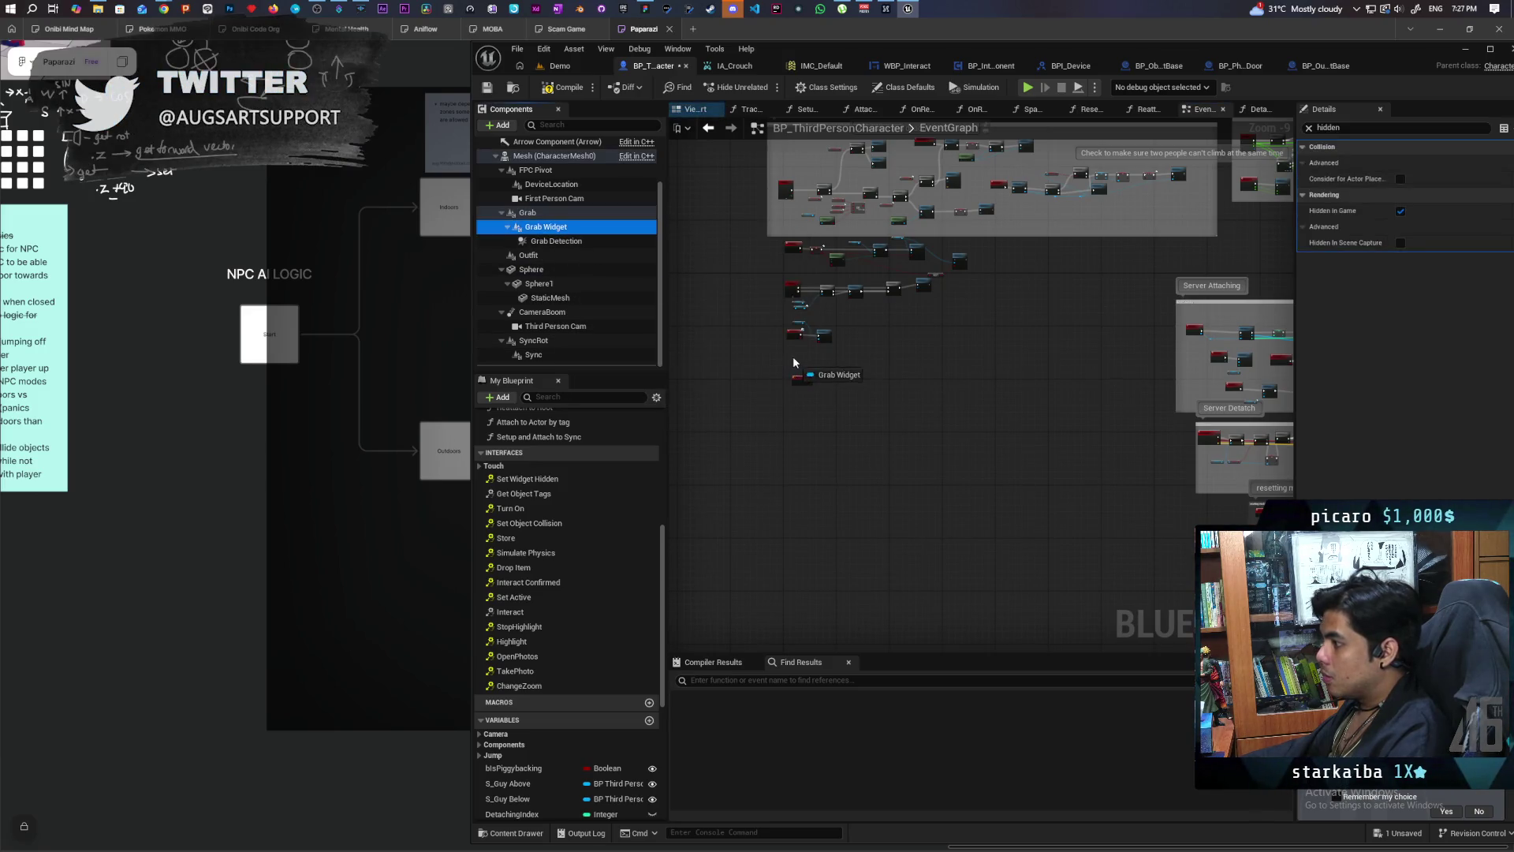
{"action": "scroll", "coordinate": [803, 369], "scroll_direction": "up", "scroll_amount": 8}
{"action": "left_click", "coordinate": [598, 227]}
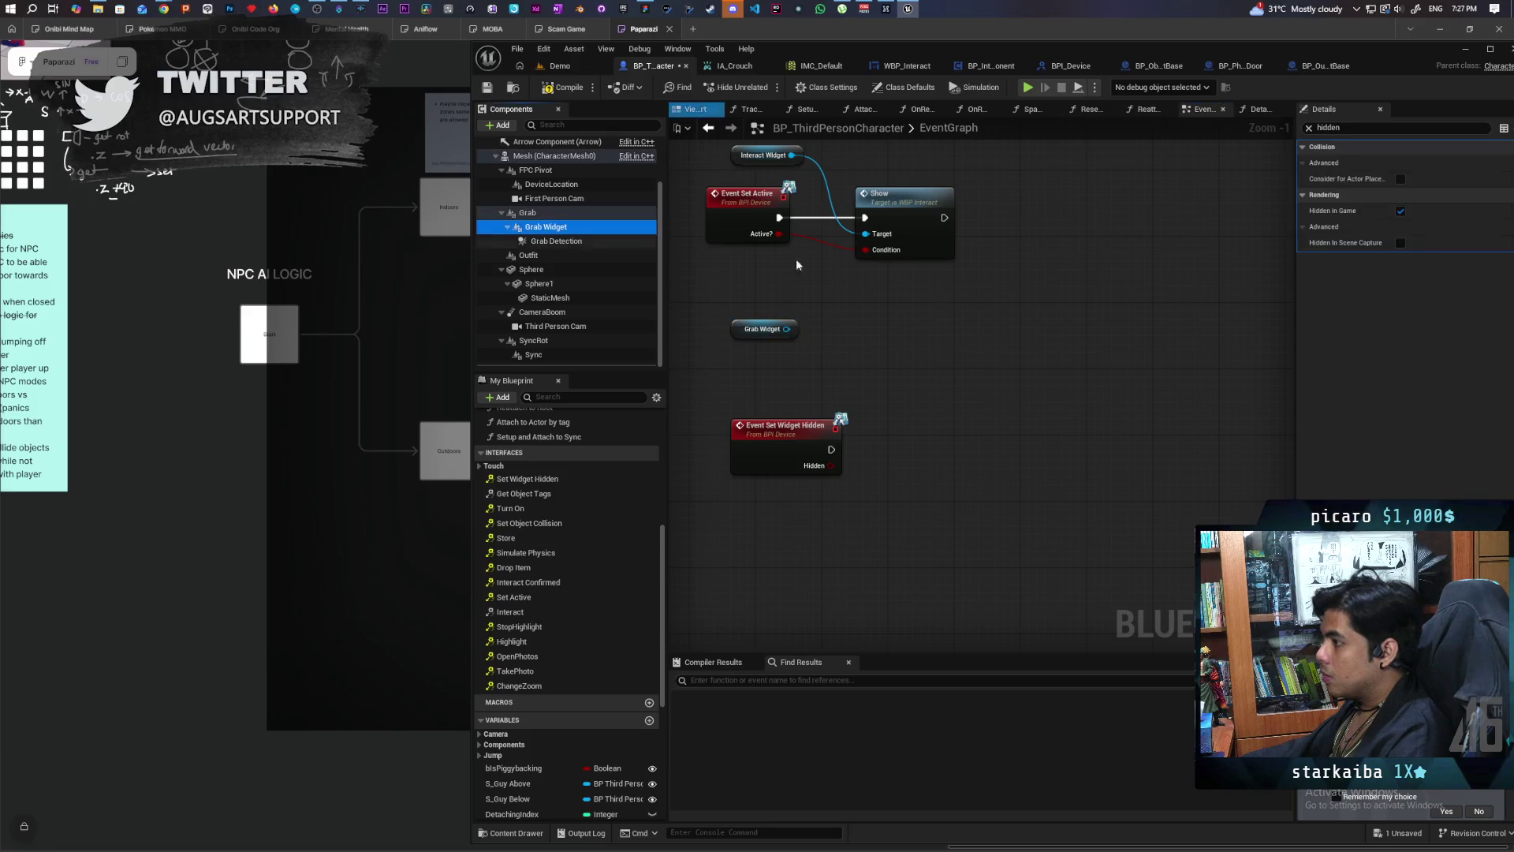
{"action": "left_click_drag", "start_coordinate": [786, 329], "coordinate": [911, 396]}
{"action": "type", "text": "set"}
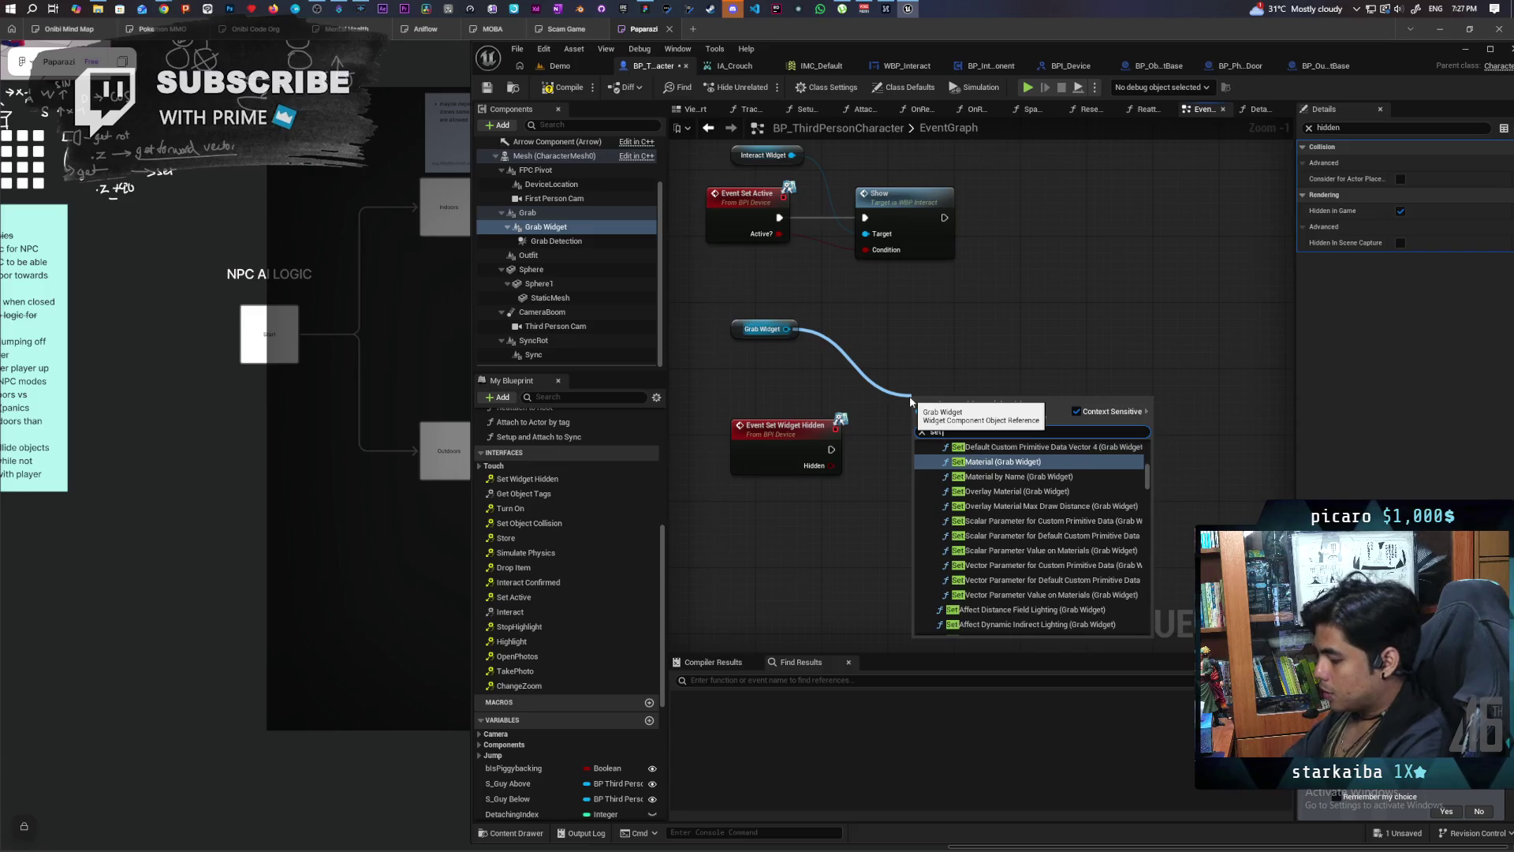
{"action": "type", "text": " hidden"}
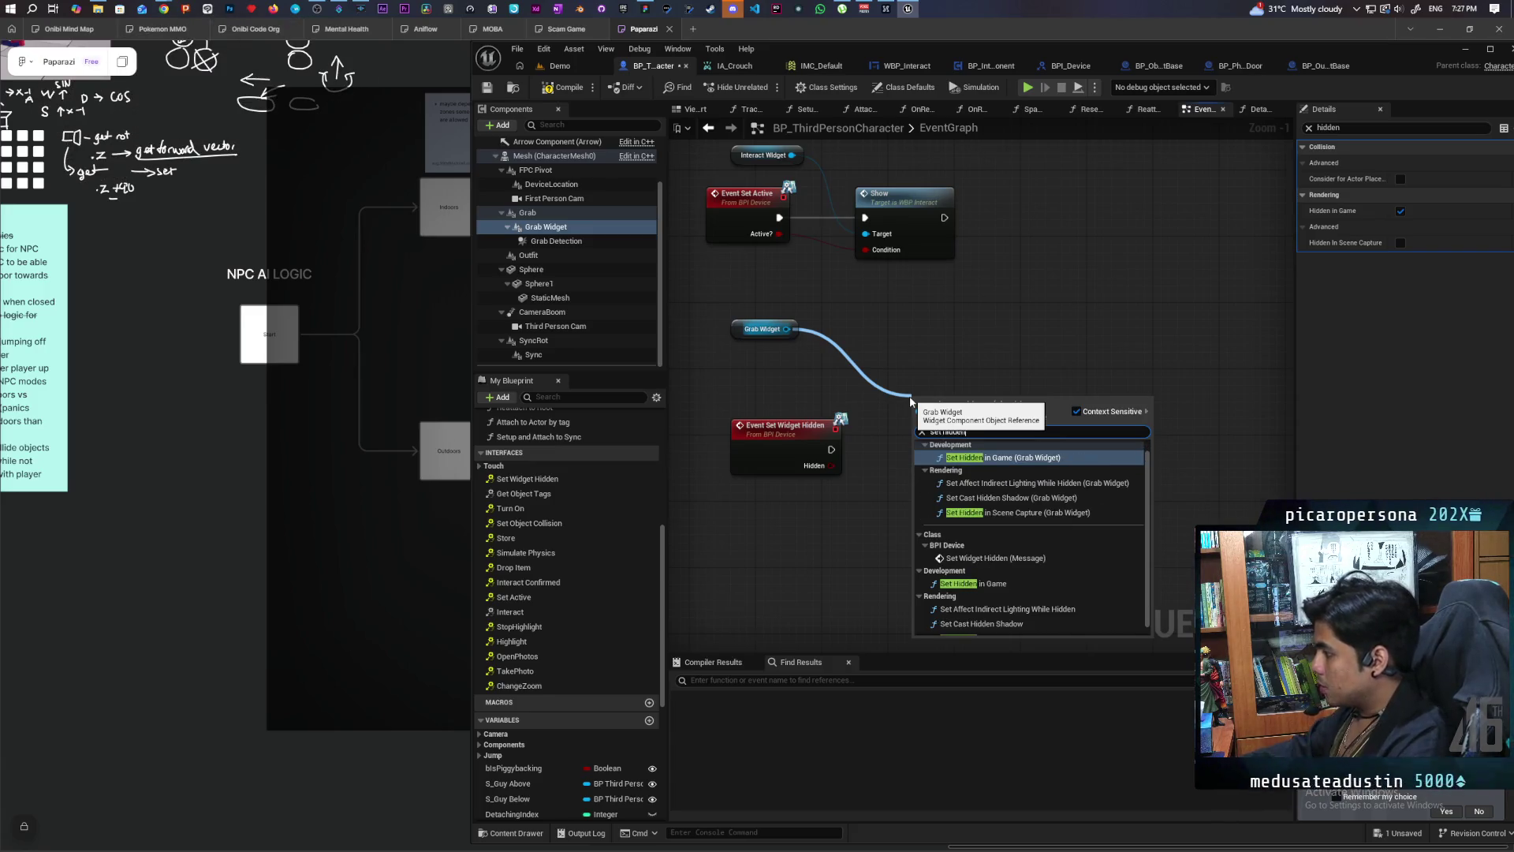
{"action": "left_click", "coordinate": [996, 585]}
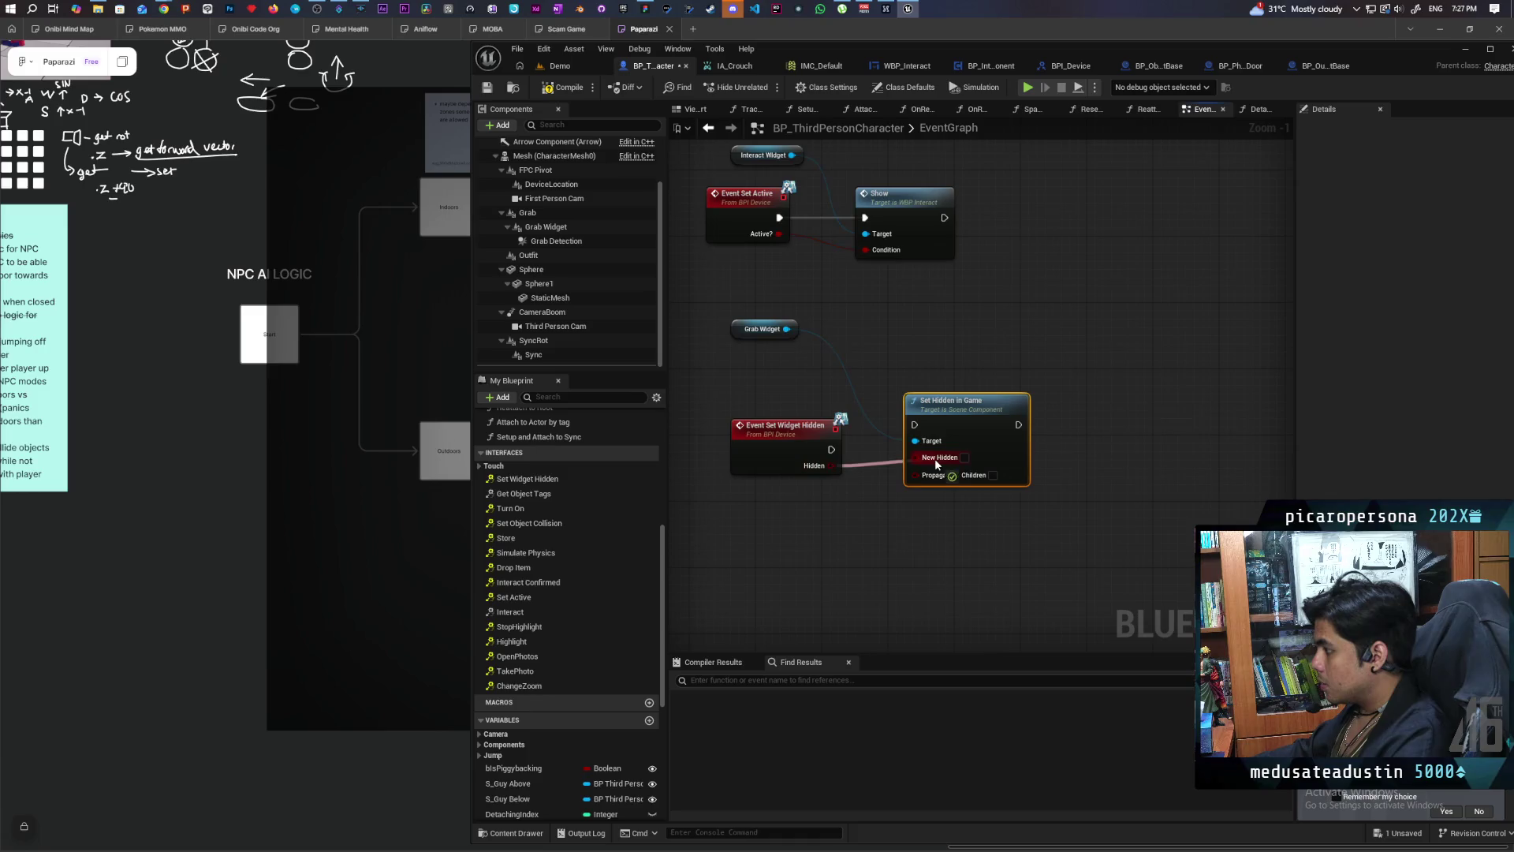
{"action": "left_click_drag", "start_coordinate": [899, 427], "coordinate": [932, 447]}
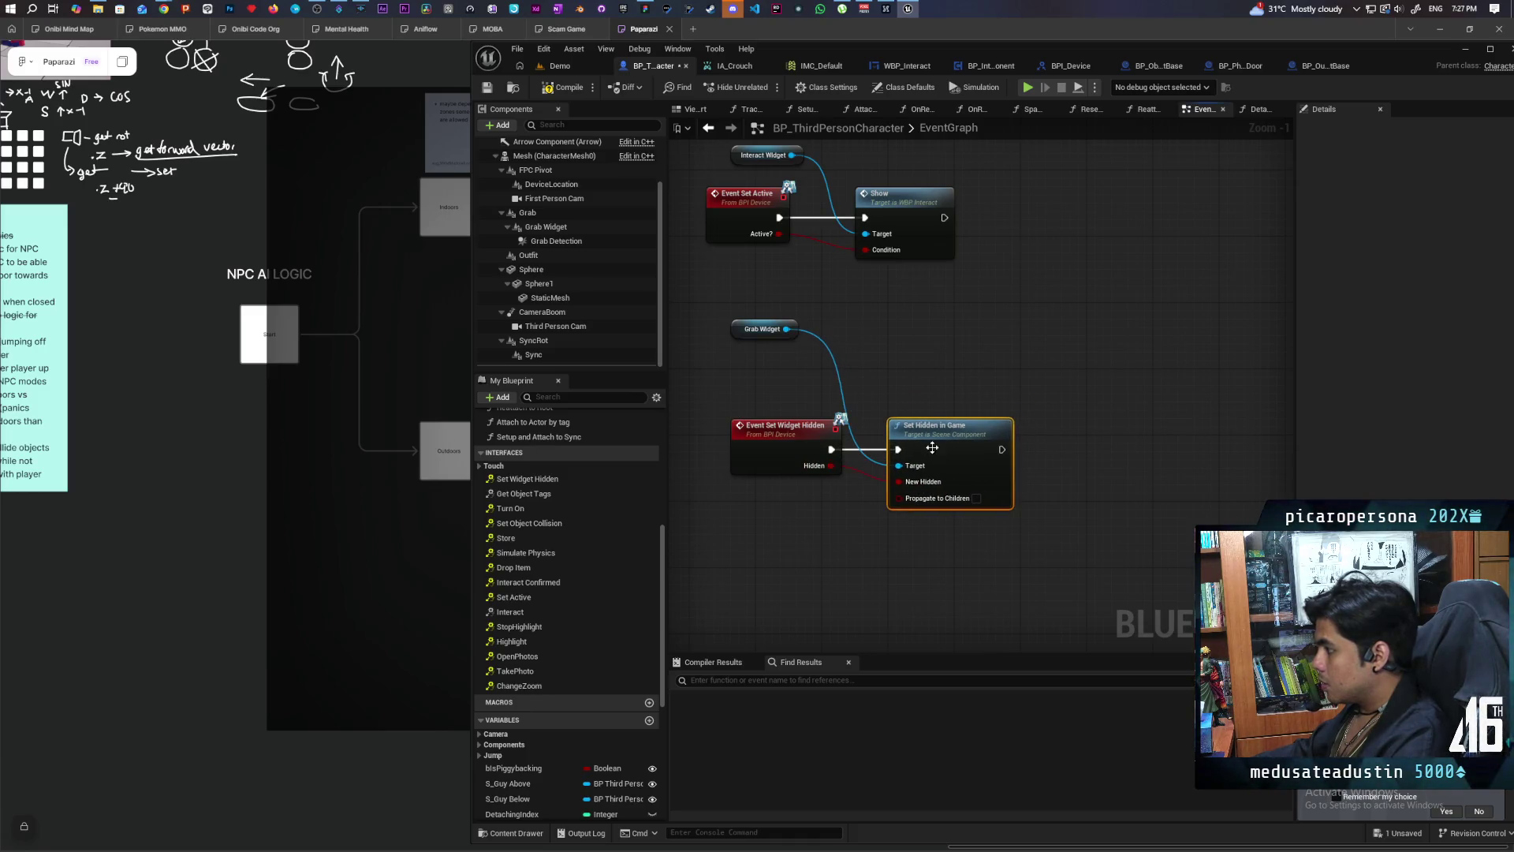
{"action": "left_click", "coordinate": [560, 67]}
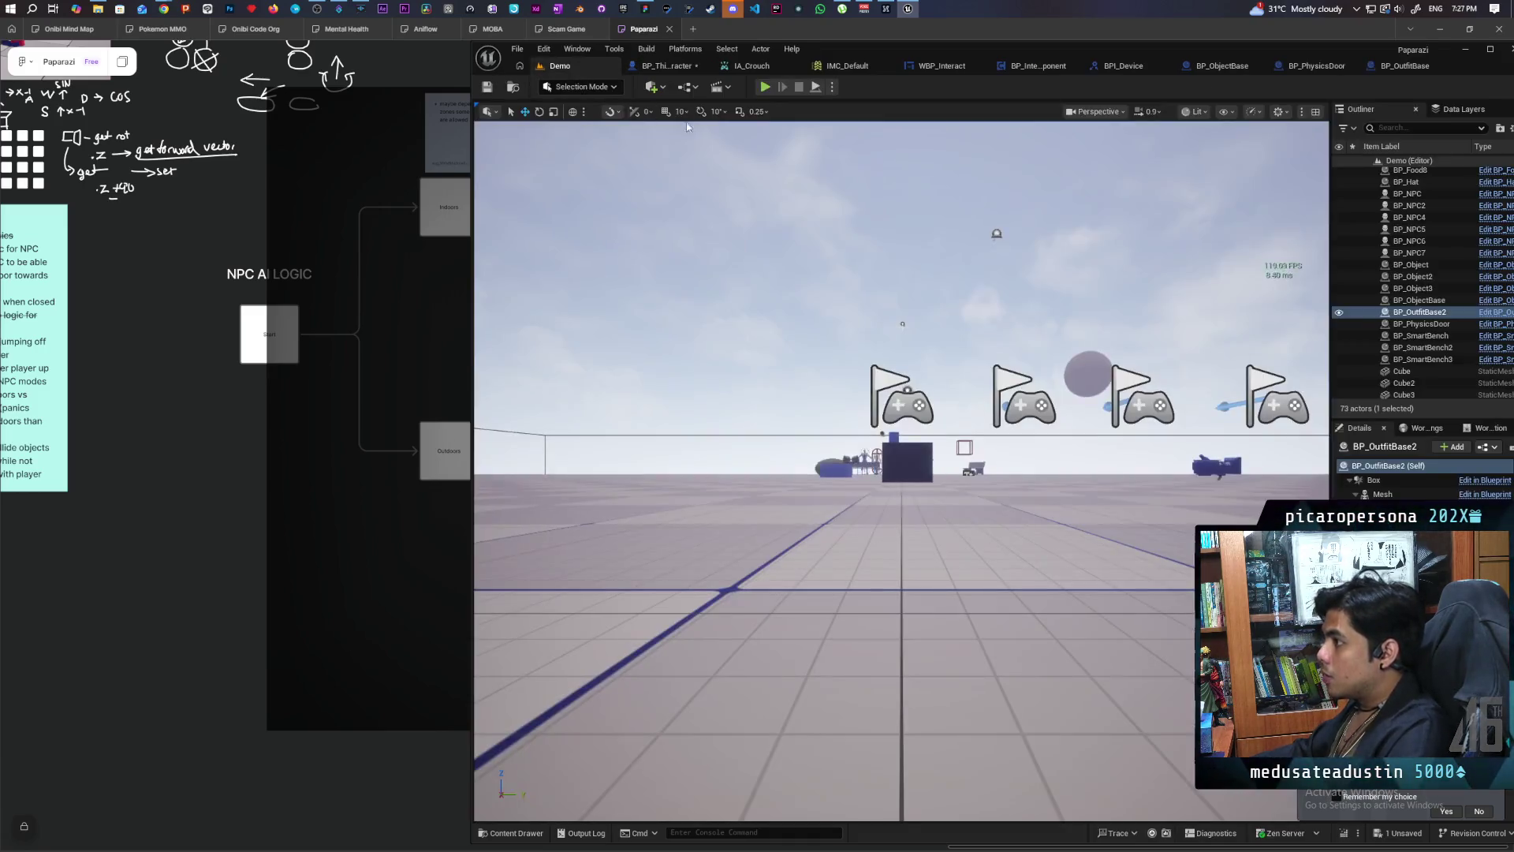
{"action": "key", "text": "alt+p"}
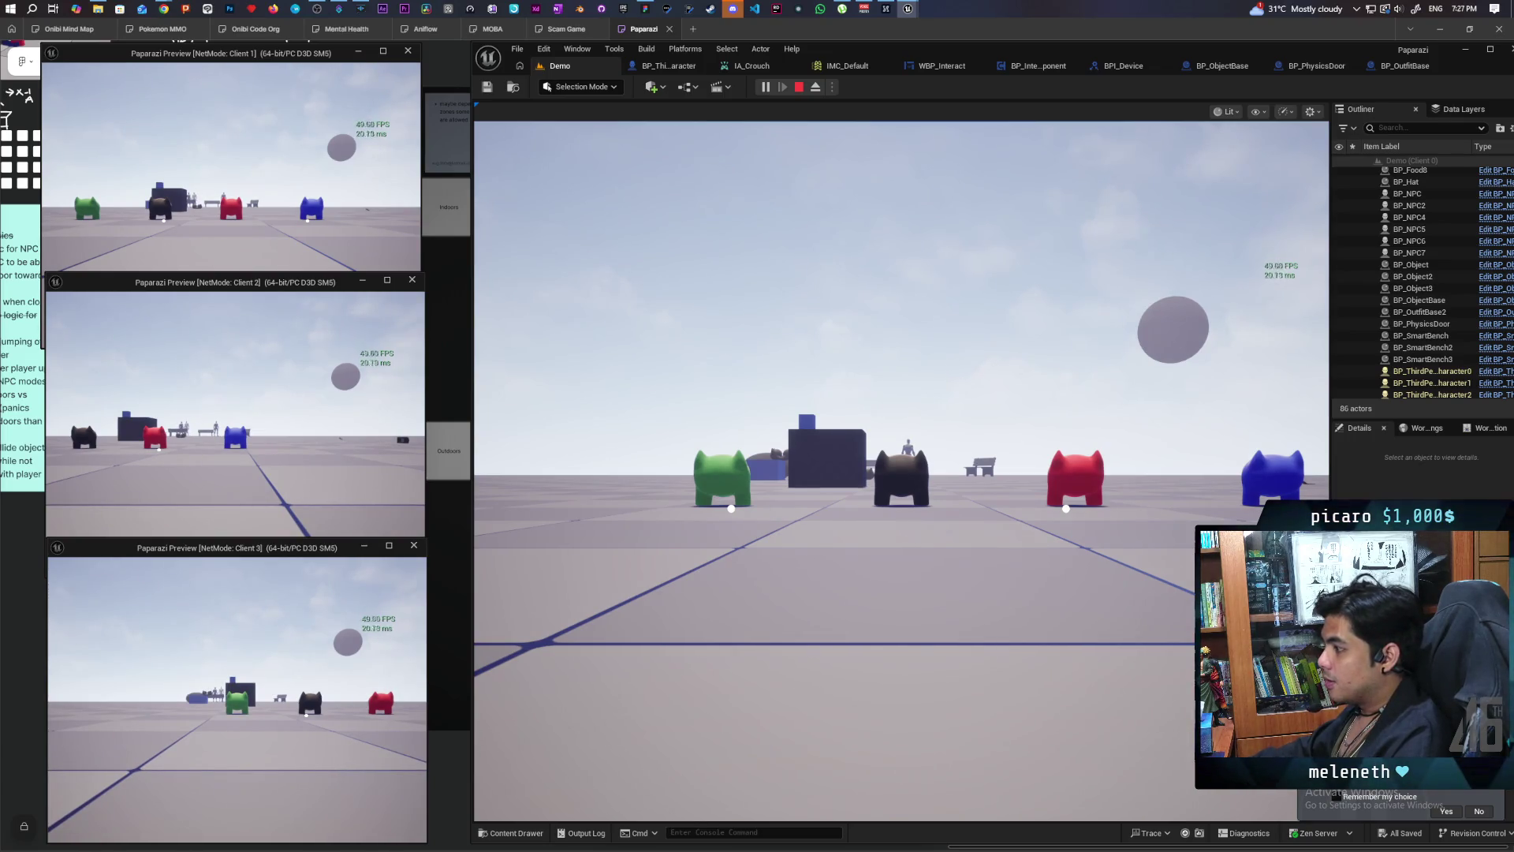
{"action": "left_click", "coordinate": [901, 471]}
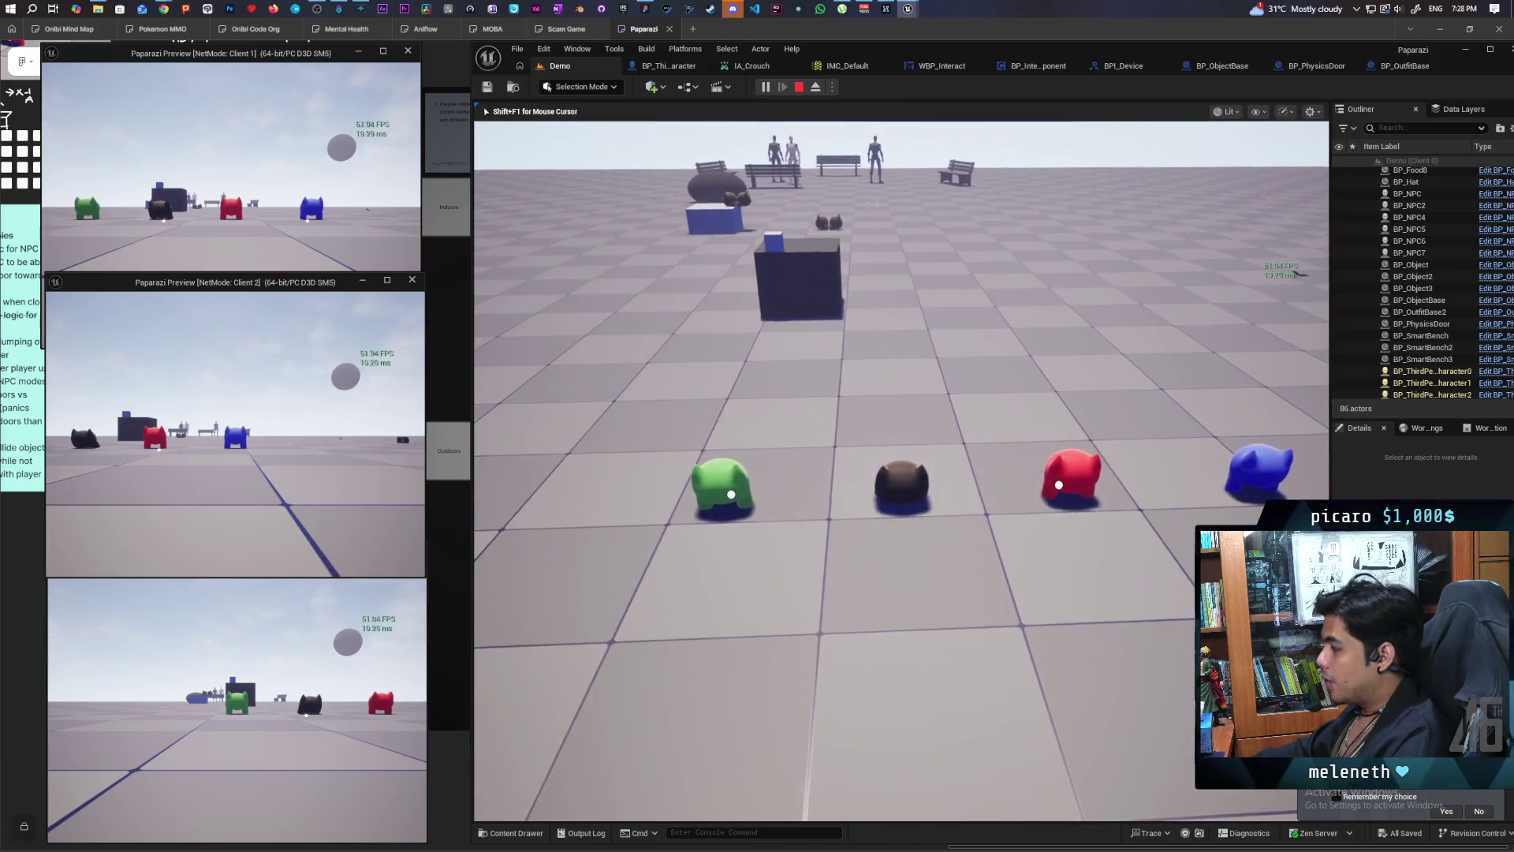
{"action": "key", "text": "s"}
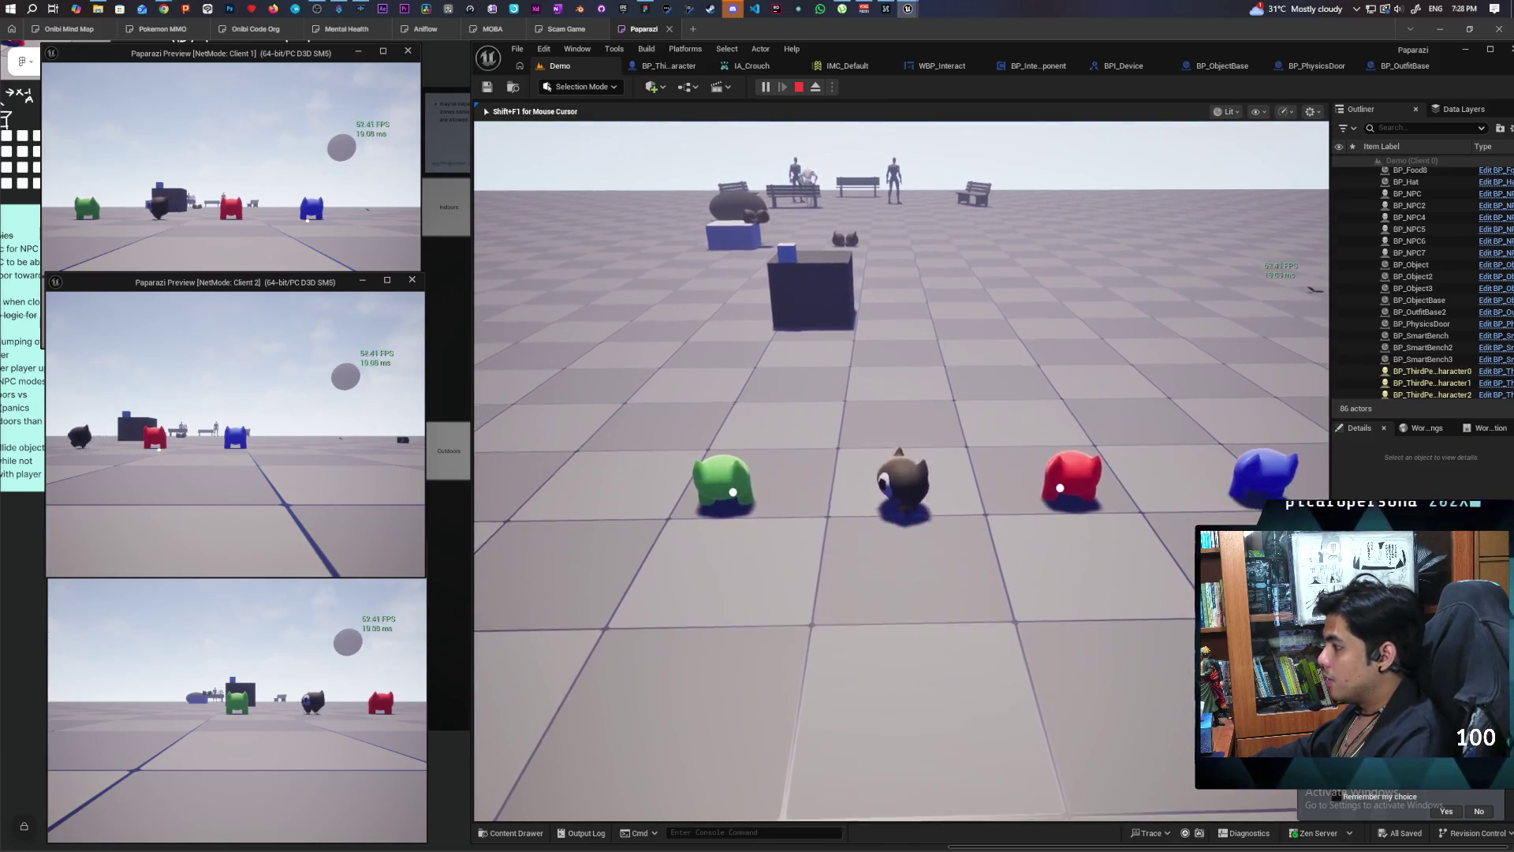
{"action": "key", "text": "d"}
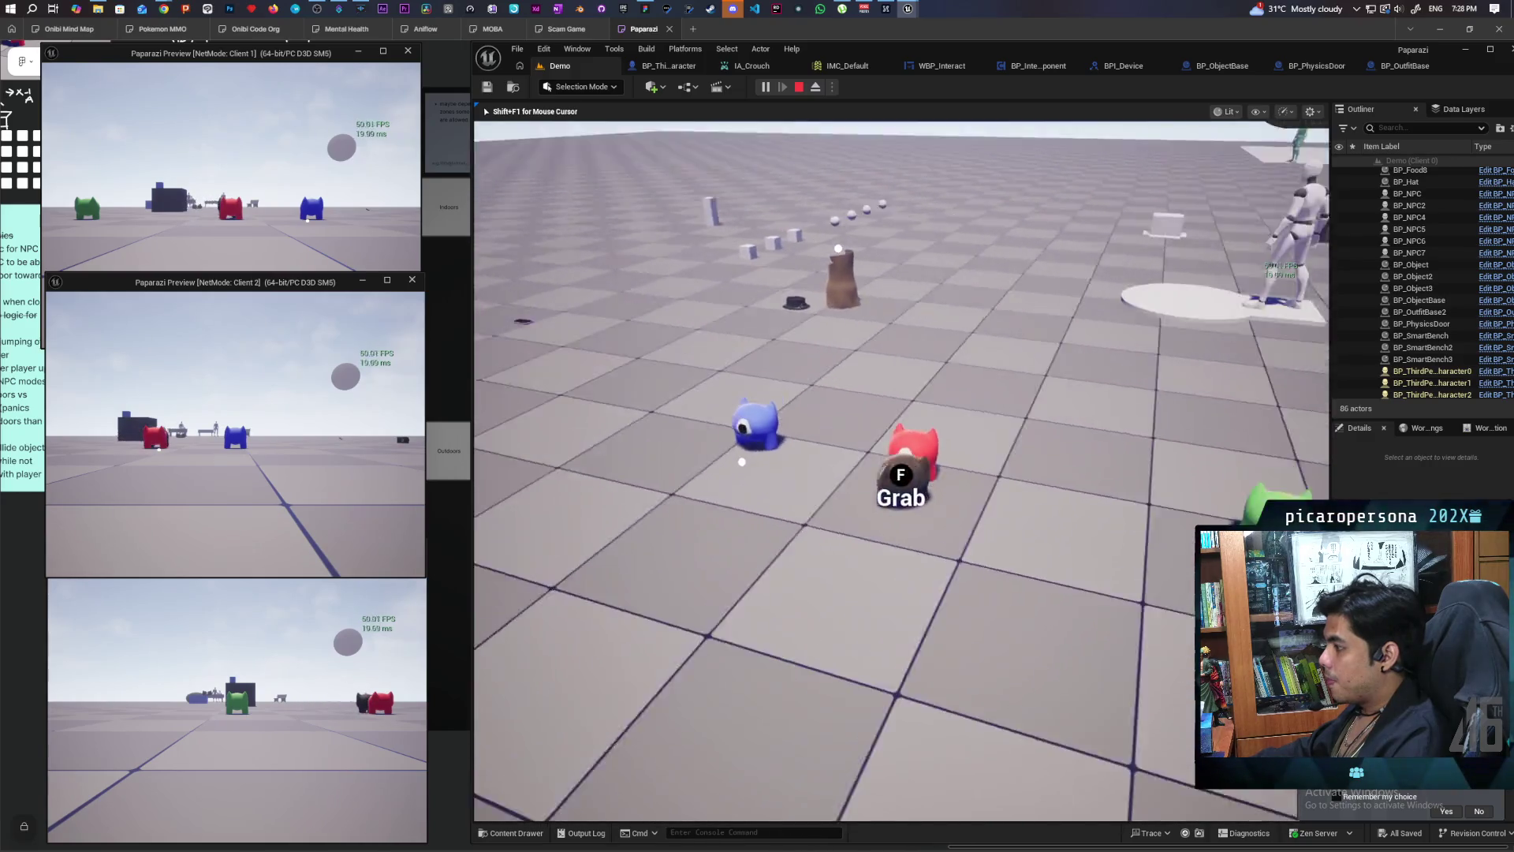
{"action": "key", "text": "s"}
{"action": "key", "text": "w"}
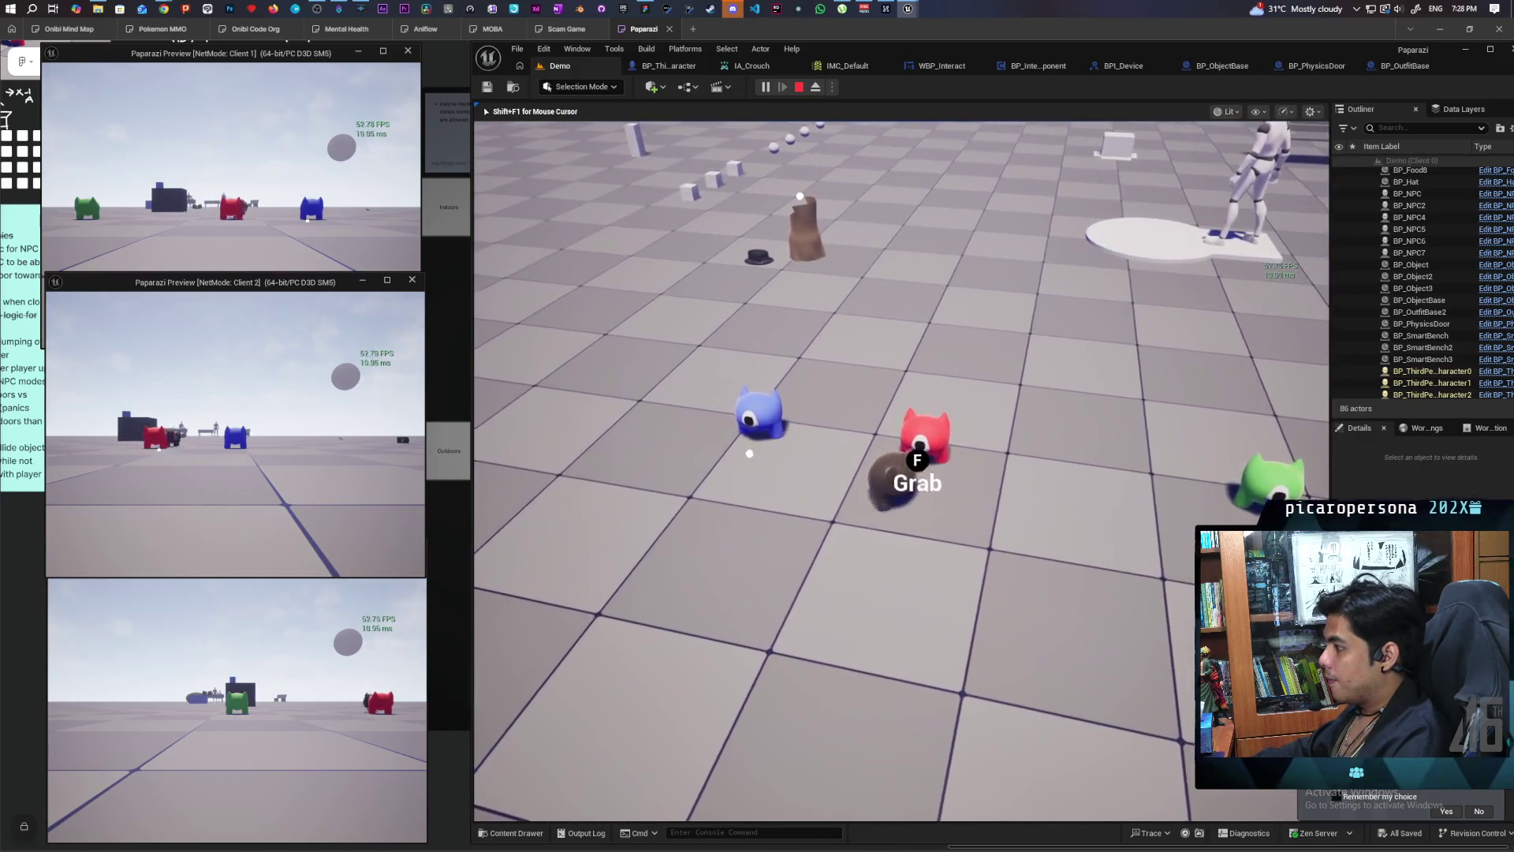
{"action": "key", "text": "d"}
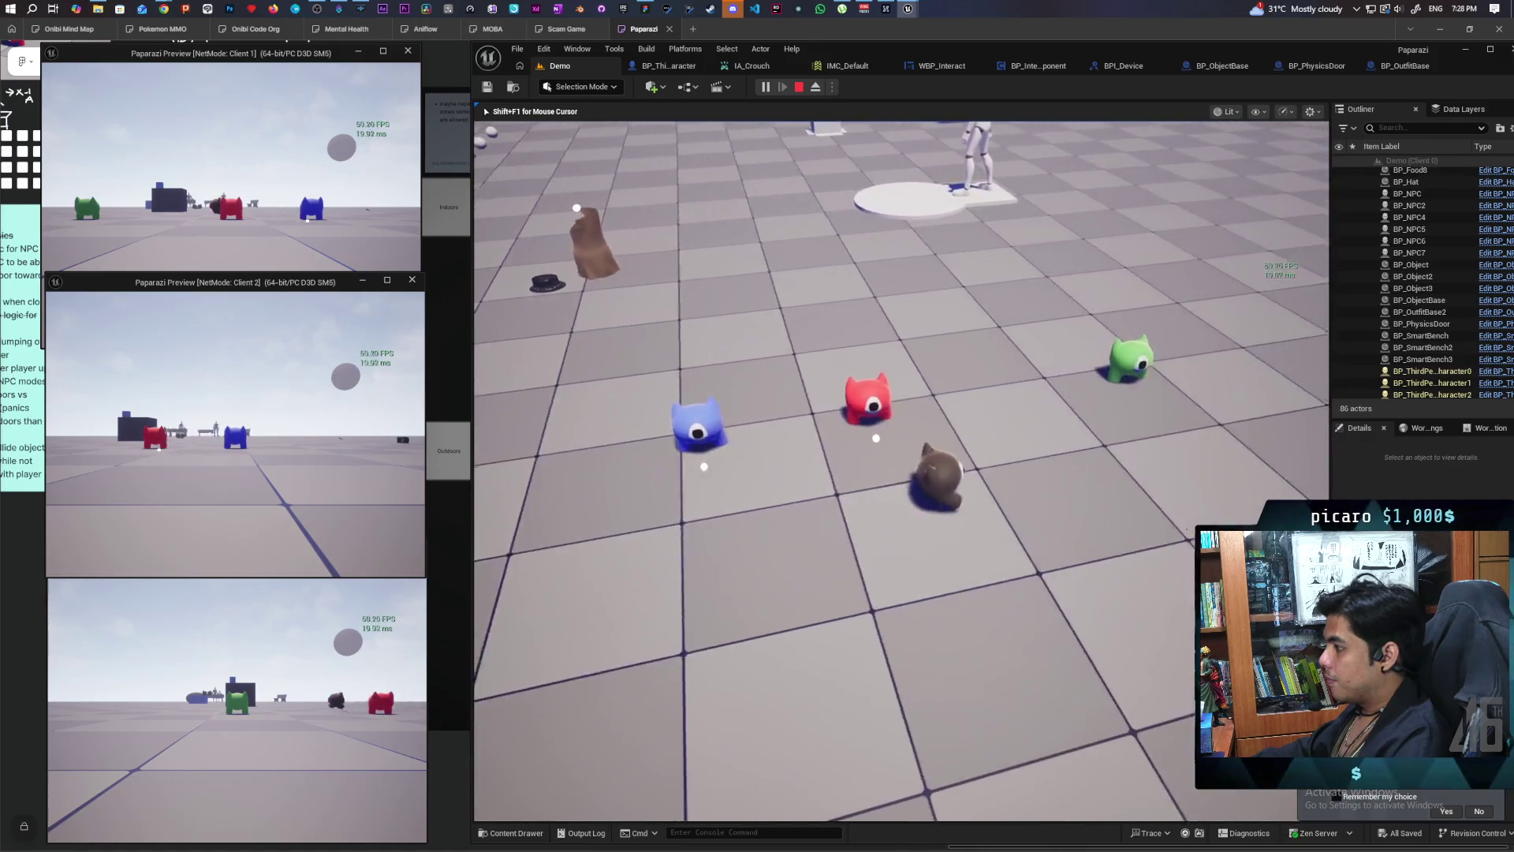
{"action": "key", "text": "w"}
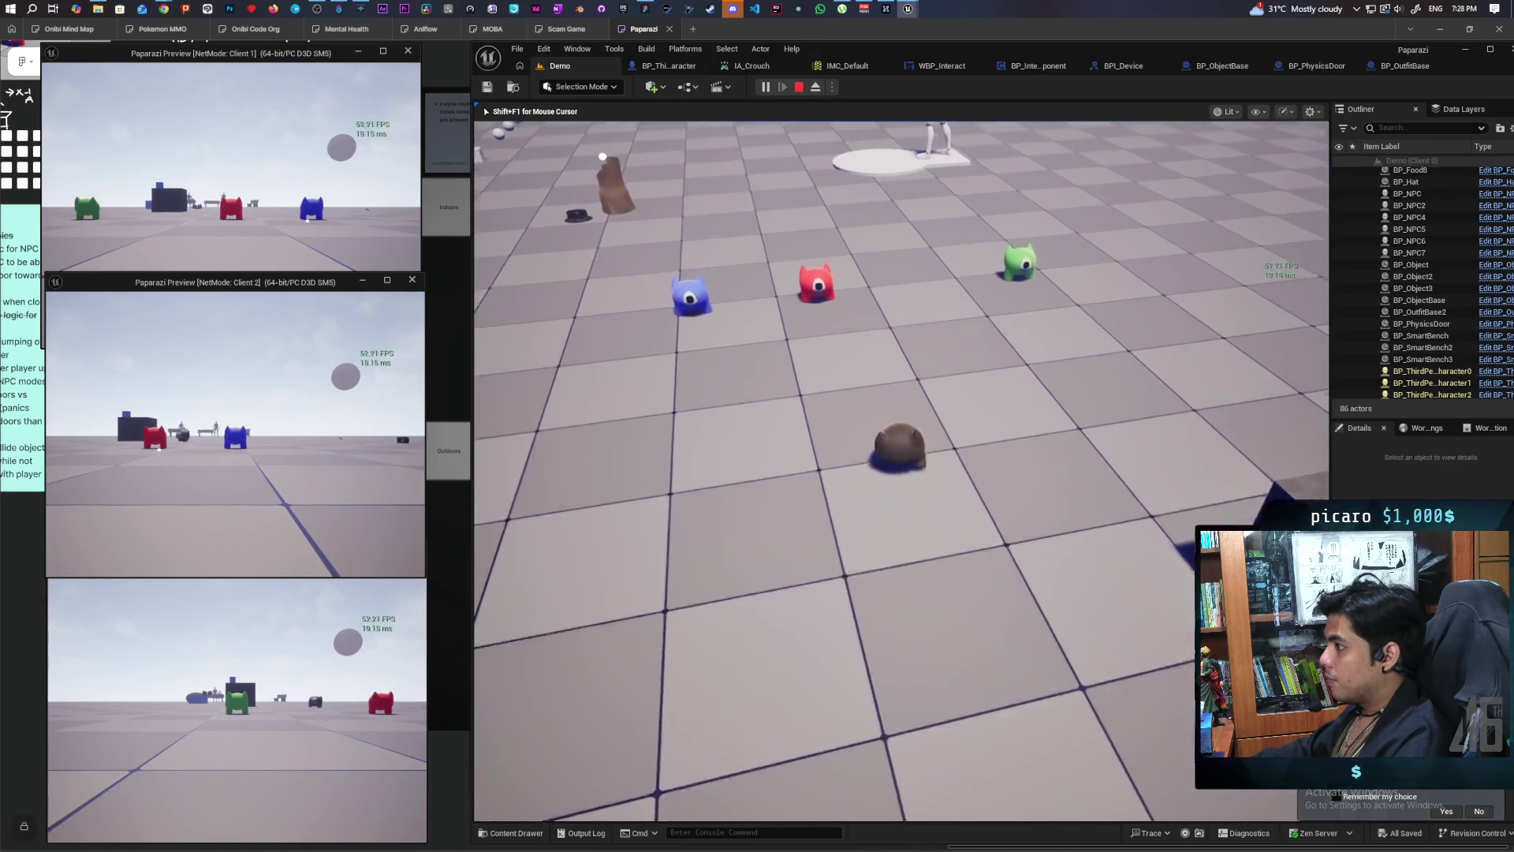
{"action": "key", "text": "d"}
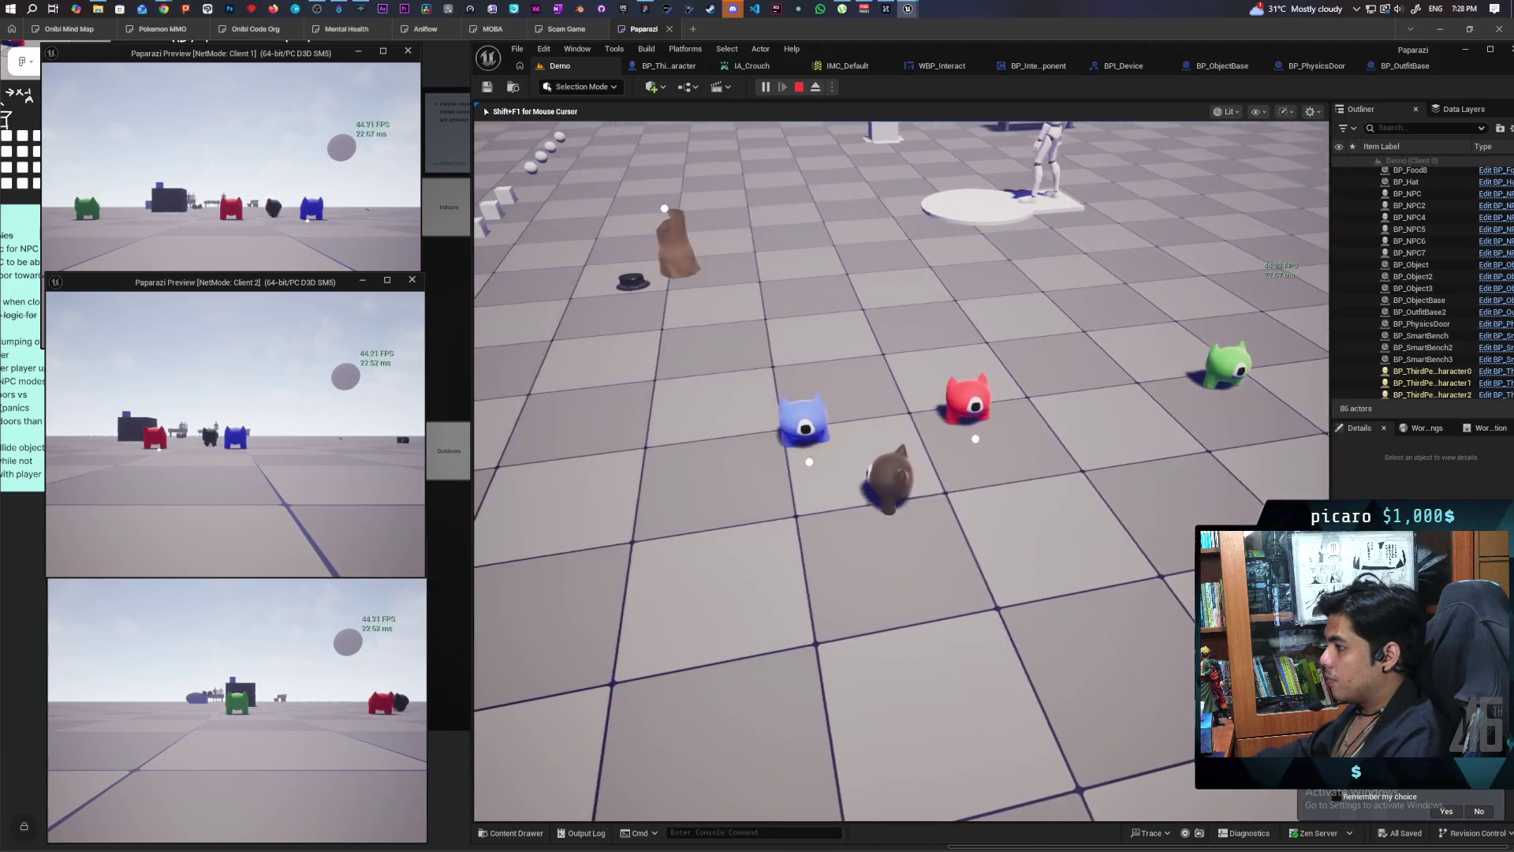
{"action": "key", "text": "Escape"}
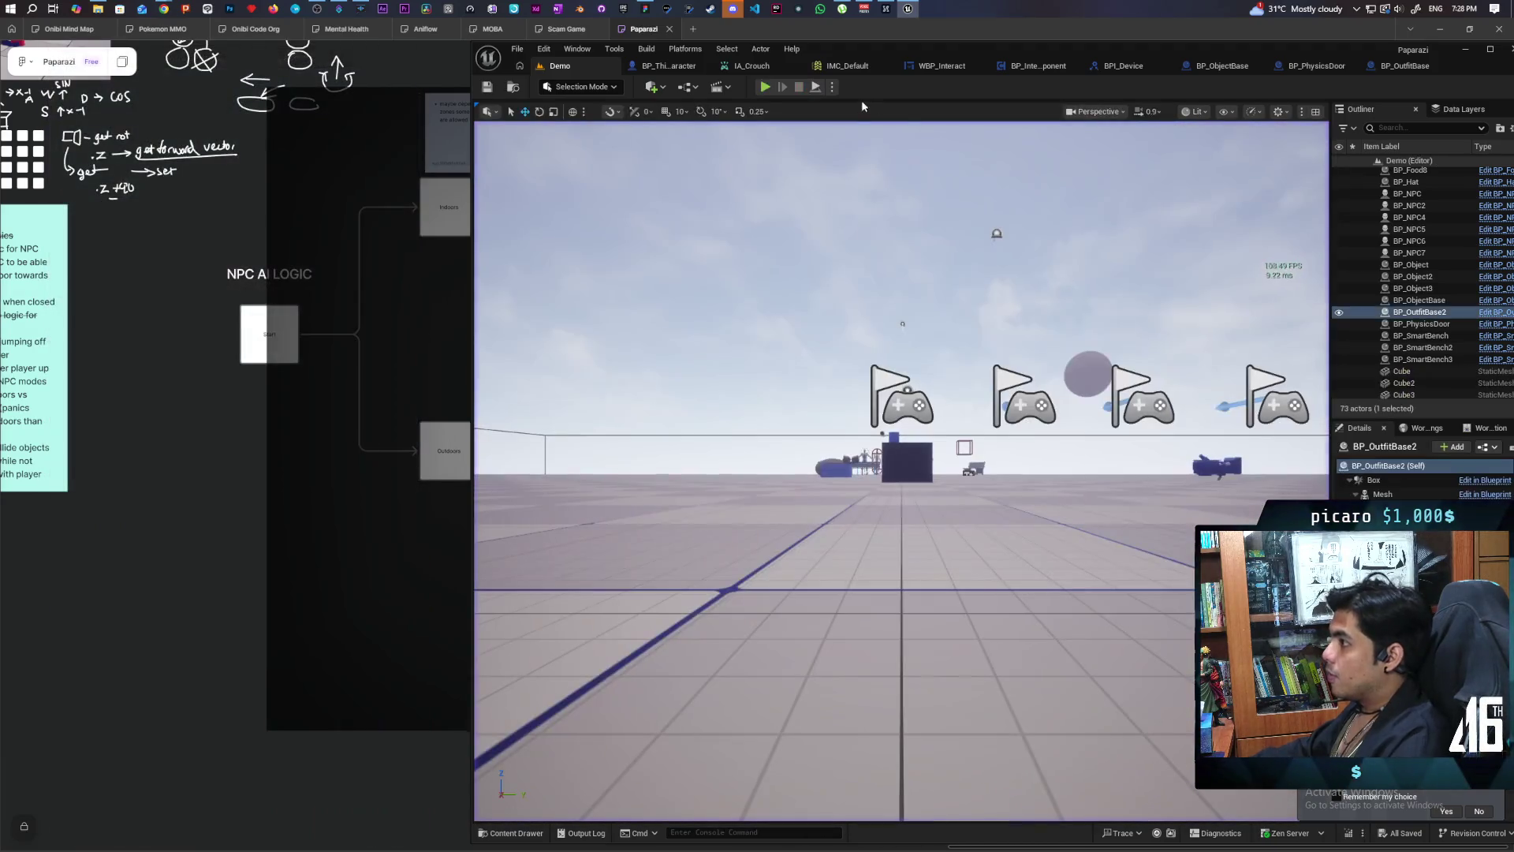
{"action": "left_click", "coordinate": [673, 67]}
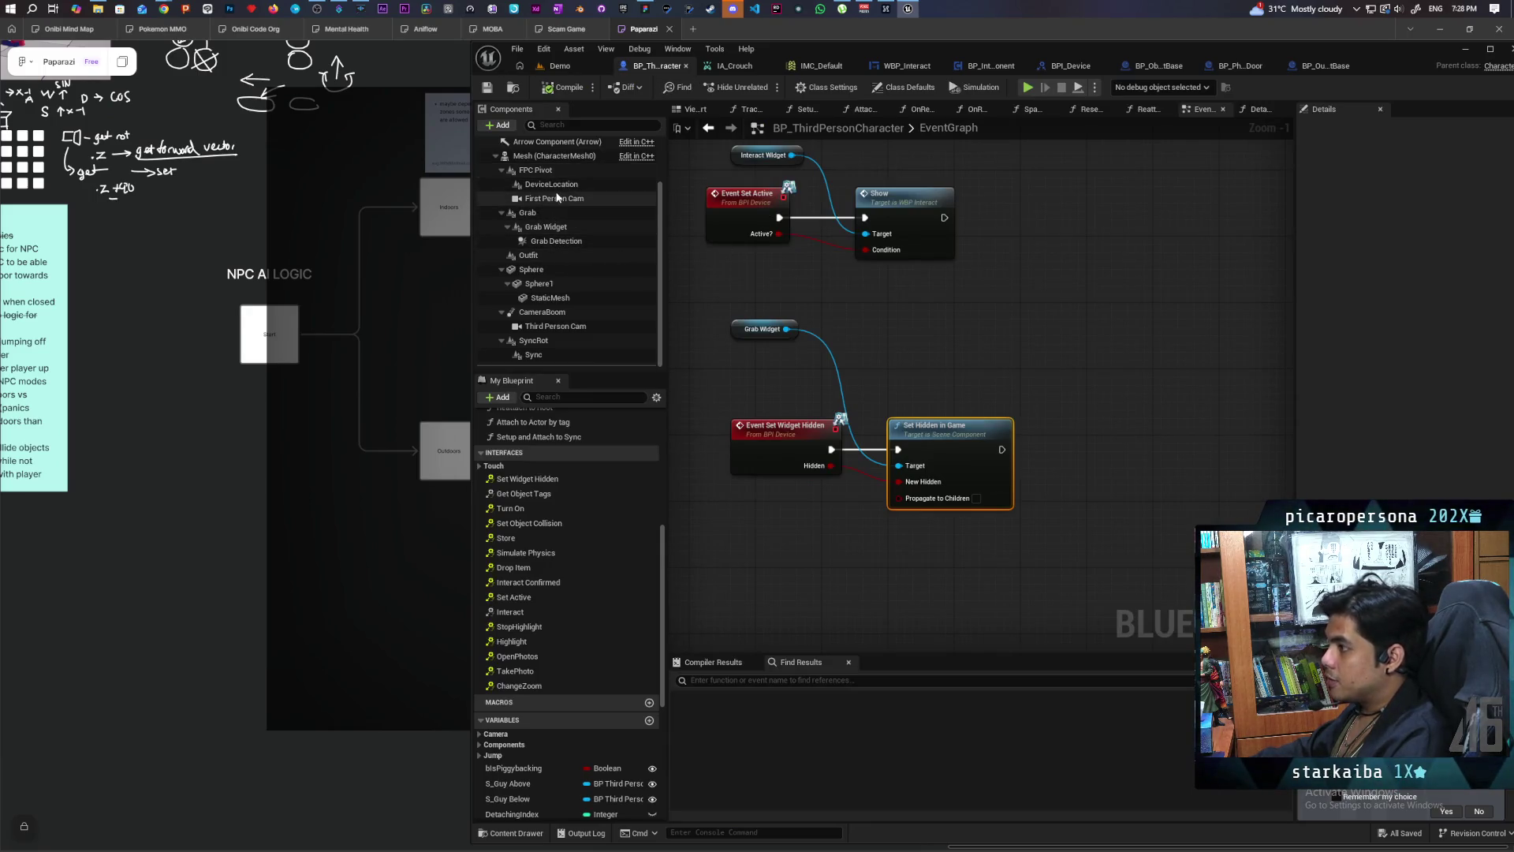
Step: Turn off Grab Widget's Visible property, found by searching 'visi', and return to the Demo level
{"action": "scroll", "coordinate": [557, 198], "scroll_direction": "up", "scroll_amount": 2}
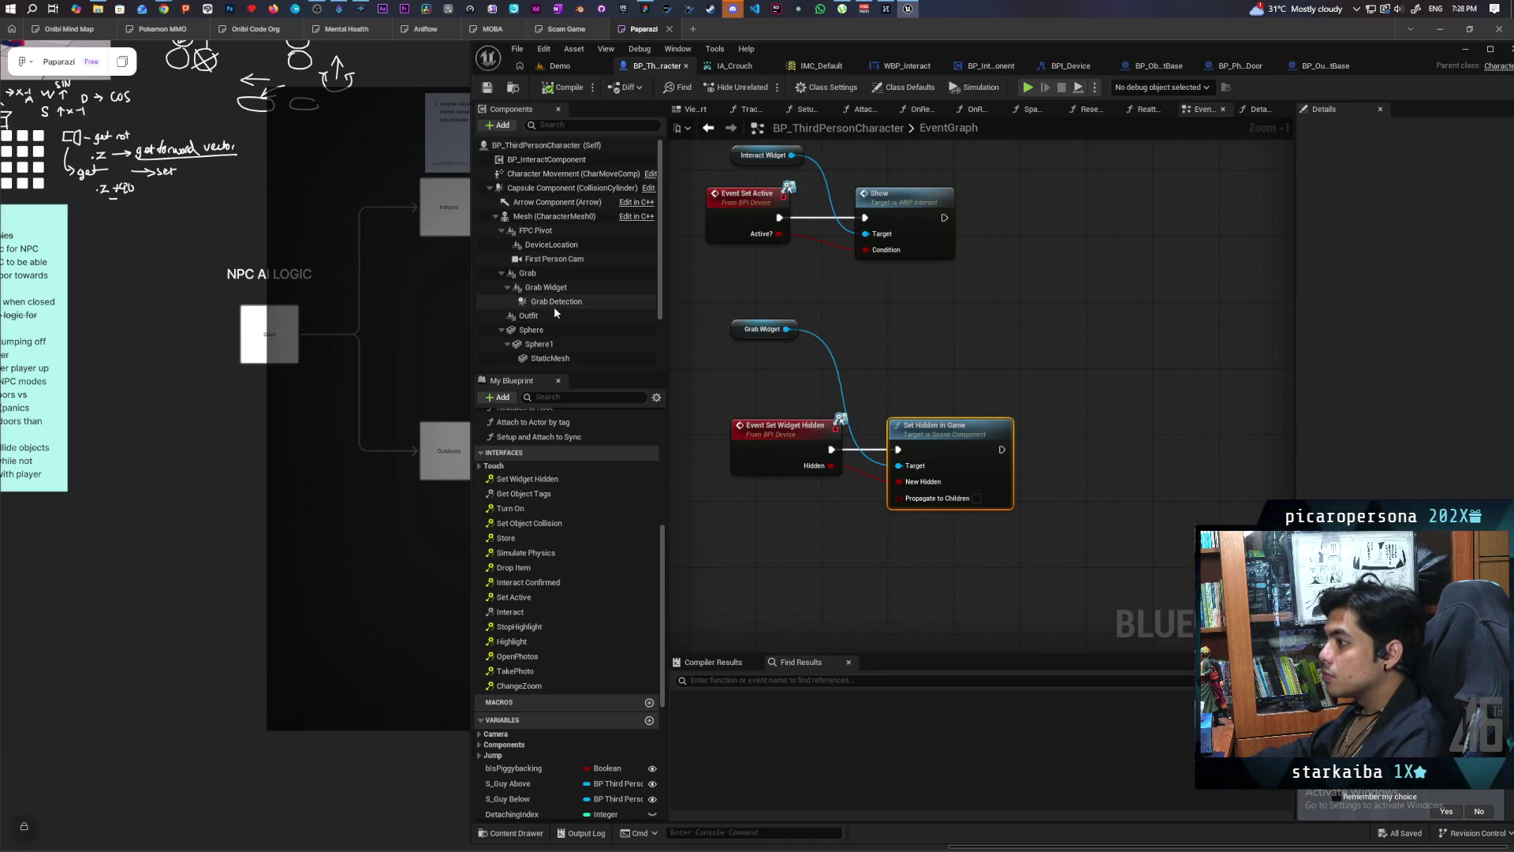
{"action": "double_click", "coordinate": [1353, 129]}
{"action": "type", "text": "visi"}
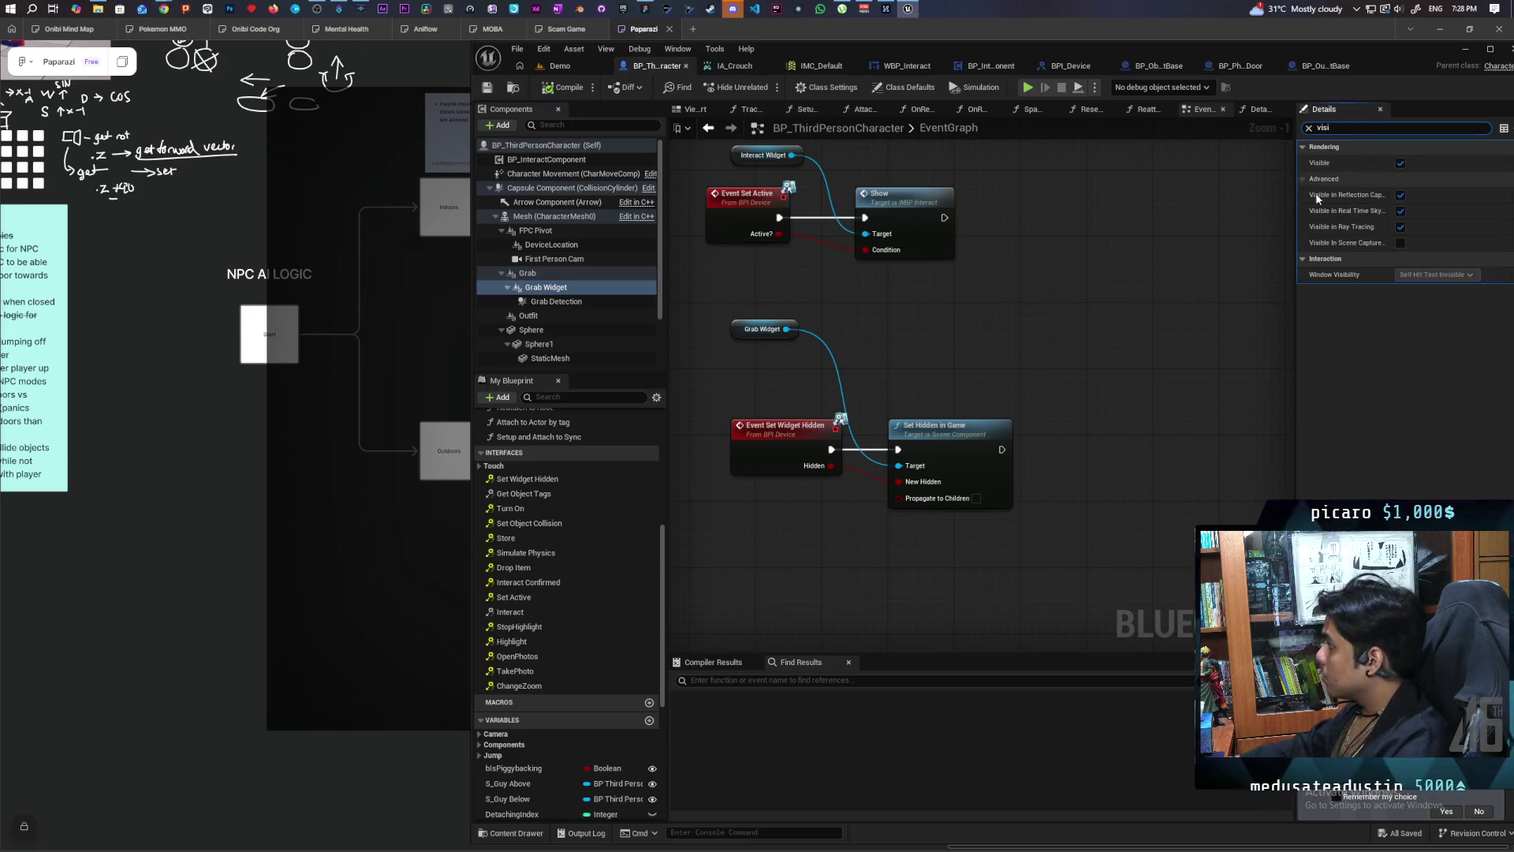
{"action": "left_click", "coordinate": [1401, 163]}
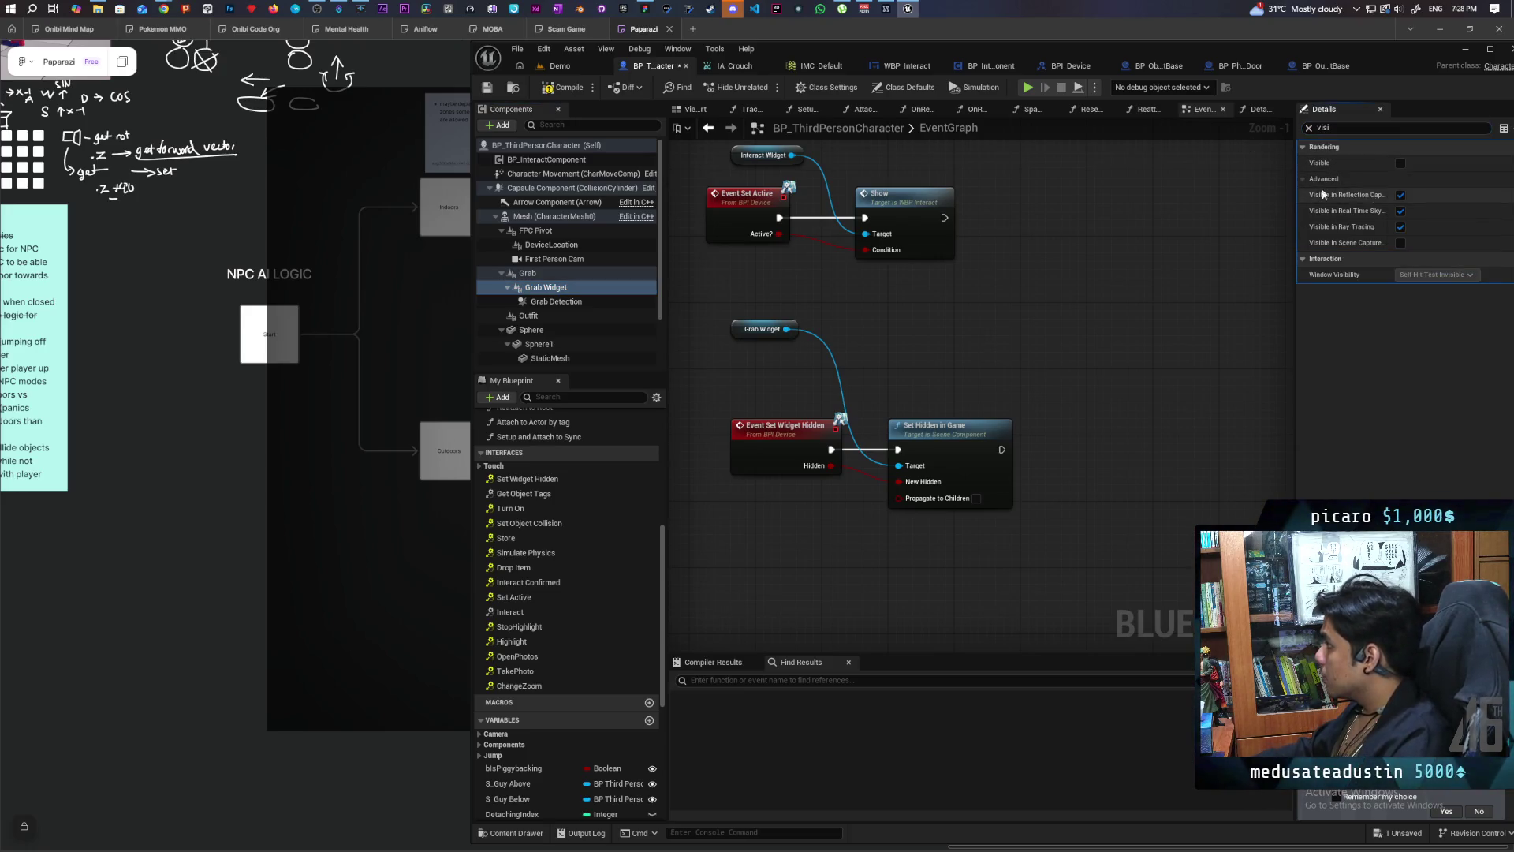
{"action": "left_click", "coordinate": [576, 63]}
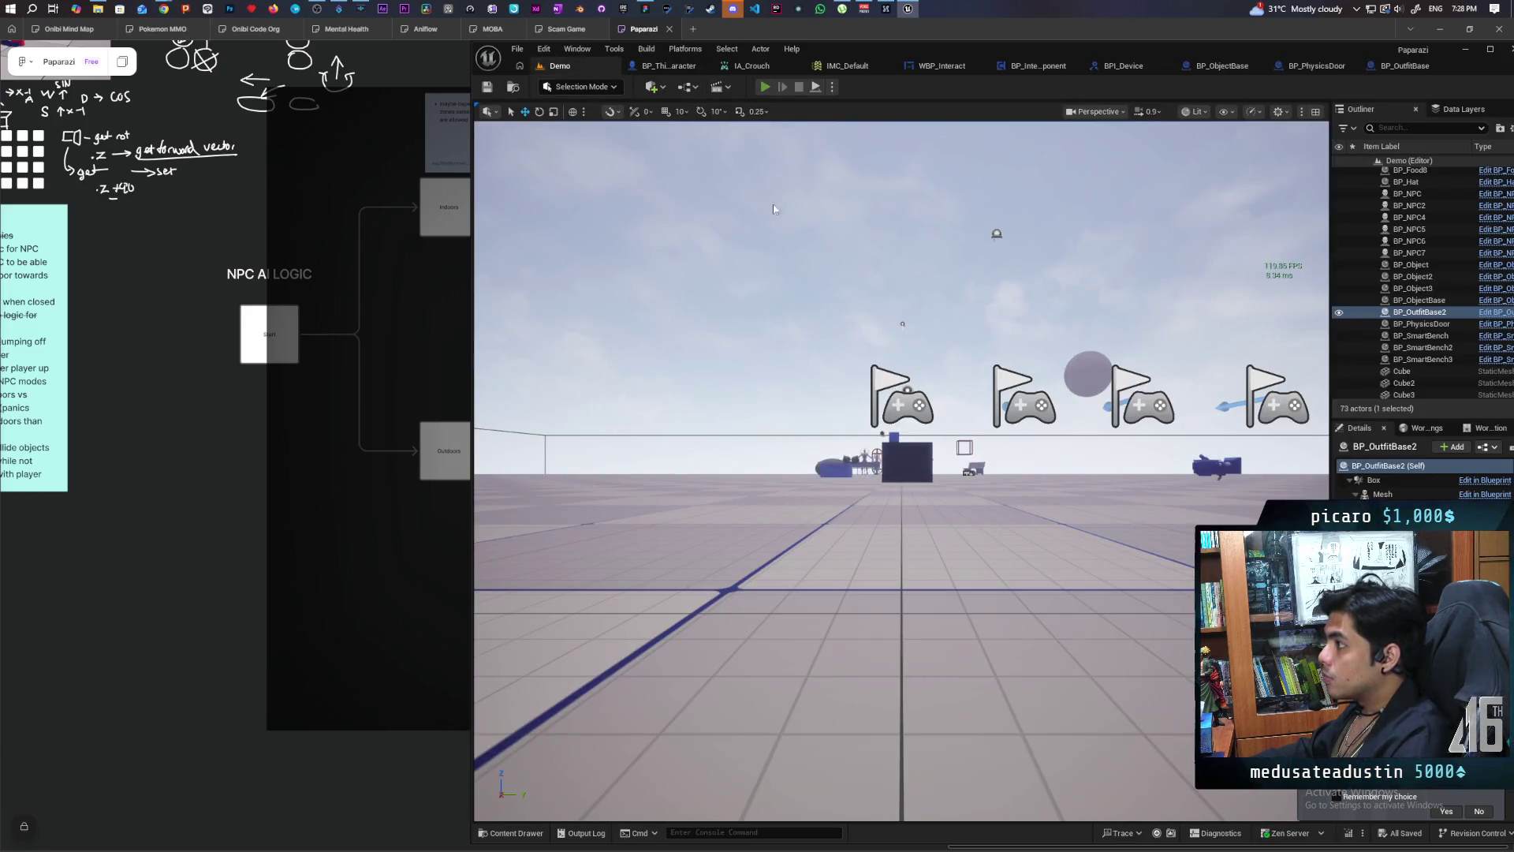
{"action": "key", "text": "alt+p"}
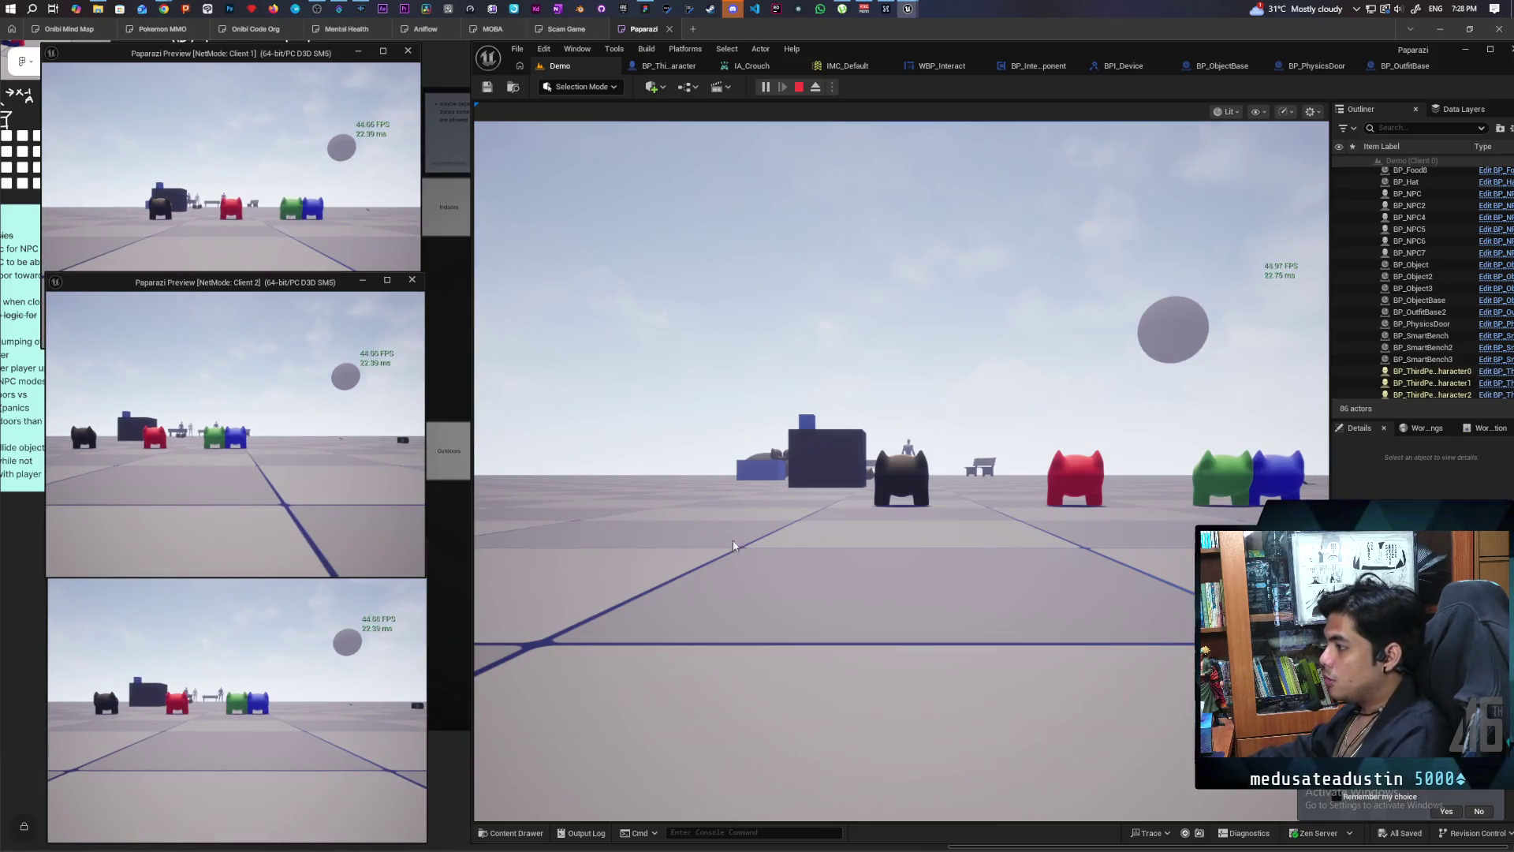
{"action": "left_click", "coordinate": [683, 542]}
{"action": "key", "text": "s"}
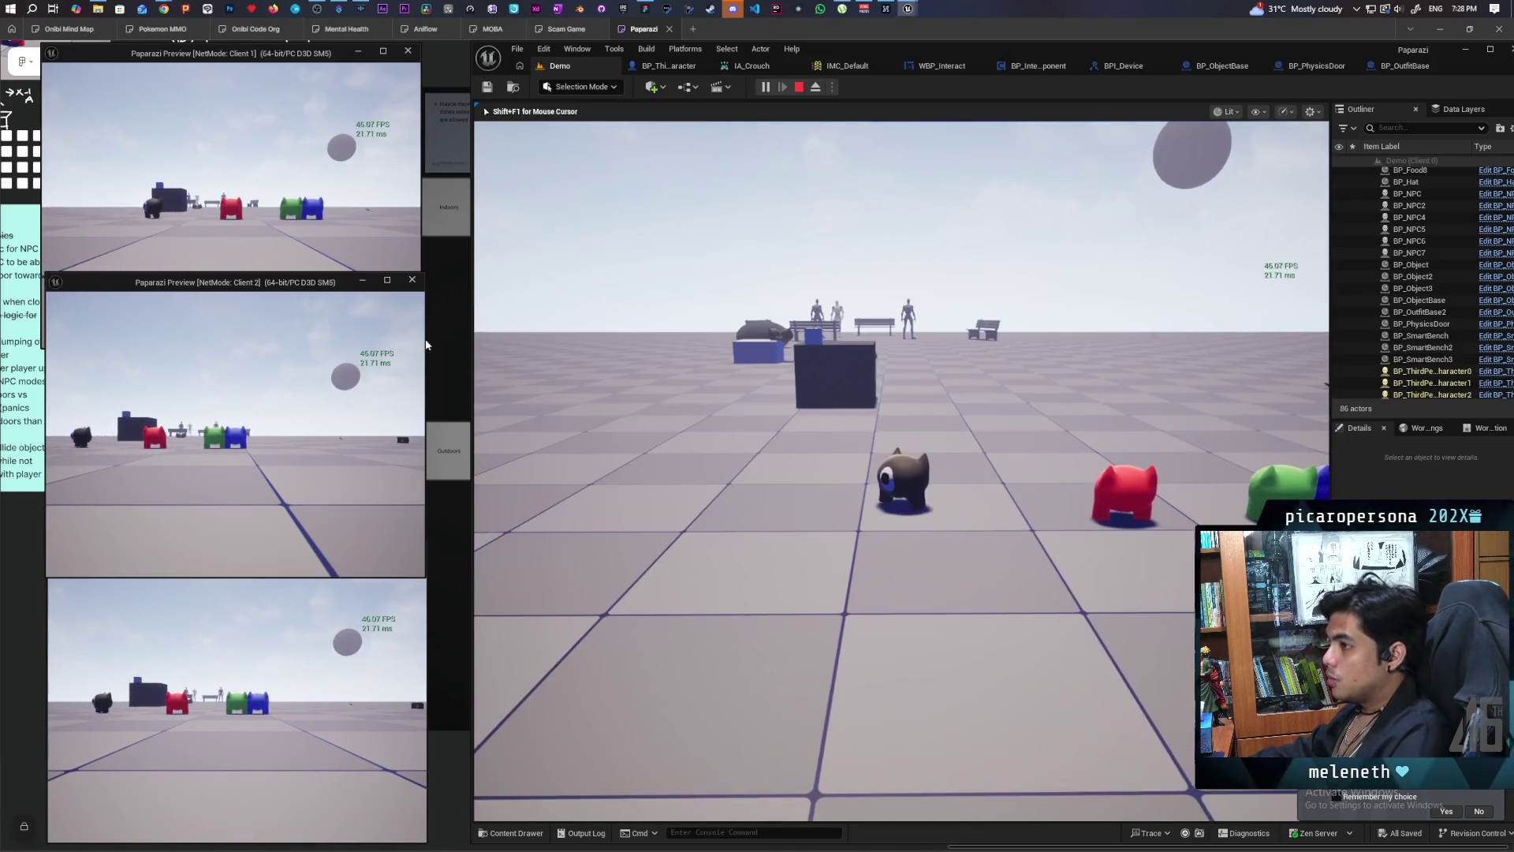
{"action": "left_click", "coordinate": [378, 315]}
{"action": "key", "text": "w"}
{"action": "key", "text": "w"}
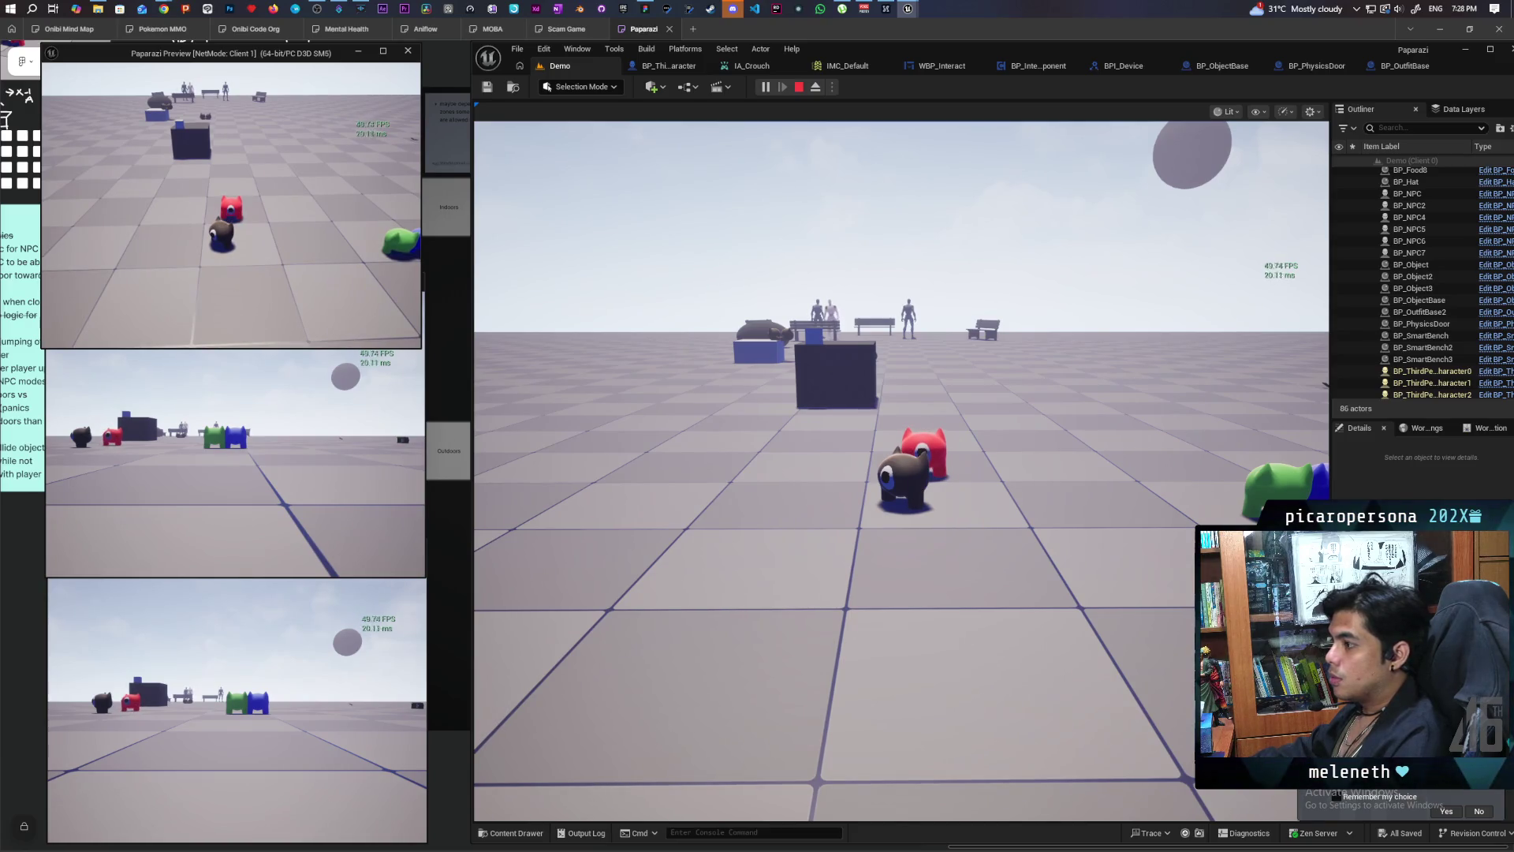
{"action": "key", "text": "s"}
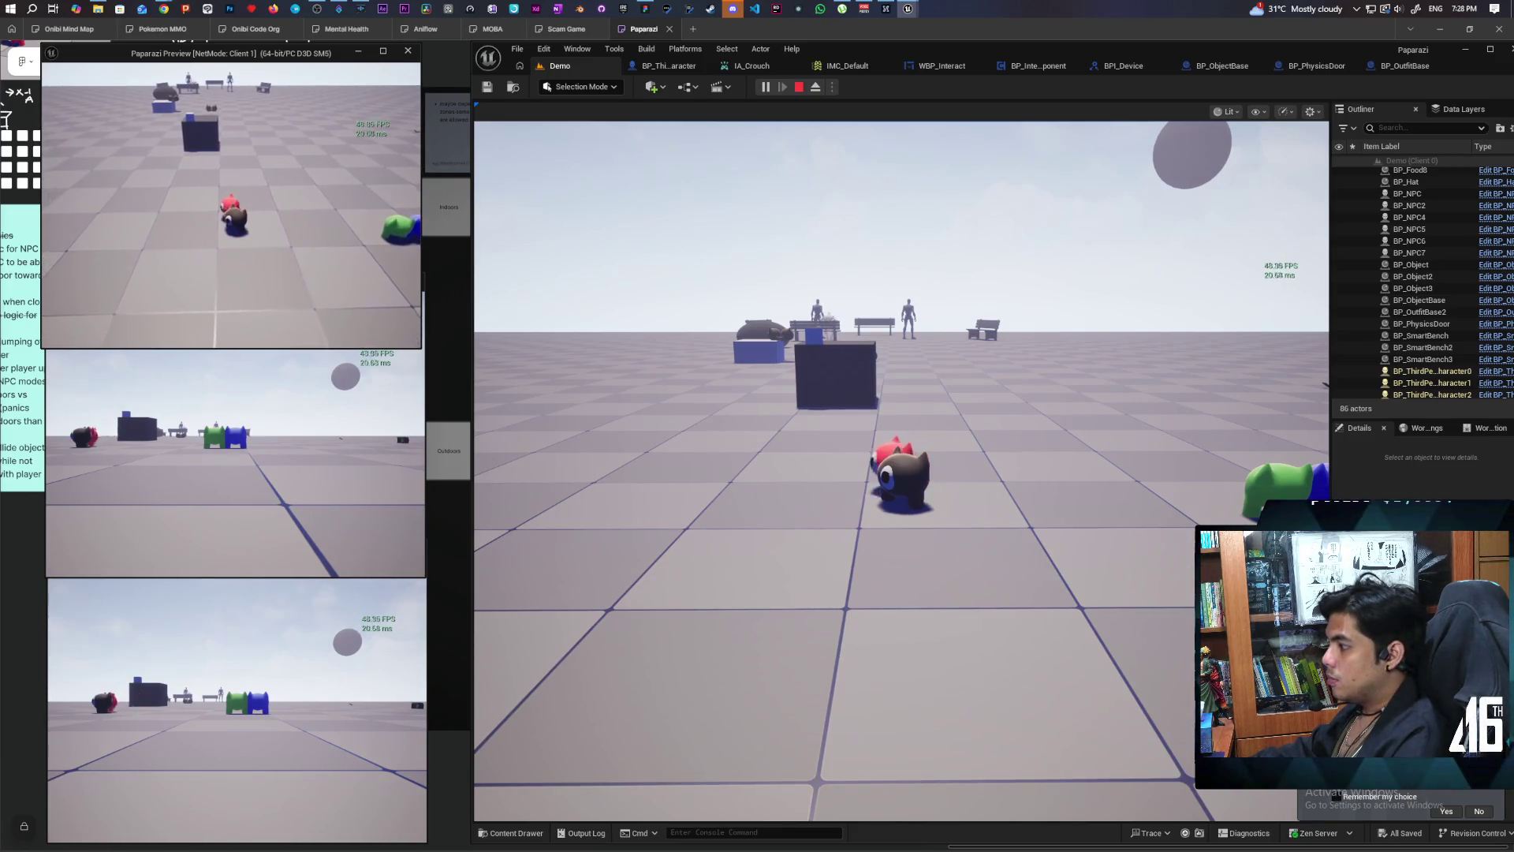
{"action": "key", "text": "d"}
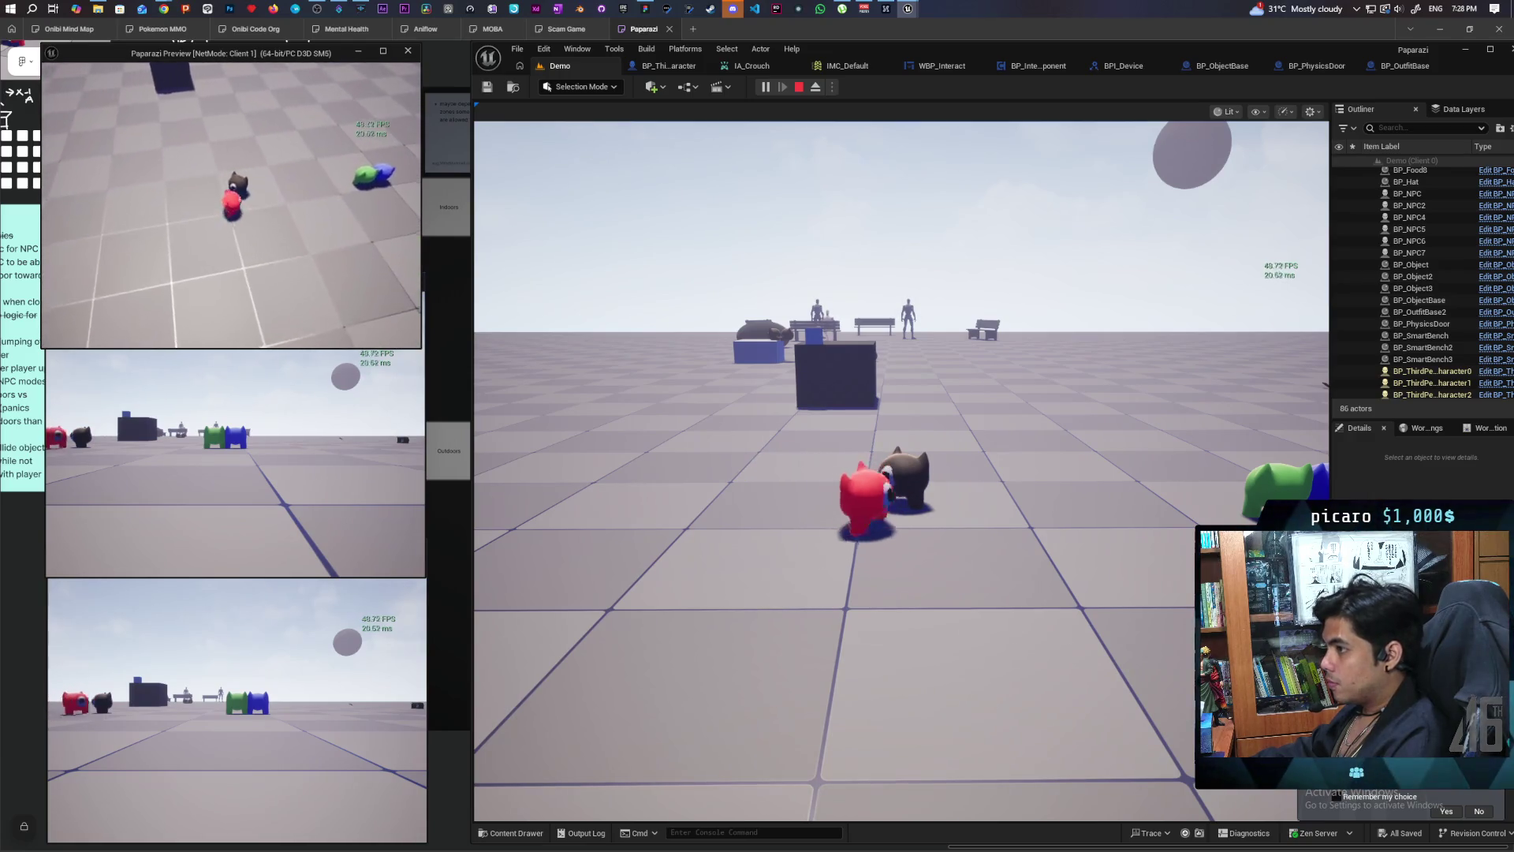
{"action": "key", "text": "d"}
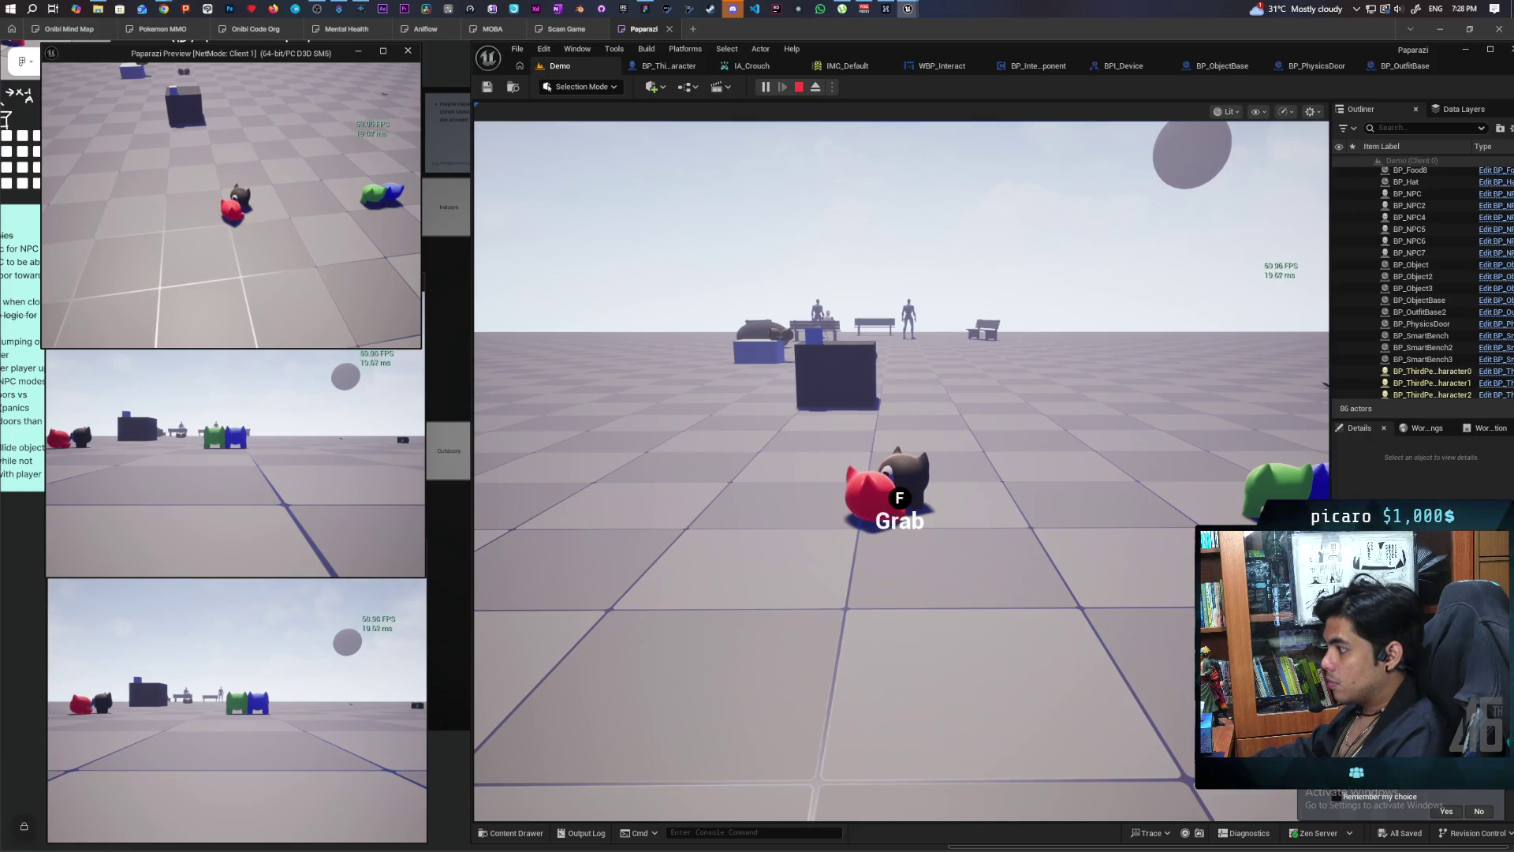
{"action": "key", "text": "a"}
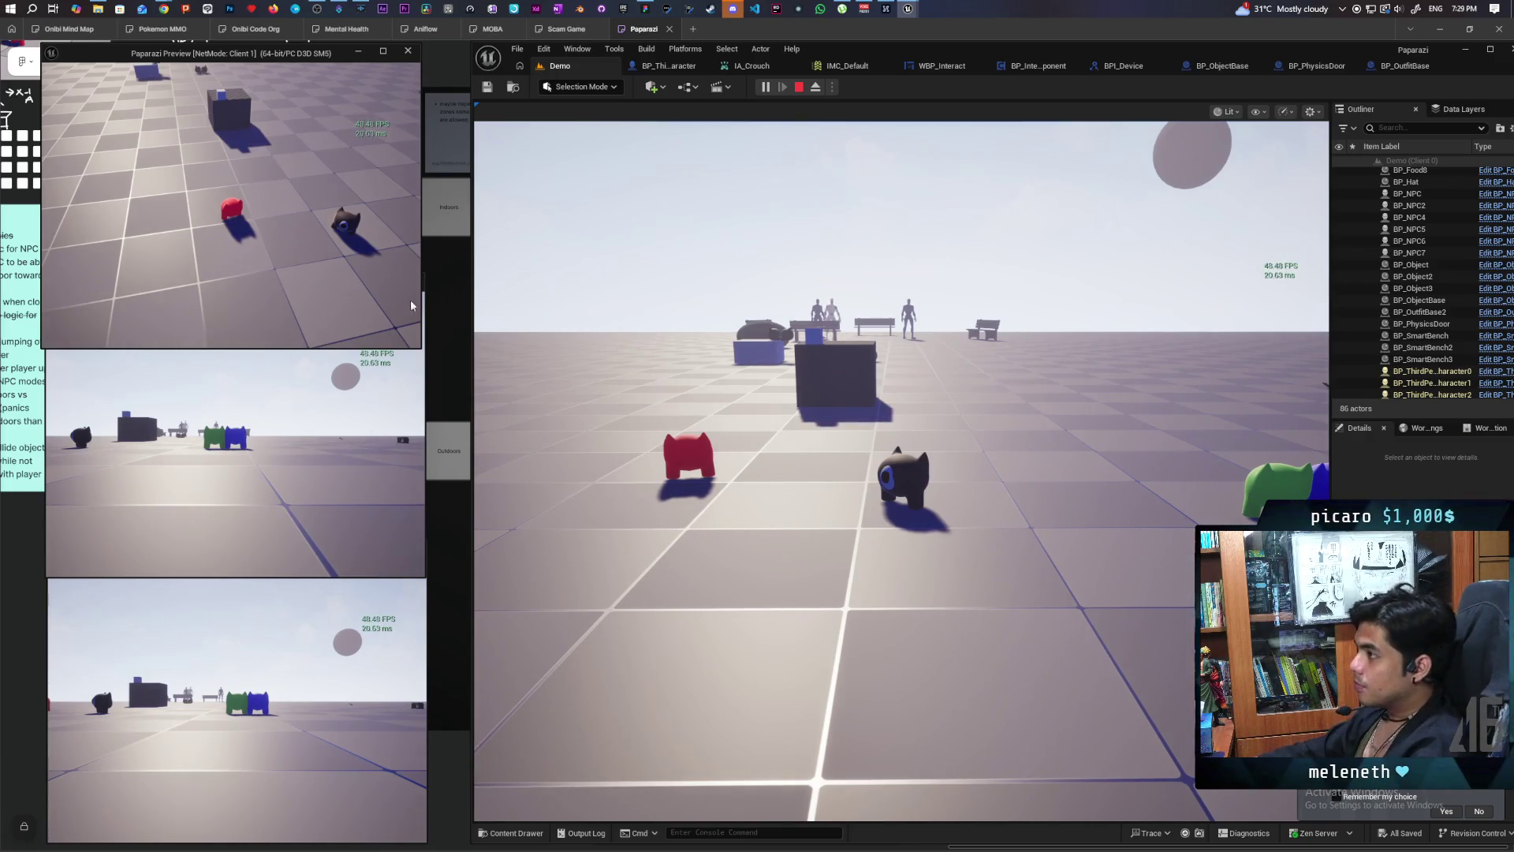
{"action": "key", "text": "Escape"}
Step: In the character's EventGraph, undo the added component getter nodes
{"action": "left_click", "coordinate": [678, 66]}
{"action": "scroll", "coordinate": [1040, 409], "scroll_direction": "down", "scroll_amount": 5}
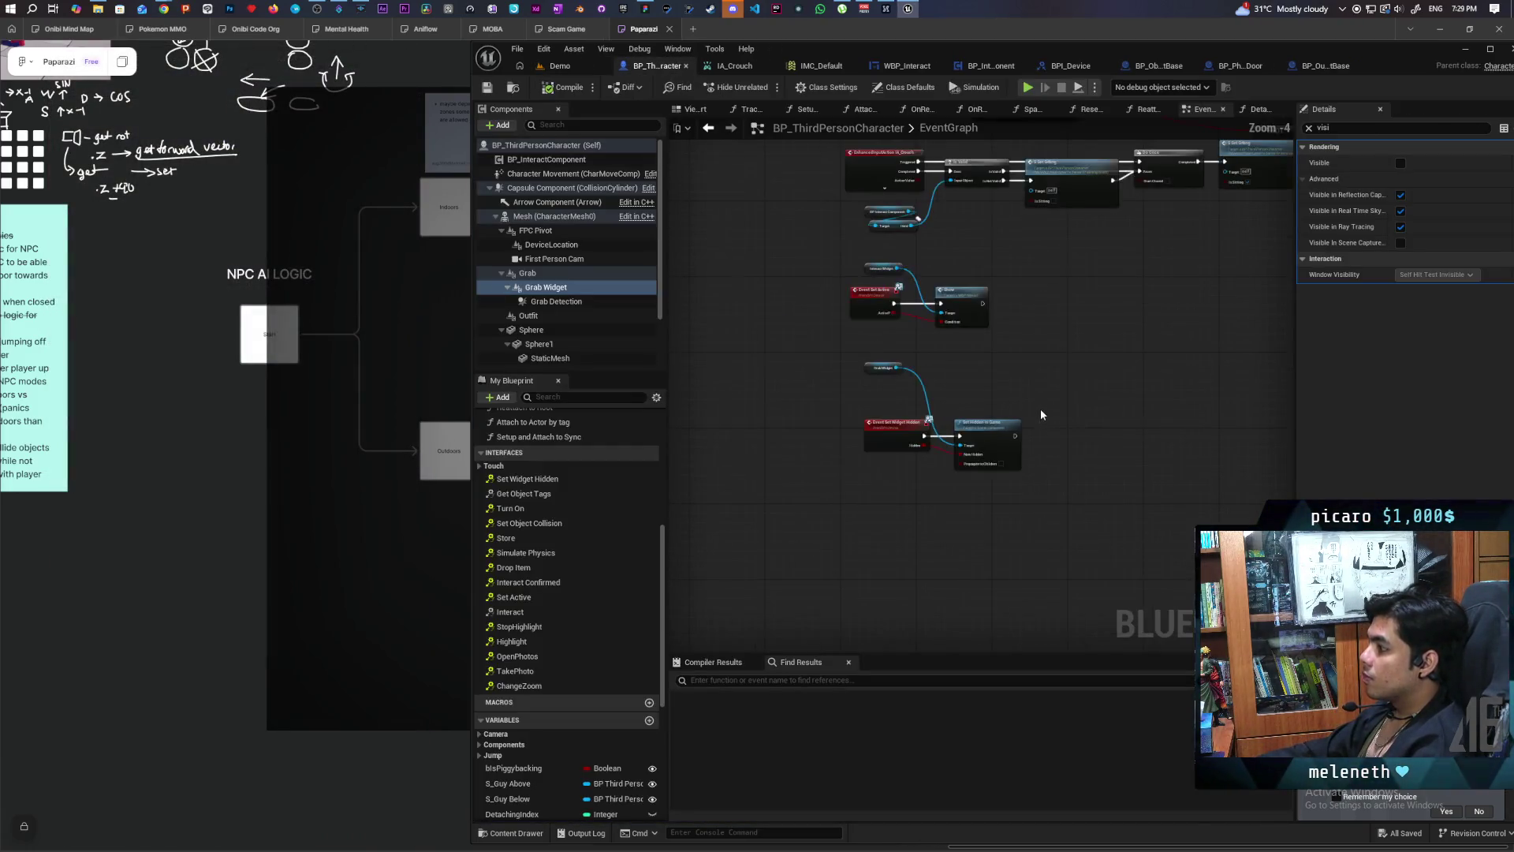
{"action": "left_click_drag", "start_coordinate": [949, 467], "coordinate": [936, 500]}
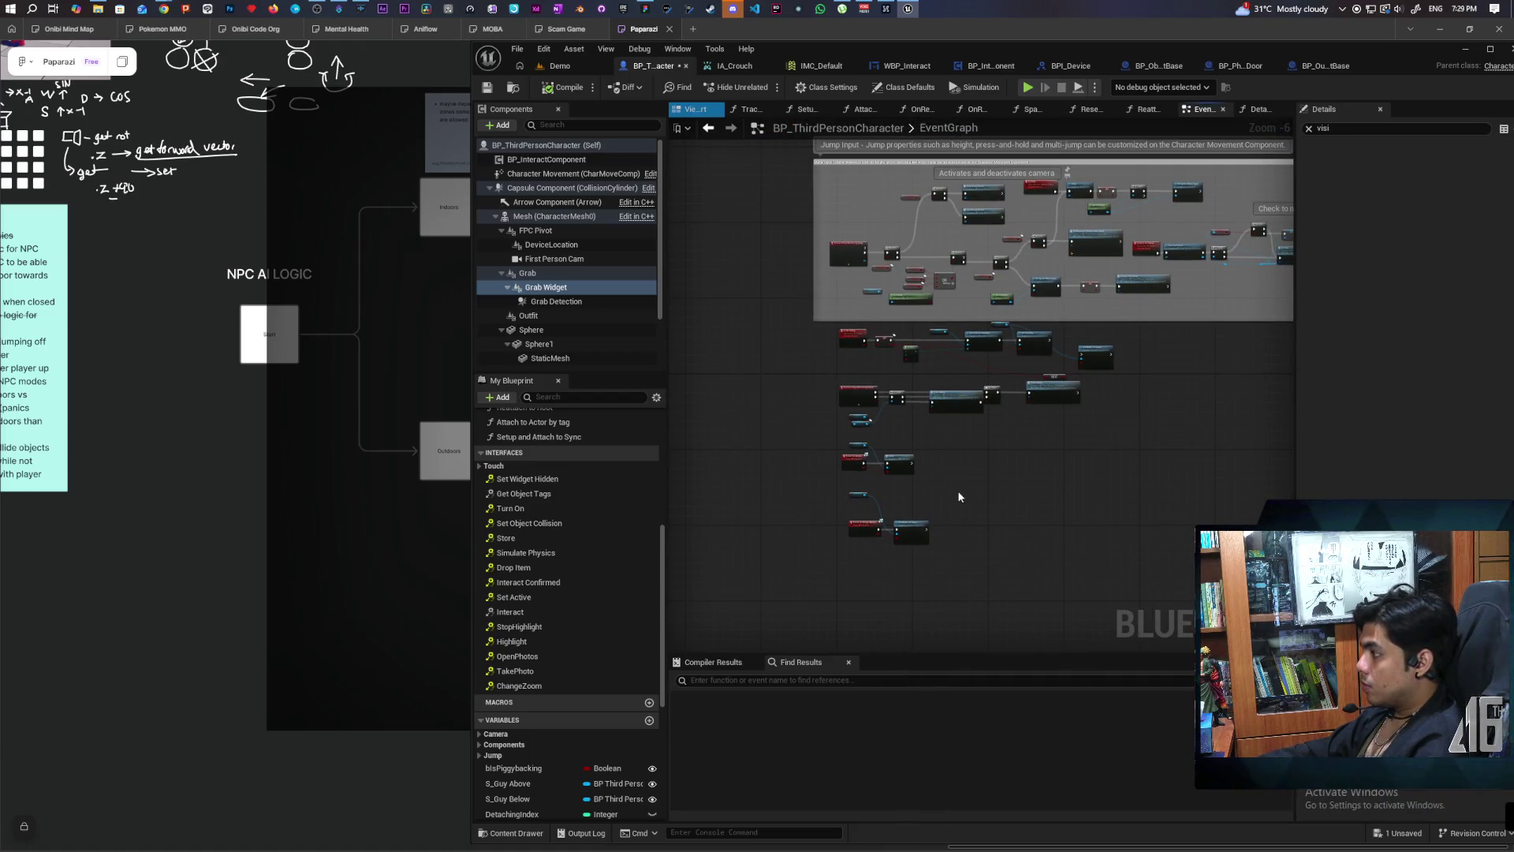
{"action": "key", "text": "ctrl+z"}
{"action": "key", "text": "ctrl+z"}
{"action": "key", "text": "ctrl+z"}
{"action": "key", "text": "ctrl+z"}
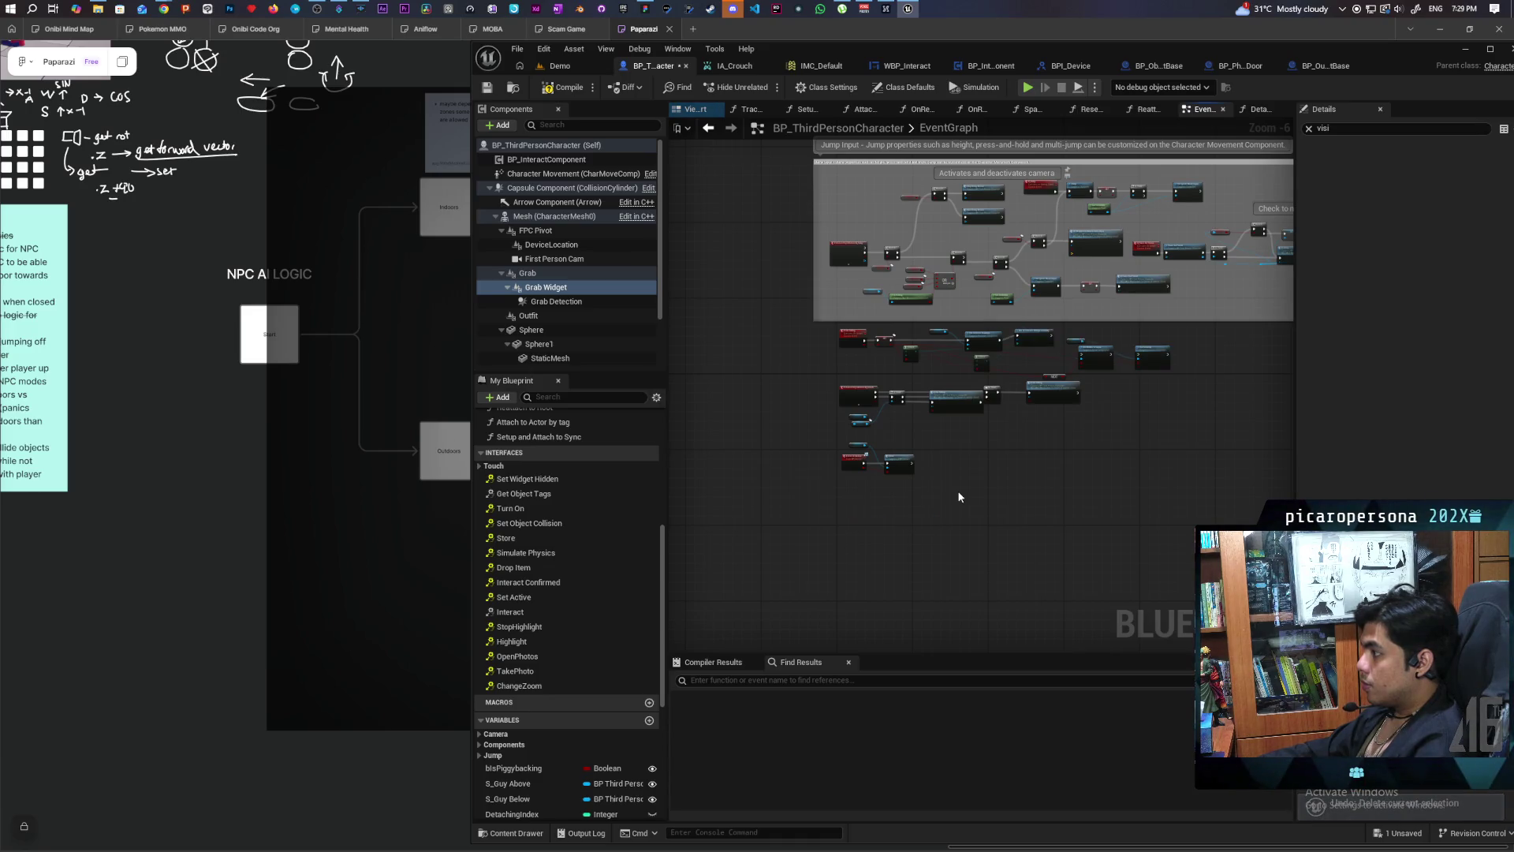
{"action": "scroll", "coordinate": [1015, 465], "scroll_direction": "up", "scroll_amount": 2}
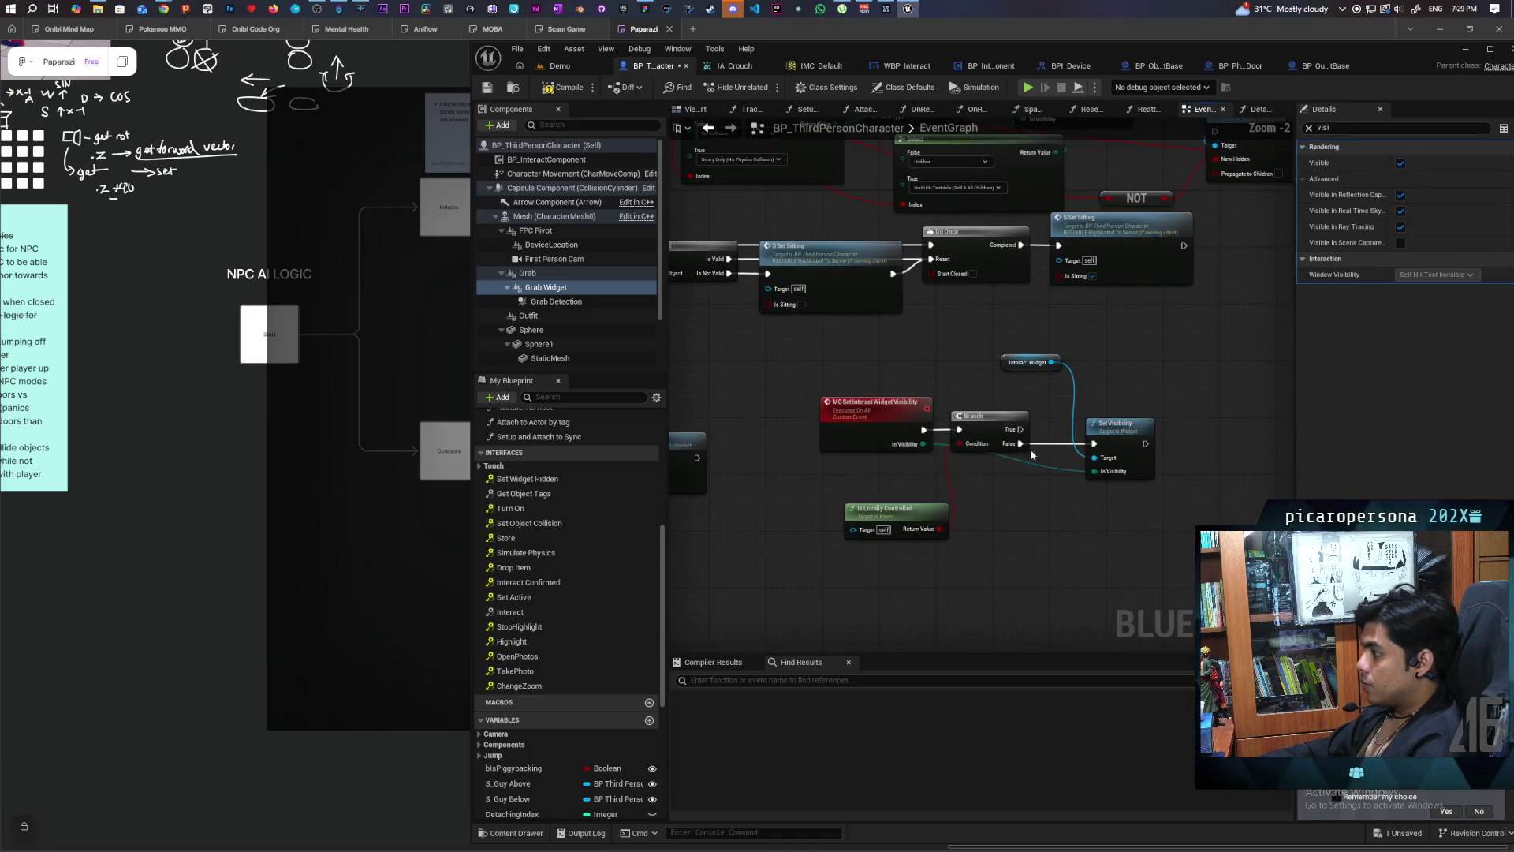
{"action": "scroll", "coordinate": [1023, 456], "scroll_direction": "up", "scroll_amount": 2}
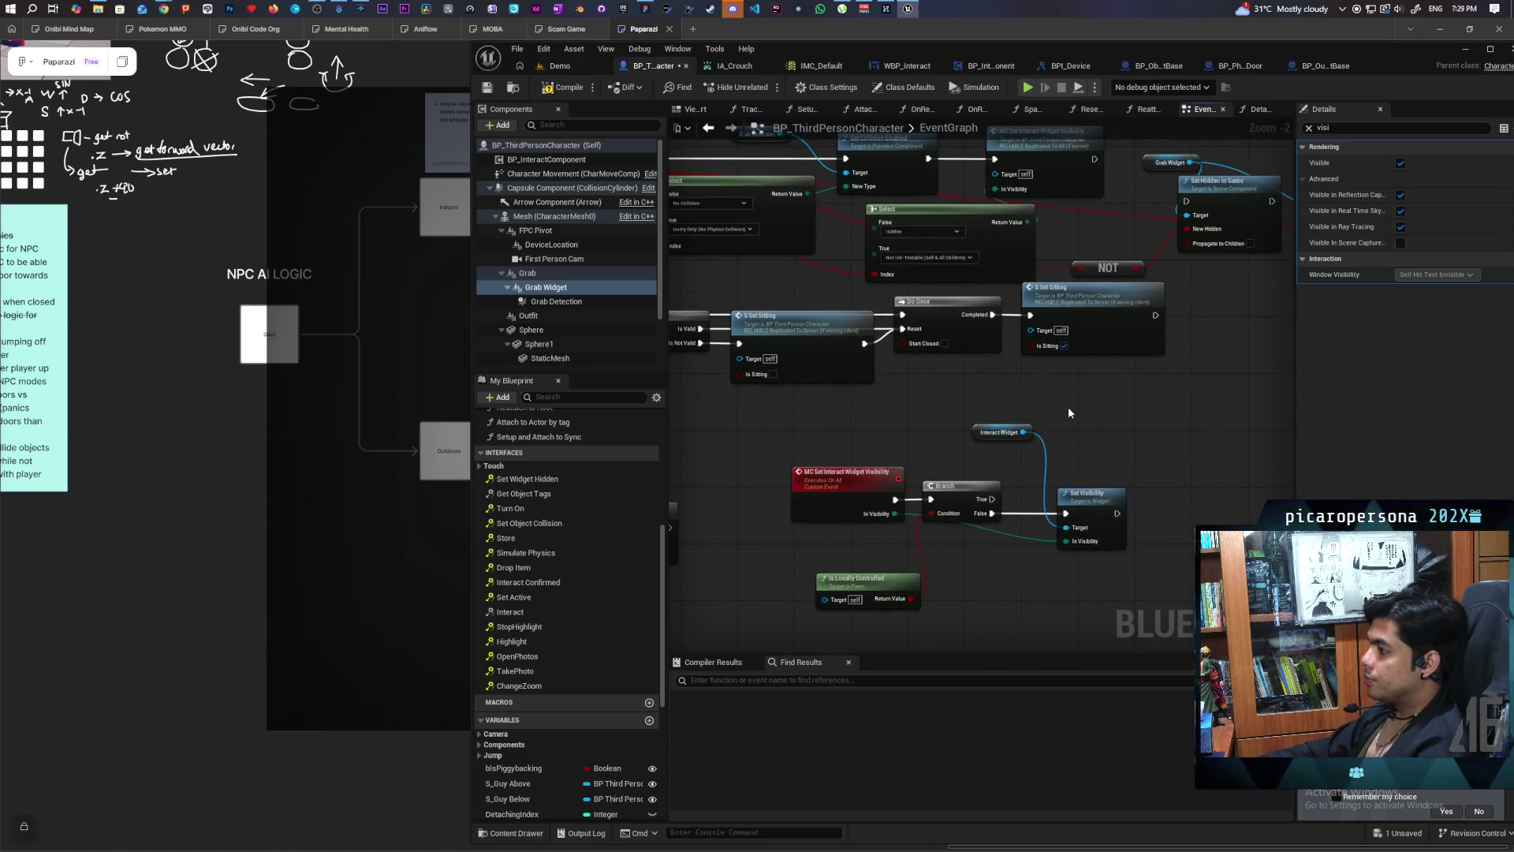
{"action": "scroll", "coordinate": [1071, 410], "scroll_direction": "down", "scroll_amount": 2}
{"action": "scroll", "coordinate": [1071, 410], "scroll_direction": "up", "scroll_amount": 1}
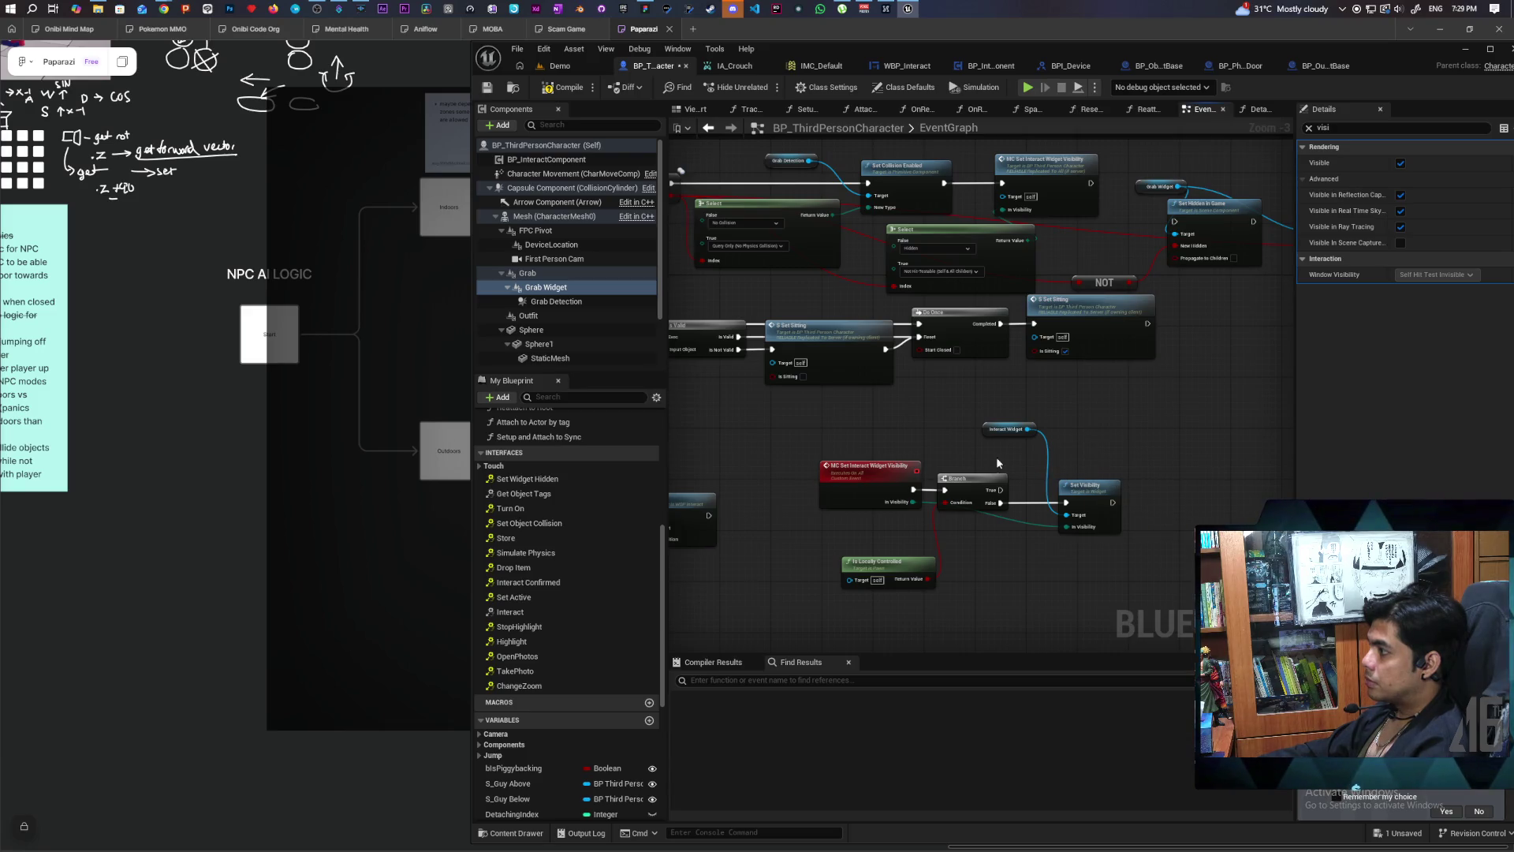
{"action": "scroll", "coordinate": [927, 456], "scroll_direction": "down", "scroll_amount": 1}
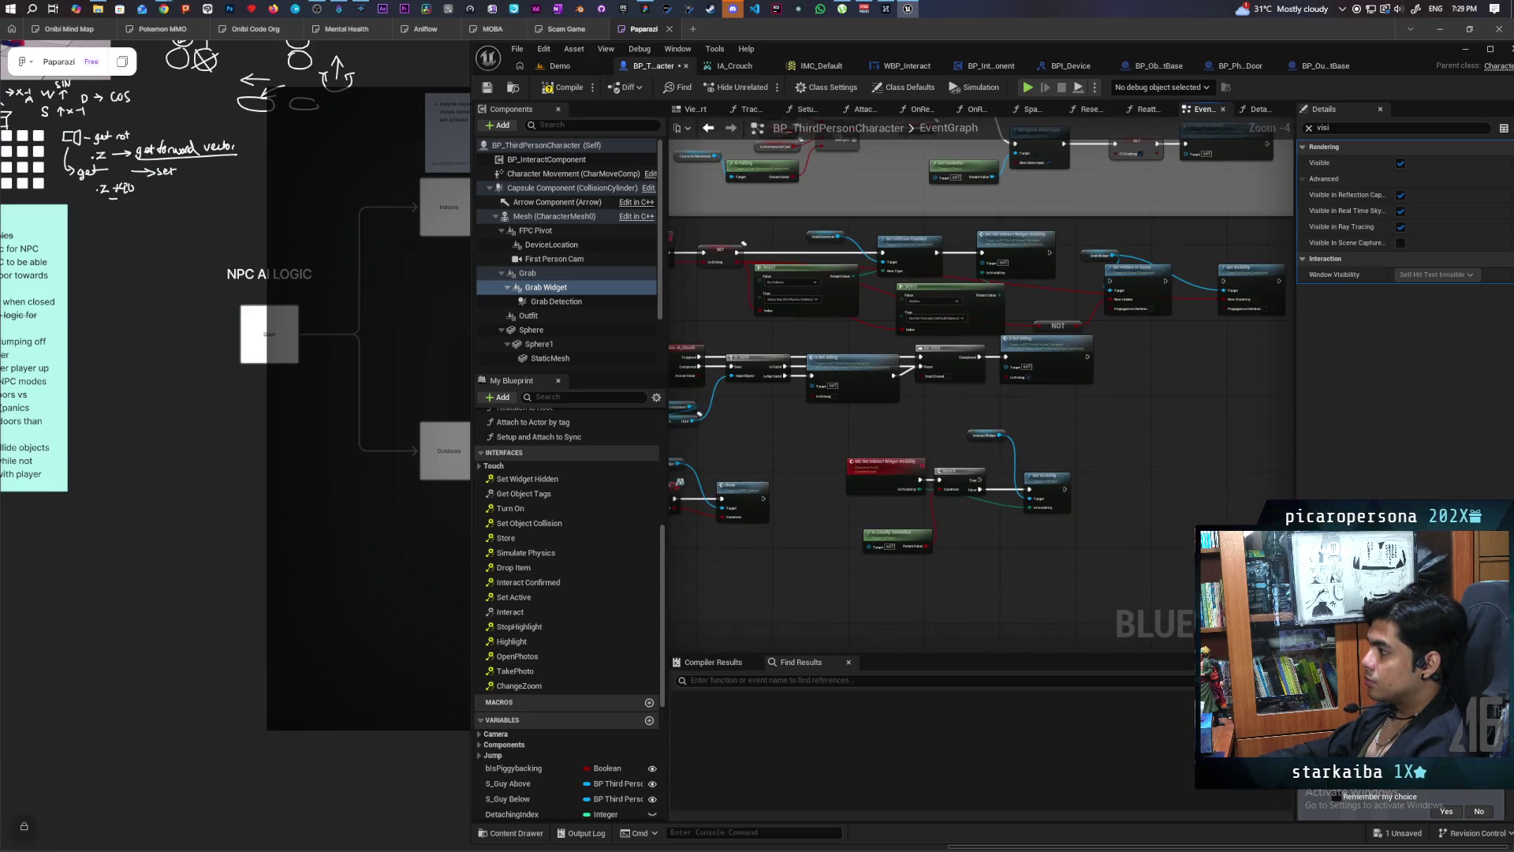
{"action": "scroll", "coordinate": [963, 475], "scroll_direction": "up", "scroll_amount": 1}
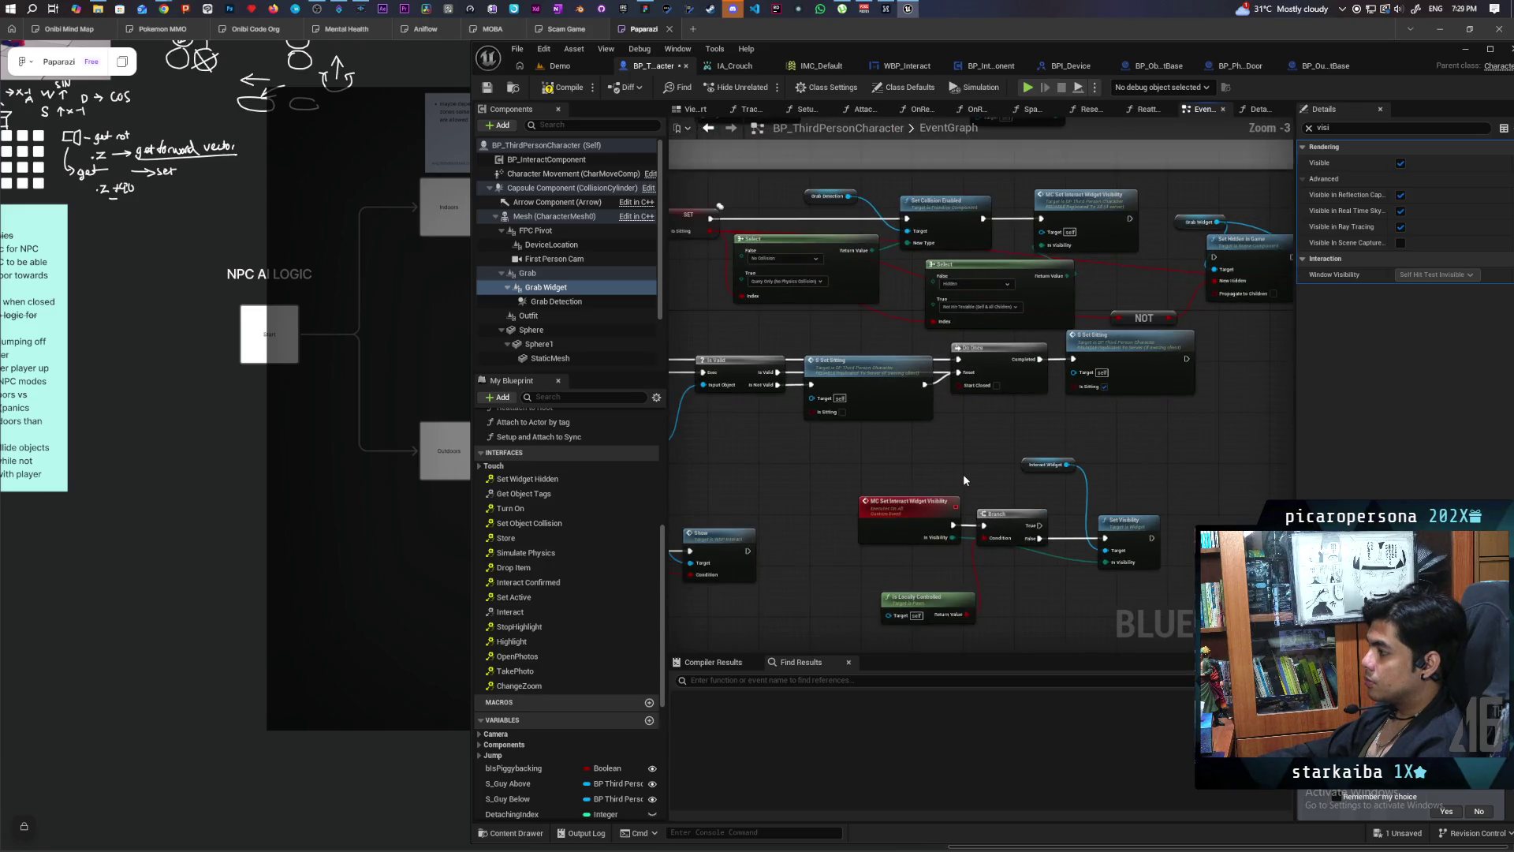
Step: Route SET's exec output through Set Visibility before Set Widget
{"action": "key", "text": "alt+Left"}
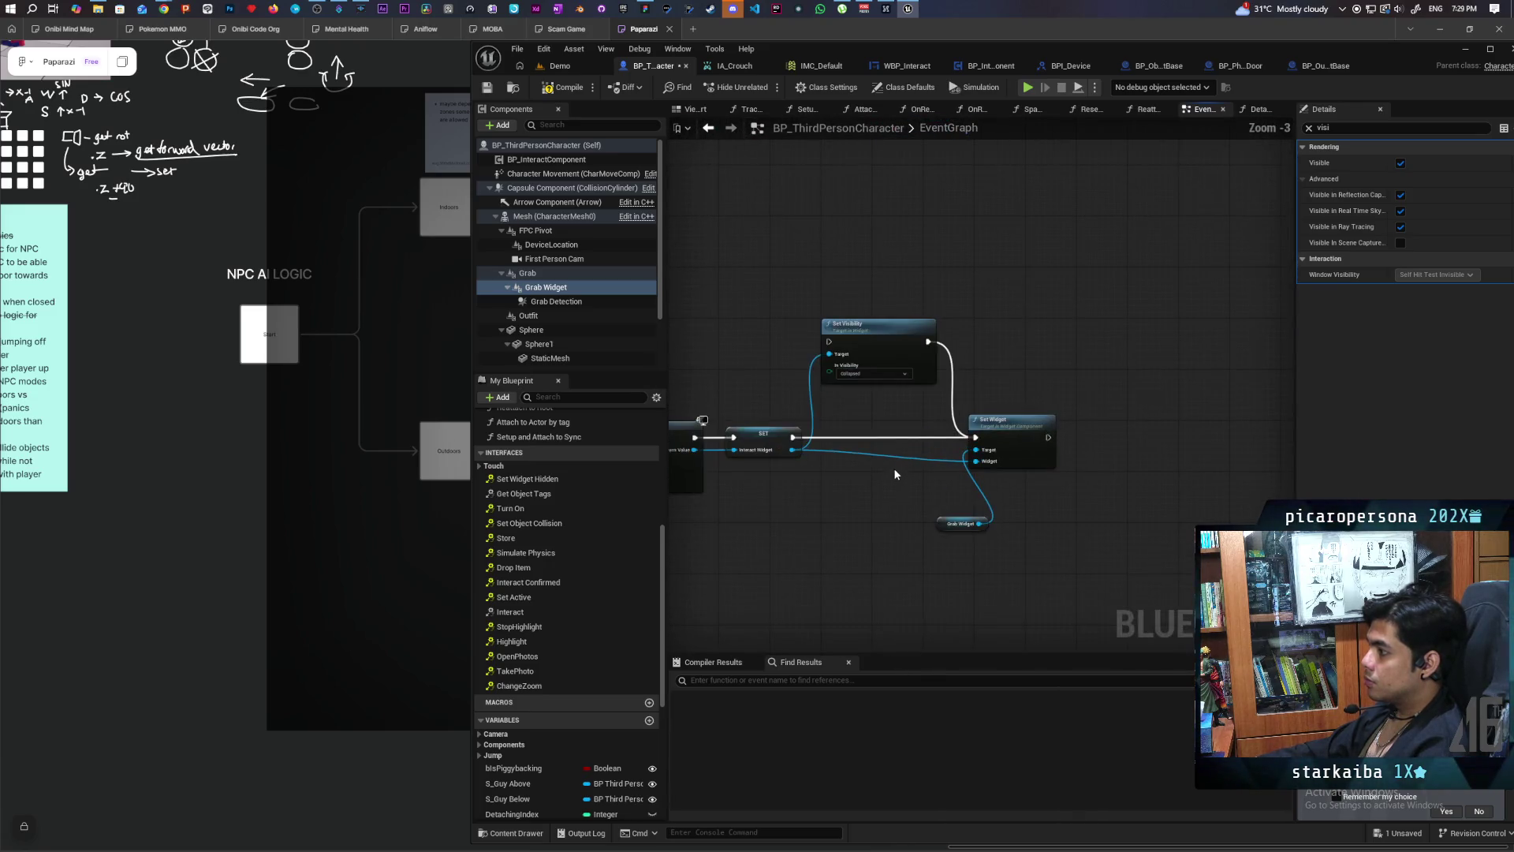
{"action": "mouse_move", "coordinate": [793, 437]}
{"action": "left_mouse_down"}
{"action": "mouse_move", "coordinate": [829, 342]}
{"action": "mouse_move", "coordinate": [869, 438]}
{"action": "left_mouse_up"}
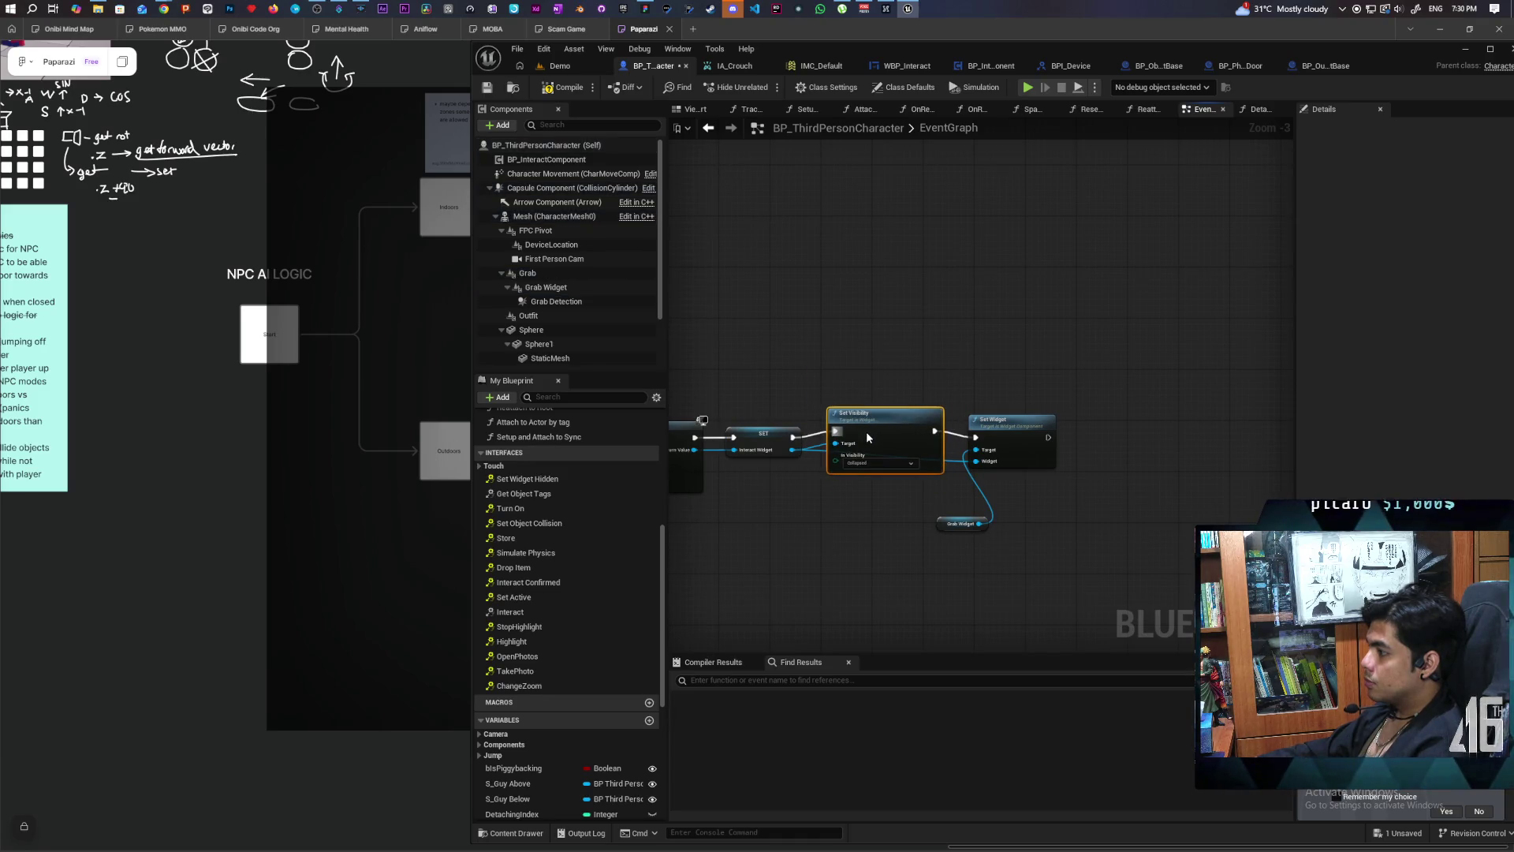
{"action": "scroll", "coordinate": [859, 574], "scroll_direction": "down", "scroll_amount": 2}
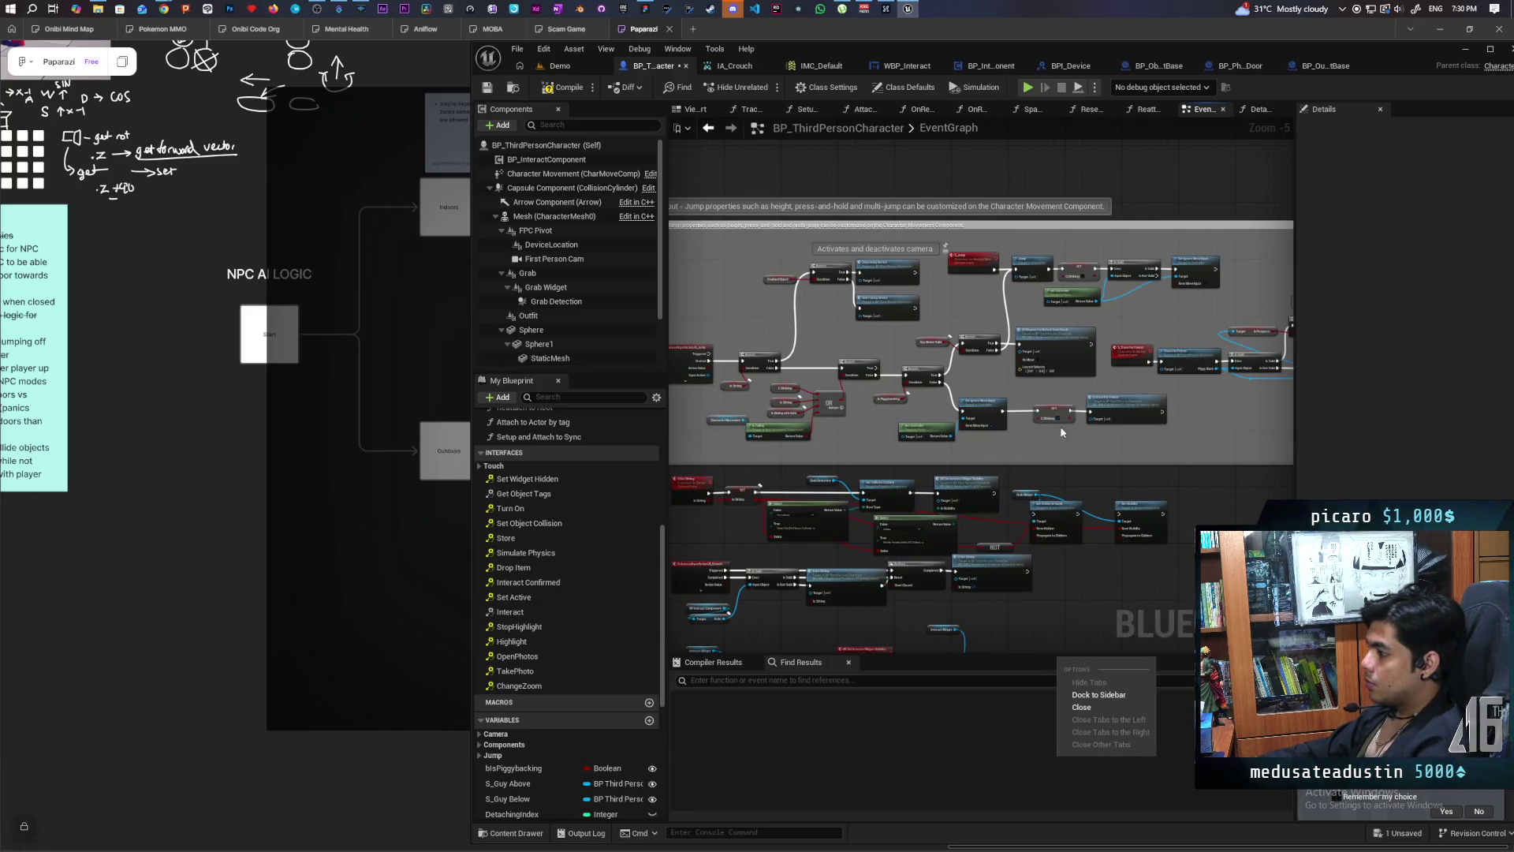
{"action": "scroll", "coordinate": [1083, 480], "scroll_direction": "up", "scroll_amount": 2}
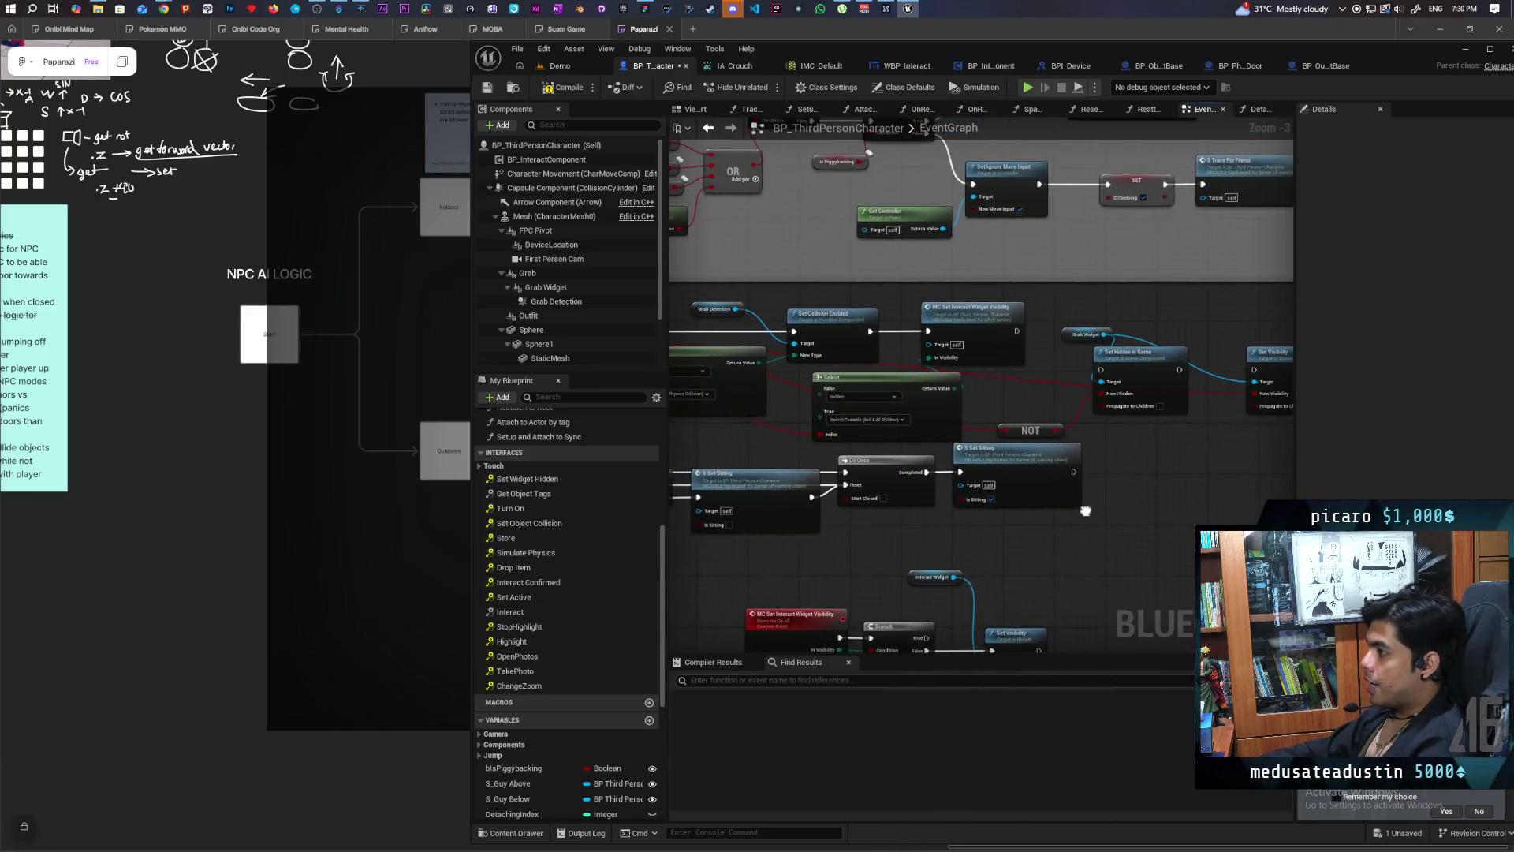
Step: Add an Event Set Widget Hidden node from the Interfaces list to the EventGraph
{"action": "mouse_move", "coordinate": [1083, 480]}
{"action": "left_mouse_down"}
{"action": "mouse_move", "coordinate": [1142, 428]}
{"action": "mouse_move", "coordinate": [1152, 315]}
{"action": "left_mouse_up"}
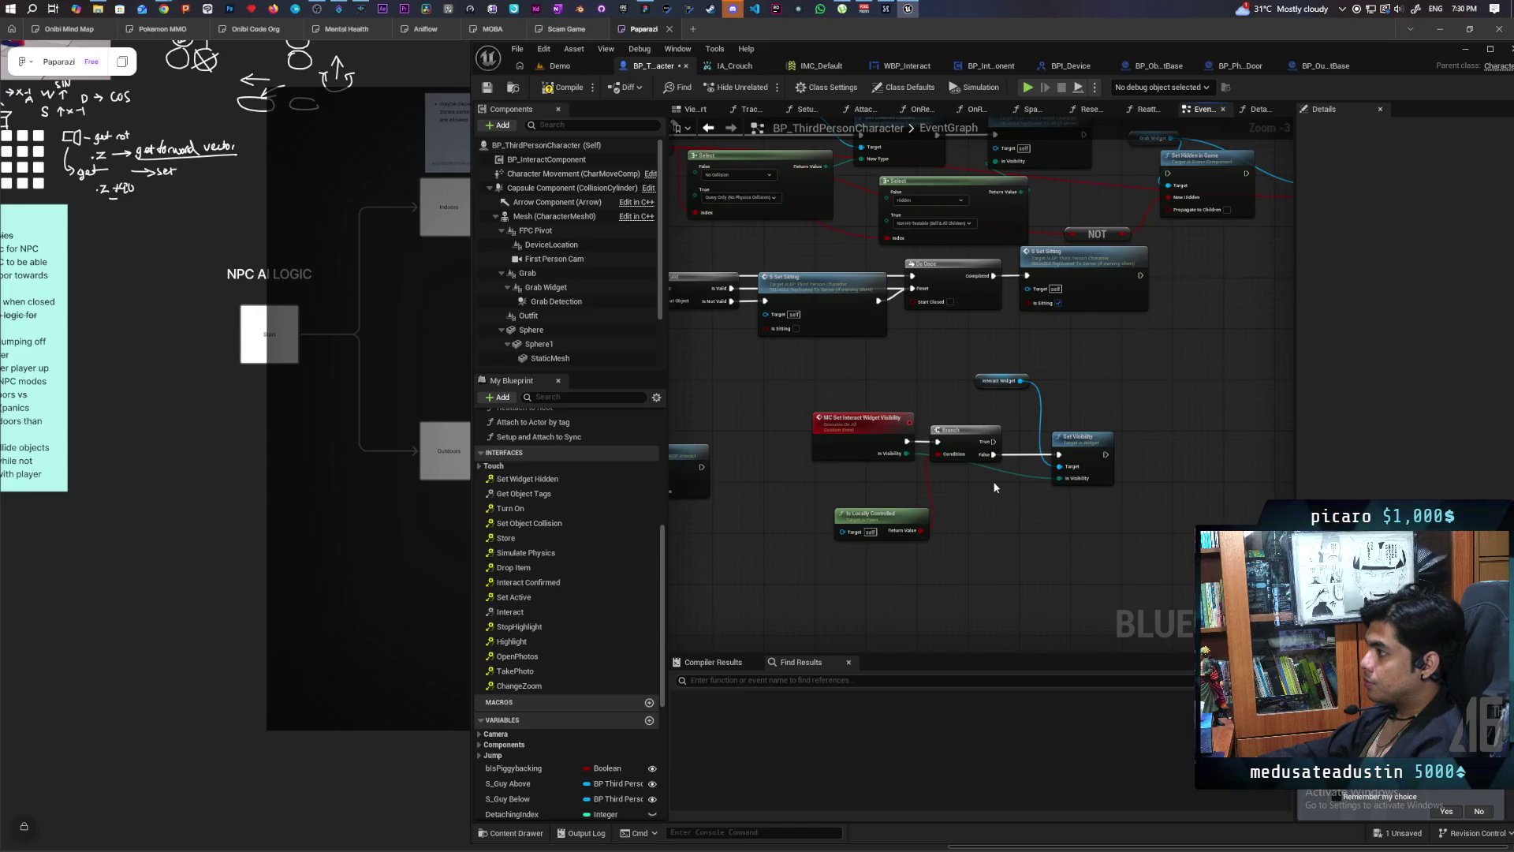
{"action": "mouse_move", "coordinate": [977, 495]}
{"action": "left_mouse_down"}
{"action": "mouse_move", "coordinate": [1063, 478]}
{"action": "mouse_move", "coordinate": [1068, 497]}
{"action": "left_mouse_up"}
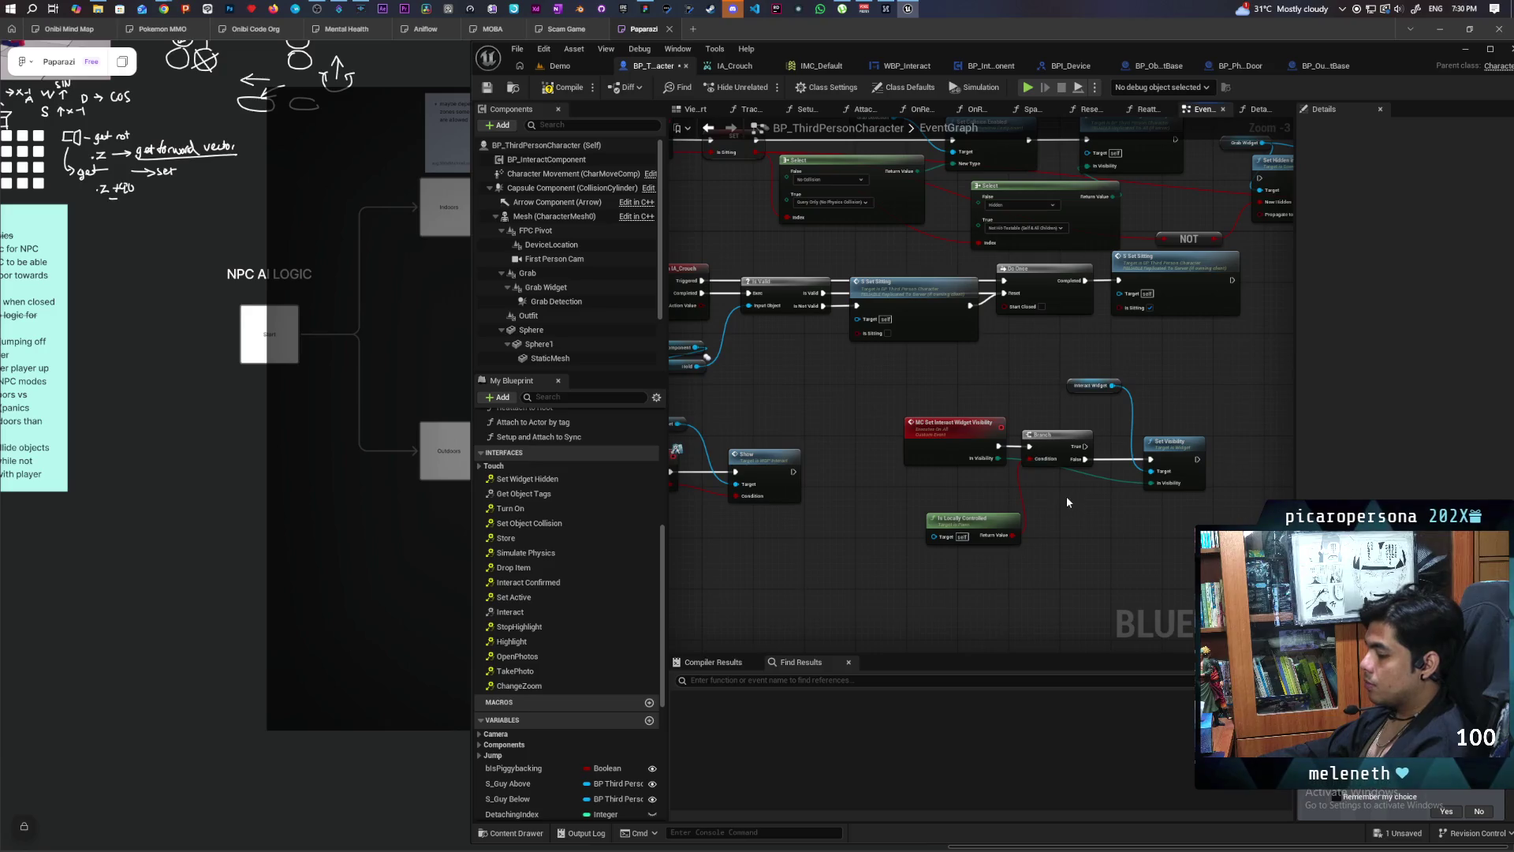
{"action": "scroll", "coordinate": [902, 497], "scroll_direction": "down", "scroll_amount": 4}
{"action": "scroll", "coordinate": [902, 497], "scroll_direction": "up", "scroll_amount": 3}
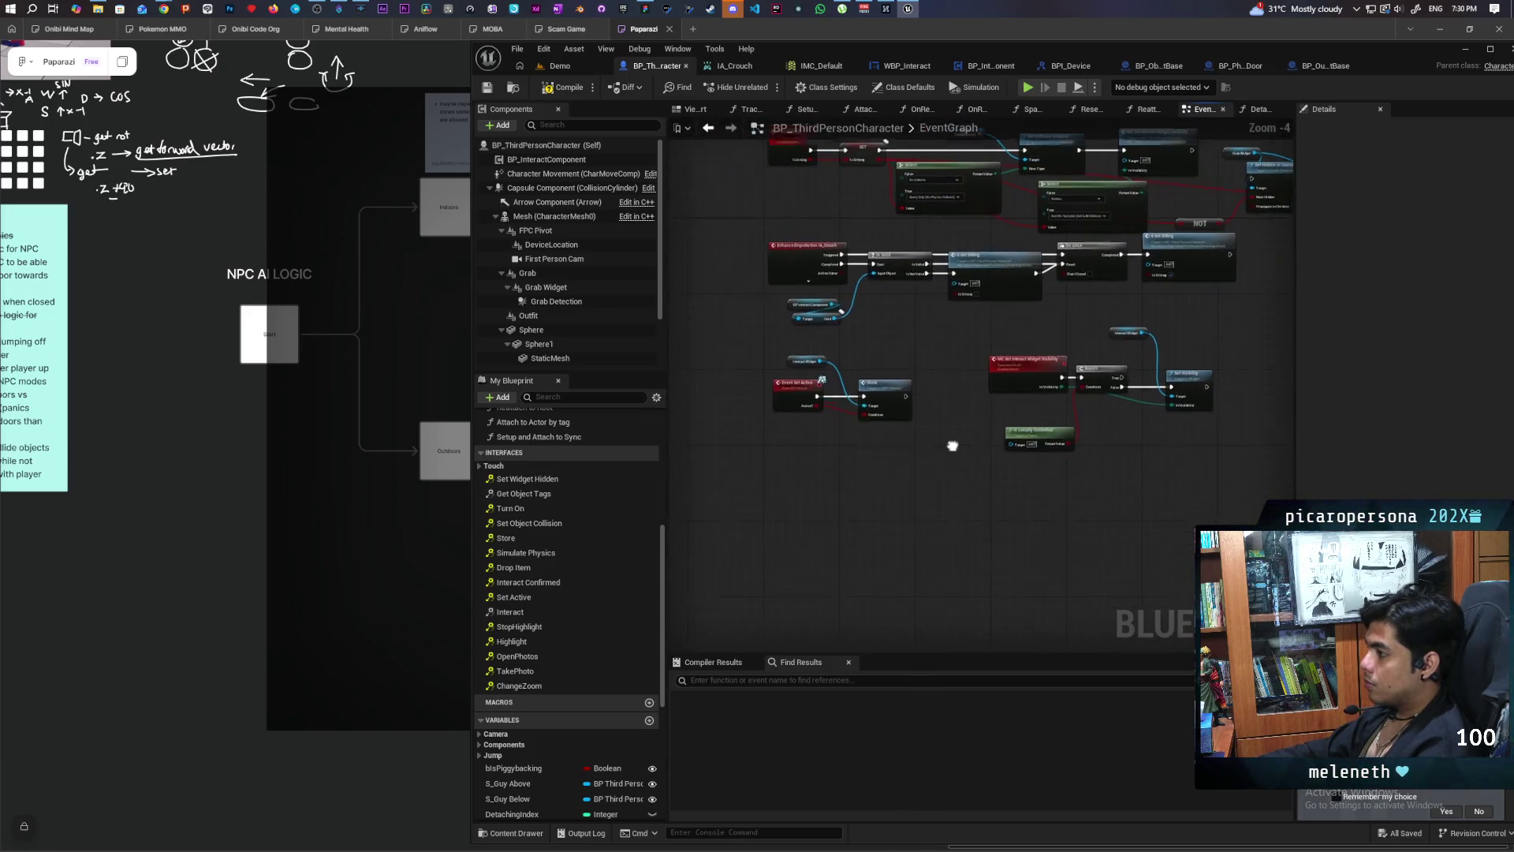
{"action": "left_click", "coordinate": [521, 480]}
{"action": "mouse_move", "coordinate": [518, 493]}
{"action": "left_mouse_down"}
{"action": "mouse_move", "coordinate": [920, 574]}
{"action": "mouse_move", "coordinate": [1068, 404]}
{"action": "left_mouse_up"}
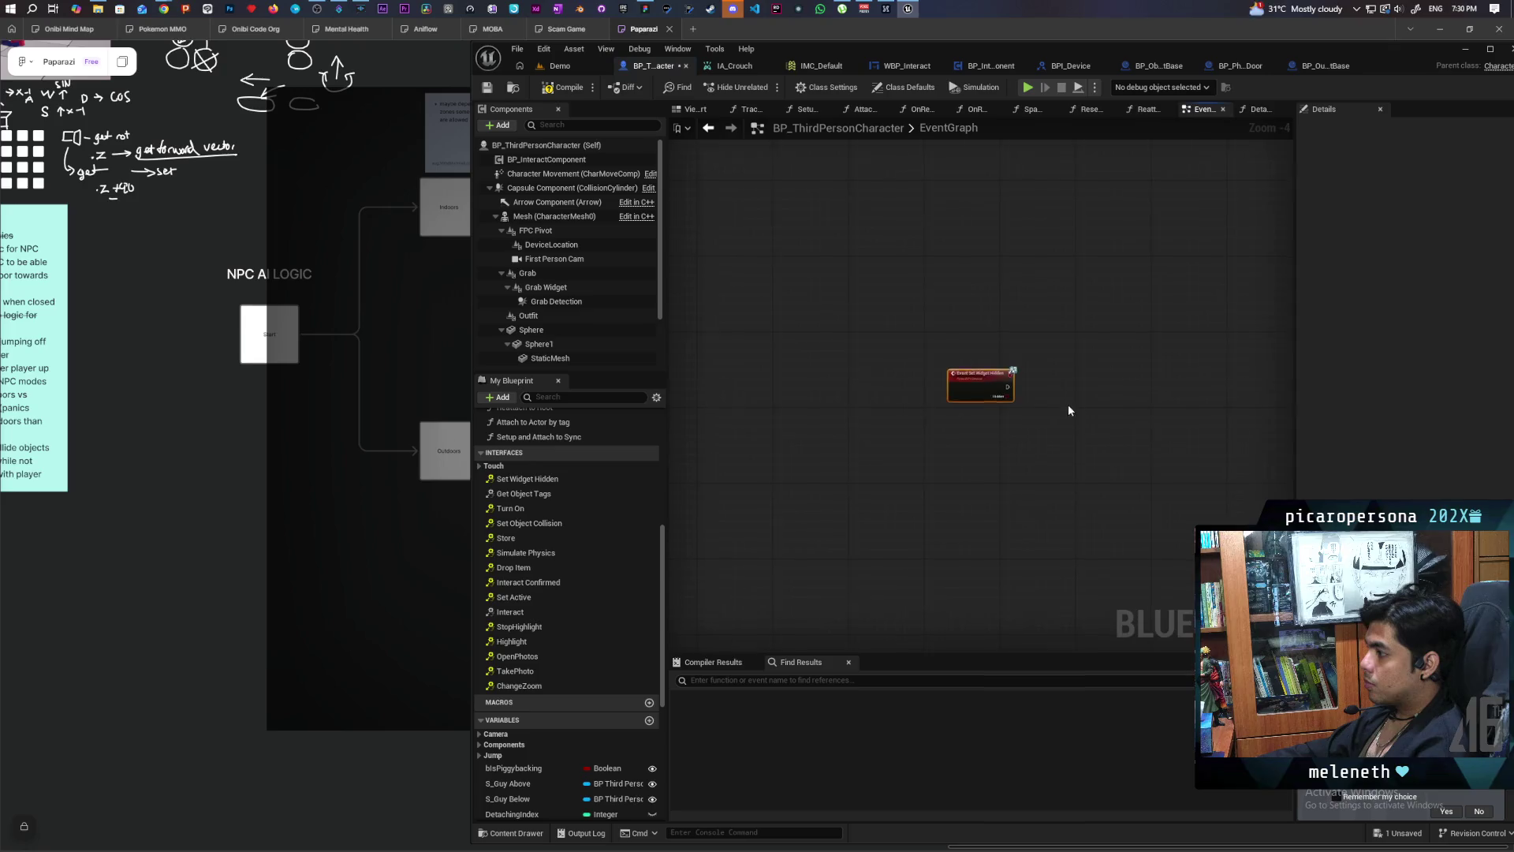
{"action": "scroll", "coordinate": [862, 615], "scroll_direction": "down", "scroll_amount": 3}
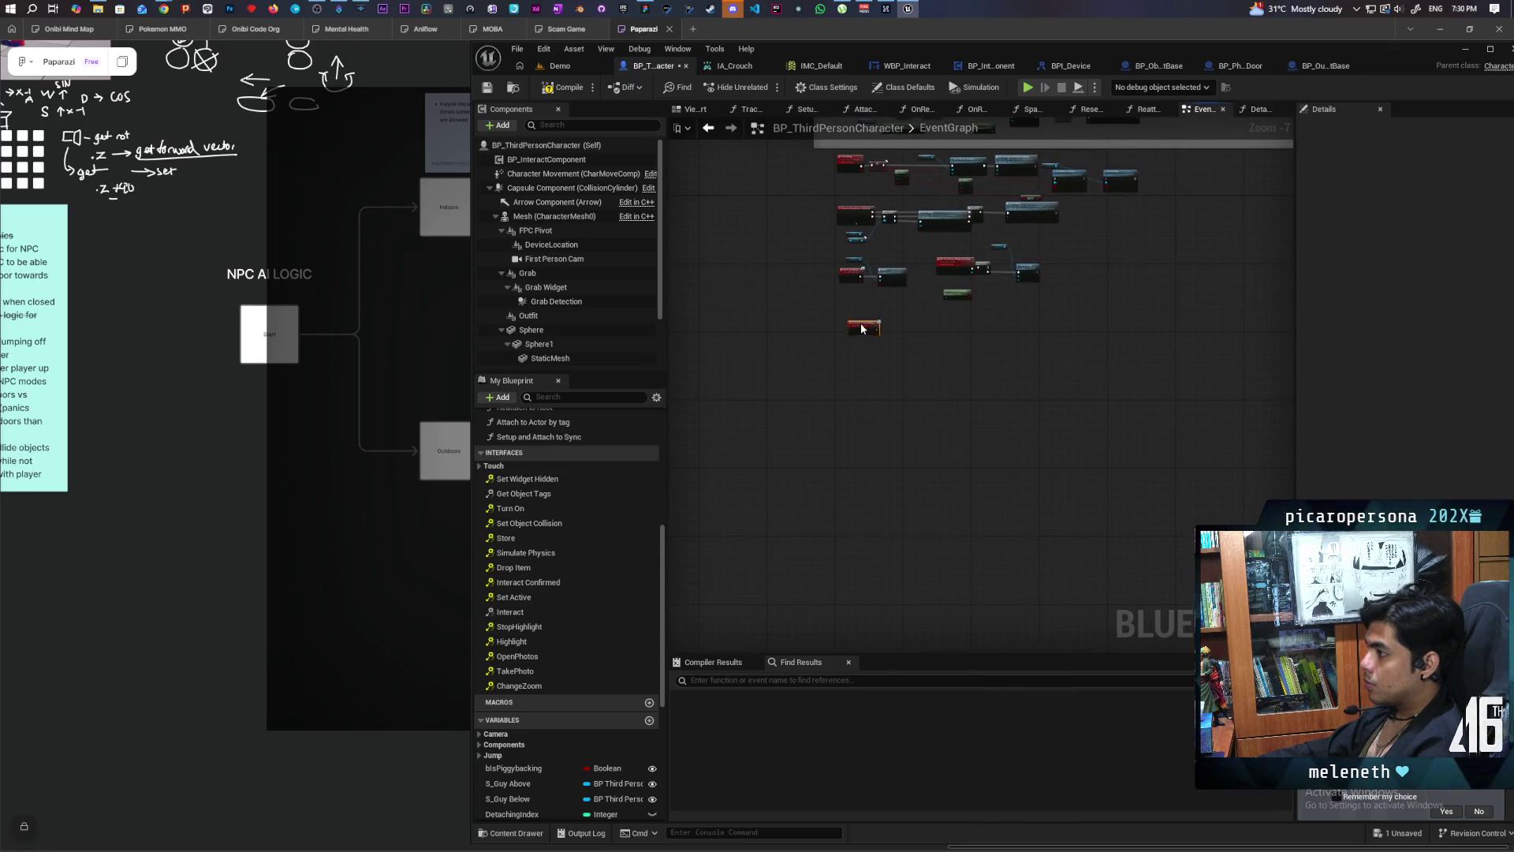
{"action": "left_click_drag", "start_coordinate": [1016, 344], "coordinate": [993, 426]}
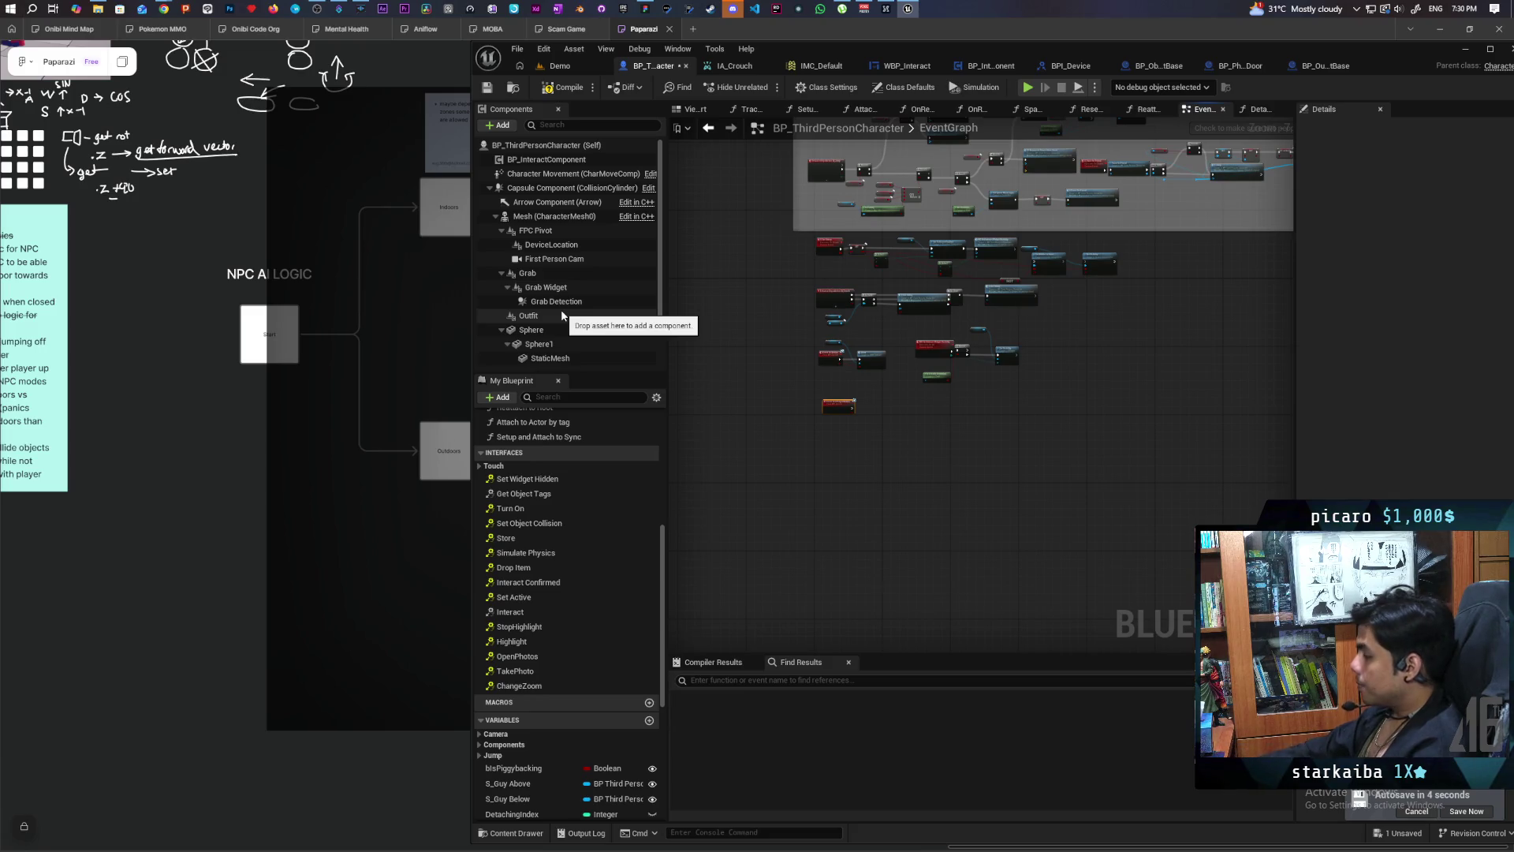
{"action": "scroll", "coordinate": [844, 415], "scroll_direction": "up", "scroll_amount": 6}
{"action": "mouse_move", "coordinate": [846, 411]}
{"action": "left_mouse_down"}
{"action": "mouse_move", "coordinate": [789, 465]}
{"action": "mouse_move", "coordinate": [779, 455]}
{"action": "left_mouse_up"}
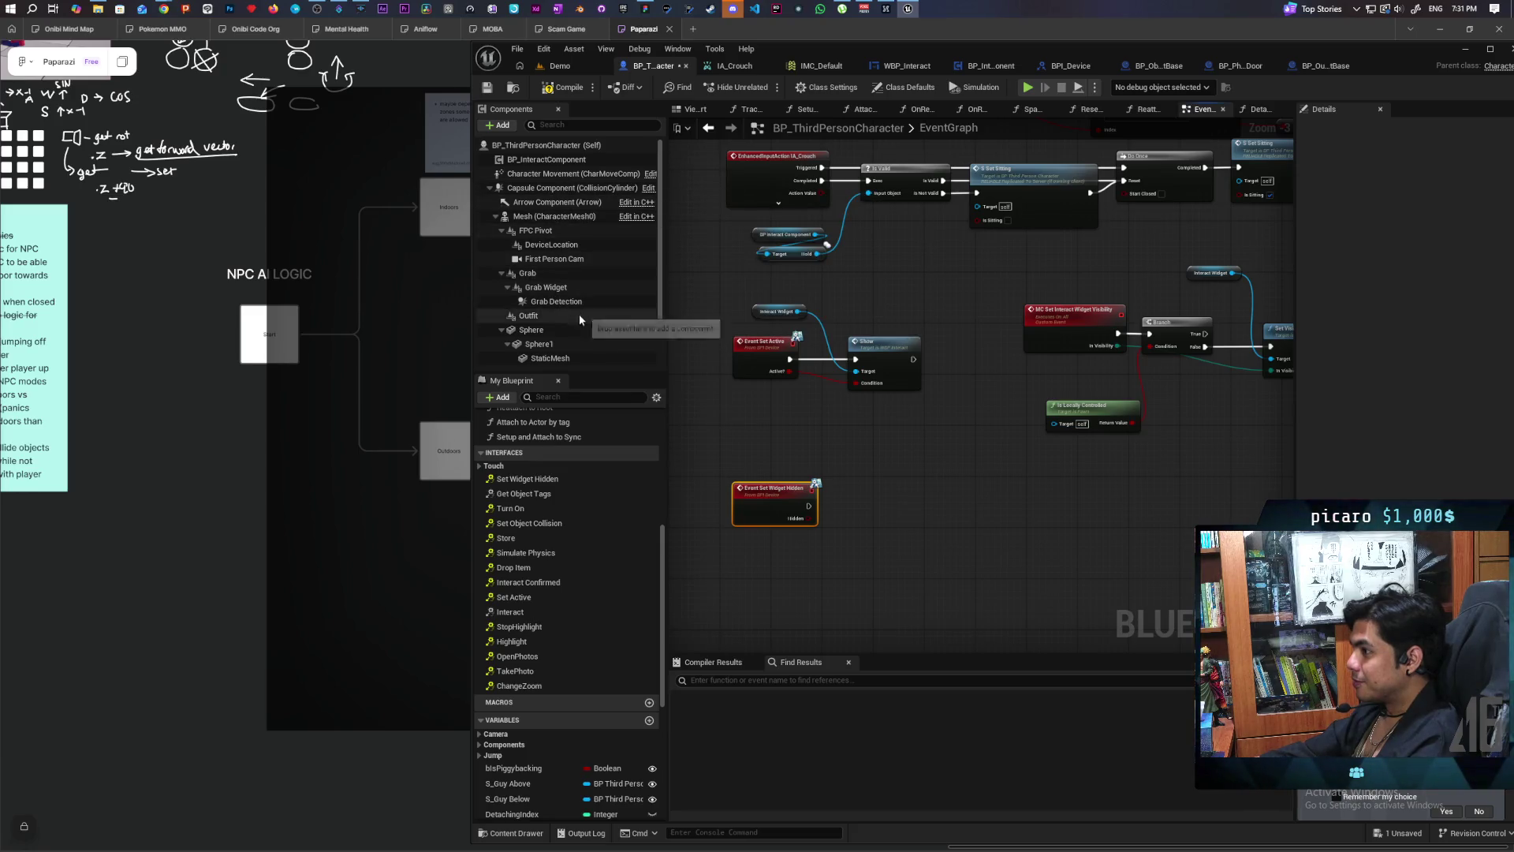
Step: Wire Event Set Widget Hidden into Set Hidden in Game on Grab Widget, then start a three-client test
{"action": "mouse_move", "coordinate": [552, 289]}
{"action": "left_mouse_down"}
{"action": "mouse_move", "coordinate": [838, 419]}
{"action": "mouse_move", "coordinate": [783, 446]}
{"action": "mouse_move", "coordinate": [838, 493]}
{"action": "mouse_move", "coordinate": [839, 467]}
{"action": "mouse_move", "coordinate": [794, 467]}
{"action": "mouse_move", "coordinate": [844, 499]}
{"action": "left_mouse_up"}
{"action": "type", "text": "set hidde"}
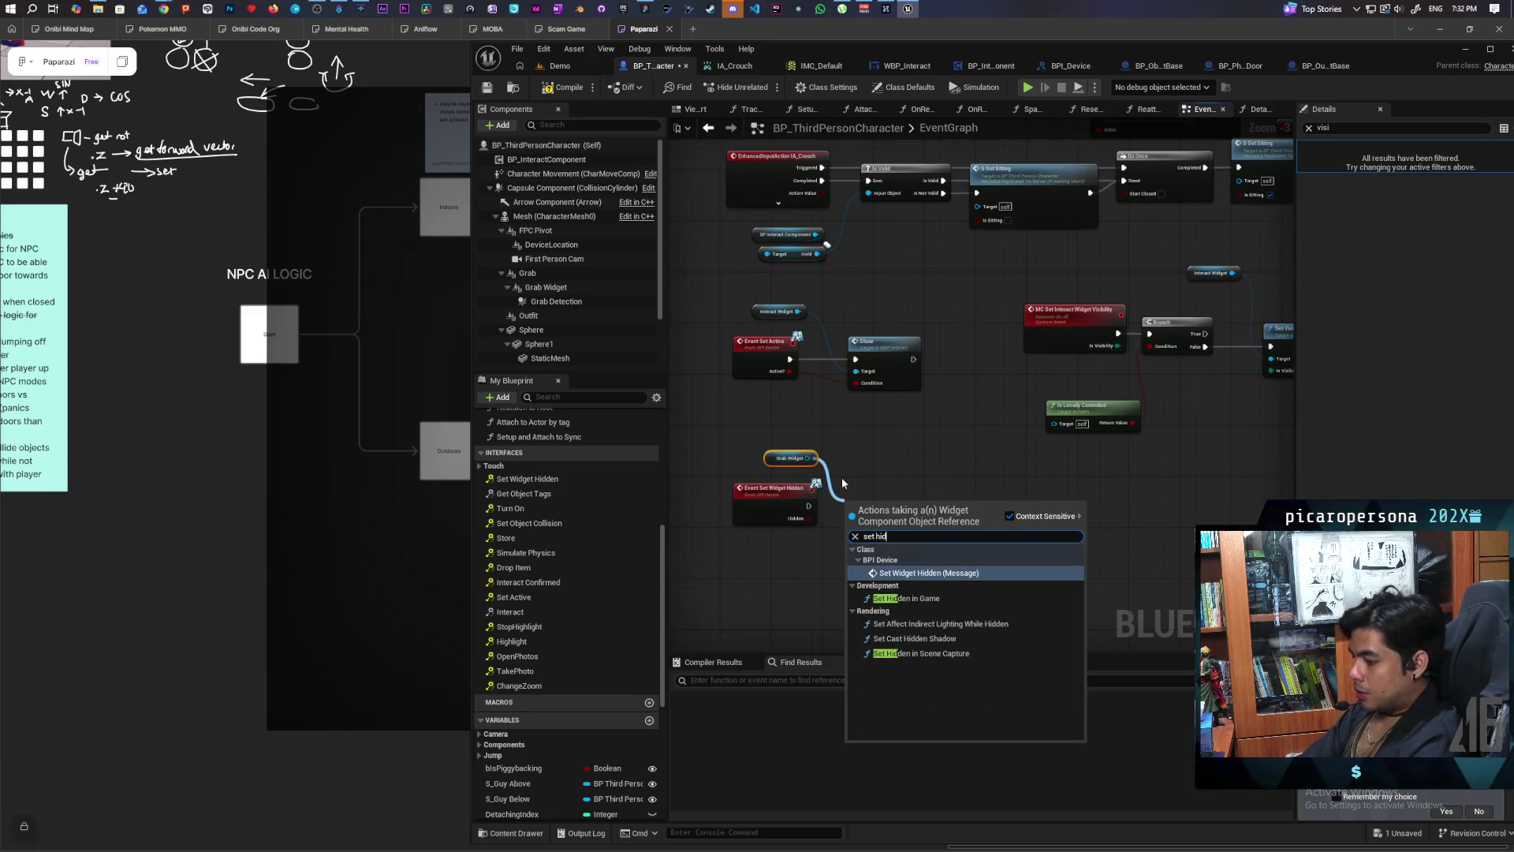
{"action": "left_click", "coordinate": [915, 599]}
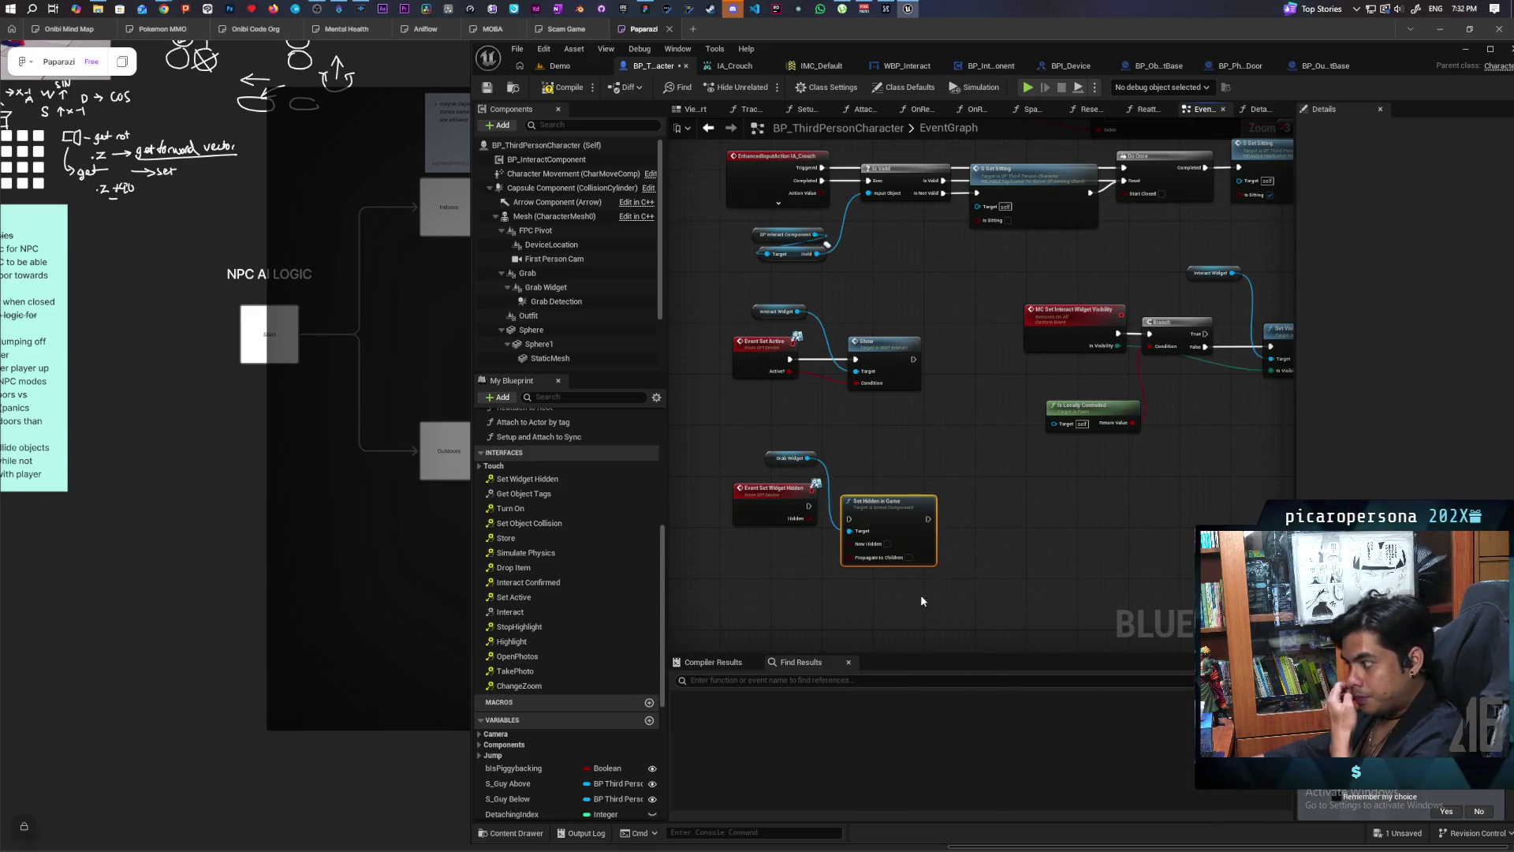
{"action": "mouse_move", "coordinate": [813, 518]}
{"action": "left_mouse_down"}
{"action": "mouse_move", "coordinate": [850, 530]}
{"action": "mouse_move", "coordinate": [849, 506]}
{"action": "left_mouse_up"}
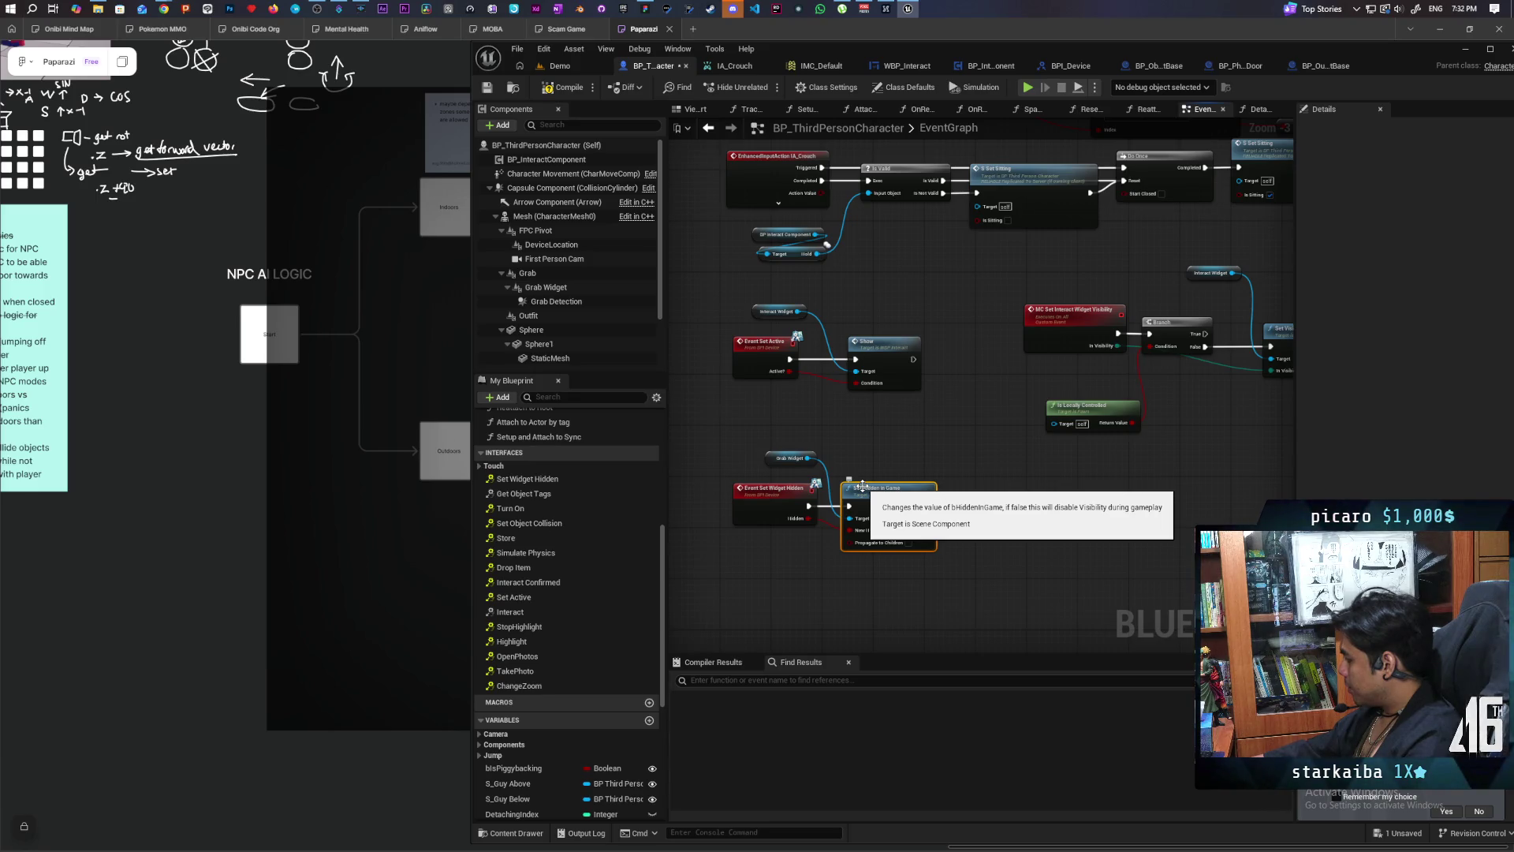
{"action": "left_click", "coordinate": [560, 65]}
{"action": "left_click", "coordinate": [765, 87]}
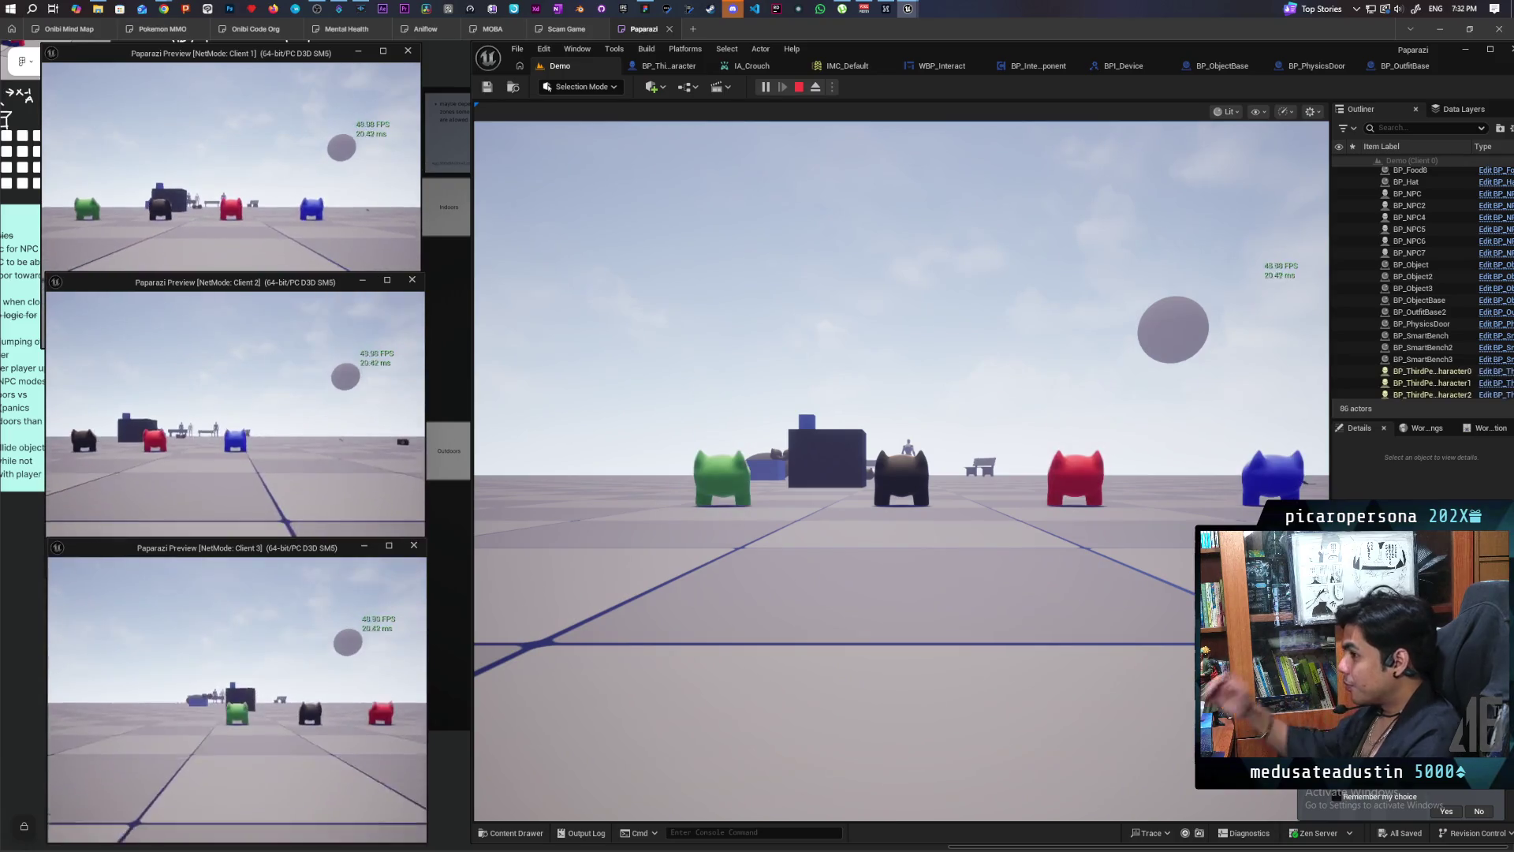
Step: Walk past the red character to the blue cube, check the Grab prompt, then stop the test
{"action": "key", "text": "w"}
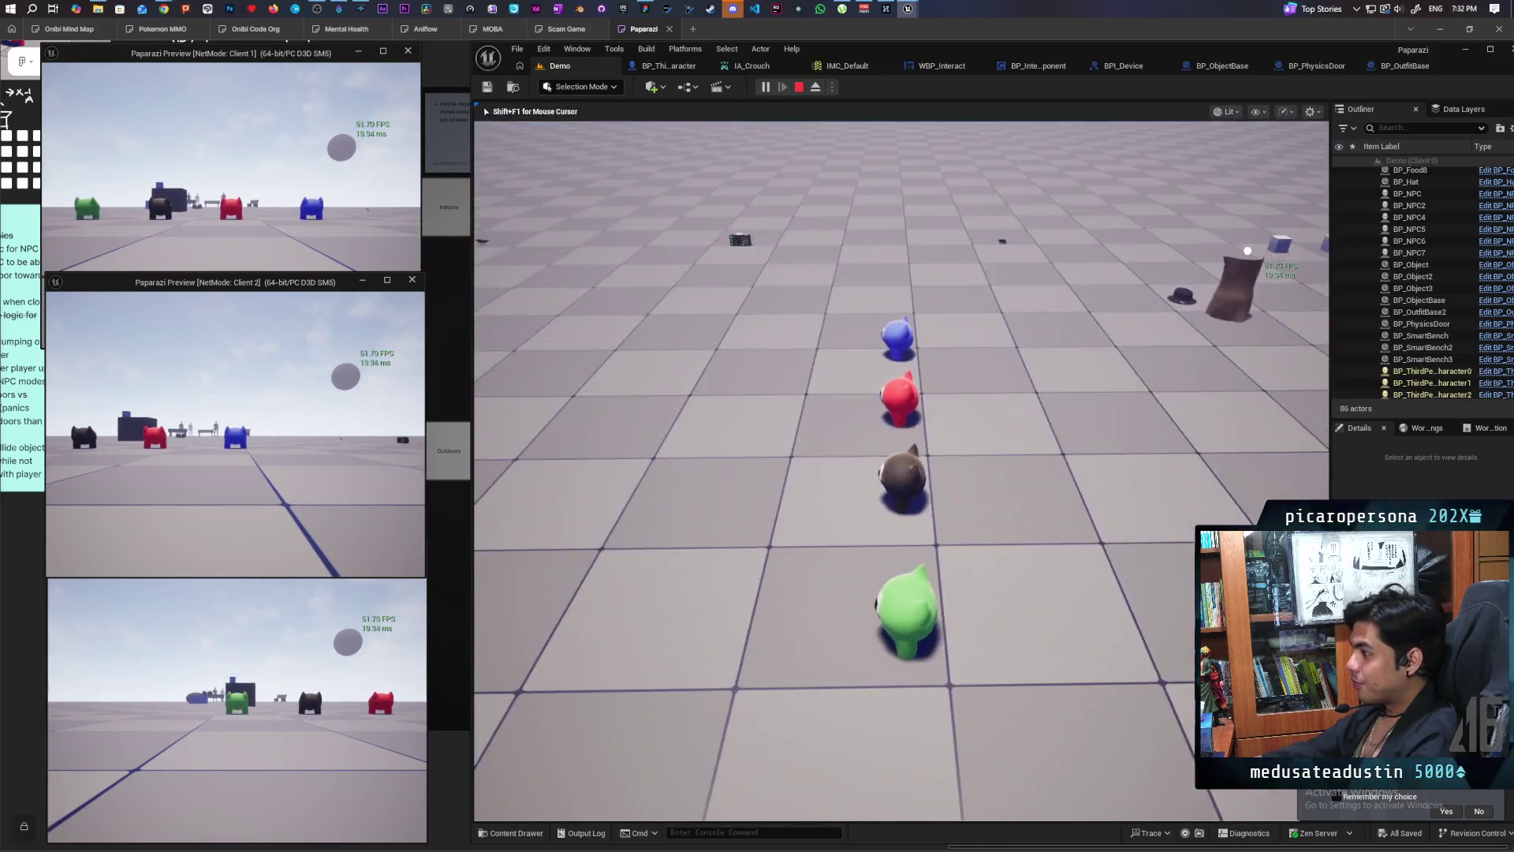
{"action": "key", "text": "w"}
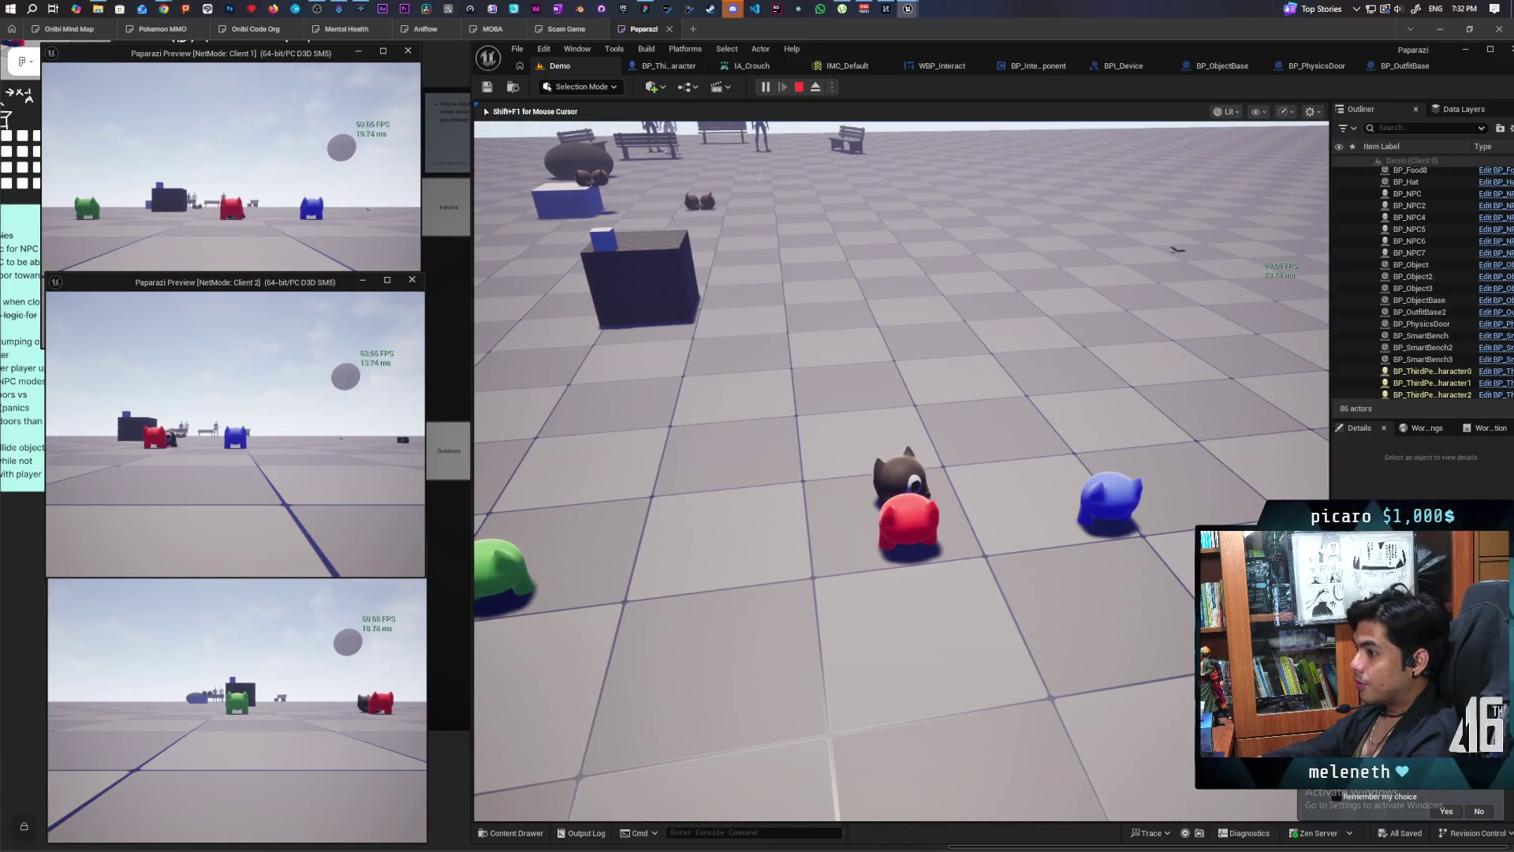
{"action": "key", "text": "w"}
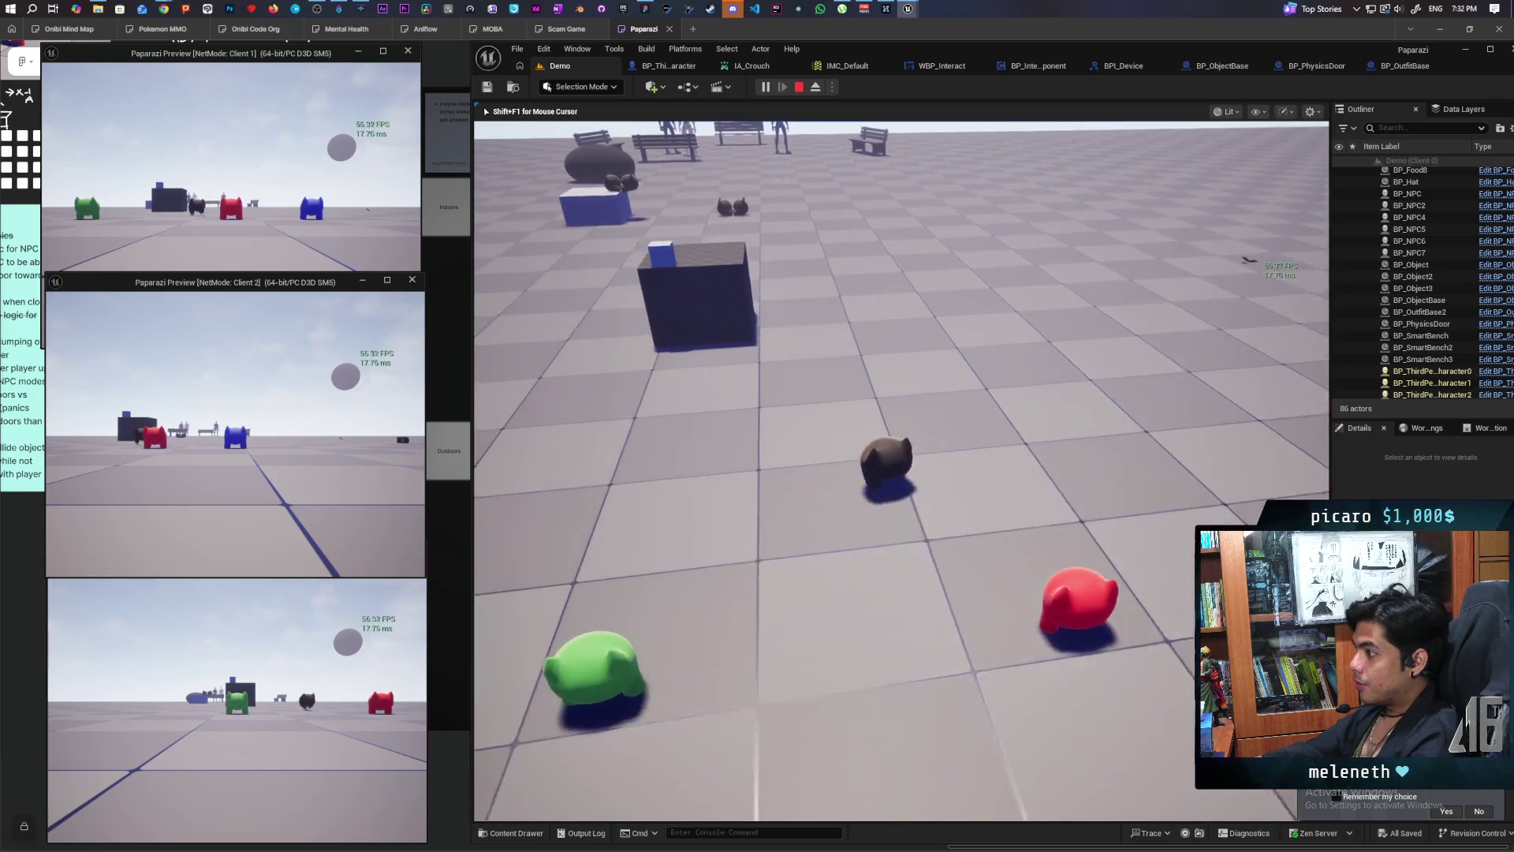
{"action": "key", "text": "w"}
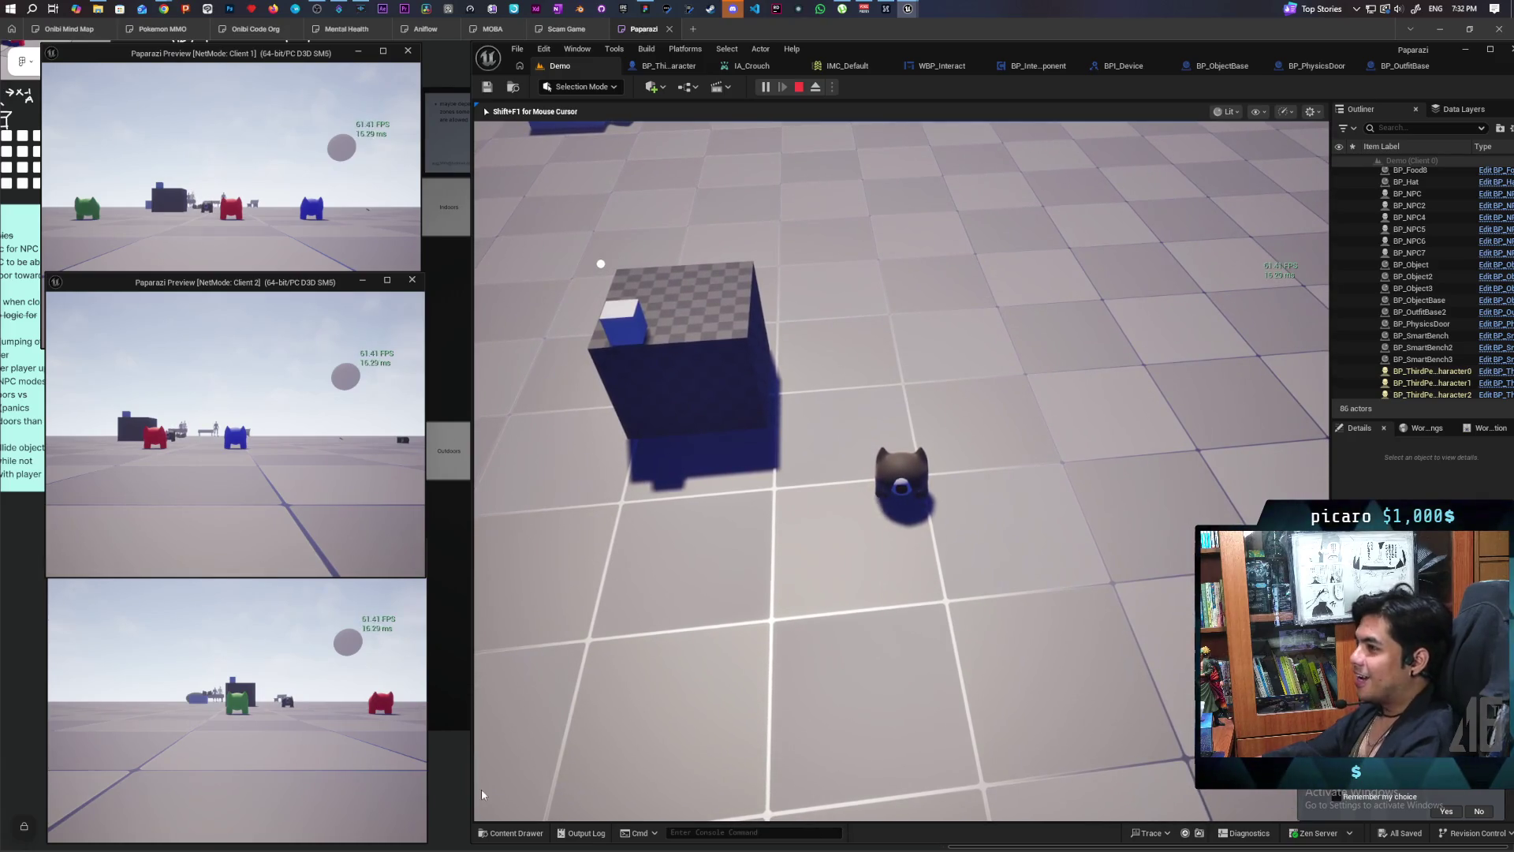
{"action": "key", "text": "Escape"}
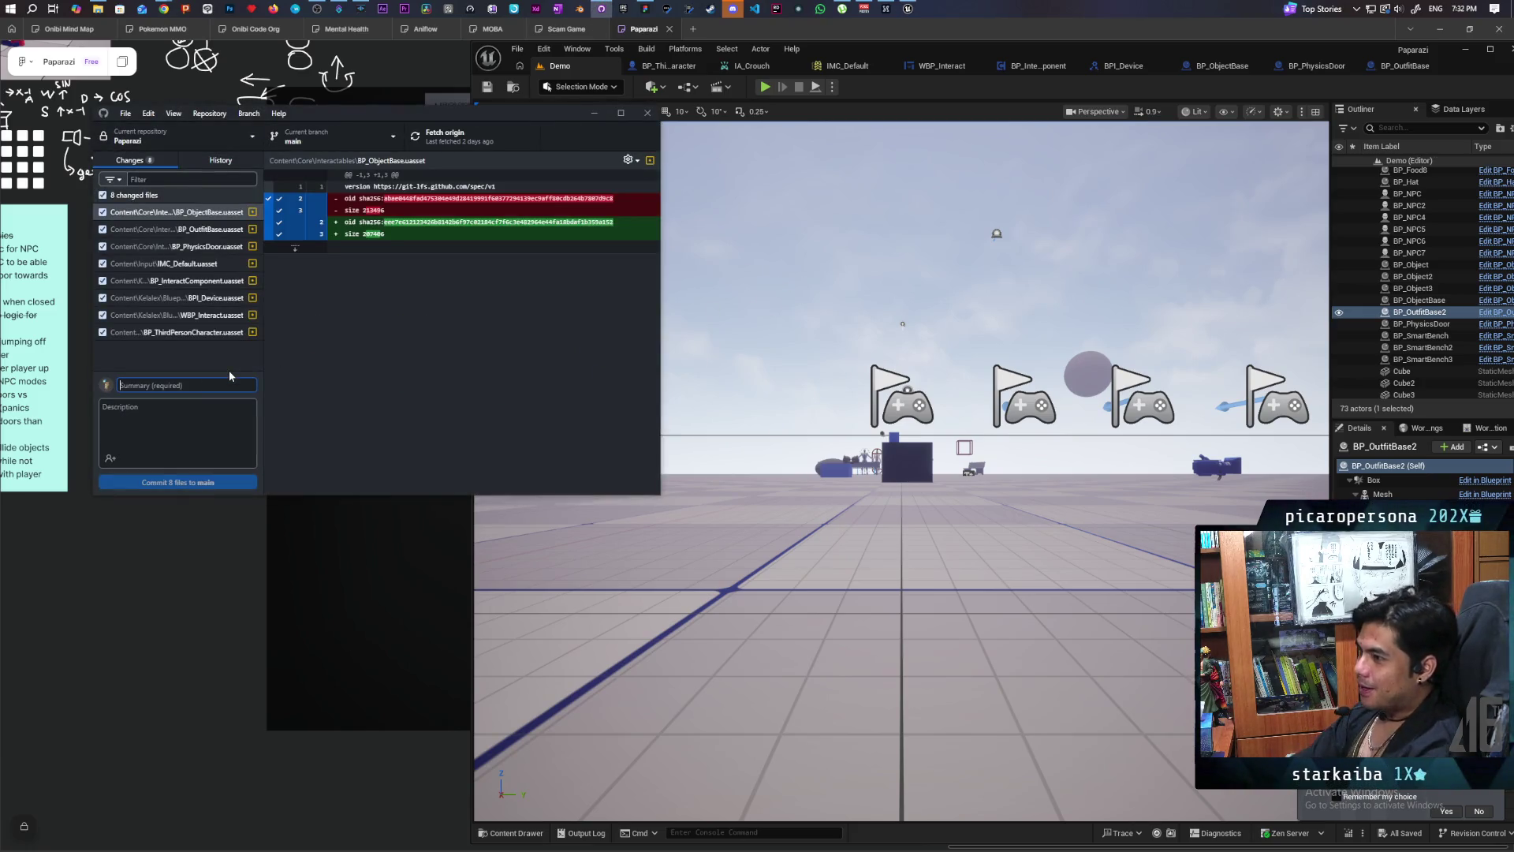
Step: Commit the 8 changed files to main as 'refactored interact overlap' and push to origin
{"action": "type", "text": "refactored"}
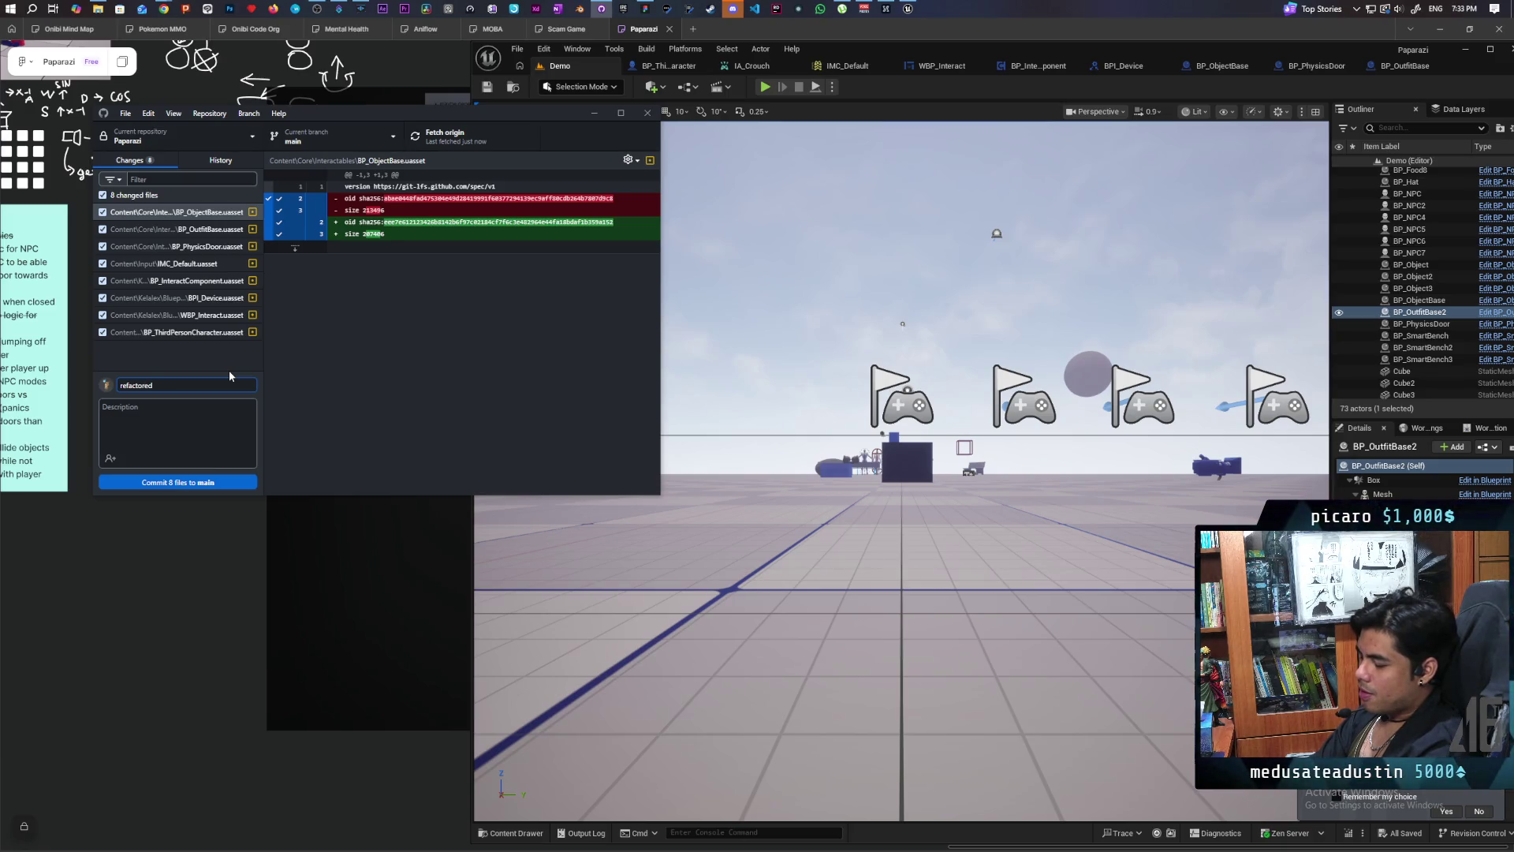
{"action": "type", "text": " int"}
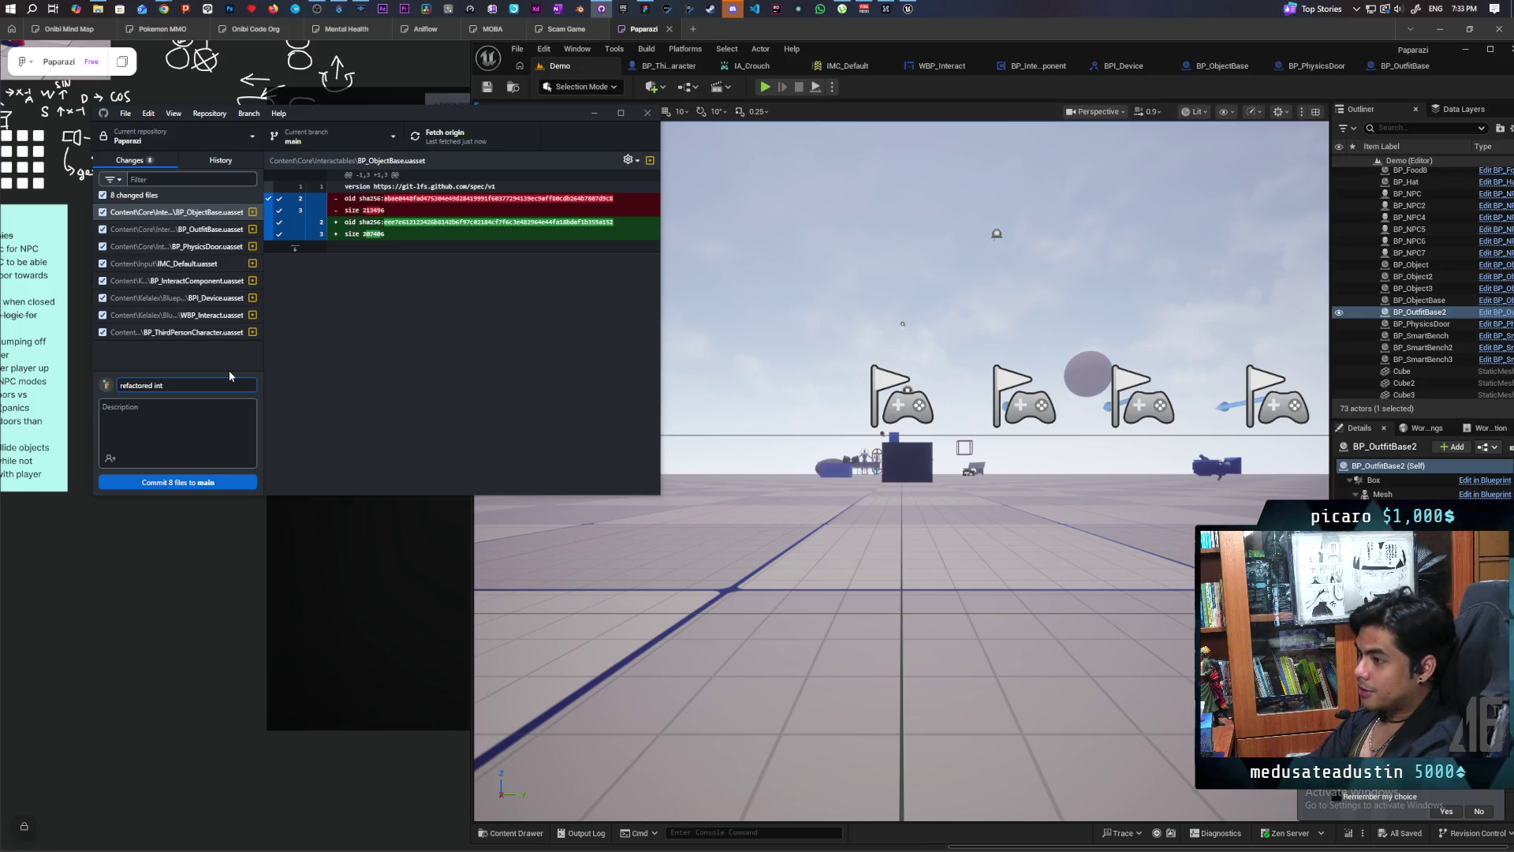
{"action": "type", "text": "eract overlap"}
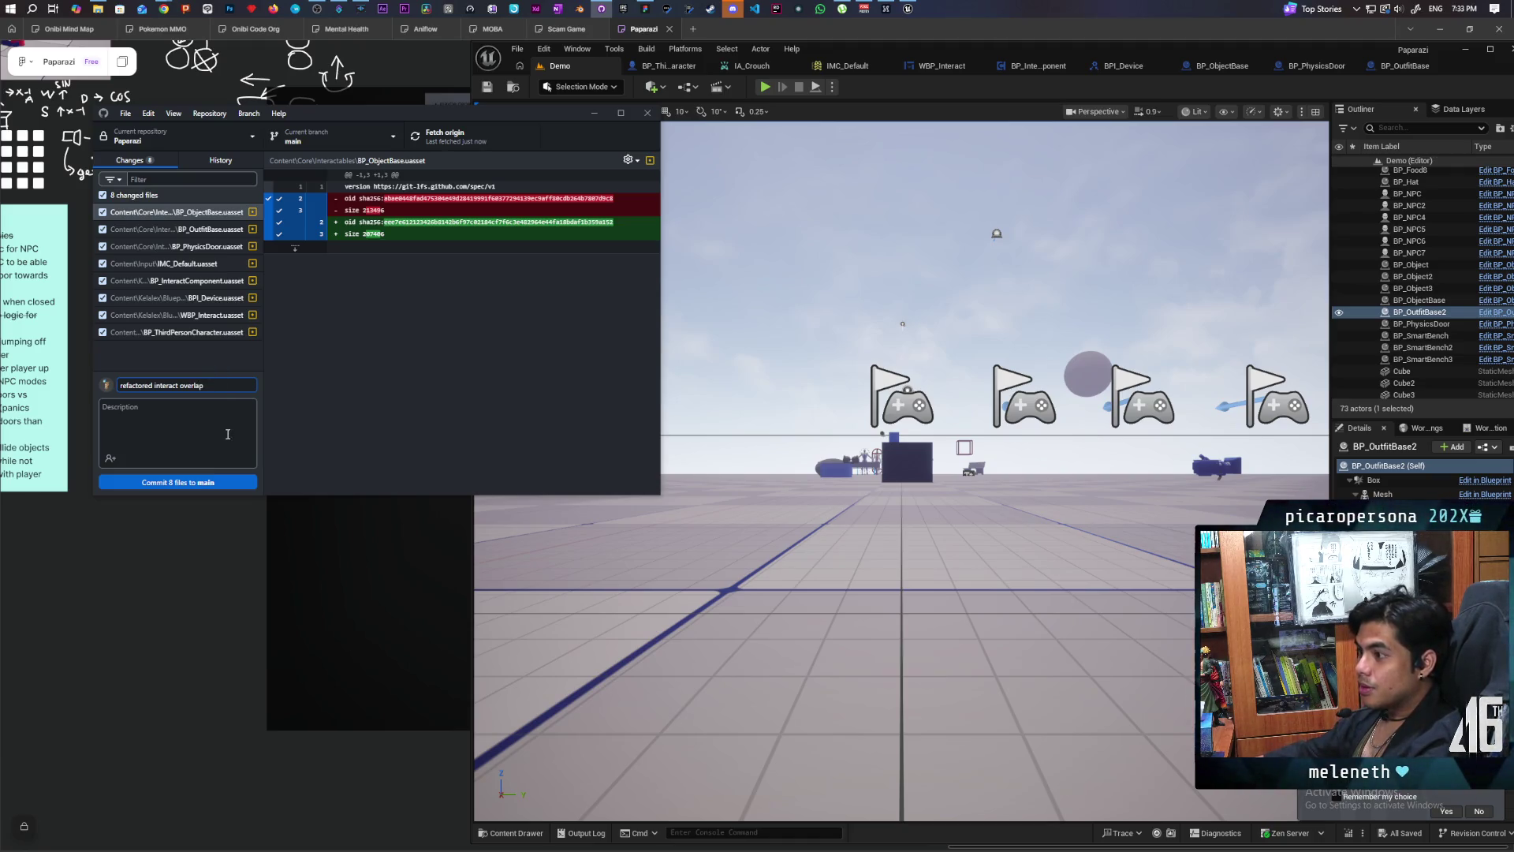
{"action": "left_click", "coordinate": [222, 482]}
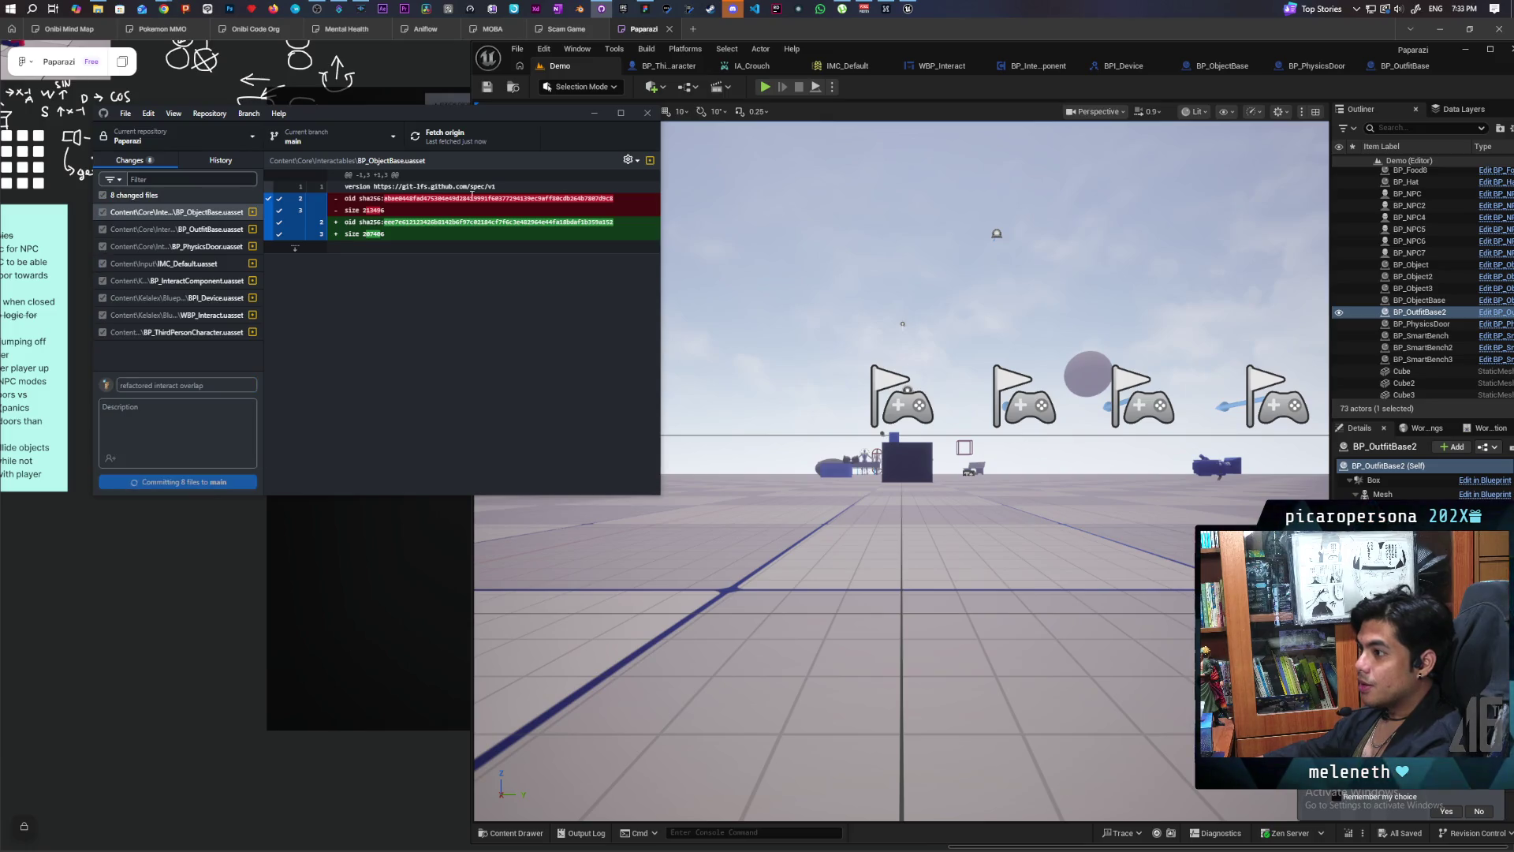
{"action": "left_click", "coordinate": [461, 141]}
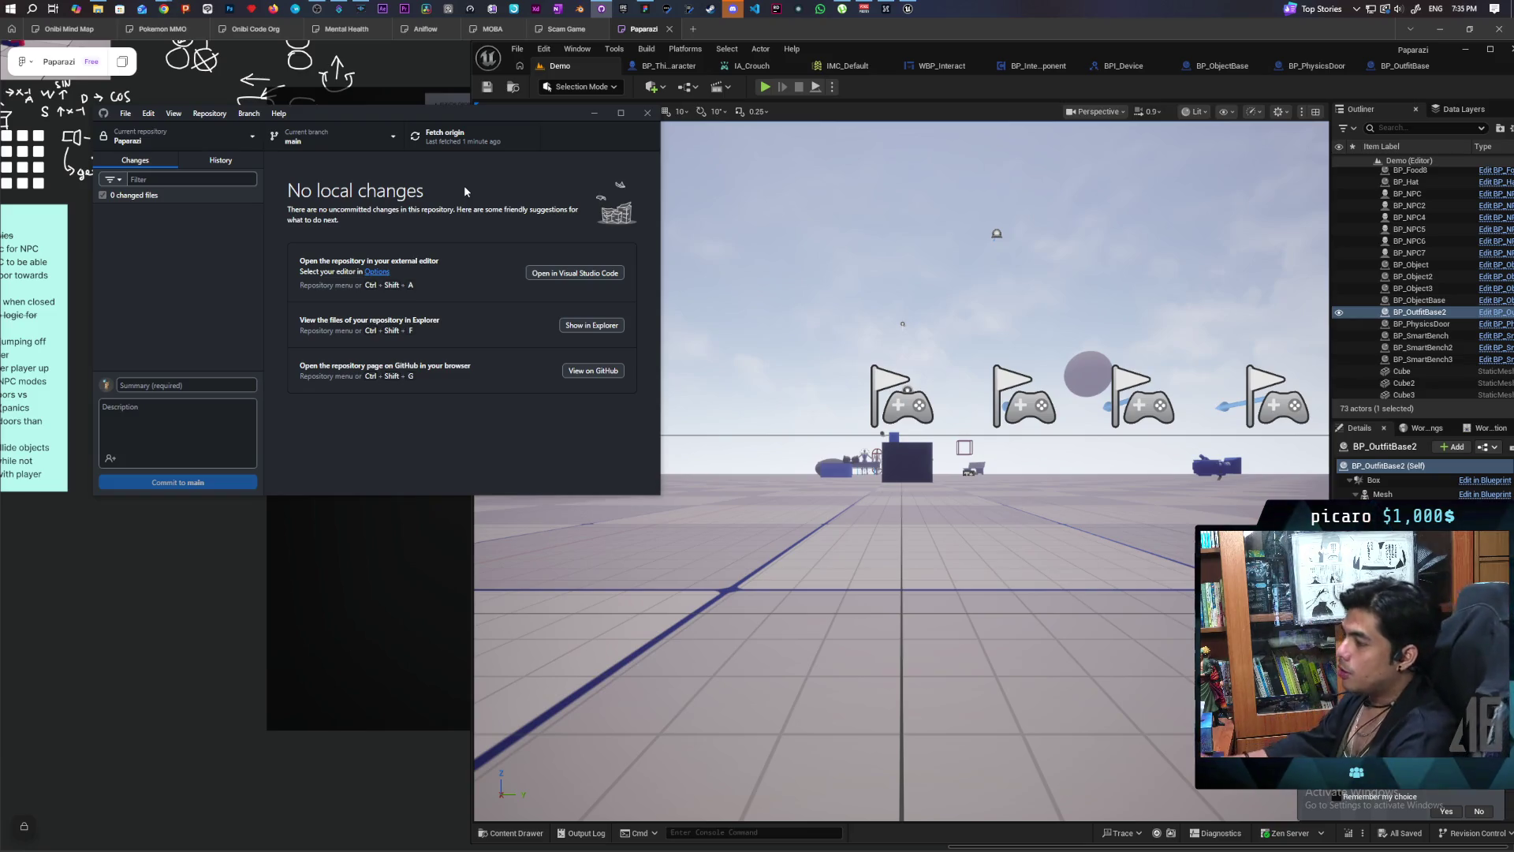
Step: After the push completes, start another three-client multiplayer play test
{"action": "left_click", "coordinate": [764, 86]}
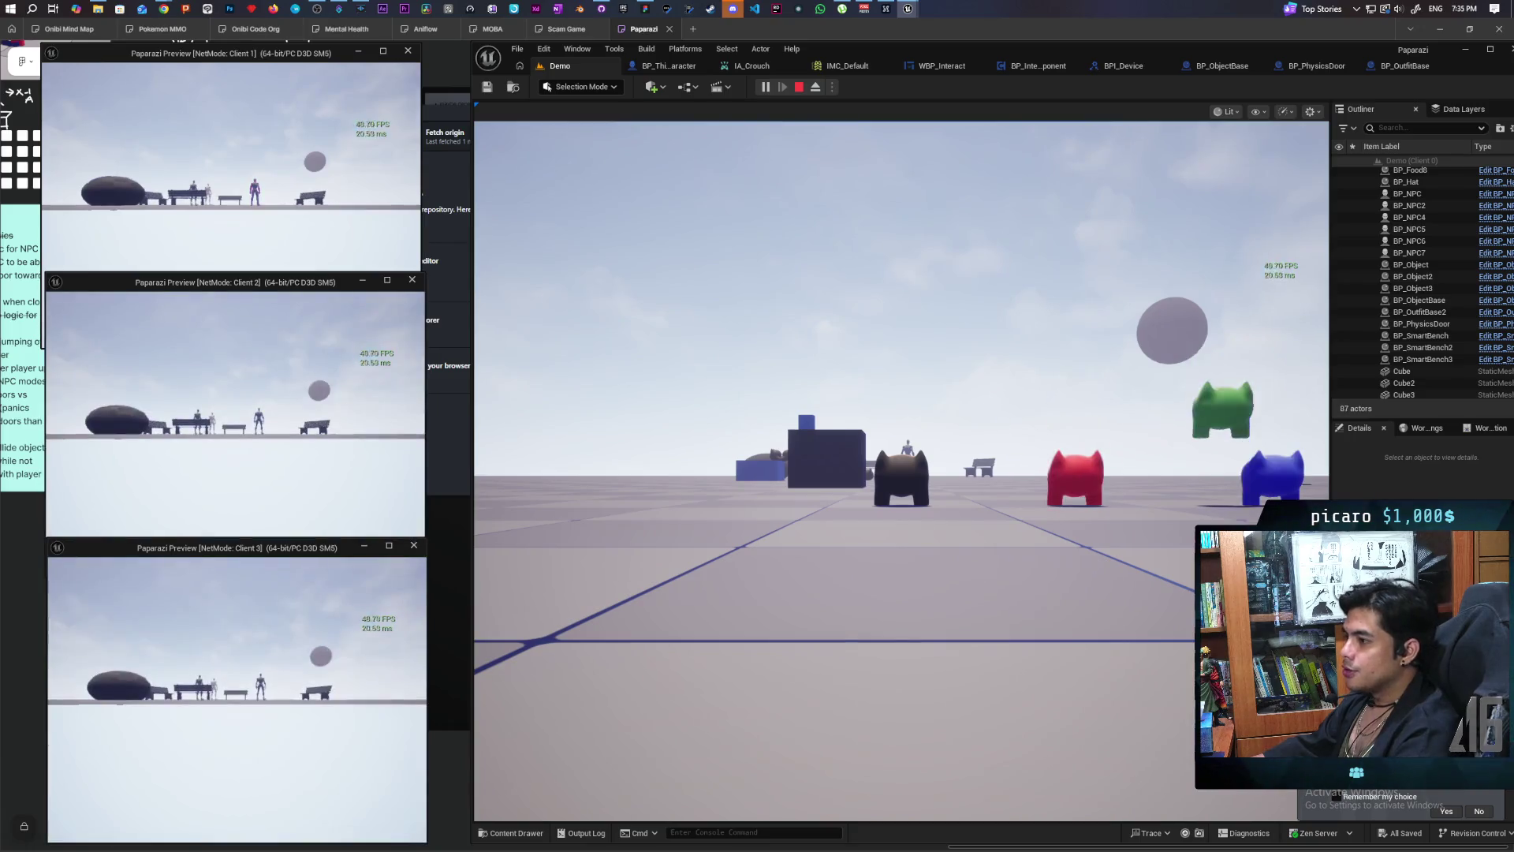
Step: Jump the black character onto the red one and back off, then run away and return
{"action": "left_click", "coordinate": [902, 471]}
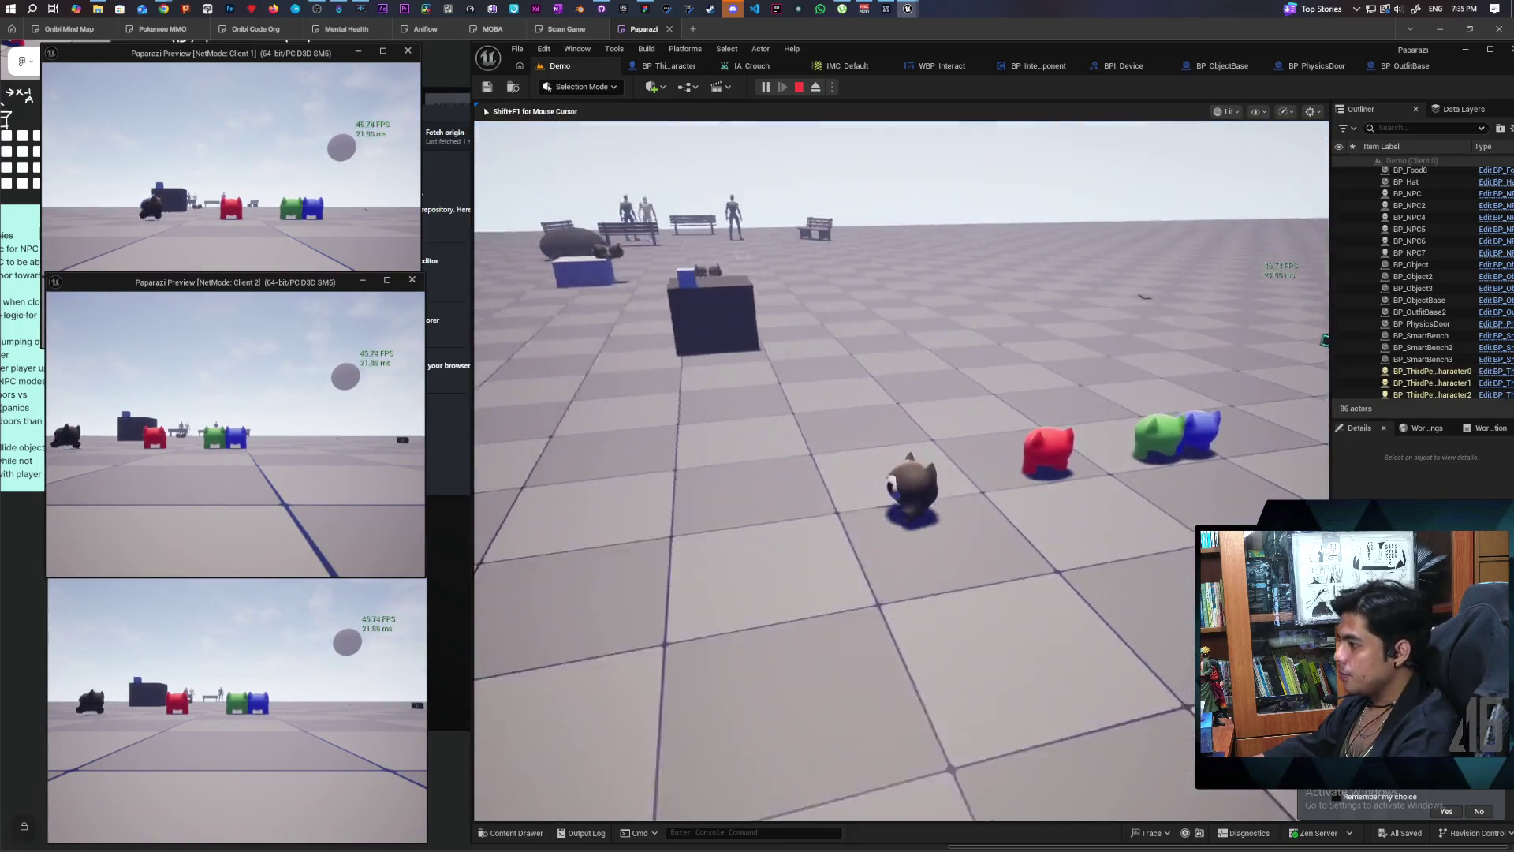
{"action": "key", "text": "w"}
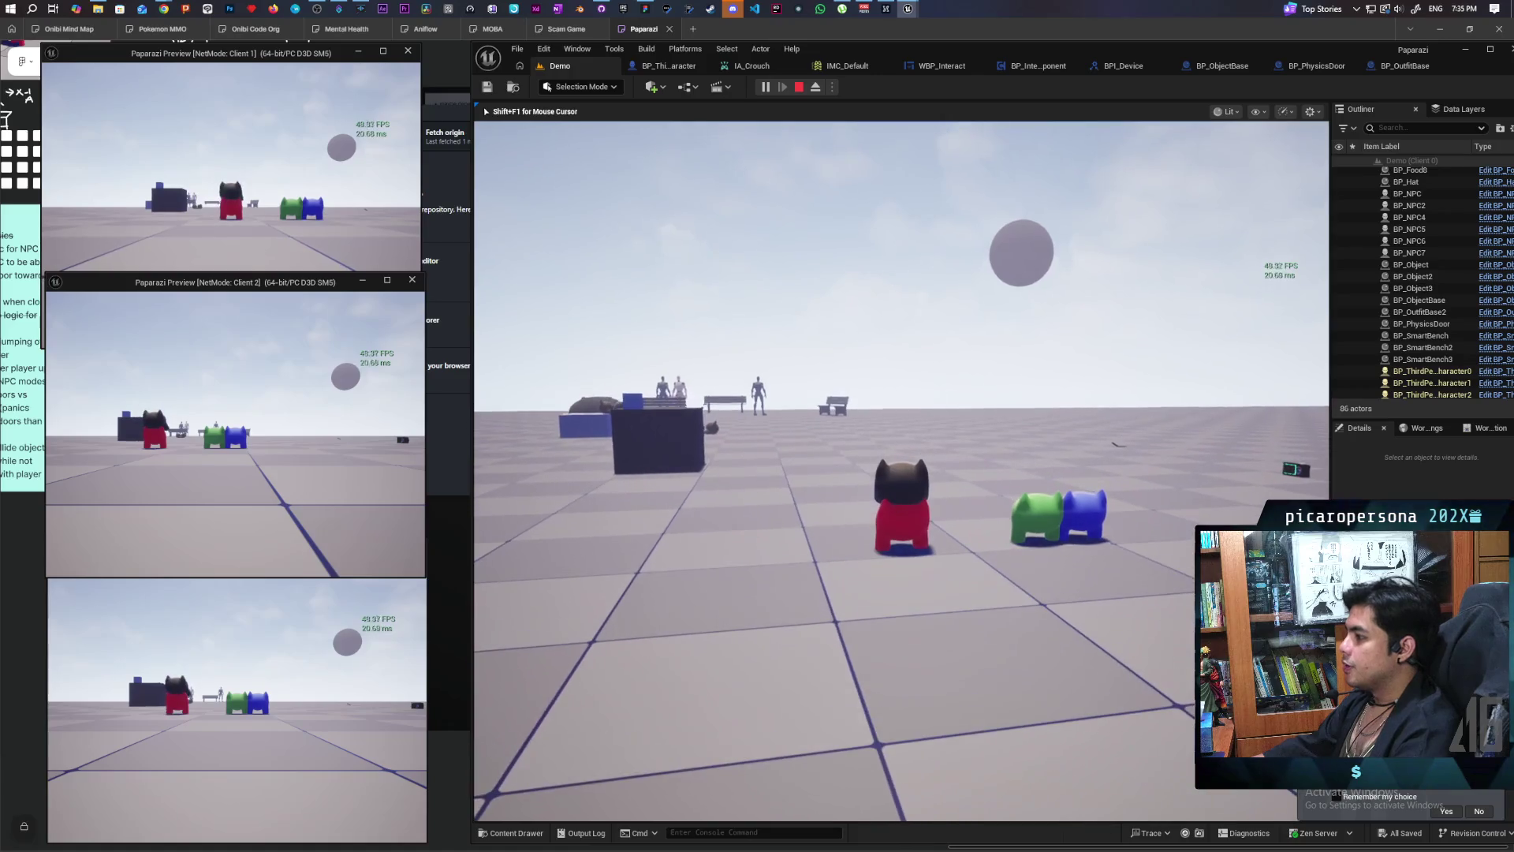
{"action": "key", "text": "s"}
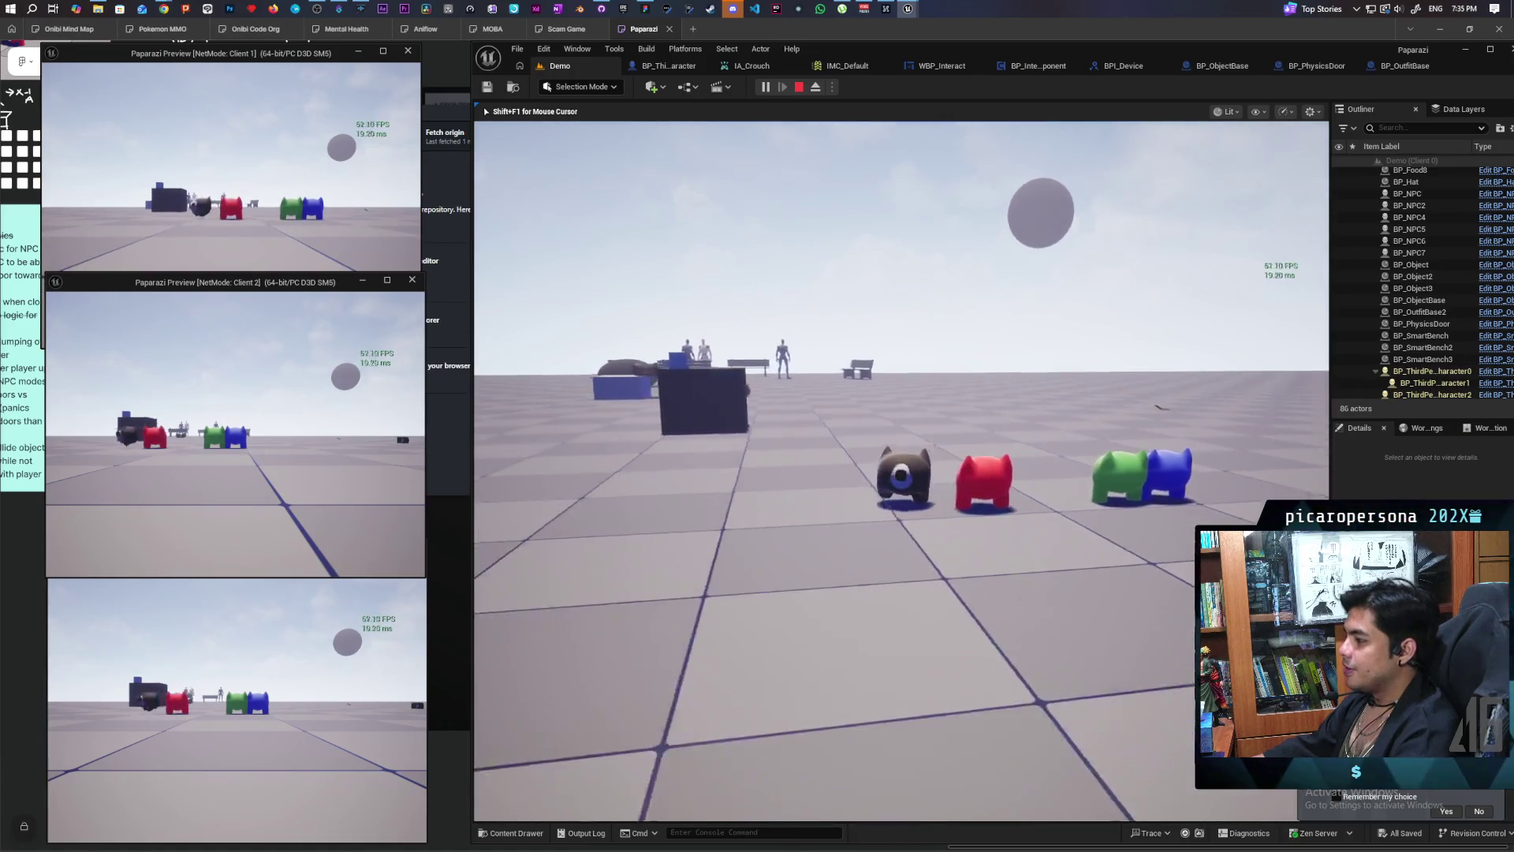
{"action": "key", "text": "space"}
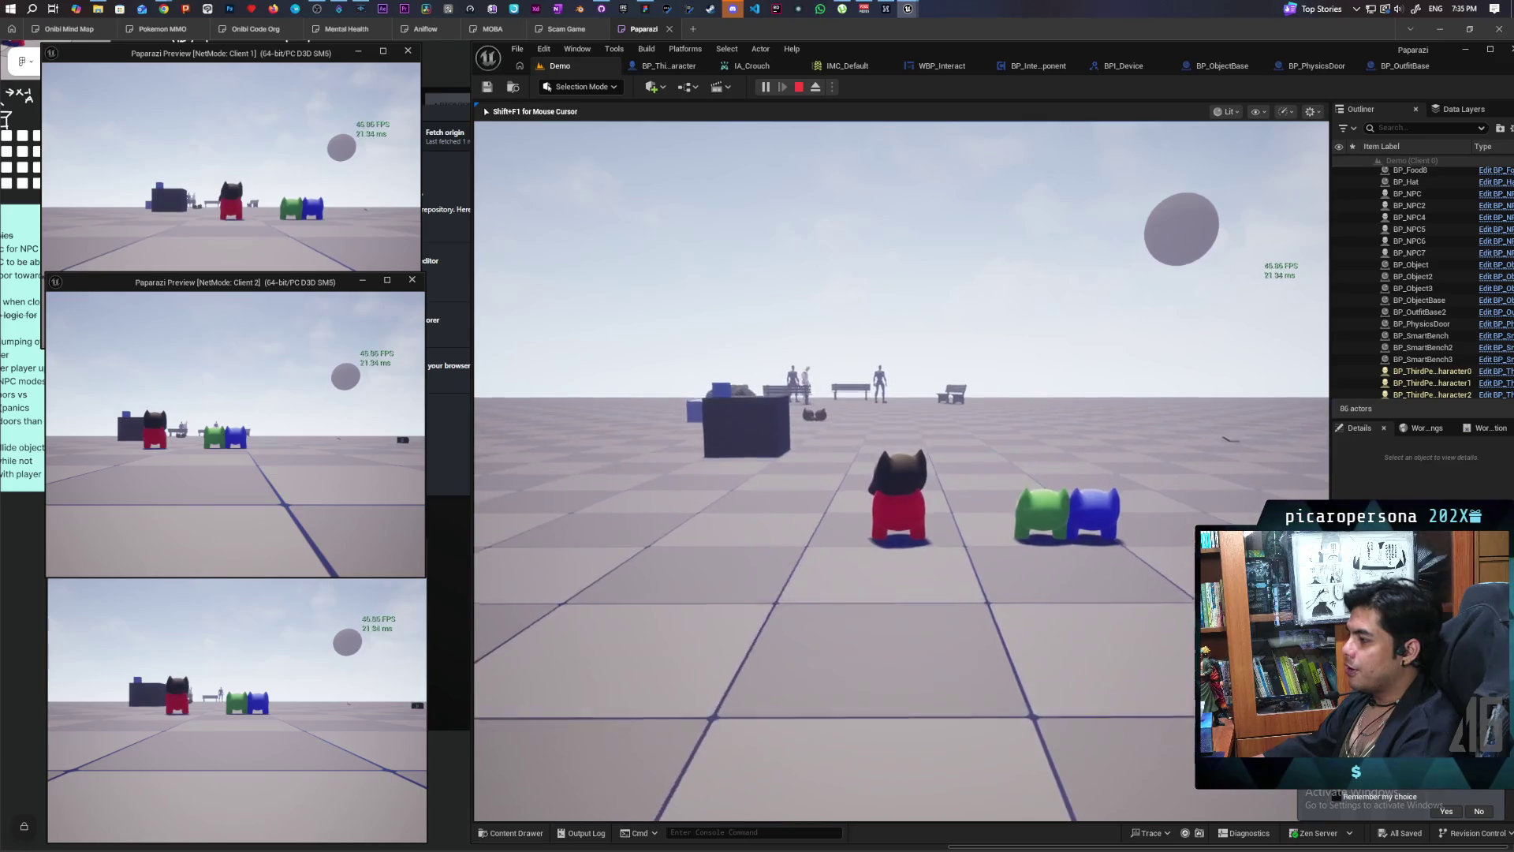
{"action": "key", "text": "w"}
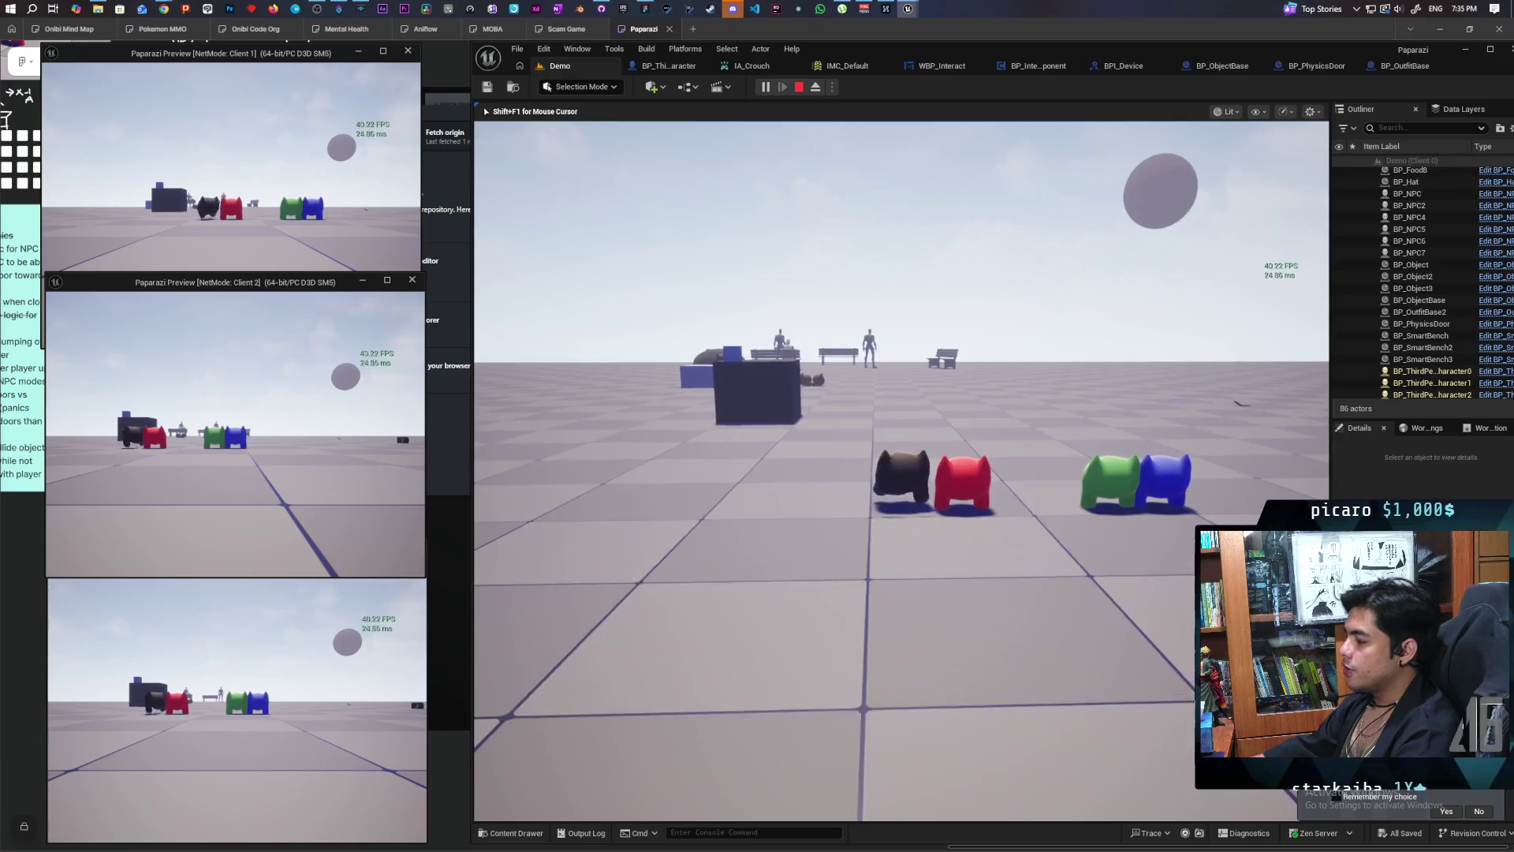
{"action": "key", "text": "s"}
{"action": "key", "text": "w"}
{"action": "key", "text": "space"}
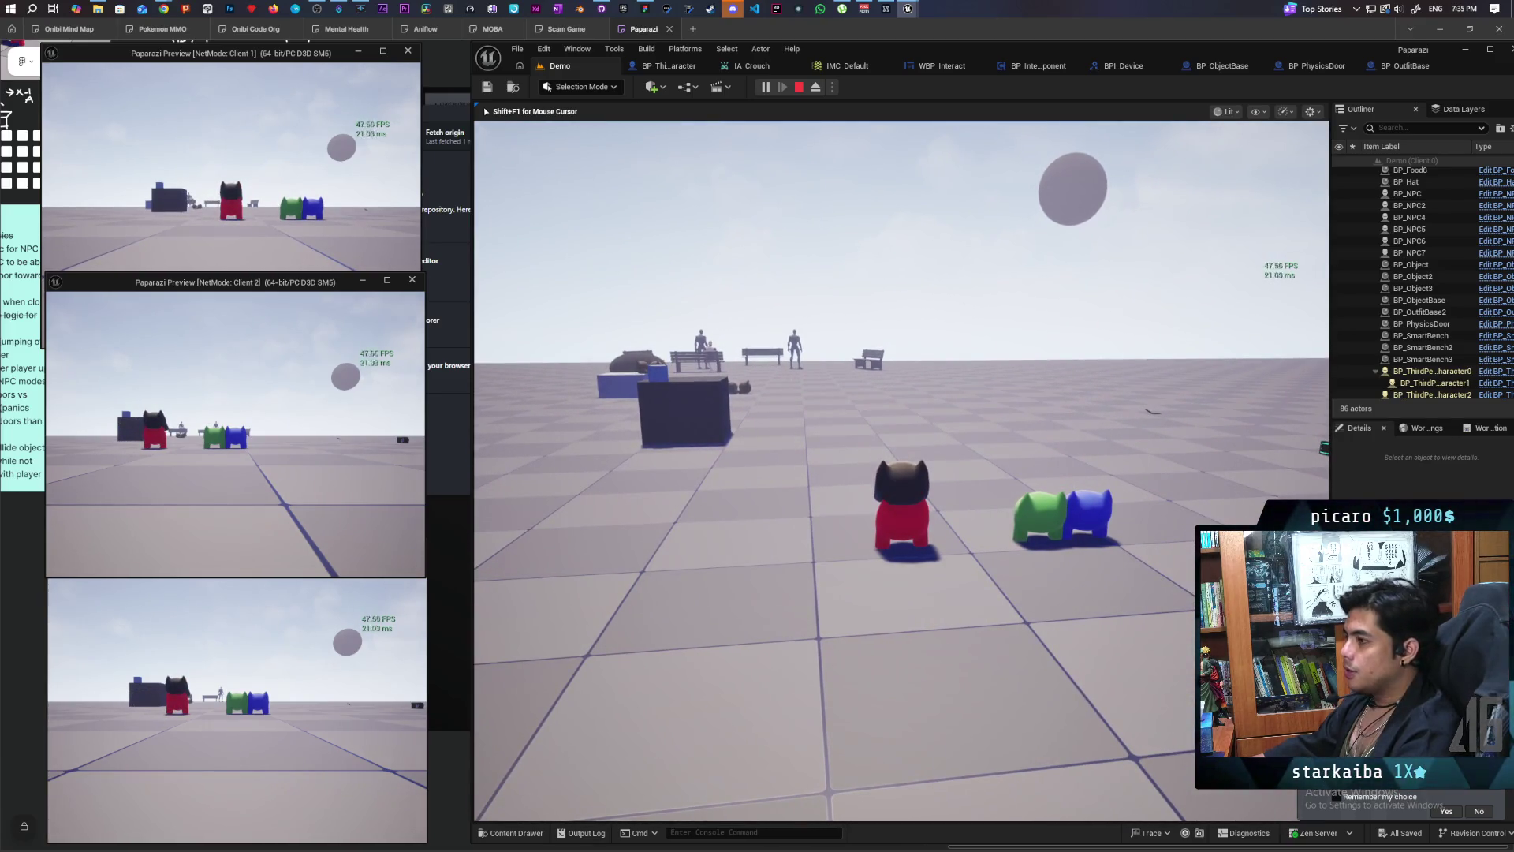
{"action": "key", "text": "w"}
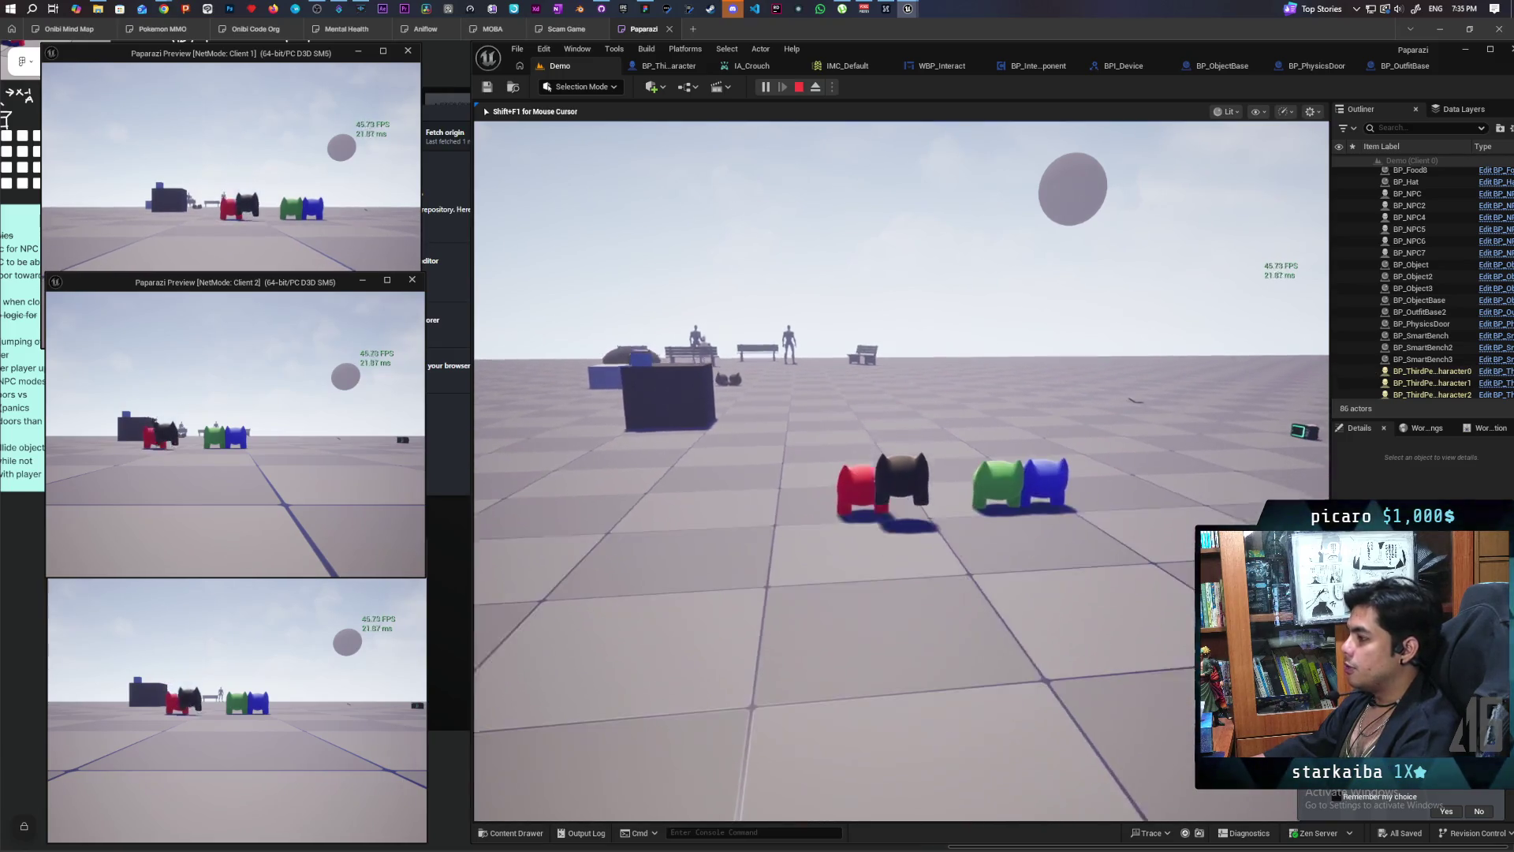
{"action": "key", "text": "w"}
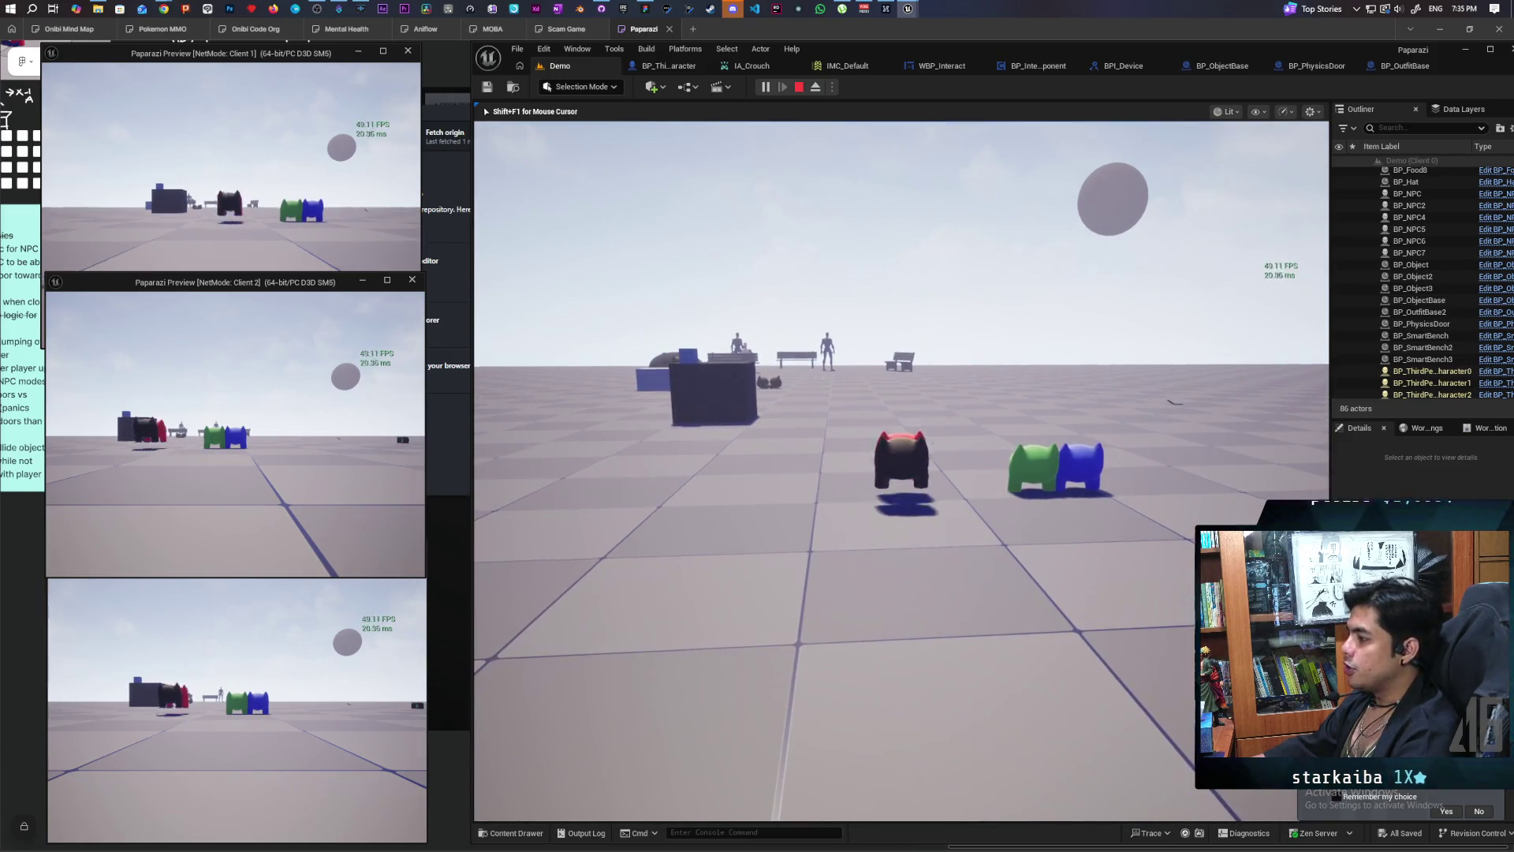
{"action": "key", "text": "s"}
{"action": "key", "text": "space"}
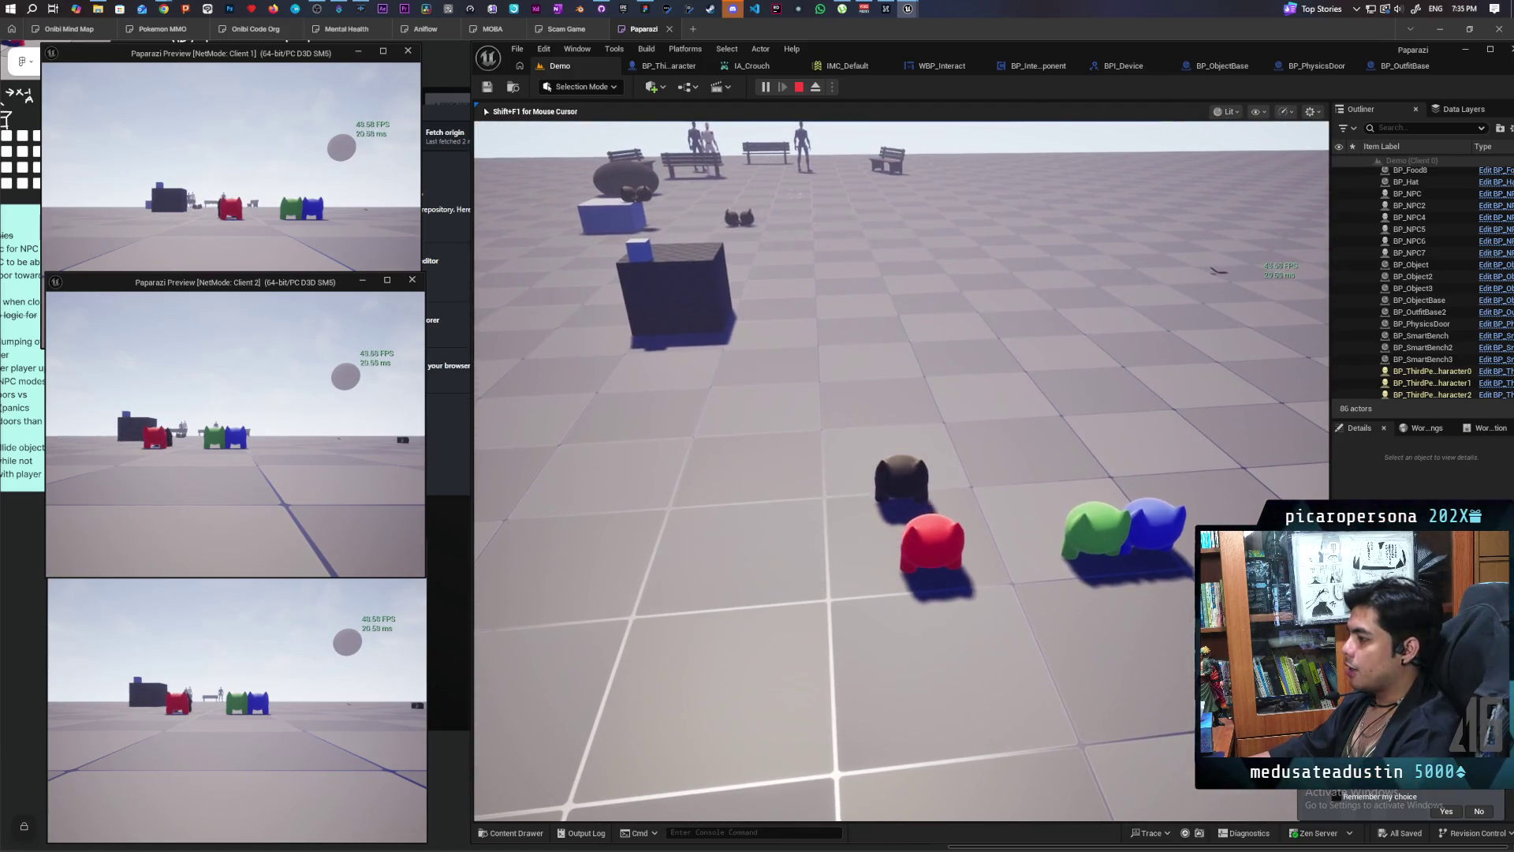
Step: Jump the red character off the black one in Client 1, then walk the black one around it
{"action": "left_click", "coordinate": [315, 193]}
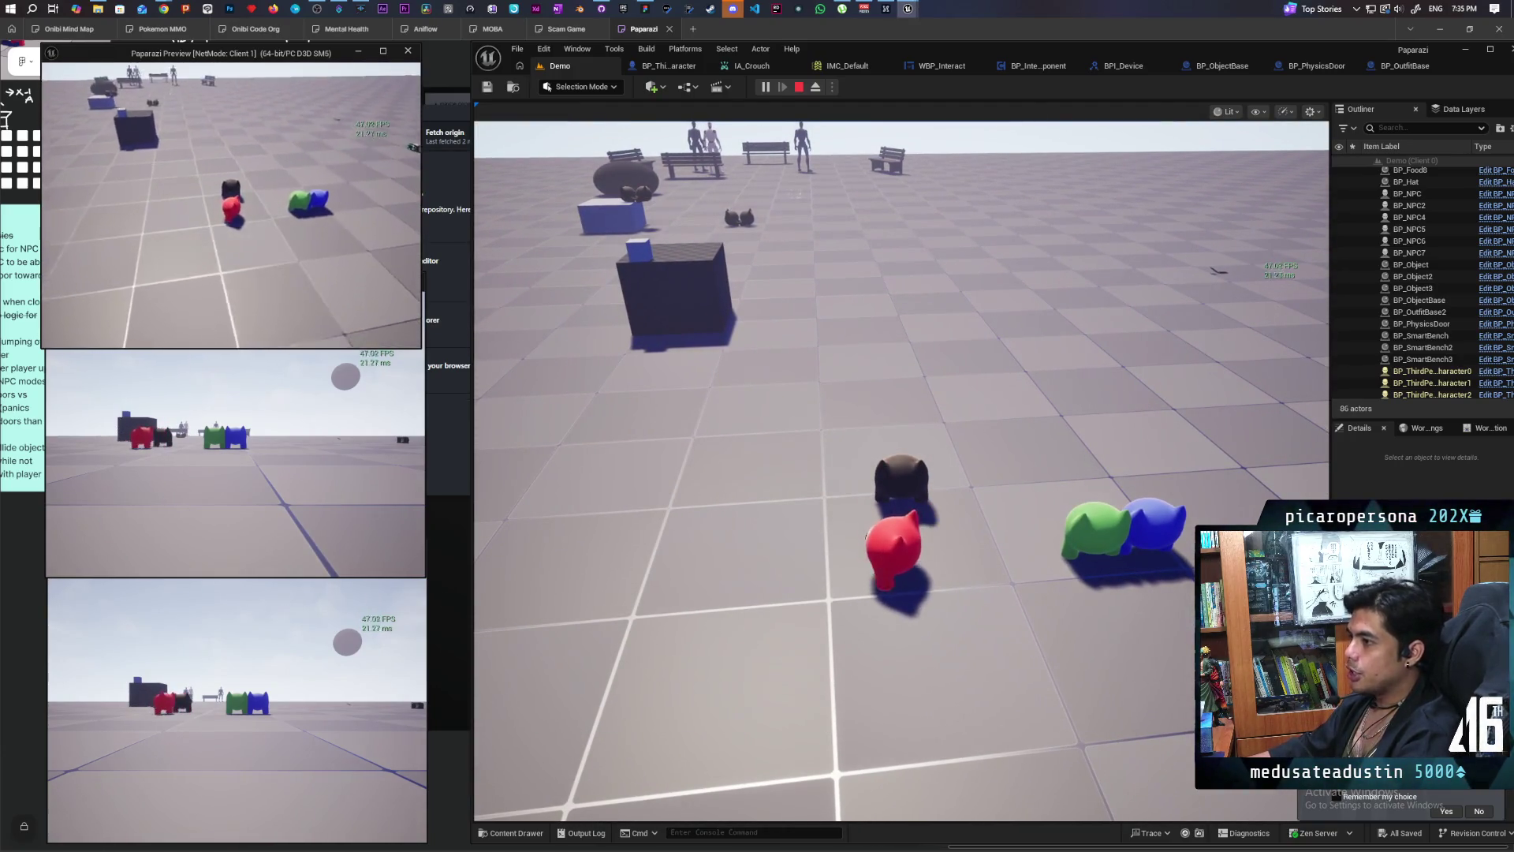
{"action": "key", "text": "w"}
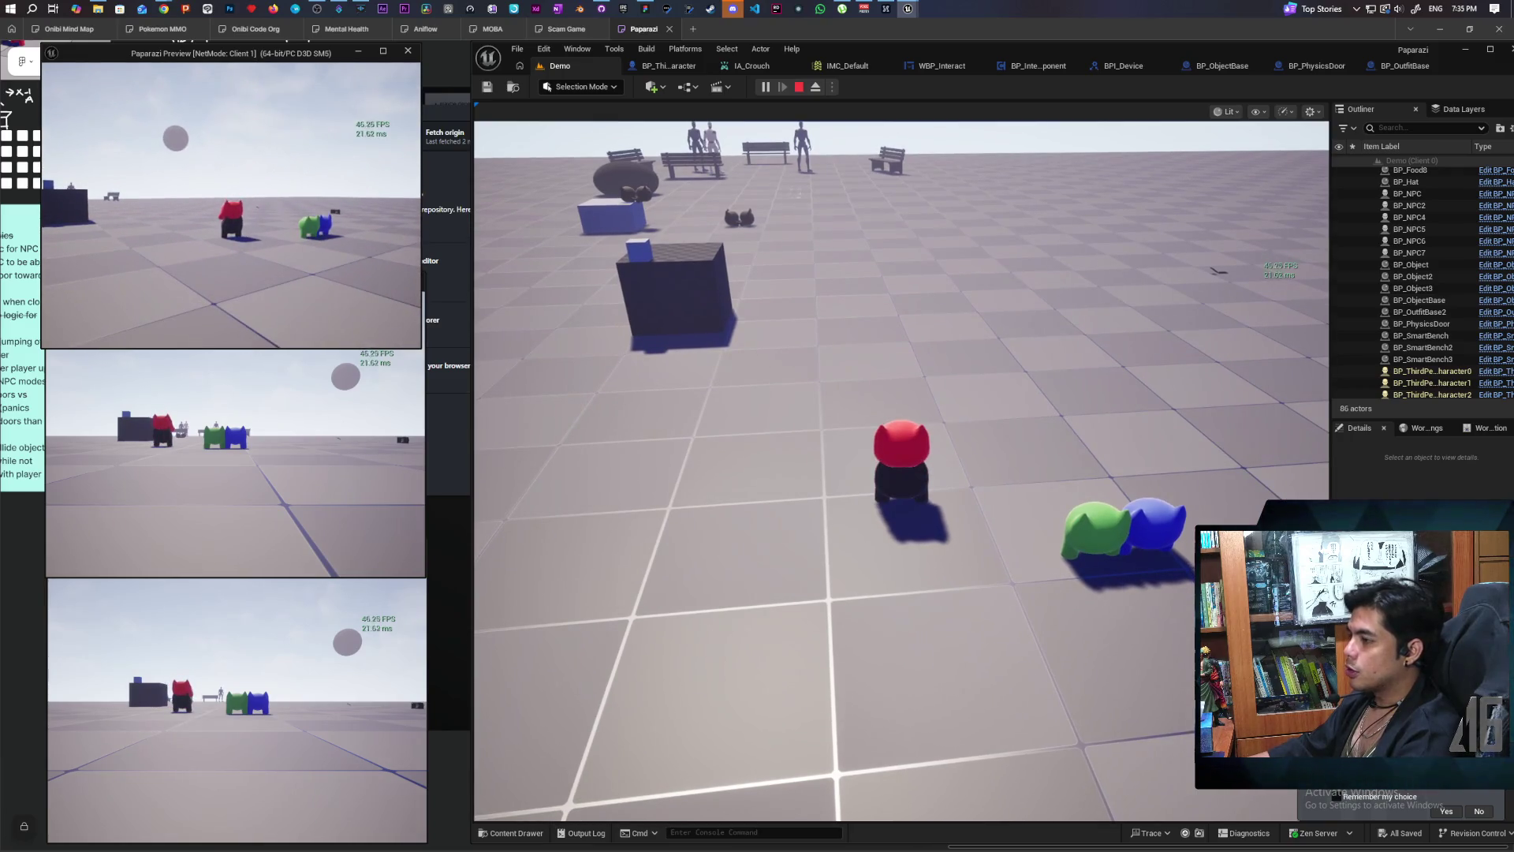
{"action": "key", "text": "space"}
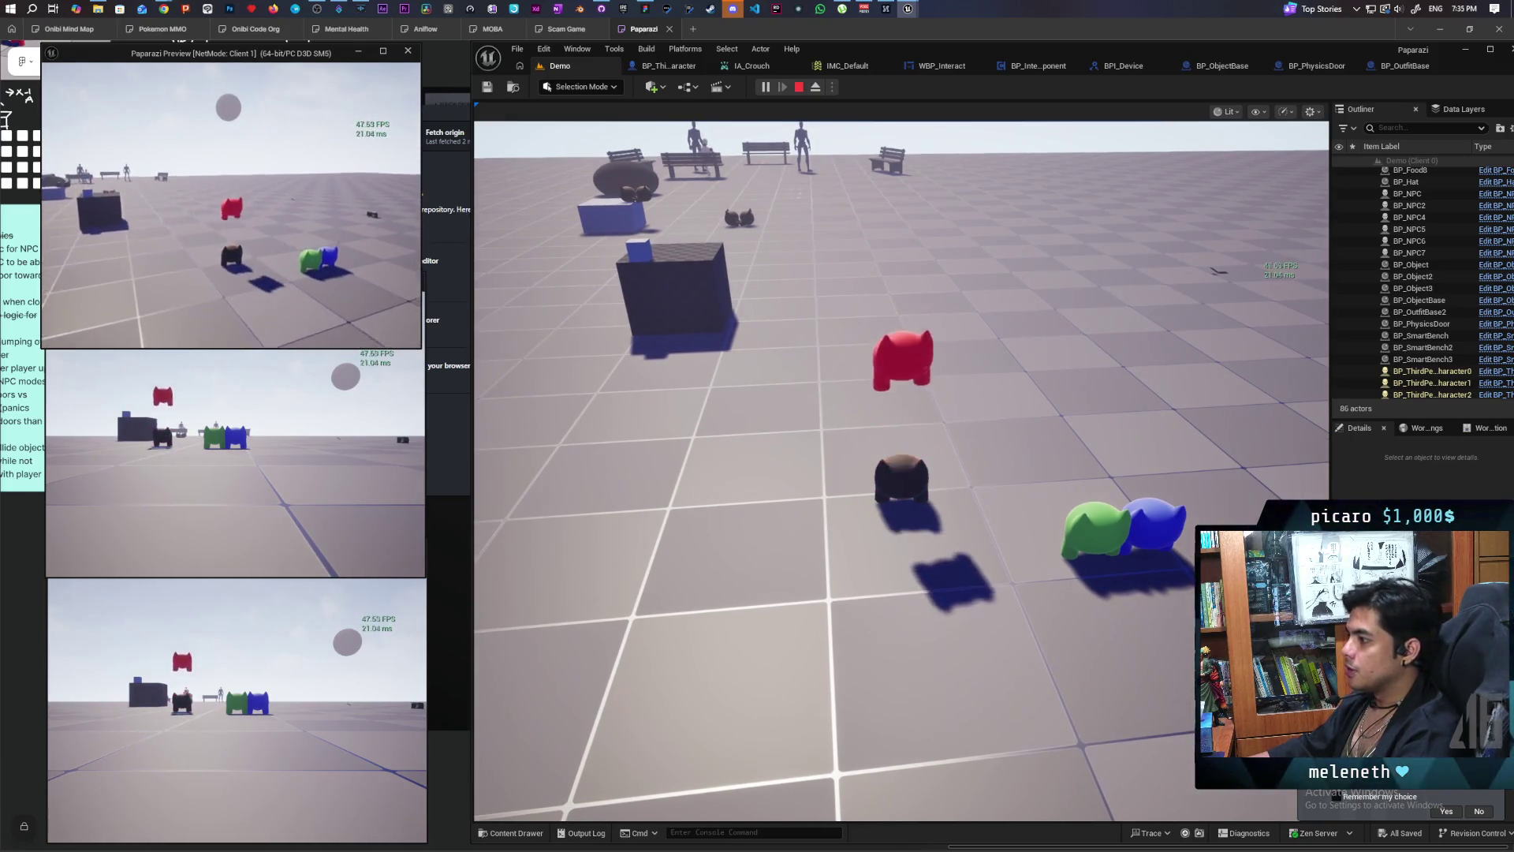
{"action": "key", "text": "alt+Tab"}
{"action": "left_click", "coordinate": [789, 394]}
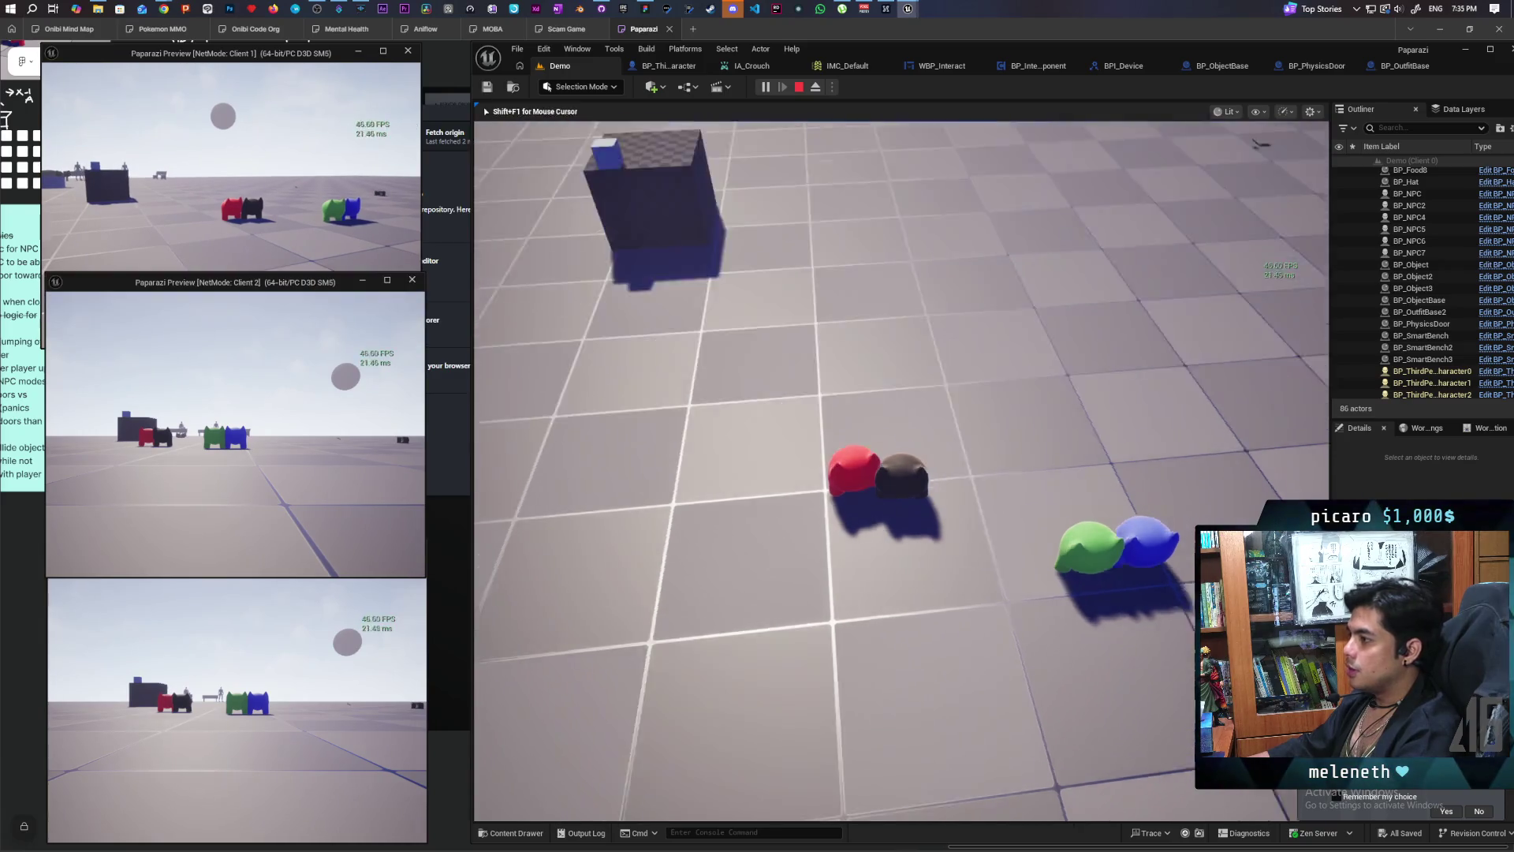
{"action": "key", "text": "w"}
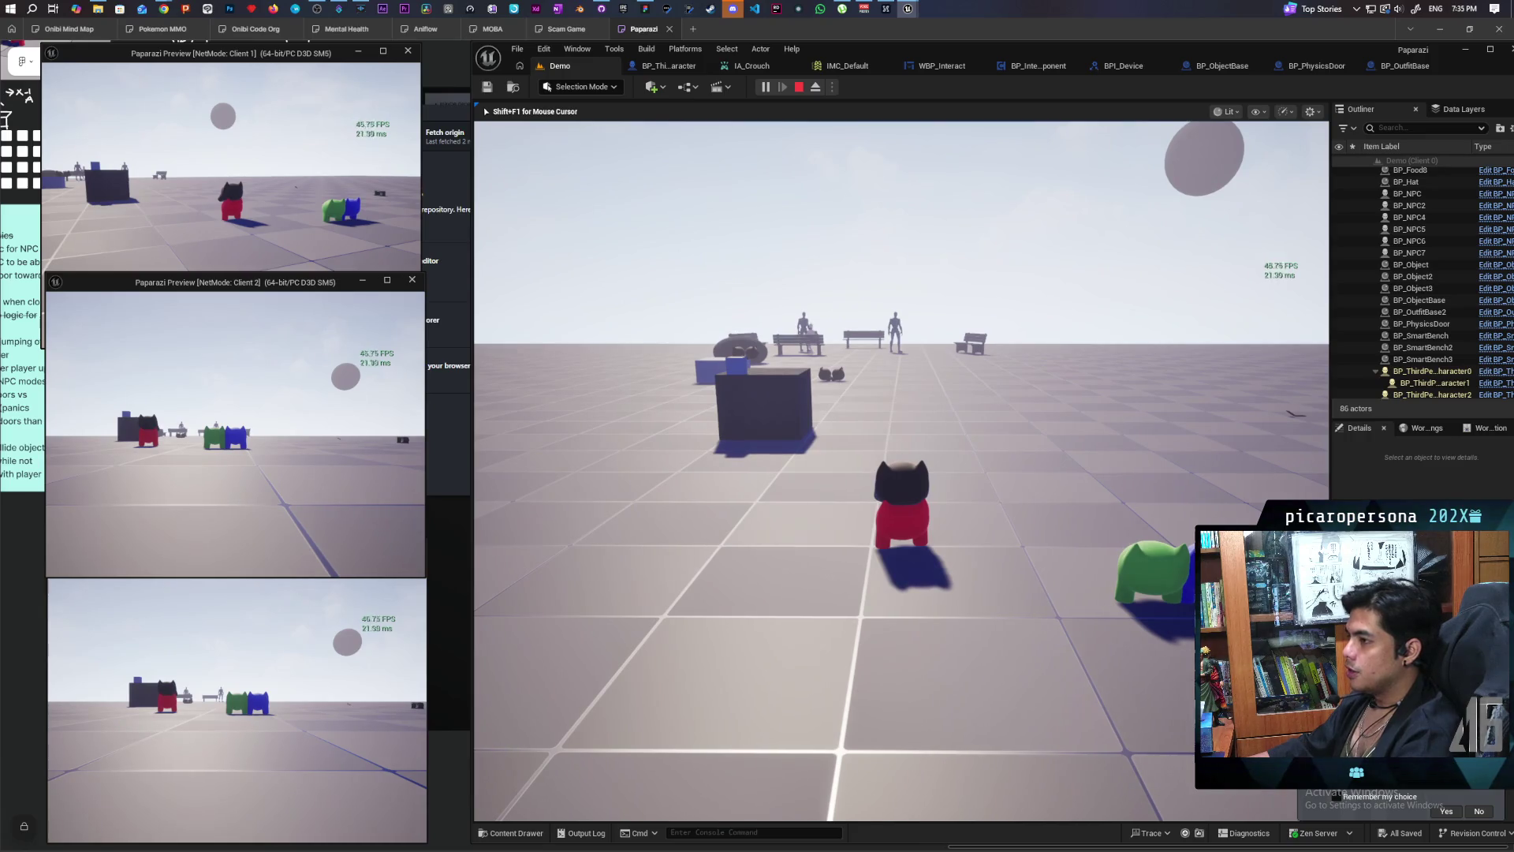
{"action": "key", "text": "w"}
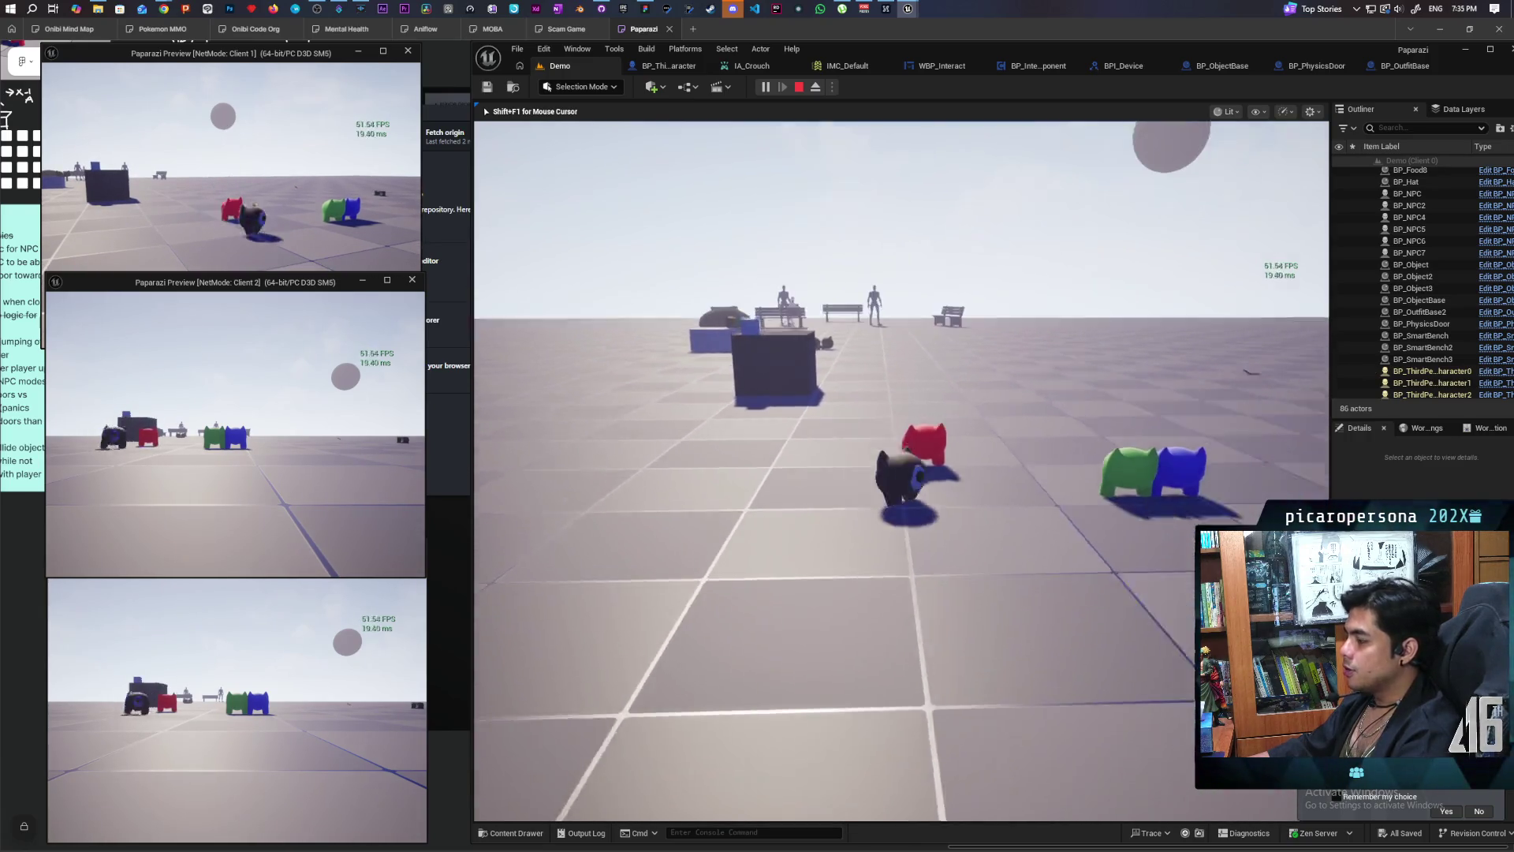
{"action": "key", "text": "shift+F1"}
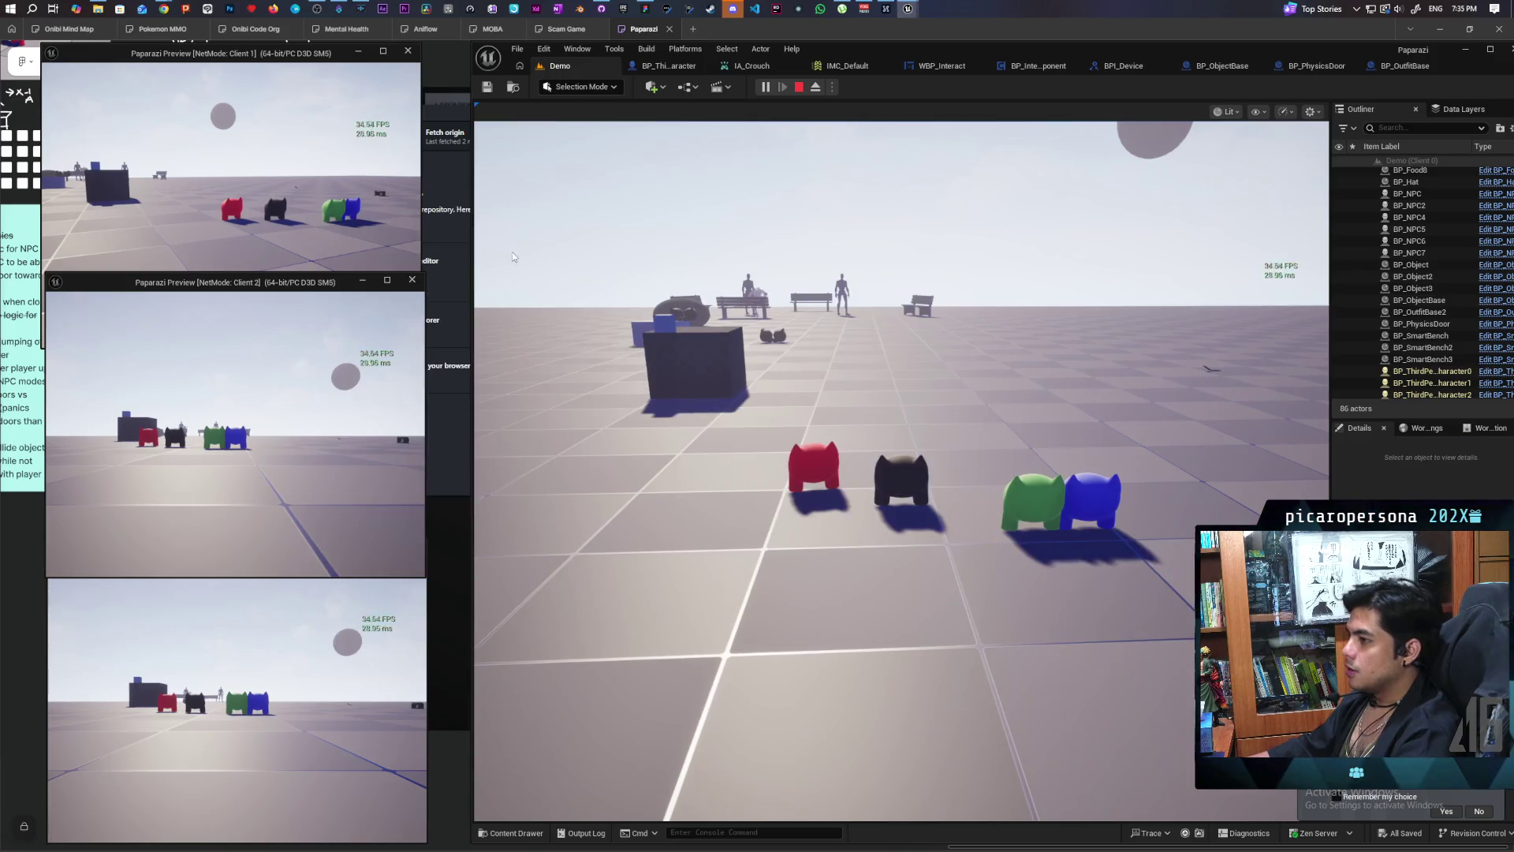
Step: In Client 1, walk the red character to the black one, jump onto it and back down
{"action": "left_click", "coordinate": [229, 205]}
{"action": "key", "text": "w"}
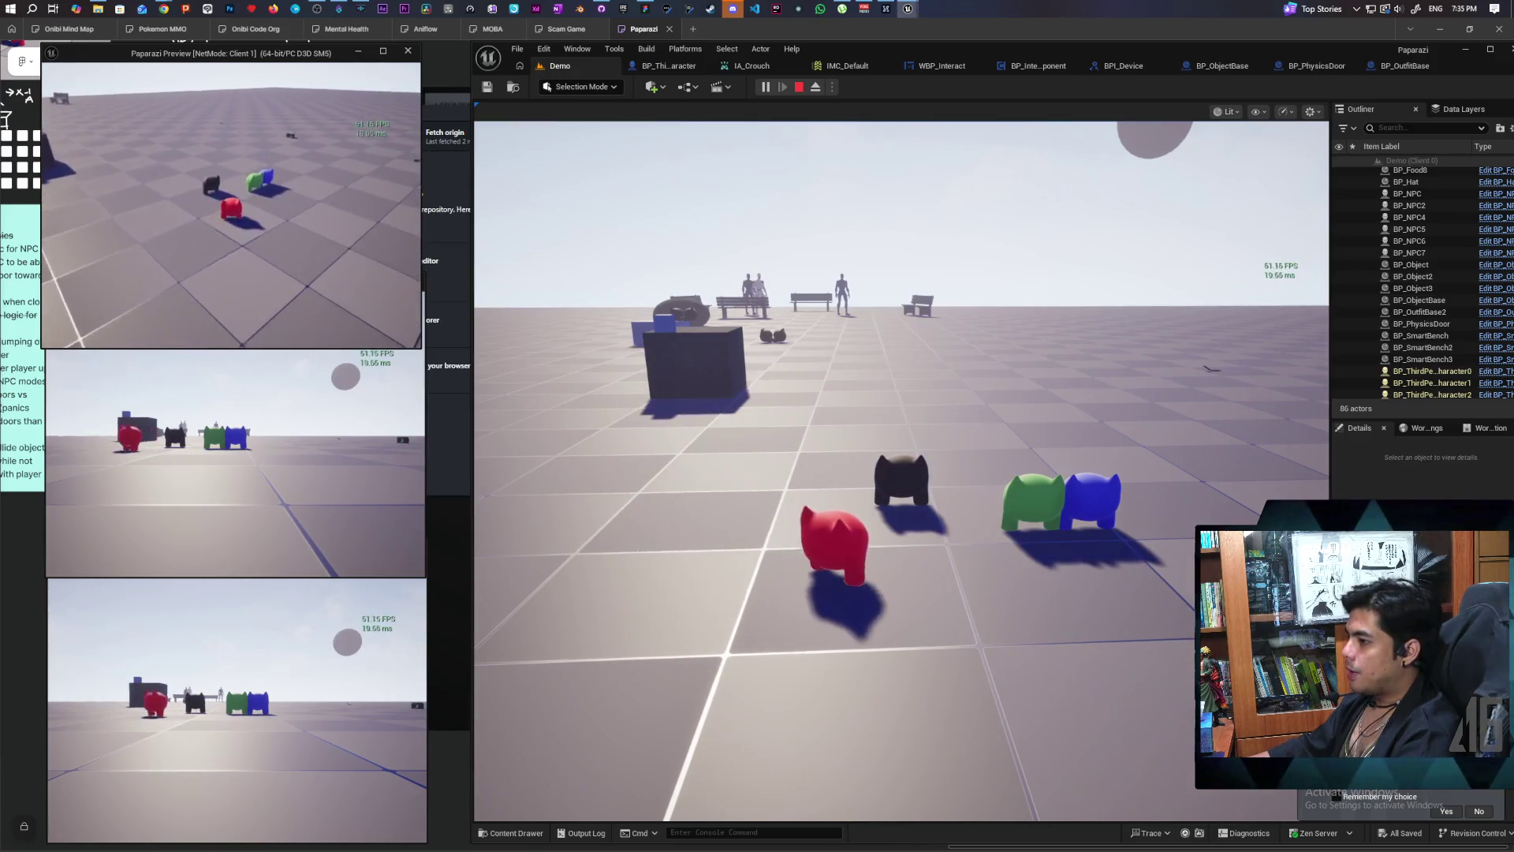
{"action": "key", "text": "w"}
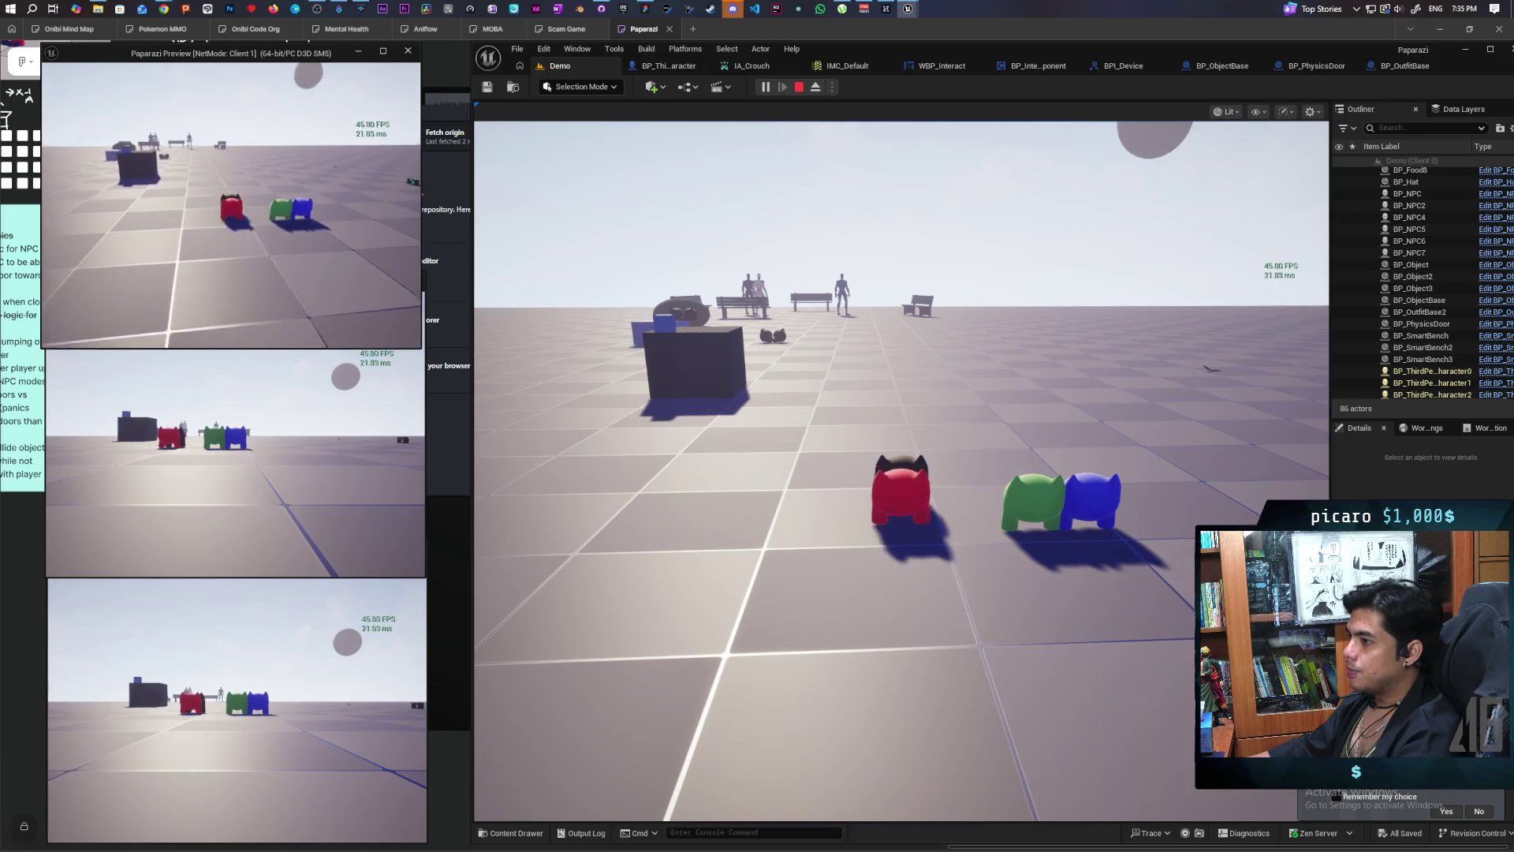
{"action": "key", "text": "w"}
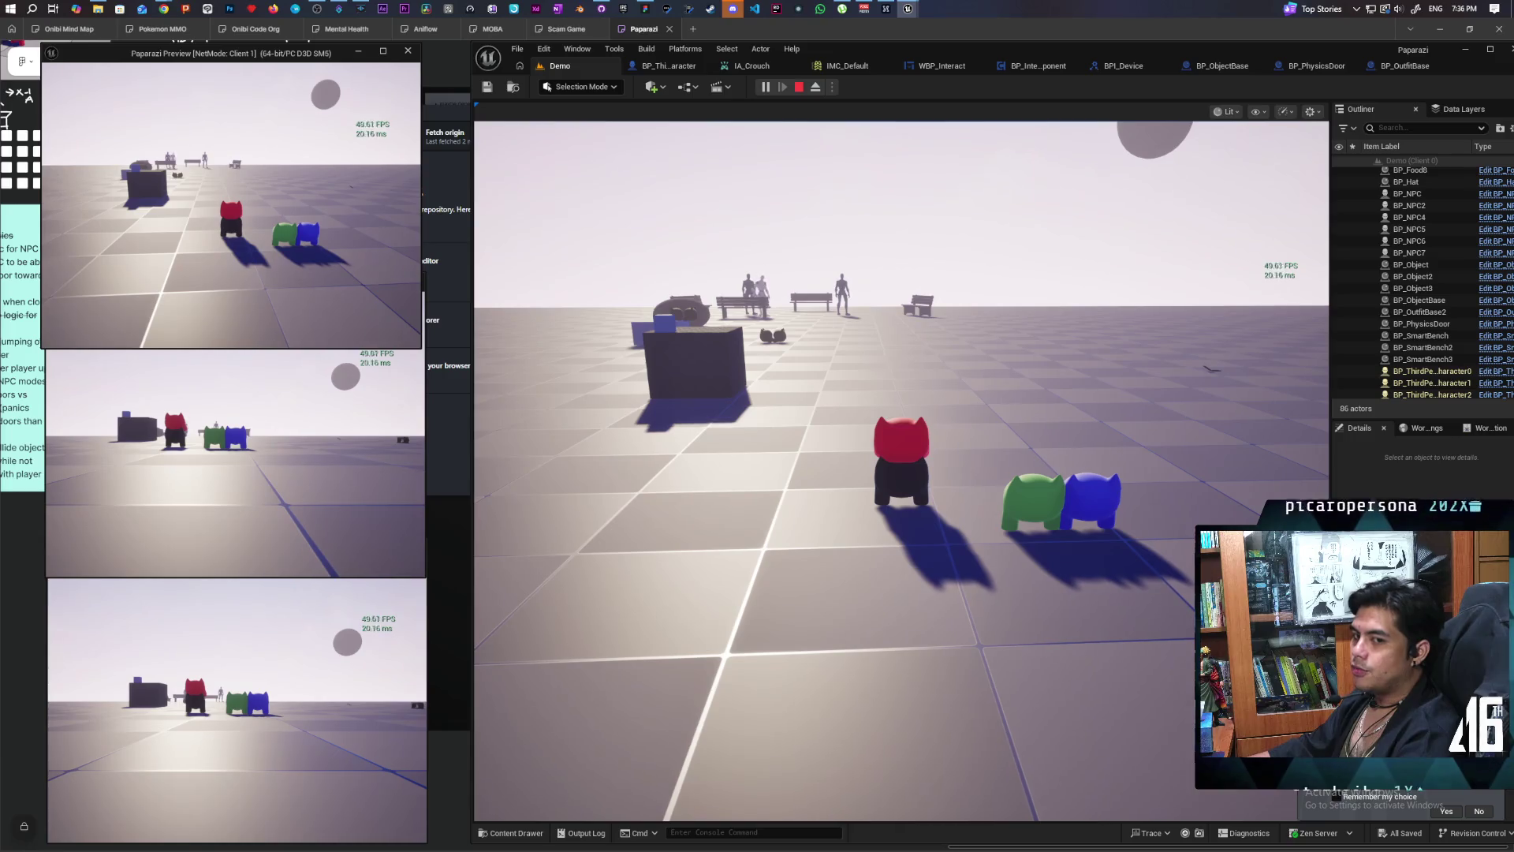
{"action": "key", "text": "d"}
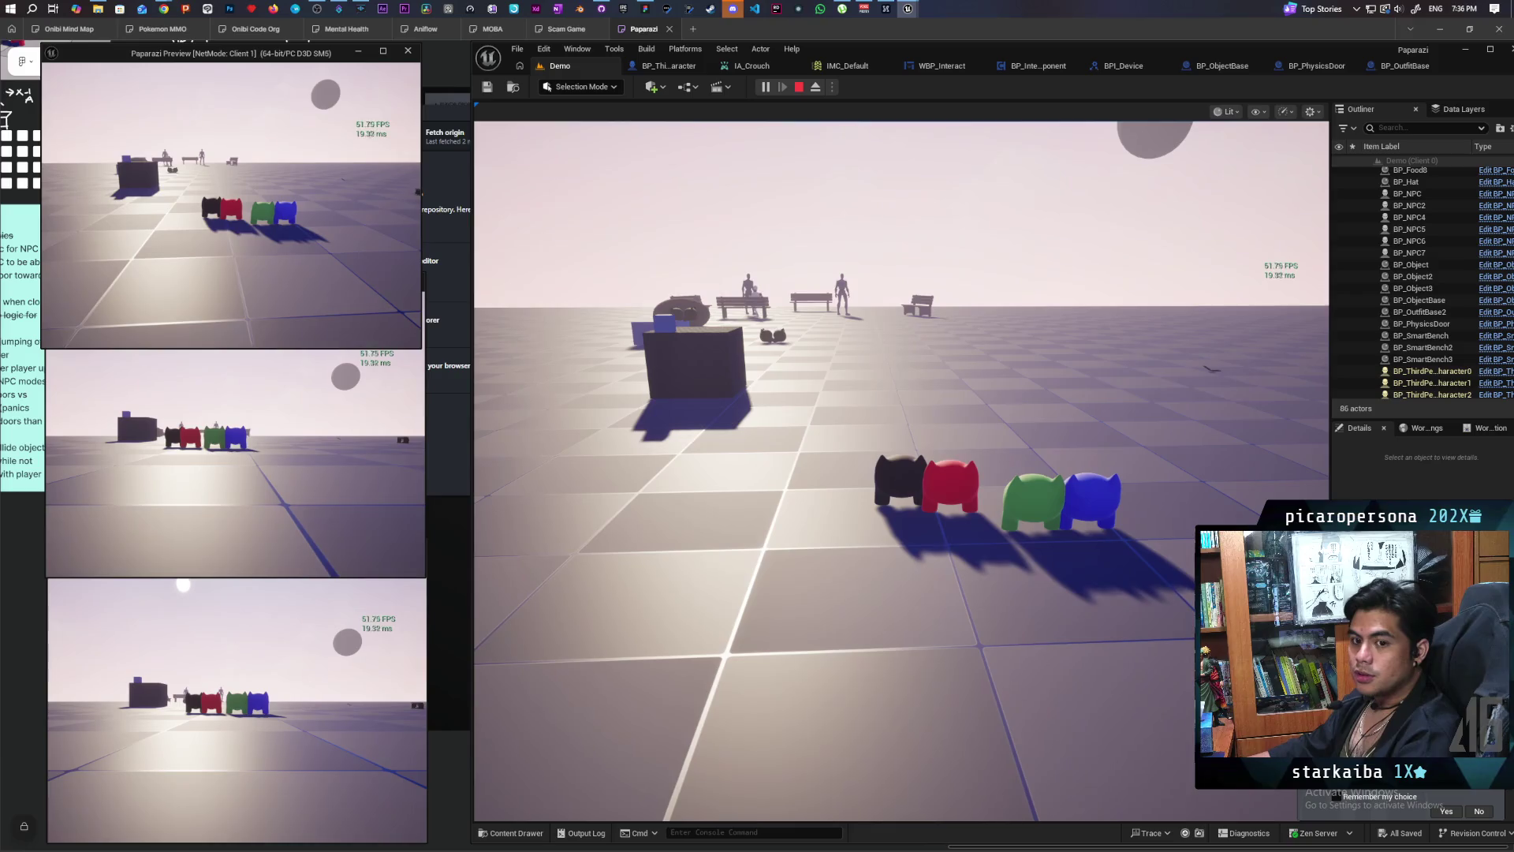
{"action": "key", "text": "a"}
{"action": "key", "text": "d"}
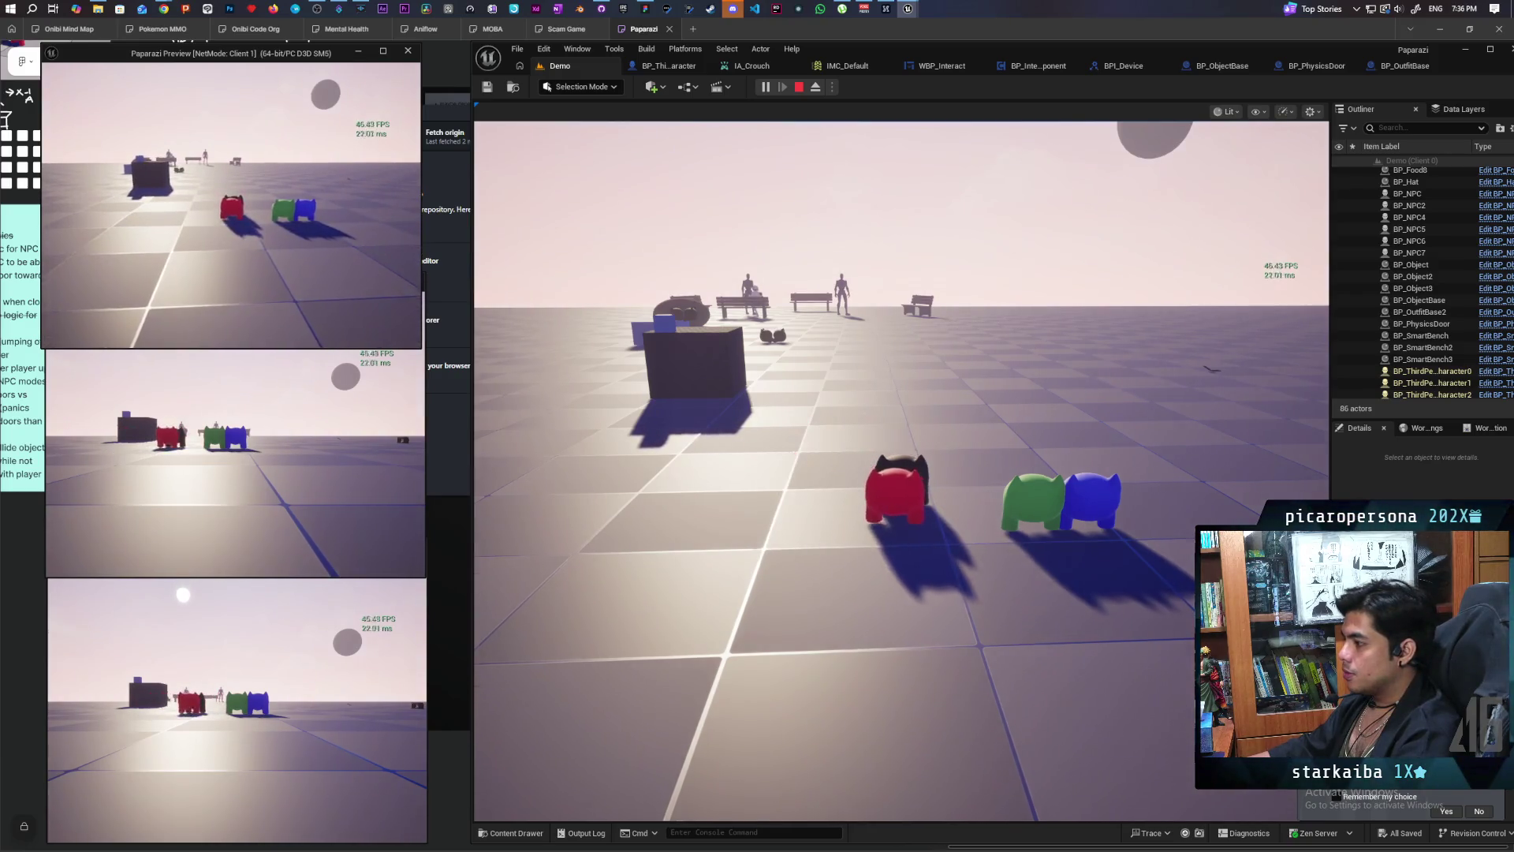
{"action": "key", "text": "space"}
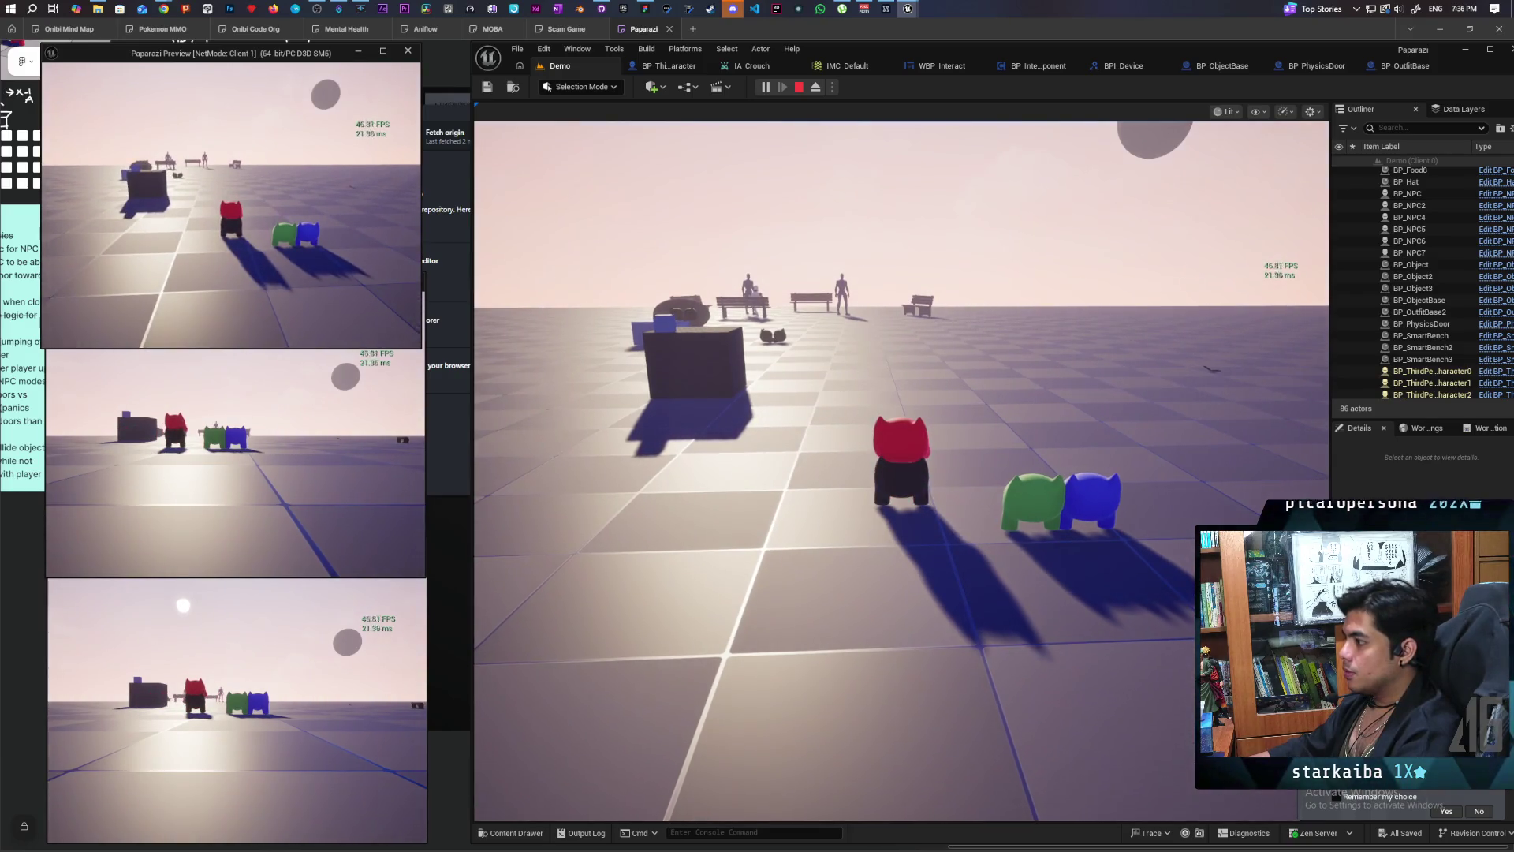
{"action": "key", "text": "space"}
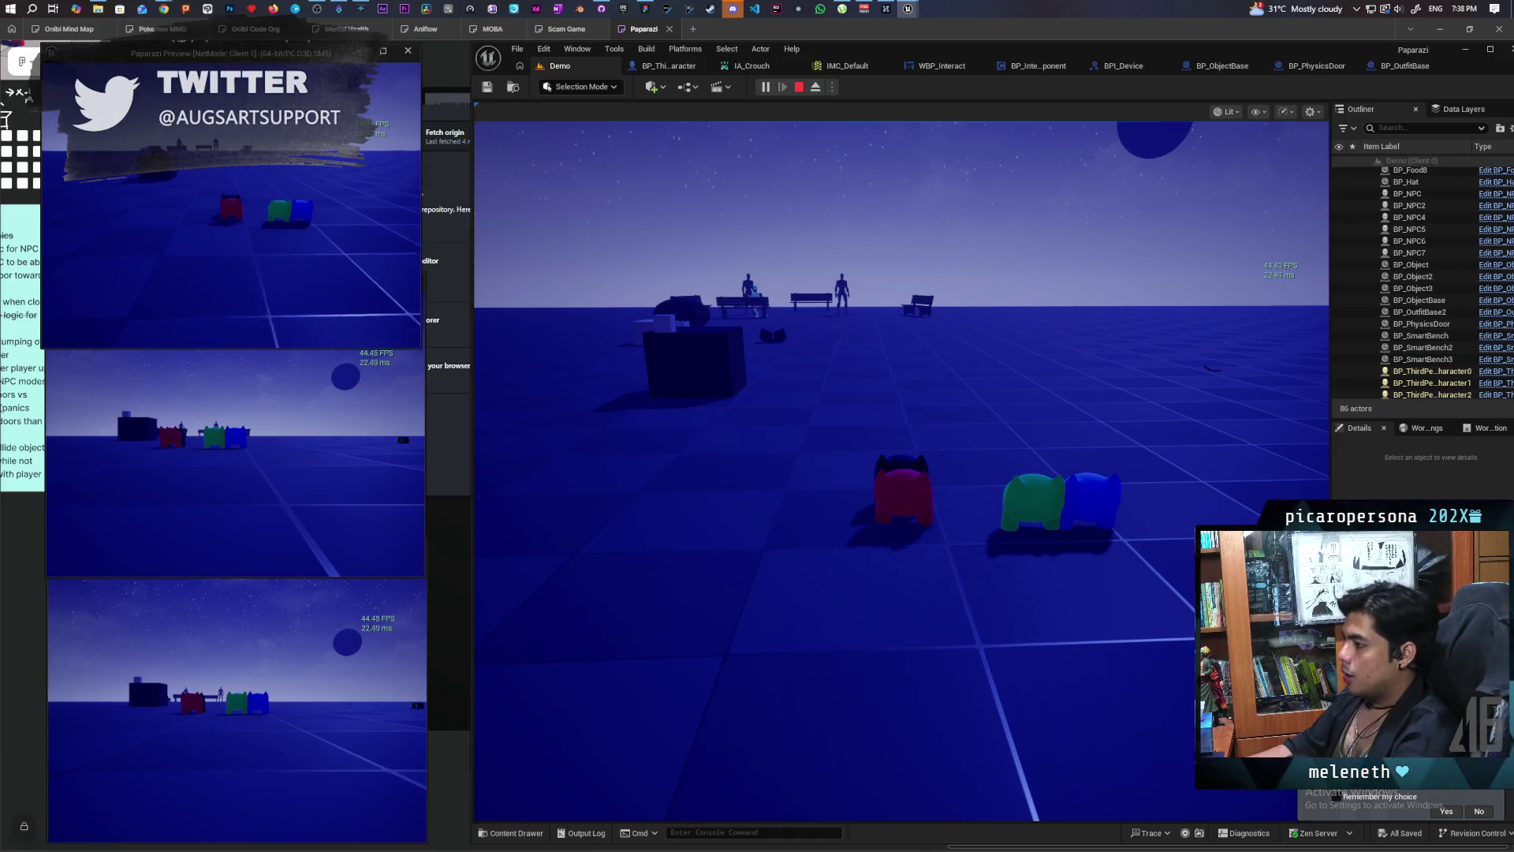
Step: Pick up the red object in Client 2, then walk the main player past the bench to the wall
{"action": "left_click", "coordinate": [261, 363]}
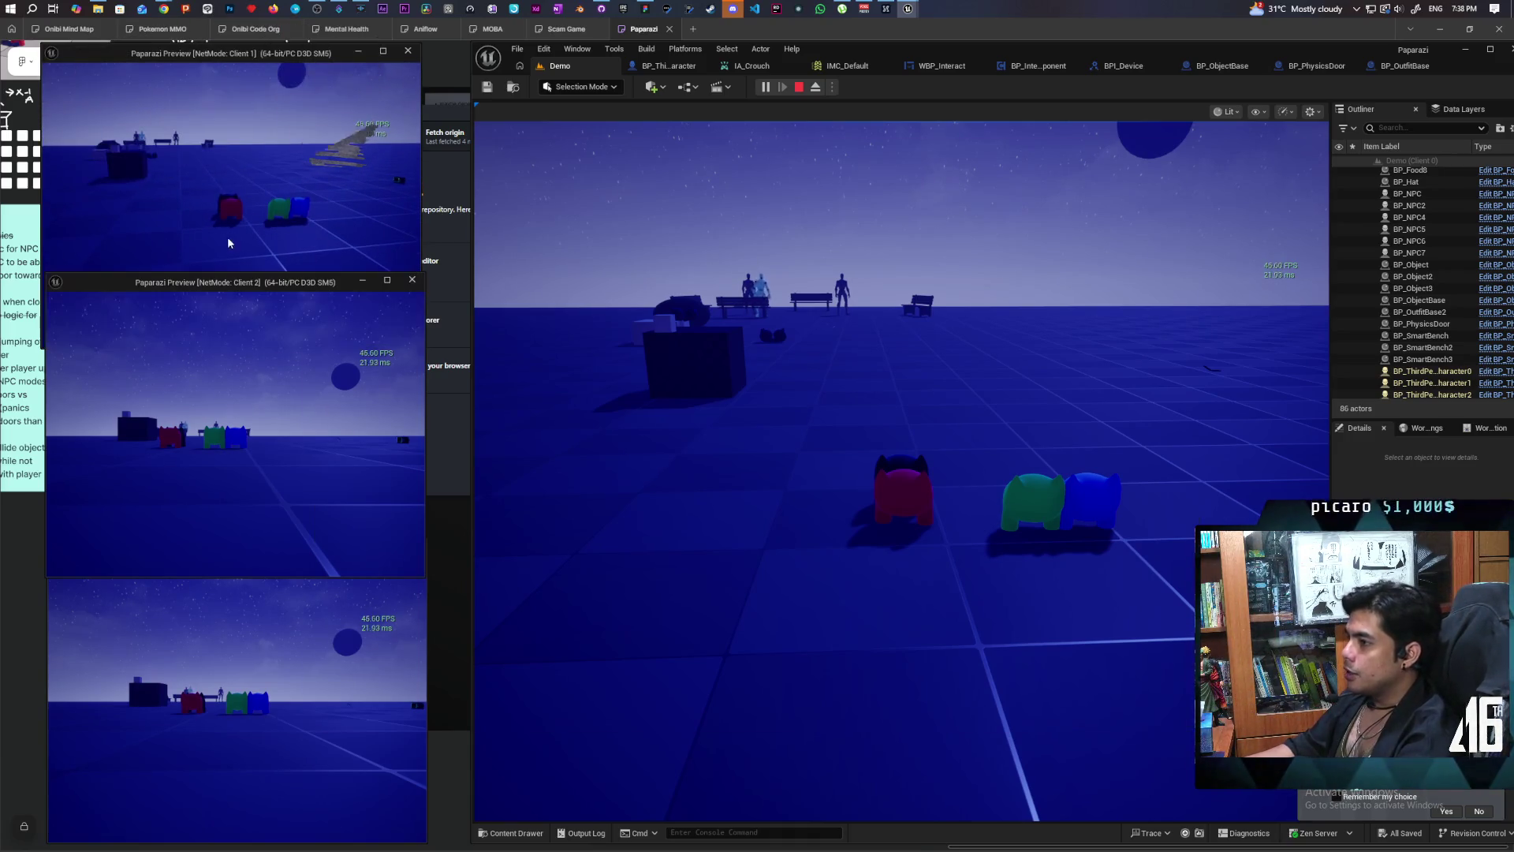
{"action": "key", "text": "e"}
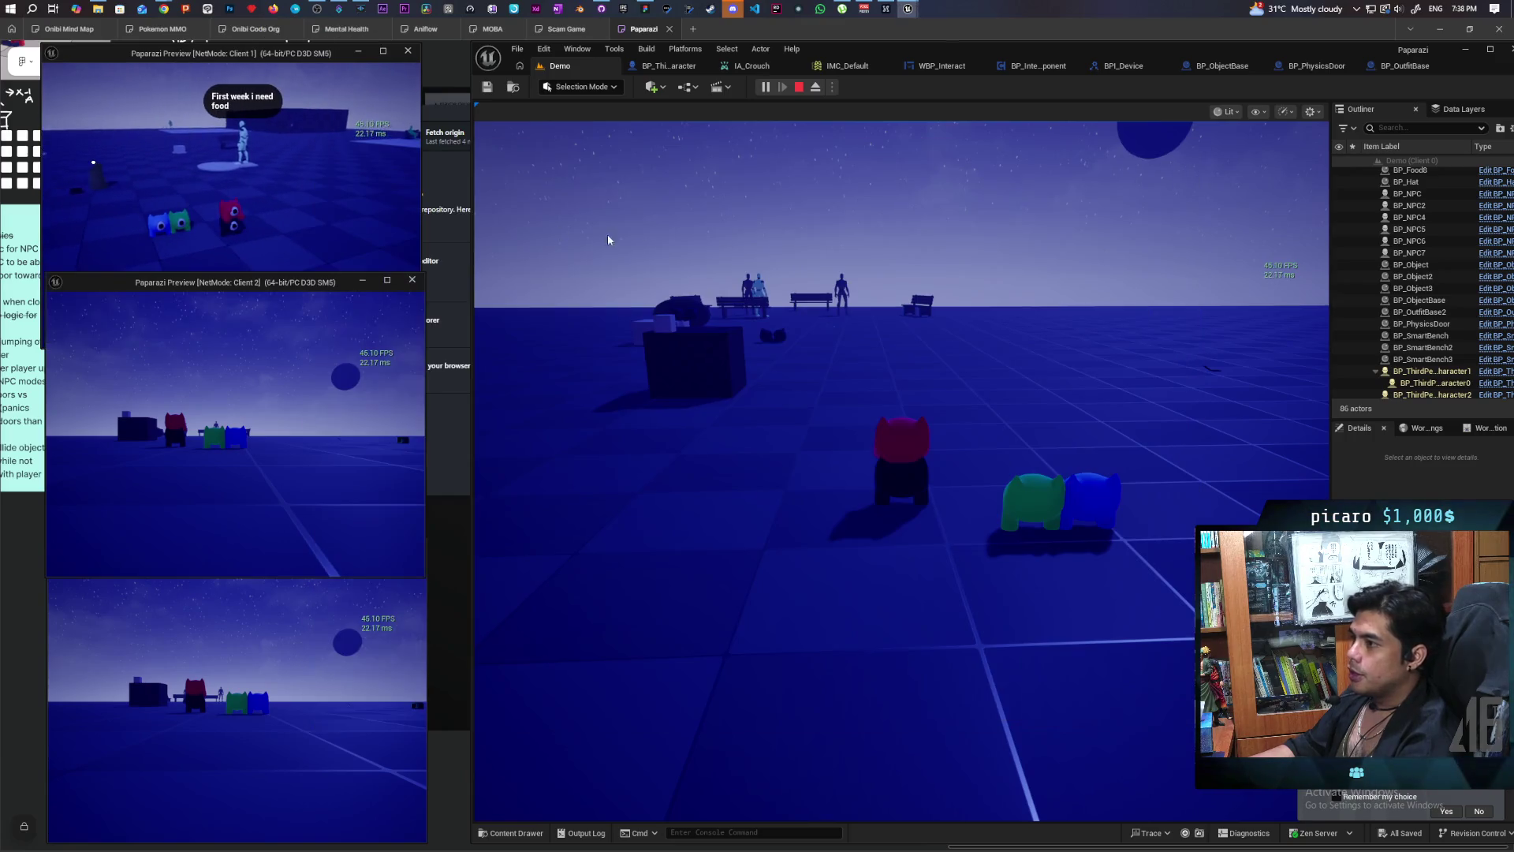
{"action": "left_click", "coordinate": [608, 240]}
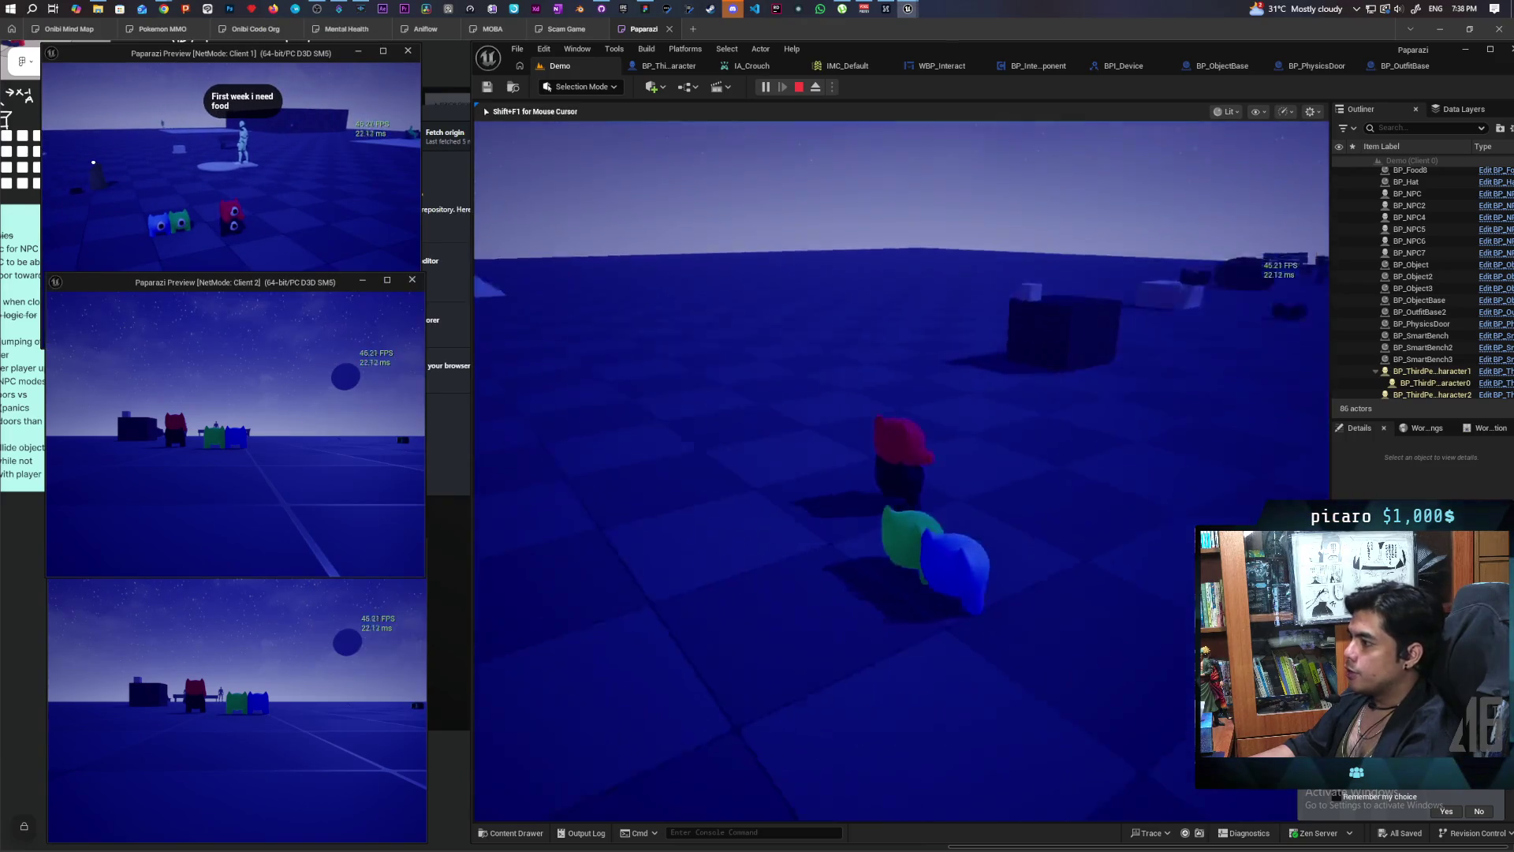
{"action": "key", "text": "w"}
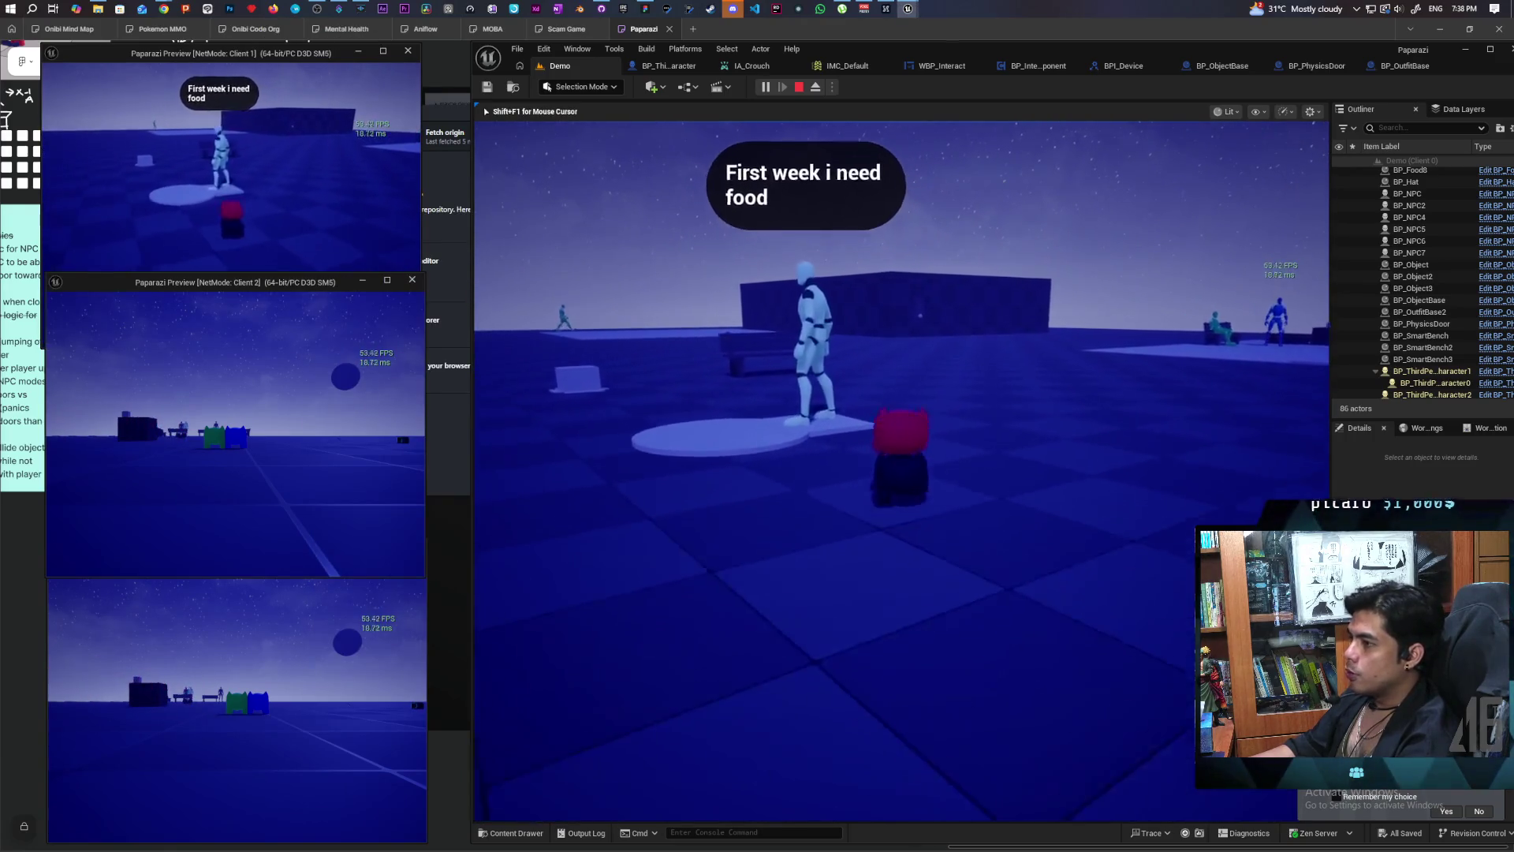
{"action": "key", "text": "w"}
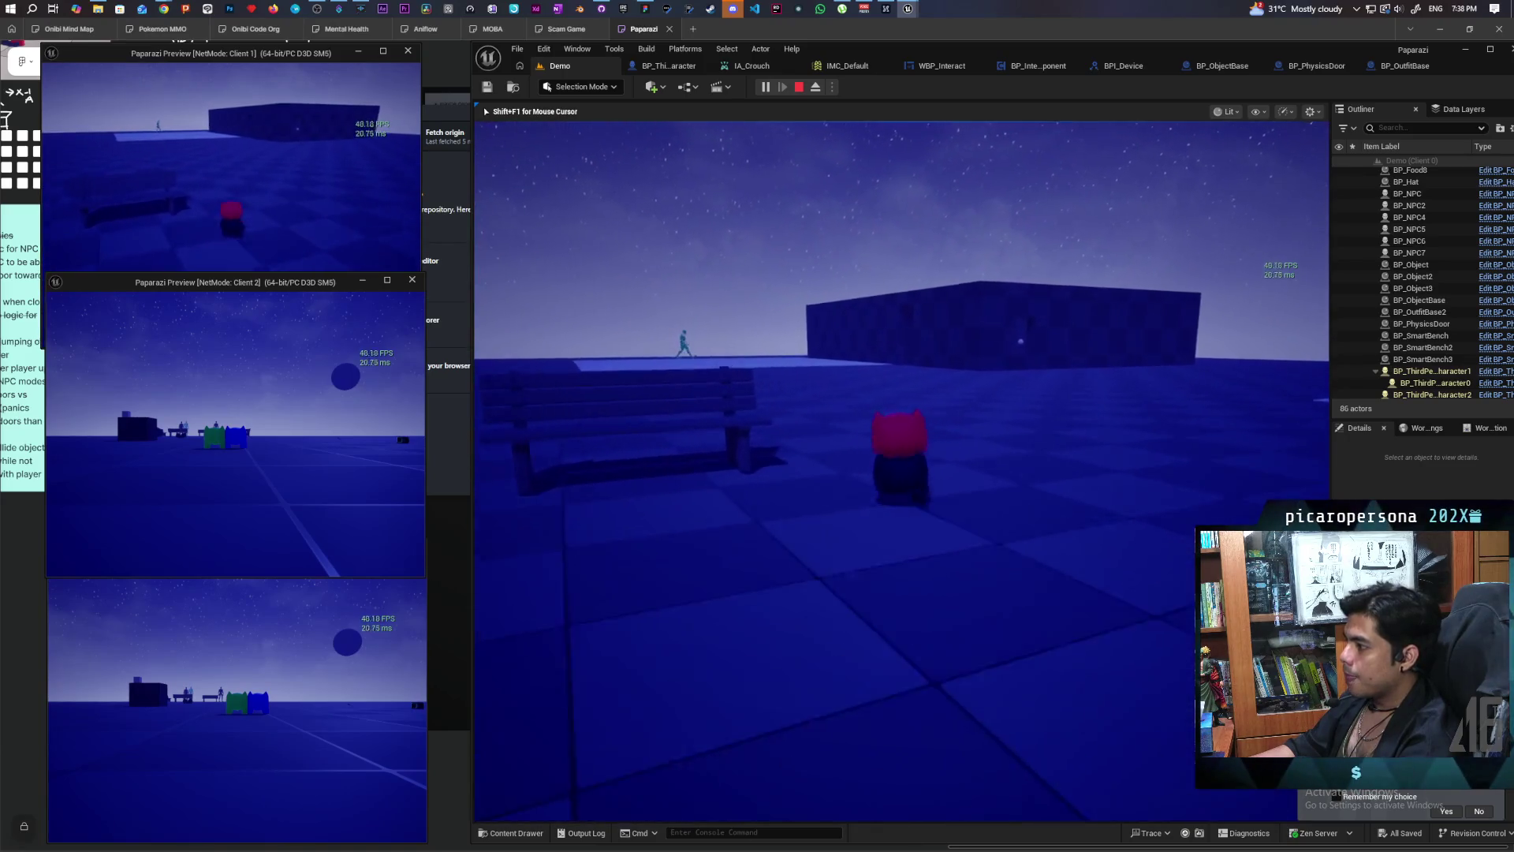
{"action": "key", "text": "w"}
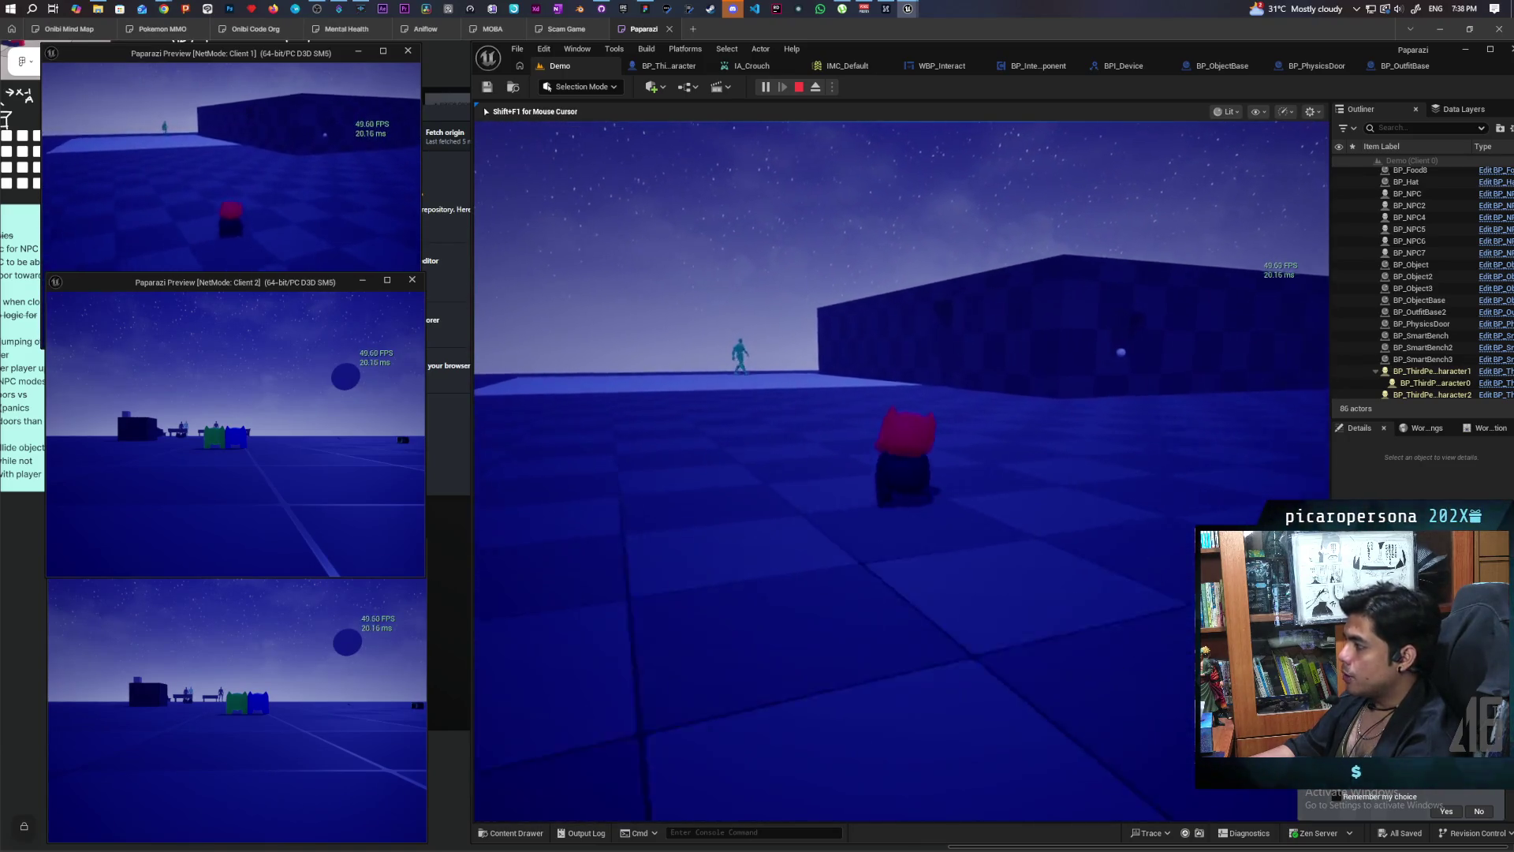
{"action": "key", "text": "w"}
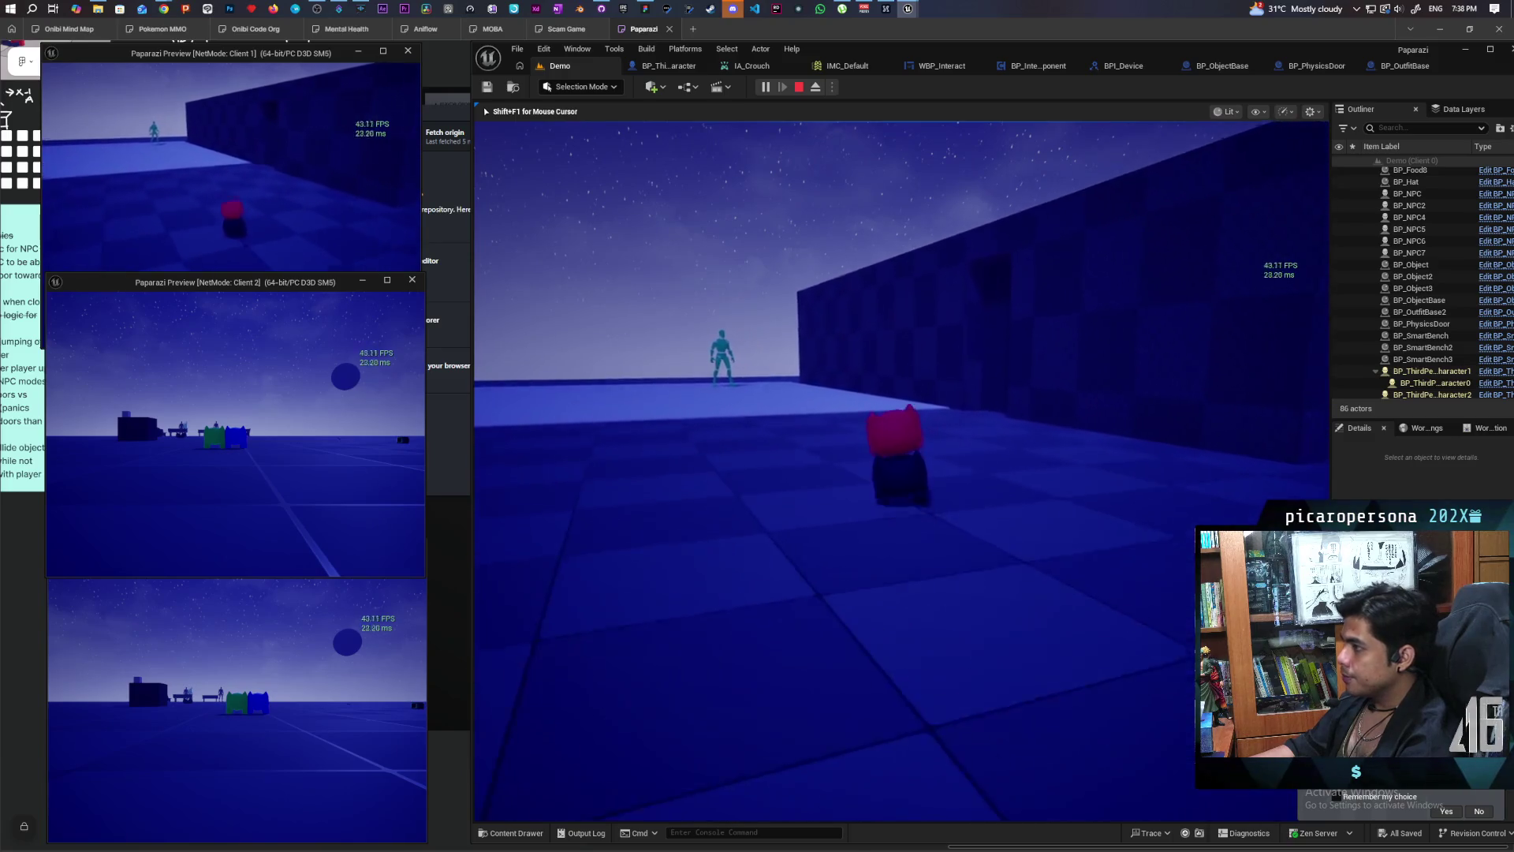
{"action": "key", "text": "w"}
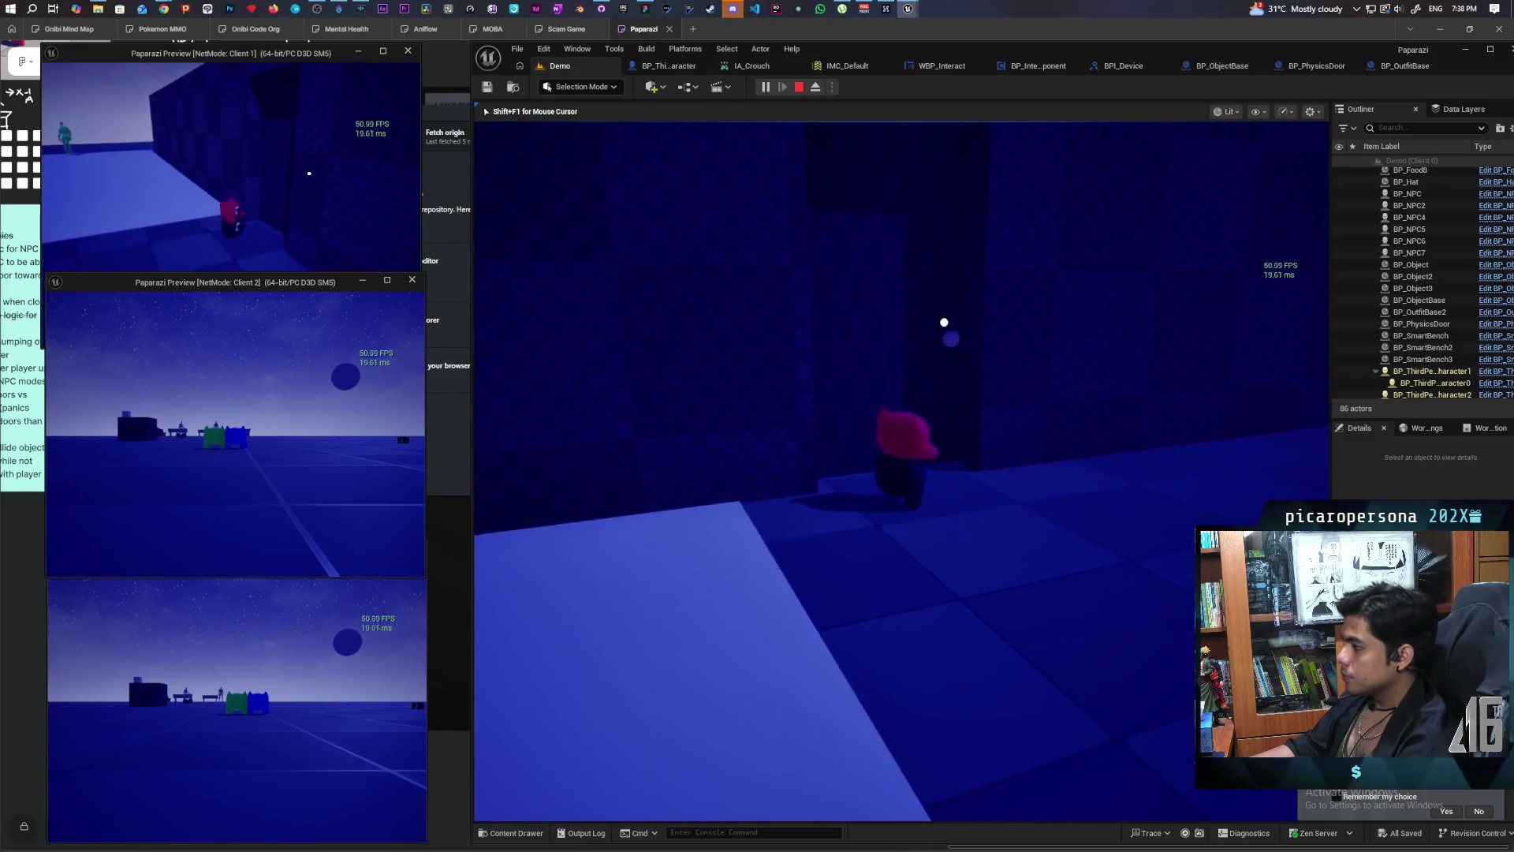
Step: Walk Client 1's character to the door, then stop the play session
{"action": "key", "text": "alt+Tab"}
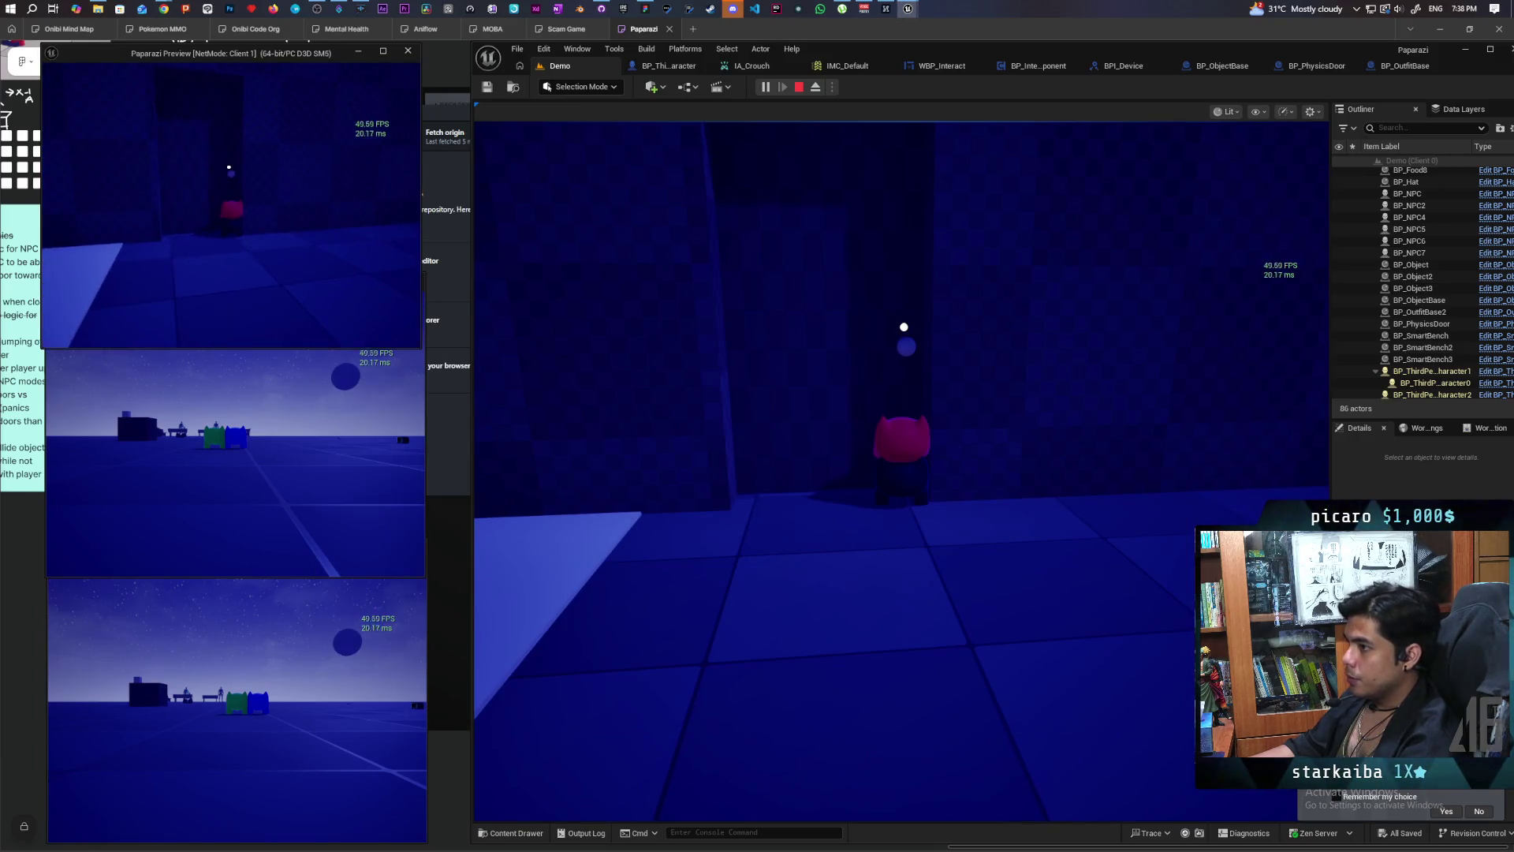
{"action": "key", "text": "w"}
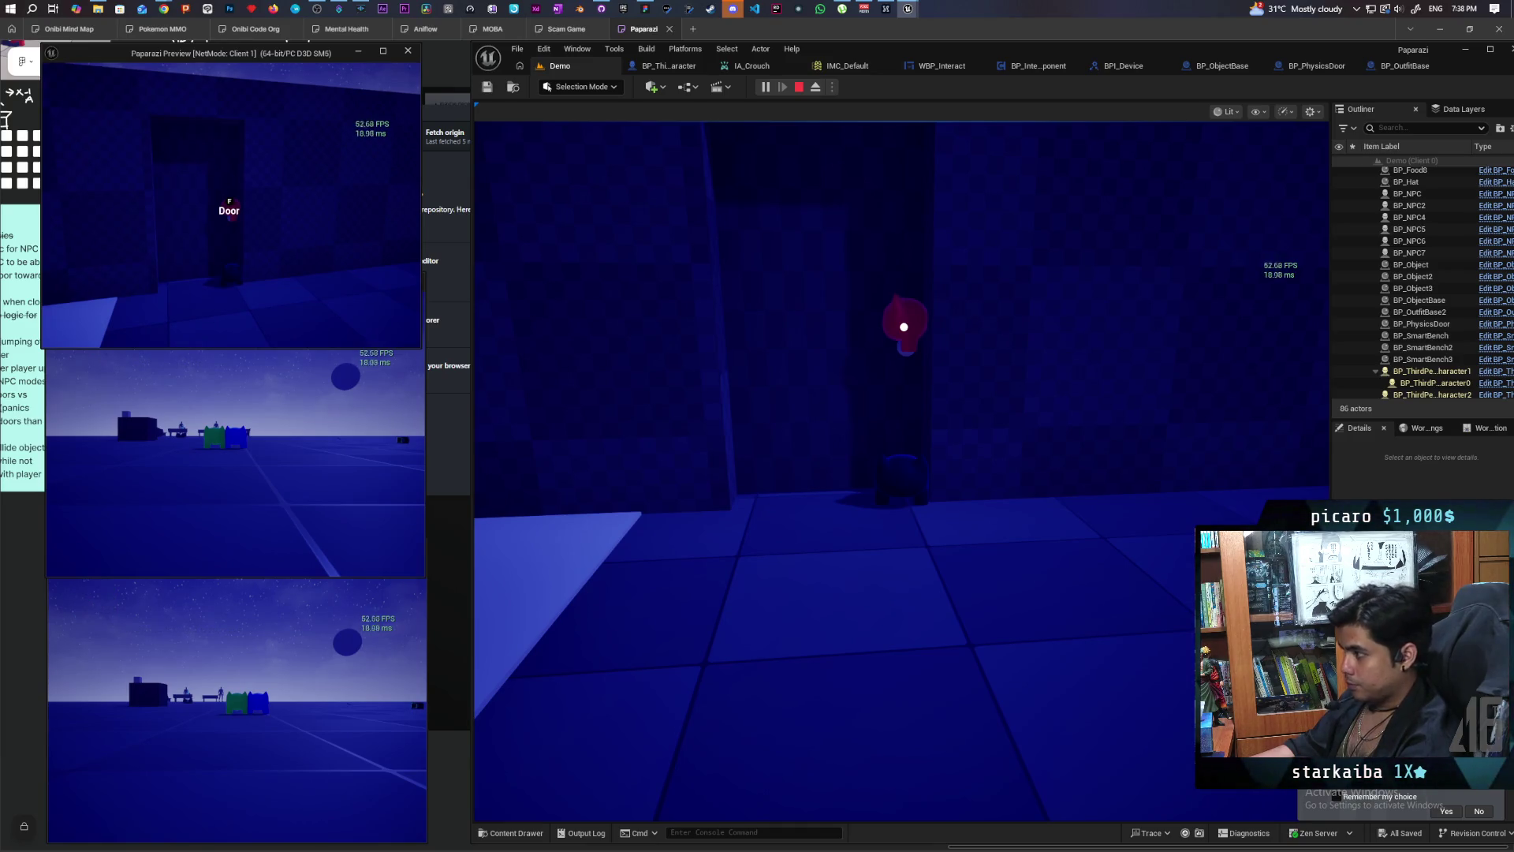
{"action": "key", "text": "alt+Tab"}
{"action": "left_click", "coordinate": [622, 210]}
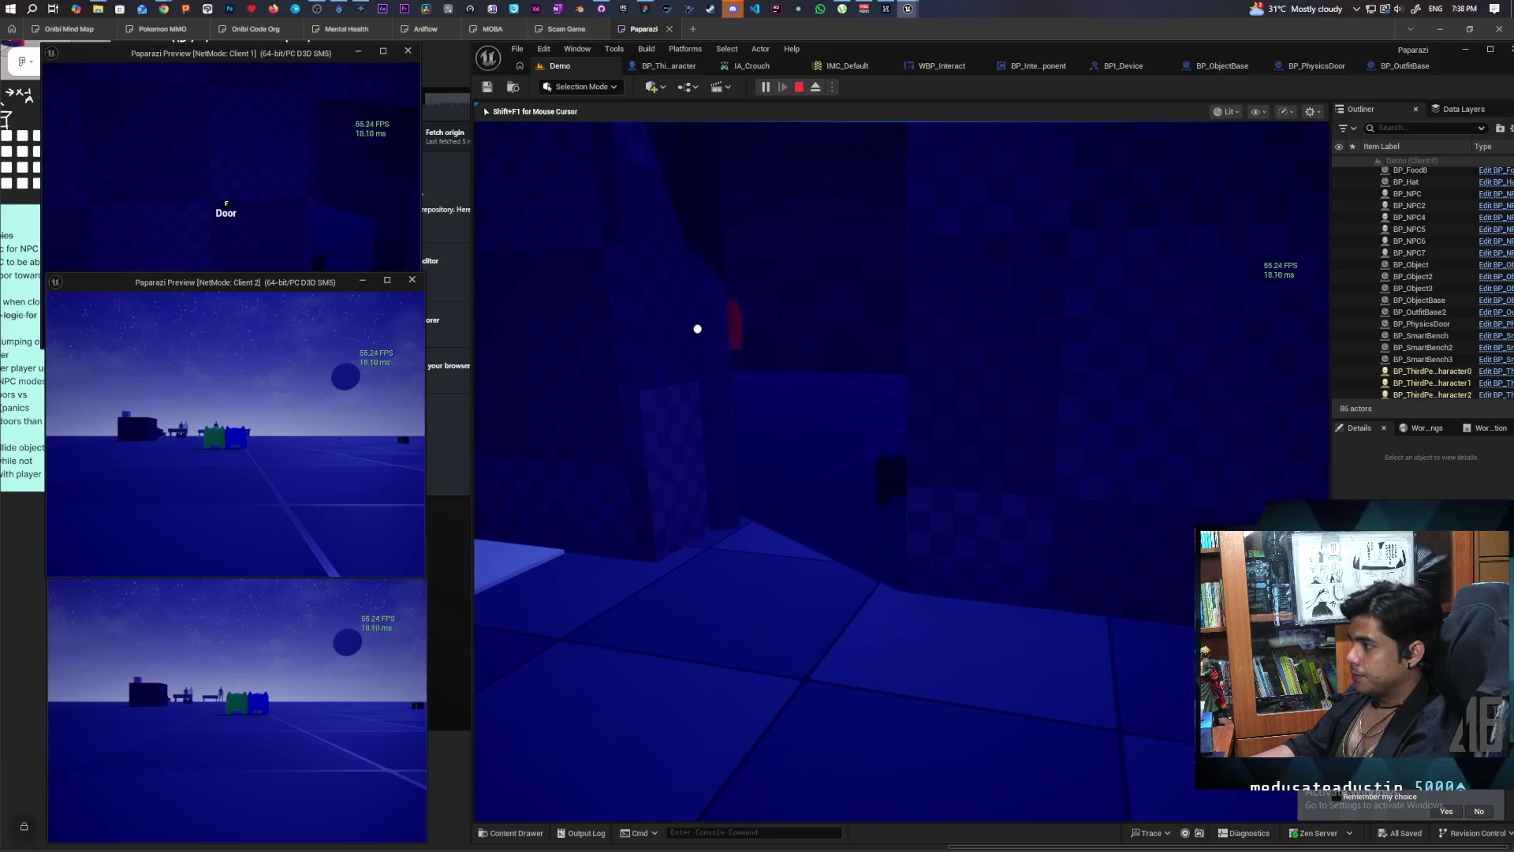
{"action": "key", "text": "alt+Tab"}
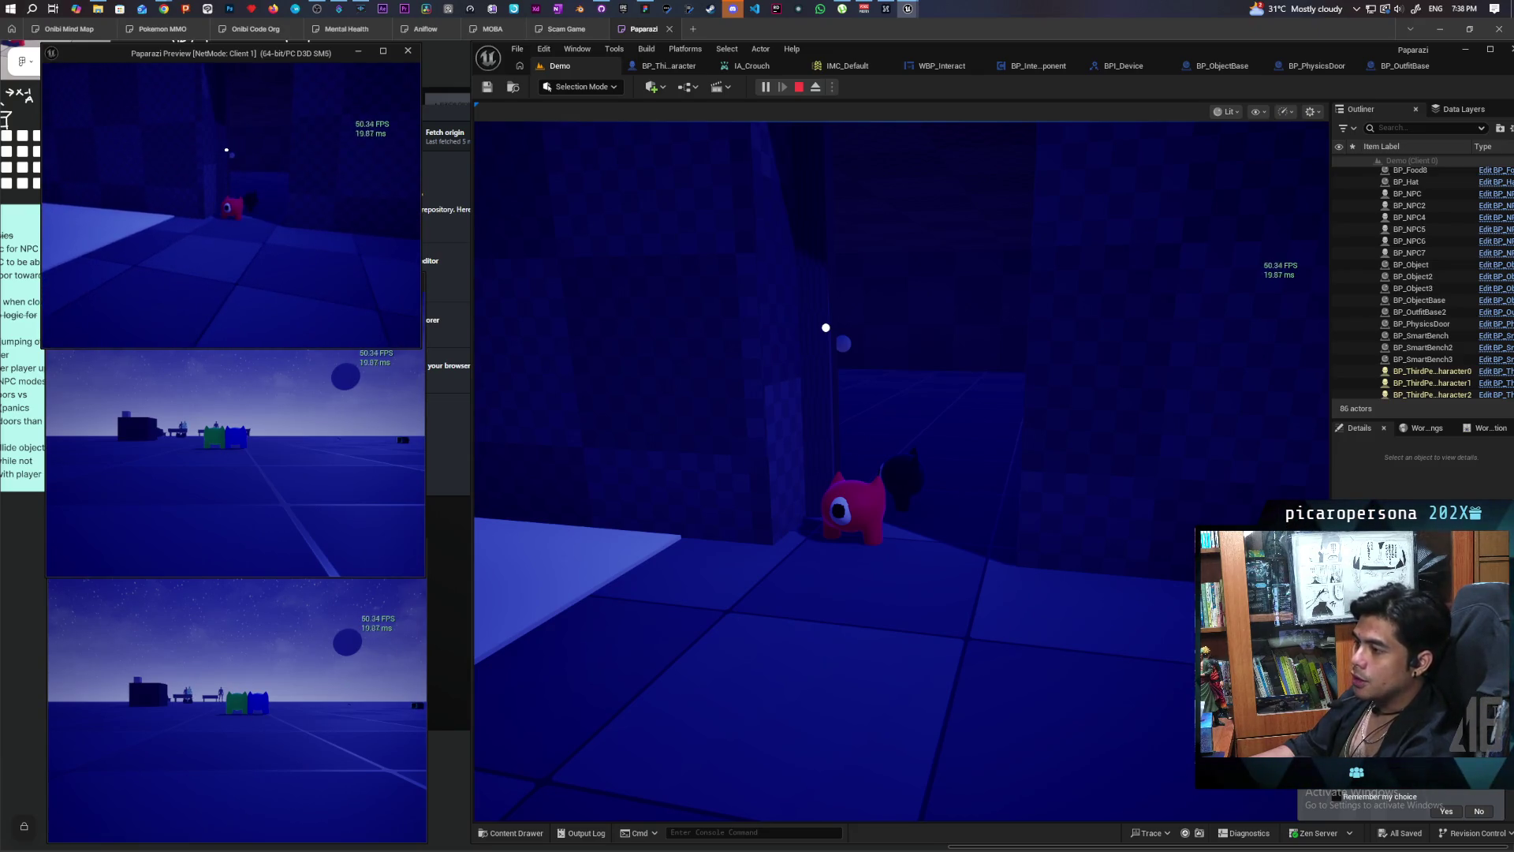
{"action": "key", "text": "Escape"}
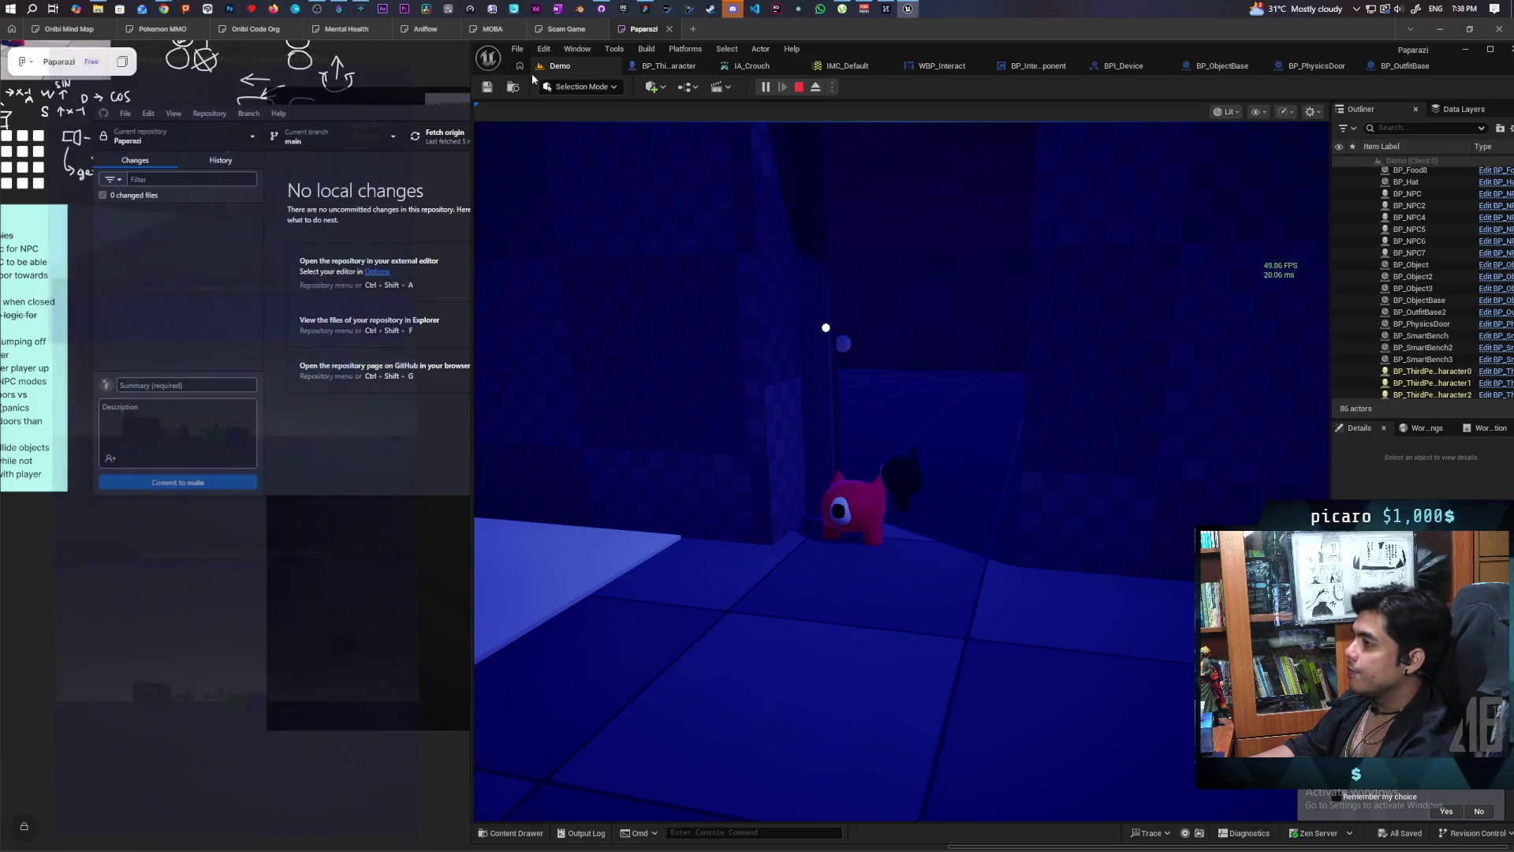
Step: Start a new three-client multiplayer test and walk the main character forward
{"action": "key", "text": "alt+p"}
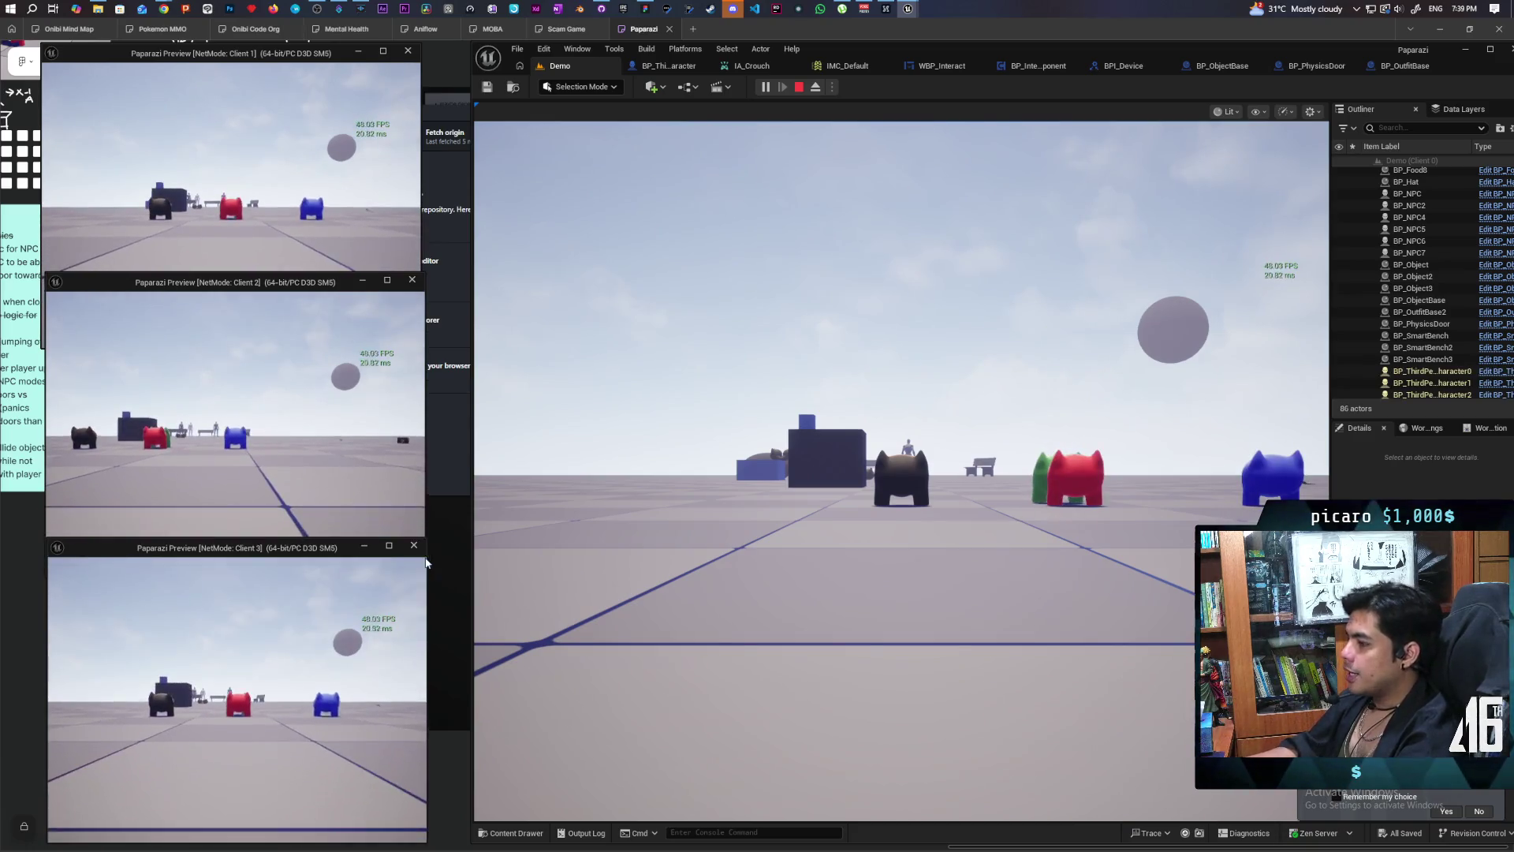
{"action": "left_click", "coordinate": [896, 631]}
{"action": "key", "text": "w"}
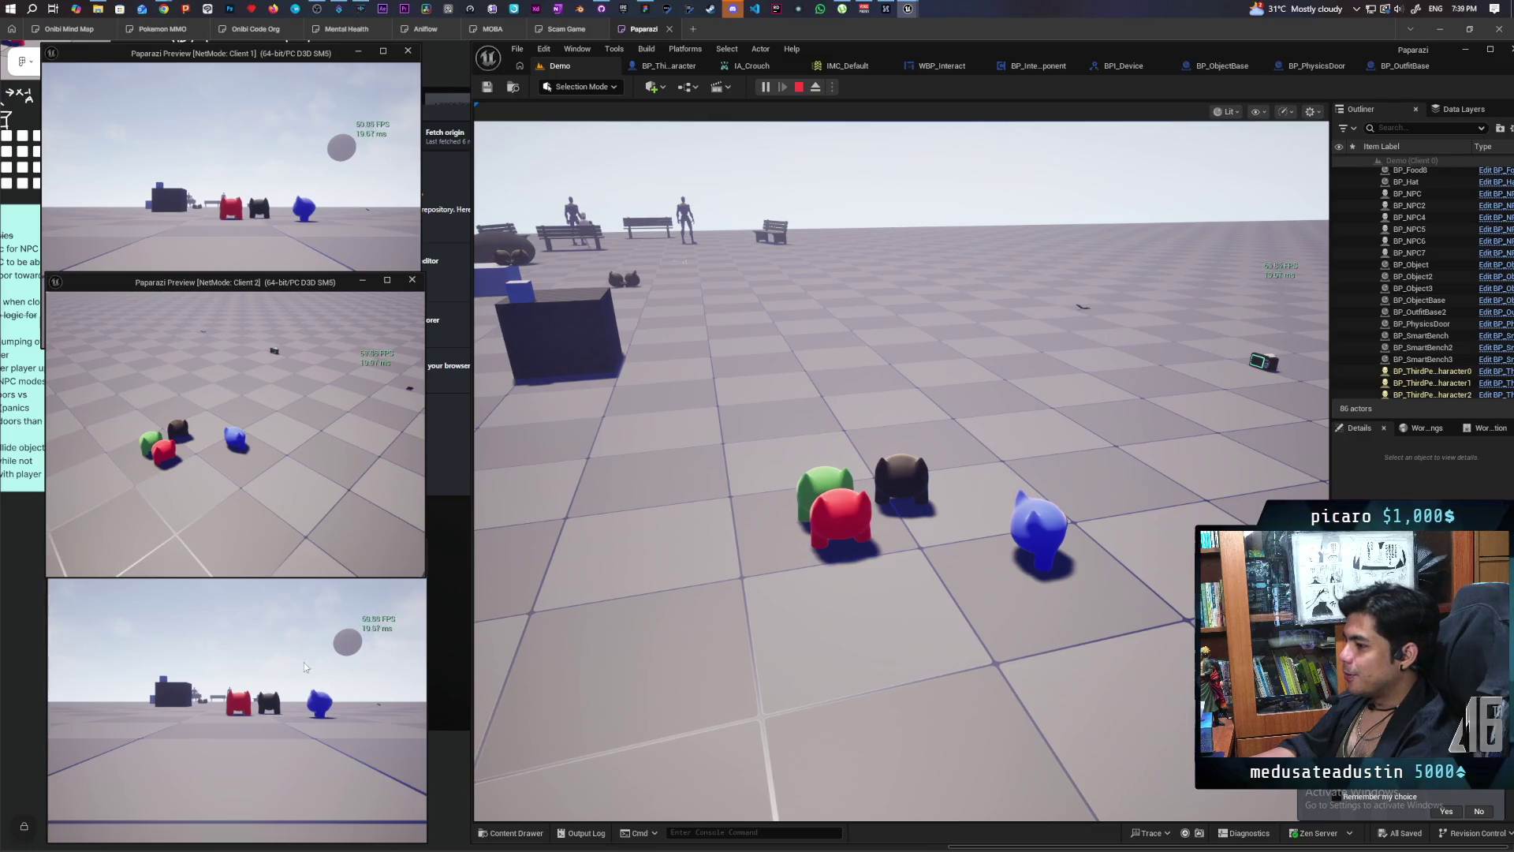
Step: Jump the green character onto the red one's back in Client 3, then release the mouse
{"action": "left_click", "coordinate": [304, 665]}
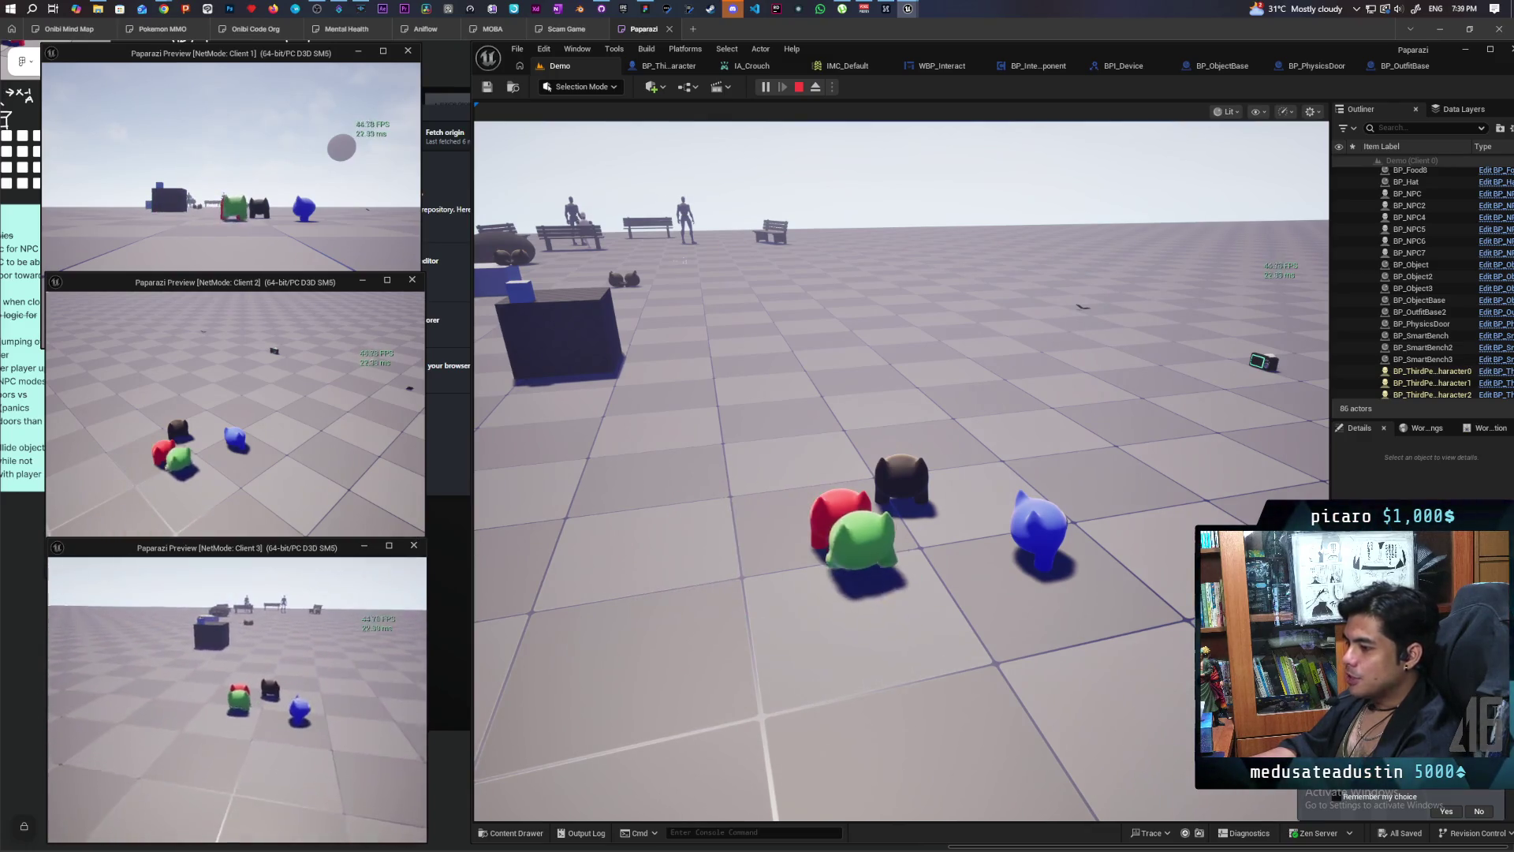
{"action": "key", "text": "space"}
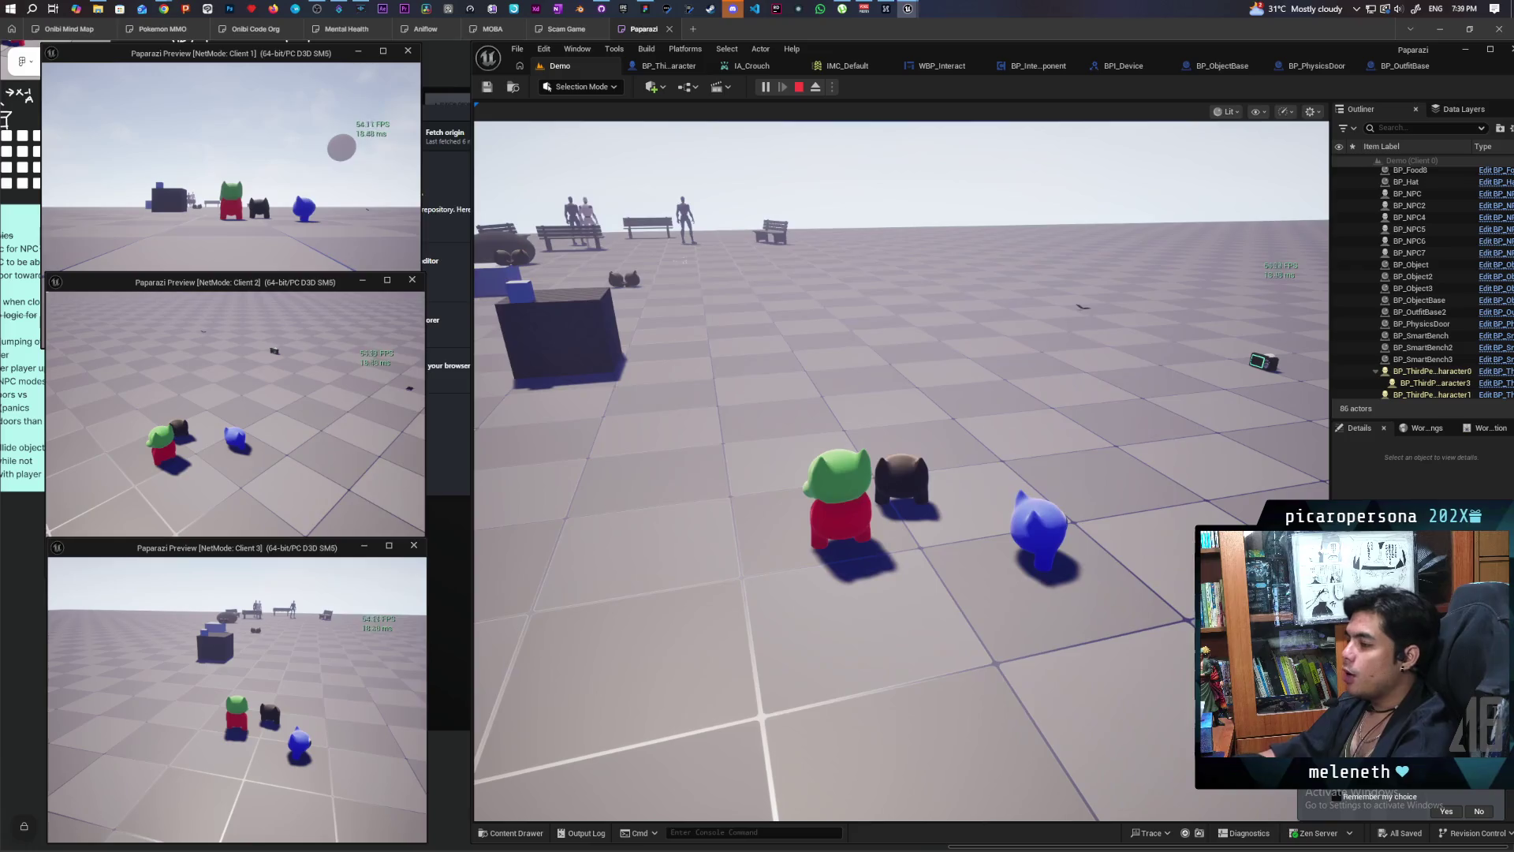
{"action": "left_click", "coordinate": [237, 197]}
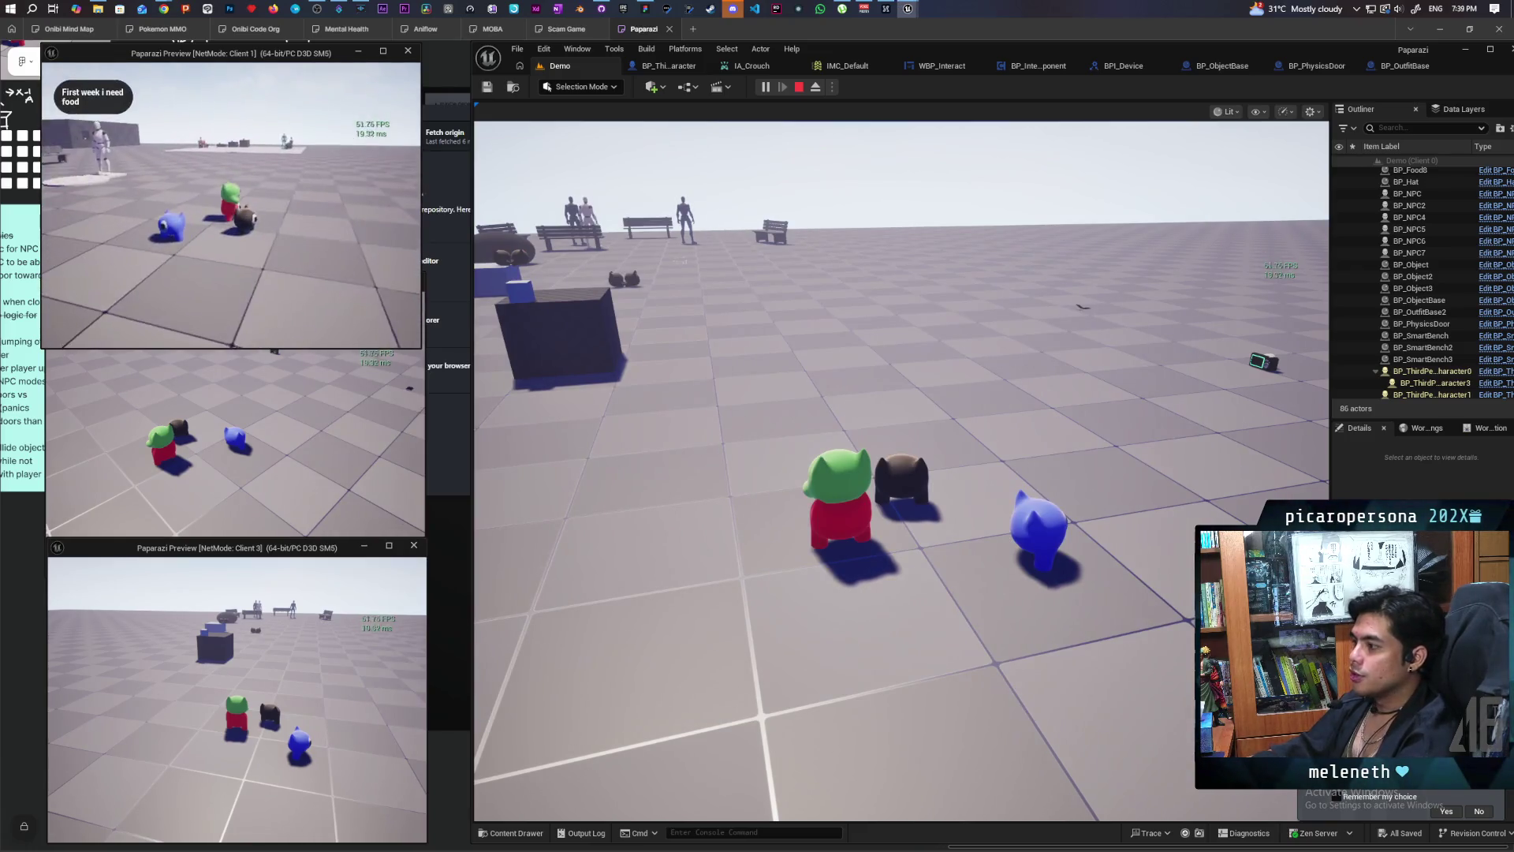
{"action": "left_click", "coordinate": [504, 410]}
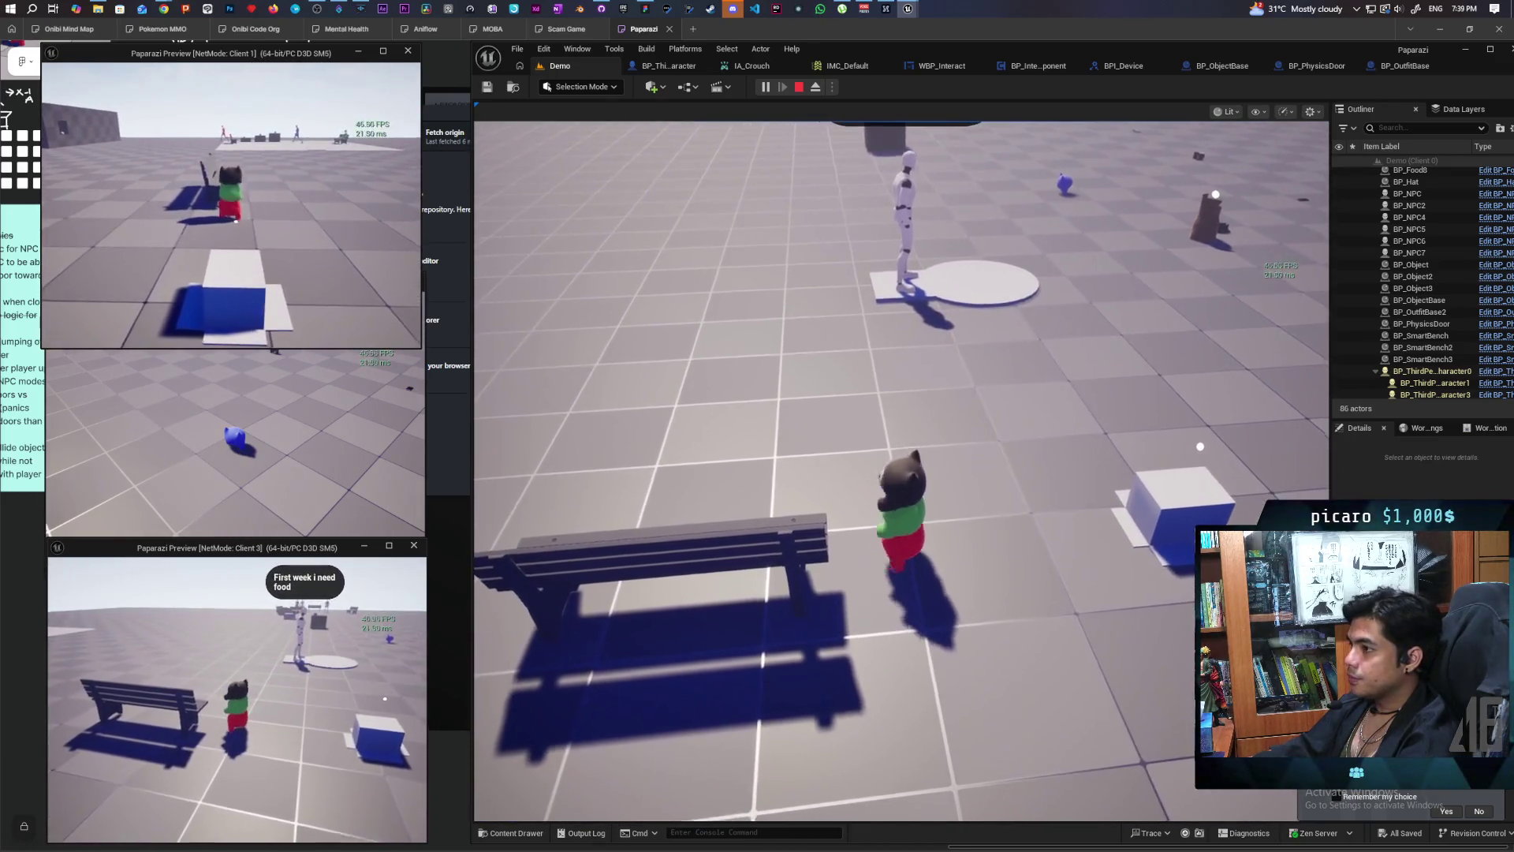
{"action": "key", "text": "alt+space"}
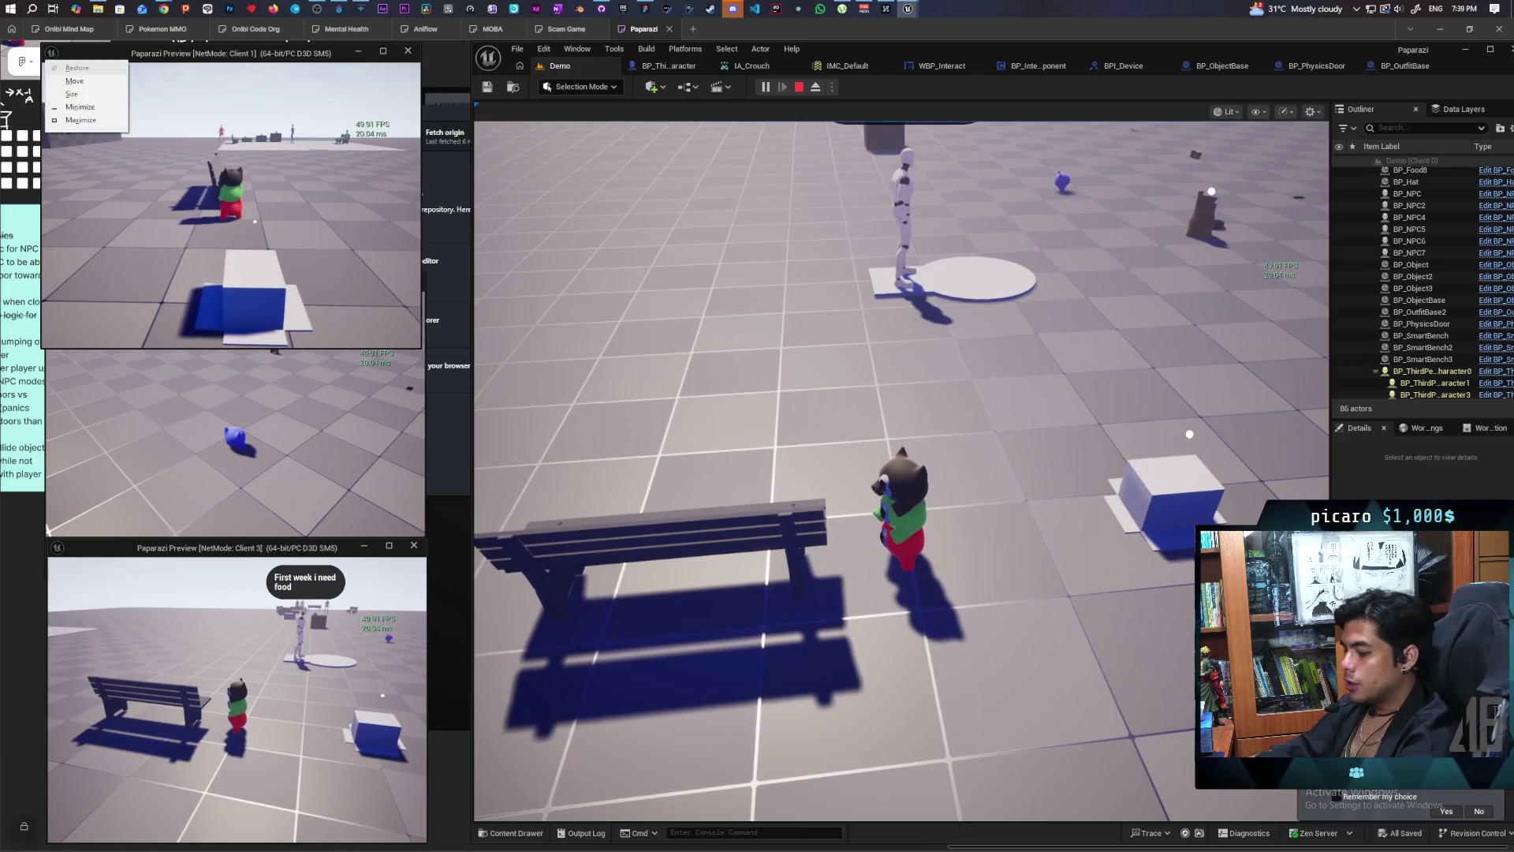
{"action": "key", "text": "super"}
{"action": "key", "text": "super"}
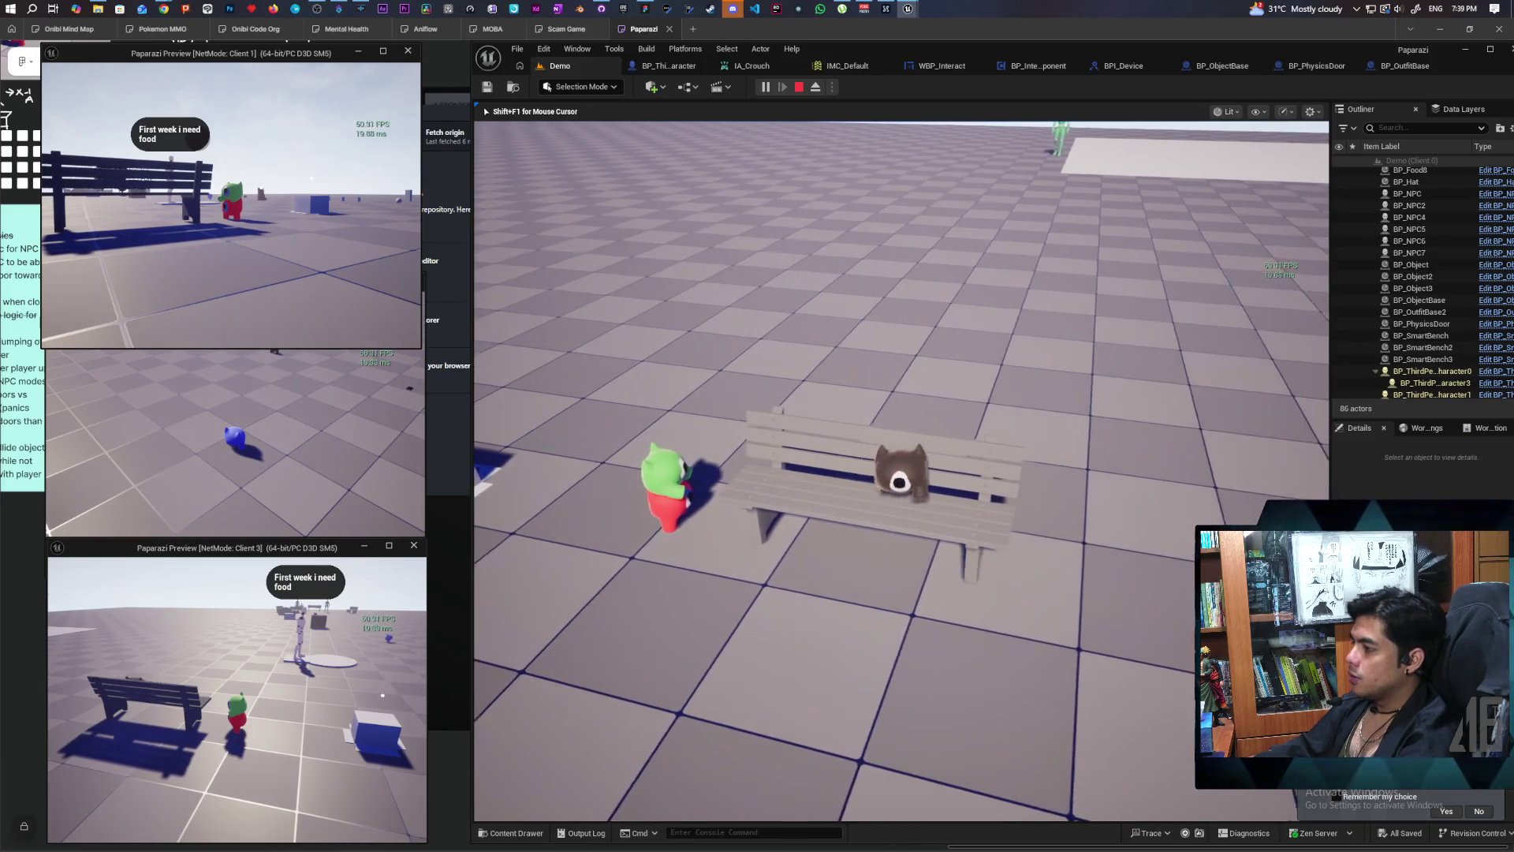
{"action": "key", "text": "shift+F1"}
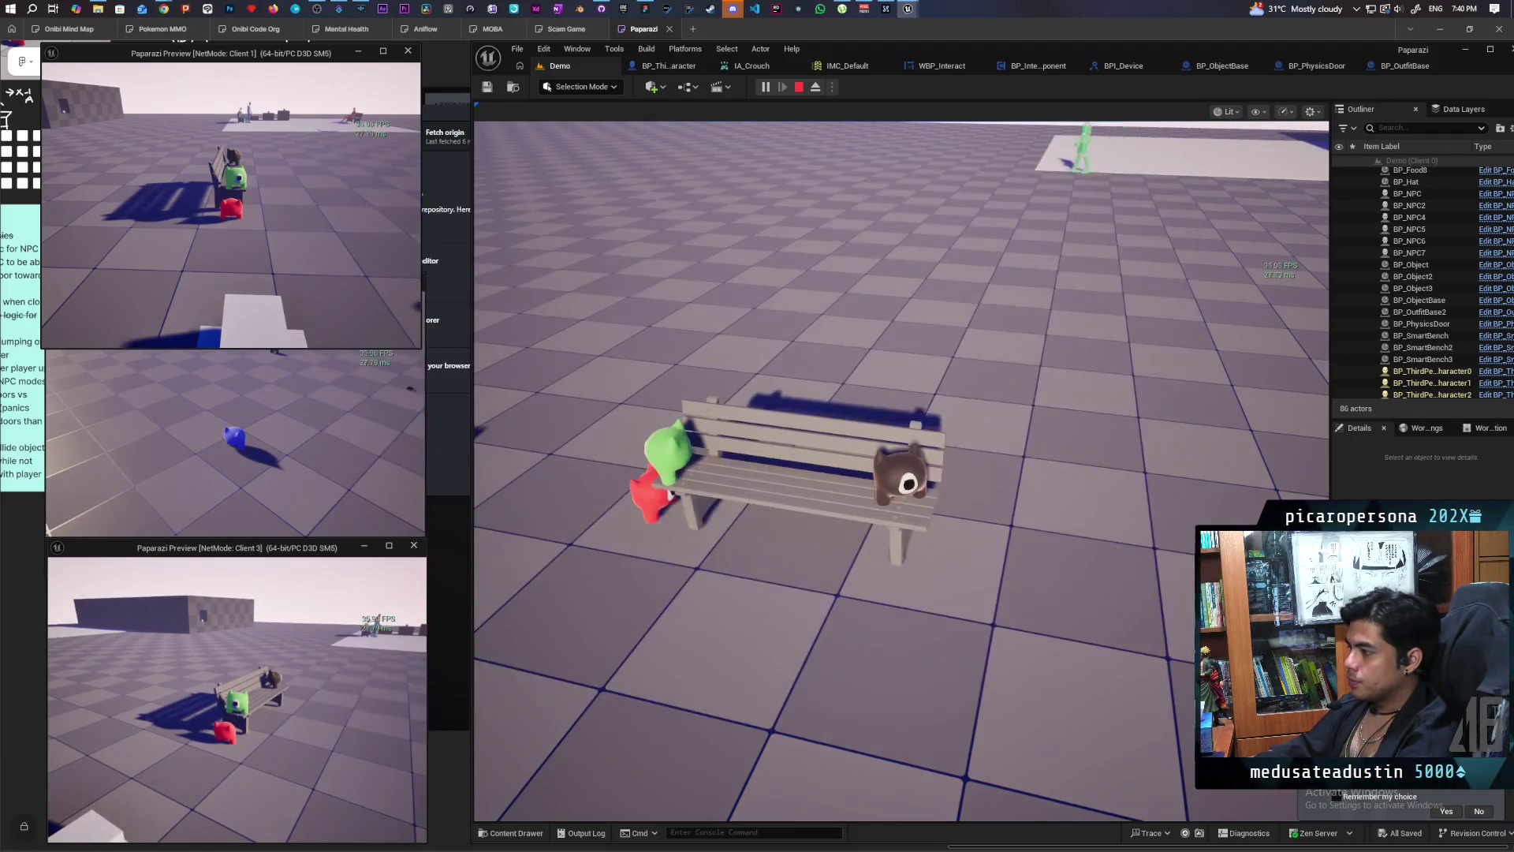
Step: Look down at the bench and print a debug trace hitting it with F
{"action": "left_click", "coordinate": [973, 545]}
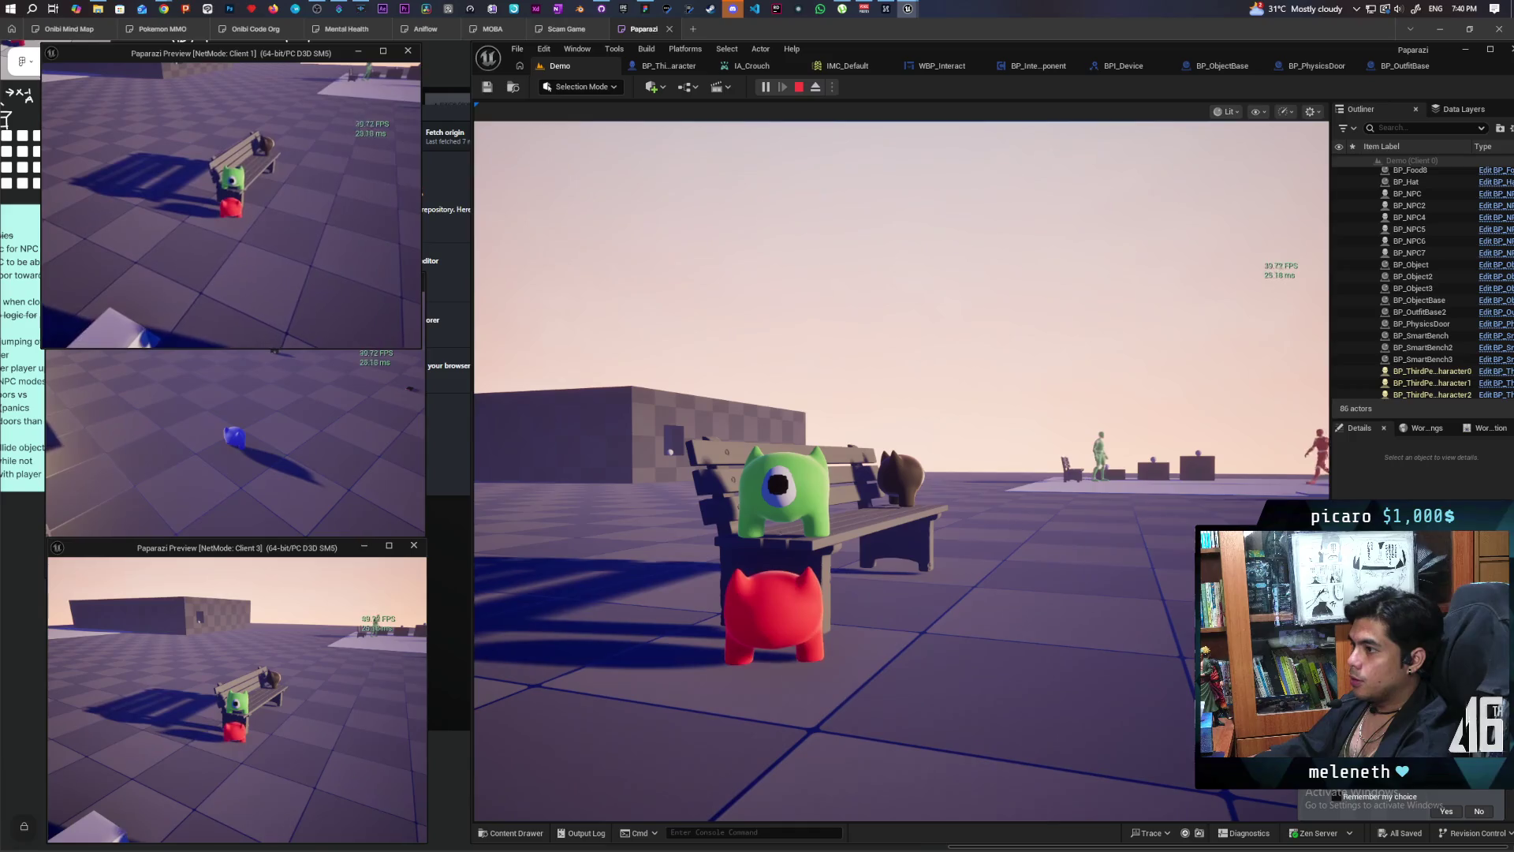
{"action": "left_click", "coordinate": [795, 325]}
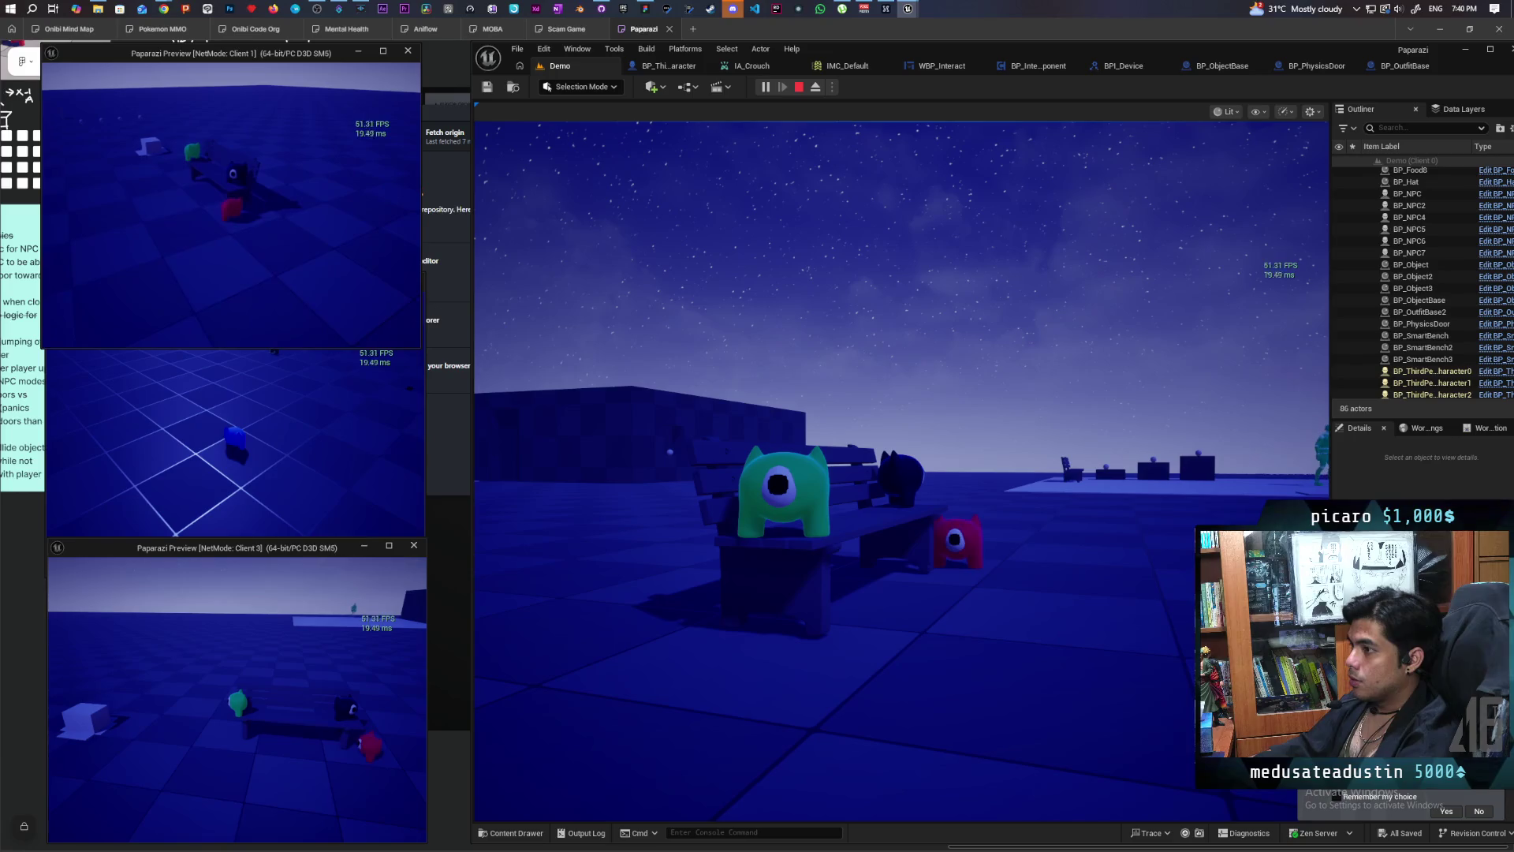
{"action": "left_click", "coordinate": [756, 248]}
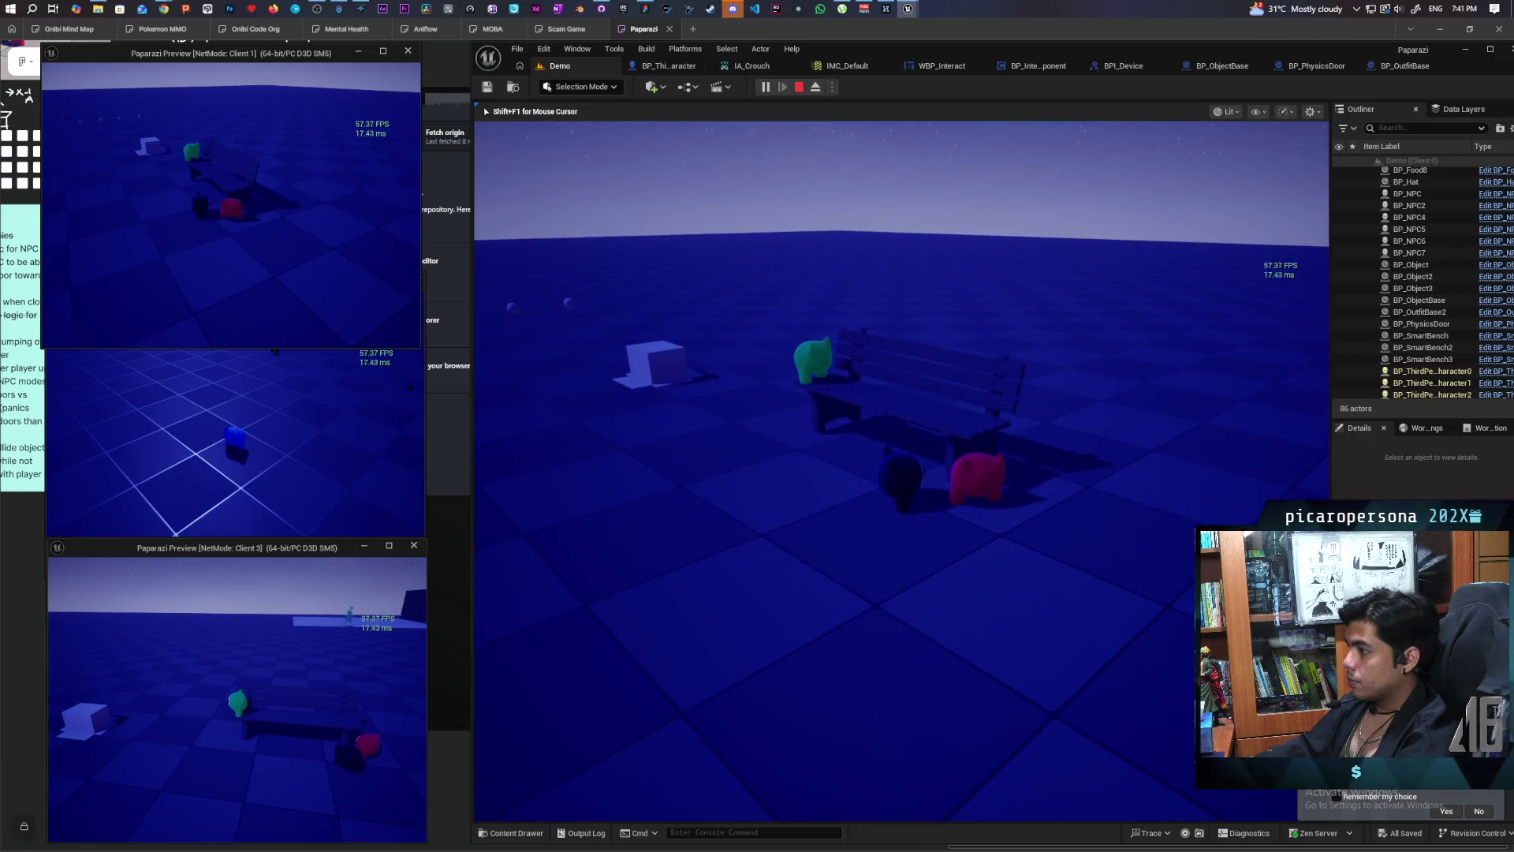
{"action": "key", "text": "f"}
Step: Walk the red player in Client 1 away from the bench
{"action": "left_click", "coordinate": [379, 253]}
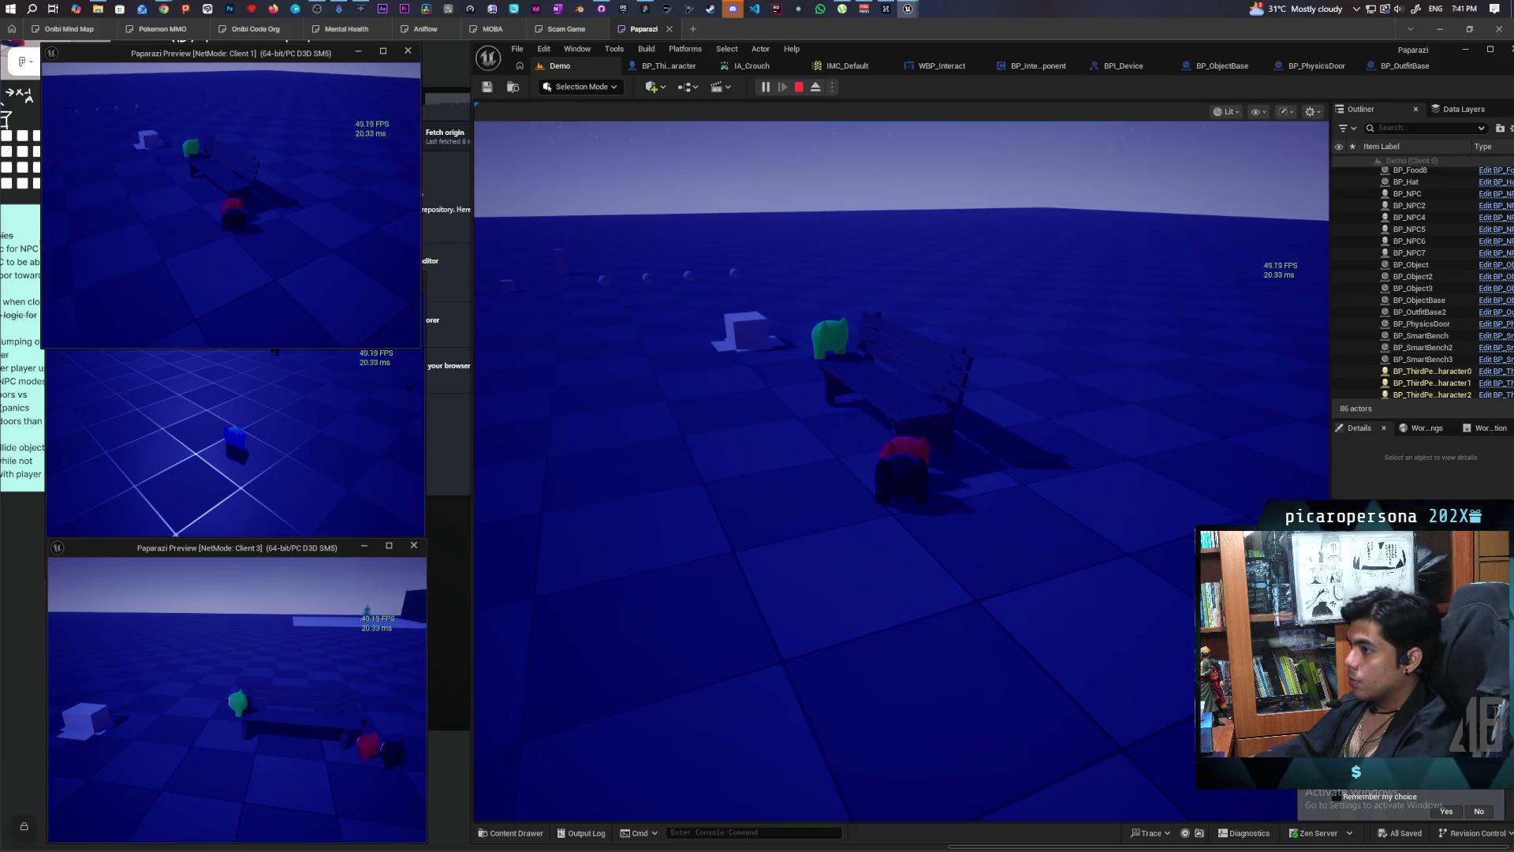
{"action": "key", "text": "s"}
{"action": "key", "text": "shift+F1"}
{"action": "key", "text": "s"}
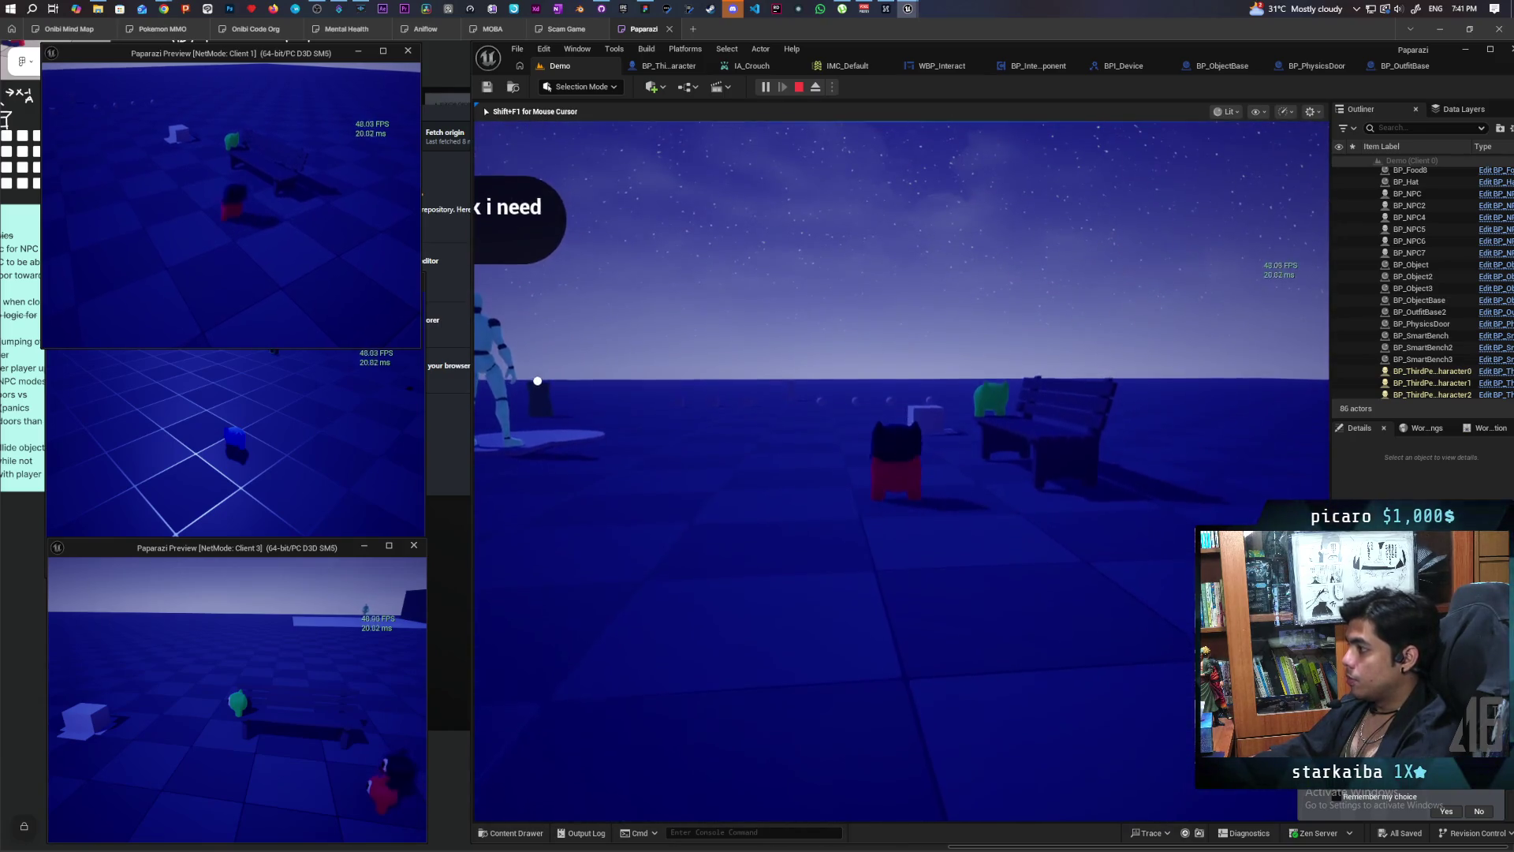
Step: Walk the red cat up to the cardboard box and interact with it using F
{"action": "key", "text": "w"}
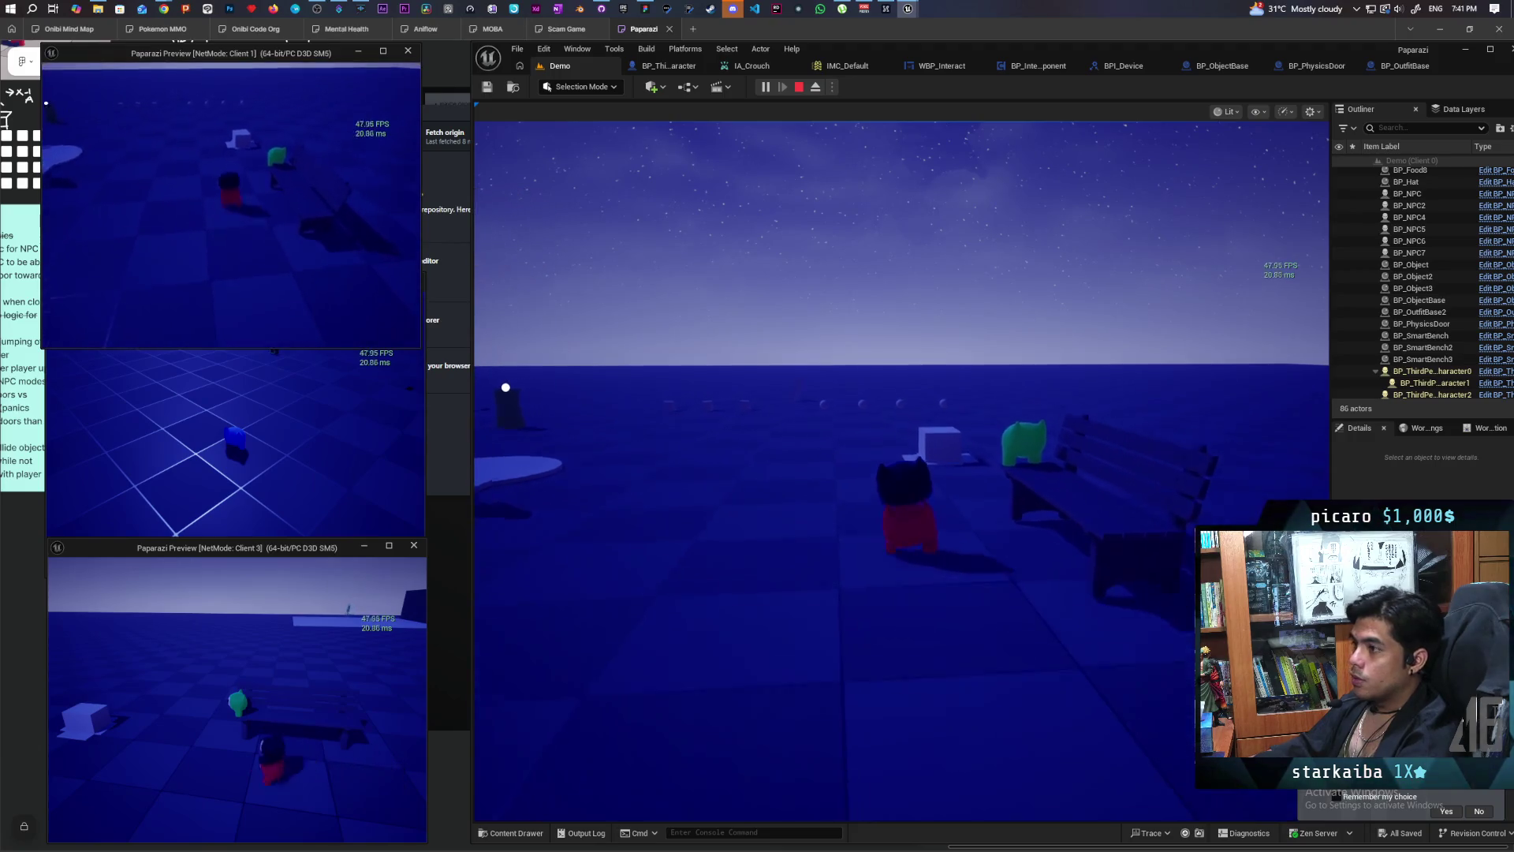
{"action": "key", "text": "Caps_Lock"}
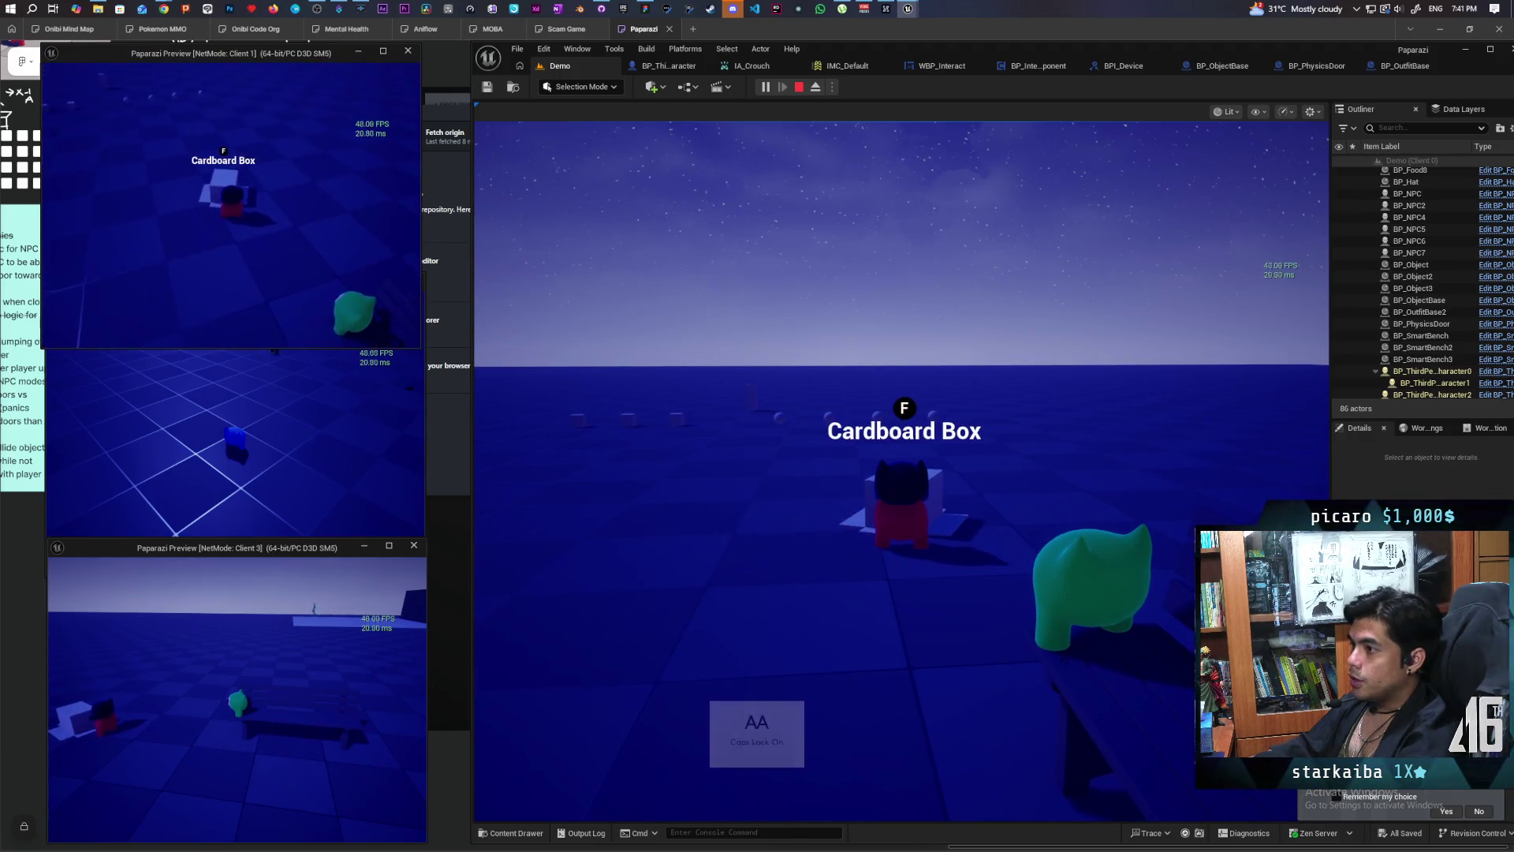
{"action": "key", "text": "Caps_Lock"}
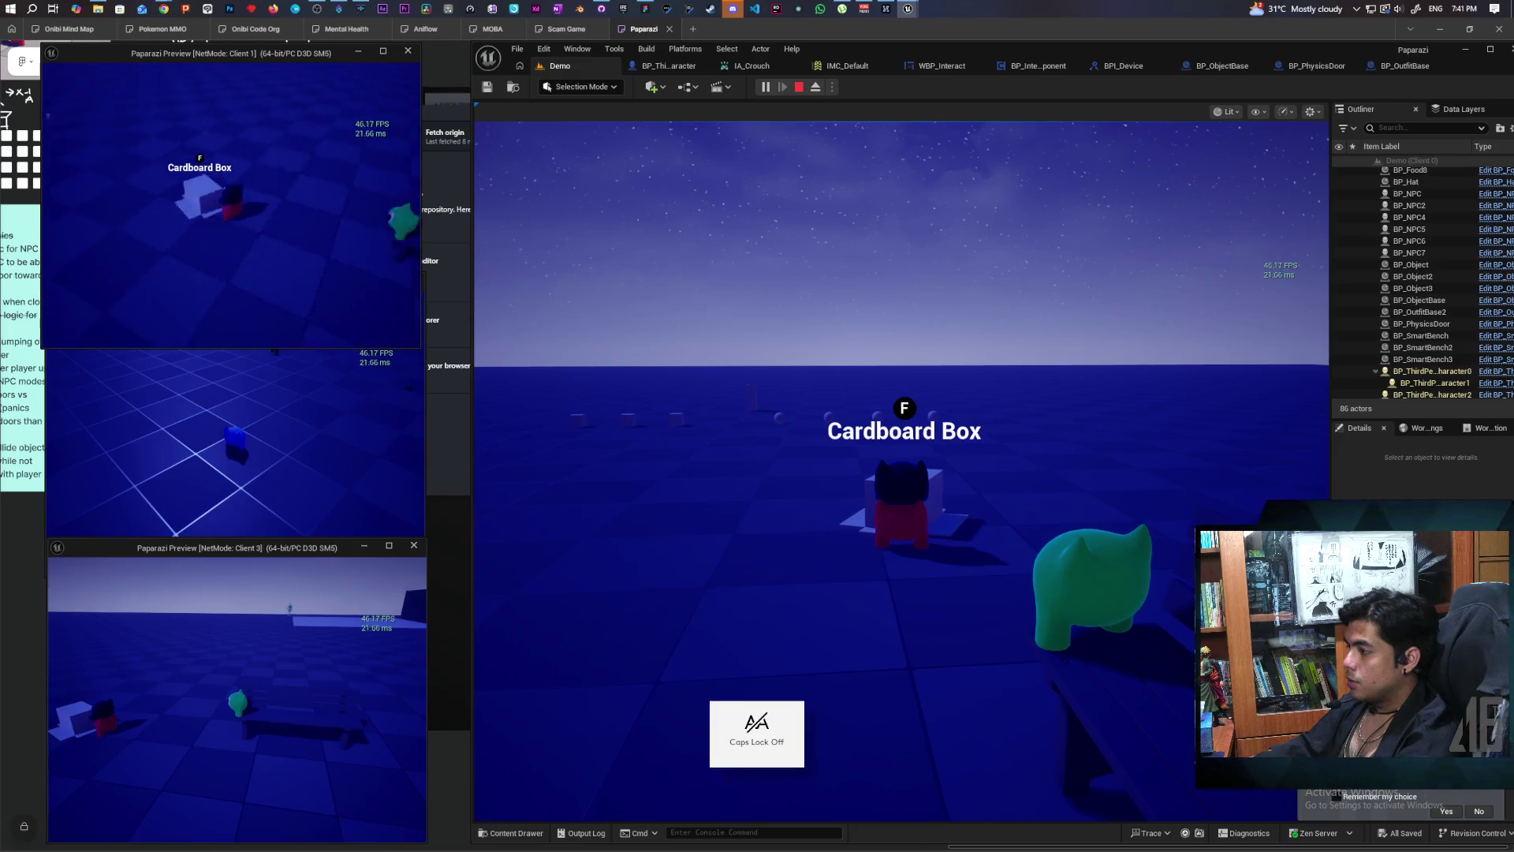
{"action": "left_click", "coordinate": [676, 324]}
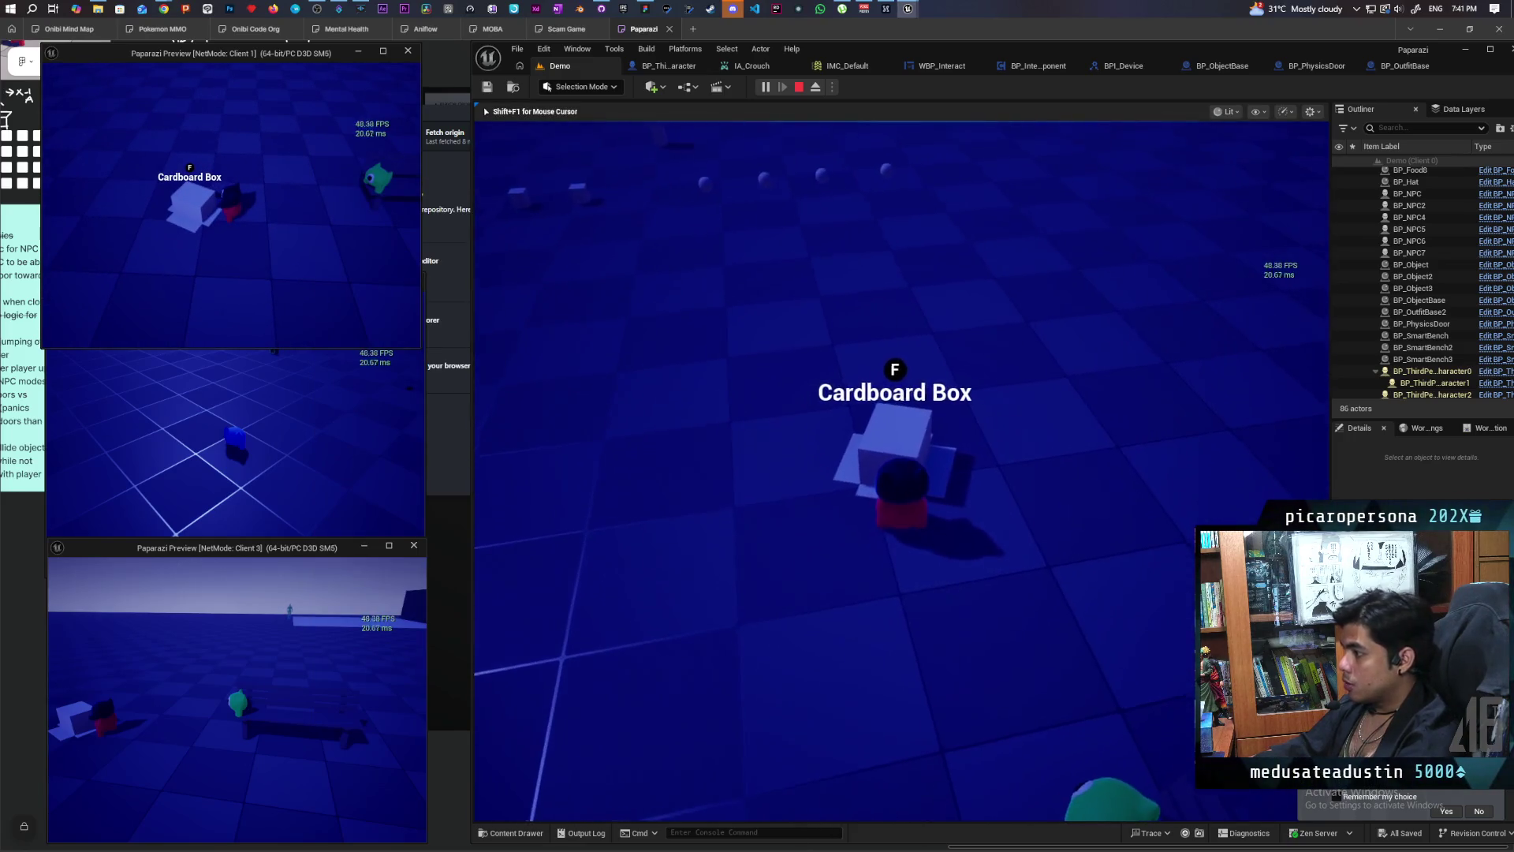
{"action": "key", "text": "s"}
{"action": "key", "text": "w"}
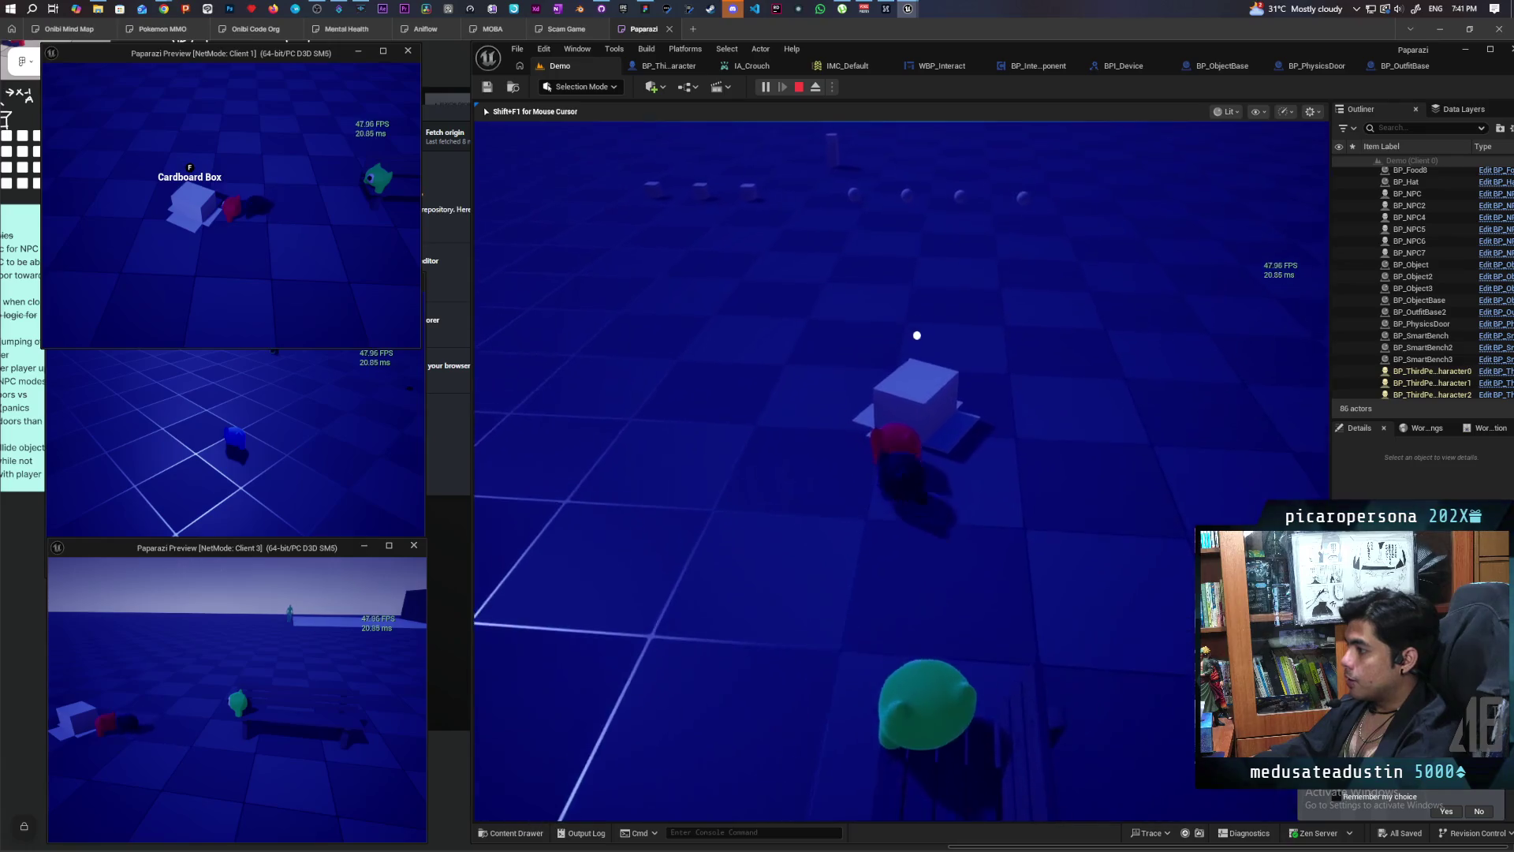
{"action": "key", "text": "f"}
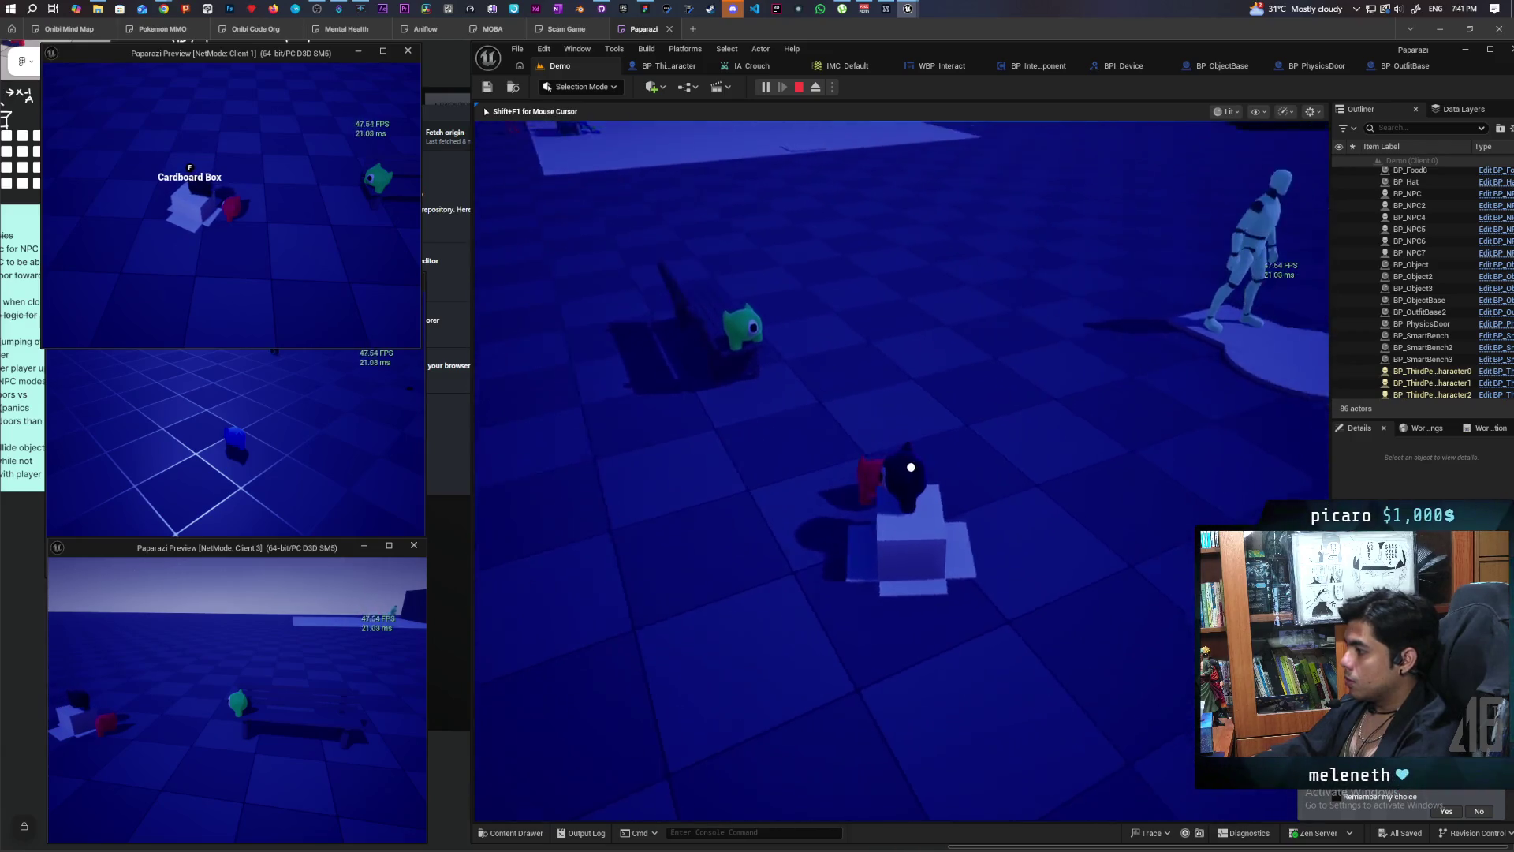
Step: In Client 1, toggle the cardboard box disguise with F, then walk the cat out past the box
{"action": "key", "text": "alt+Tab"}
{"action": "left_click", "coordinate": [377, 341]}
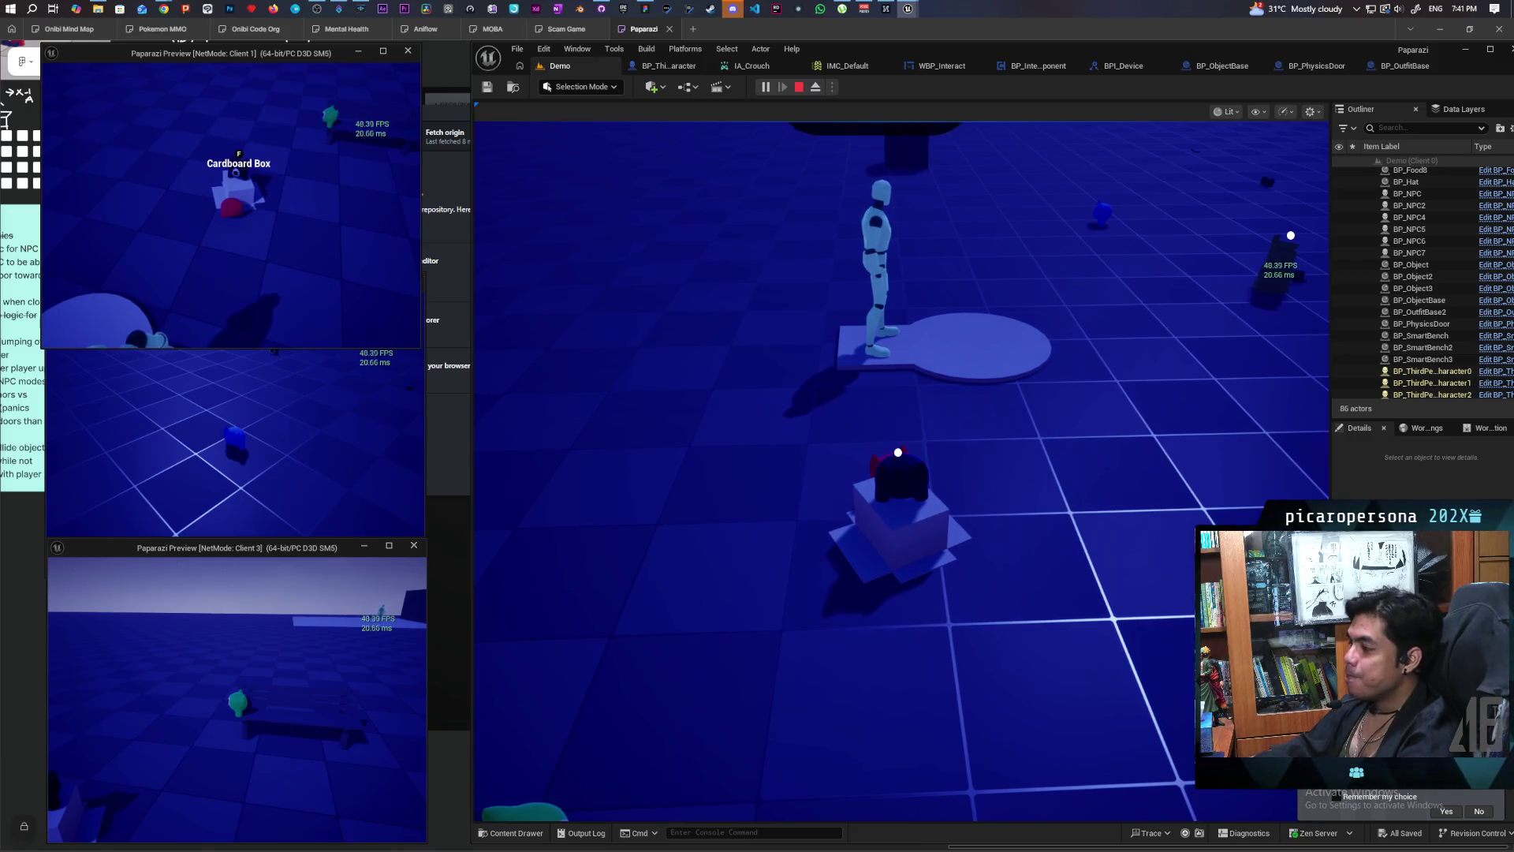
{"action": "key", "text": "f"}
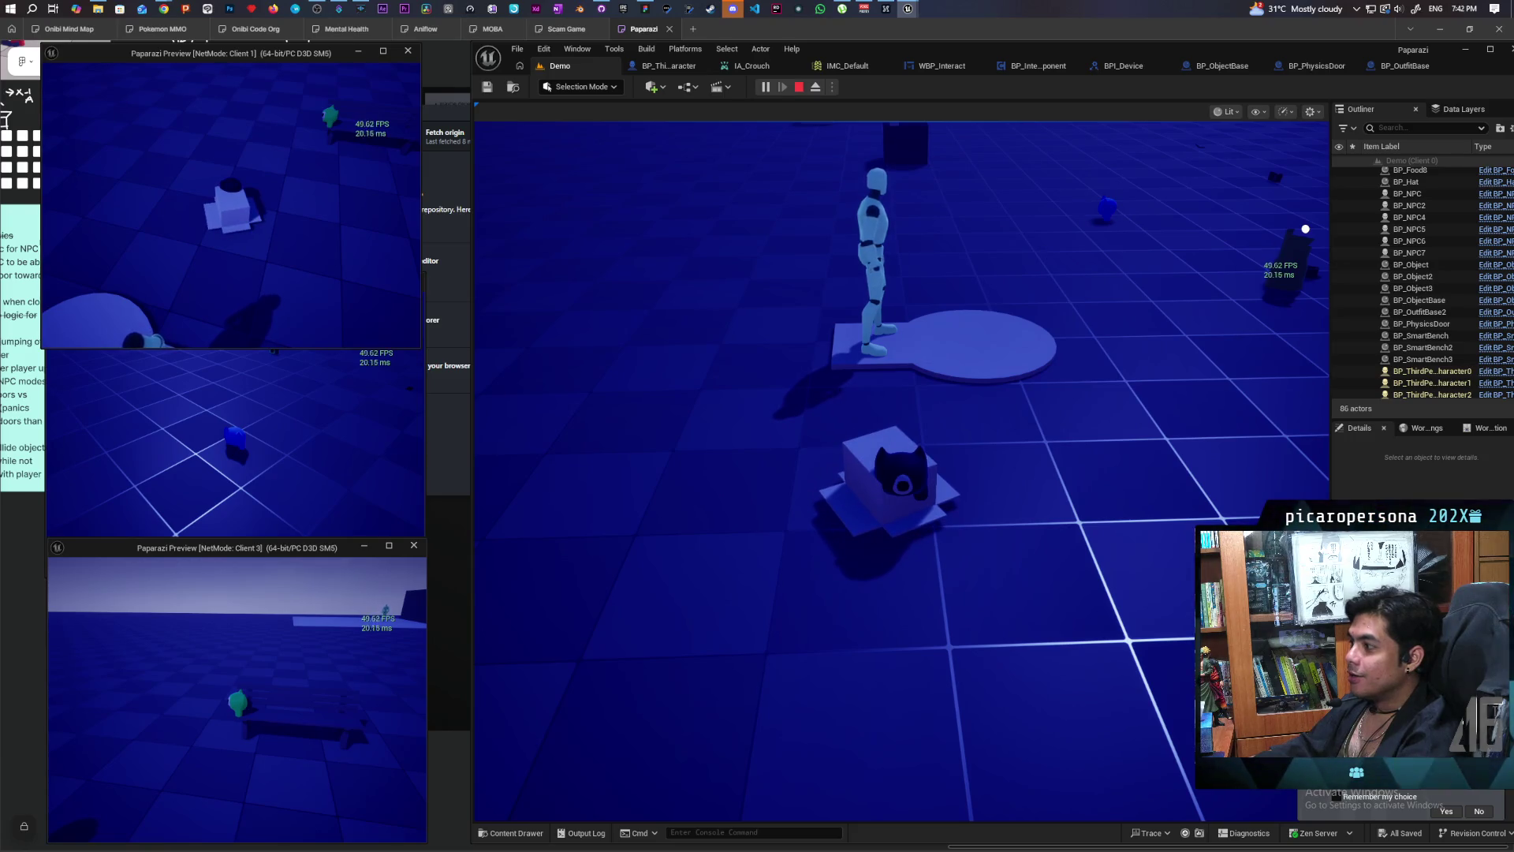
{"action": "left_click", "coordinate": [861, 300]}
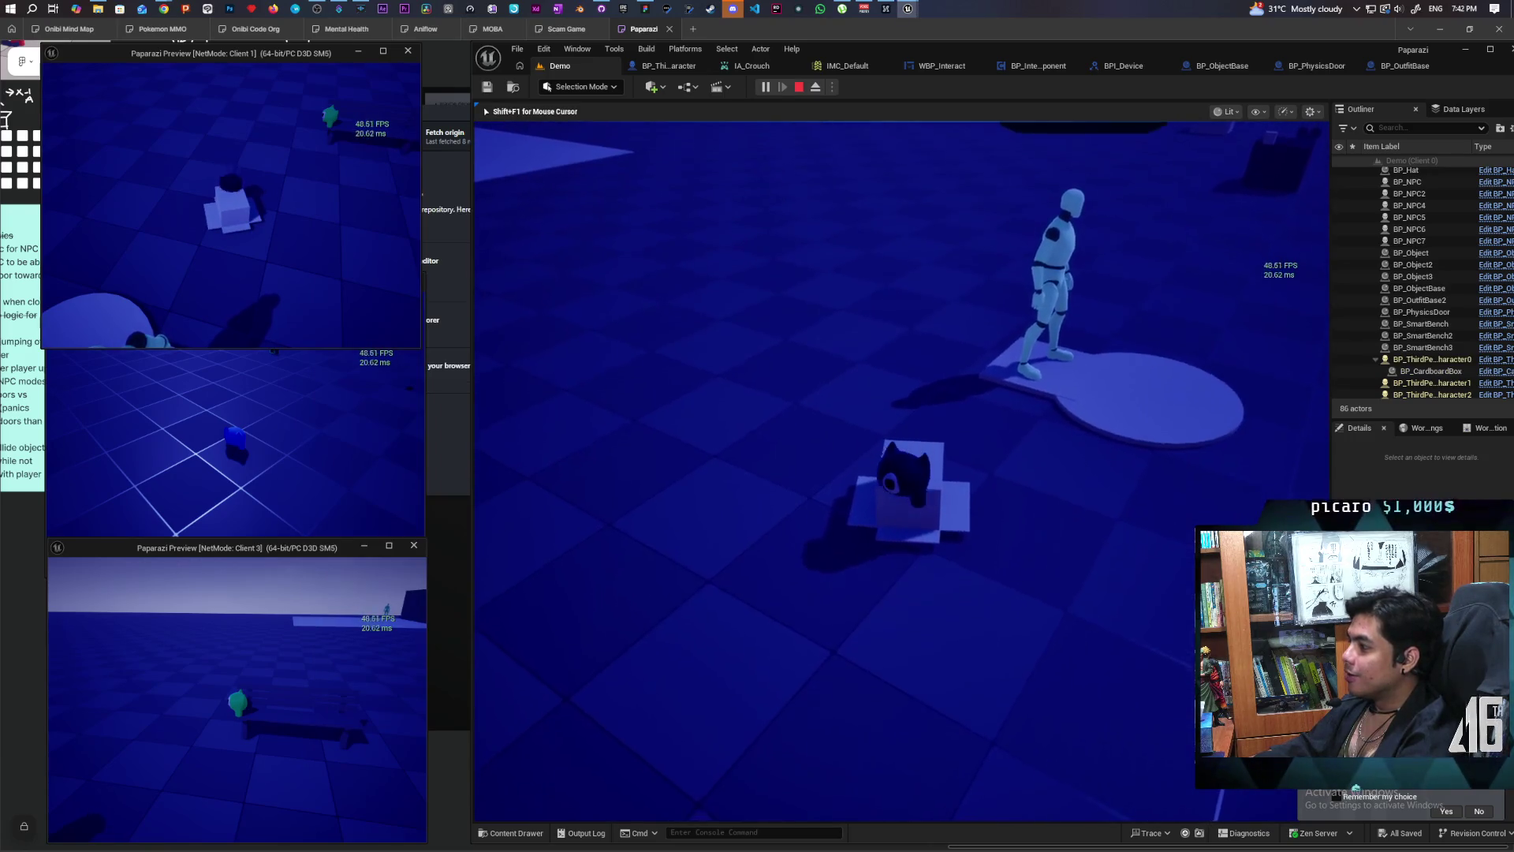
{"action": "key", "text": "w"}
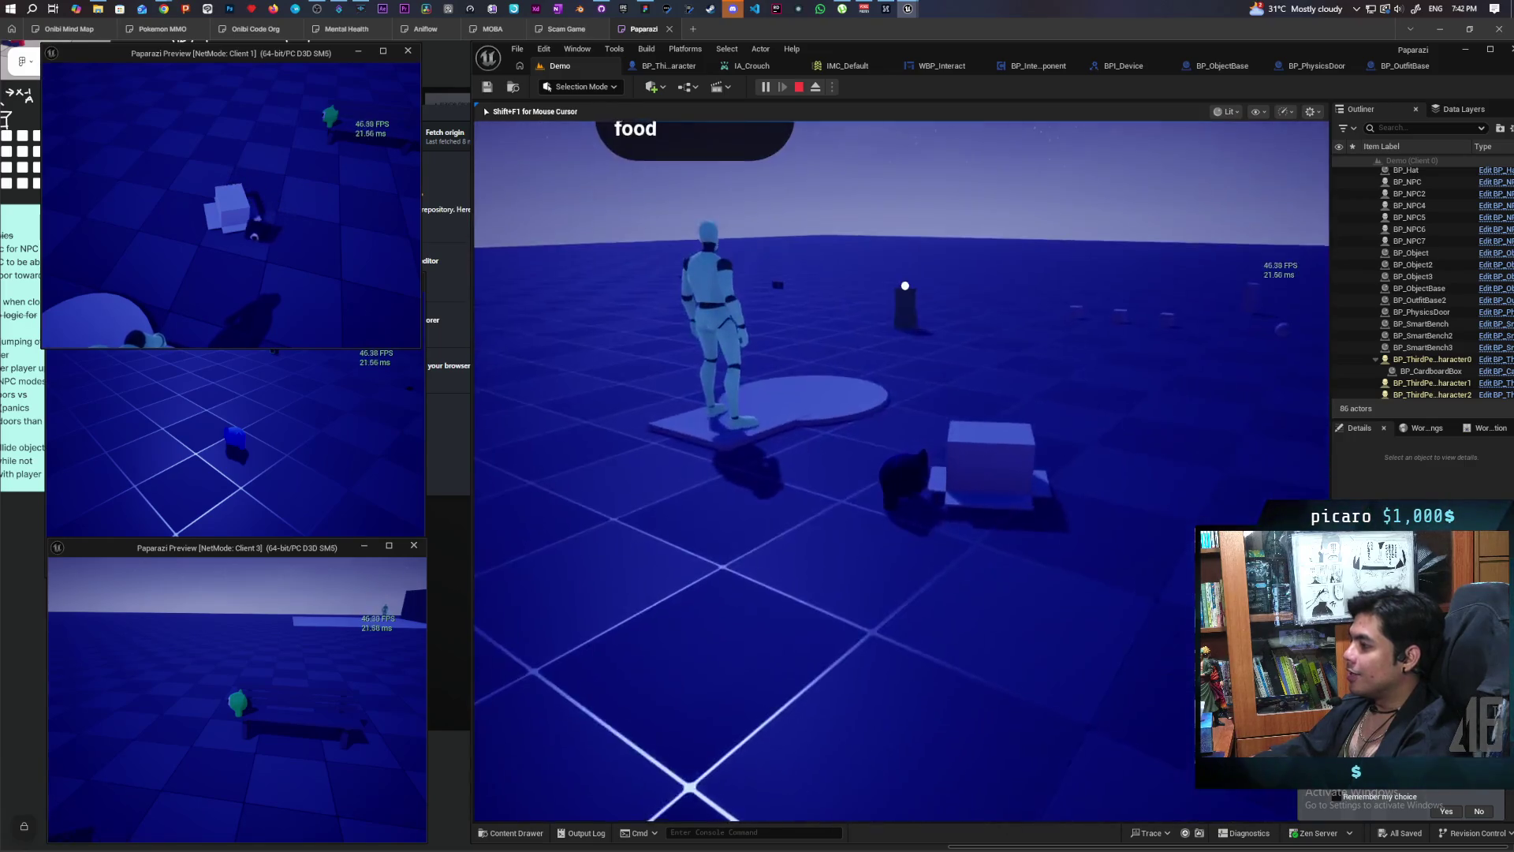
{"action": "key", "text": "w"}
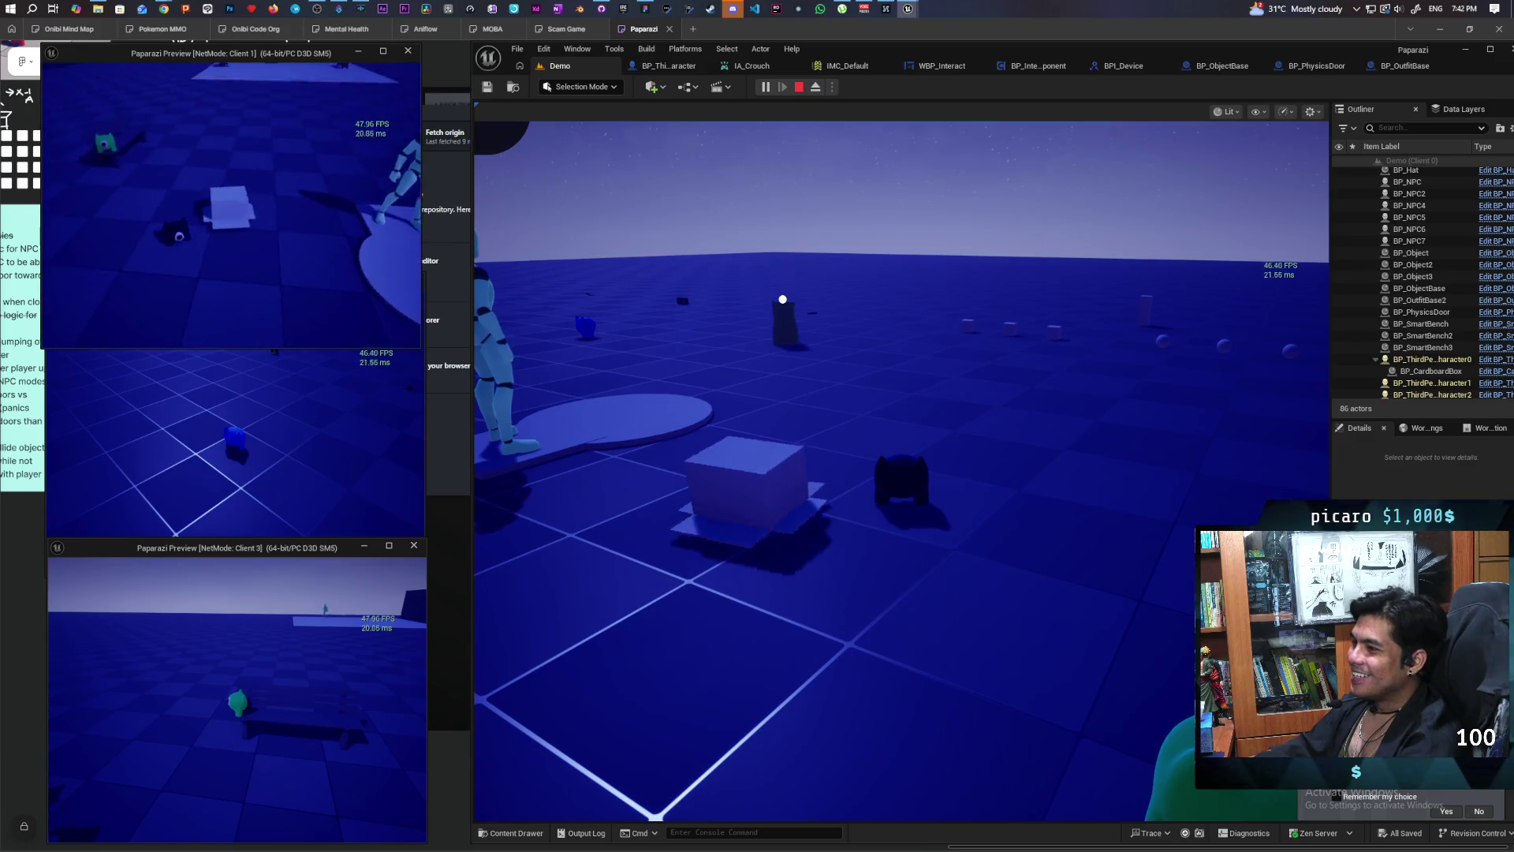
{"action": "key", "text": "w"}
Step: Hide the red cat in the box with E, step out, and walk it to the black cat
{"action": "key", "text": "e"}
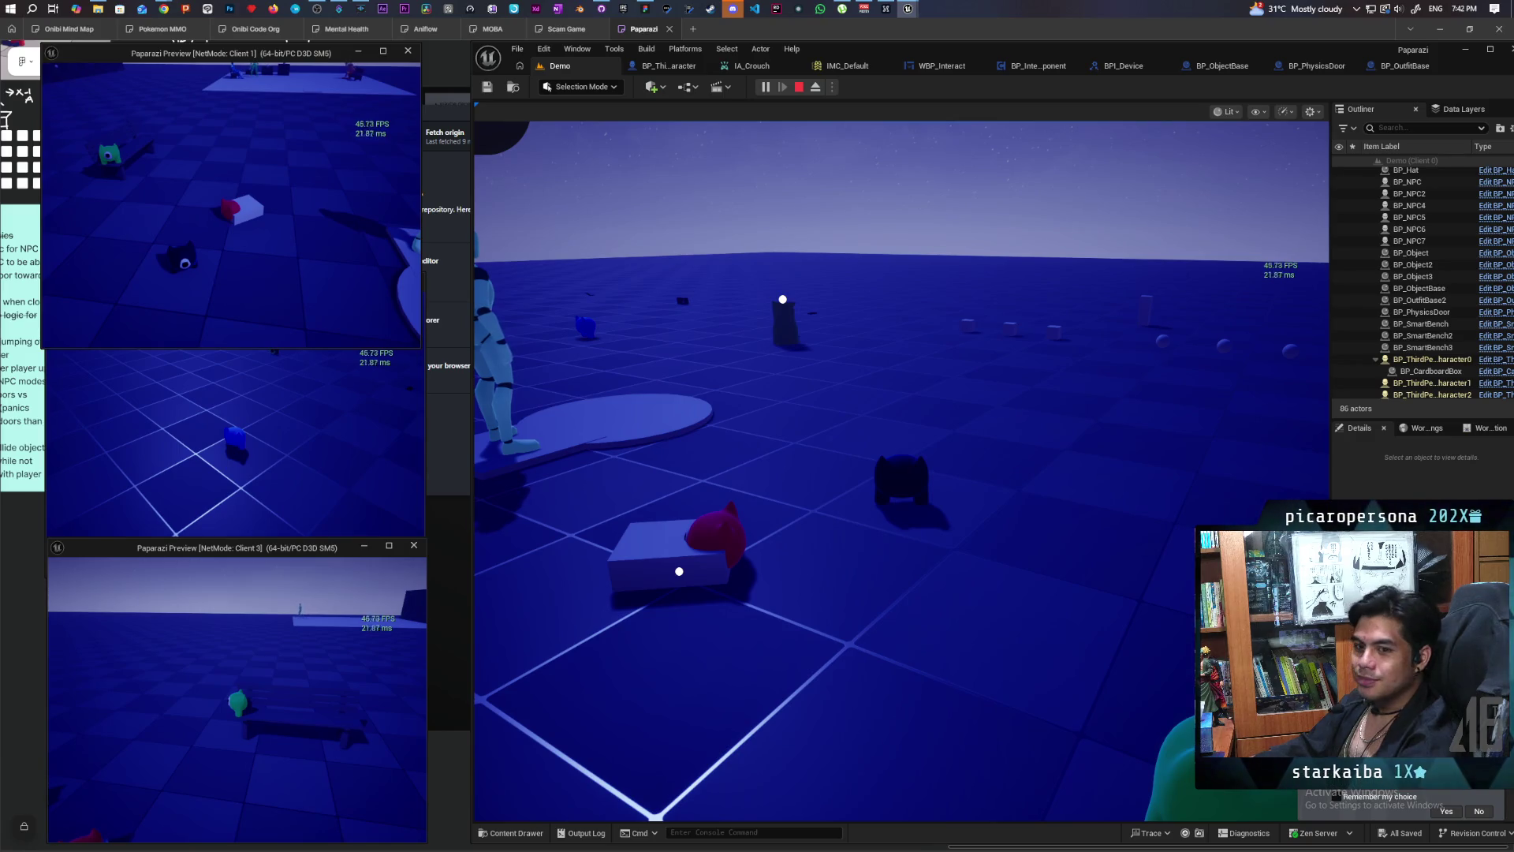
{"action": "key", "text": "e"}
{"action": "key", "text": "w"}
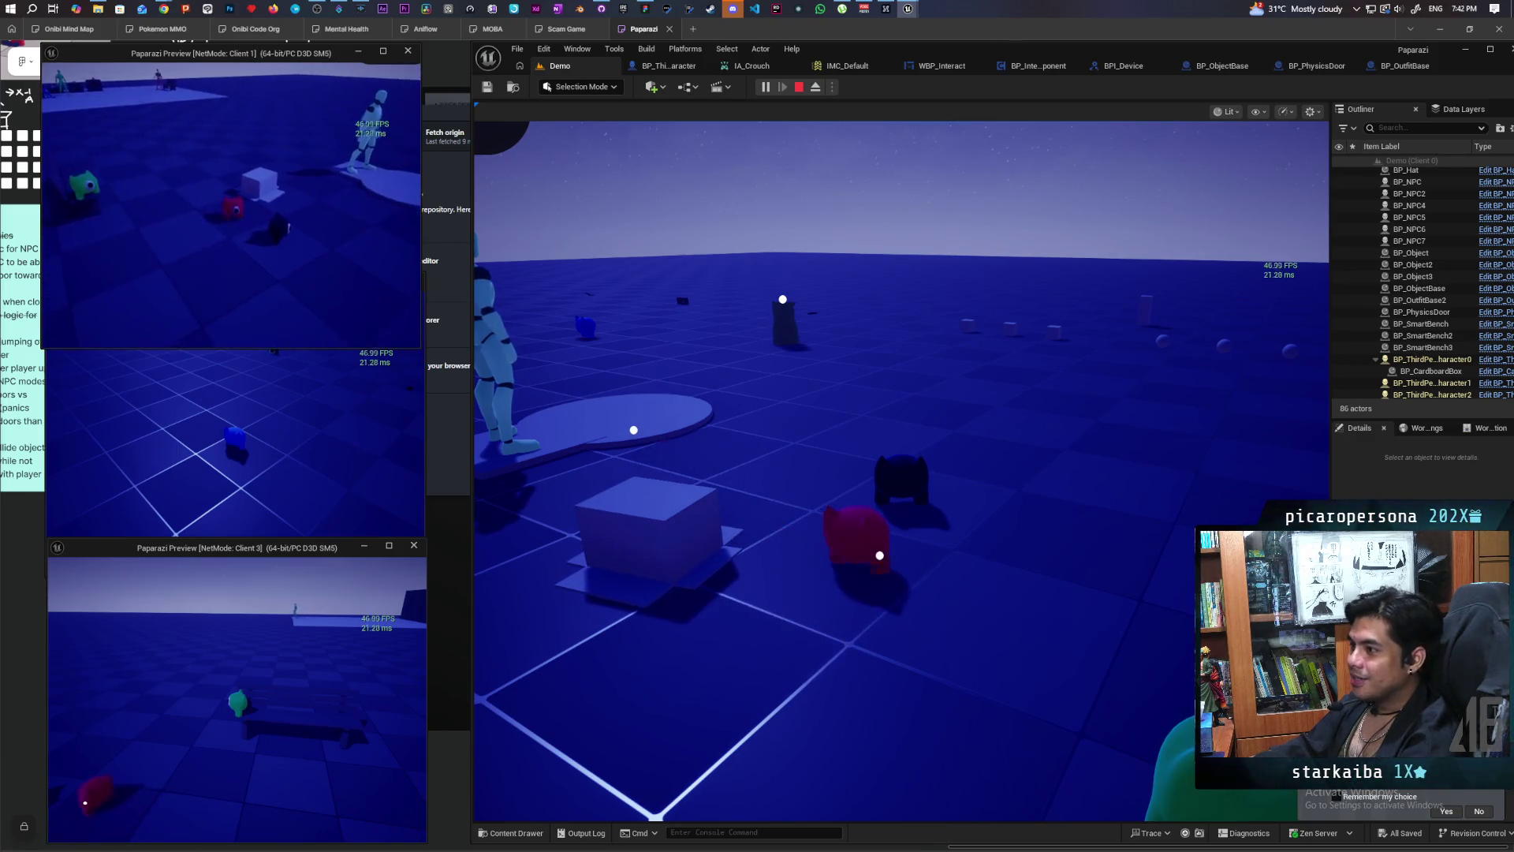
{"action": "key", "text": "w"}
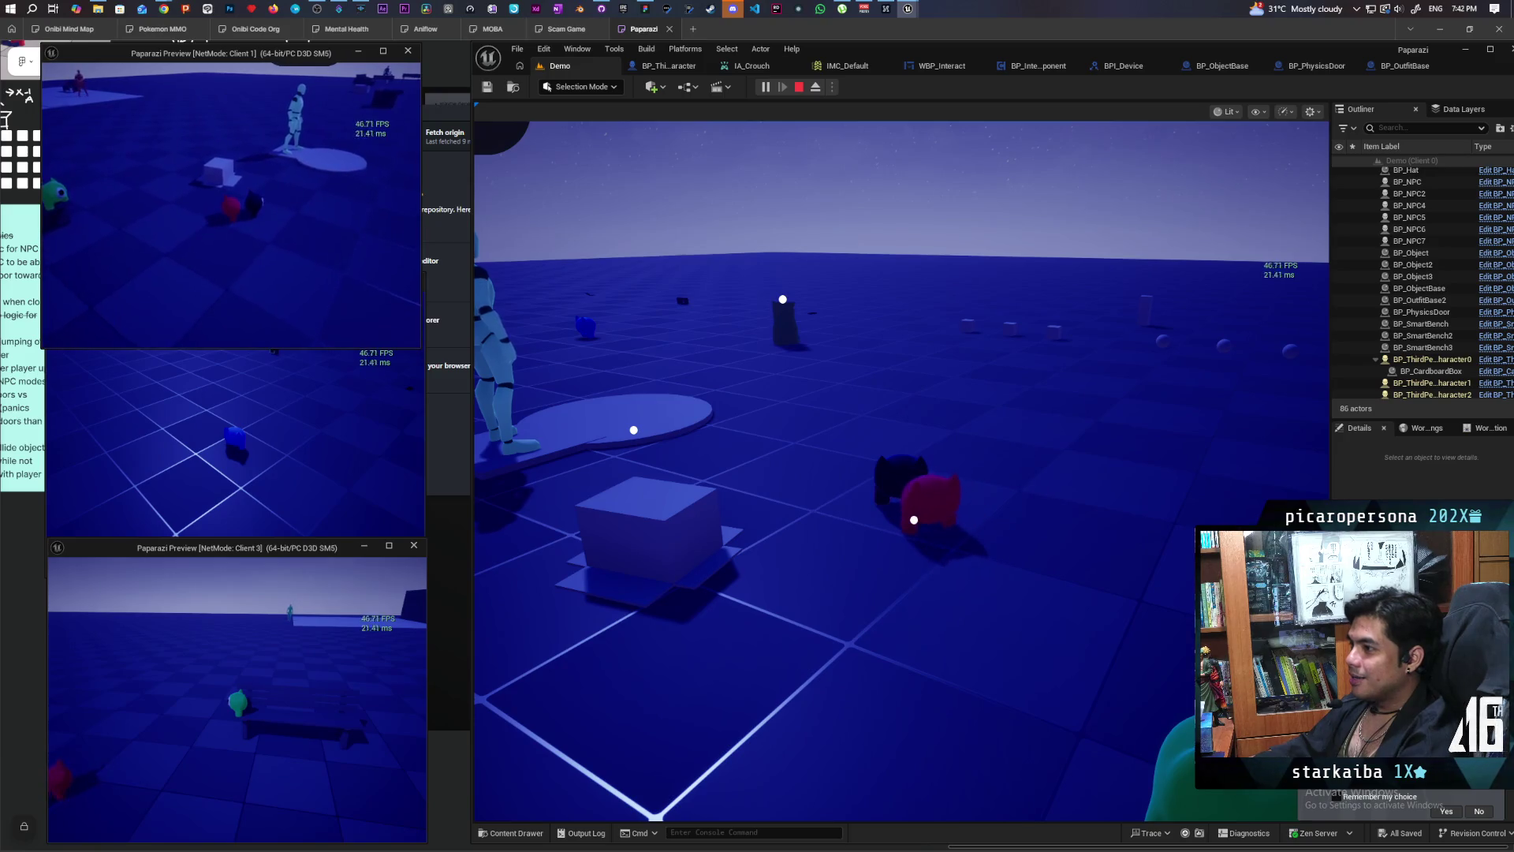
{"action": "key", "text": "w"}
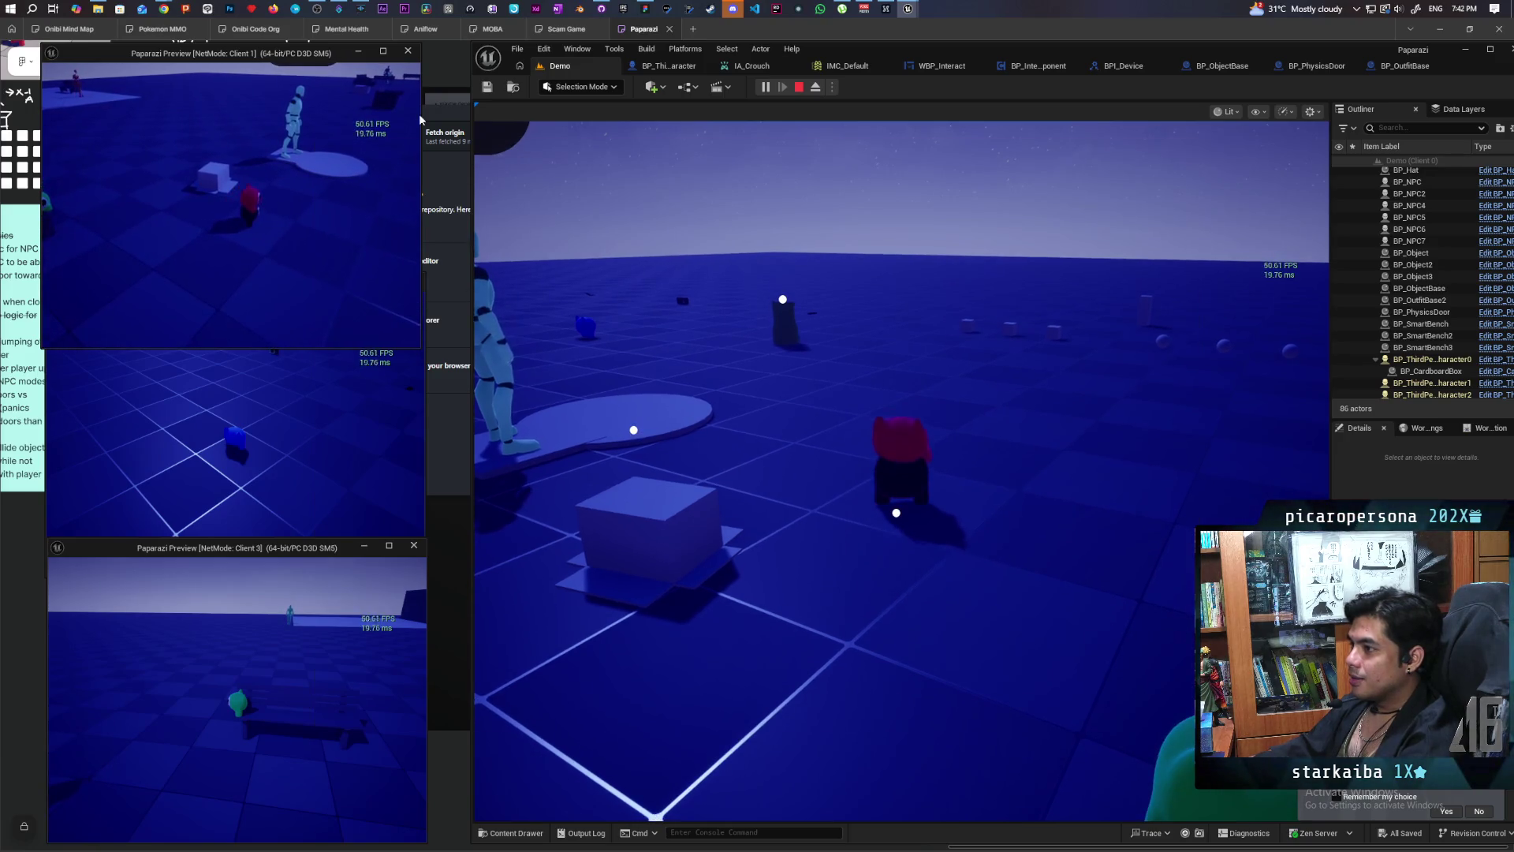
Step: Release the game's input hold and stop the multiplayer play session with Esc
{"action": "left_click", "coordinate": [990, 273]}
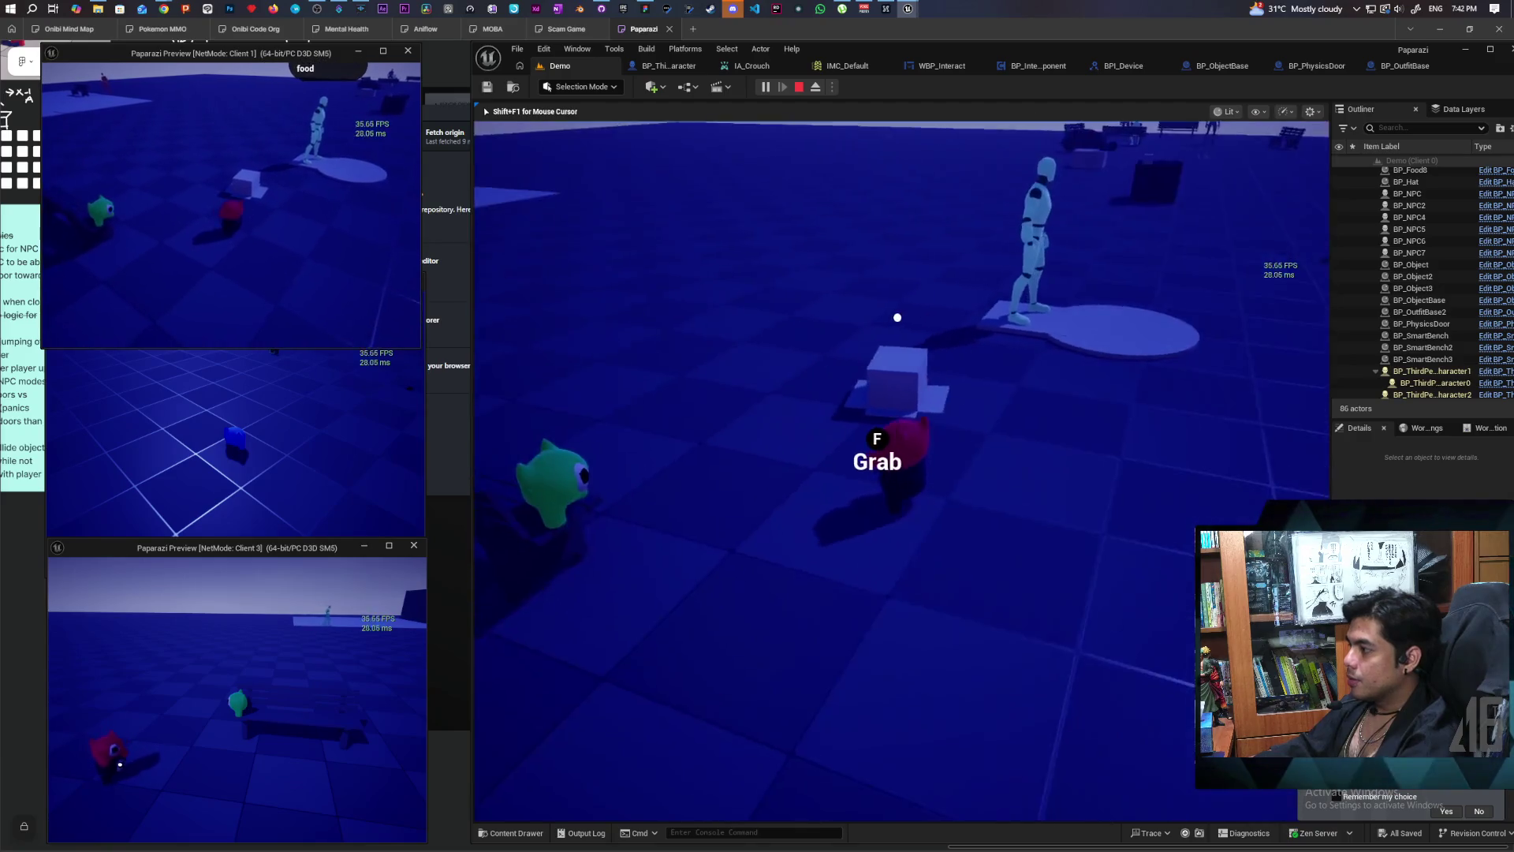
{"action": "mouse_move", "coordinate": [905, 361]}
{"action": "key", "text": "alt+Tab"}
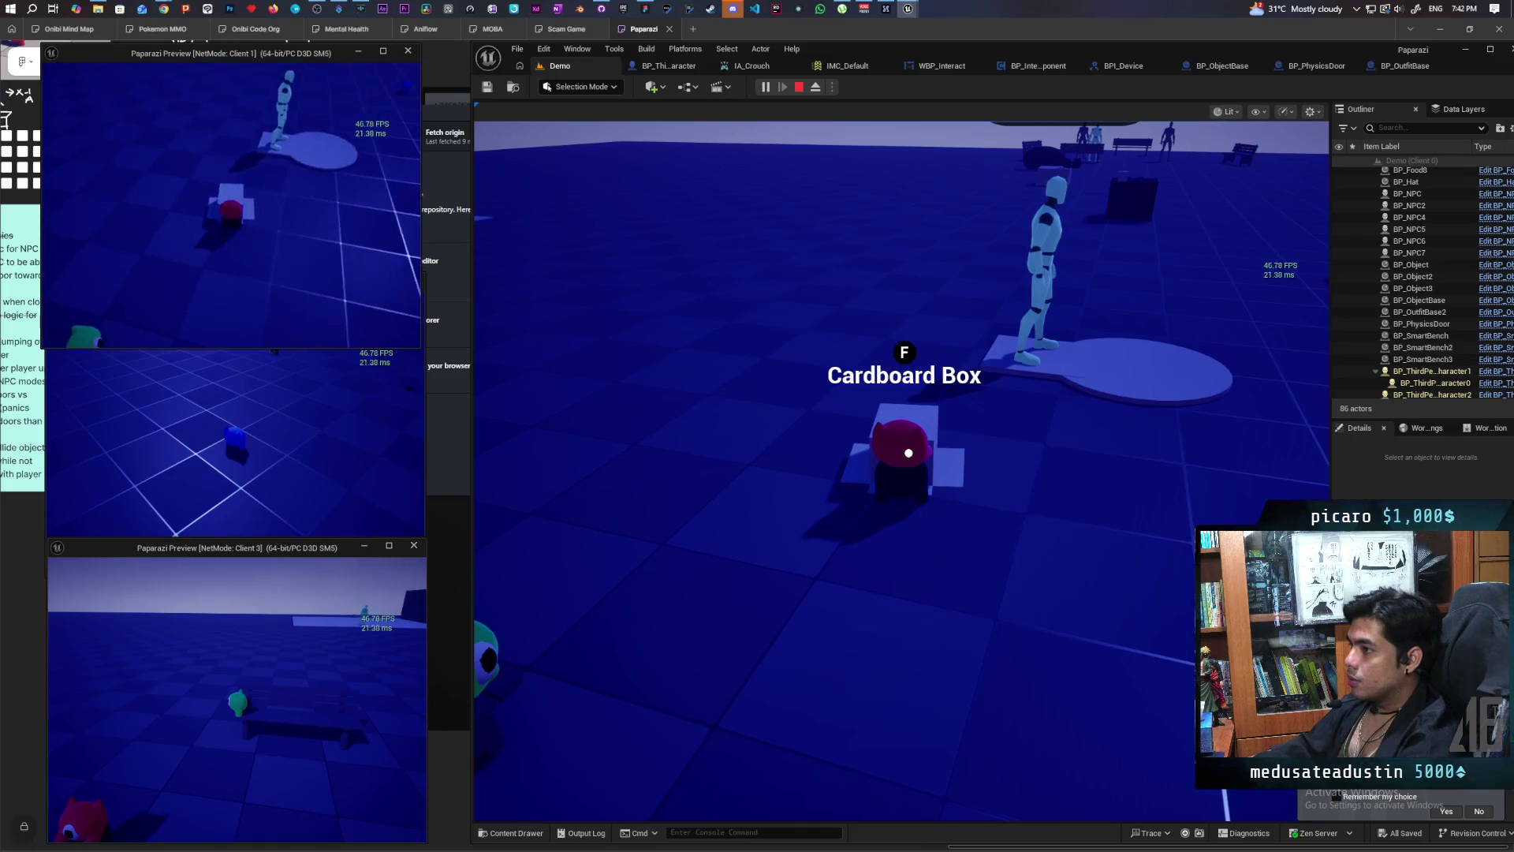
{"action": "mouse_move", "coordinate": [232, 207]}
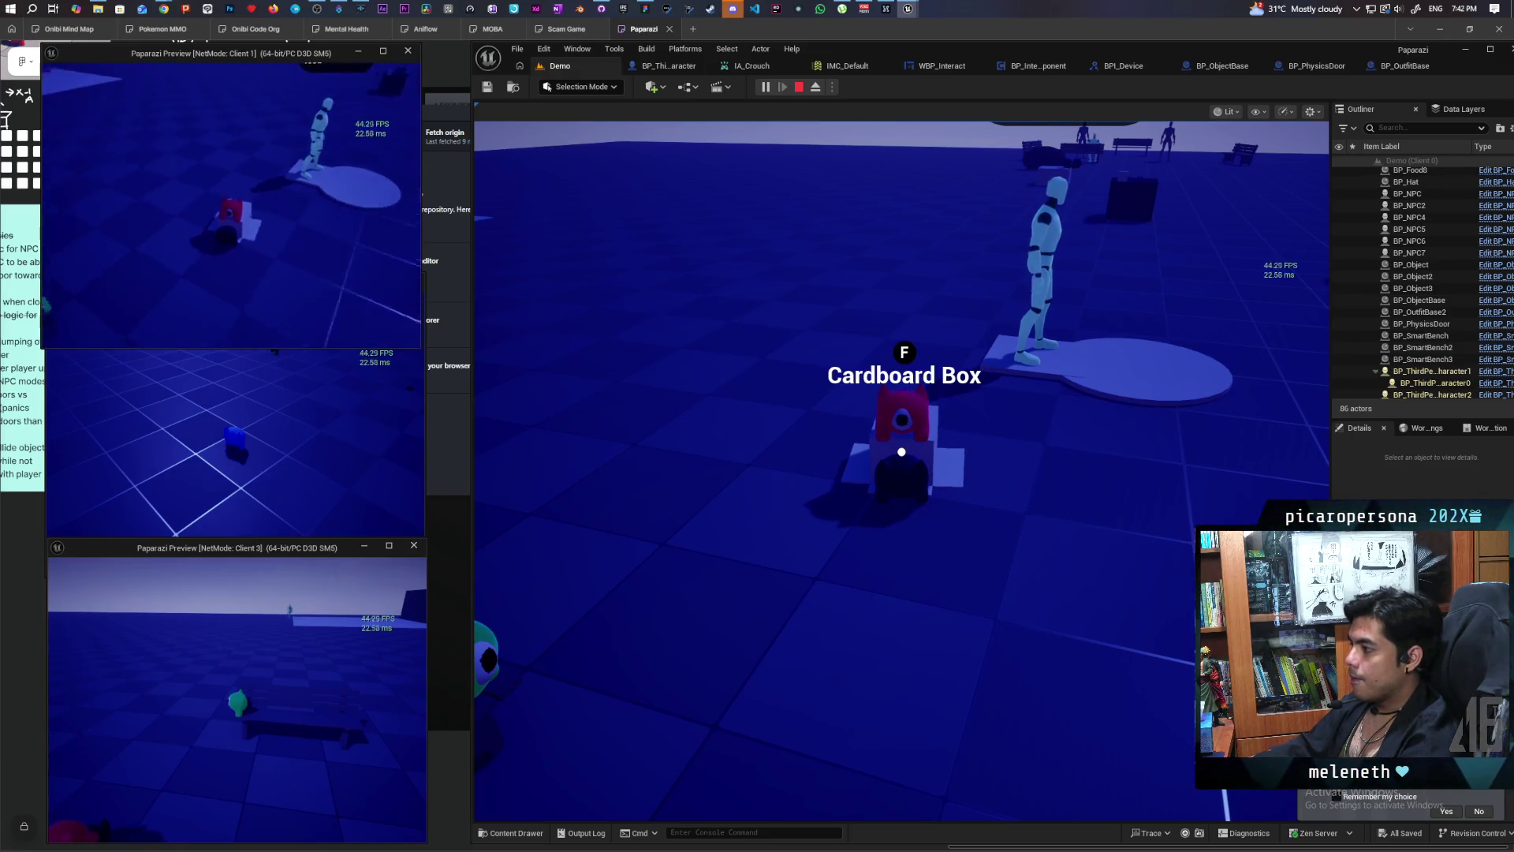
{"action": "key", "text": "alt+Tab"}
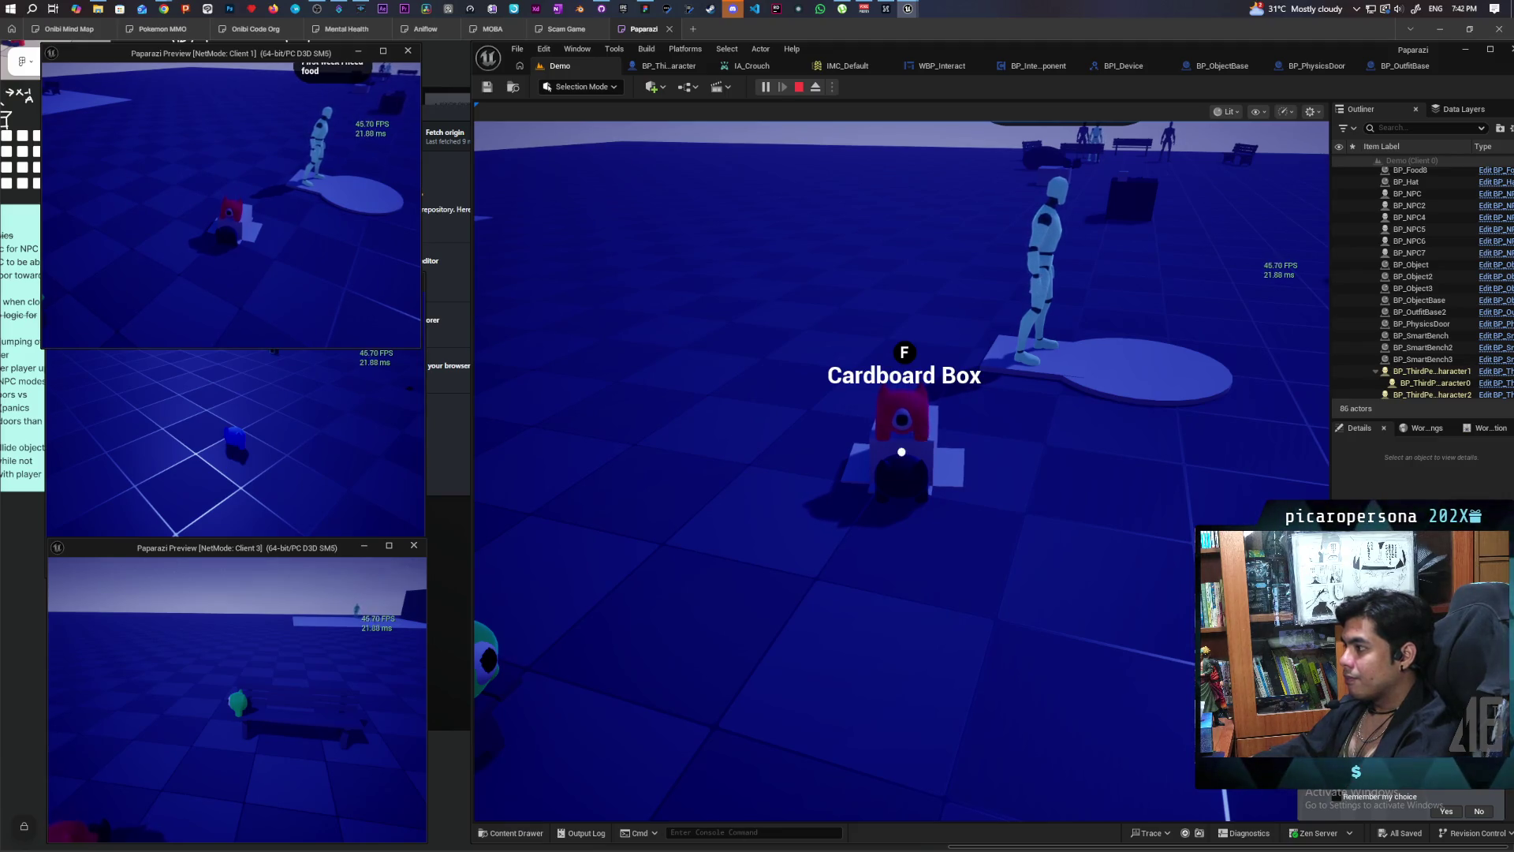
{"action": "key", "text": "Escape"}
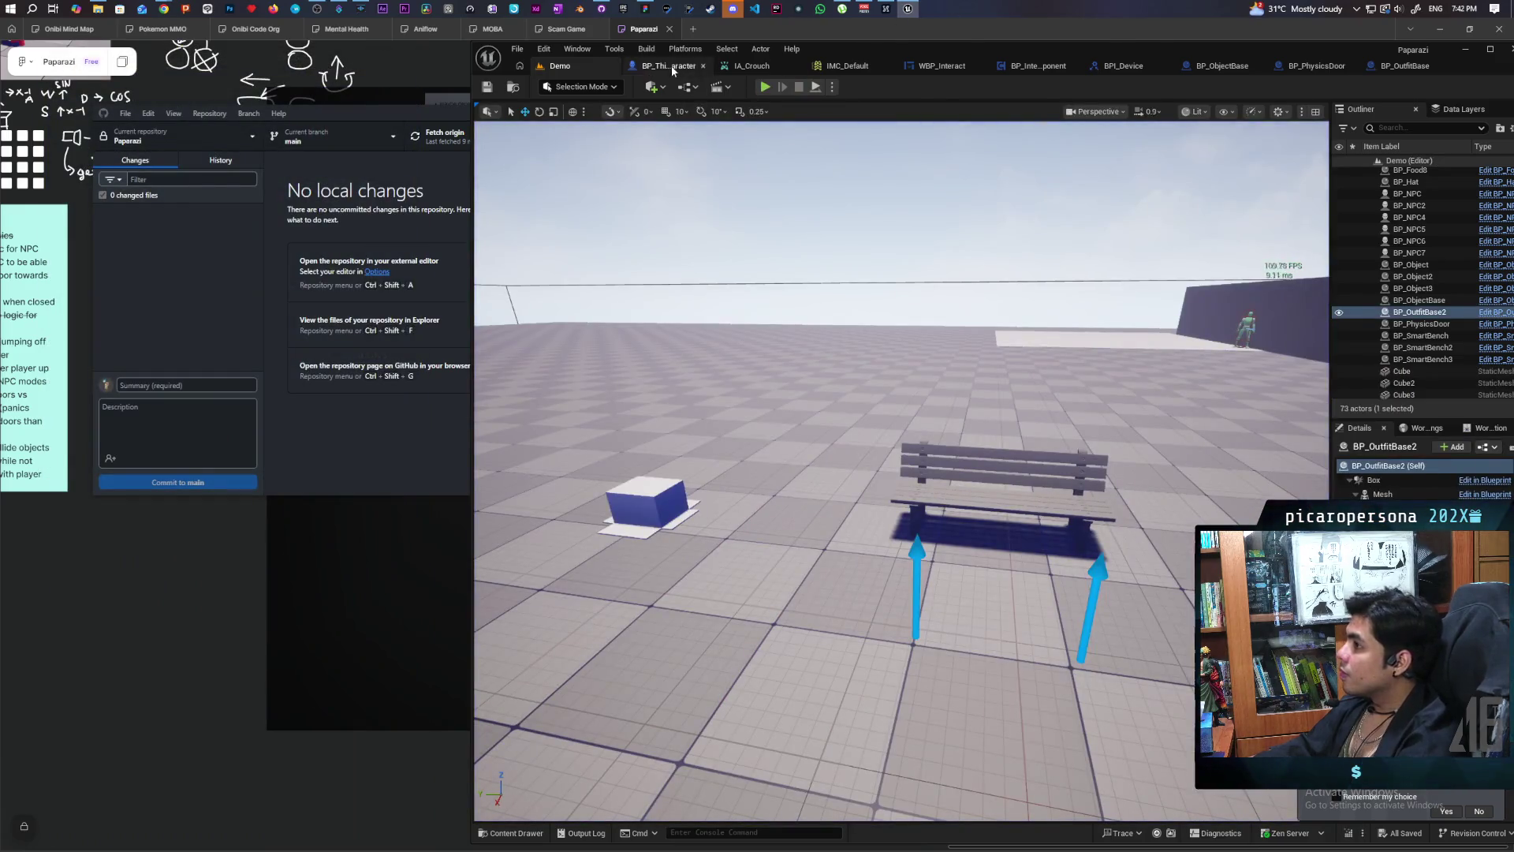
Step: In the character event graph, nudge the Select node and disconnect SET from Set Collision Enabled
{"action": "left_click", "coordinate": [673, 68]}
{"action": "scroll", "coordinate": [974, 359], "scroll_direction": "down", "scroll_amount": 3}
{"action": "scroll", "coordinate": [945, 419], "scroll_direction": "up", "scroll_amount": 5}
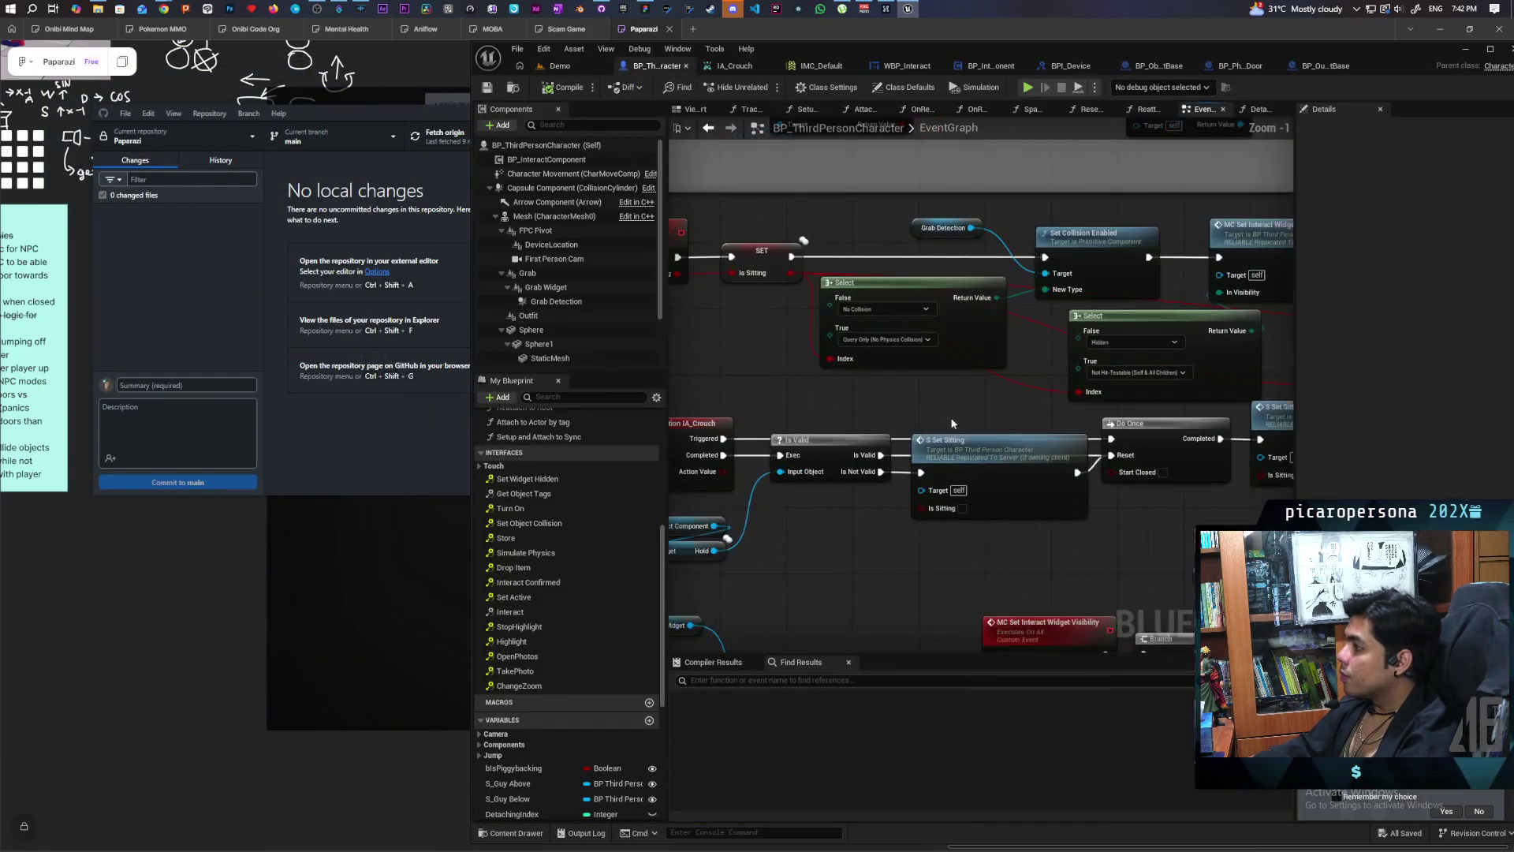
{"action": "scroll", "coordinate": [945, 425], "scroll_direction": "down", "scroll_amount": 1}
{"action": "scroll", "coordinate": [1028, 452], "scroll_direction": "up", "scroll_amount": 1}
{"action": "left_click_drag", "start_coordinate": [1027, 382], "coordinate": [1029, 407]}
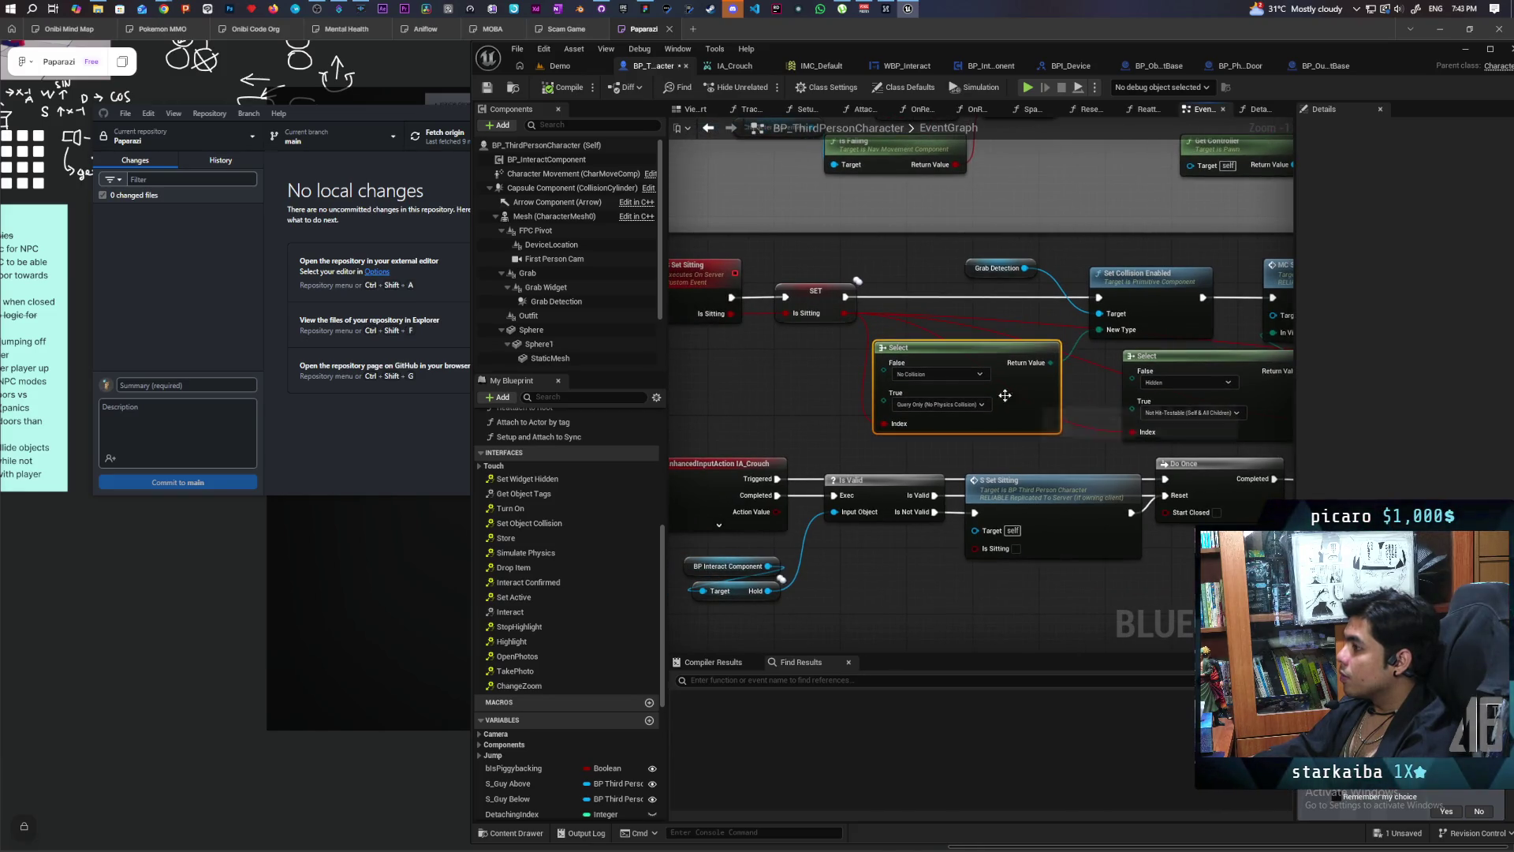
{"action": "left_click", "coordinate": [895, 298], "text": "alt"}
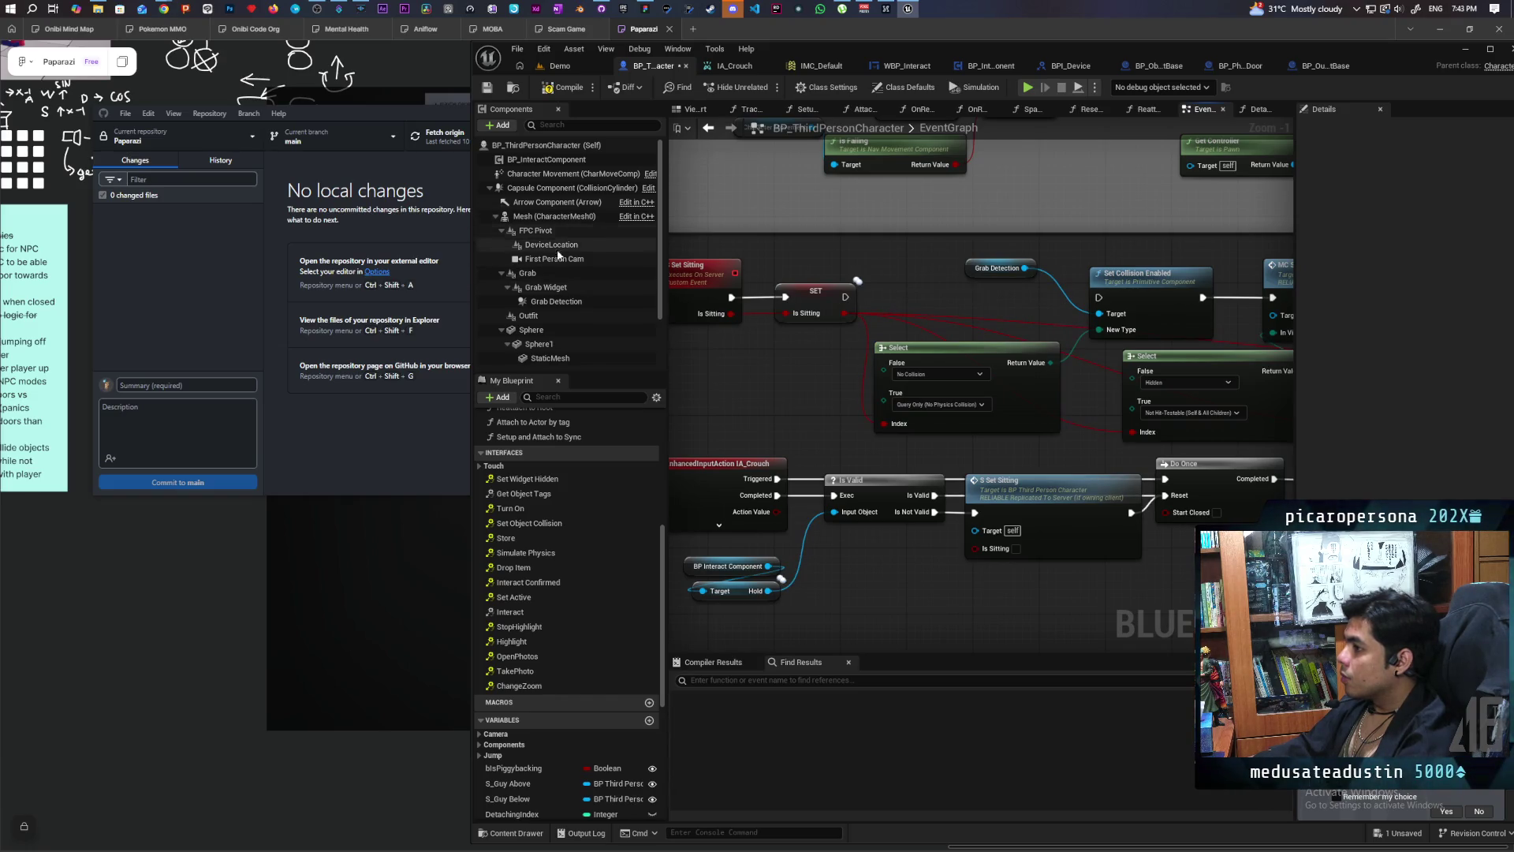
Step: Keep Grab Detection's Collision Enabled at Query Only, then return to Demo and save all
{"action": "left_click", "coordinate": [560, 301]}
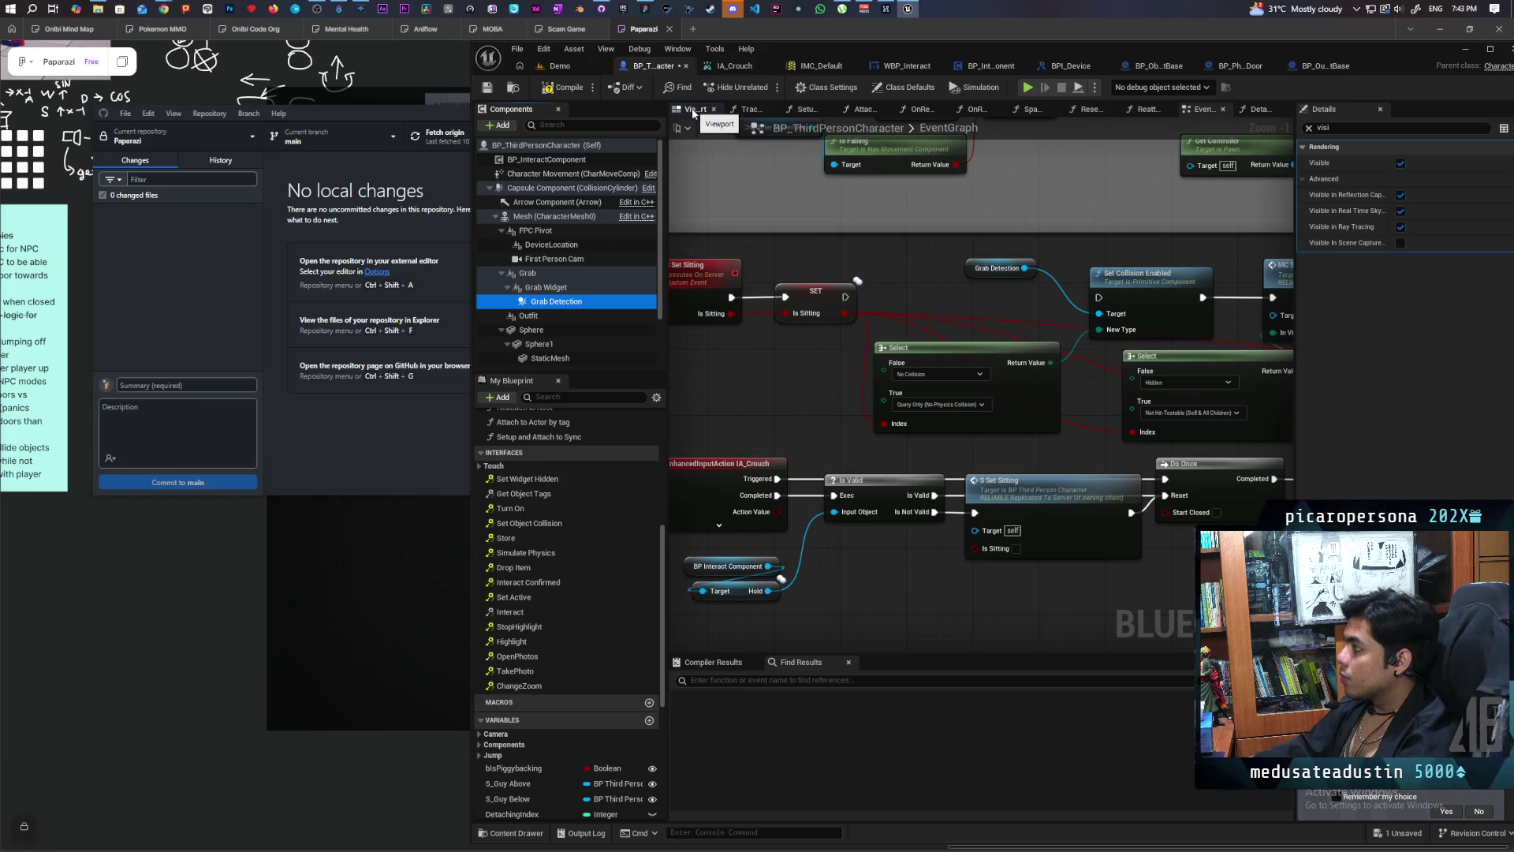
{"action": "left_click", "coordinate": [1310, 131]}
{"action": "type", "text": "colli"}
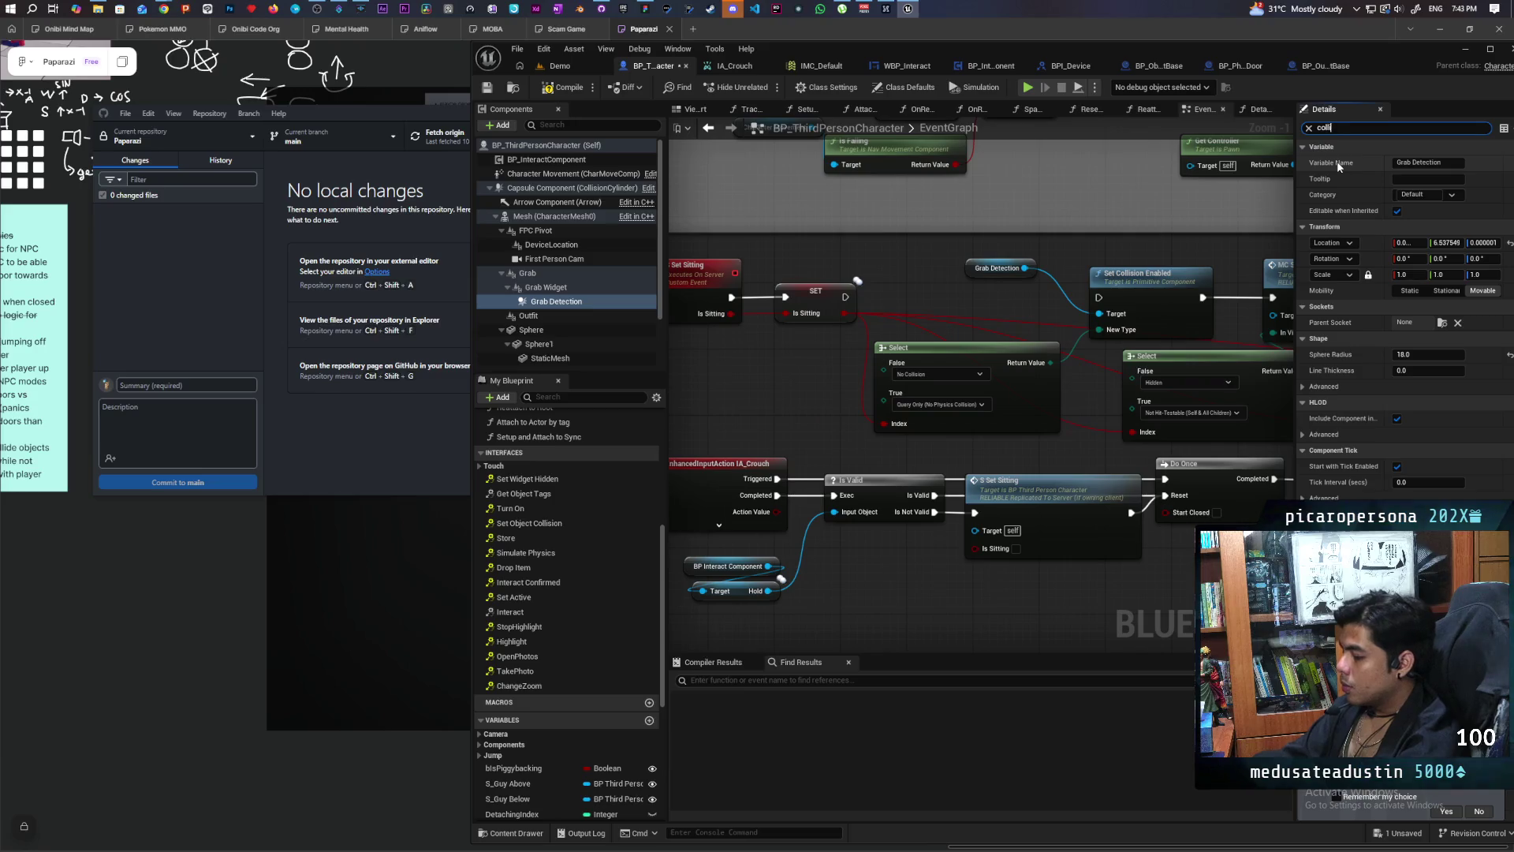
{"action": "type", "text": "s"}
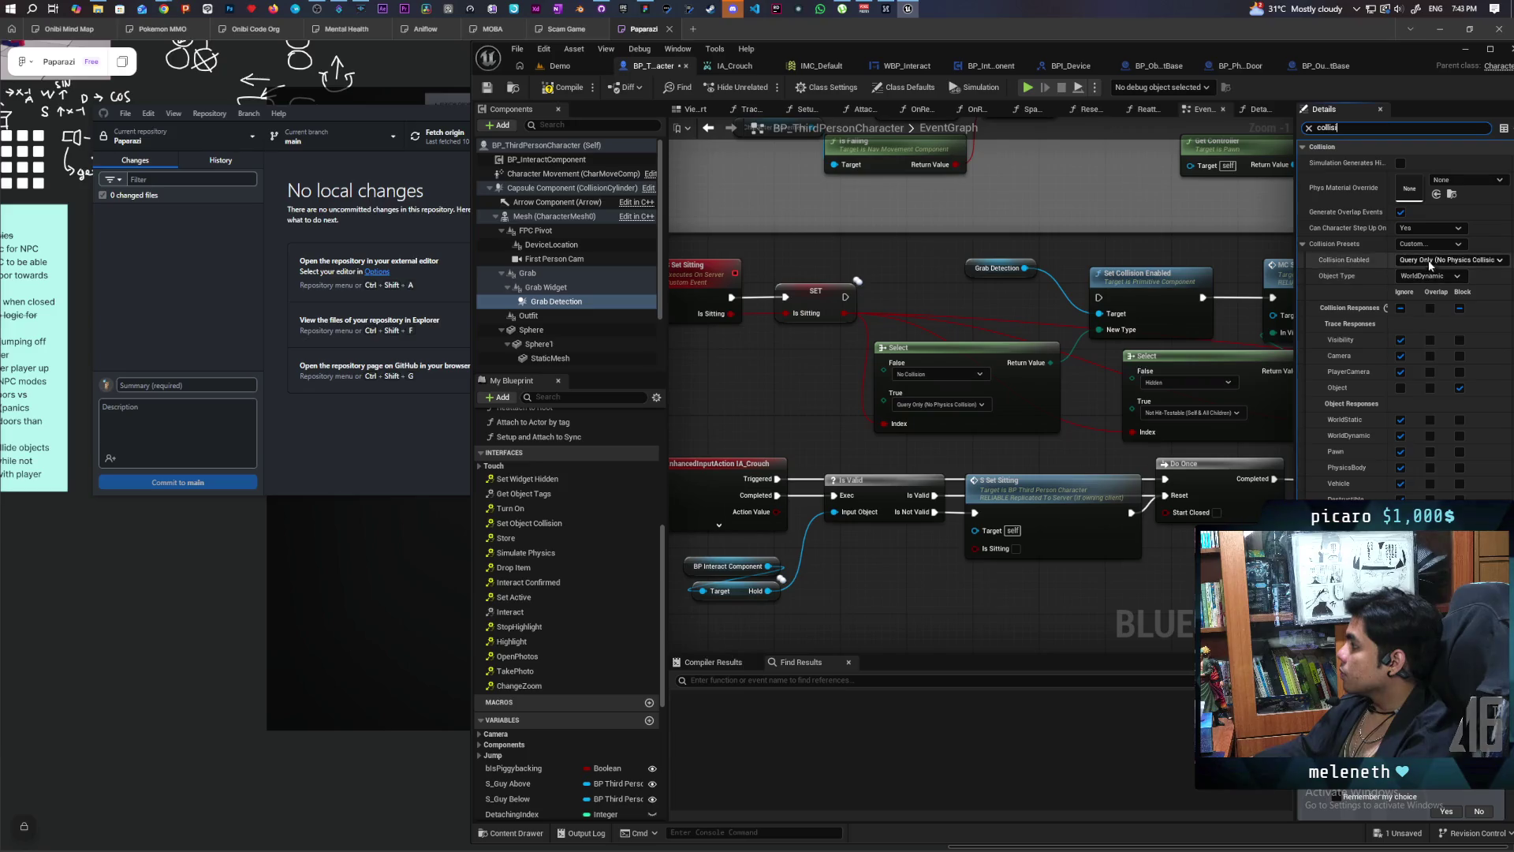
{"action": "left_click", "coordinate": [1431, 265]}
{"action": "left_click", "coordinate": [1417, 272]}
{"action": "left_click", "coordinate": [1421, 261]}
{"action": "left_click", "coordinate": [1414, 283]}
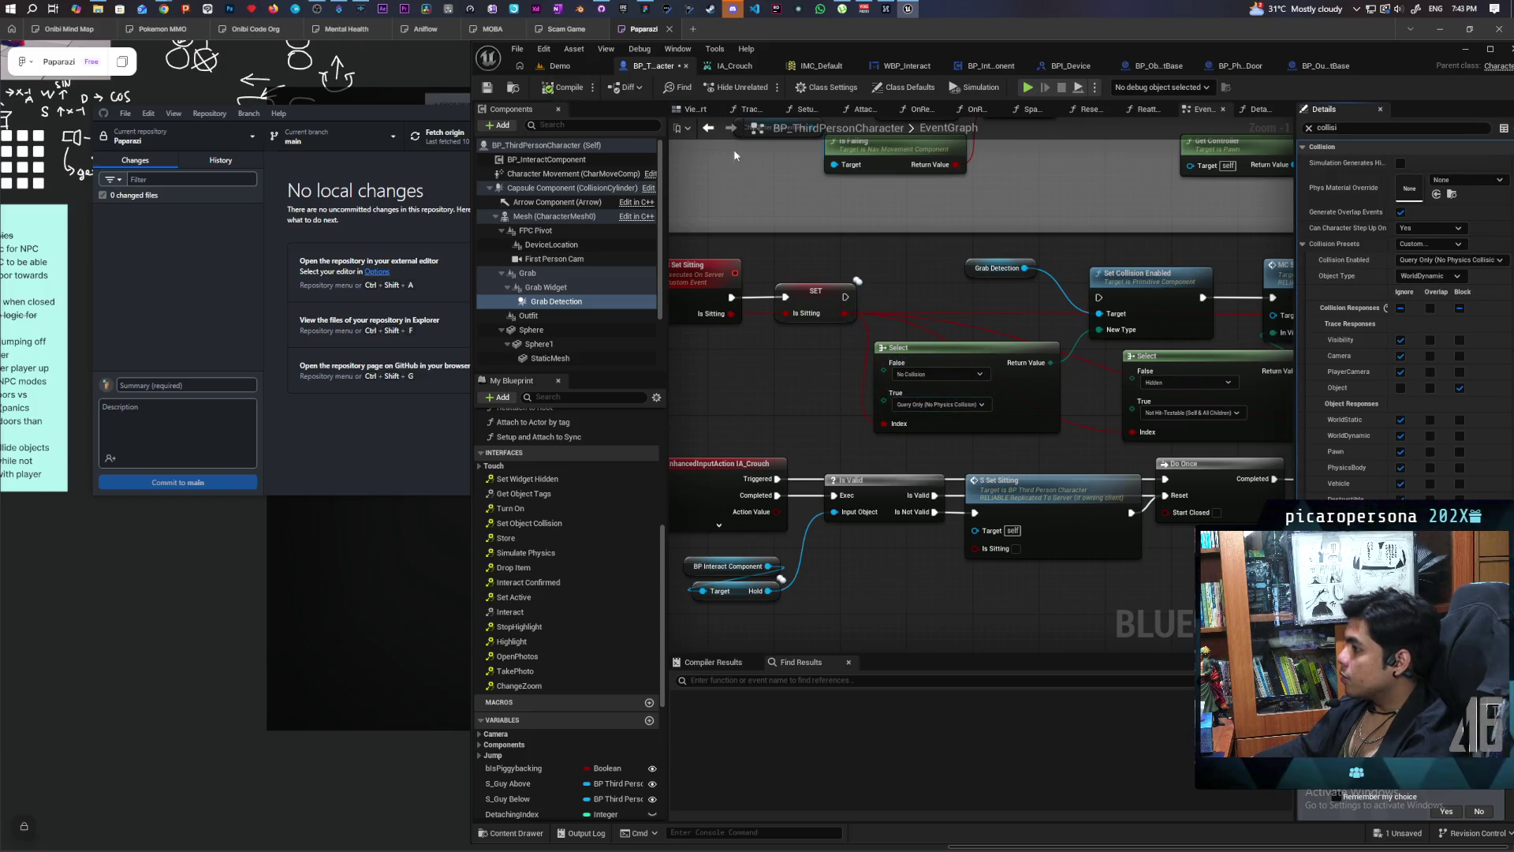
{"action": "left_click", "coordinate": [561, 67]}
{"action": "key", "text": "ctrl+s"}
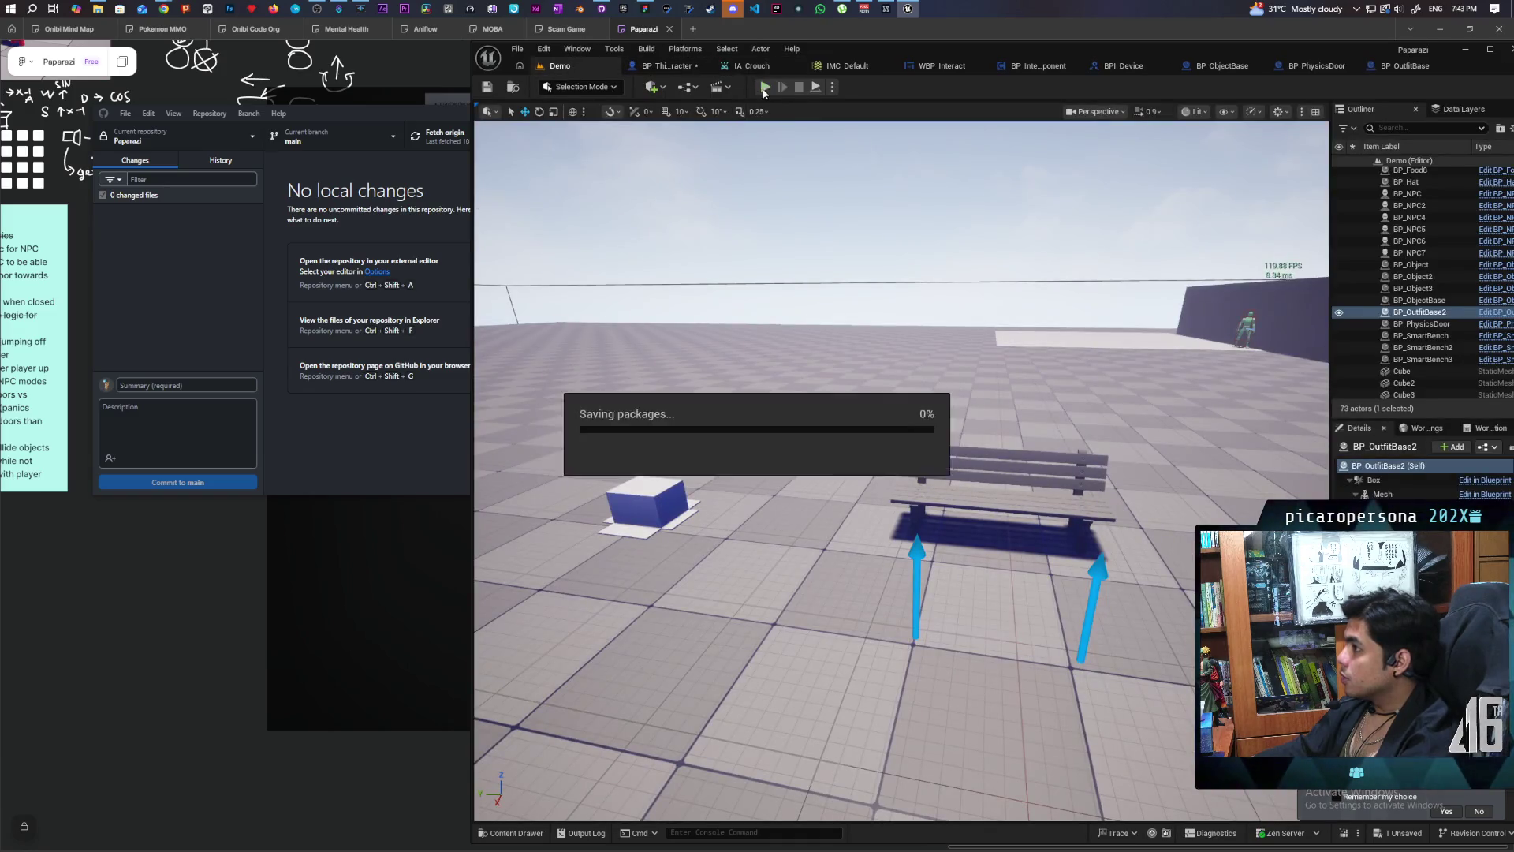
Step: Run a brief three-client test walking the black cat past the red cat, then reopen BP_ThirdPersonCharacter
{"action": "key", "text": "alt+p"}
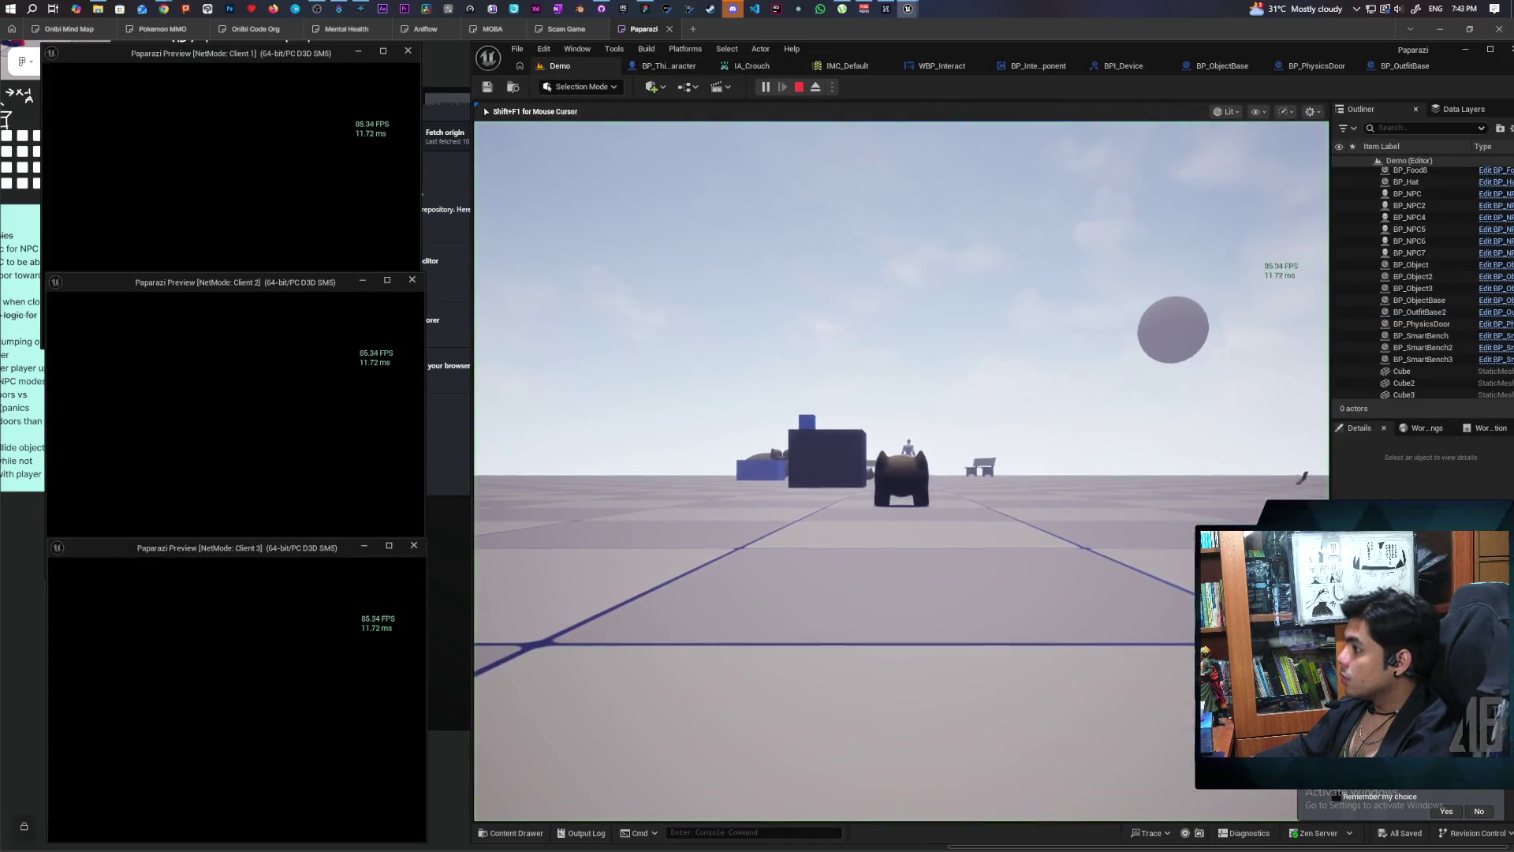
{"action": "key", "text": "alt+Tab"}
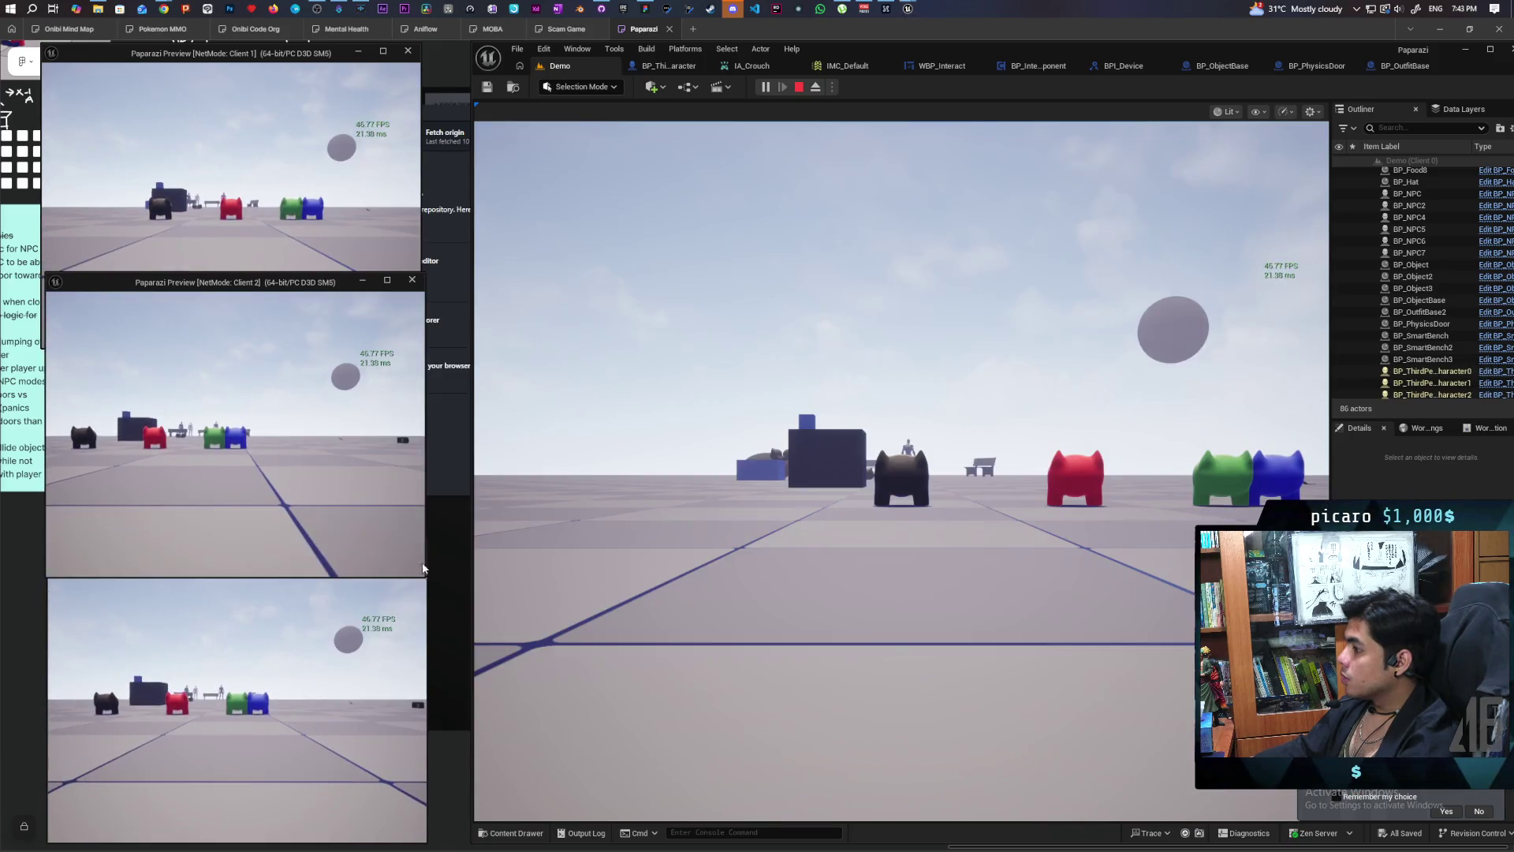
{"action": "key", "text": "w"}
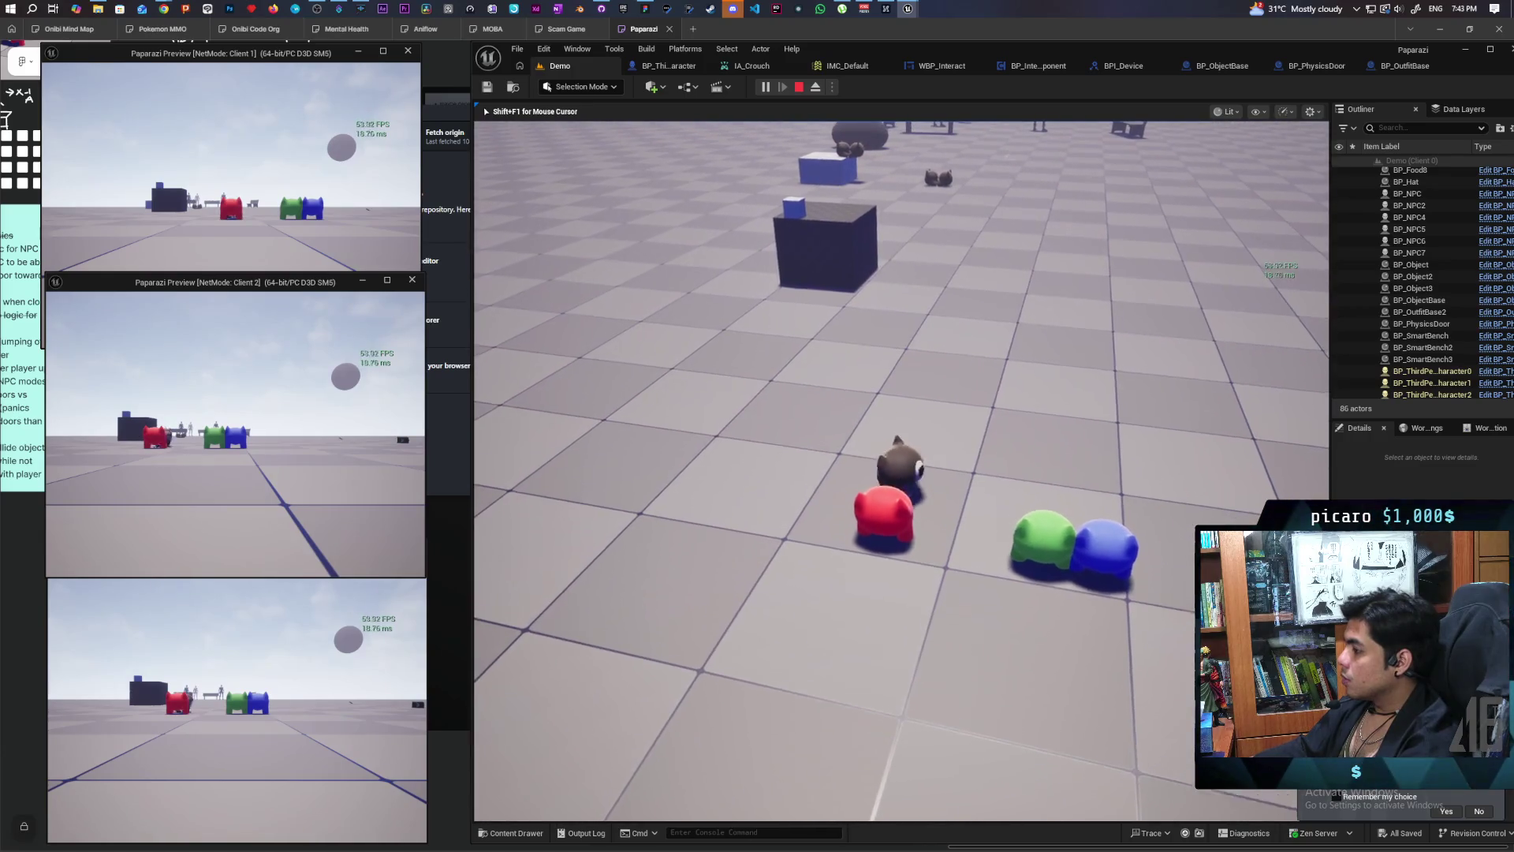
{"action": "key", "text": "w"}
{"action": "key", "text": "Escape"}
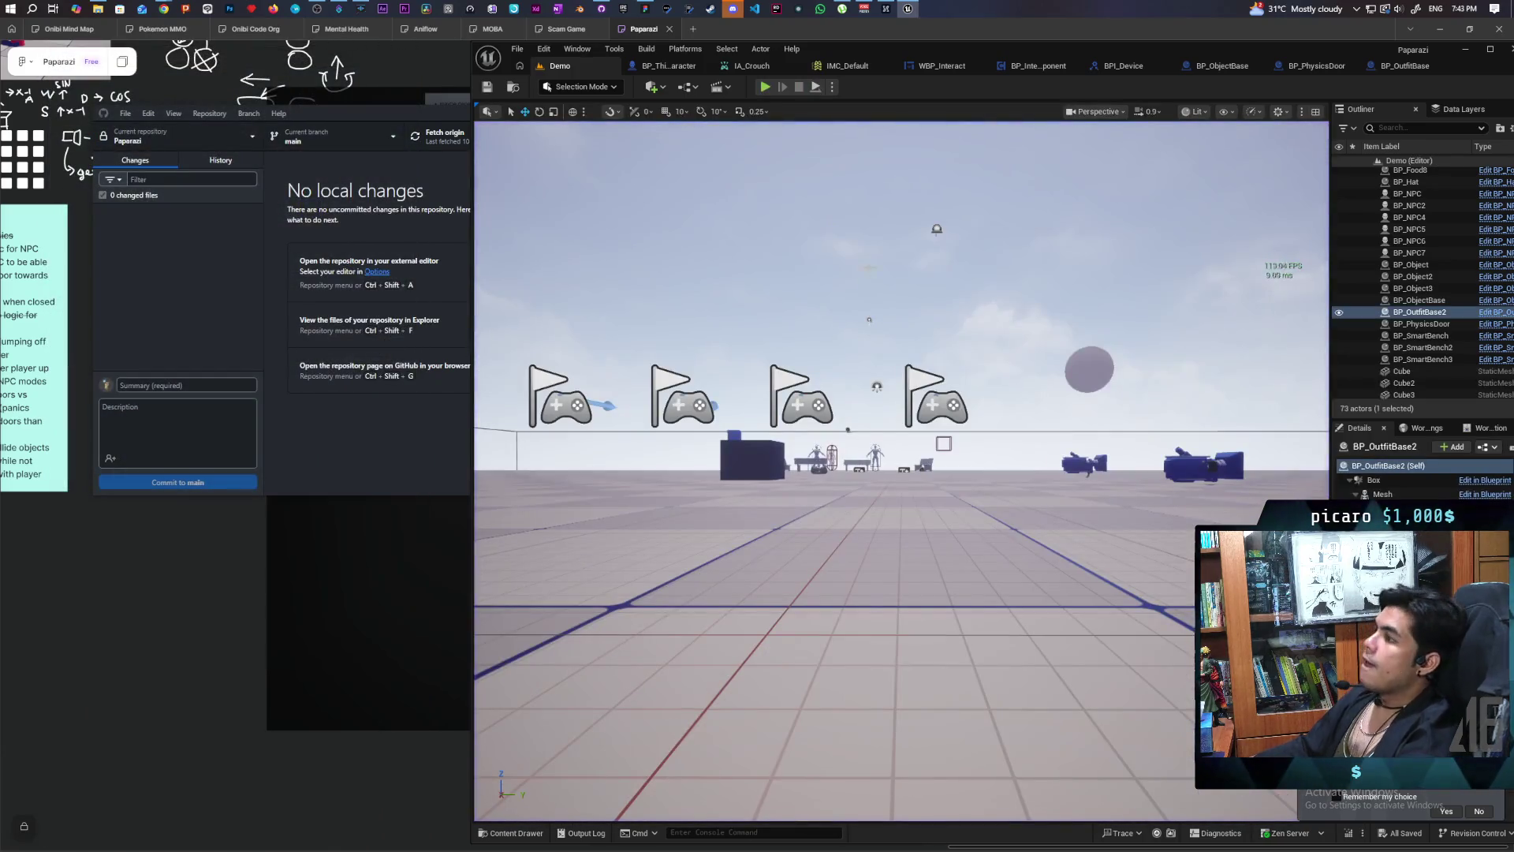
{"action": "left_click", "coordinate": [672, 65]}
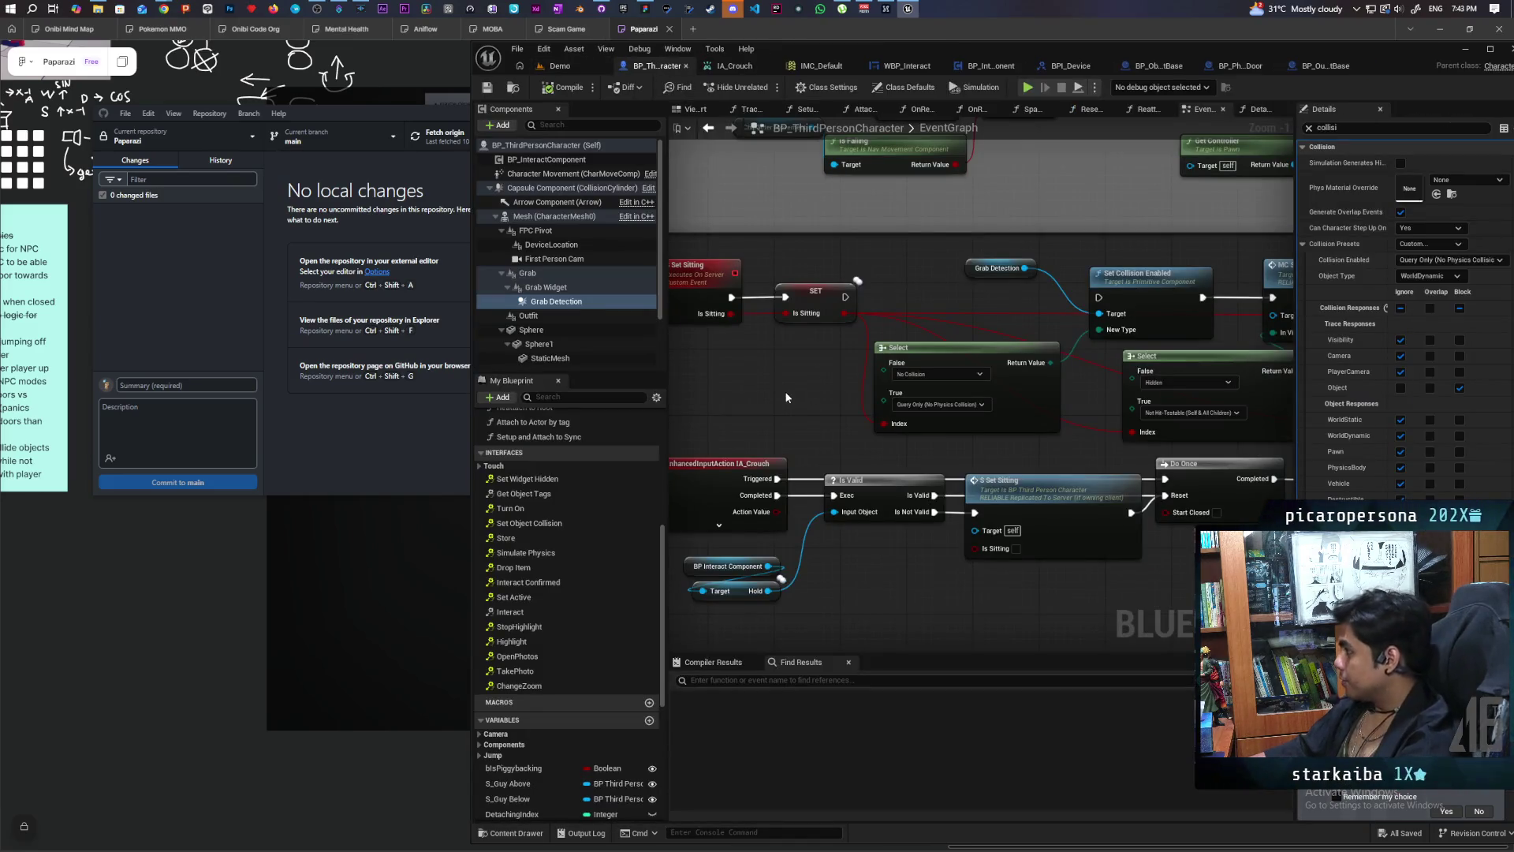
Step: Wire SET straight to Set Widget, bypassing Set Visibility, and review the interact widget logic
{"action": "left_click", "coordinate": [552, 288]}
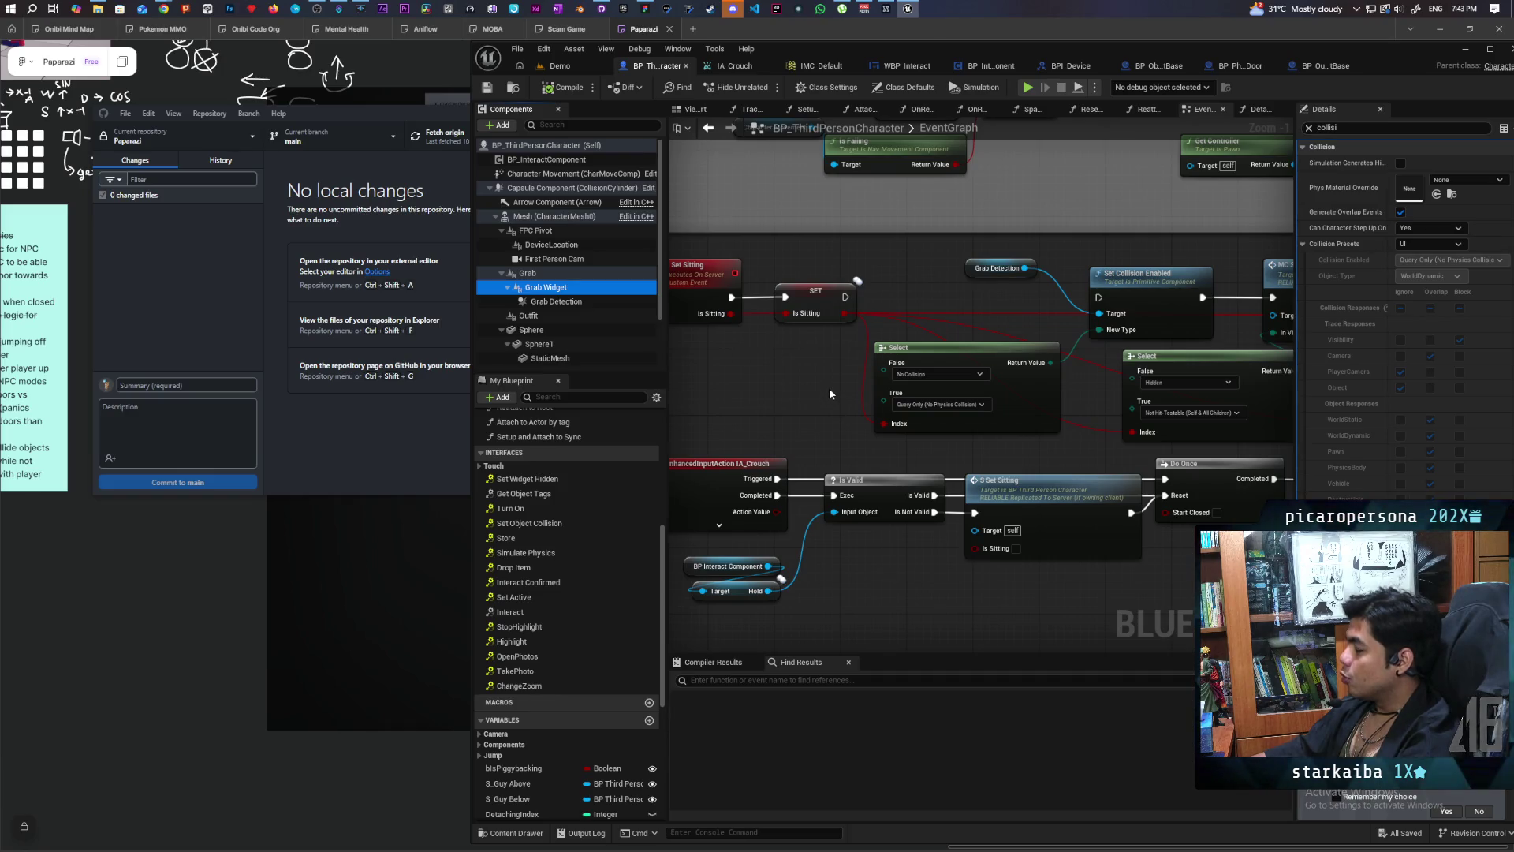
{"action": "scroll", "coordinate": [827, 381], "scroll_direction": "down", "scroll_amount": 1}
{"action": "mouse_move", "coordinate": [827, 382]}
{"action": "left_mouse_down"}
{"action": "mouse_move", "coordinate": [834, 717]}
{"action": "mouse_move", "coordinate": [824, 386]}
{"action": "mouse_move", "coordinate": [876, 323]}
{"action": "left_mouse_up"}
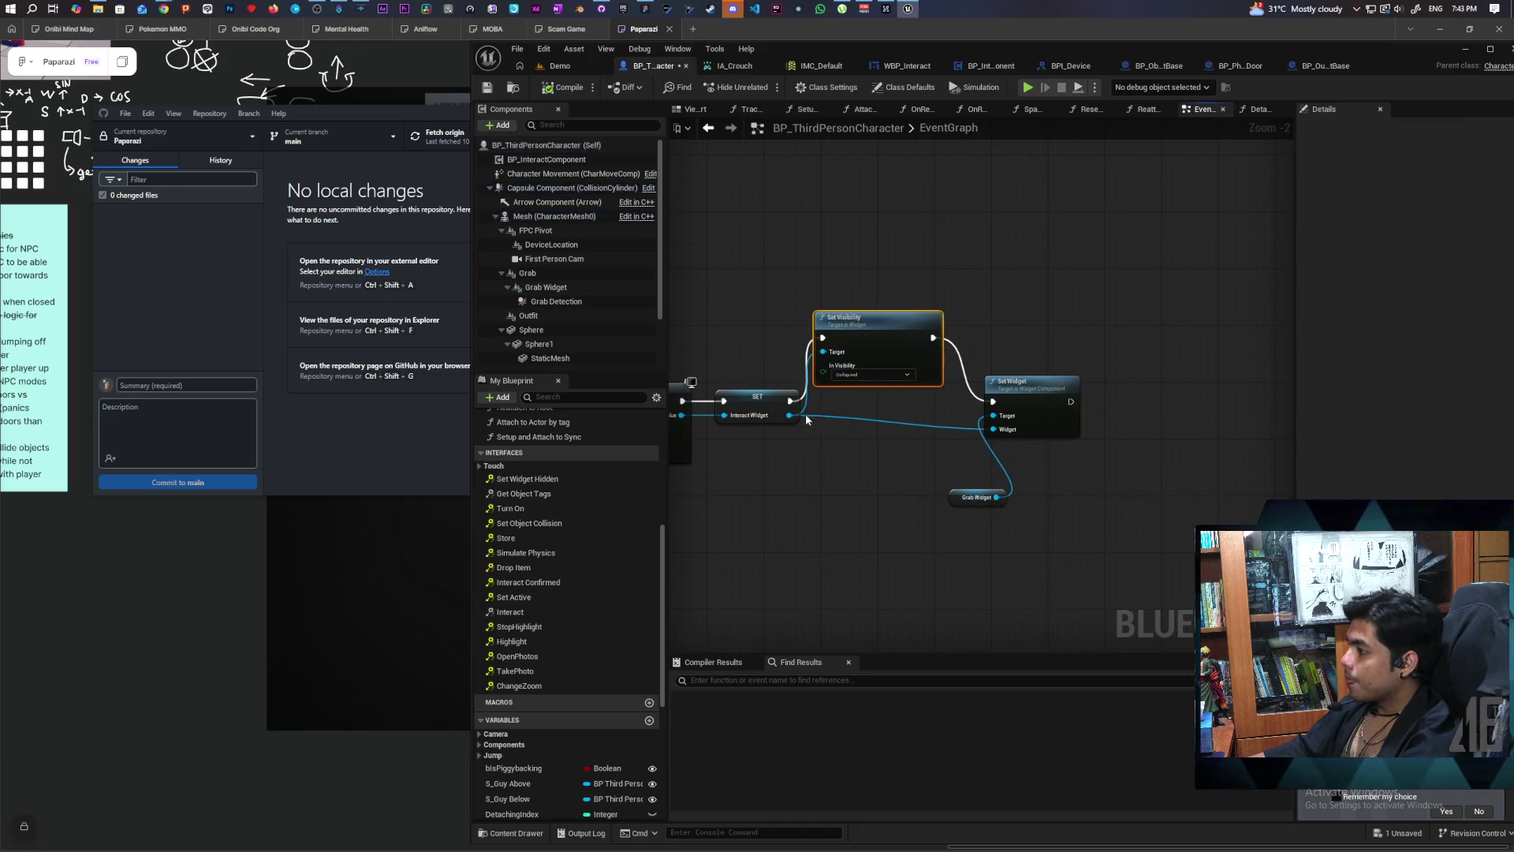
{"action": "left_click_drag", "start_coordinate": [788, 404], "coordinate": [992, 402]}
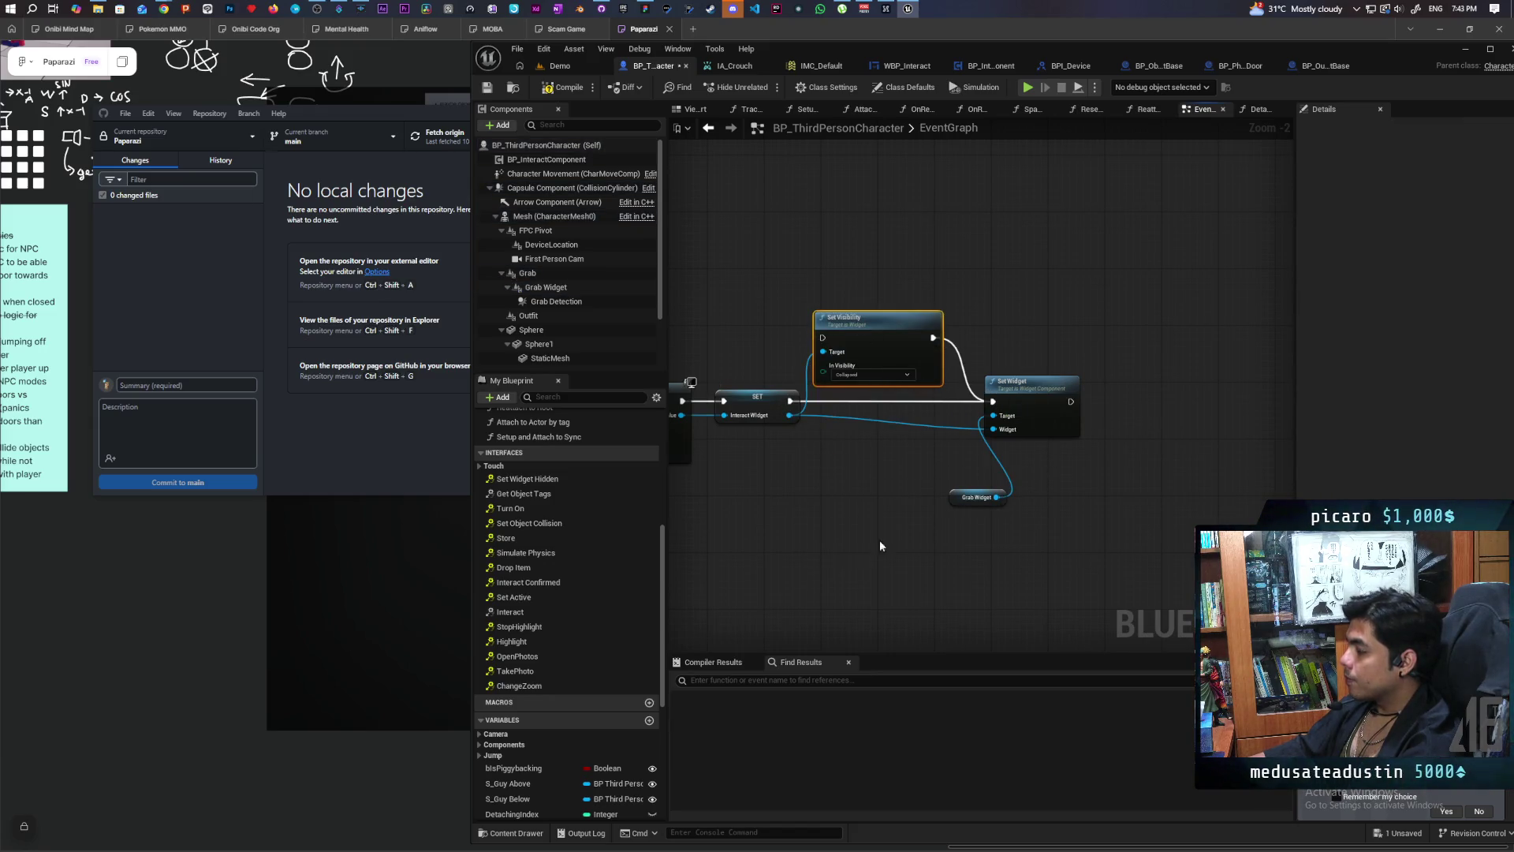
{"action": "scroll", "coordinate": [884, 576], "scroll_direction": "down", "scroll_amount": 3}
{"action": "mouse_move", "coordinate": [1043, 633]}
{"action": "left_mouse_down"}
{"action": "mouse_move", "coordinate": [1009, 378]}
{"action": "mouse_move", "coordinate": [965, 415]}
{"action": "left_mouse_up"}
{"action": "scroll", "coordinate": [965, 416], "scroll_direction": "up", "scroll_amount": 2}
{"action": "mouse_move", "coordinate": [1050, 449]}
{"action": "left_mouse_down"}
{"action": "mouse_move", "coordinate": [1151, 517]}
{"action": "mouse_move", "coordinate": [1120, 409]}
{"action": "left_mouse_up"}
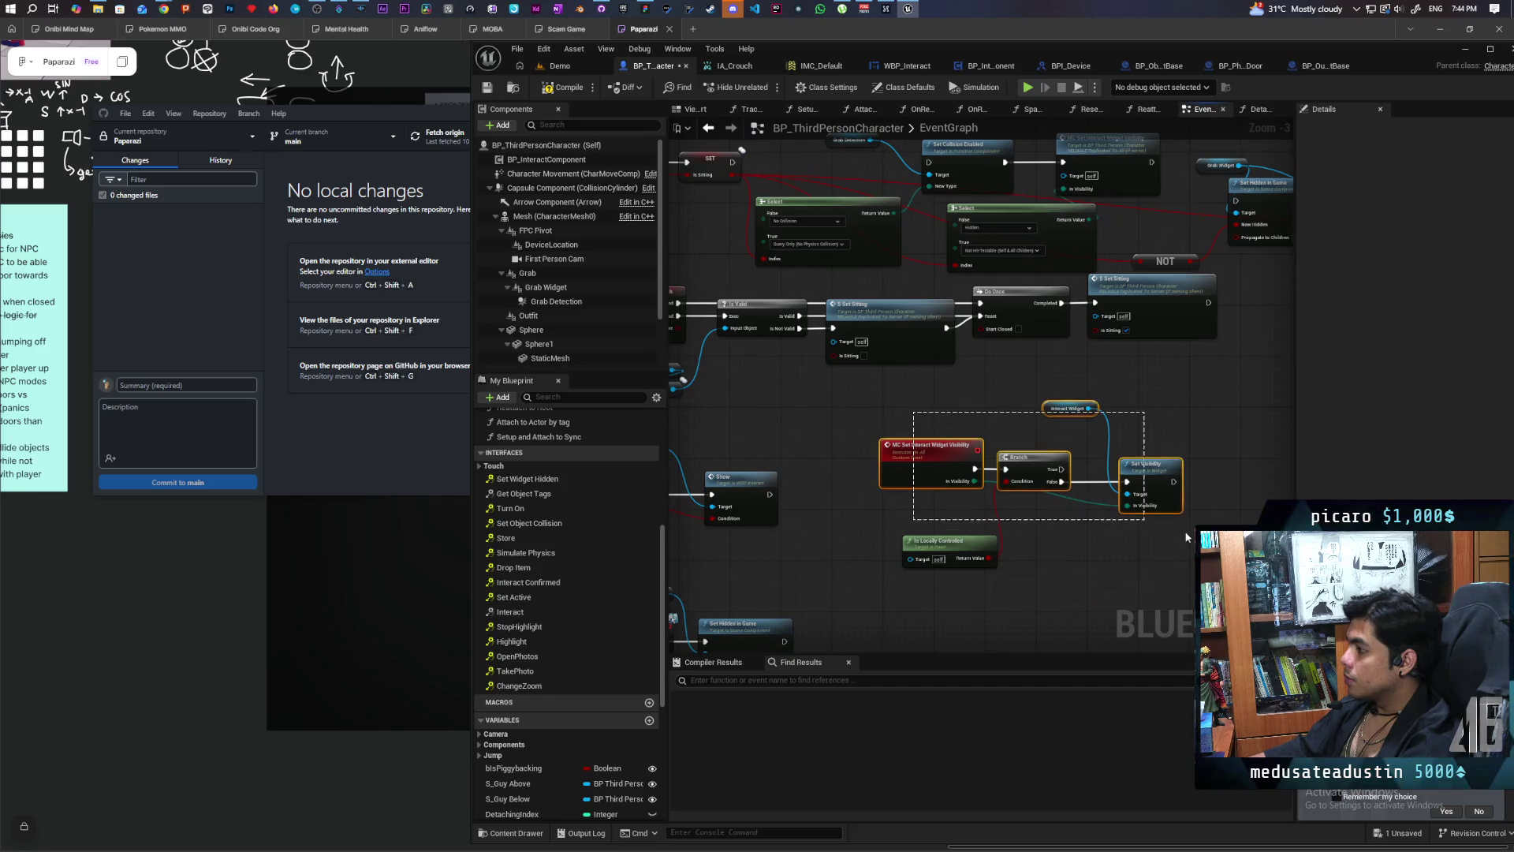
{"action": "mouse_move", "coordinate": [1119, 574]}
{"action": "left_mouse_down"}
{"action": "mouse_move", "coordinate": [1135, 503]}
{"action": "mouse_move", "coordinate": [1089, 581]}
{"action": "mouse_move", "coordinate": [1025, 632]}
{"action": "mouse_move", "coordinate": [1151, 427]}
{"action": "left_mouse_up"}
{"action": "mouse_move", "coordinate": [962, 534]}
{"action": "left_mouse_down"}
{"action": "mouse_move", "coordinate": [981, 473]}
{"action": "mouse_move", "coordinate": [952, 513]}
{"action": "left_mouse_up"}
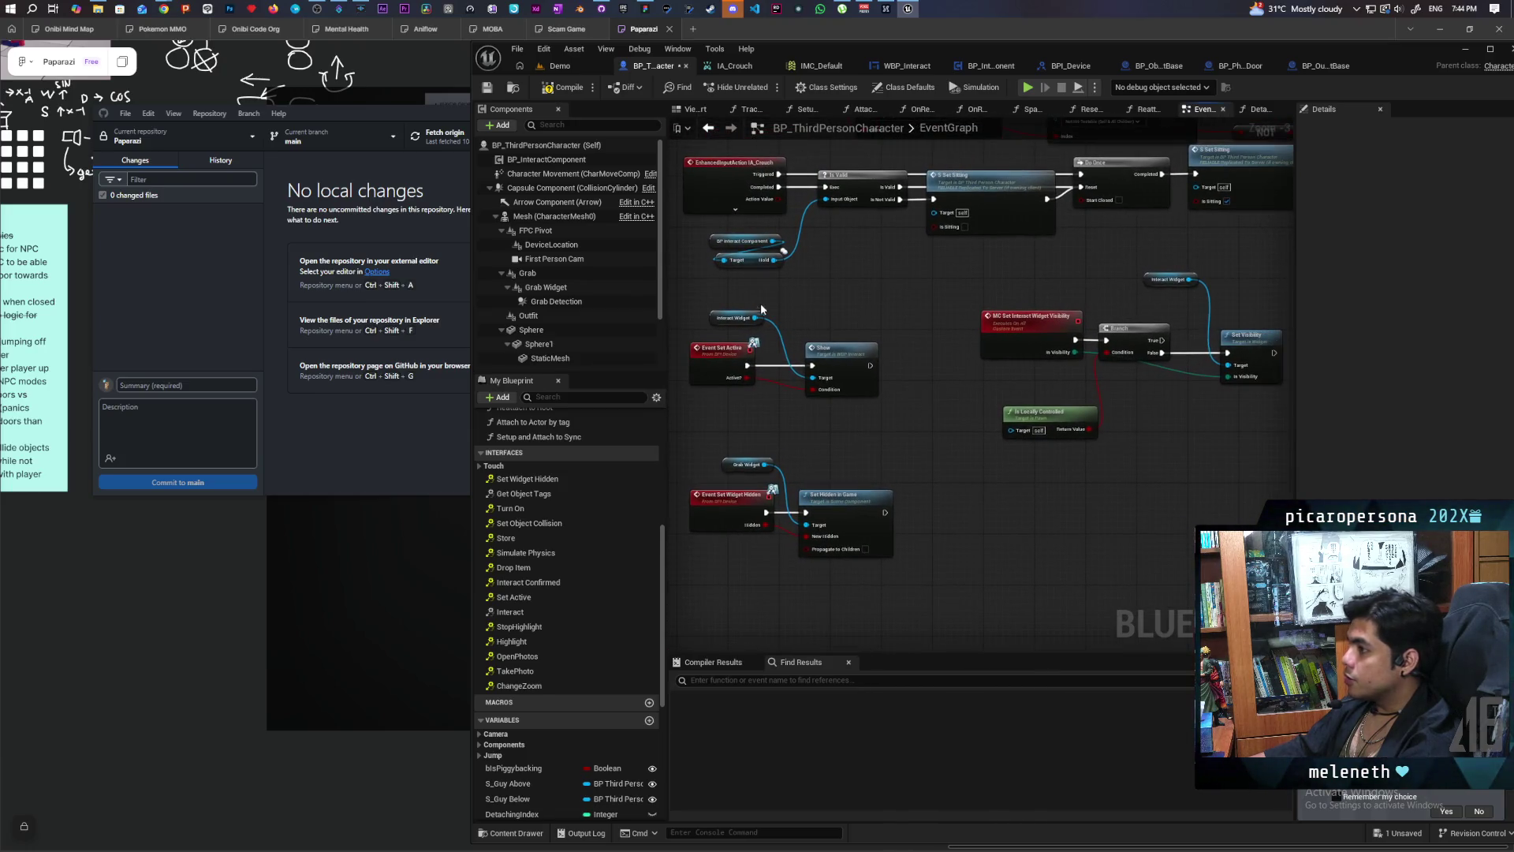
Step: Filter the Details panel for 'hidde' and inspect hidden settings on DeviceLocation and Grab Widget
{"action": "left_click", "coordinate": [552, 245]}
{"action": "left_click", "coordinate": [1308, 128]}
{"action": "type", "text": "hidde"}
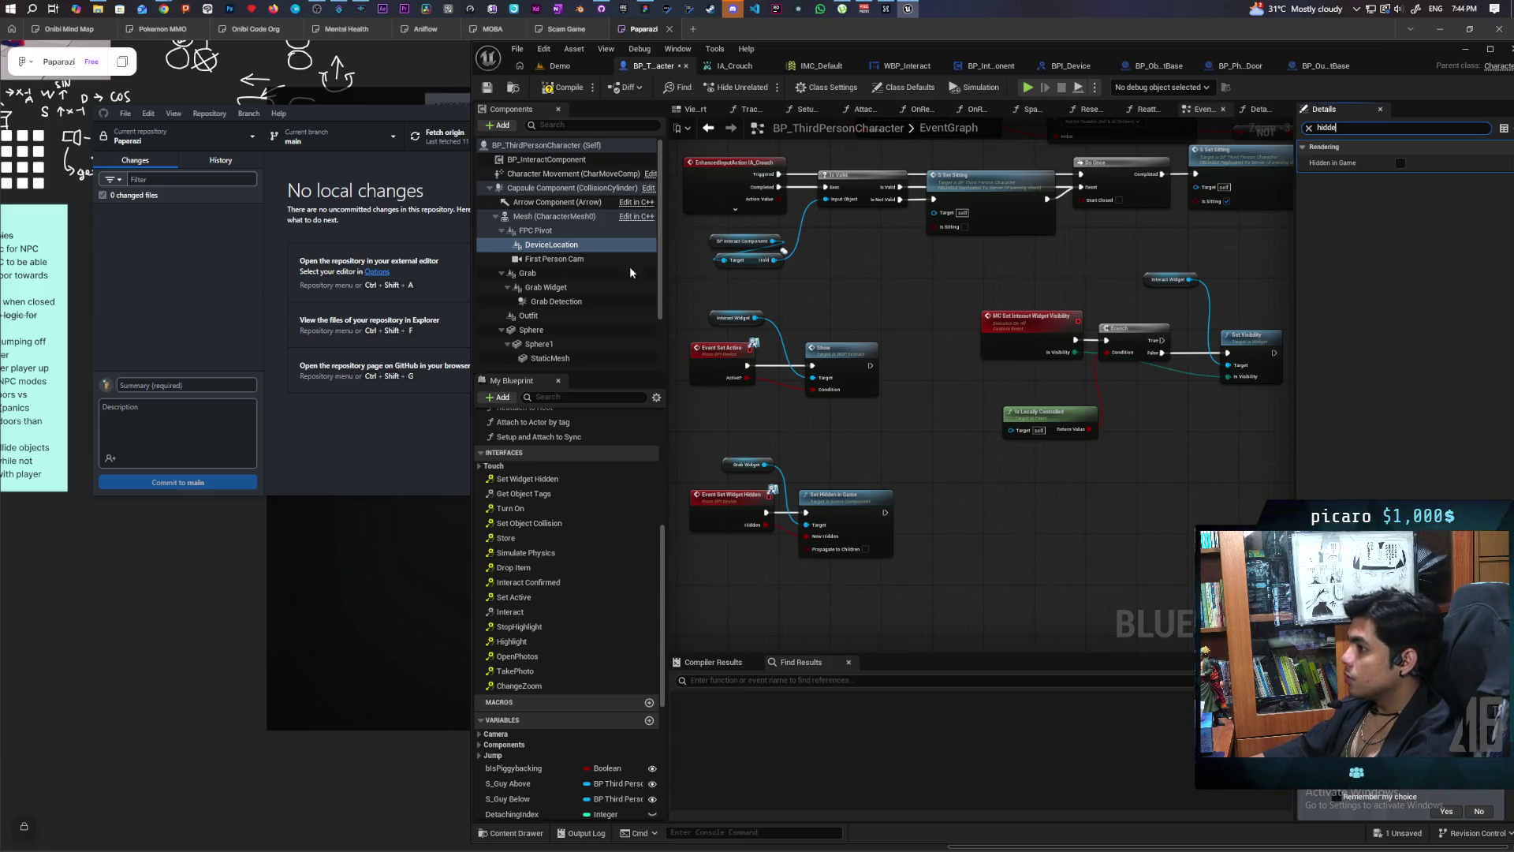
{"action": "left_click", "coordinate": [552, 288]}
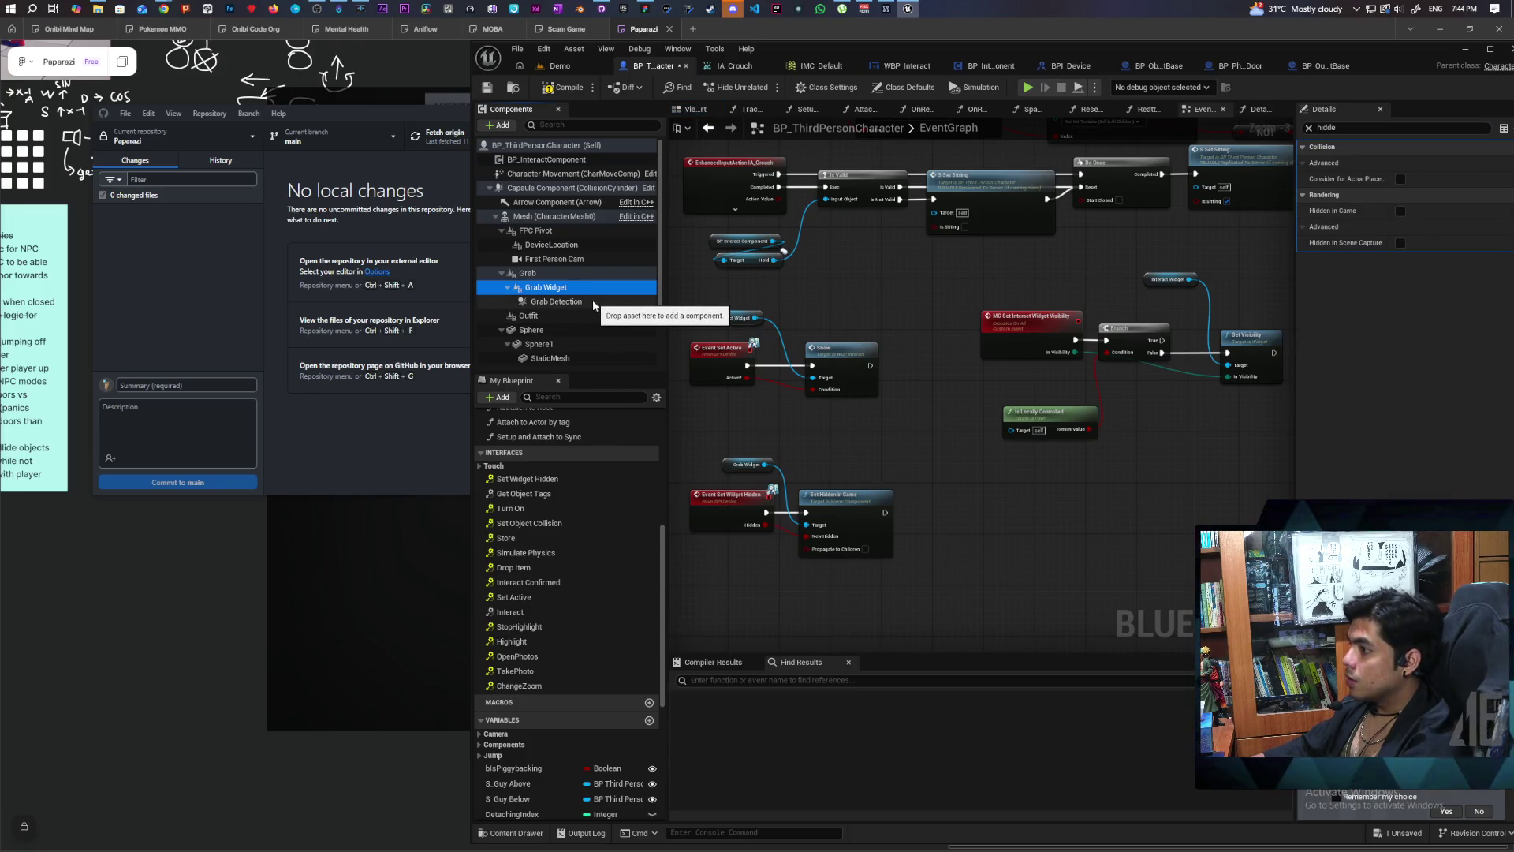
{"action": "left_click_drag", "start_coordinate": [596, 255], "coordinate": [572, 315]}
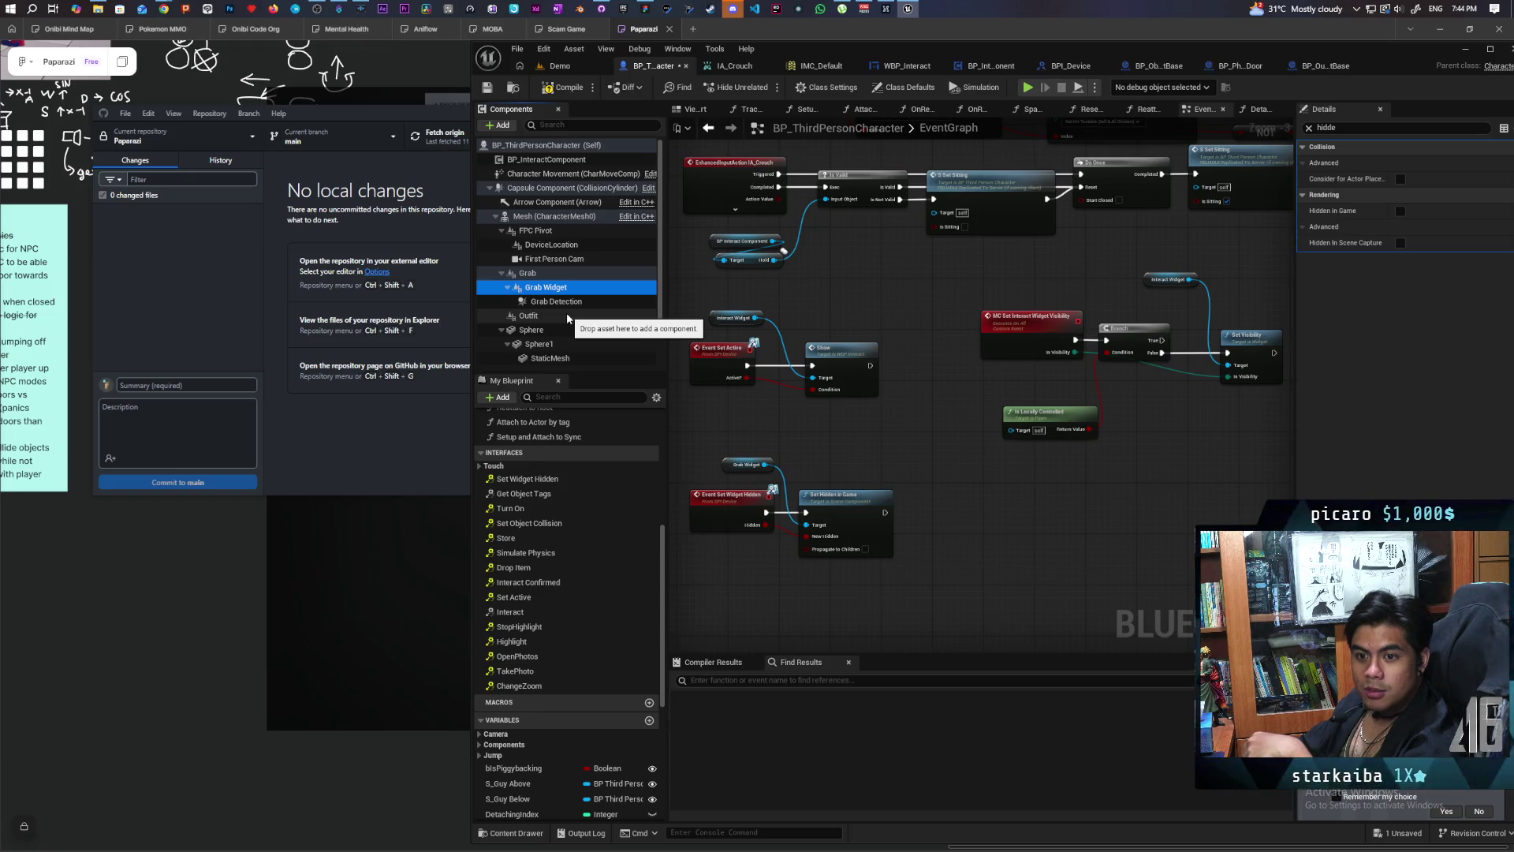
{"action": "left_click_drag", "start_coordinate": [560, 310], "coordinate": [562, 312]}
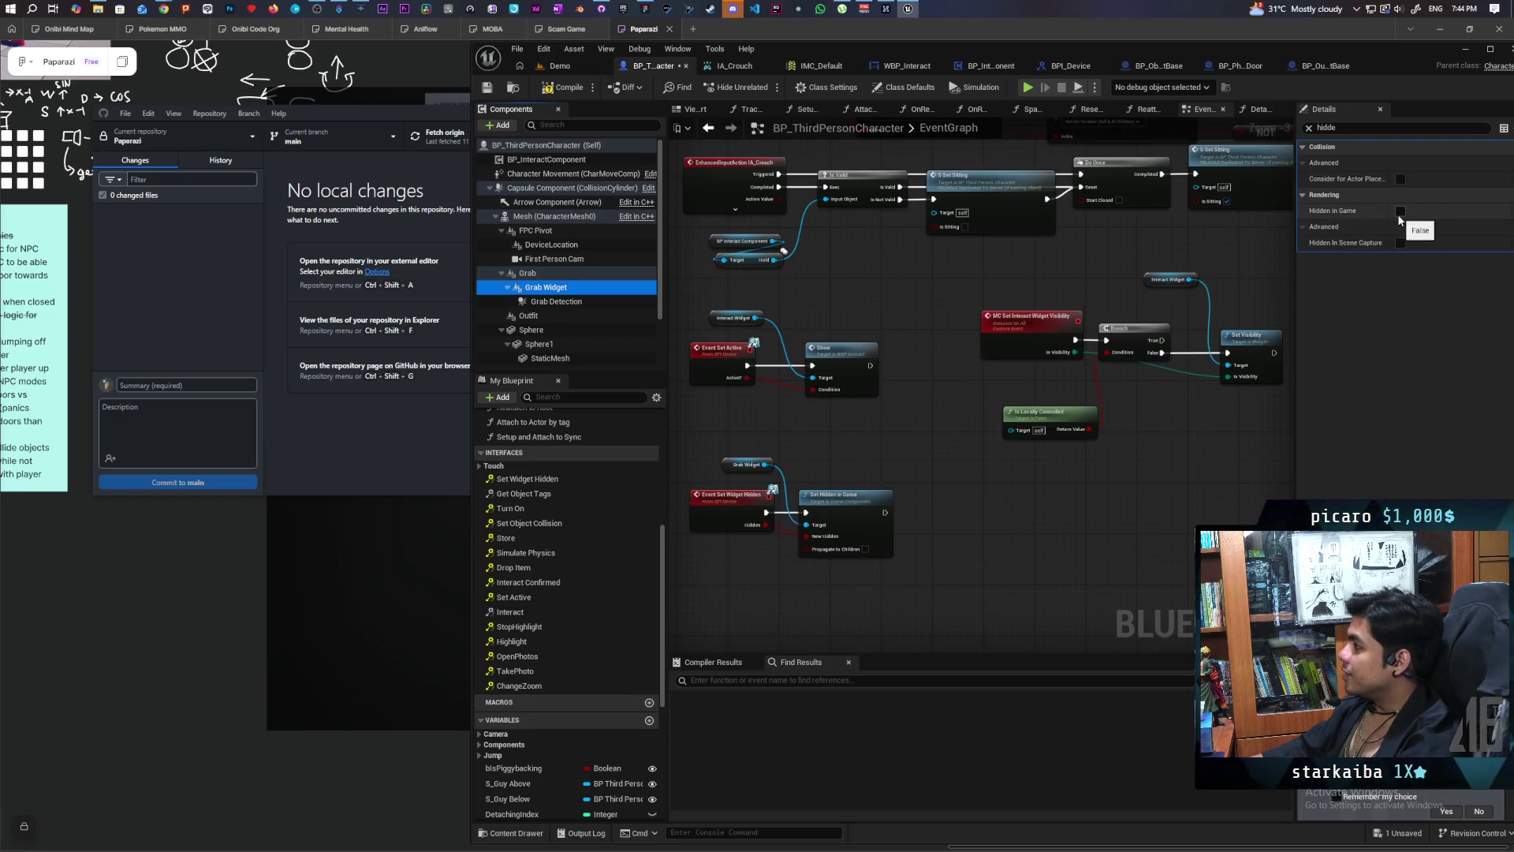
{"action": "left_click", "coordinate": [1380, 126]}
{"action": "type", "text": "visi"}
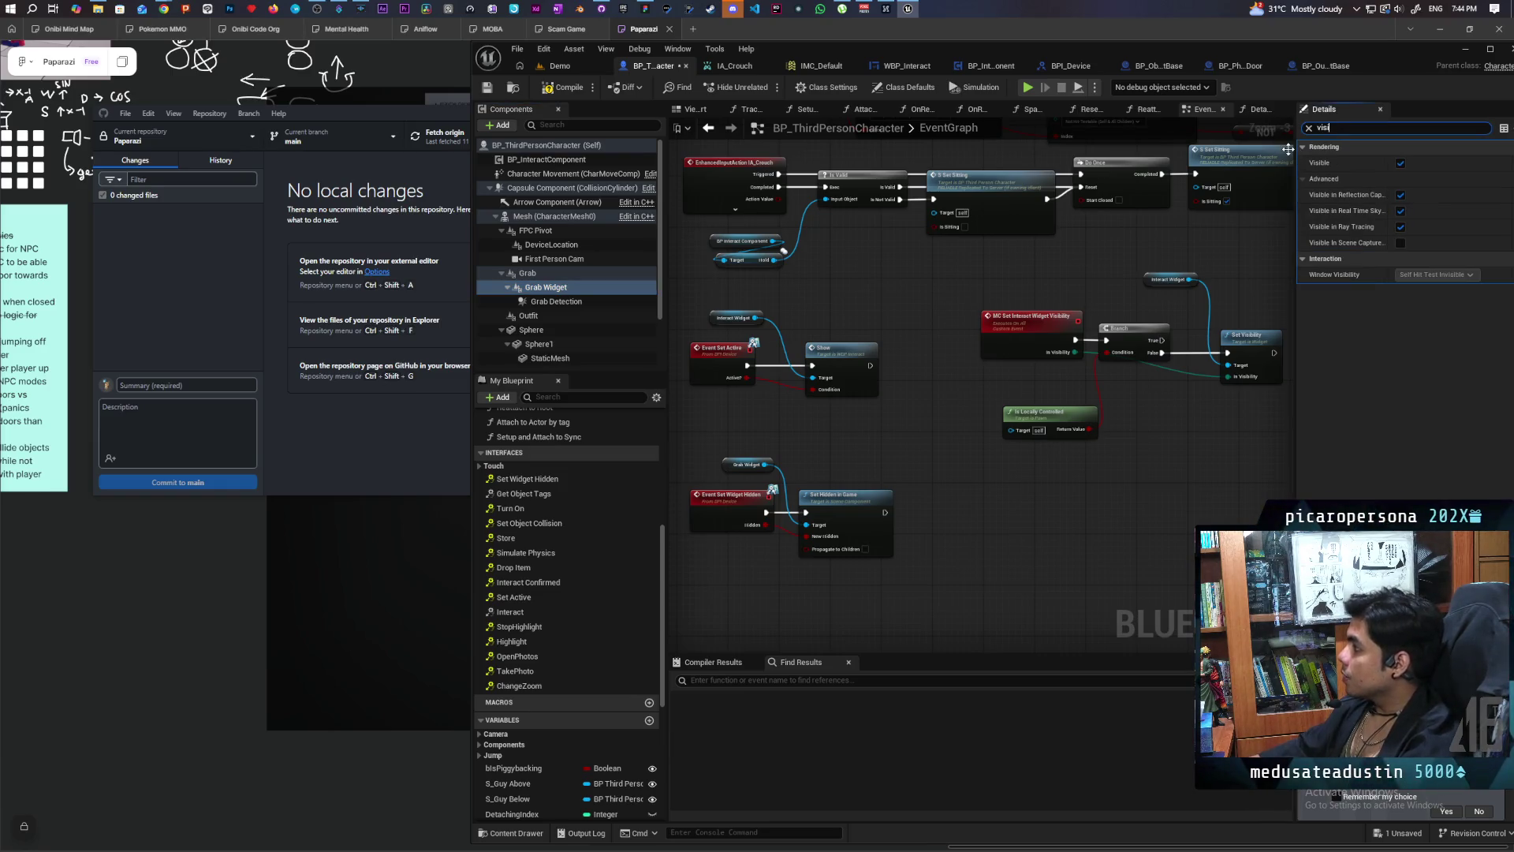
{"action": "scroll", "coordinate": [593, 311], "scroll_direction": "down", "scroll_amount": 2}
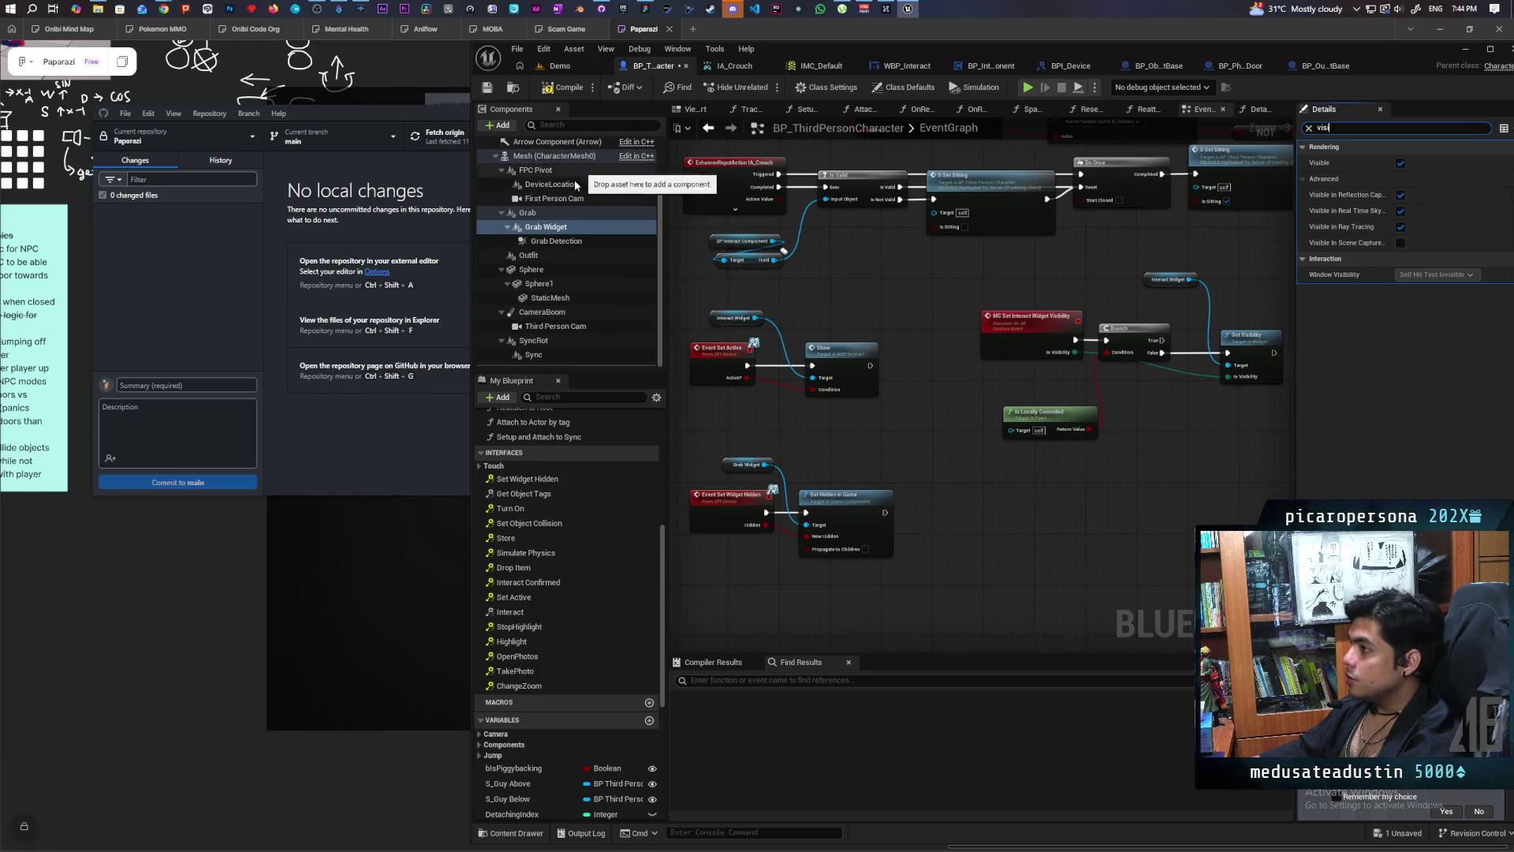
Step: Select Grab Detection with an unfiltered Details panel, then launch Play from the Demo level
{"action": "left_click", "coordinate": [557, 240]}
{"action": "left_click", "coordinate": [1309, 128]}
{"action": "left_click", "coordinate": [561, 66]}
{"action": "left_click", "coordinate": [766, 87]}
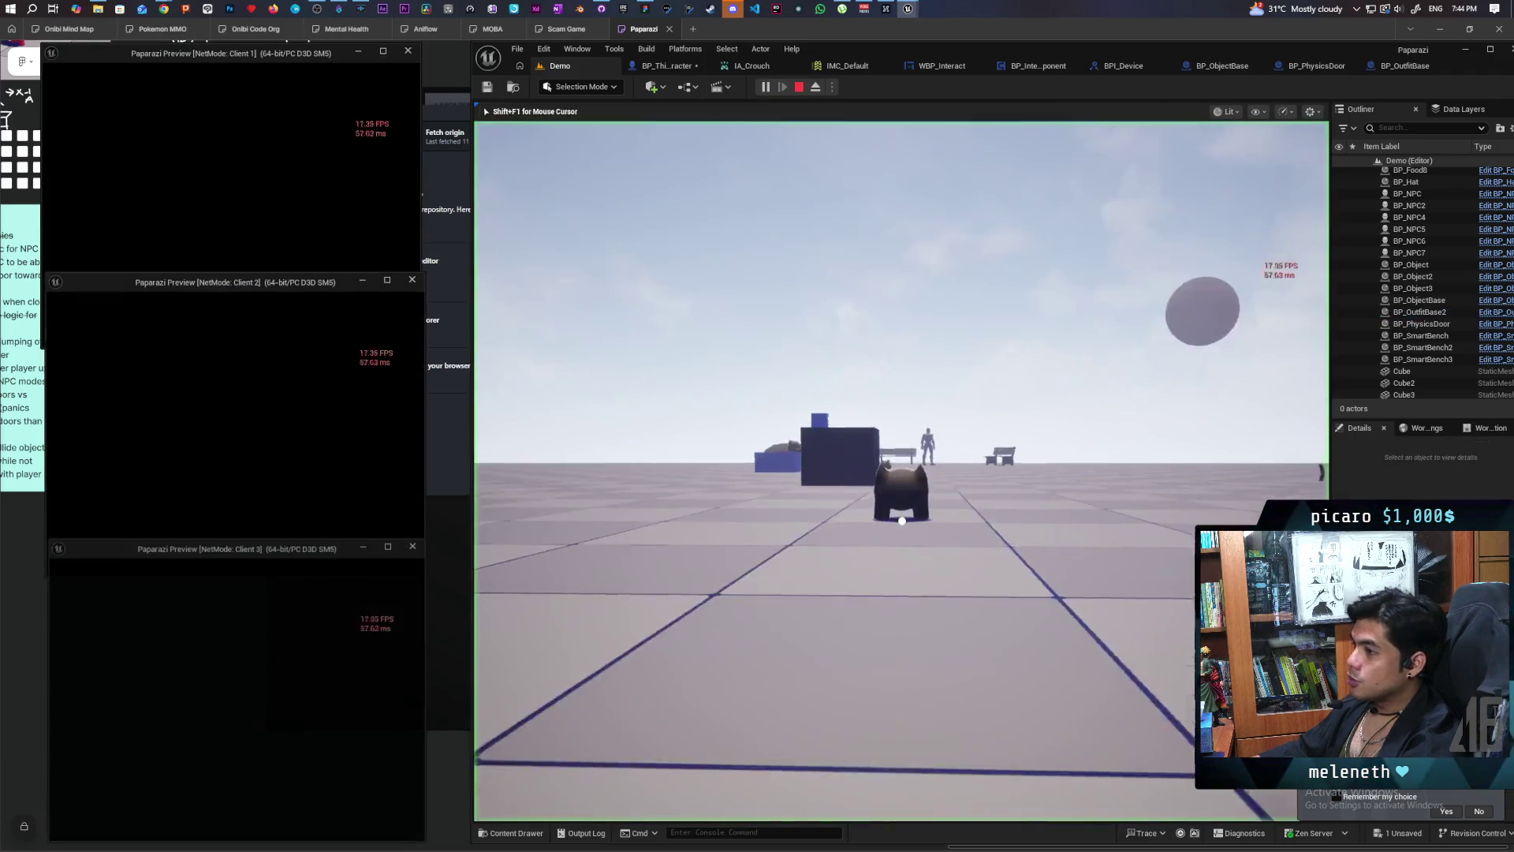
Step: Walk the dark and red characters to the park bench across client windows, watching the Grab prompt
{"action": "key", "text": "alt+Tab"}
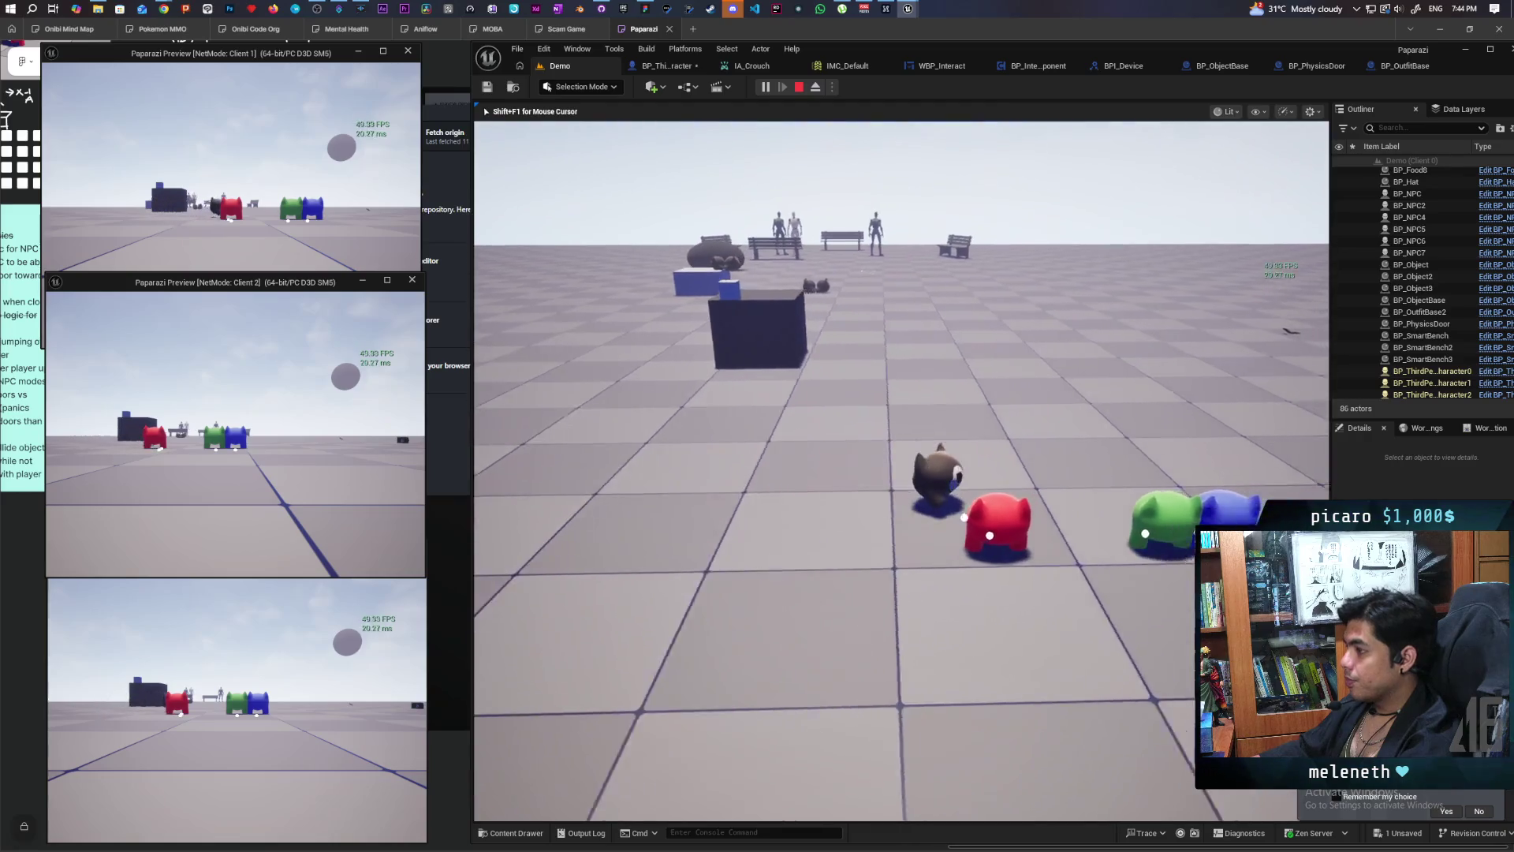
{"action": "key", "text": "s"}
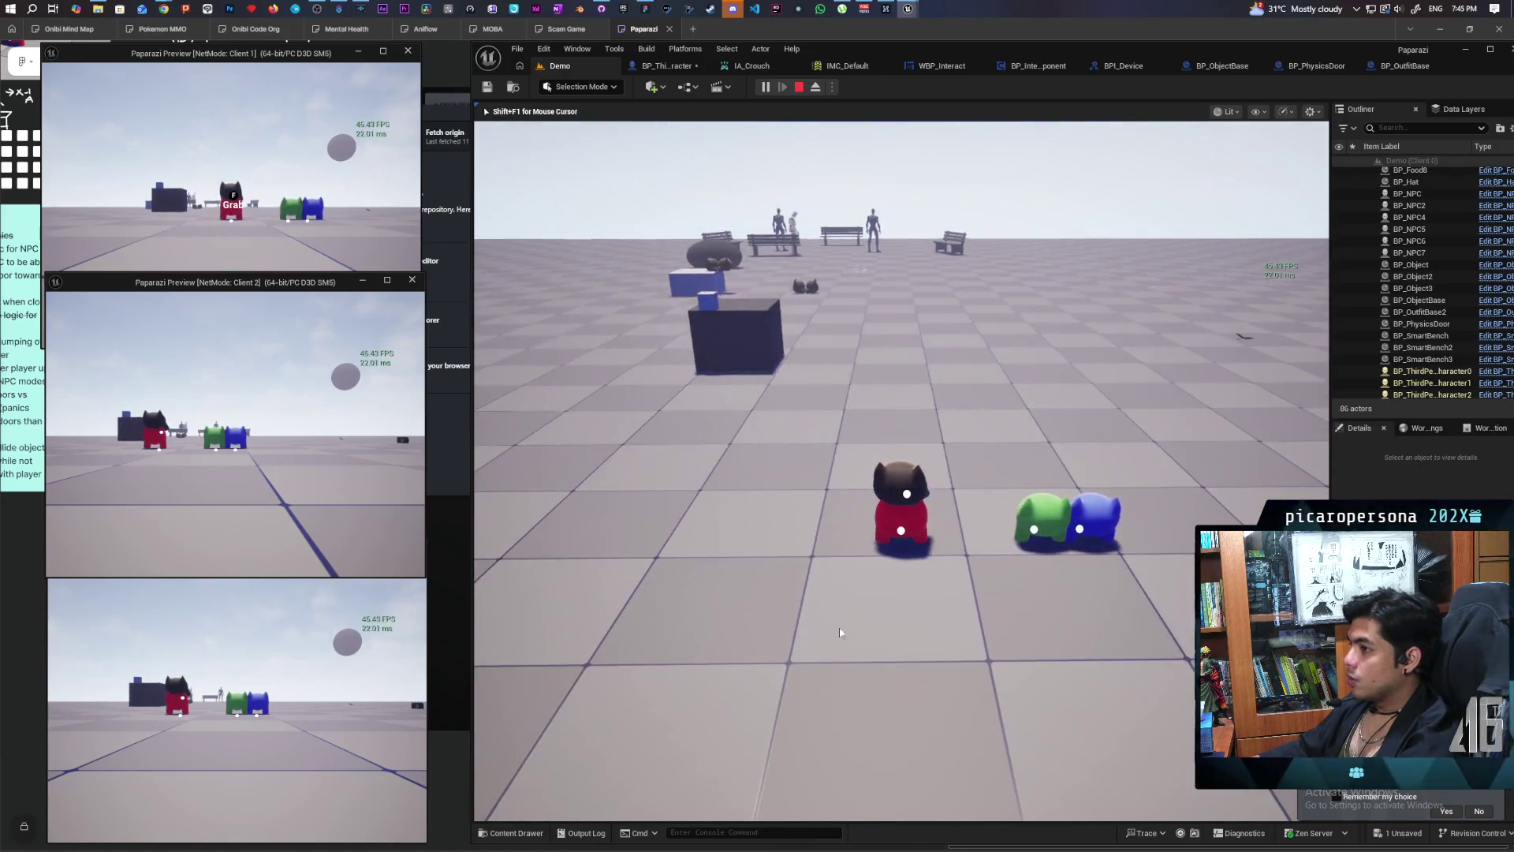
{"action": "left_click", "coordinate": [237, 236]}
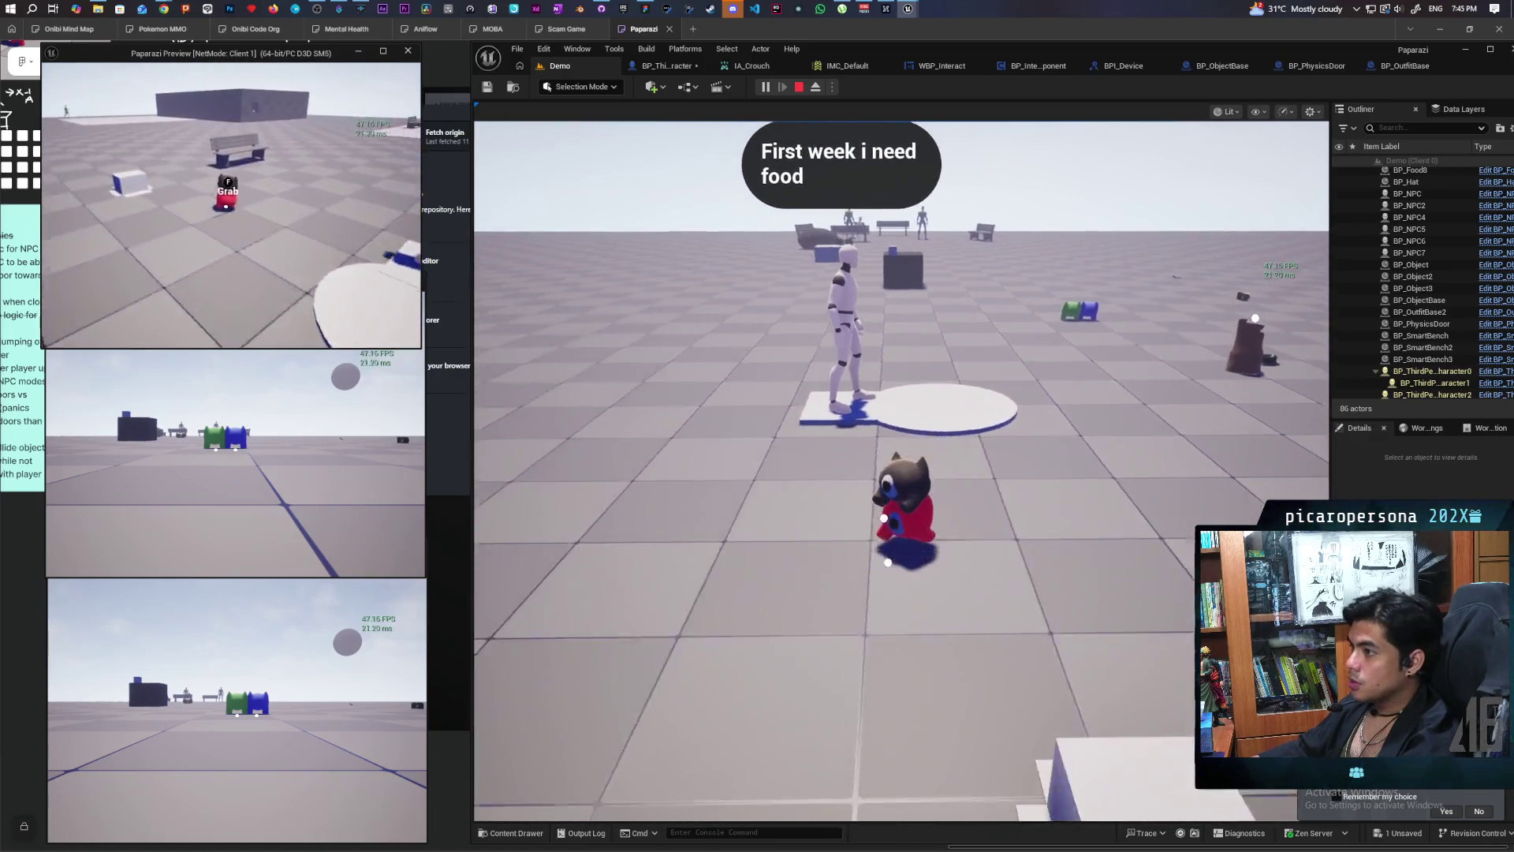
{"action": "key", "text": "a"}
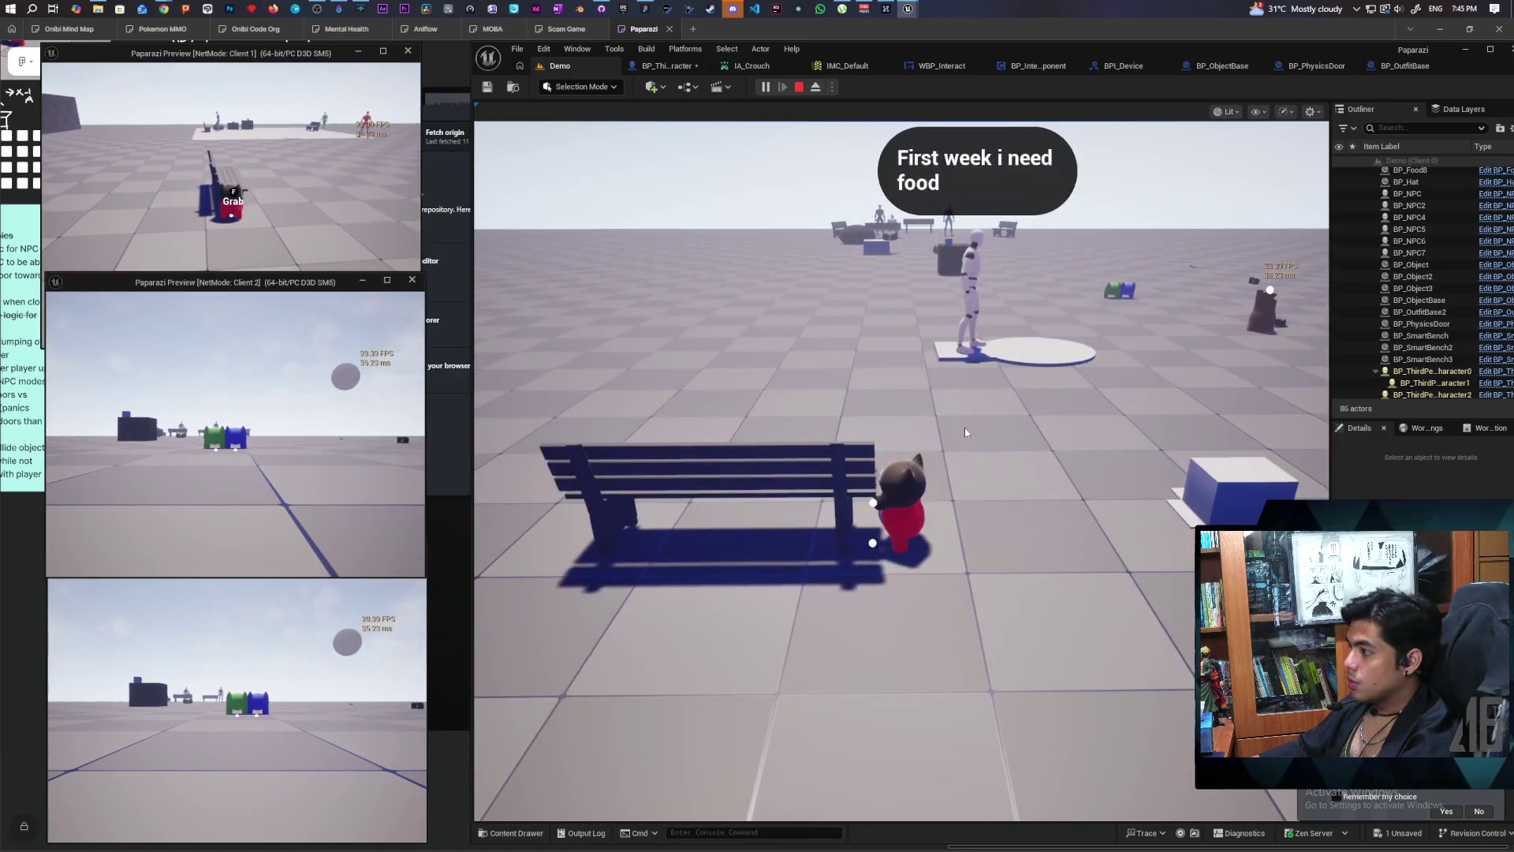
{"action": "left_click", "coordinate": [966, 432]}
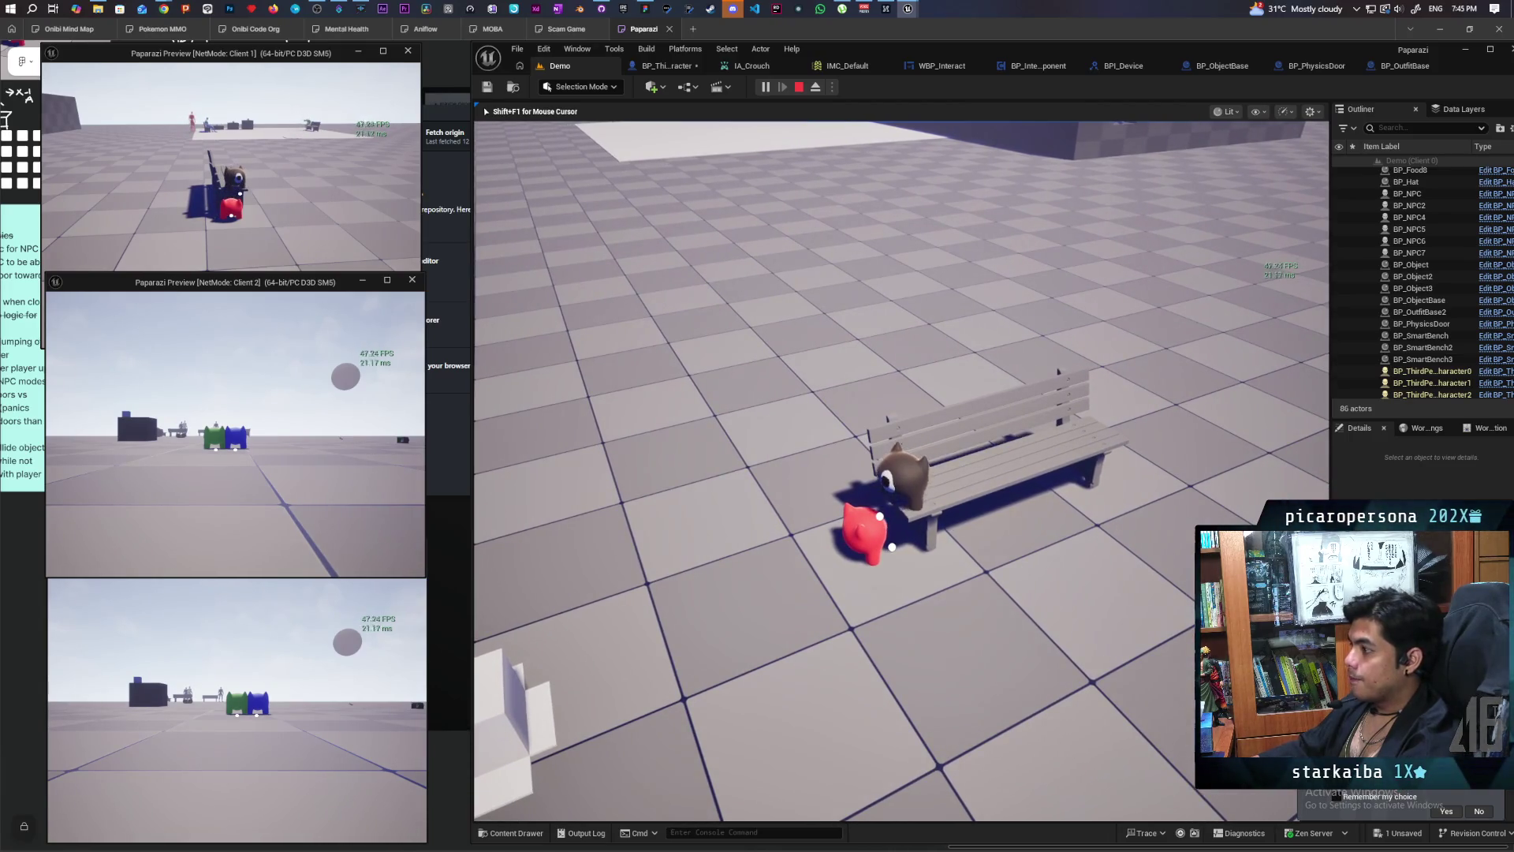
{"action": "left_click", "coordinate": [315, 237]}
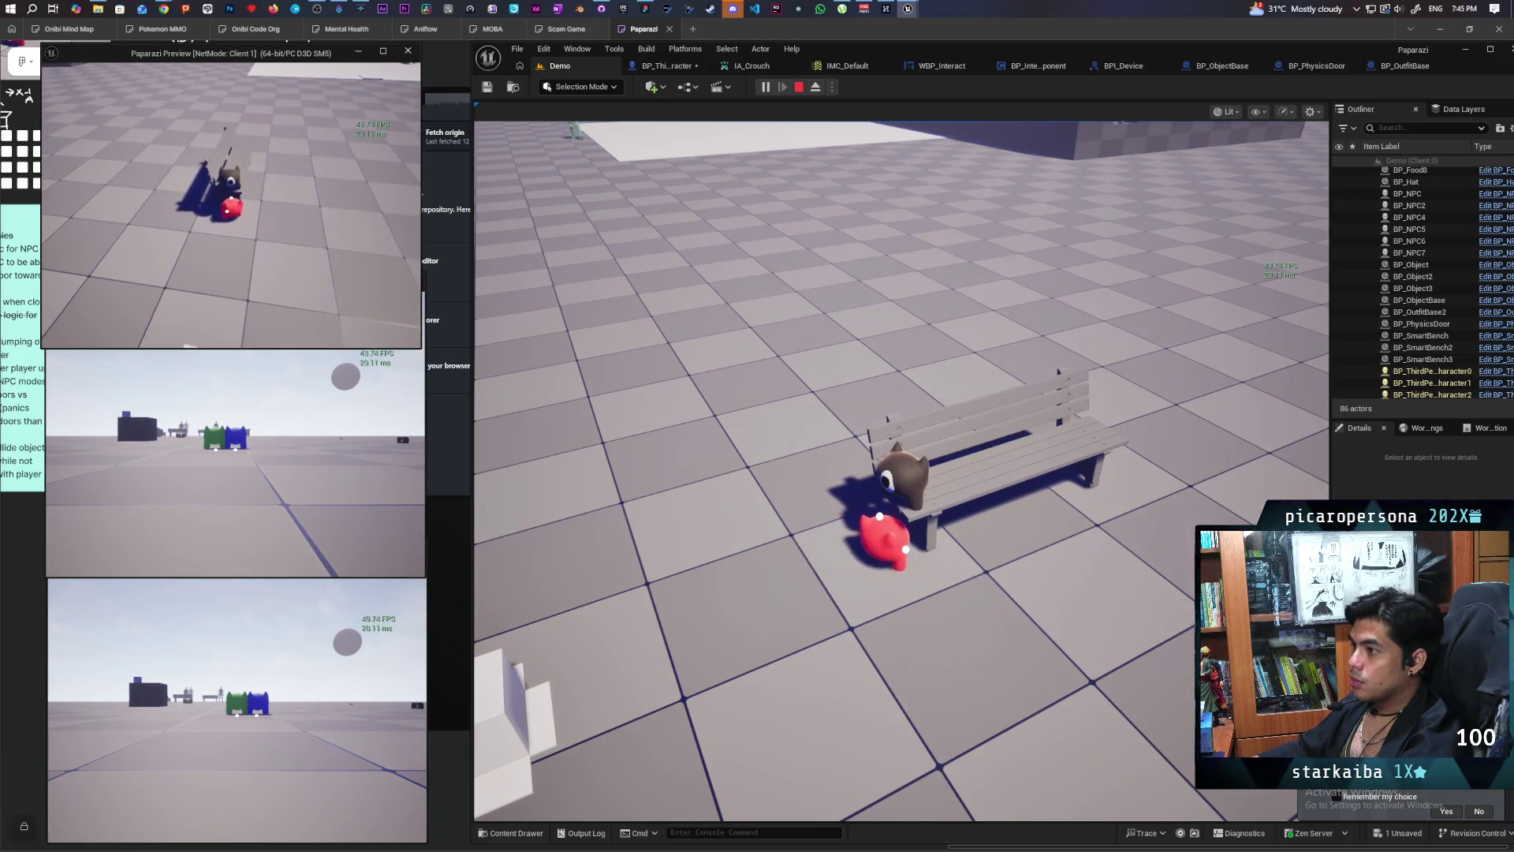
{"action": "key", "text": "s"}
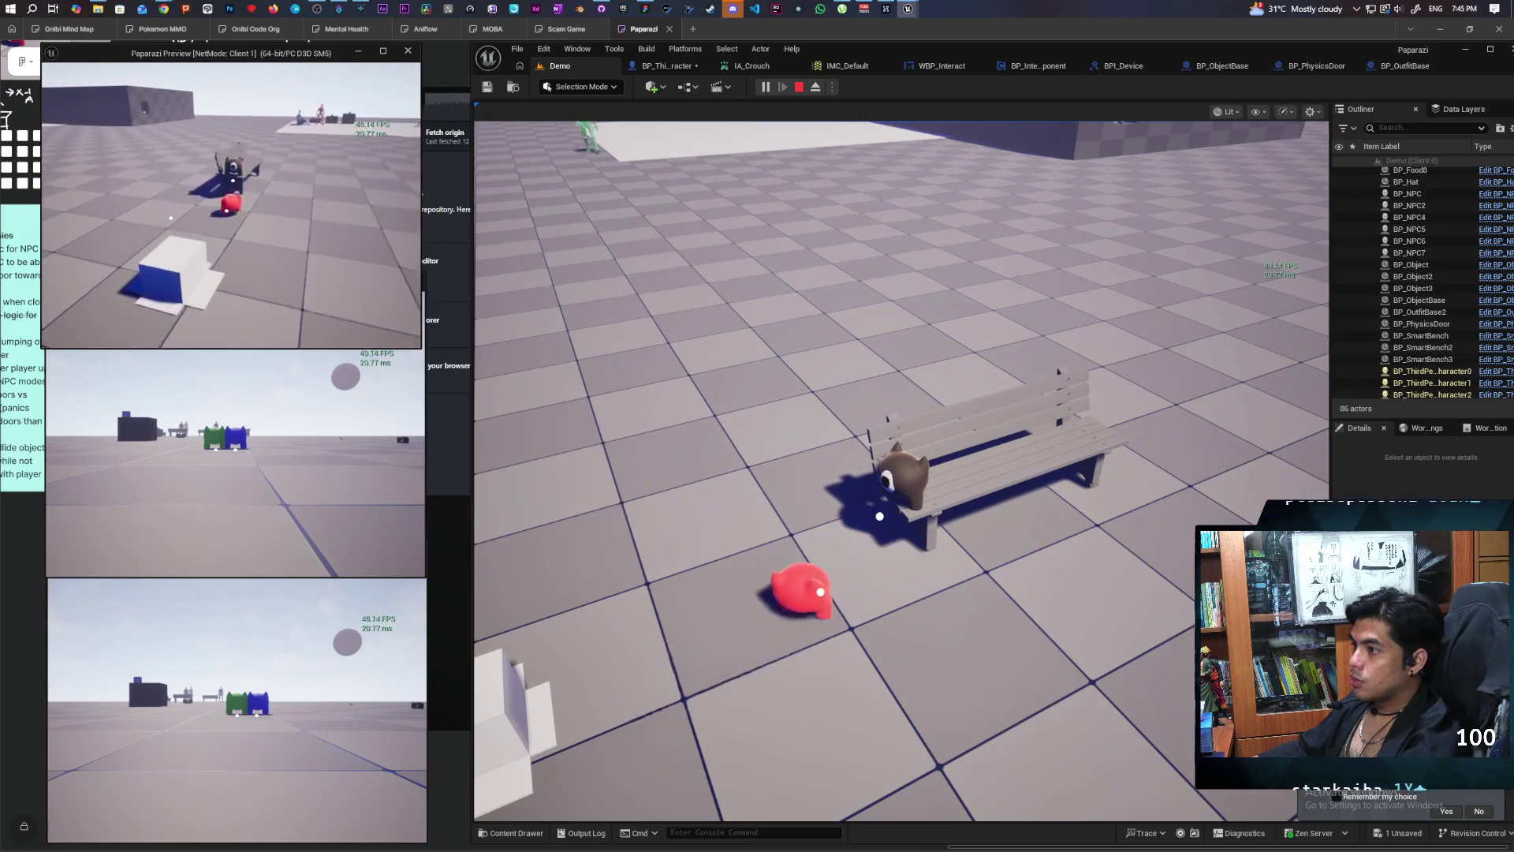
{"action": "key", "text": "w"}
{"action": "key", "text": "w"}
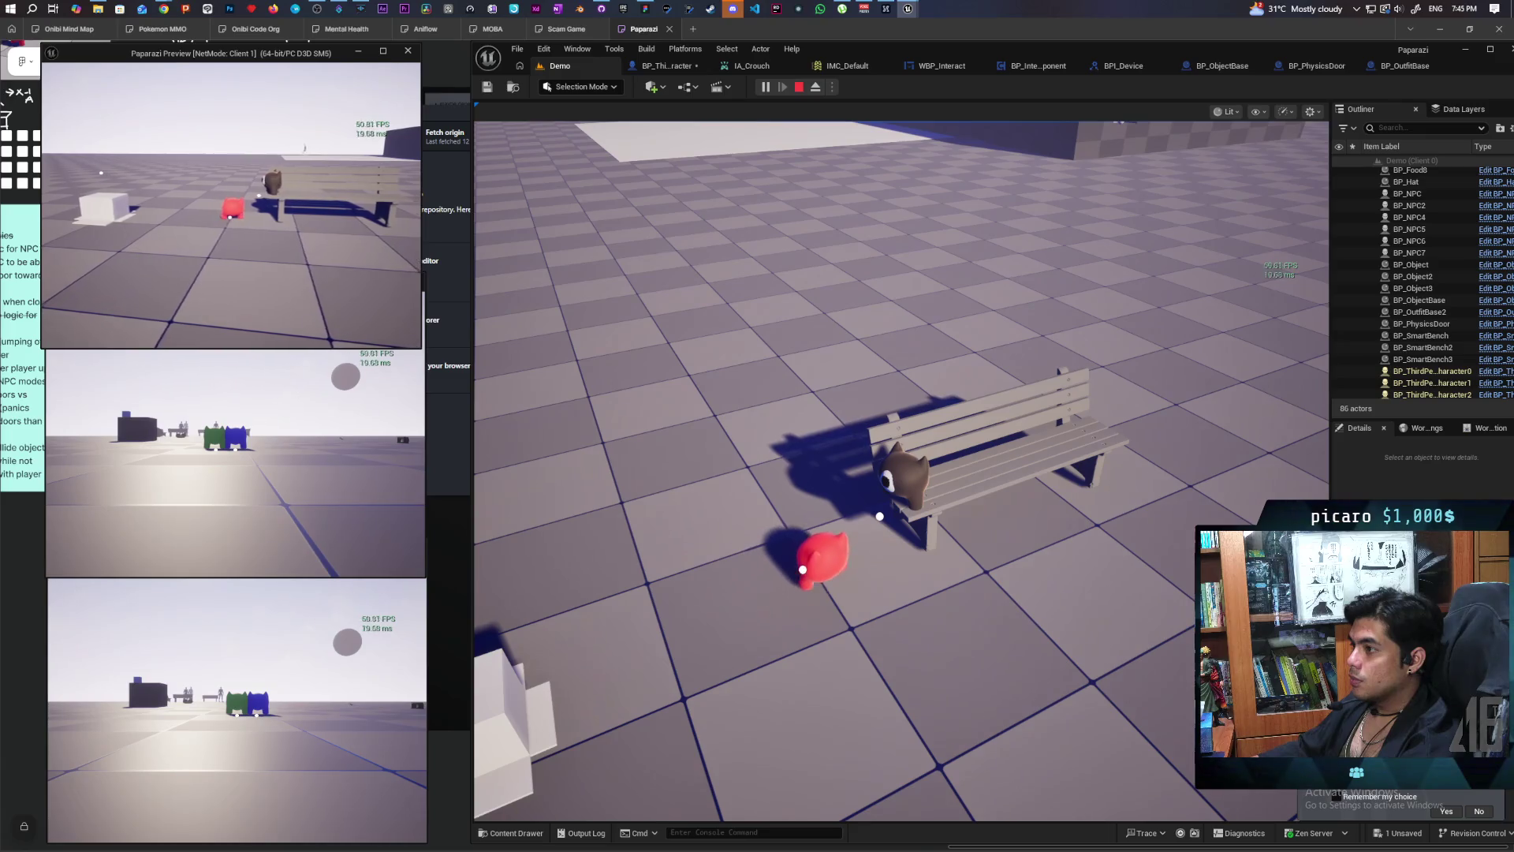
Step: Open the console and recall the 'show Collision' command after typing 'stat fps'
{"action": "left_click", "coordinate": [706, 242]}
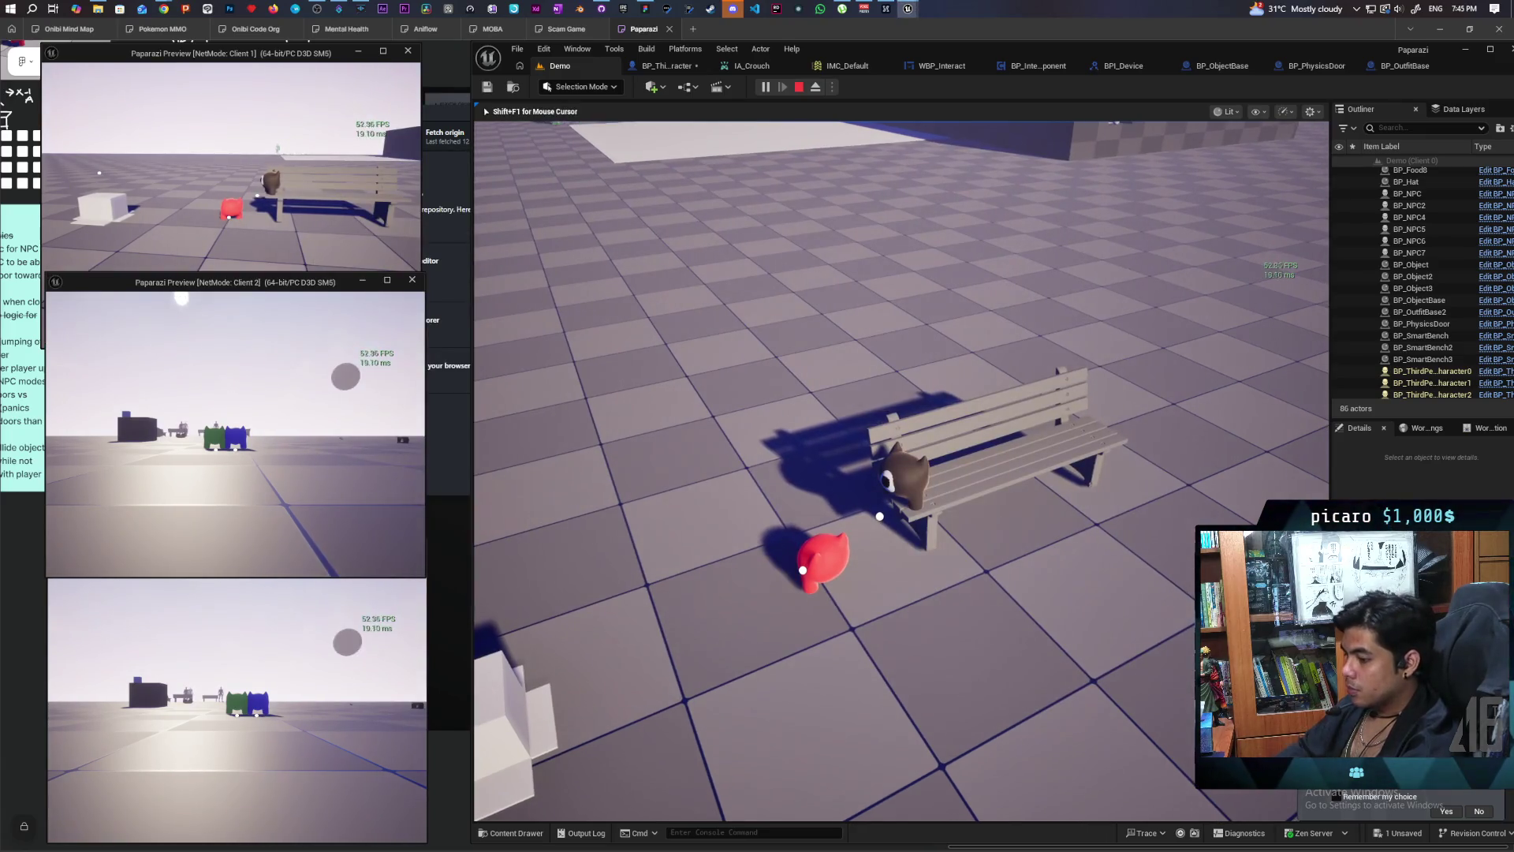
{"action": "key", "text": "grave"}
{"action": "type", "text": "stat fps"}
{"action": "key", "text": "Up"}
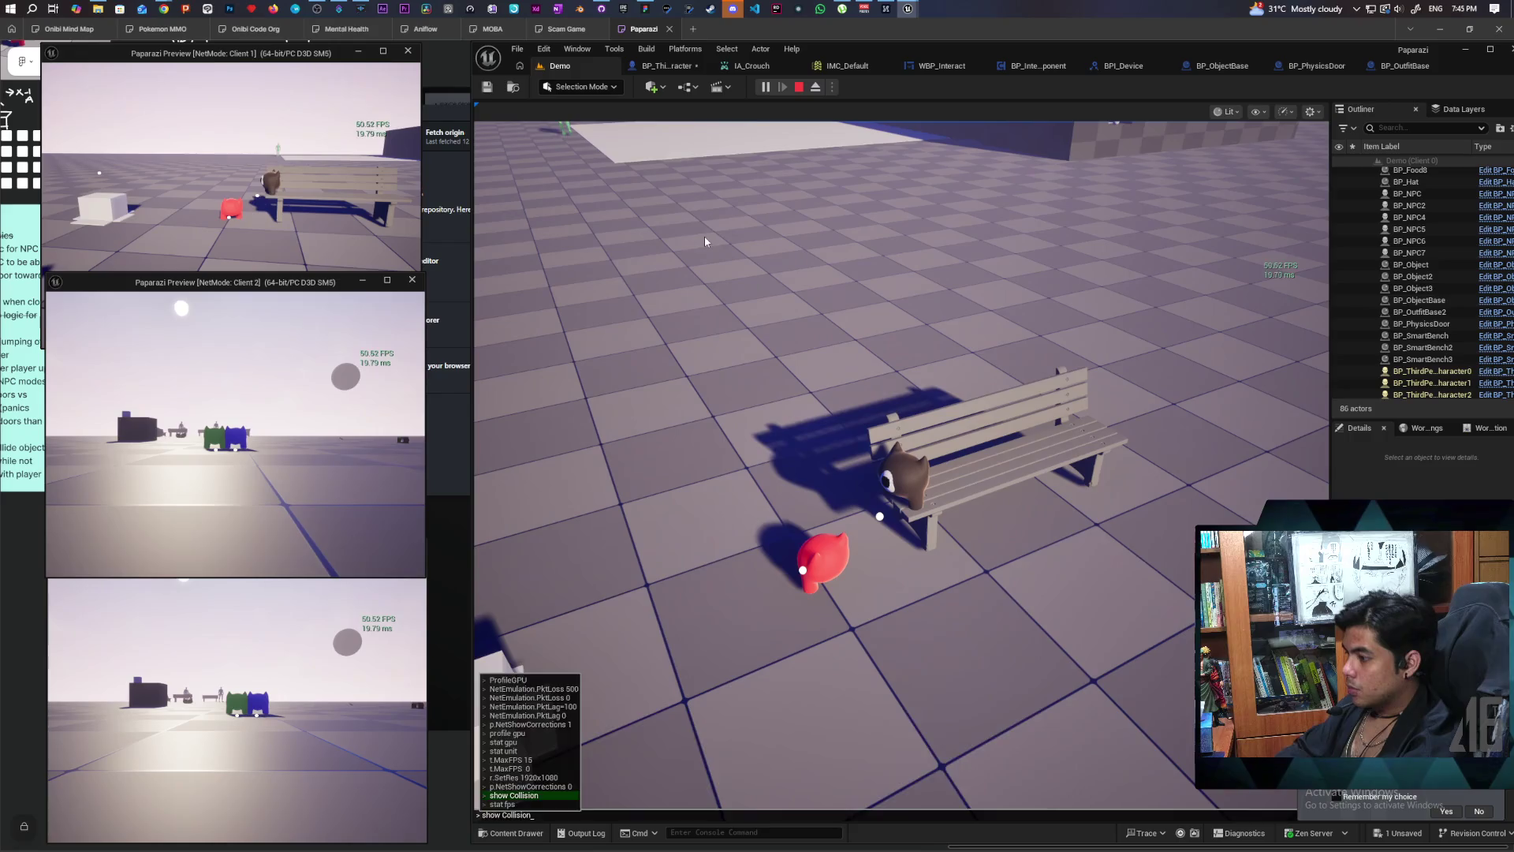
Step: Run 'show Collision' so collision wireframes appear in the play test
{"action": "key", "text": "Return"}
{"action": "key", "text": "shift+F1"}
{"action": "left_click", "coordinate": [1056, 336]}
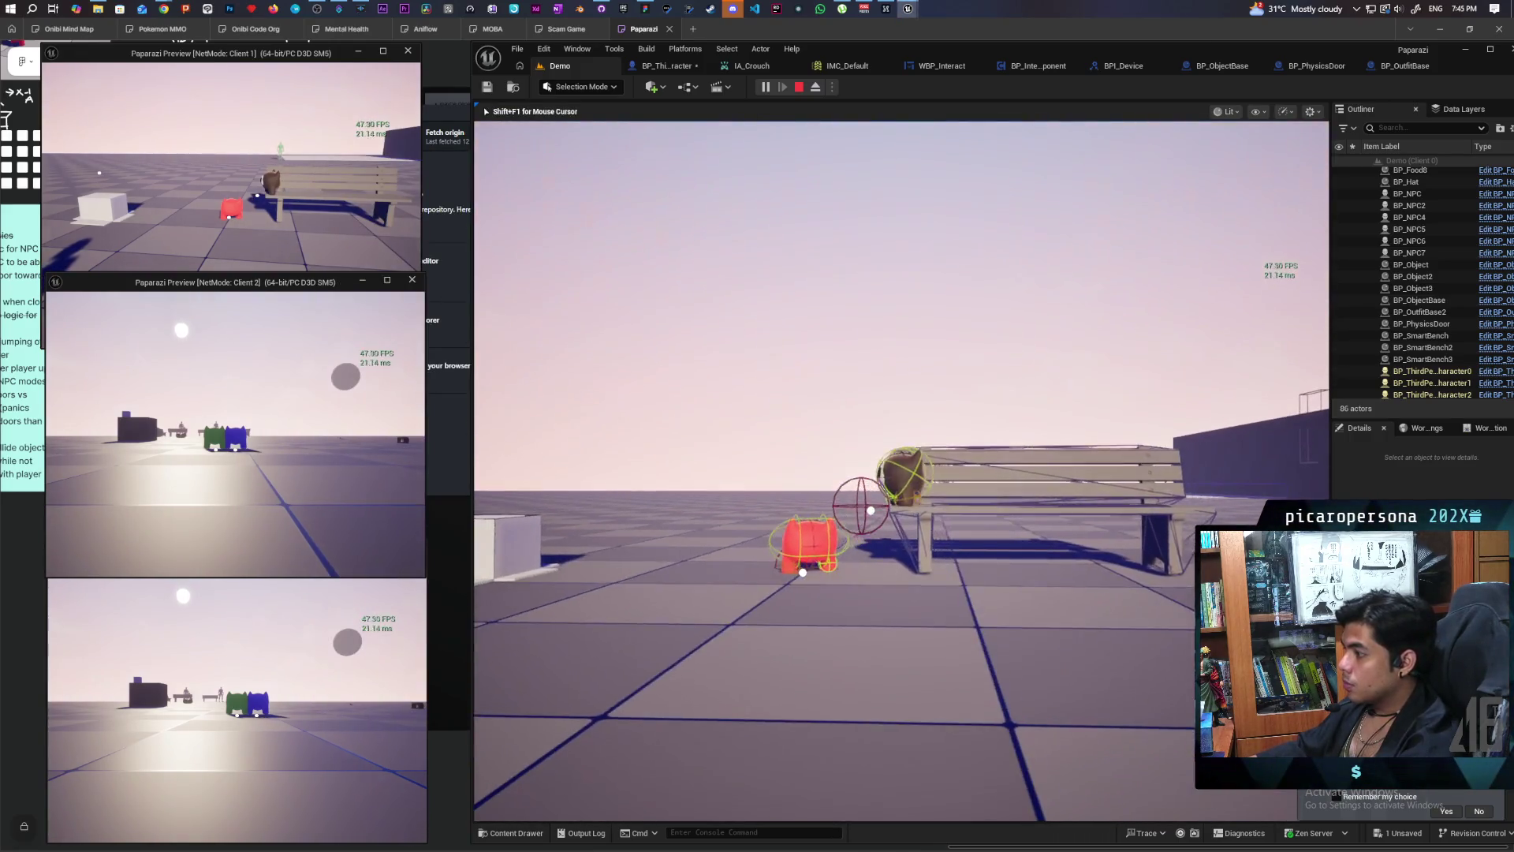
Step: In Client 1, crouch the red cat and edge it past the bench to test the Grab prompt
{"action": "left_click", "coordinate": [339, 189]}
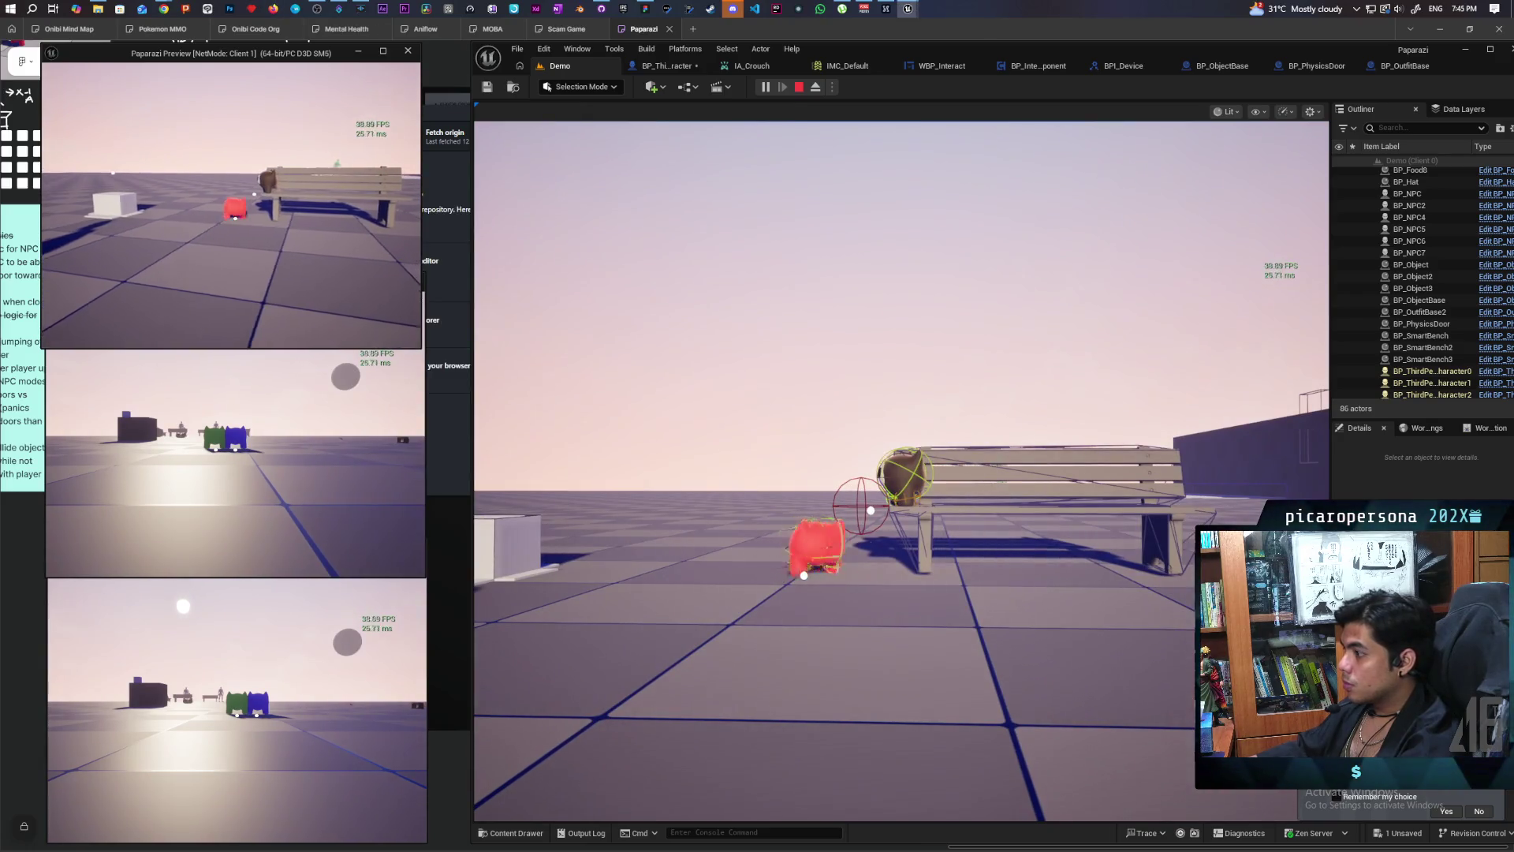
{"action": "key", "text": "c"}
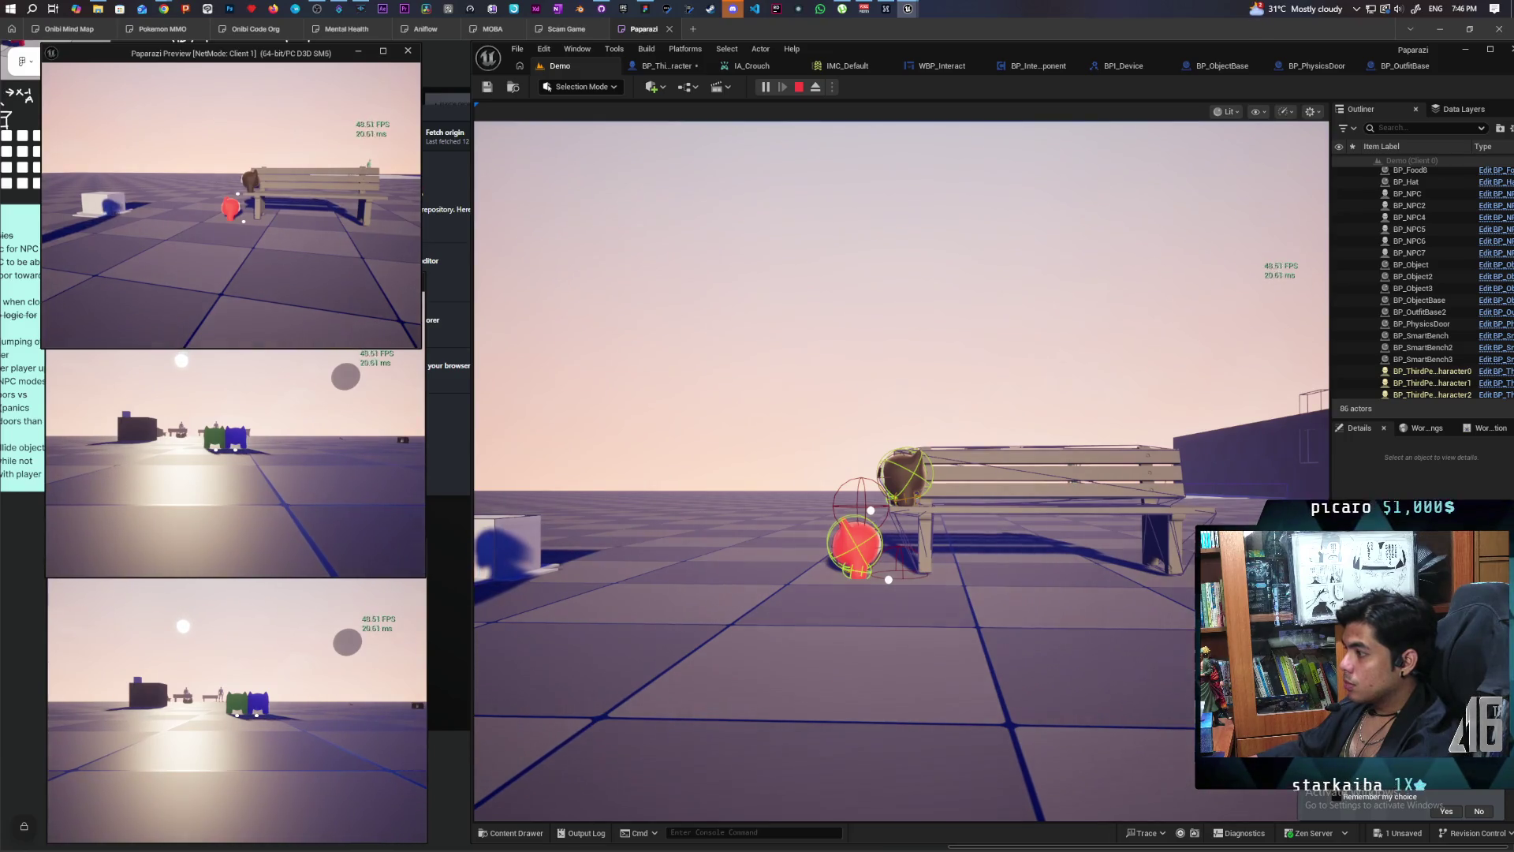
{"action": "key", "text": "a"}
{"action": "key", "text": "d"}
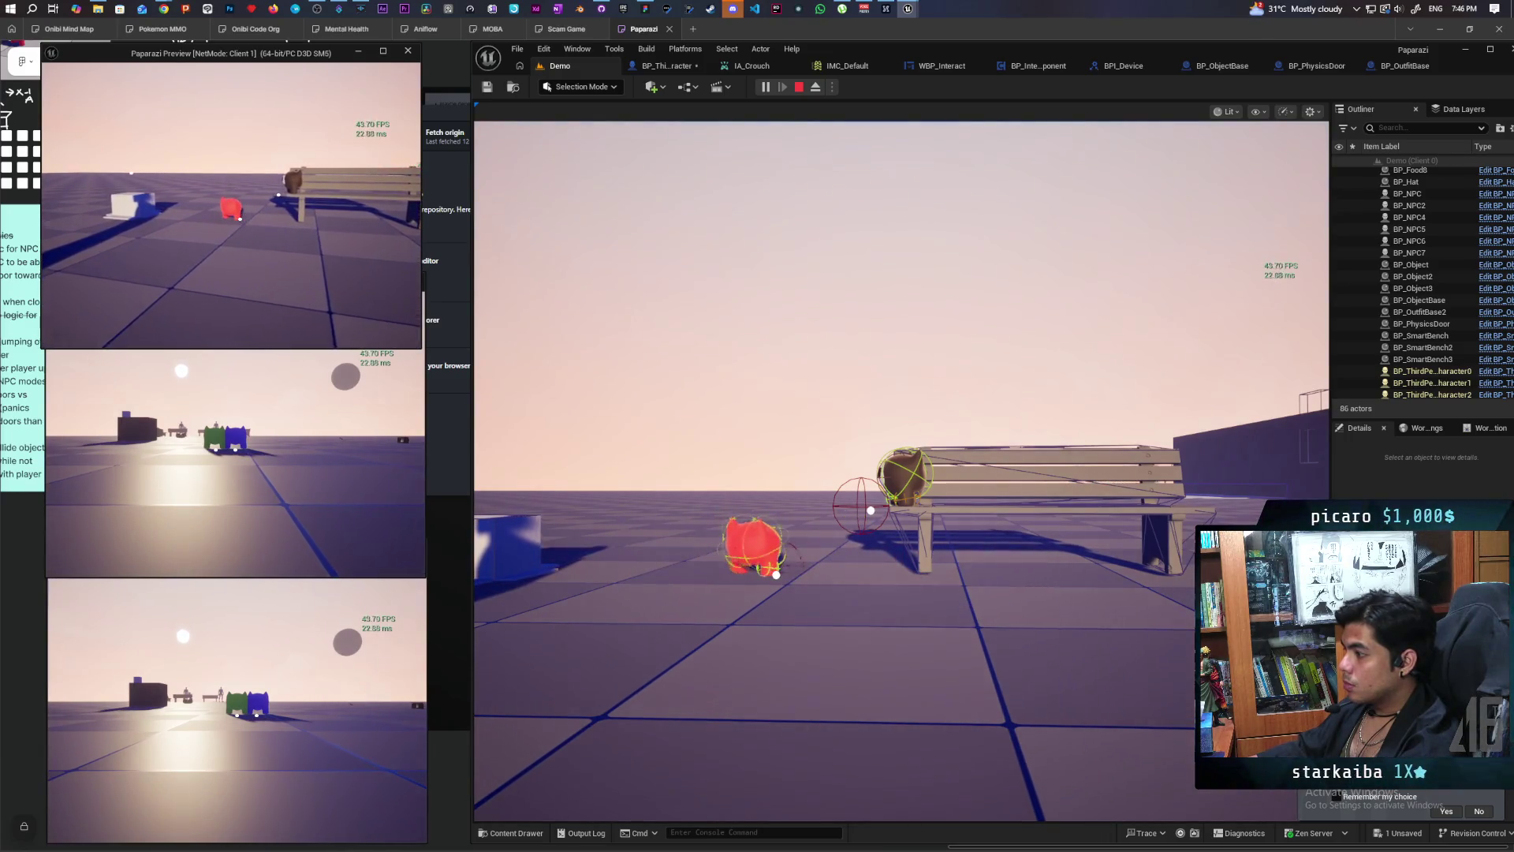
{"action": "key", "text": "d"}
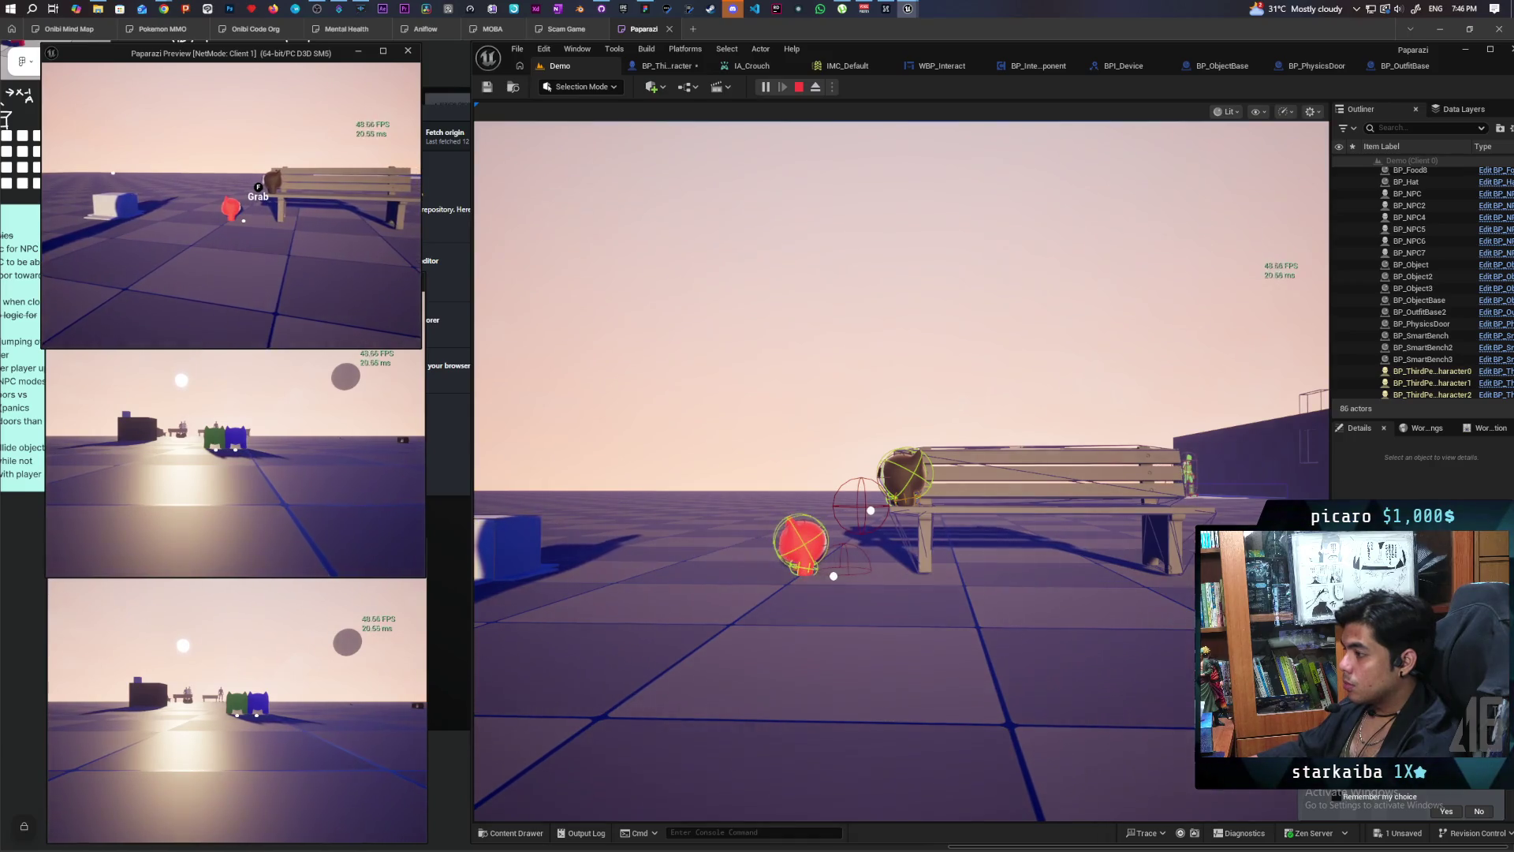
{"action": "key", "text": "d"}
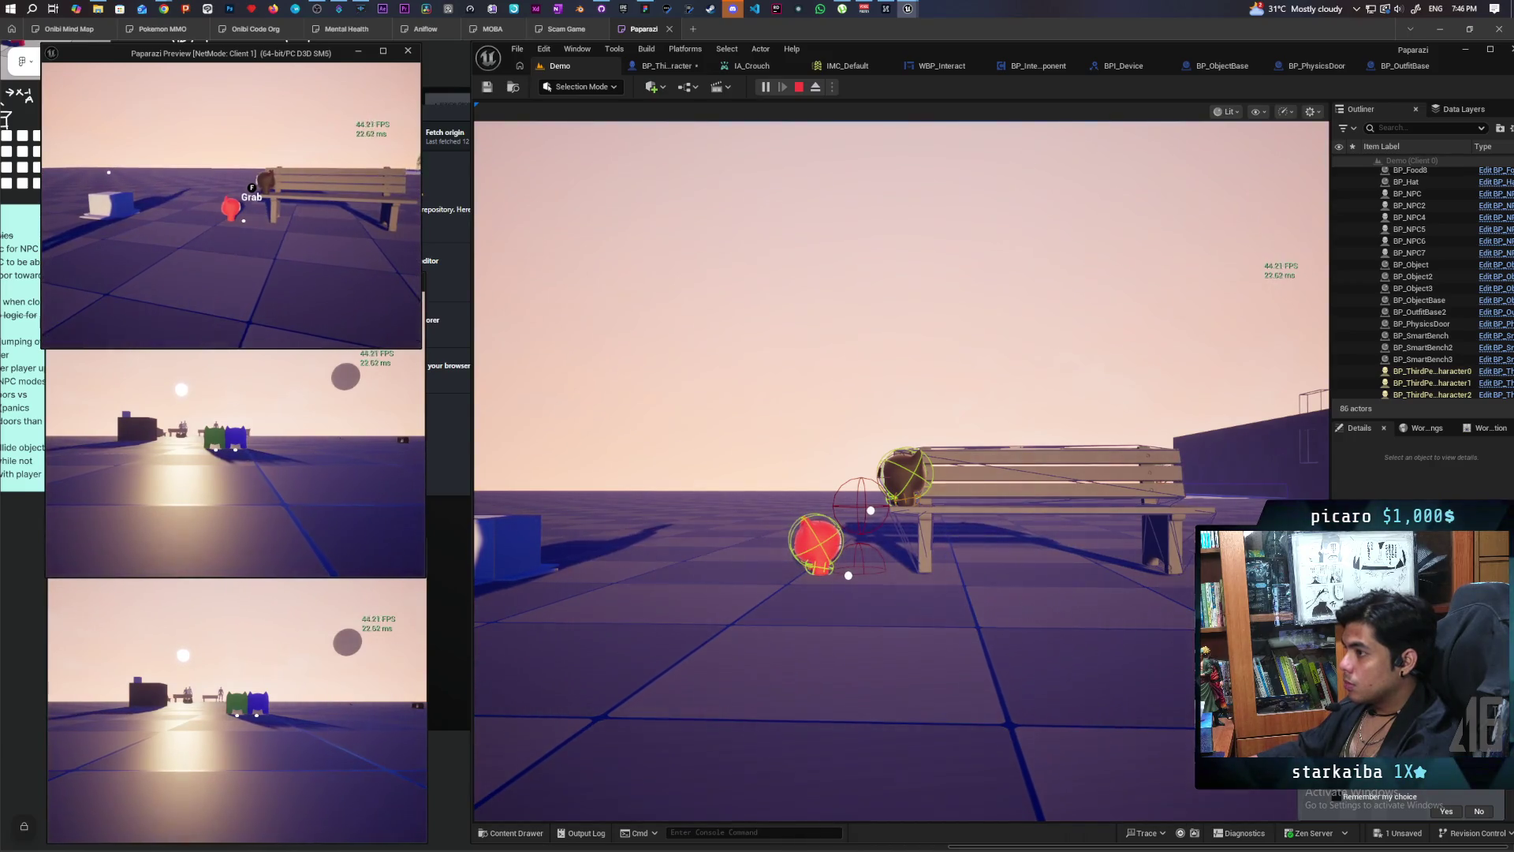
{"action": "key", "text": "d"}
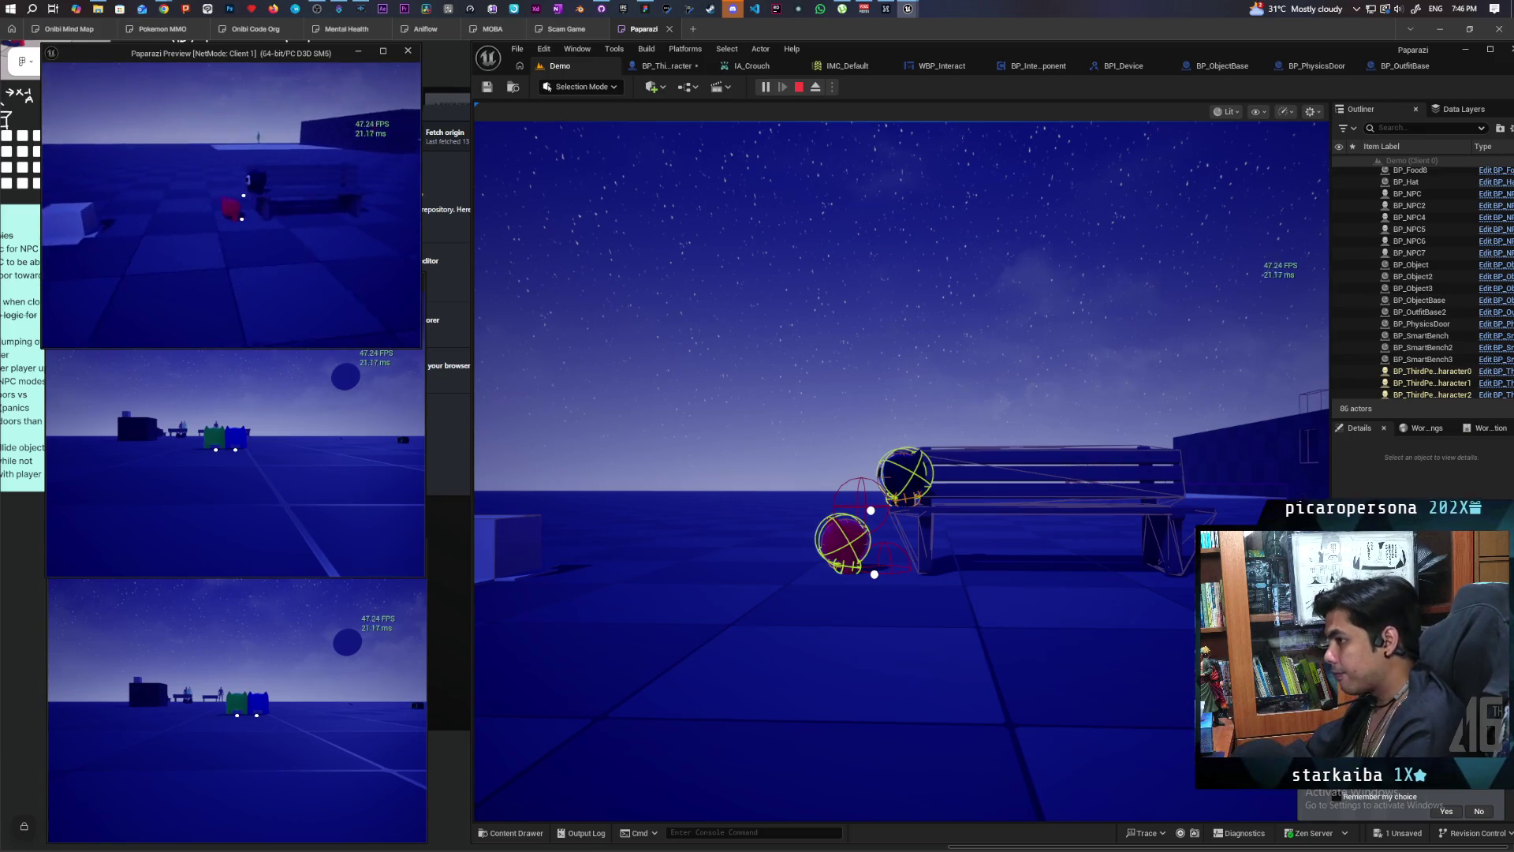
{"action": "left_click", "coordinate": [902, 355]}
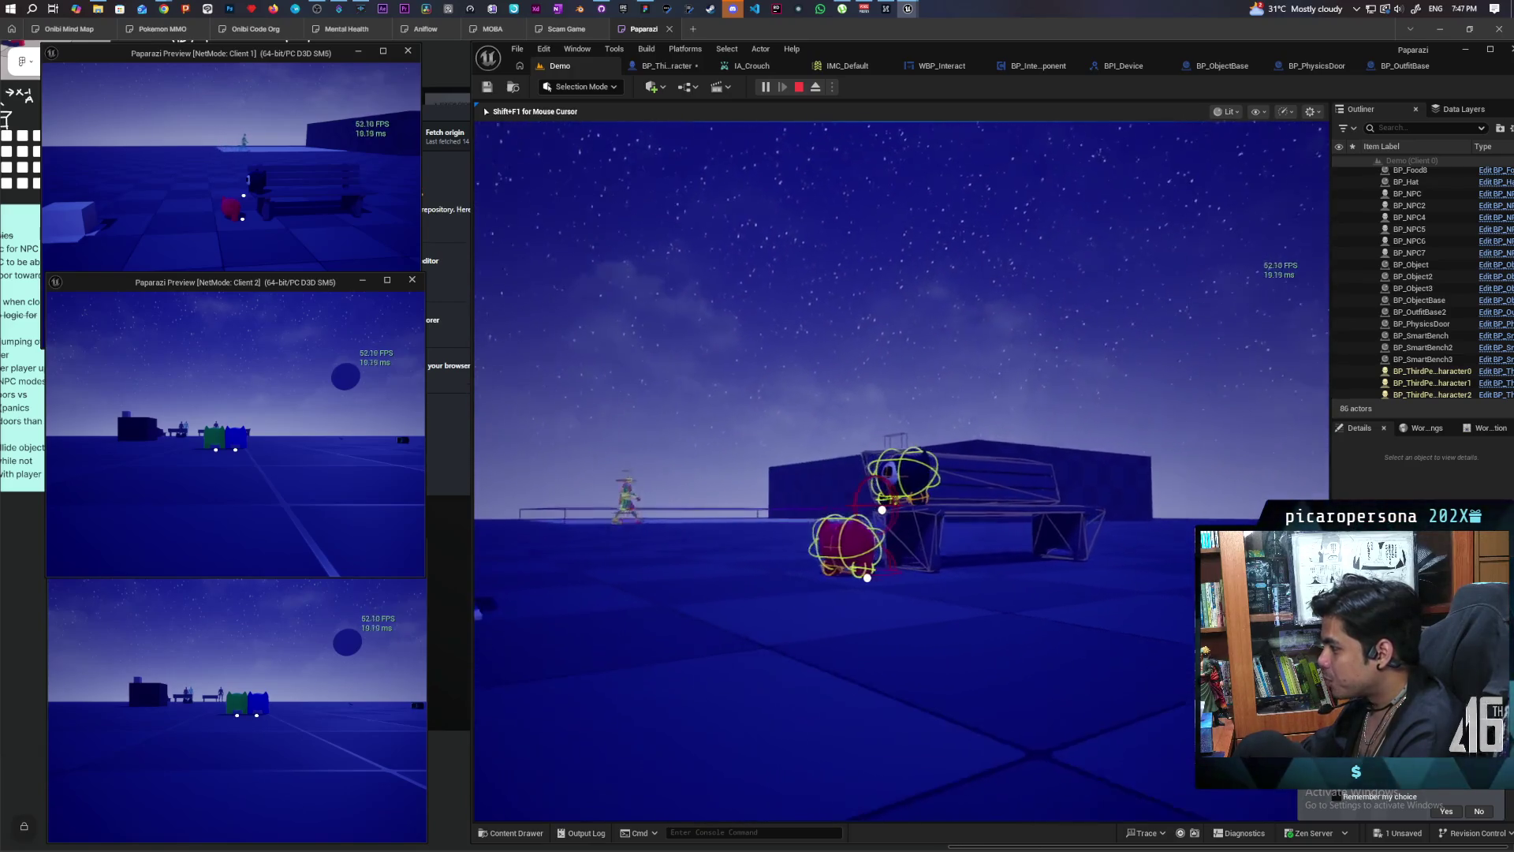
Step: Approach the bench and put the black cat up on it in front of the red cat
{"action": "key", "text": "w"}
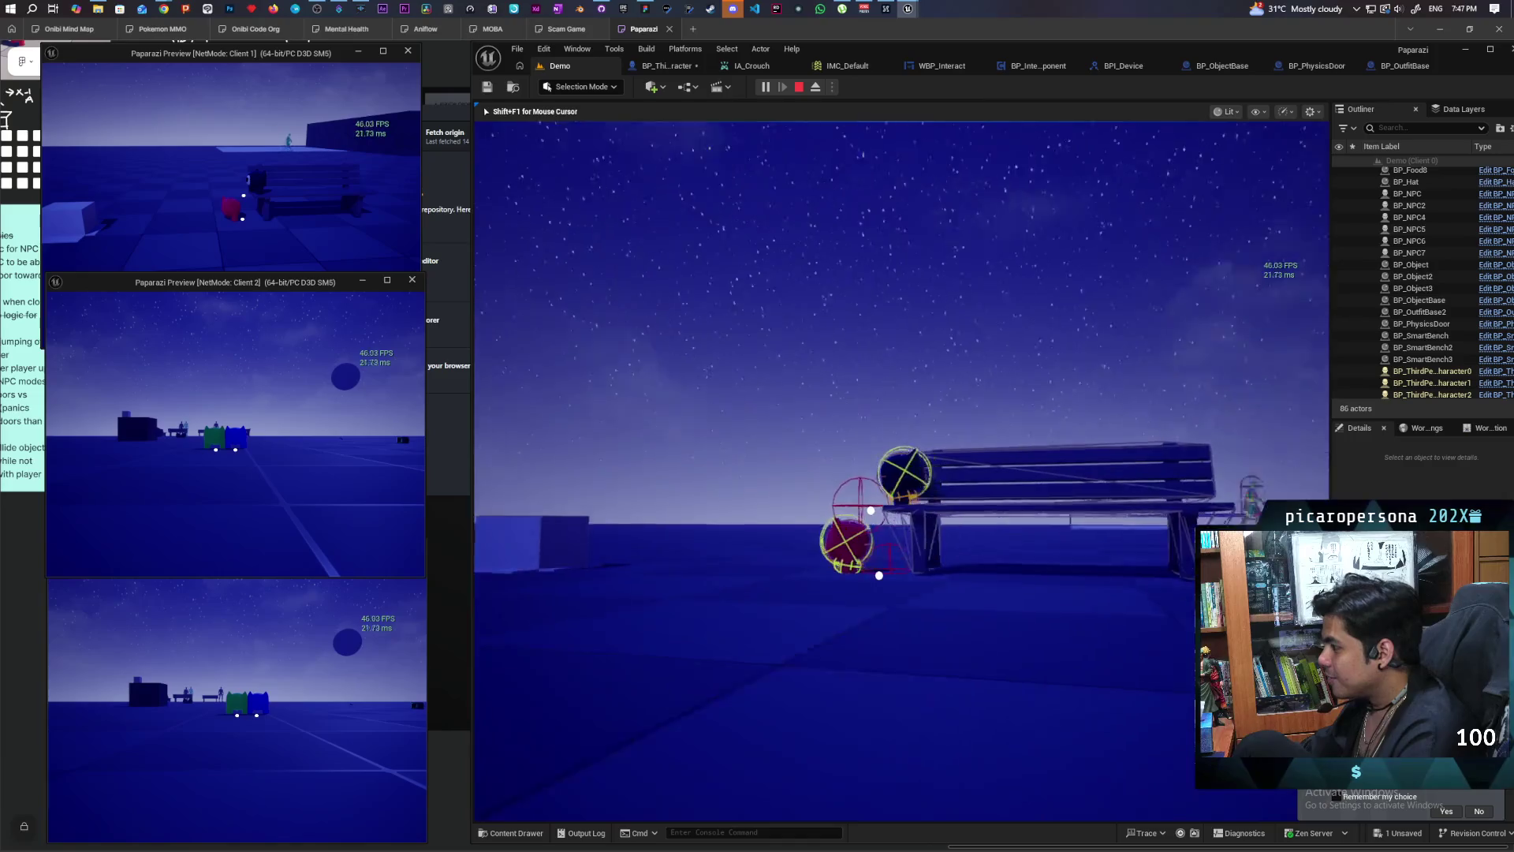
{"action": "key", "text": "s"}
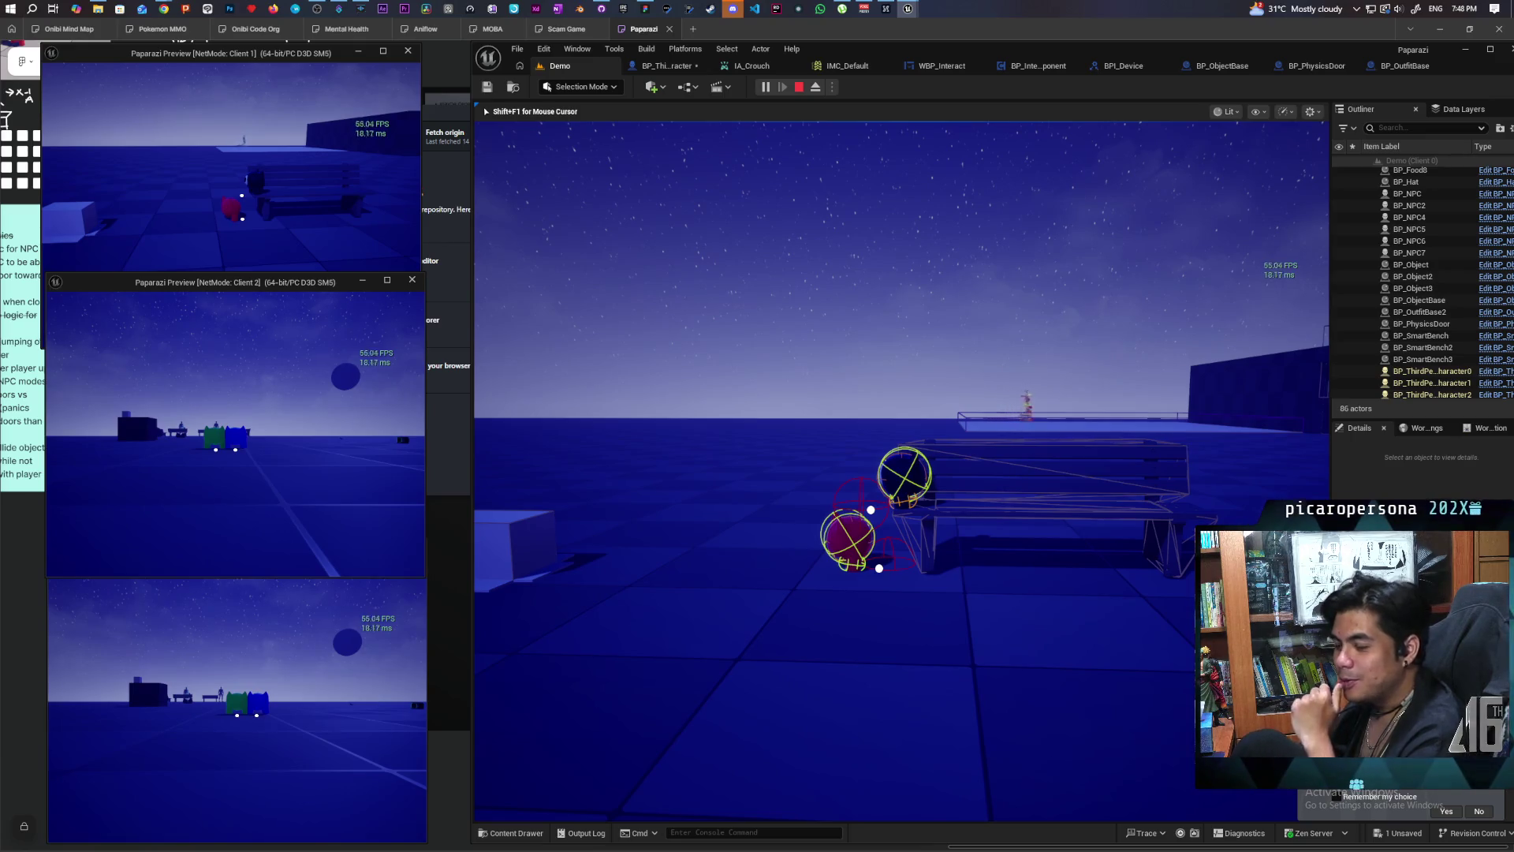
{"action": "key", "text": "e"}
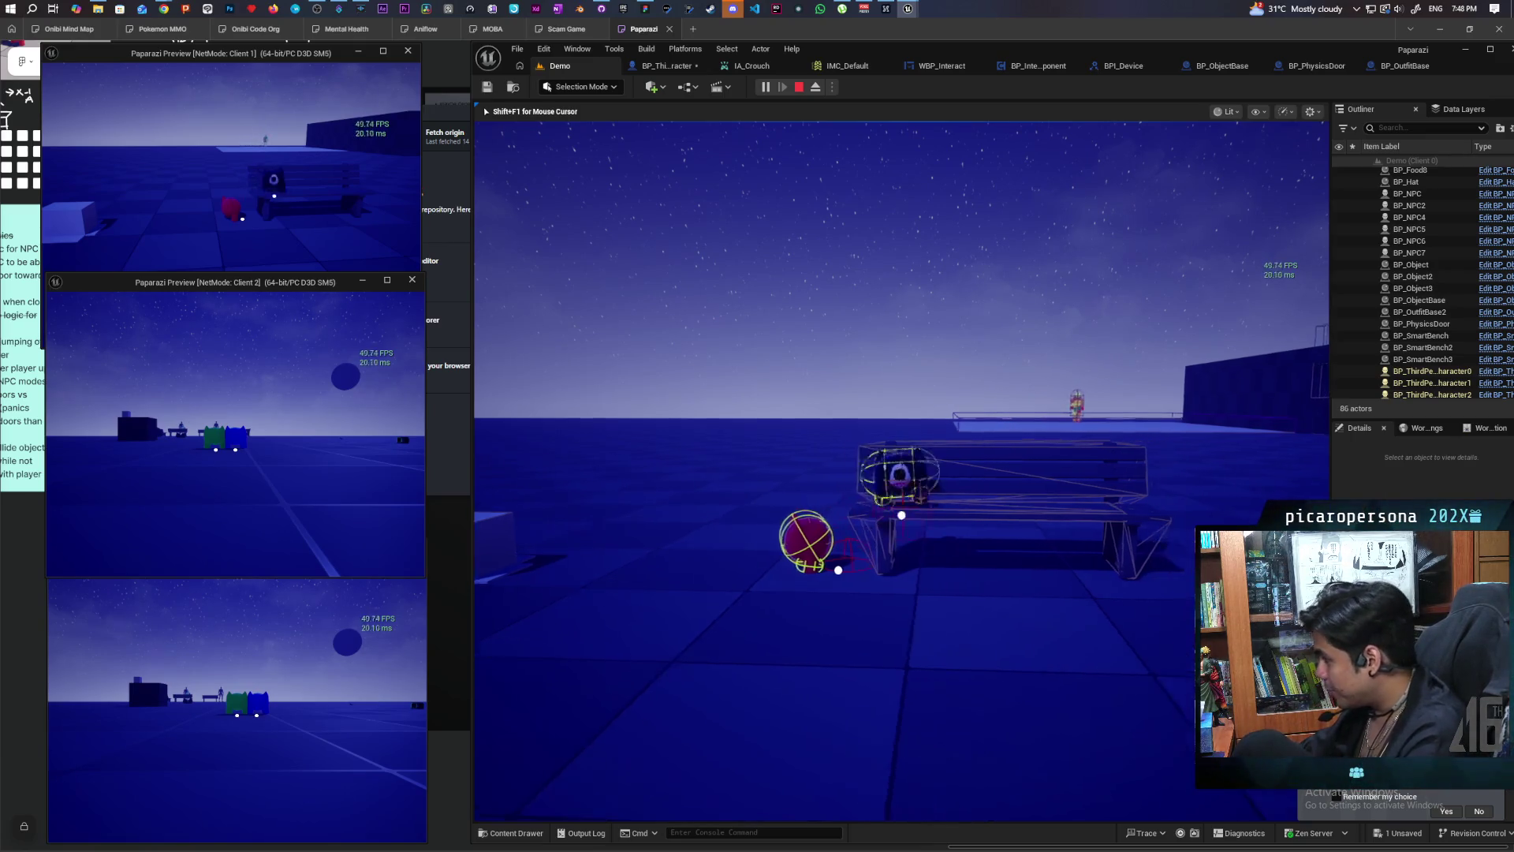
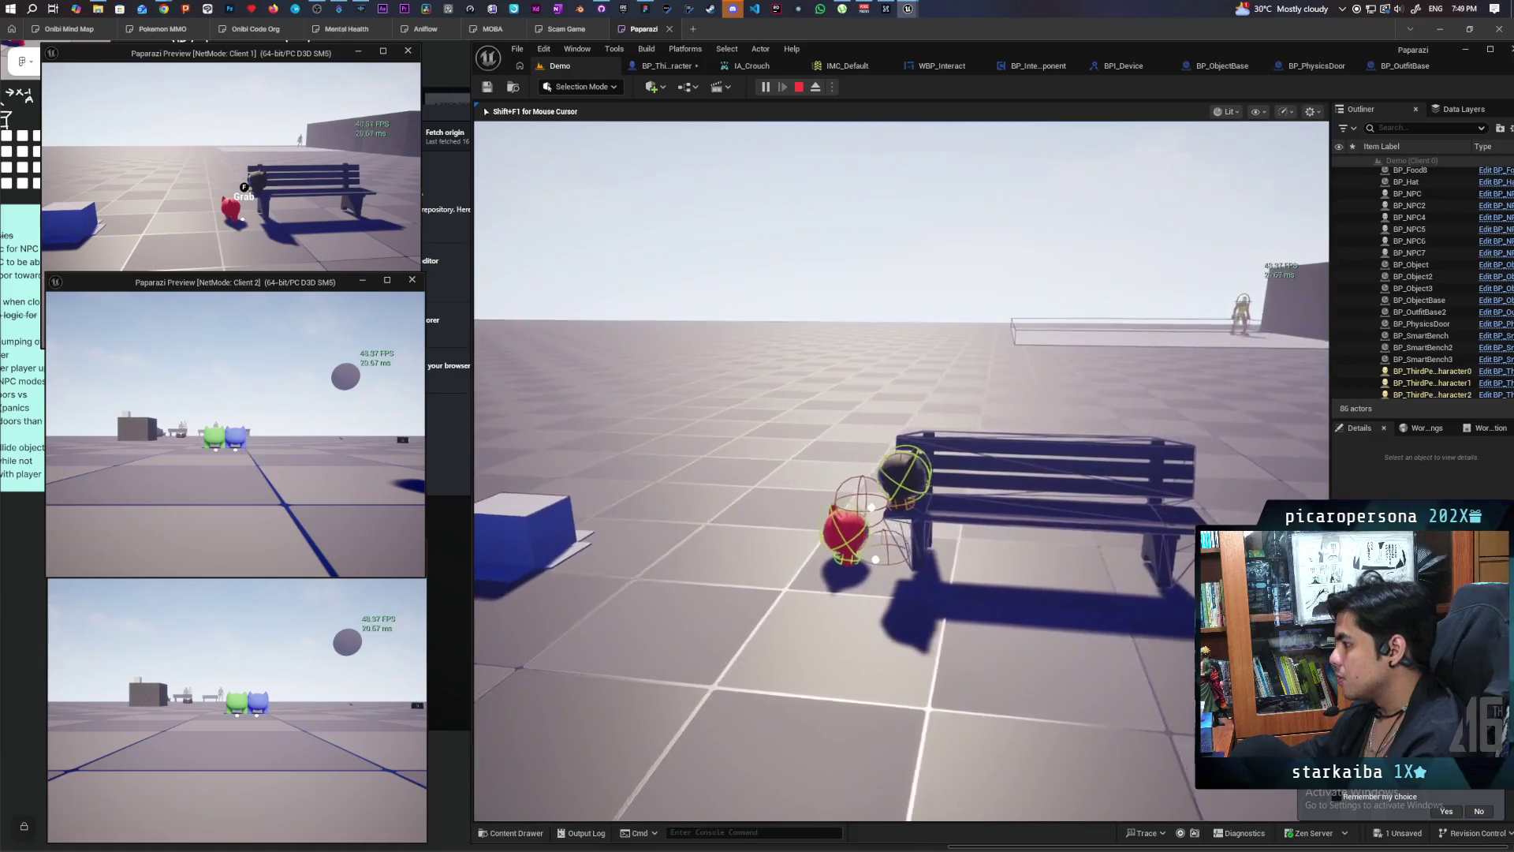
Step: Walk up to the green and blue NPCs to show the Grab prompt, back away, then end the test
{"action": "key", "text": "w"}
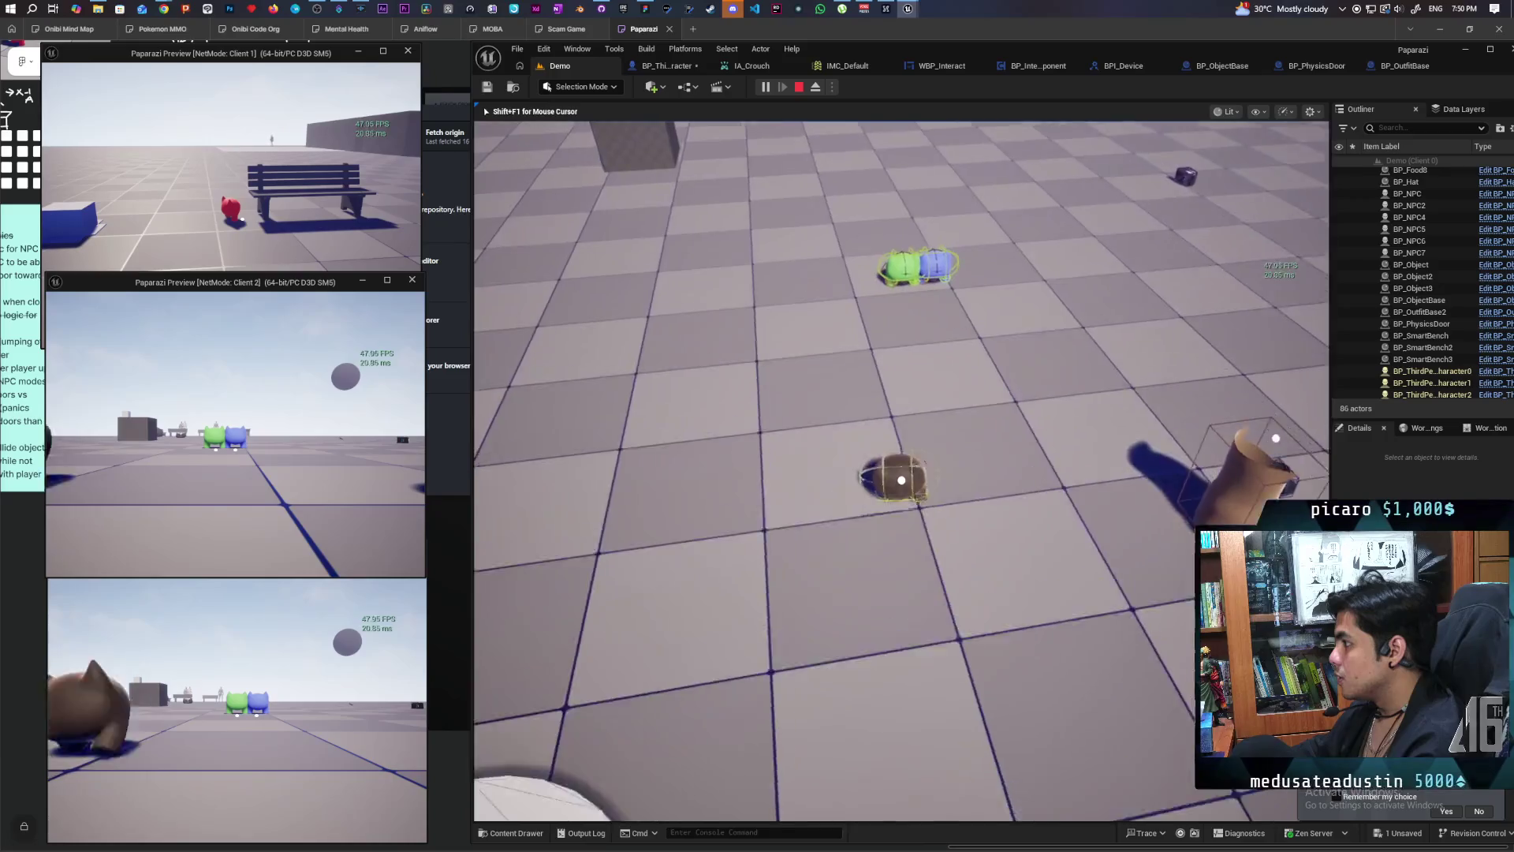
{"action": "key", "text": "w"}
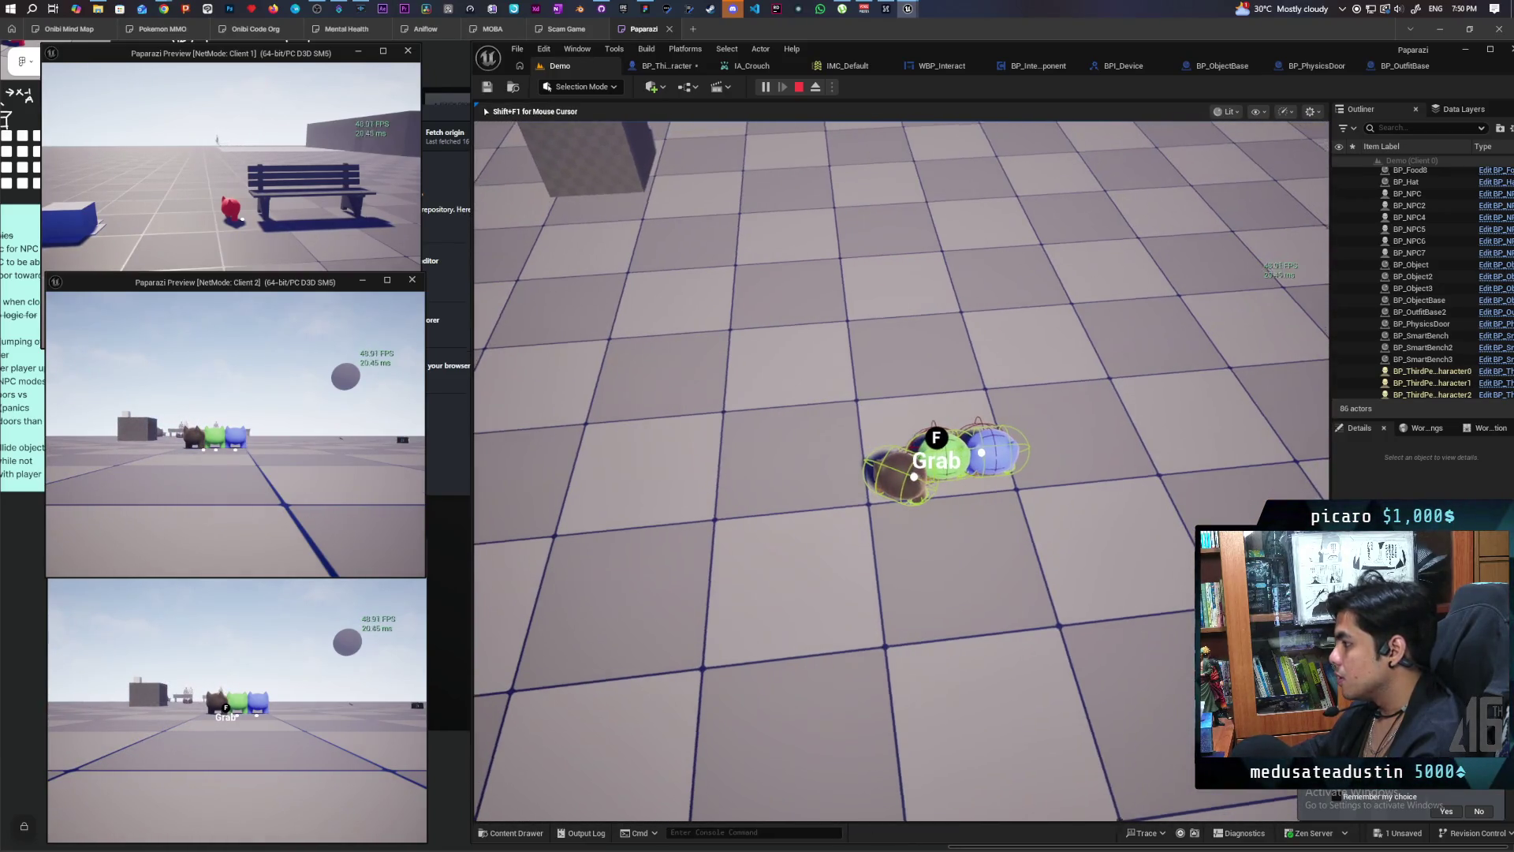
{"action": "key", "text": "s"}
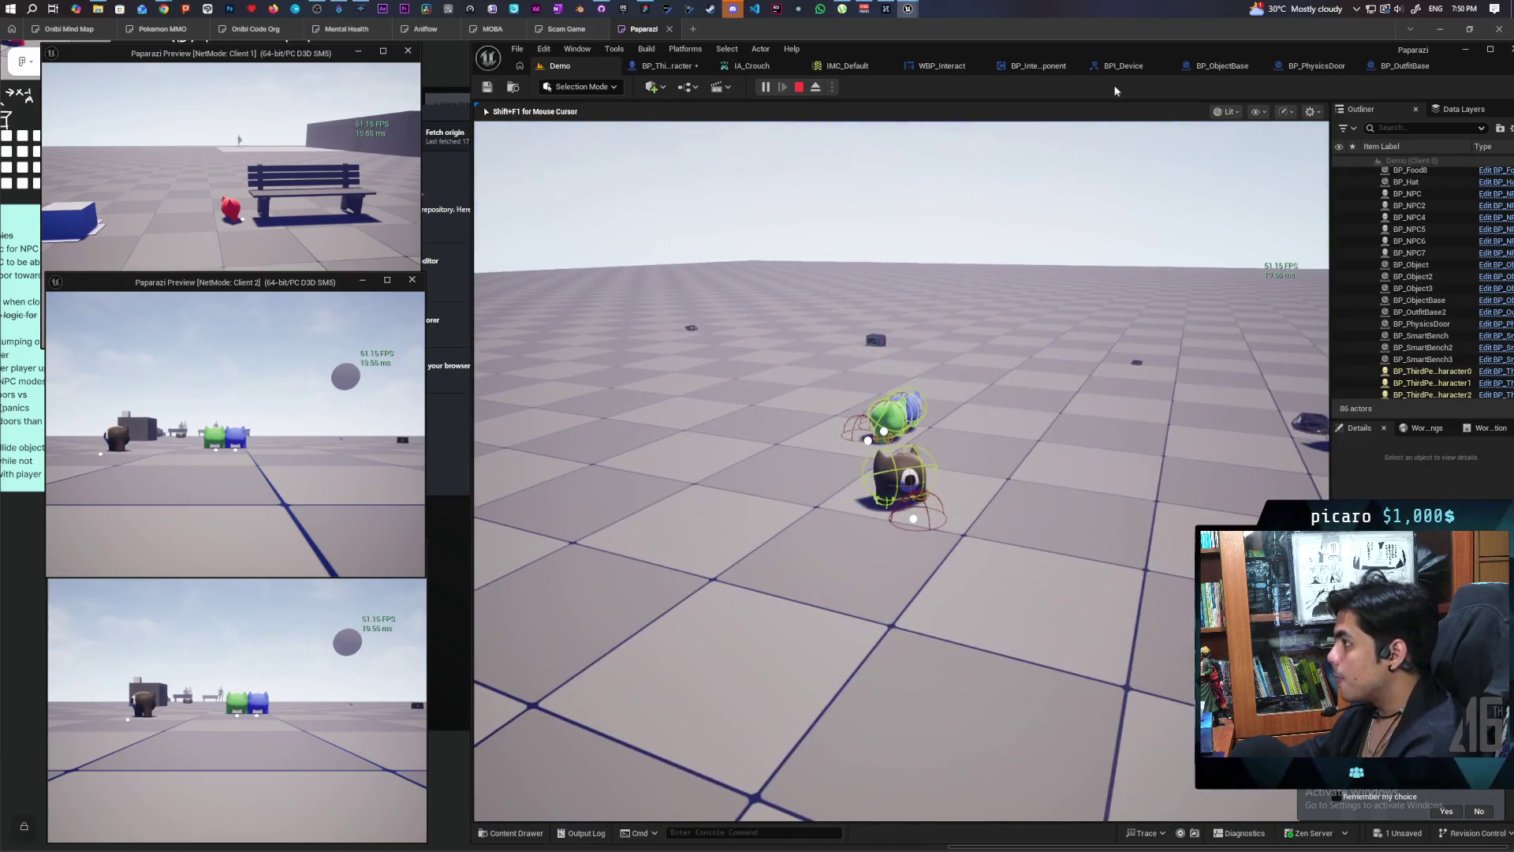
{"action": "key", "text": "Escape"}
Step: Return to BP_ThirdPersonCharacter's 3D viewport and inspect the Grab Detection component on the mesh
{"action": "left_click", "coordinate": [653, 65]}
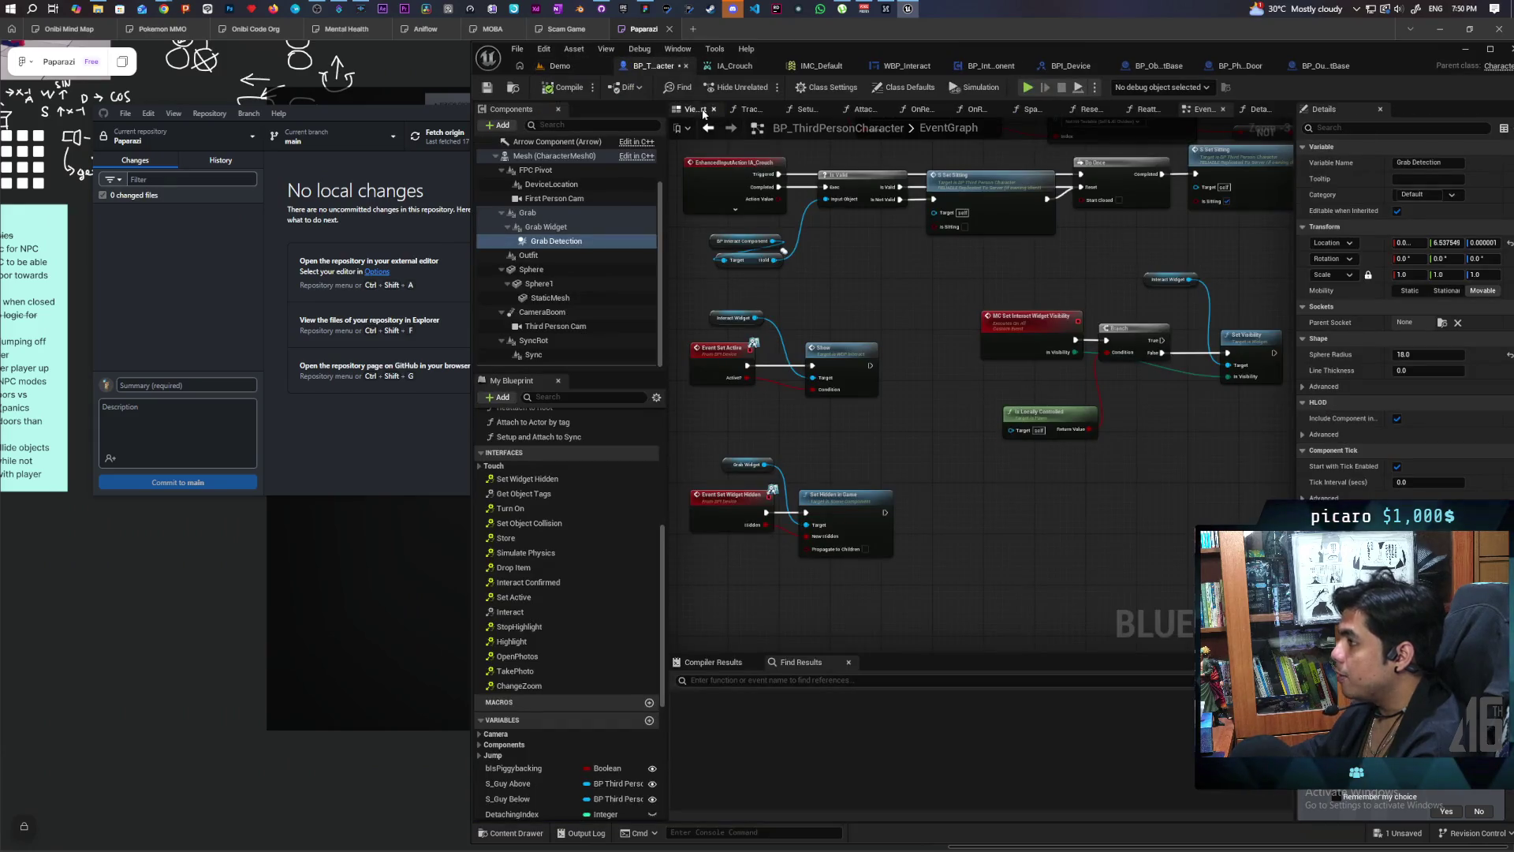
{"action": "left_click", "coordinate": [704, 111]}
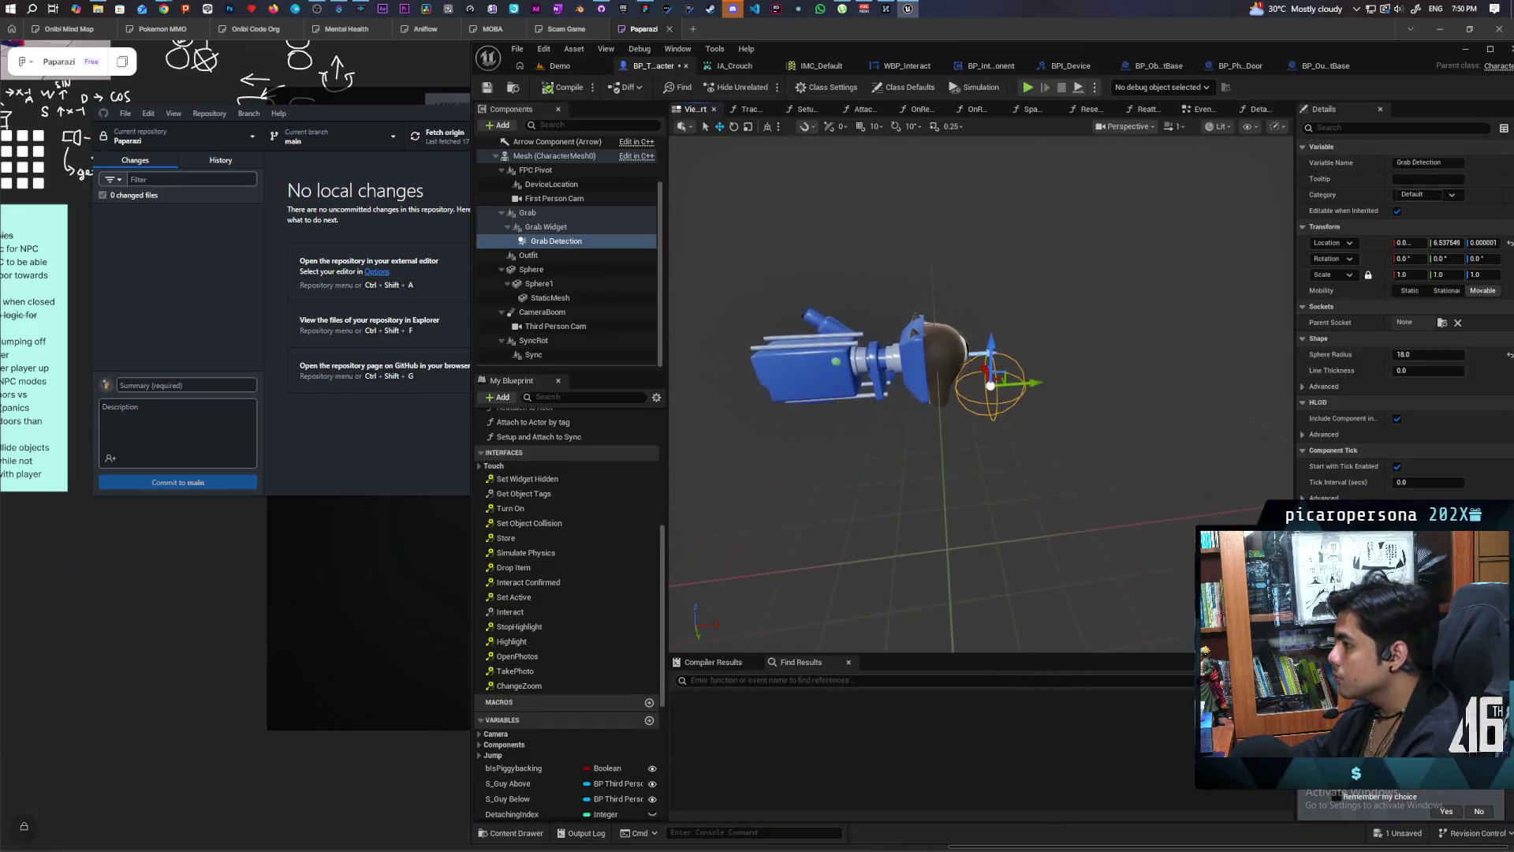
{"action": "left_click", "coordinate": [541, 242]}
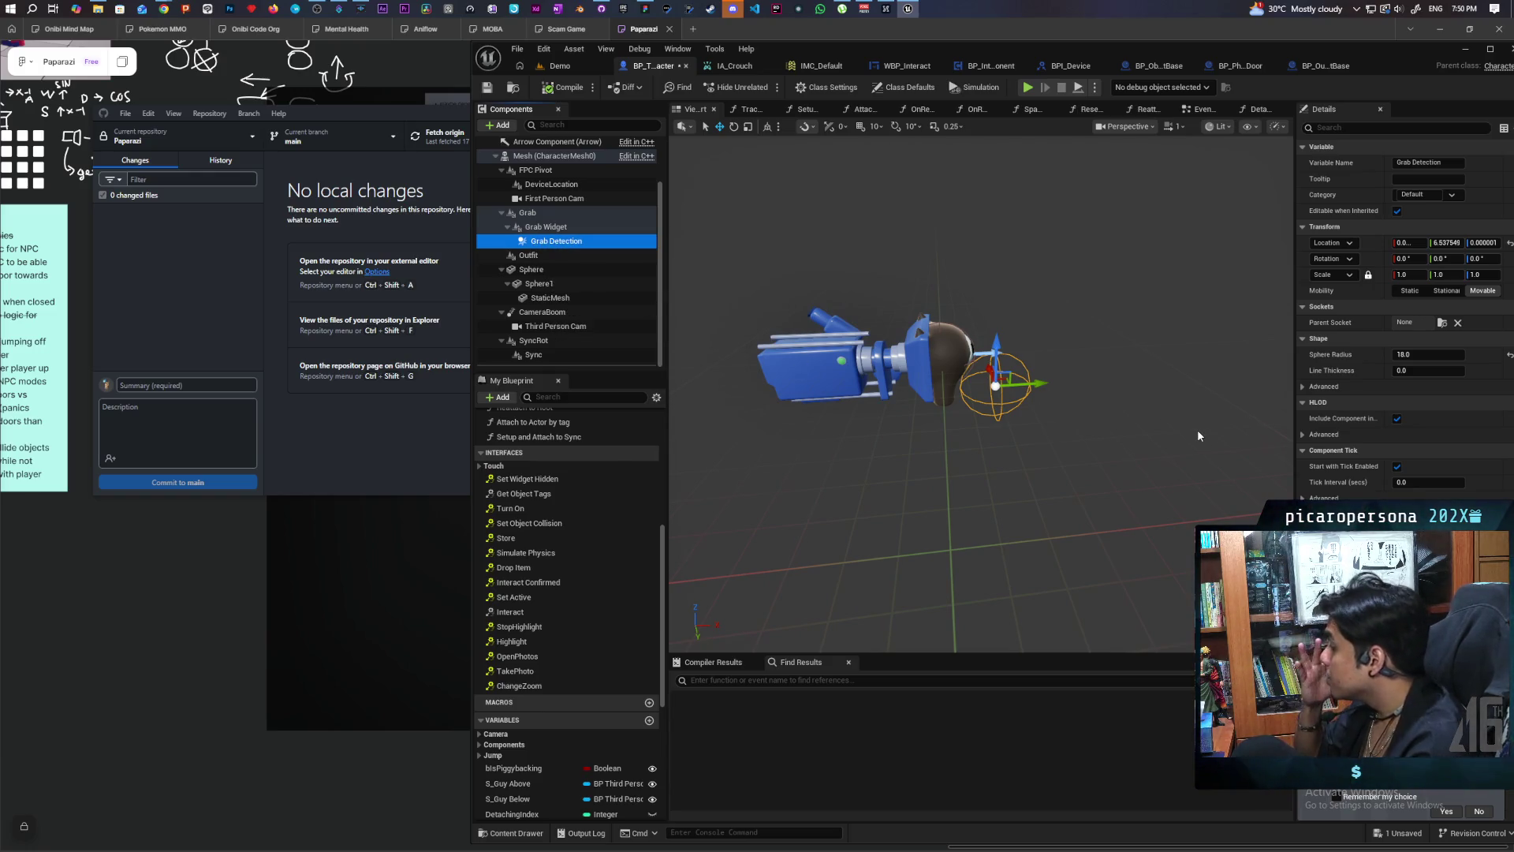
{"action": "mouse_move", "coordinate": [1167, 429]}
{"action": "left_mouse_down"}
{"action": "mouse_move", "coordinate": [1025, 422]}
{"action": "mouse_move", "coordinate": [1167, 437]}
{"action": "left_mouse_up"}
{"action": "scroll", "coordinate": [1138, 418], "scroll_direction": "up", "scroll_amount": 5}
{"action": "scroll", "coordinate": [1137, 418], "scroll_direction": "down", "scroll_amount": 5}
{"action": "scroll", "coordinate": [1132, 418], "scroll_direction": "up", "scroll_amount": 2}
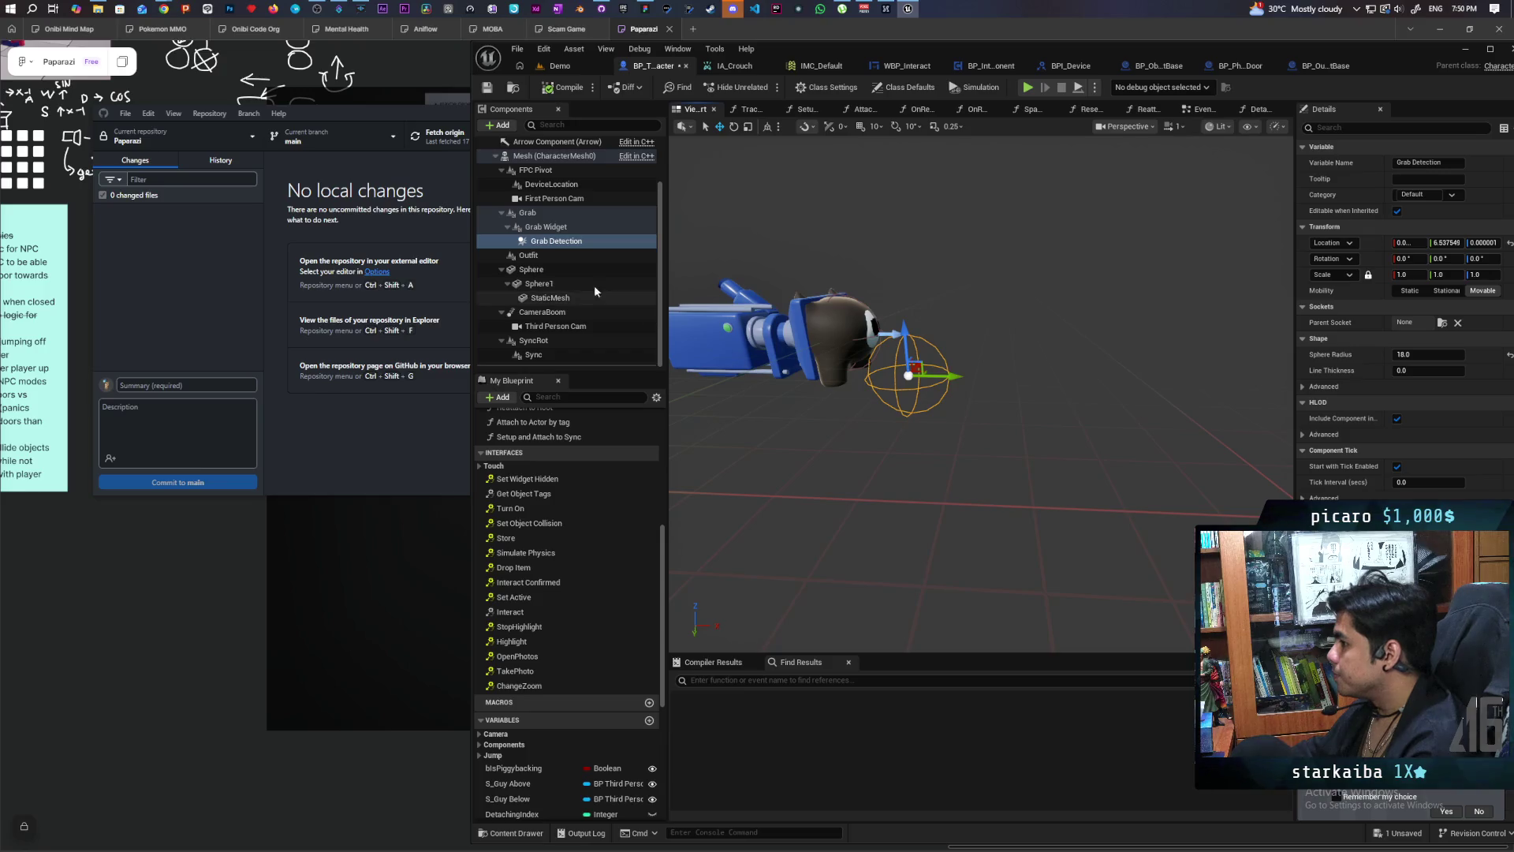
Step: With Grab Widget selected as parent, search the Add list for a capsule collision component
{"action": "left_click", "coordinate": [556, 229]}
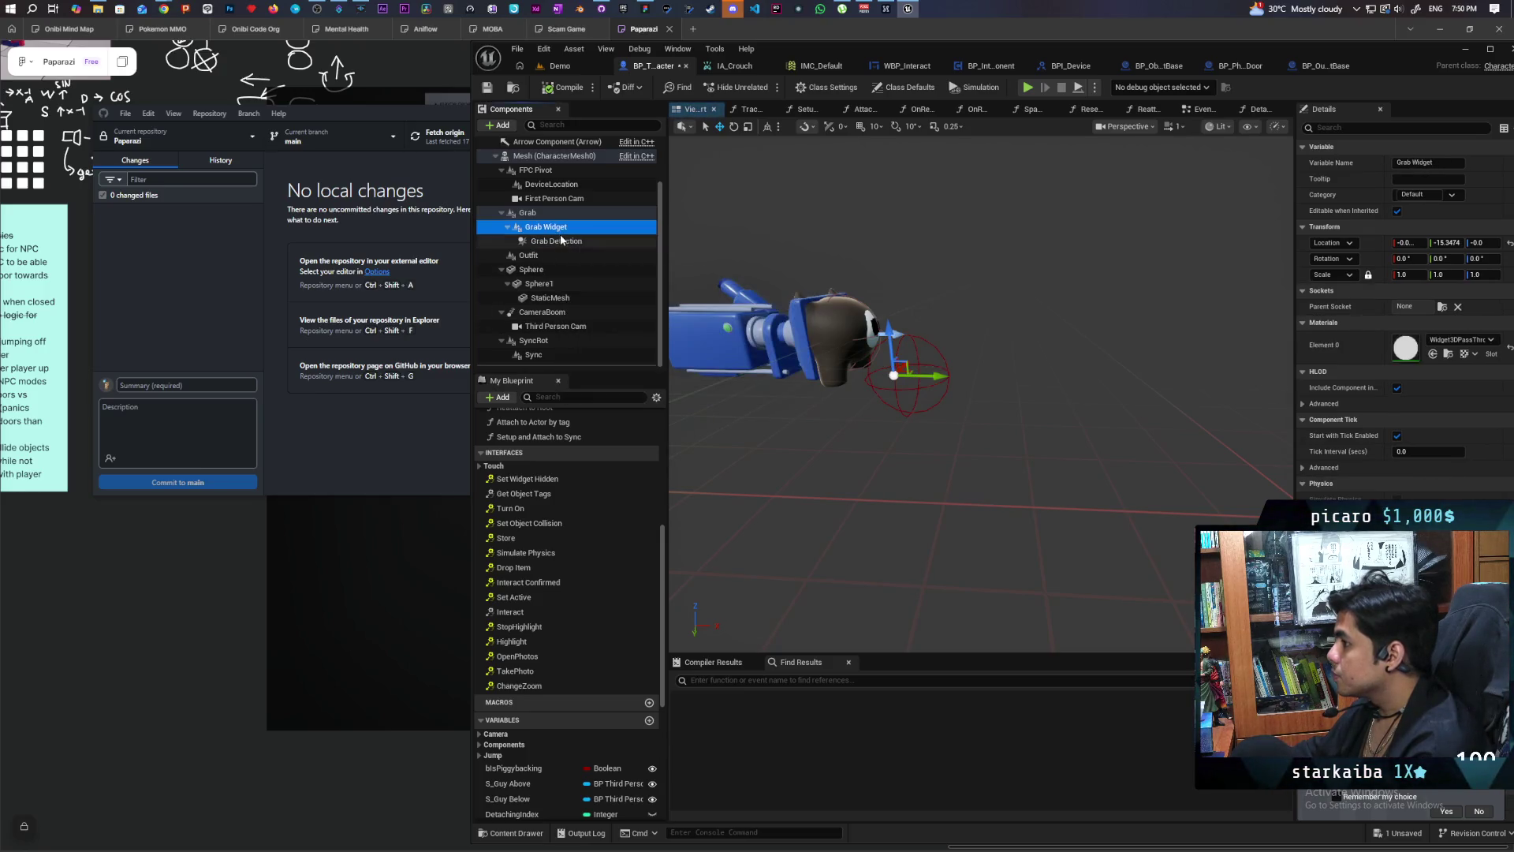
{"action": "left_click", "coordinate": [561, 240]}
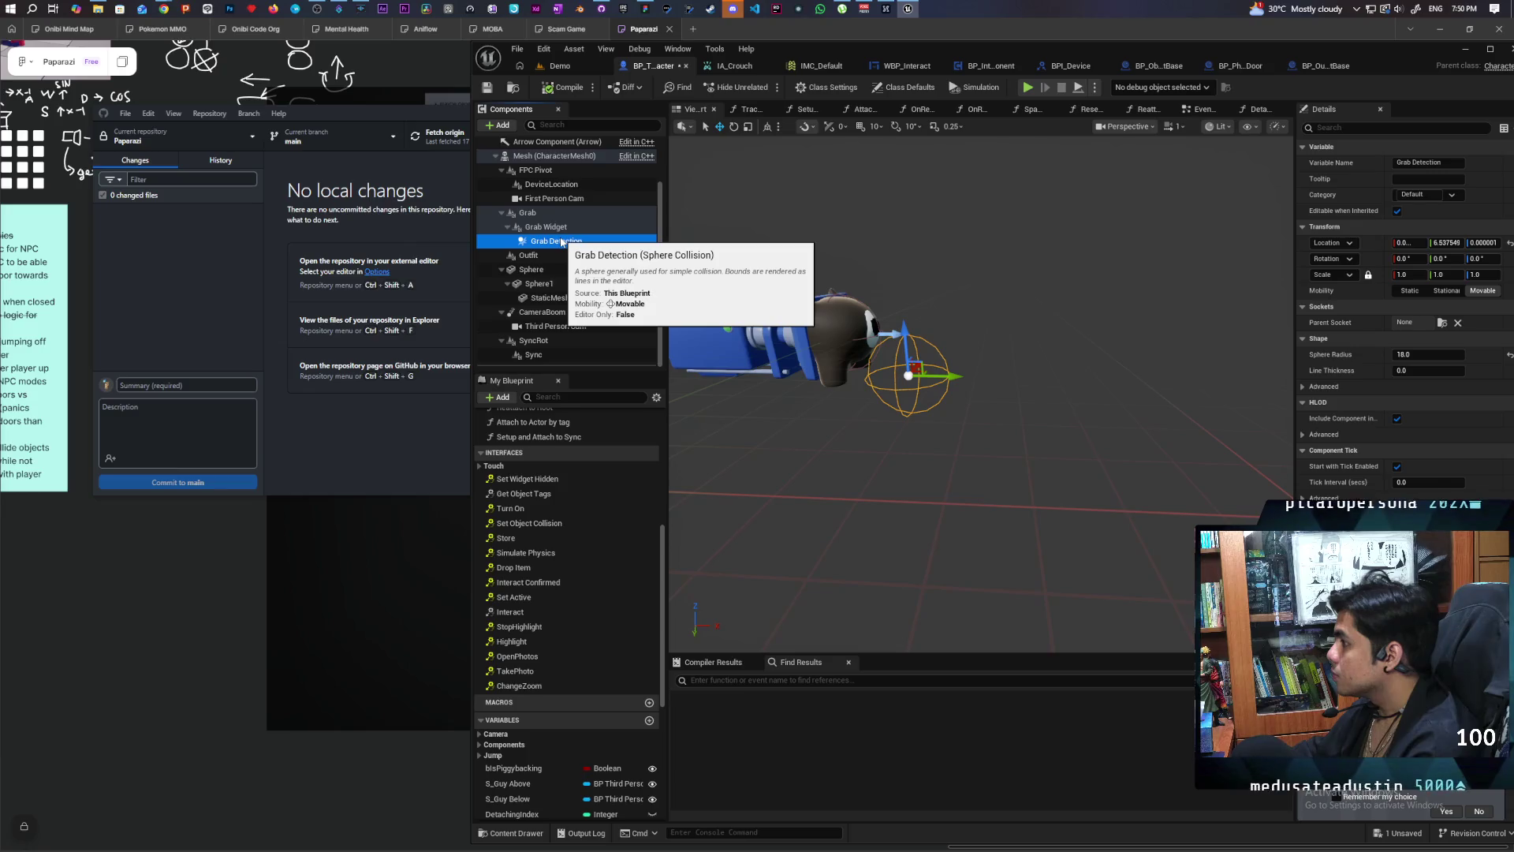
{"action": "left_click", "coordinate": [562, 227]}
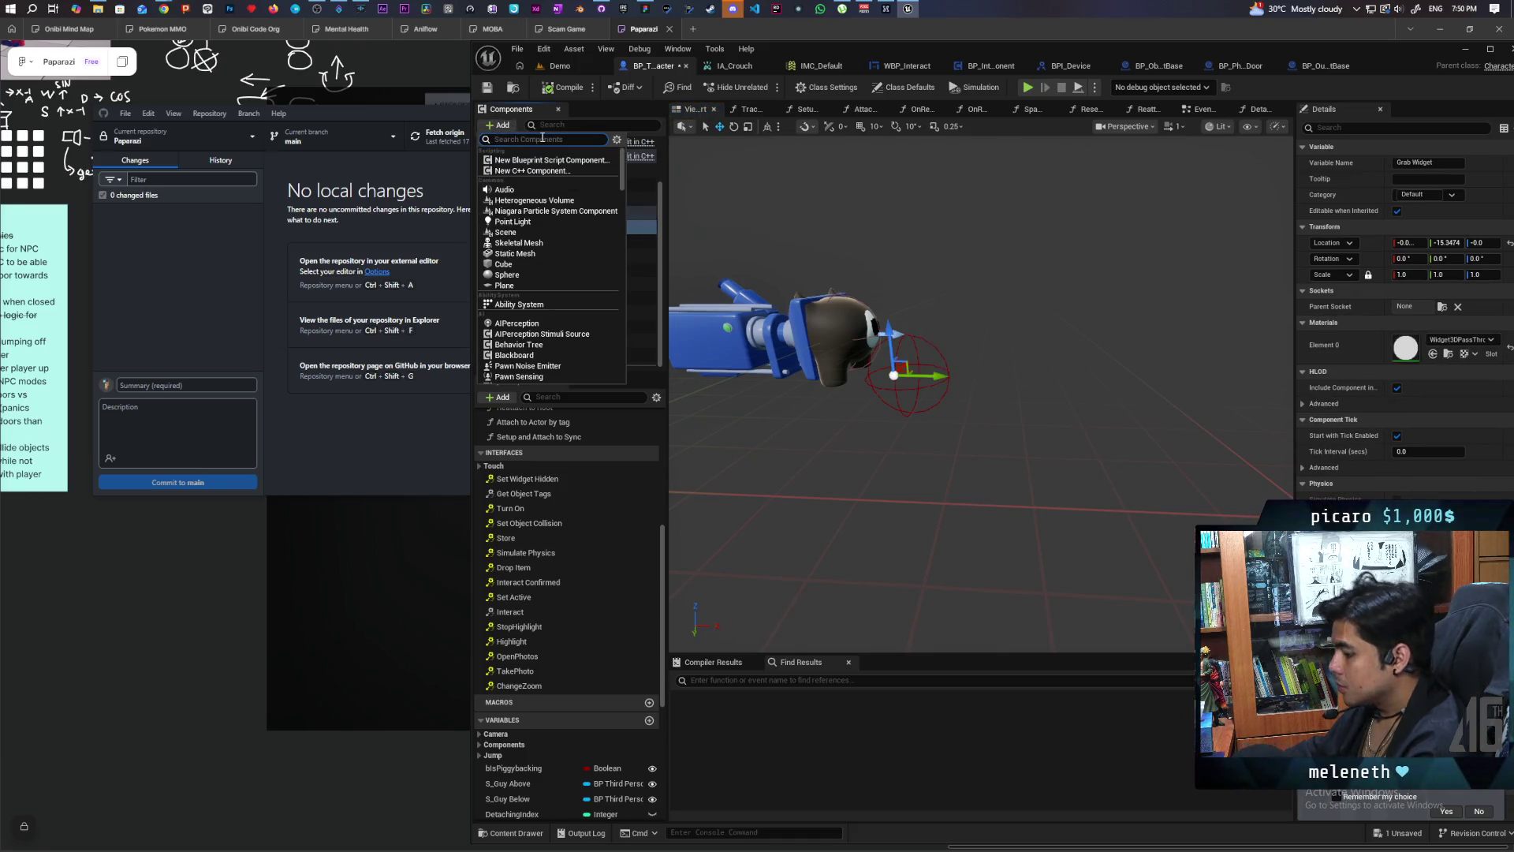
{"action": "type", "text": "capsul"}
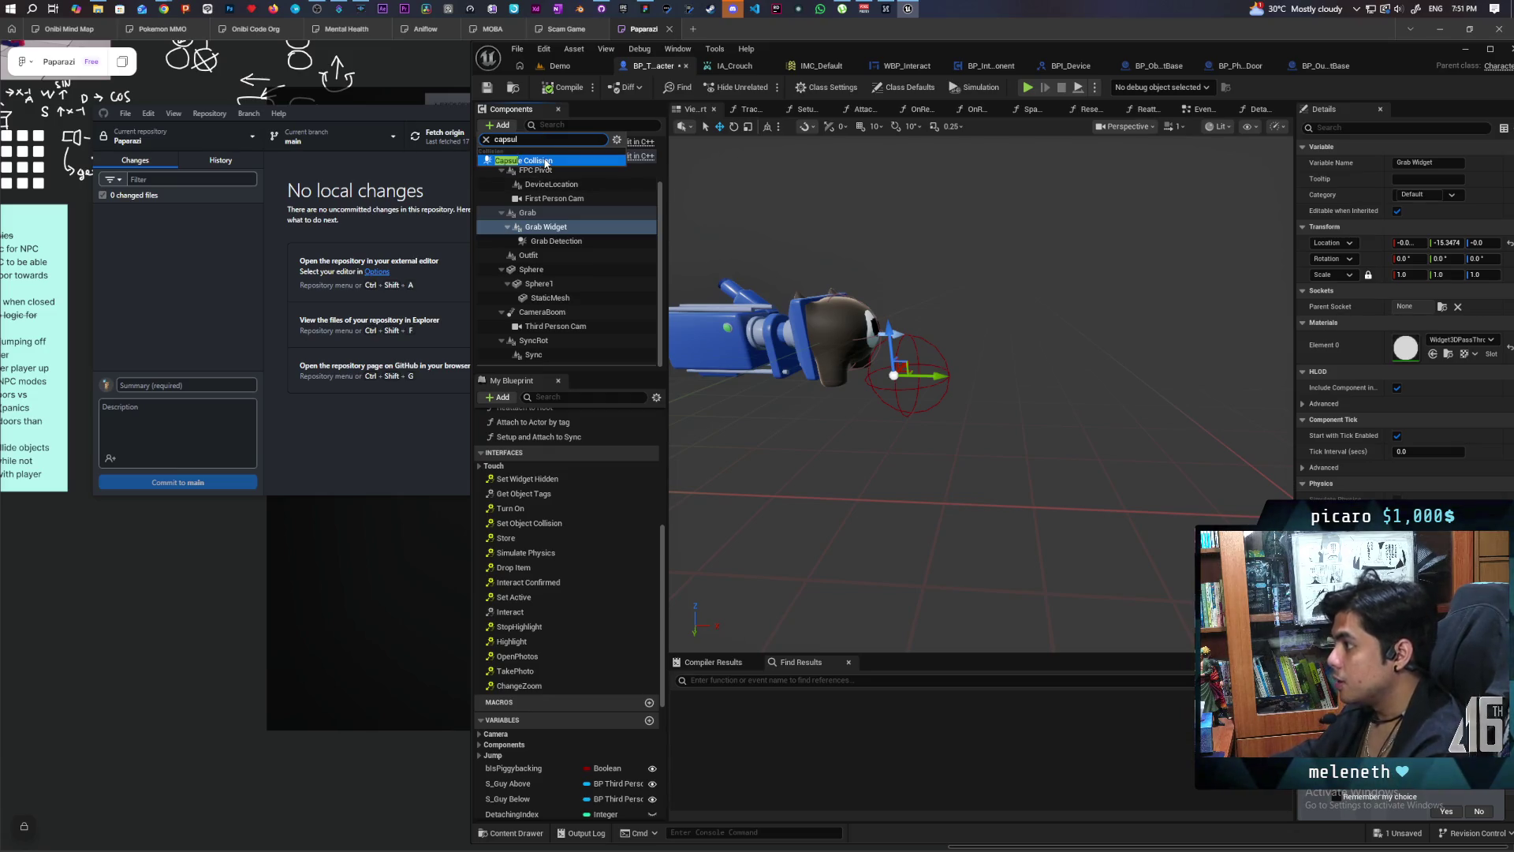
{"action": "left_click", "coordinate": [545, 159]}
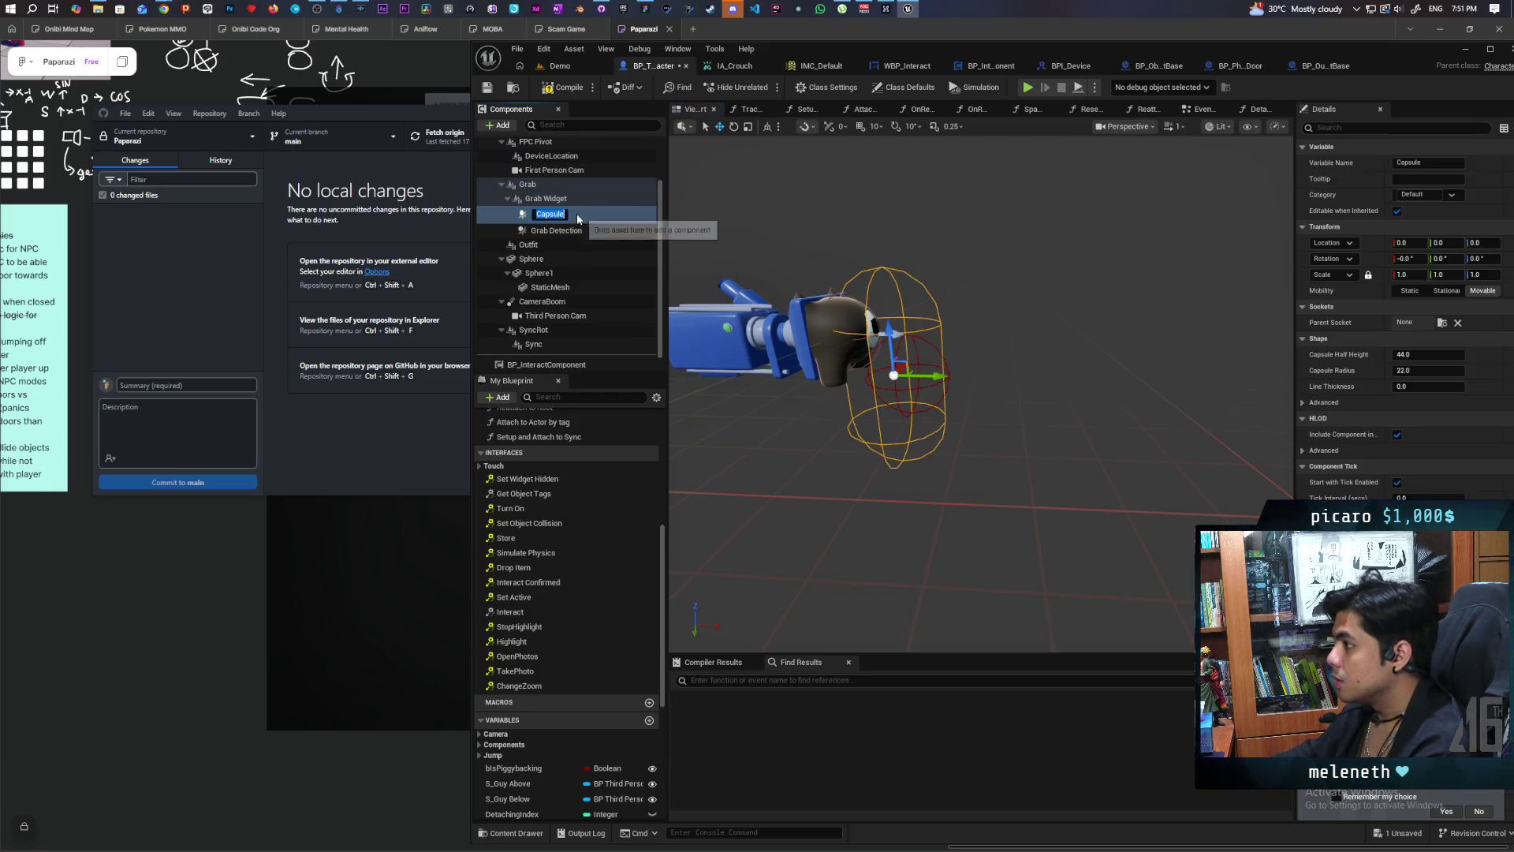
Step: Keep the new component named Capsule and set its half height and radius to 18
{"action": "key", "text": "Return"}
{"action": "left_click", "coordinate": [1408, 354]}
{"action": "type", "text": "18"}
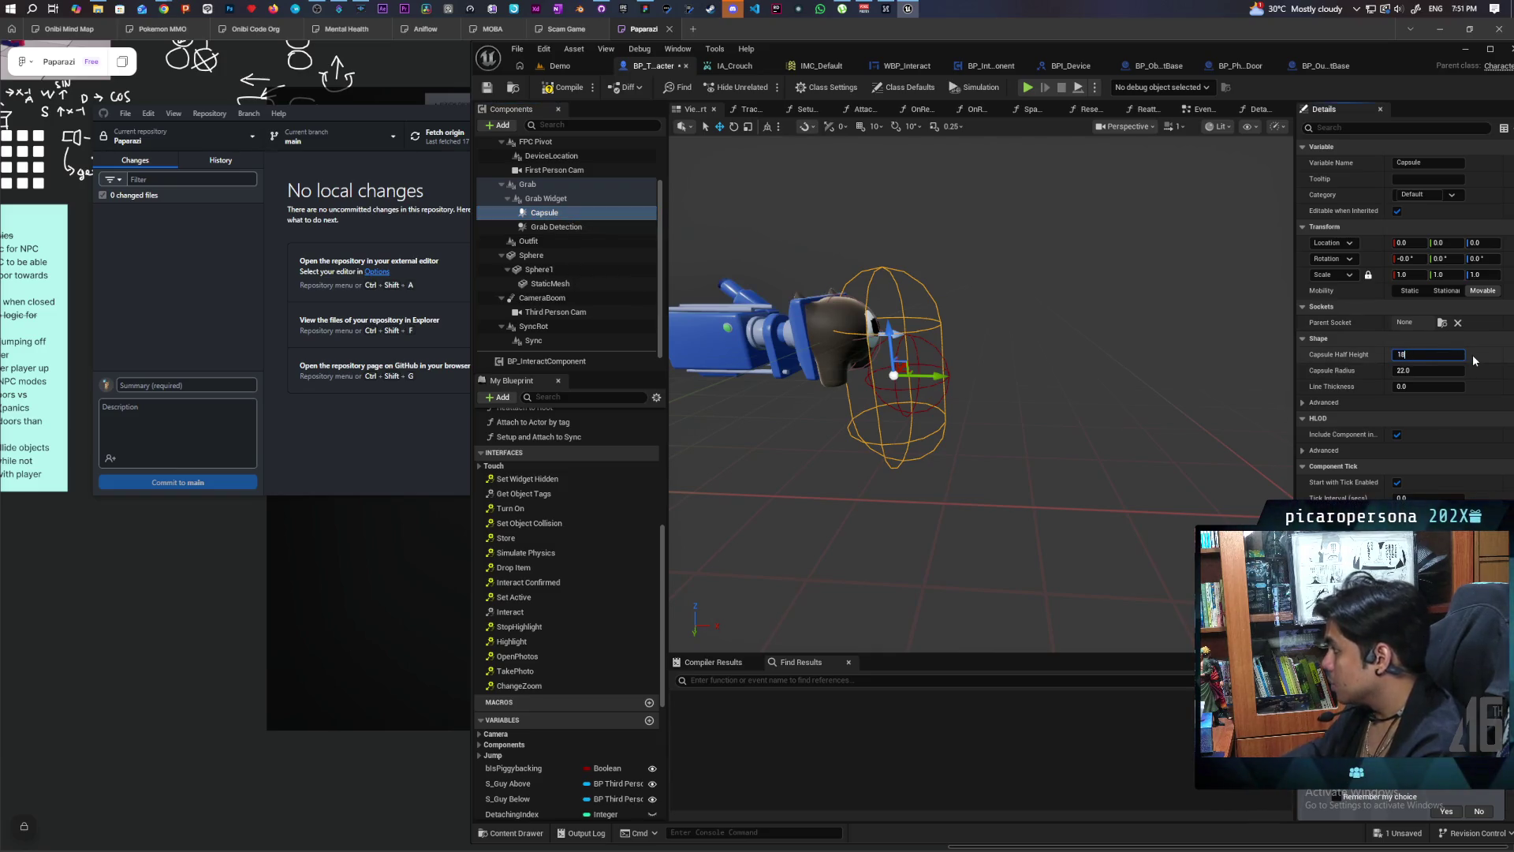
{"action": "key", "text": "Return"}
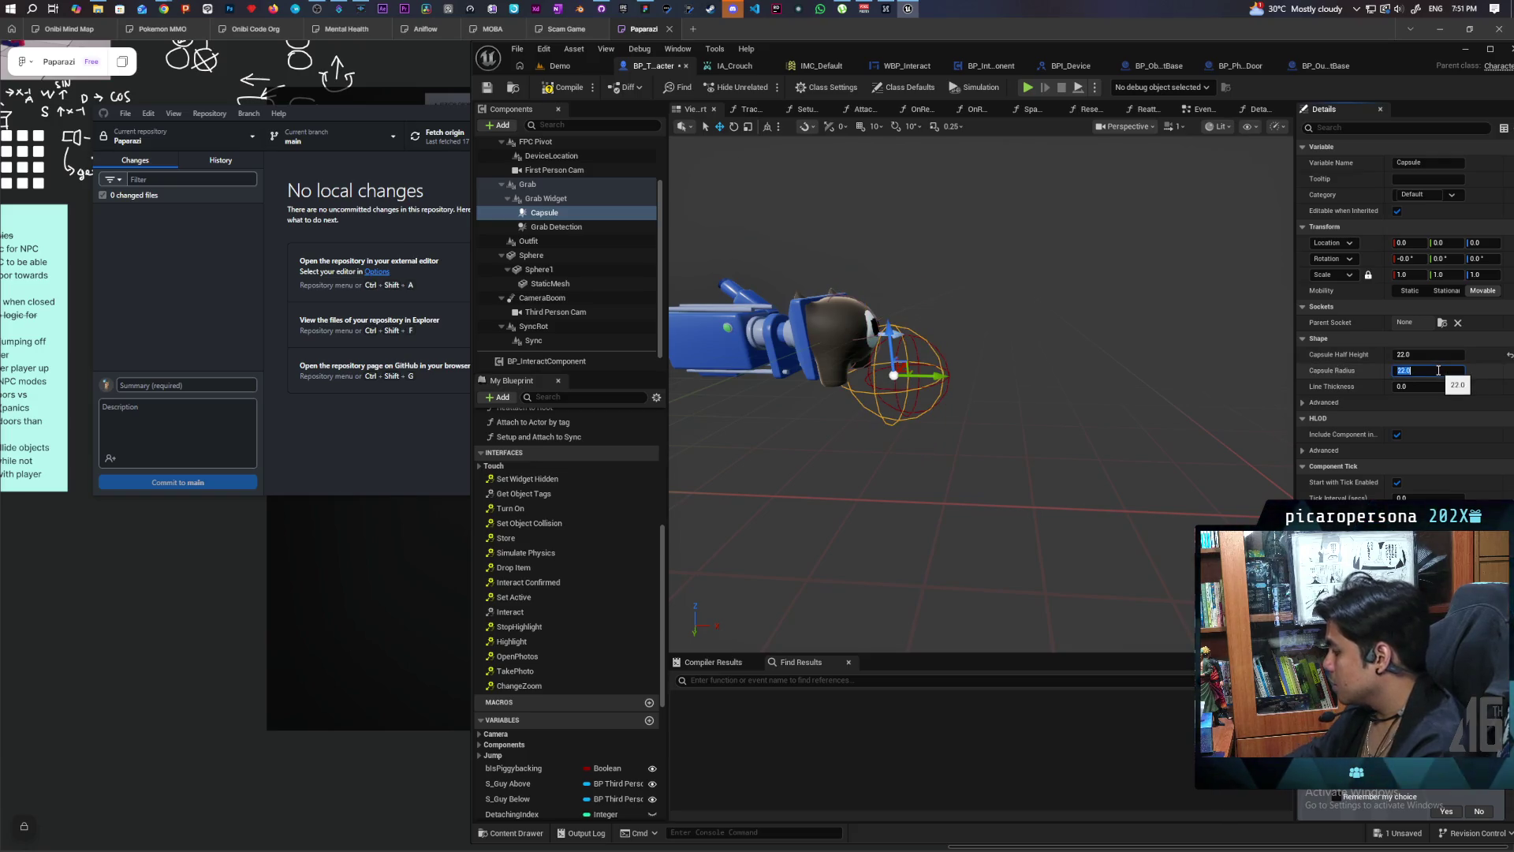
{"action": "type", "text": "10"}
{"action": "key", "text": "Return"}
{"action": "type", "text": "18"}
{"action": "key", "text": "Return"}
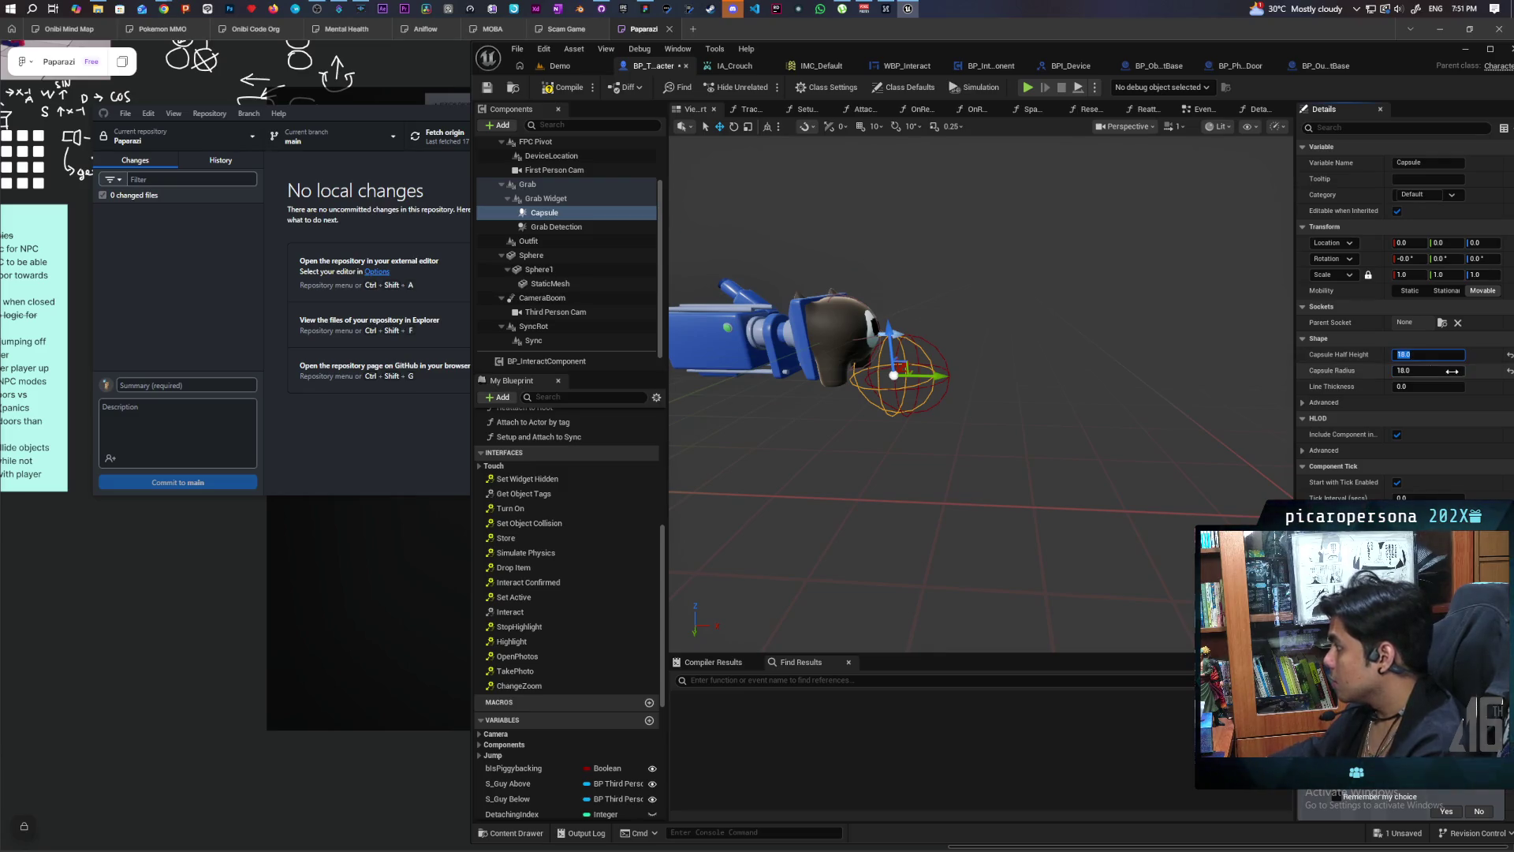
Step: Compare the new Capsule's size against the Grab Detection component
{"action": "left_click", "coordinate": [545, 228]}
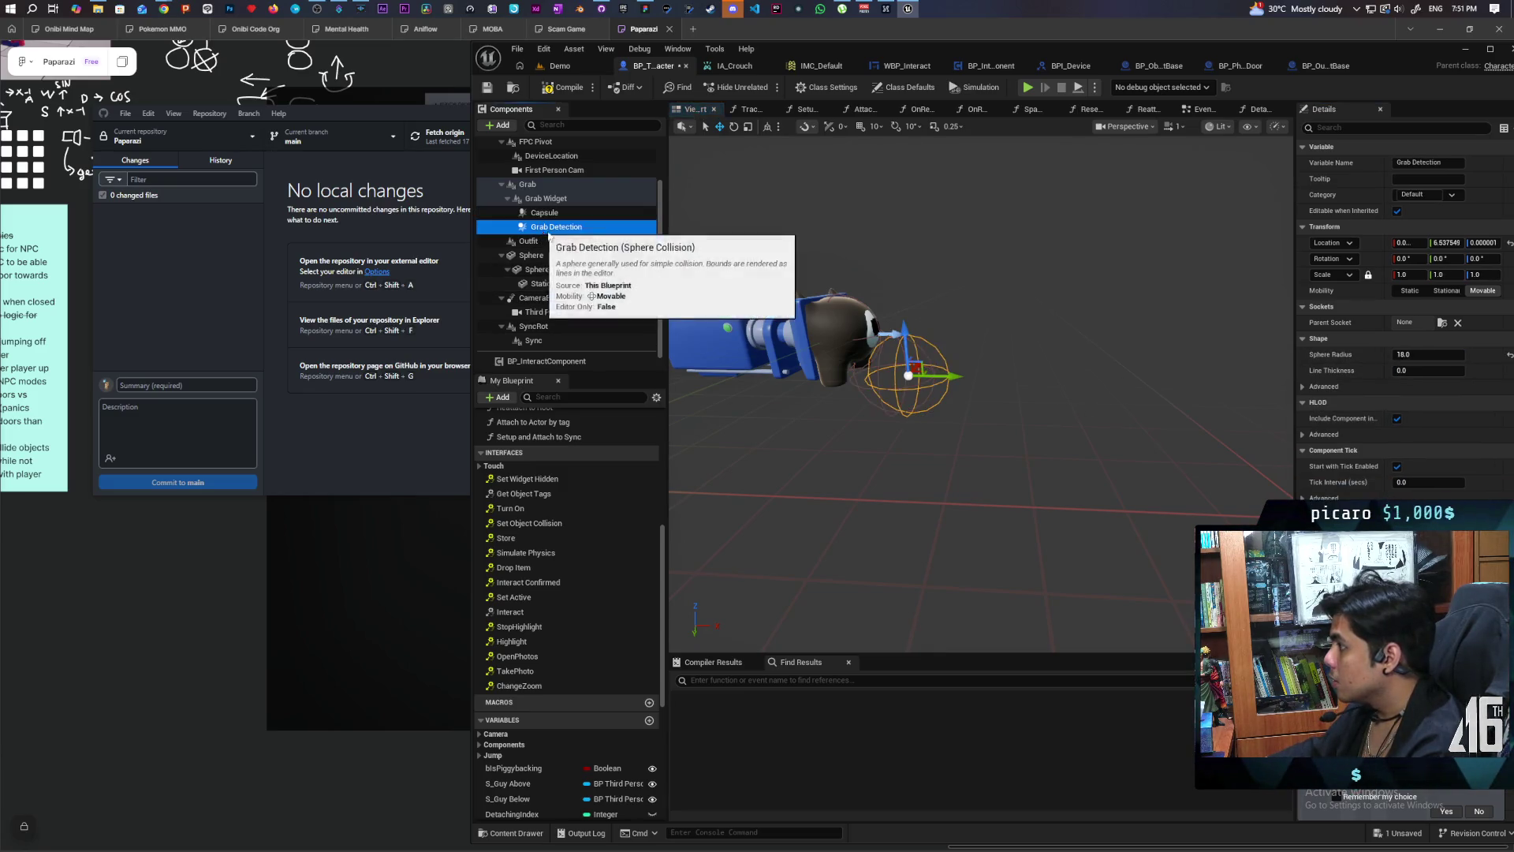
{"action": "left_click", "coordinate": [1371, 239]}
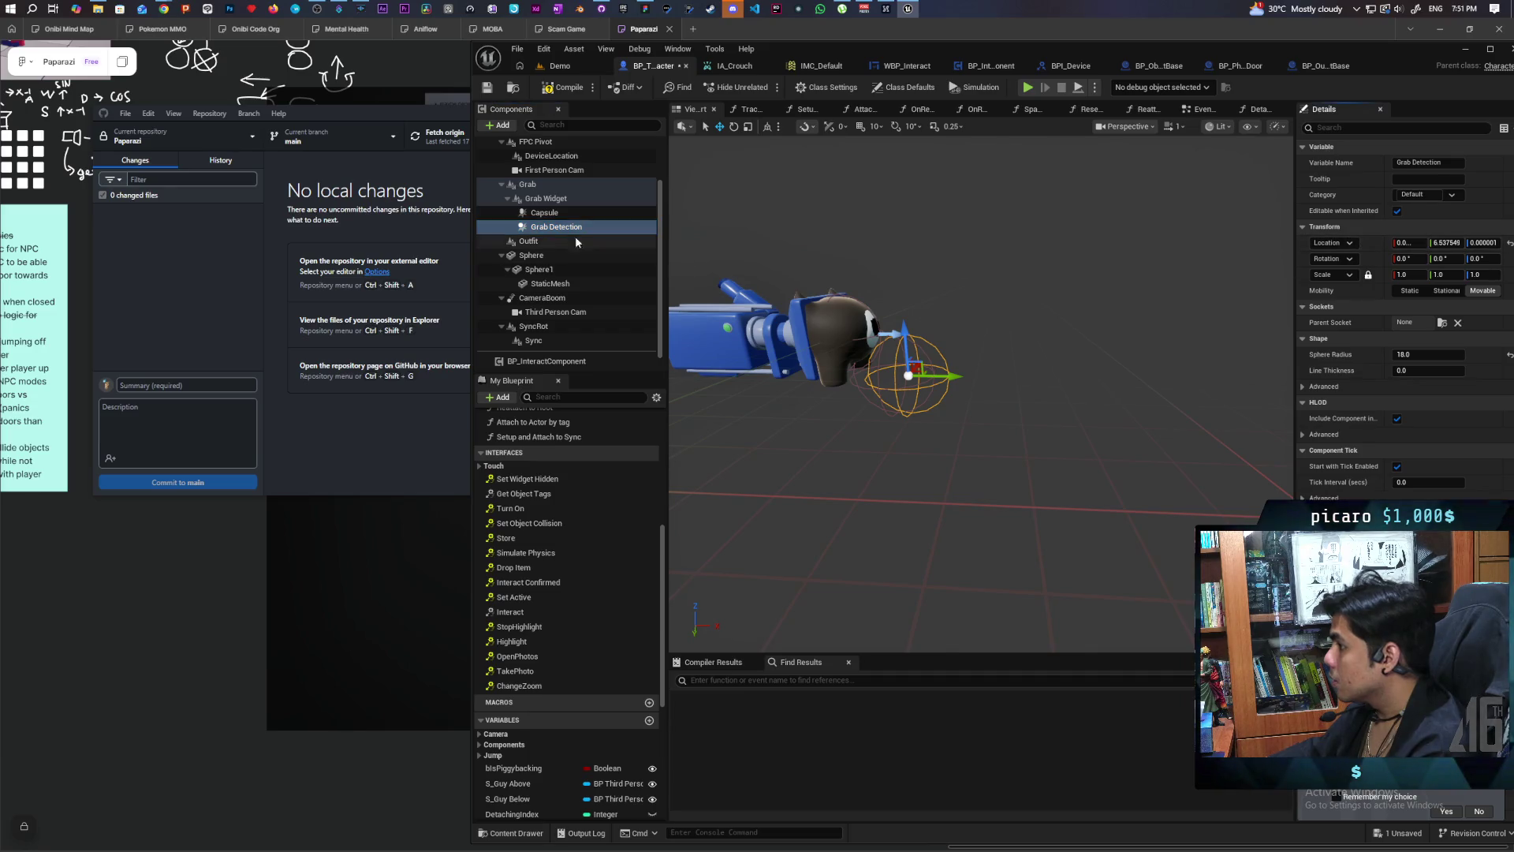
{"action": "left_click", "coordinate": [548, 212]}
{"action": "left_click", "coordinate": [1375, 243]}
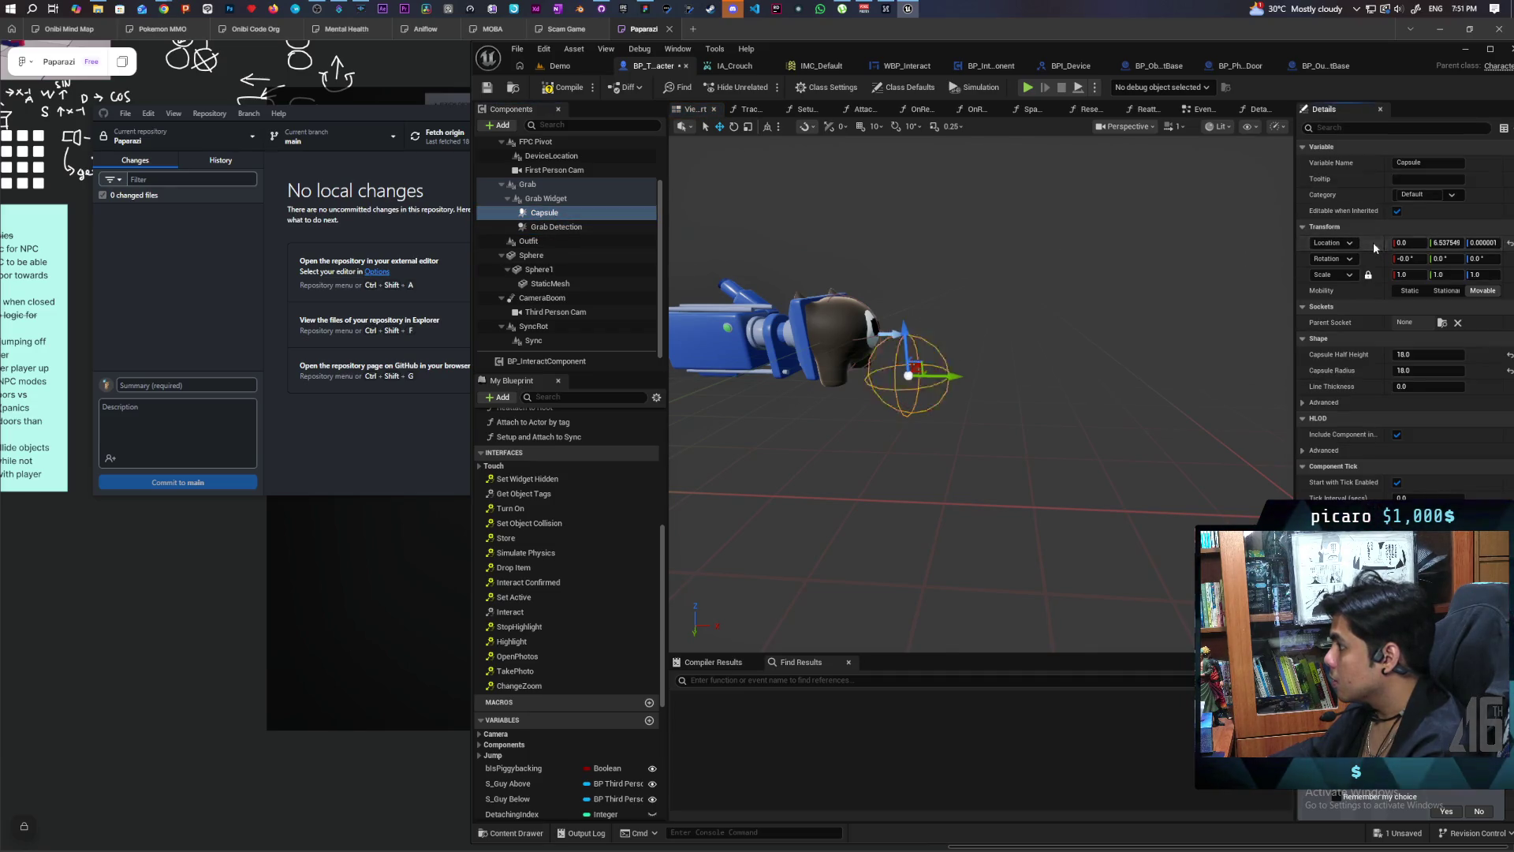
{"action": "left_click", "coordinate": [568, 227]}
{"action": "right_click", "coordinate": [568, 227]}
{"action": "mouse_move", "coordinate": [643, 261]}
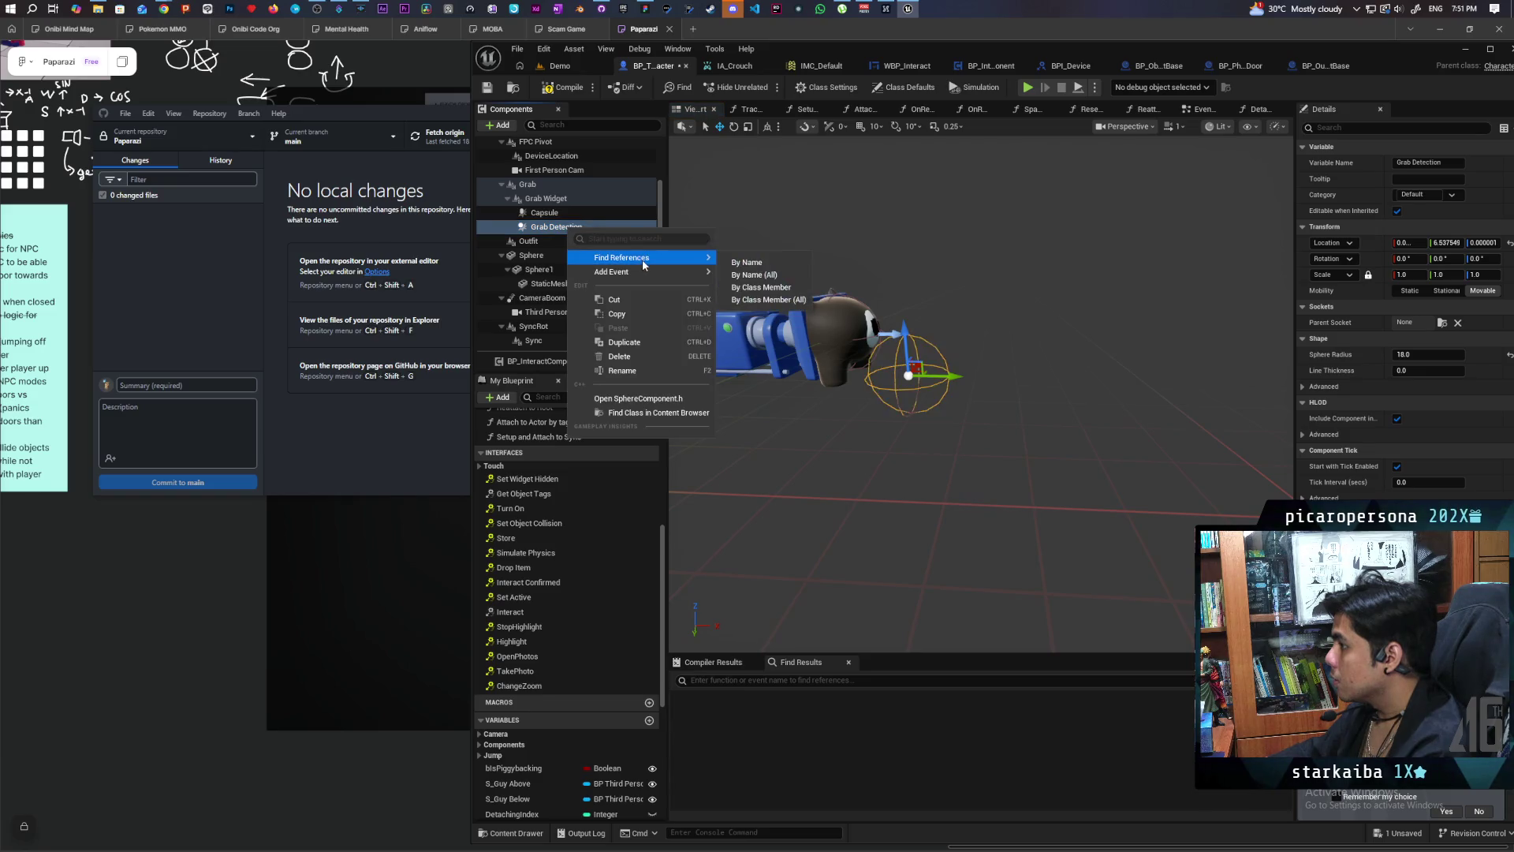
{"action": "left_click", "coordinate": [762, 287]}
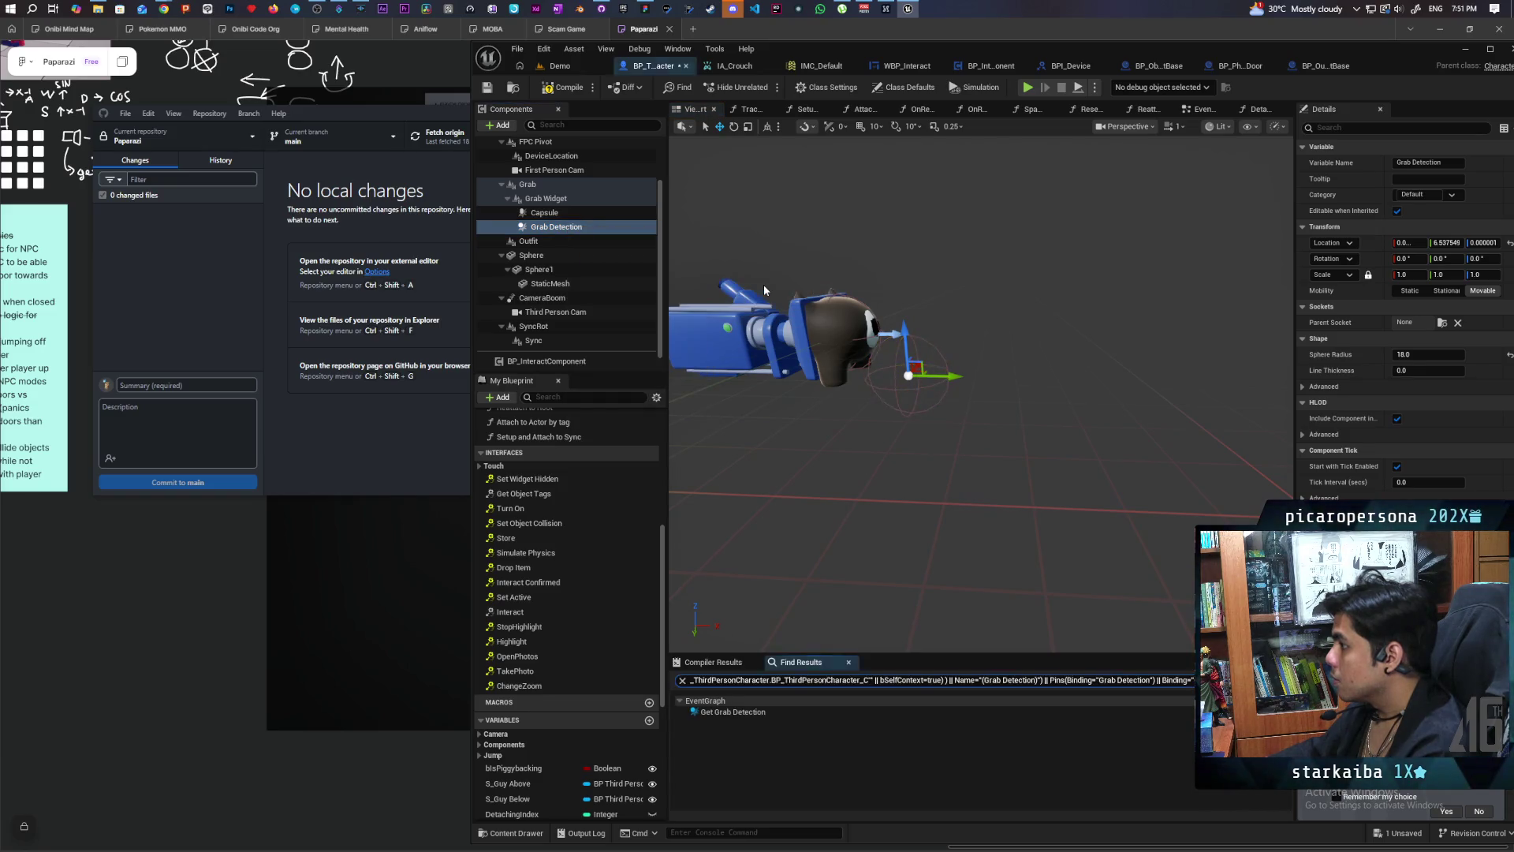
{"action": "double_click", "coordinate": [733, 713]}
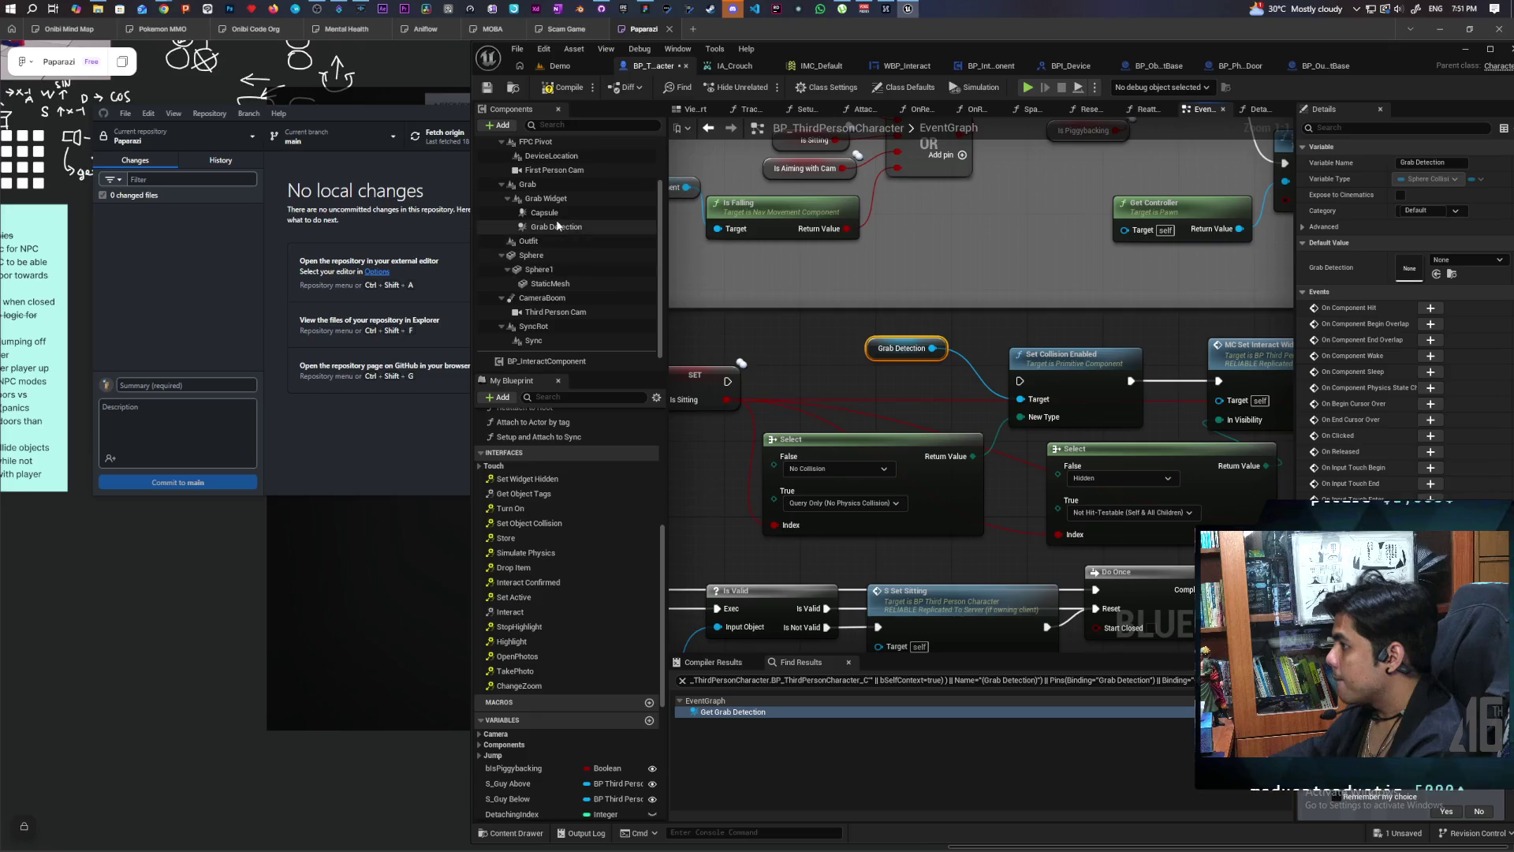
{"action": "left_click", "coordinate": [583, 213]}
{"action": "left_click_drag", "start_coordinate": [589, 234], "coordinate": [873, 372]}
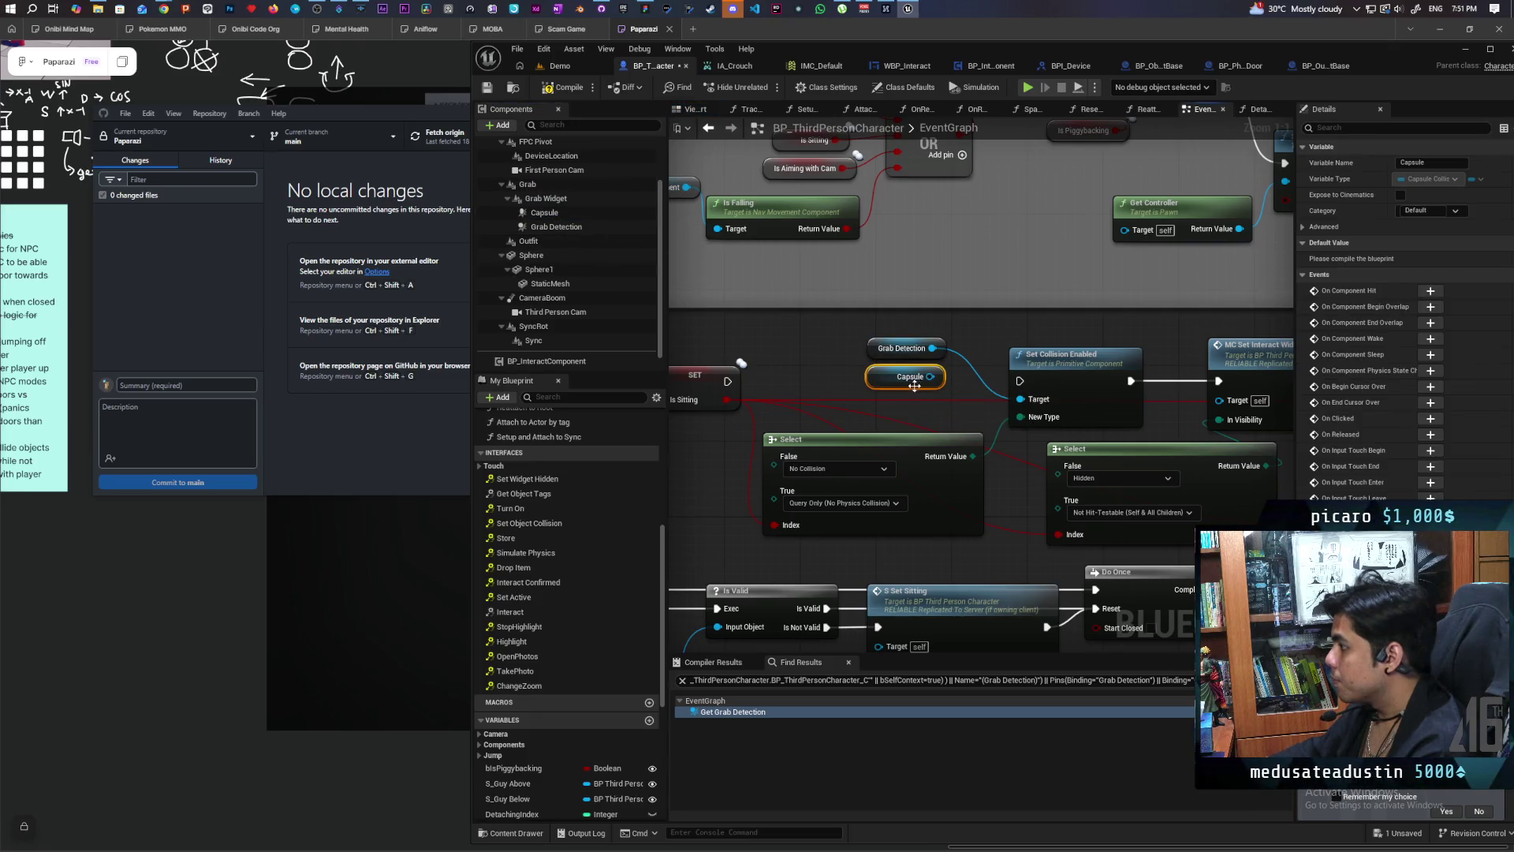
{"action": "left_click", "coordinate": [1434, 162]}
{"action": "type", "text": "Grab Dtetction"}
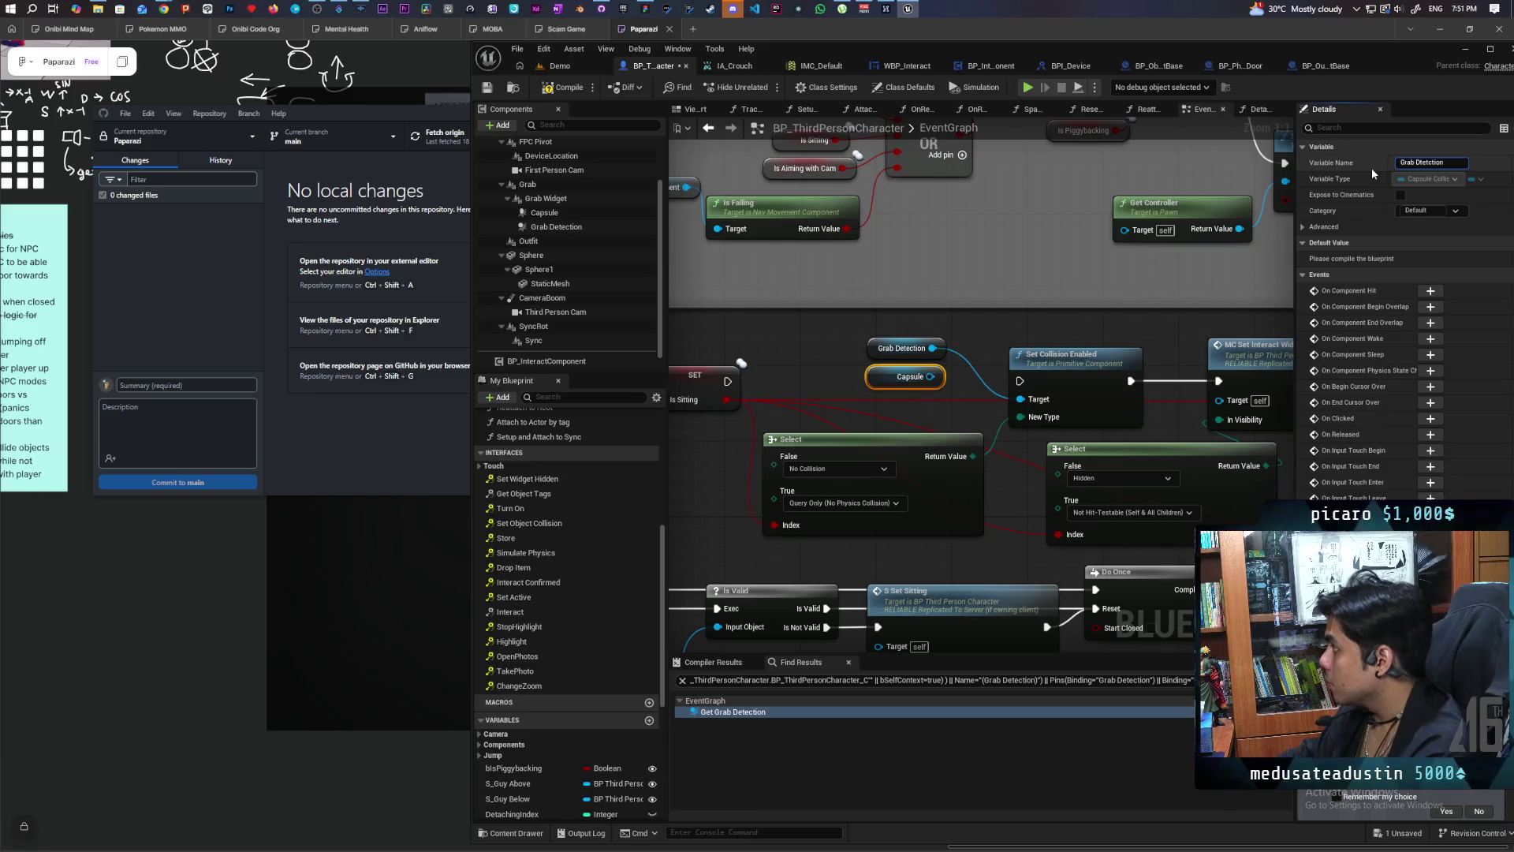
{"action": "left_click", "coordinate": [833, 347]}
{"action": "left_click_drag", "start_coordinate": [931, 376], "coordinate": [1021, 399]}
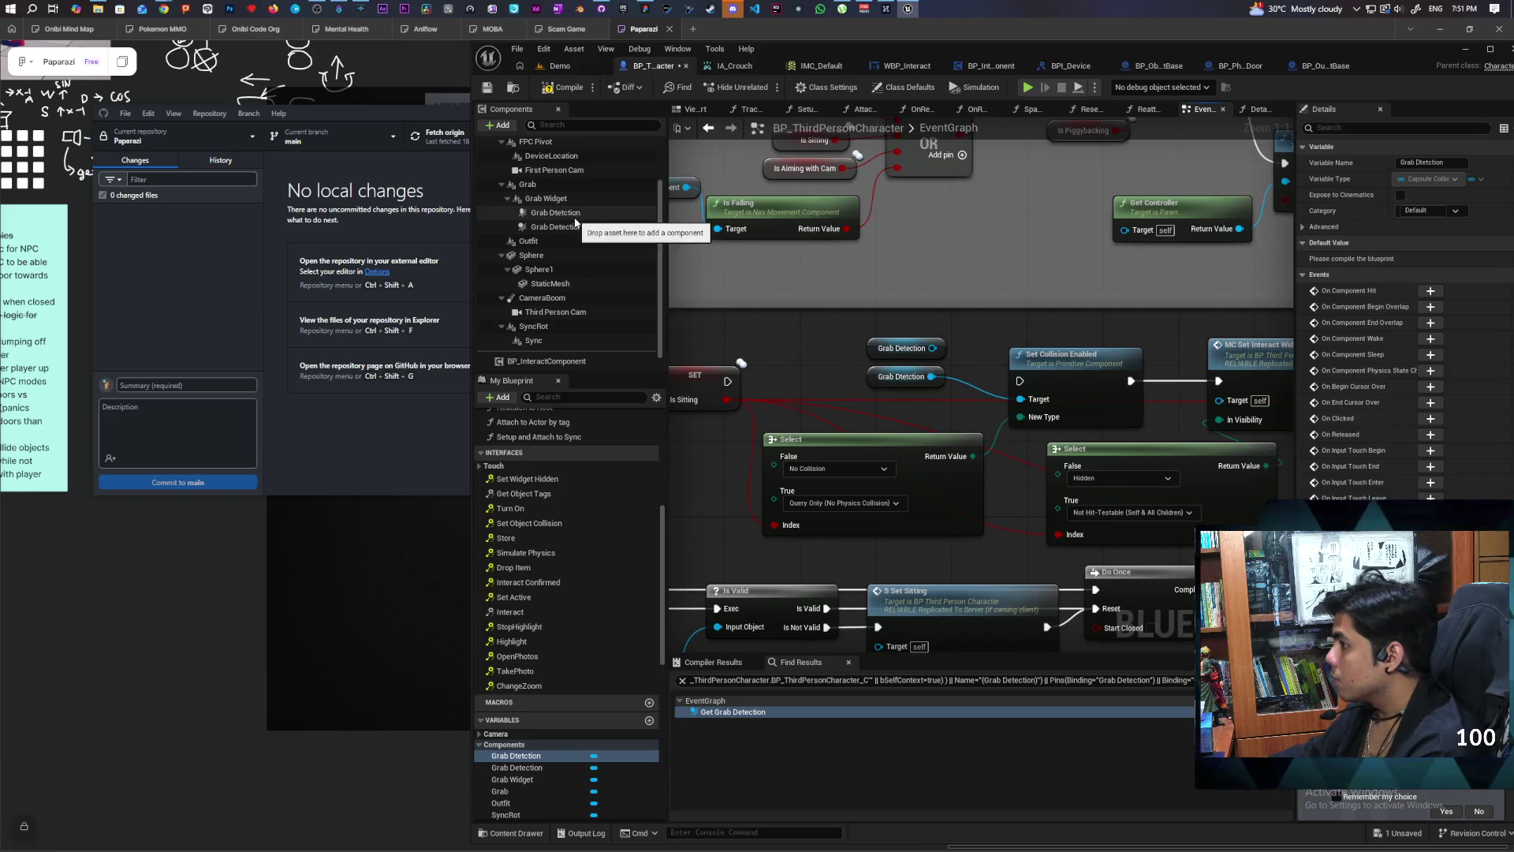
{"action": "left_click", "coordinate": [556, 227]}
{"action": "left_click", "coordinate": [1355, 129]}
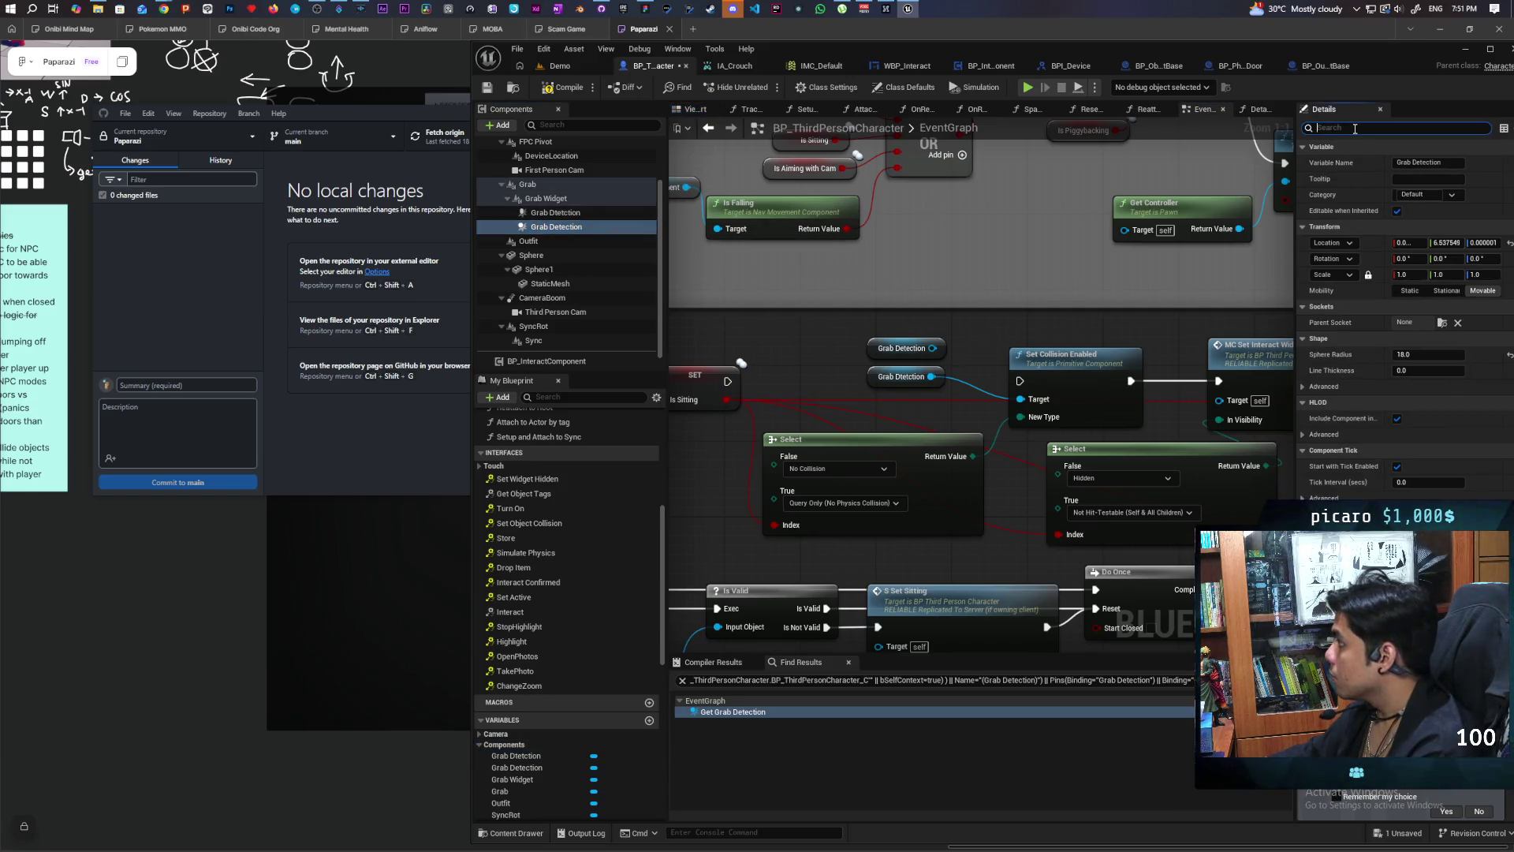
{"action": "type", "text": "coll"}
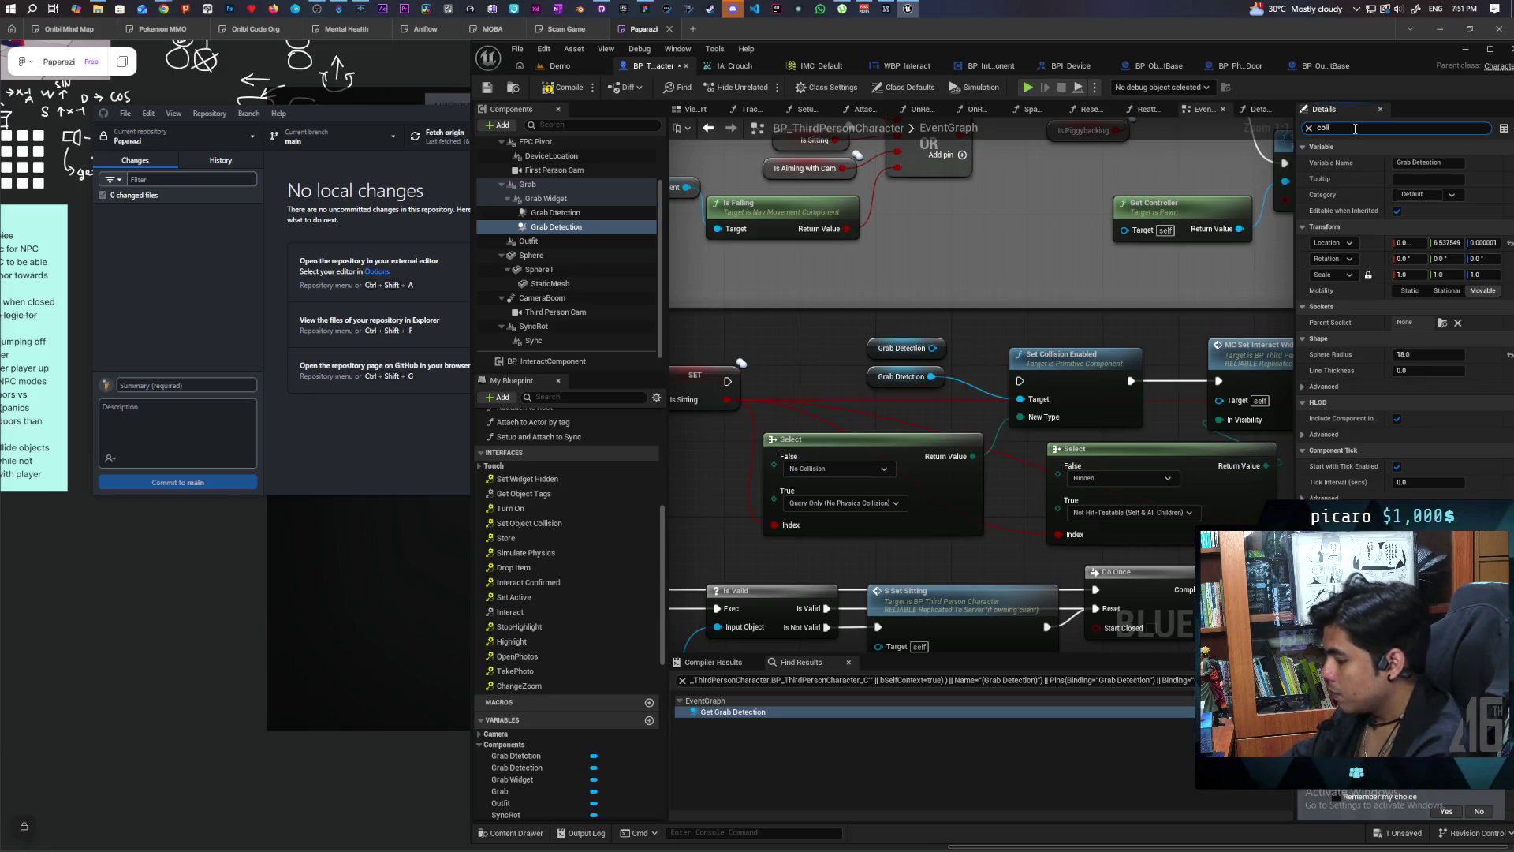
{"action": "type", "text": "isi"}
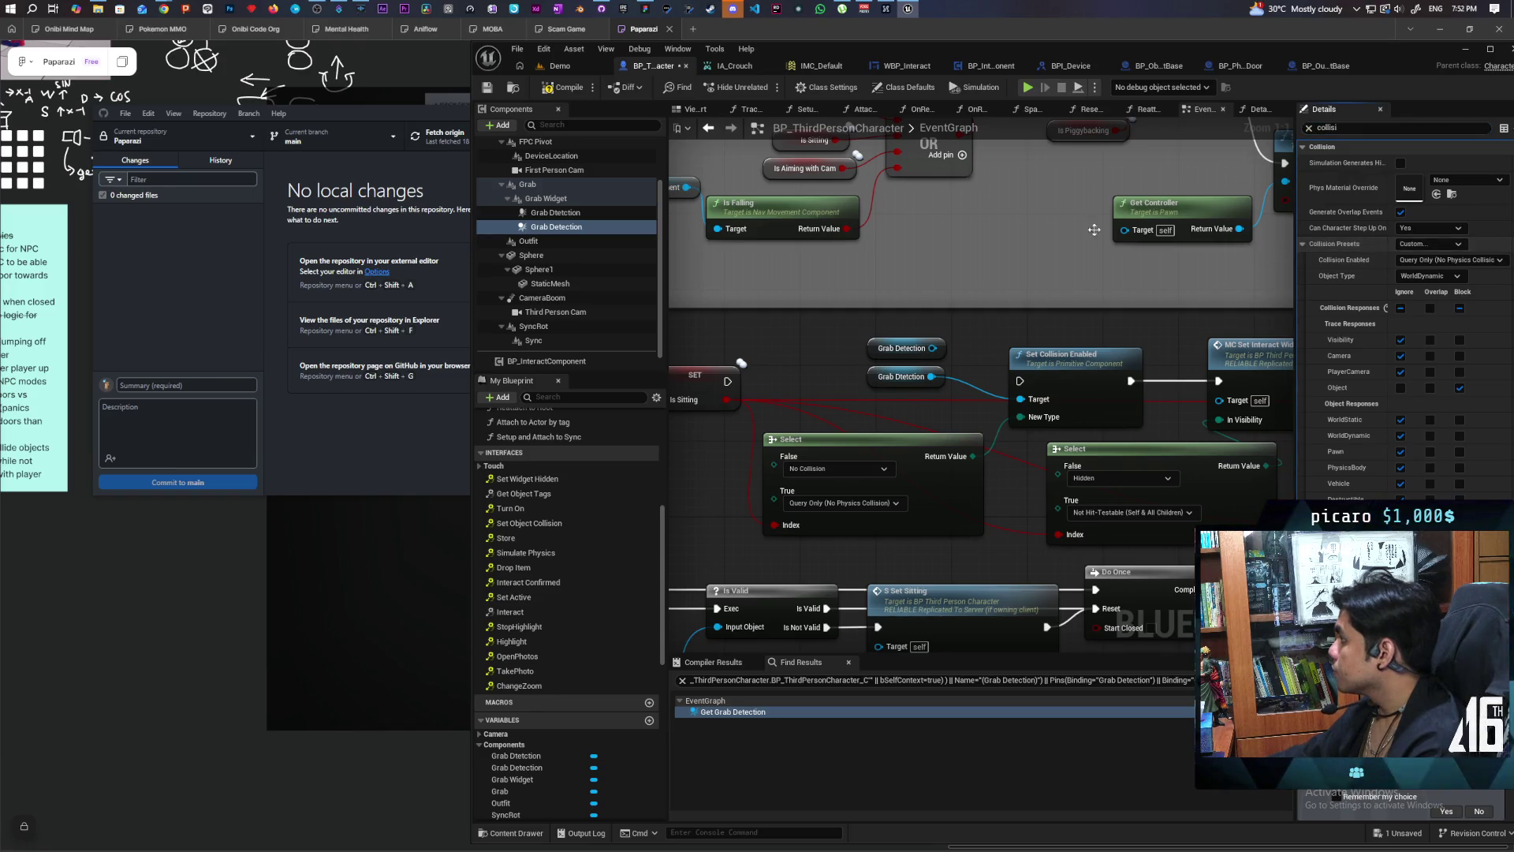
{"action": "left_click", "coordinate": [564, 213]}
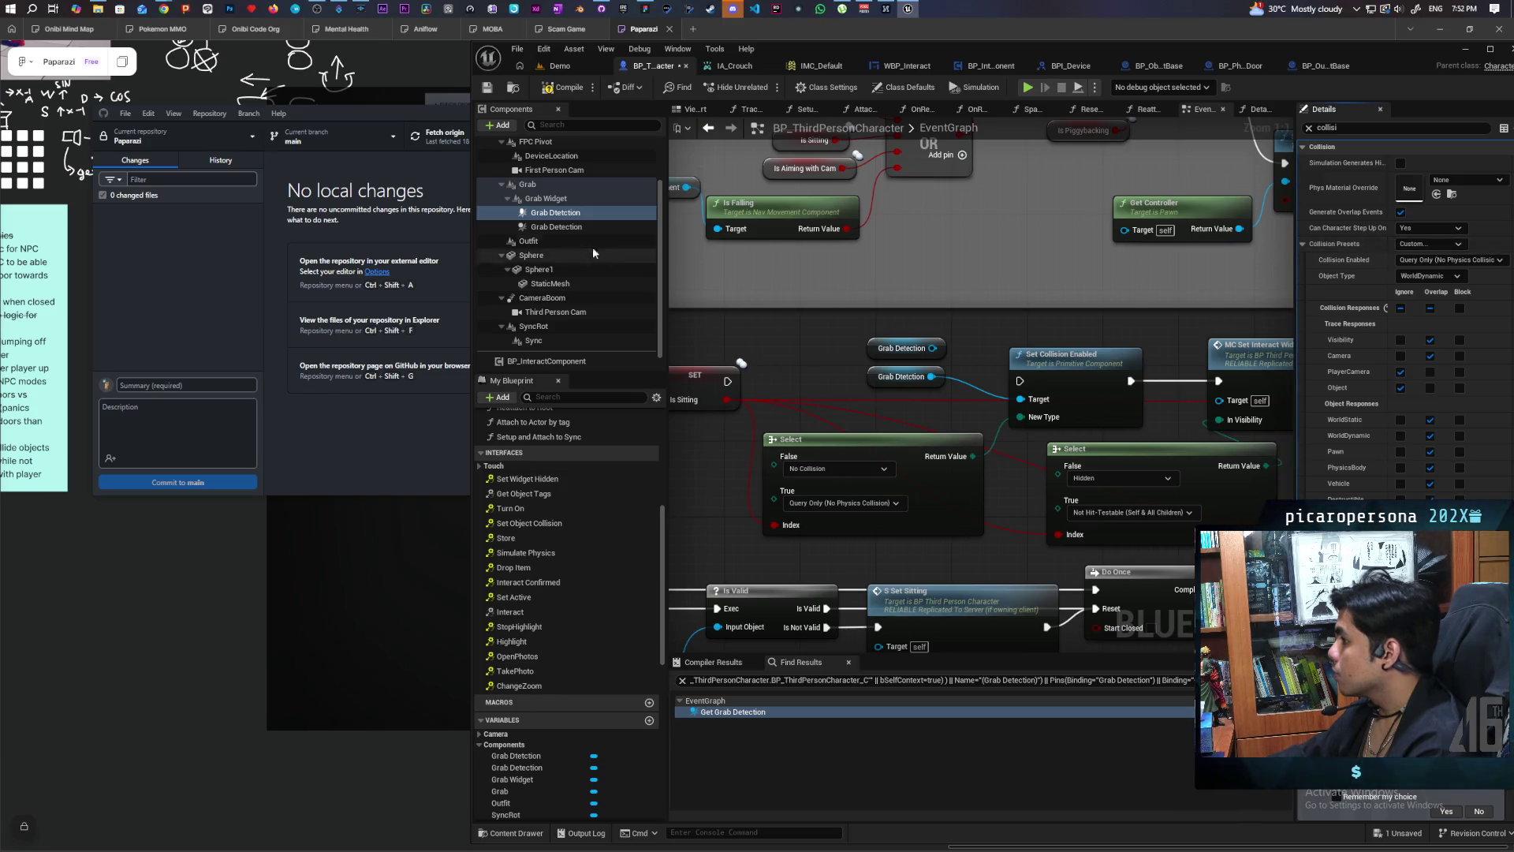
{"action": "left_click", "coordinate": [565, 213]}
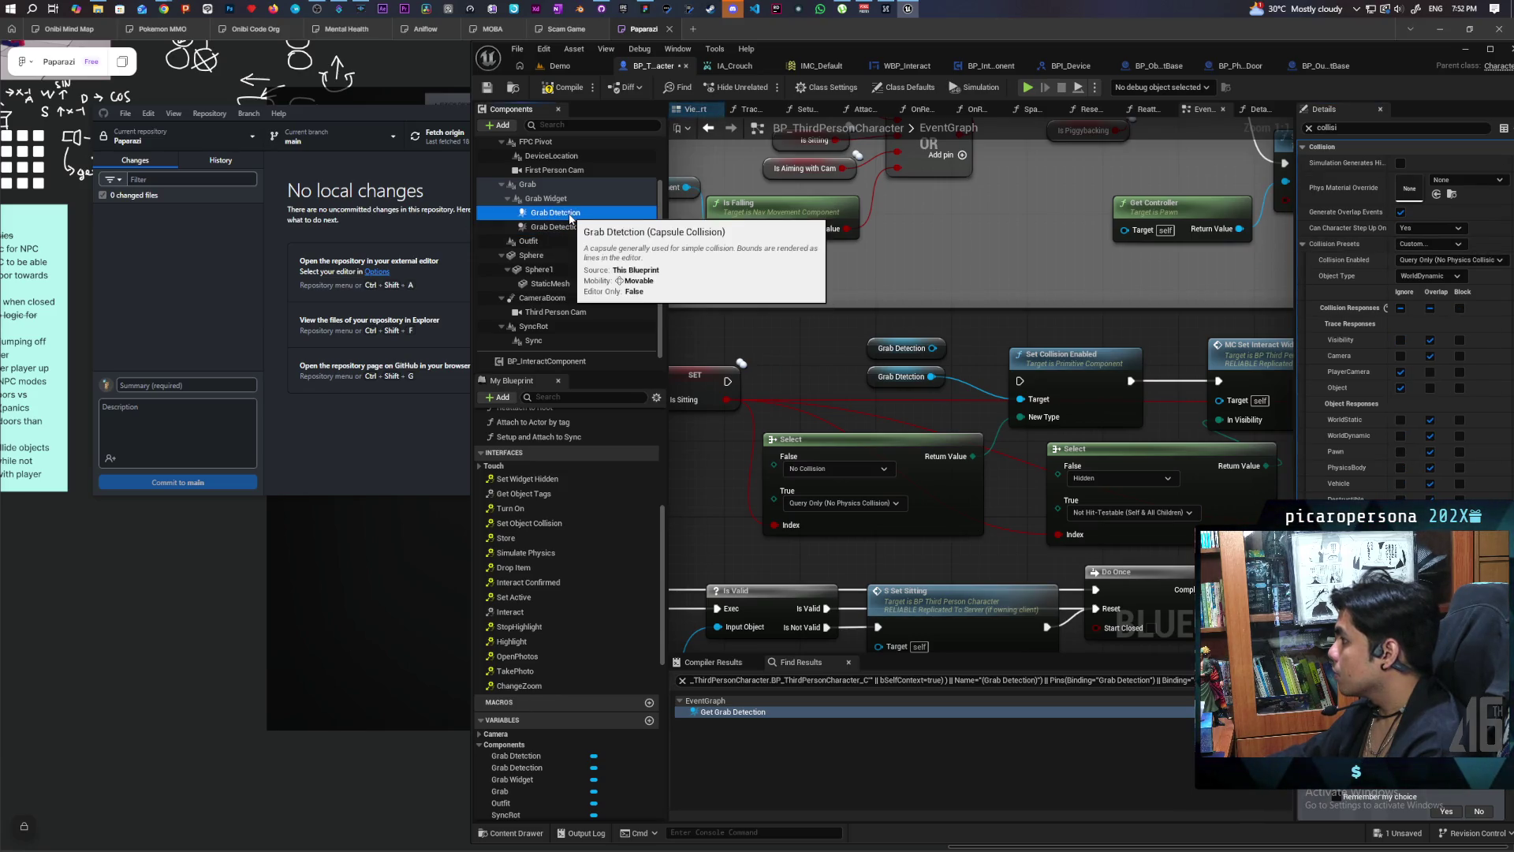
{"action": "left_click", "coordinate": [568, 227]}
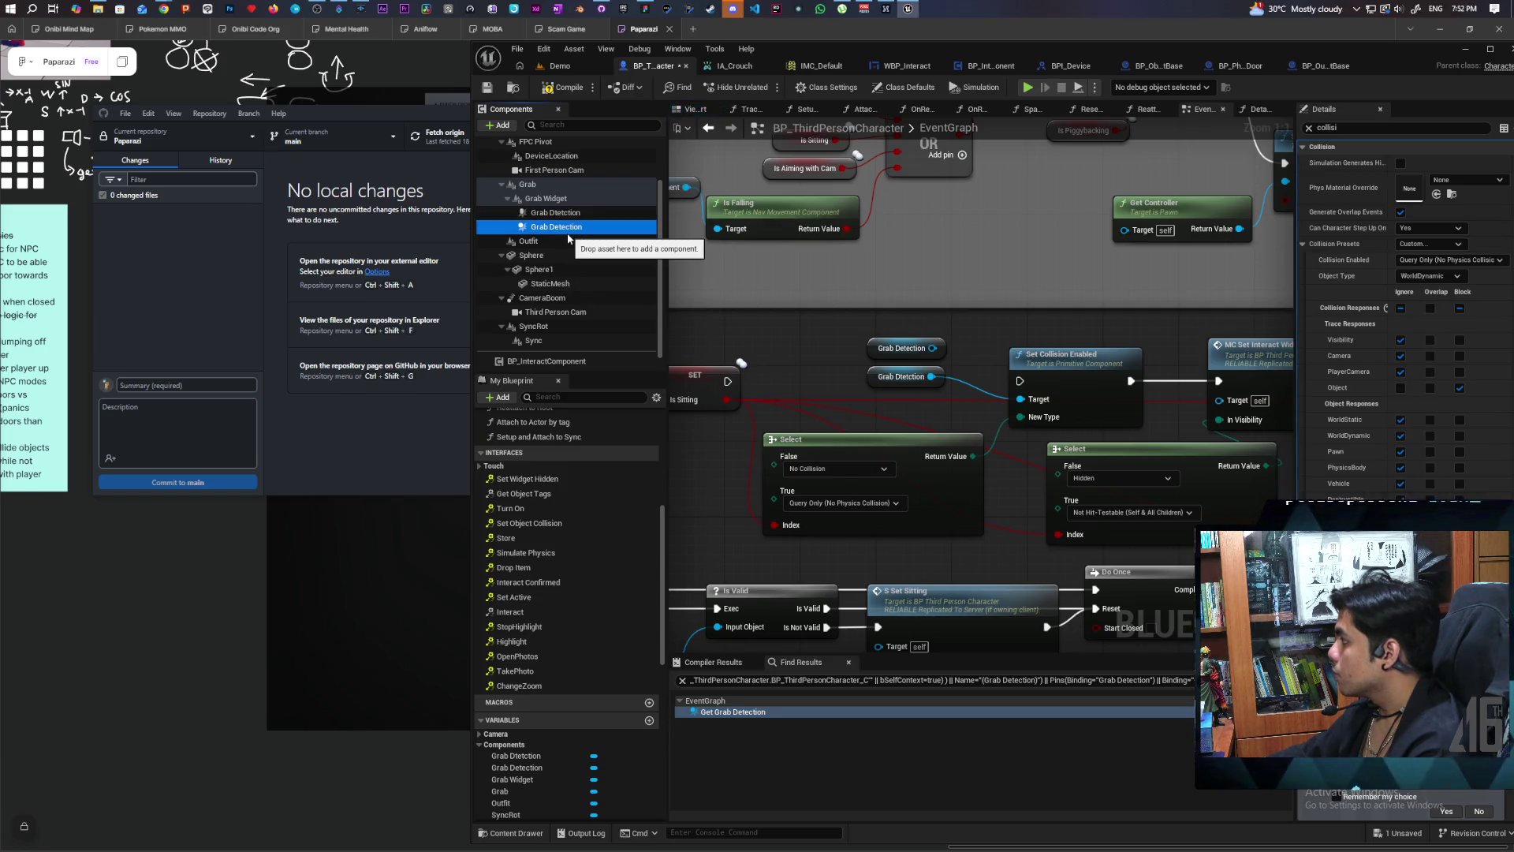
{"action": "left_click", "coordinate": [577, 213]}
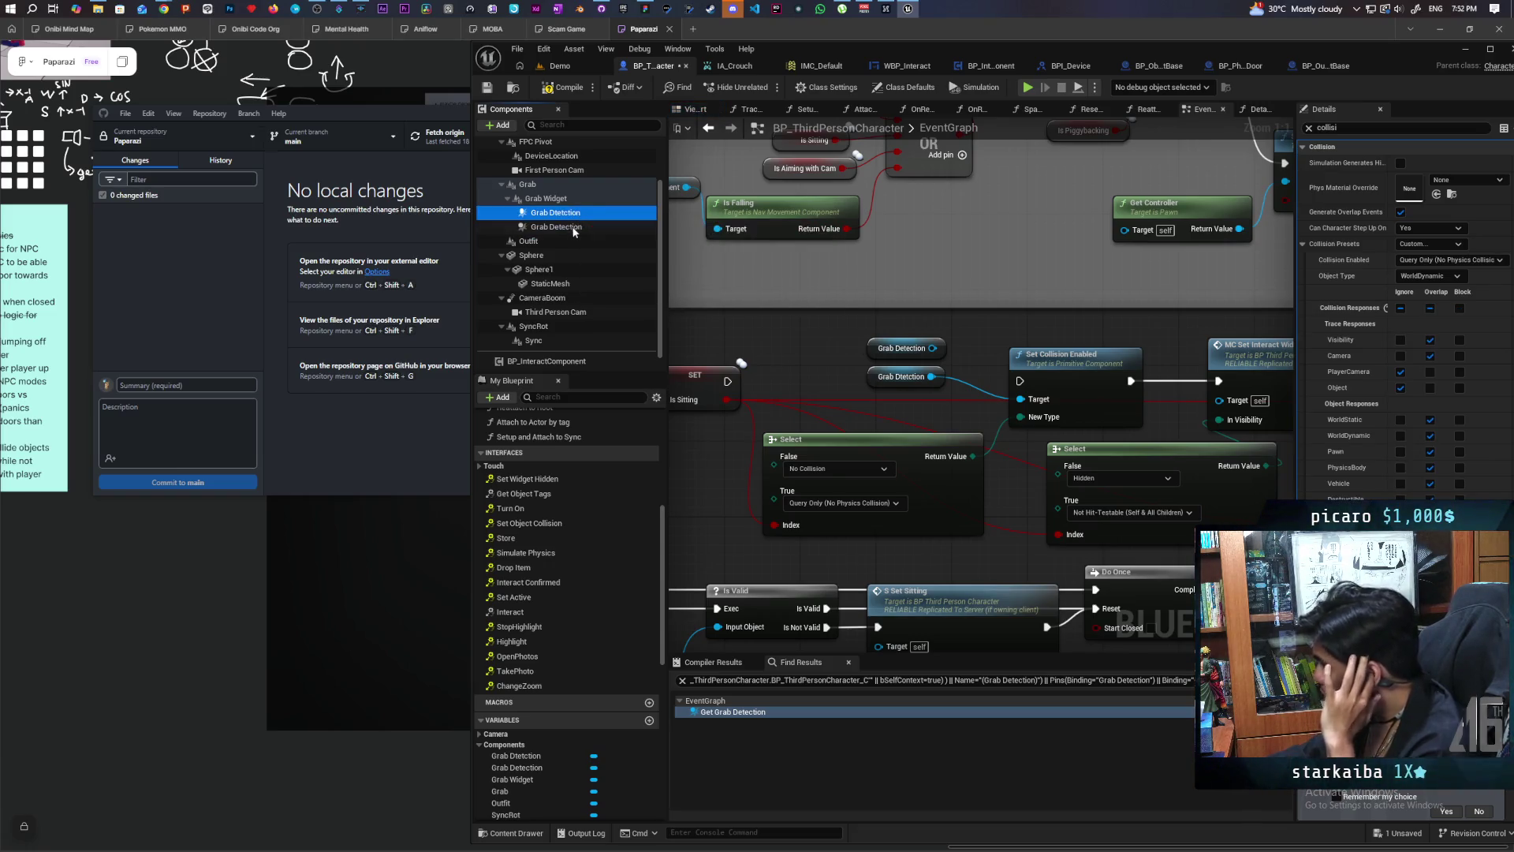
{"action": "left_click", "coordinate": [572, 228]}
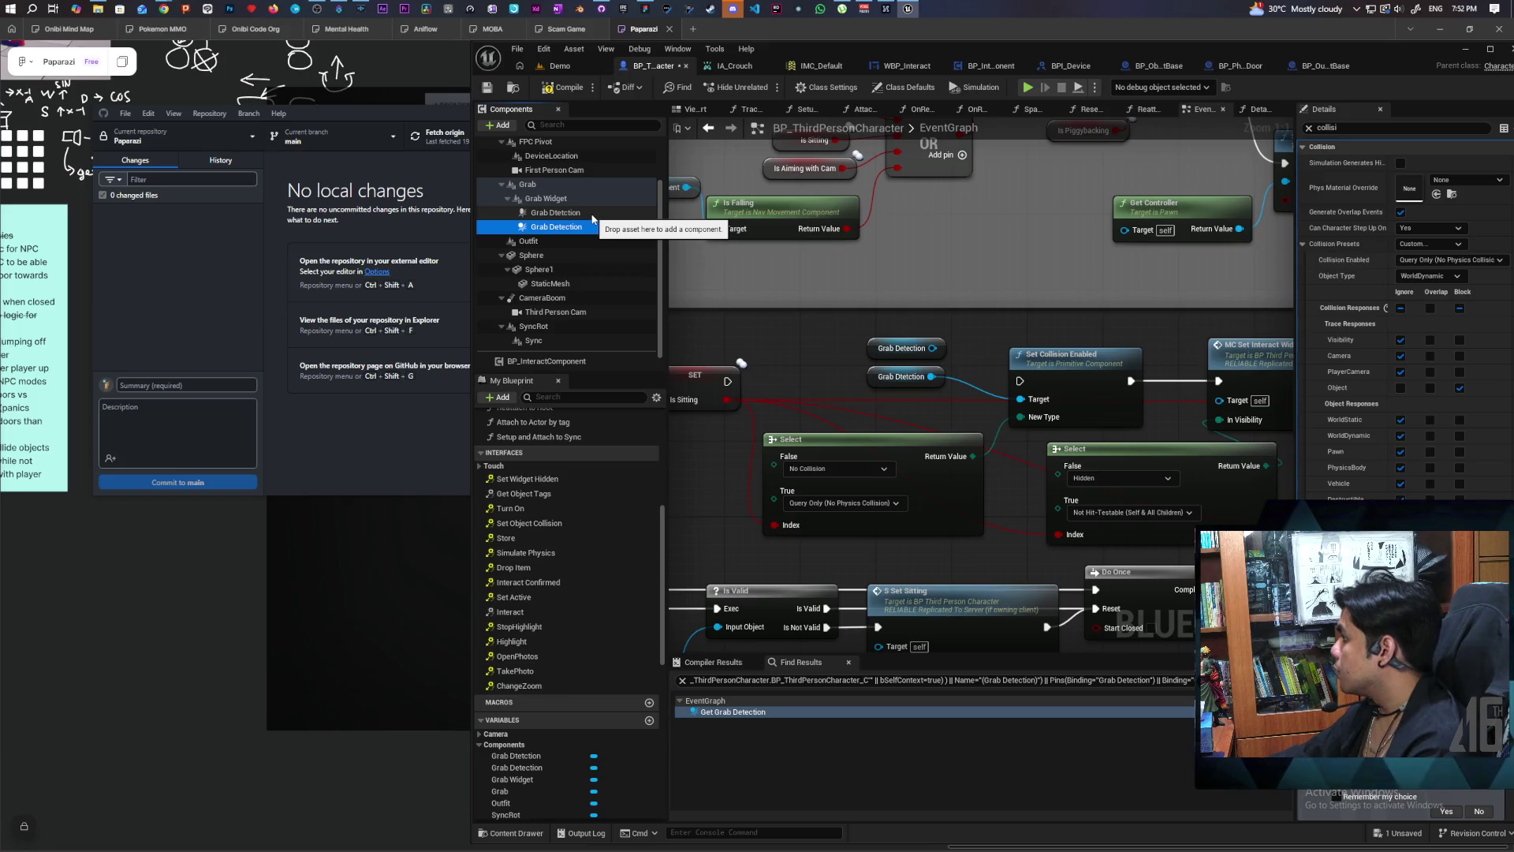
{"action": "left_click", "coordinate": [593, 215]}
{"action": "left_click", "coordinate": [1460, 387]}
{"action": "left_click", "coordinate": [594, 227]}
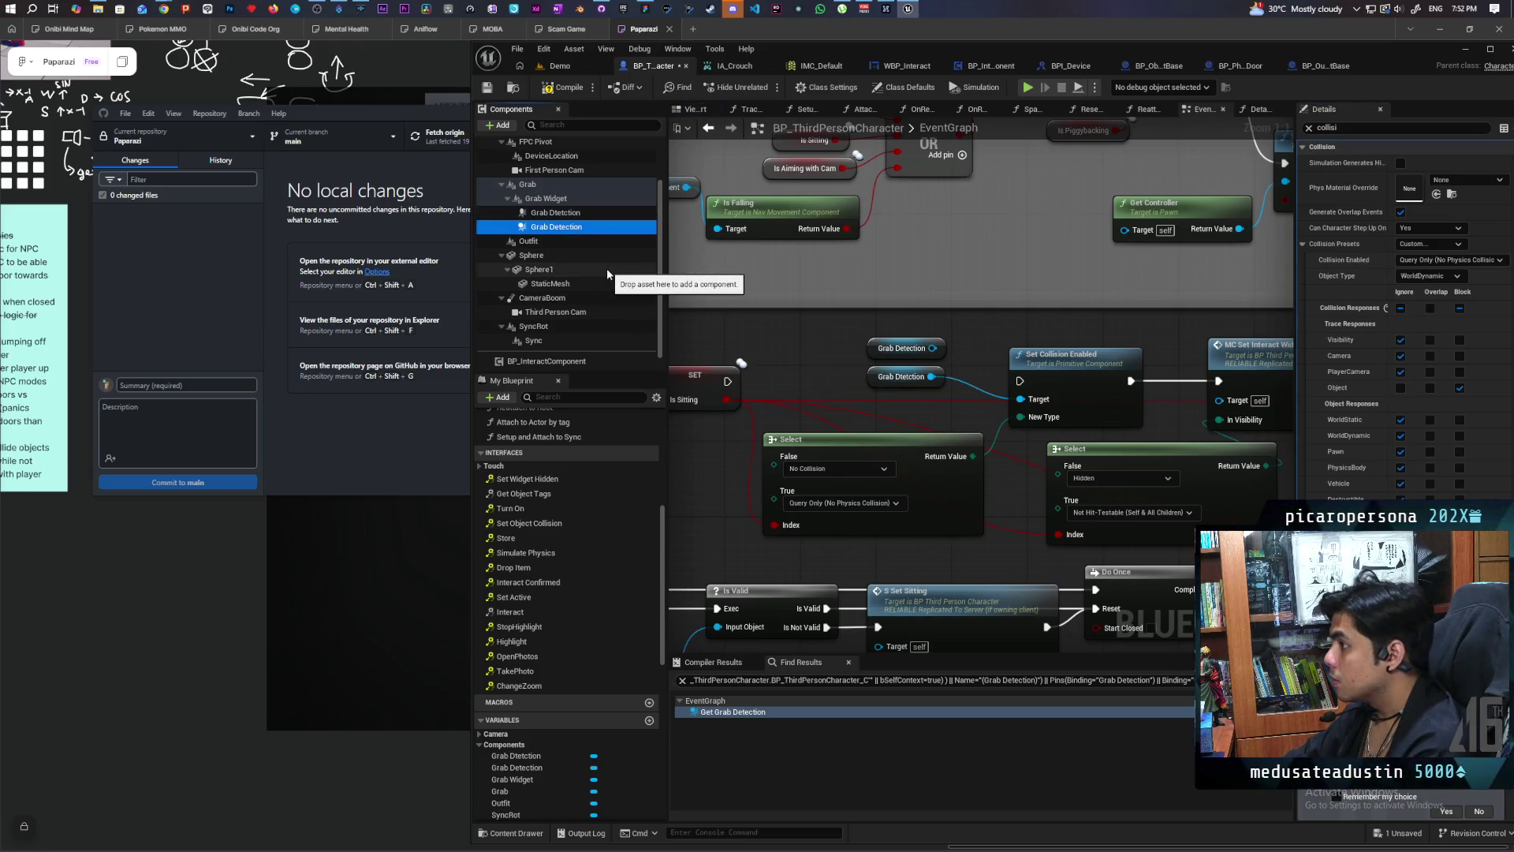
Step: Delete Grab Detection, switch to the 3D viewport, then undo to restore the component
{"action": "key", "text": "Delete"}
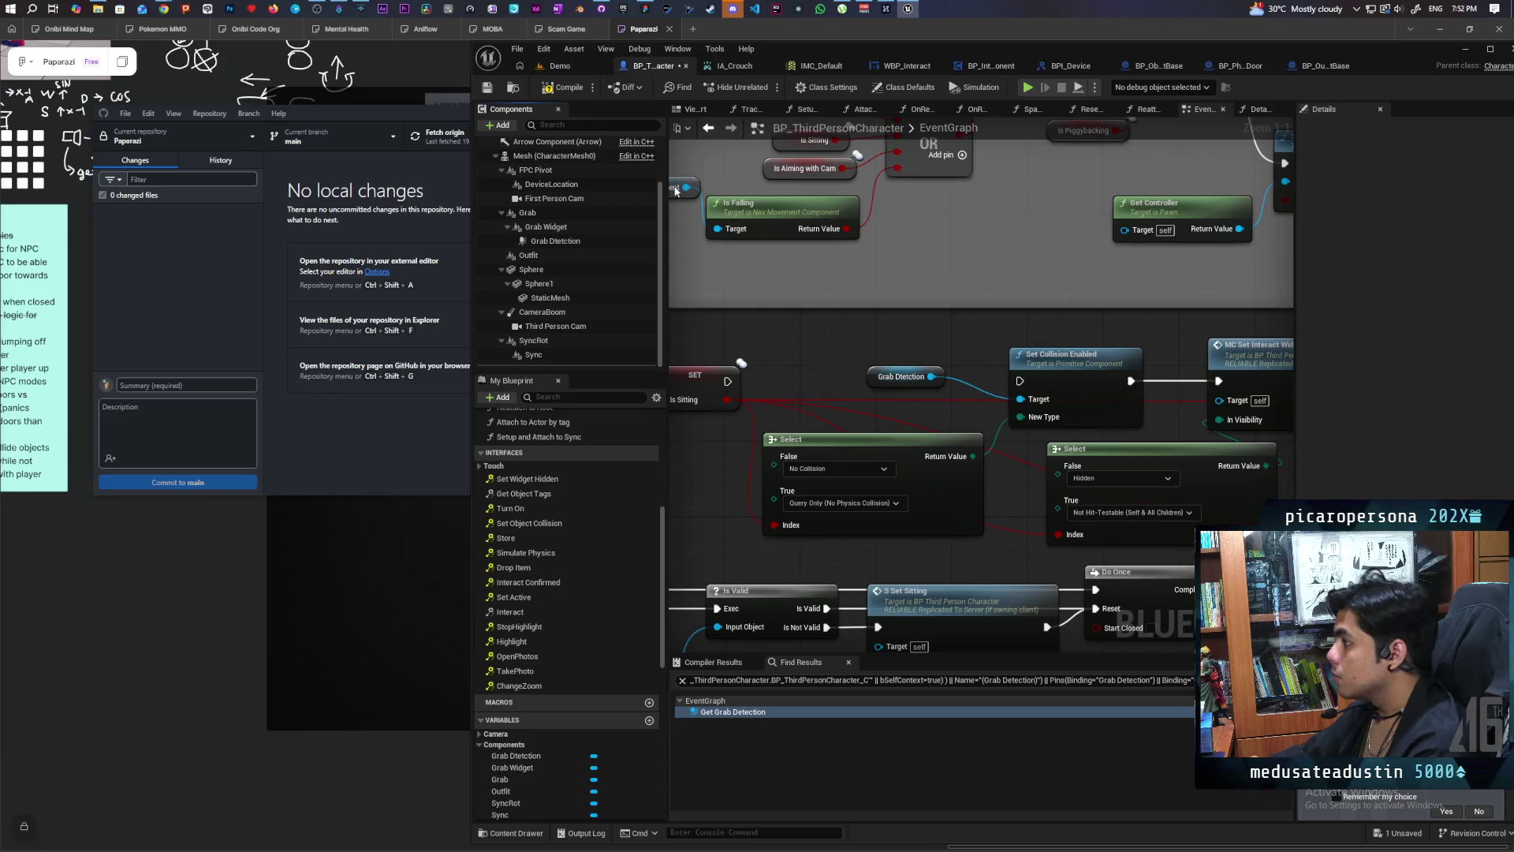
{"action": "scroll", "coordinate": [835, 328], "scroll_direction": "down", "scroll_amount": 3}
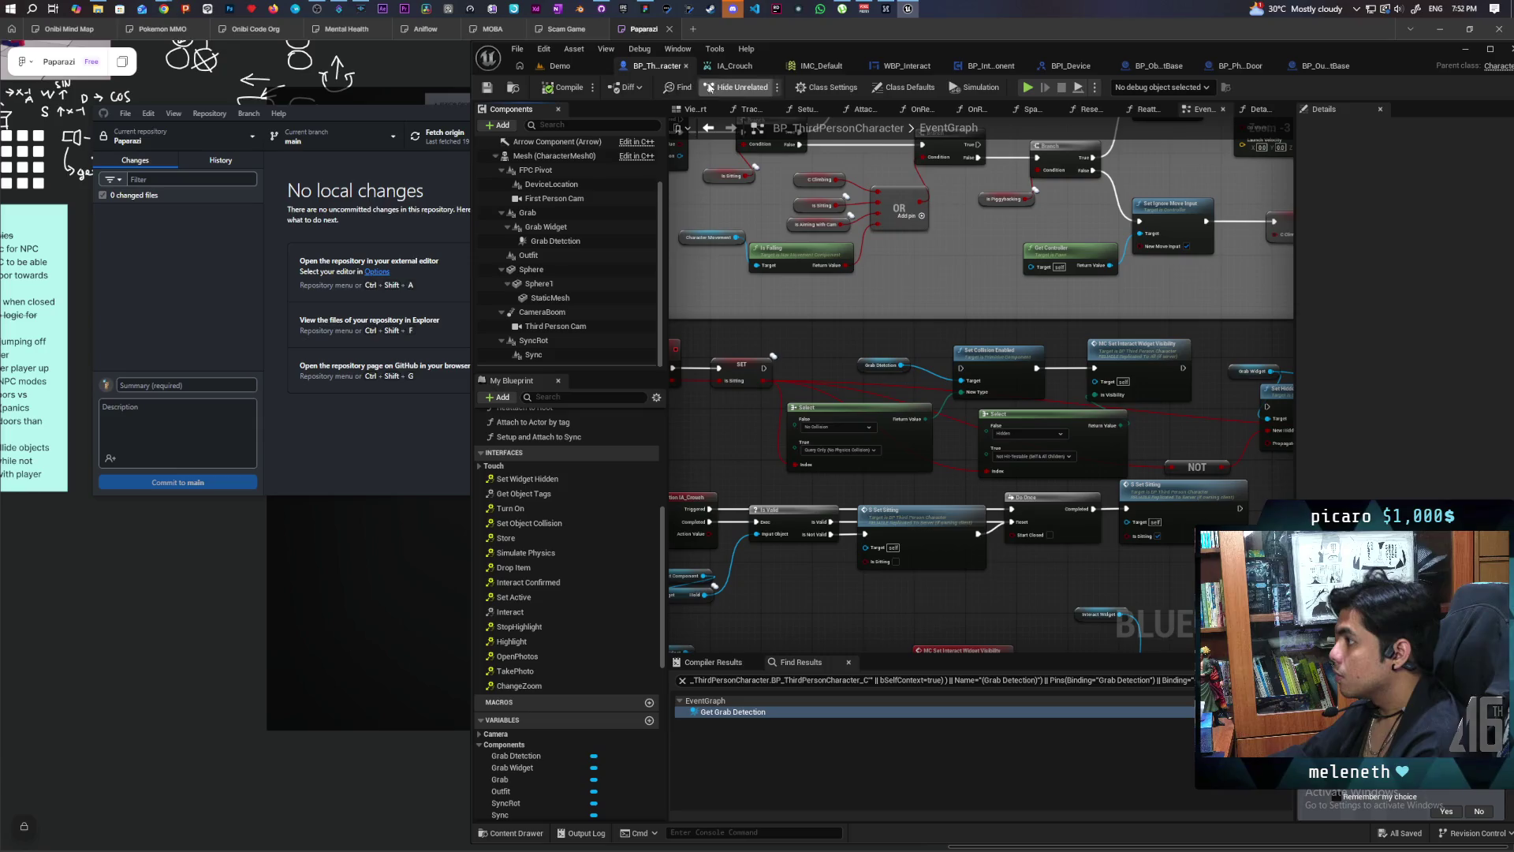
{"action": "left_click", "coordinate": [691, 109]}
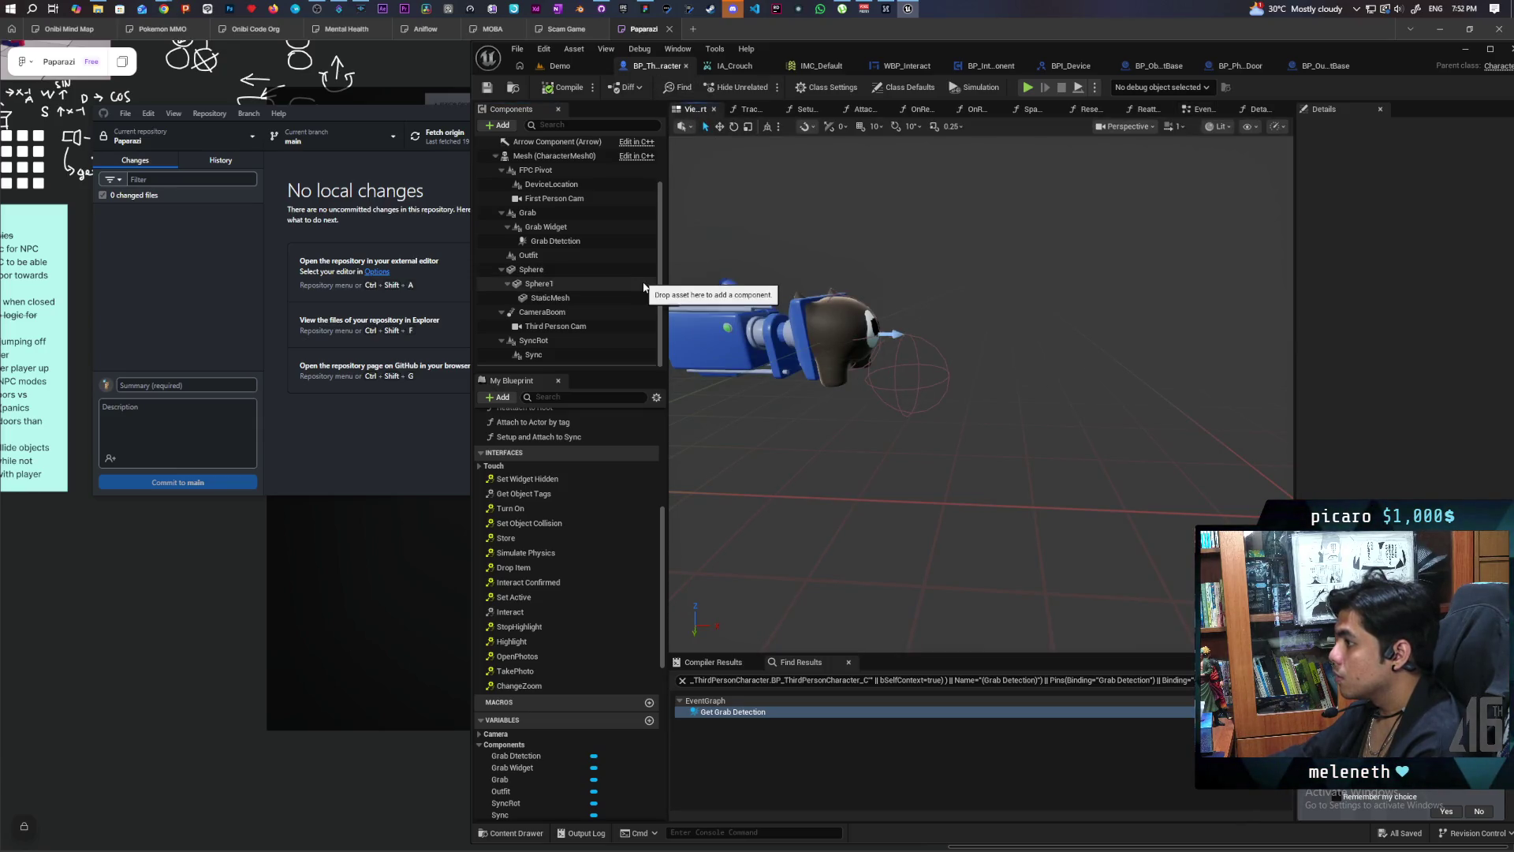
{"action": "key", "text": "ctrl+z"}
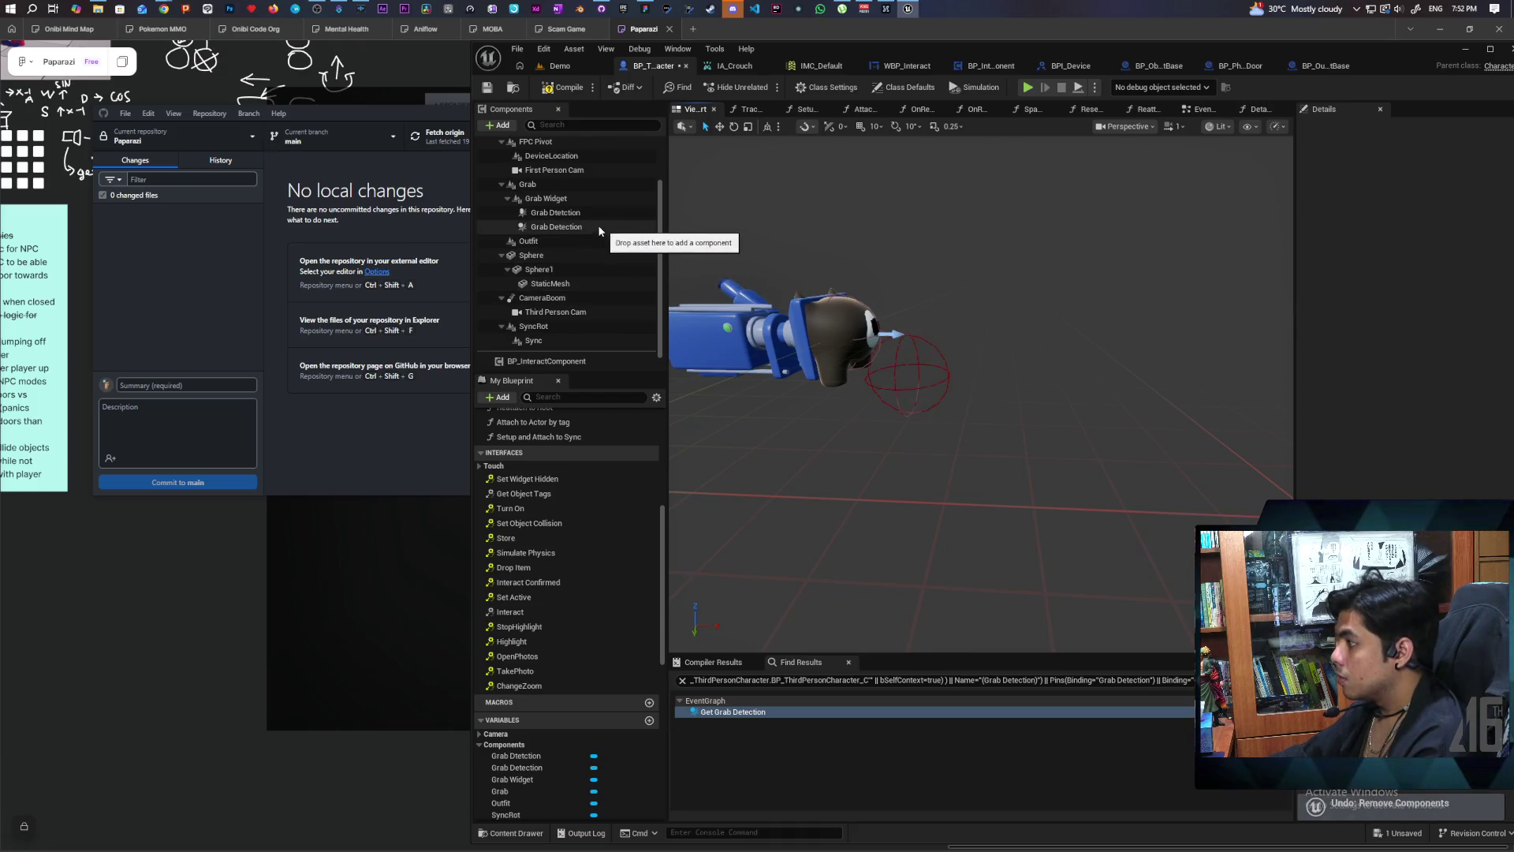
Step: Clear the Details filter and set the Grab Dtetction capsule's half height to 25.0
{"action": "left_click", "coordinate": [582, 214]}
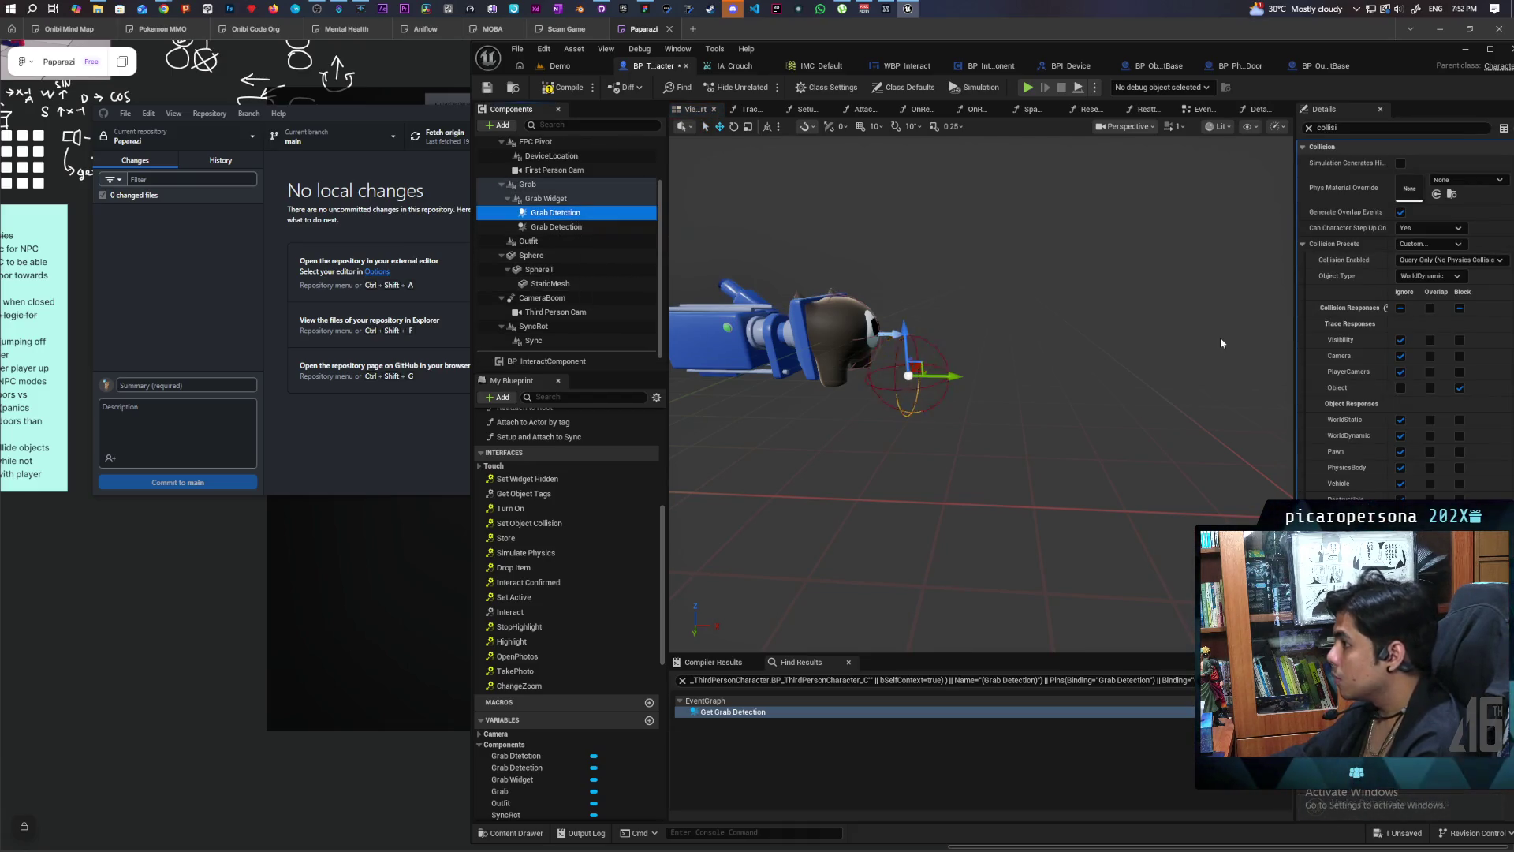
{"action": "left_click", "coordinate": [1312, 133]}
{"action": "left_click", "coordinate": [1309, 128]}
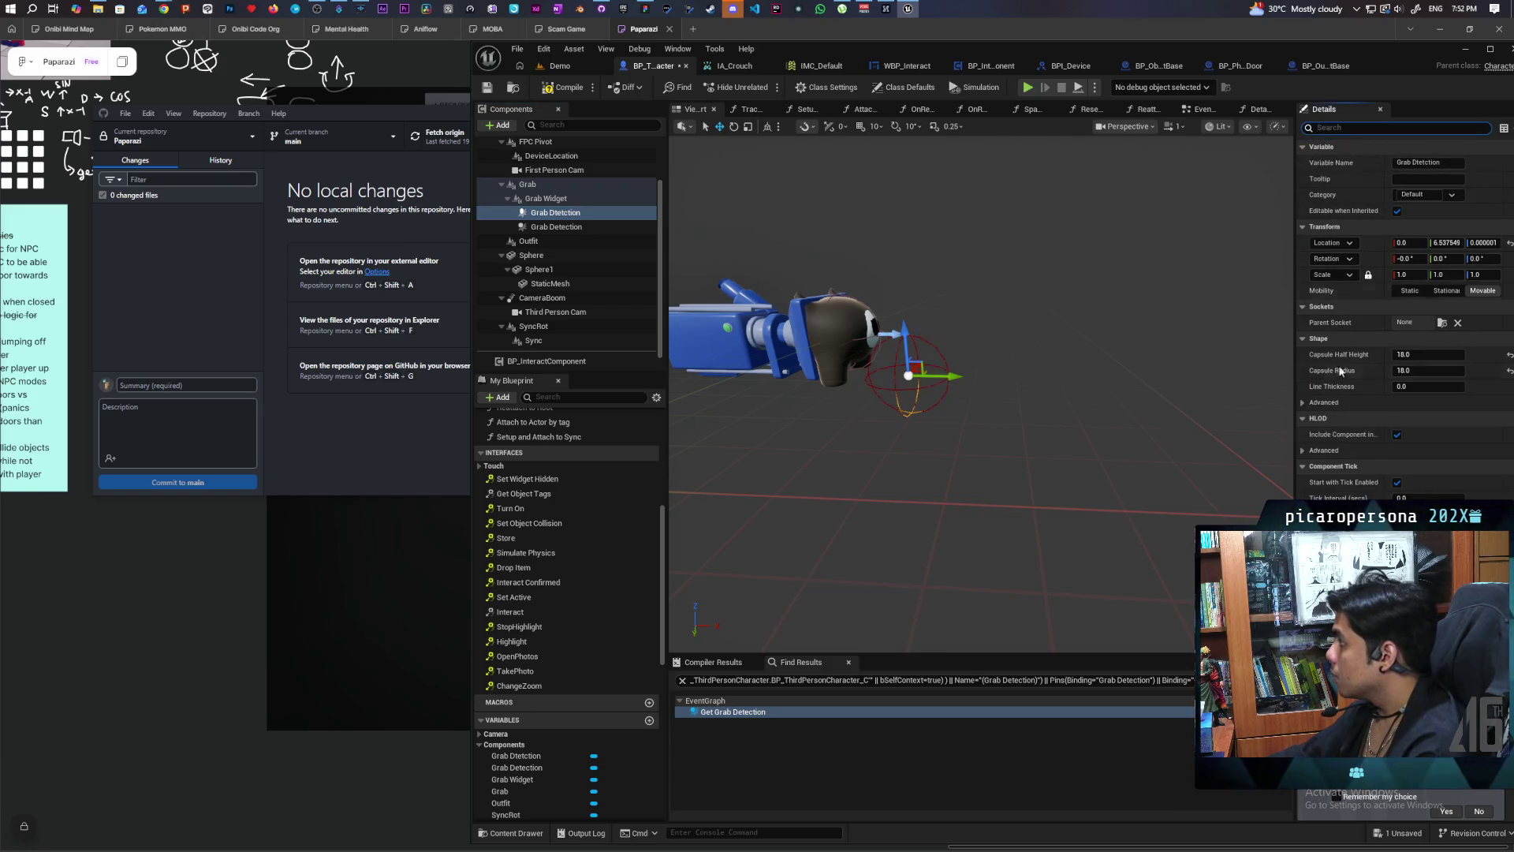
{"action": "left_click", "coordinate": [1428, 354]}
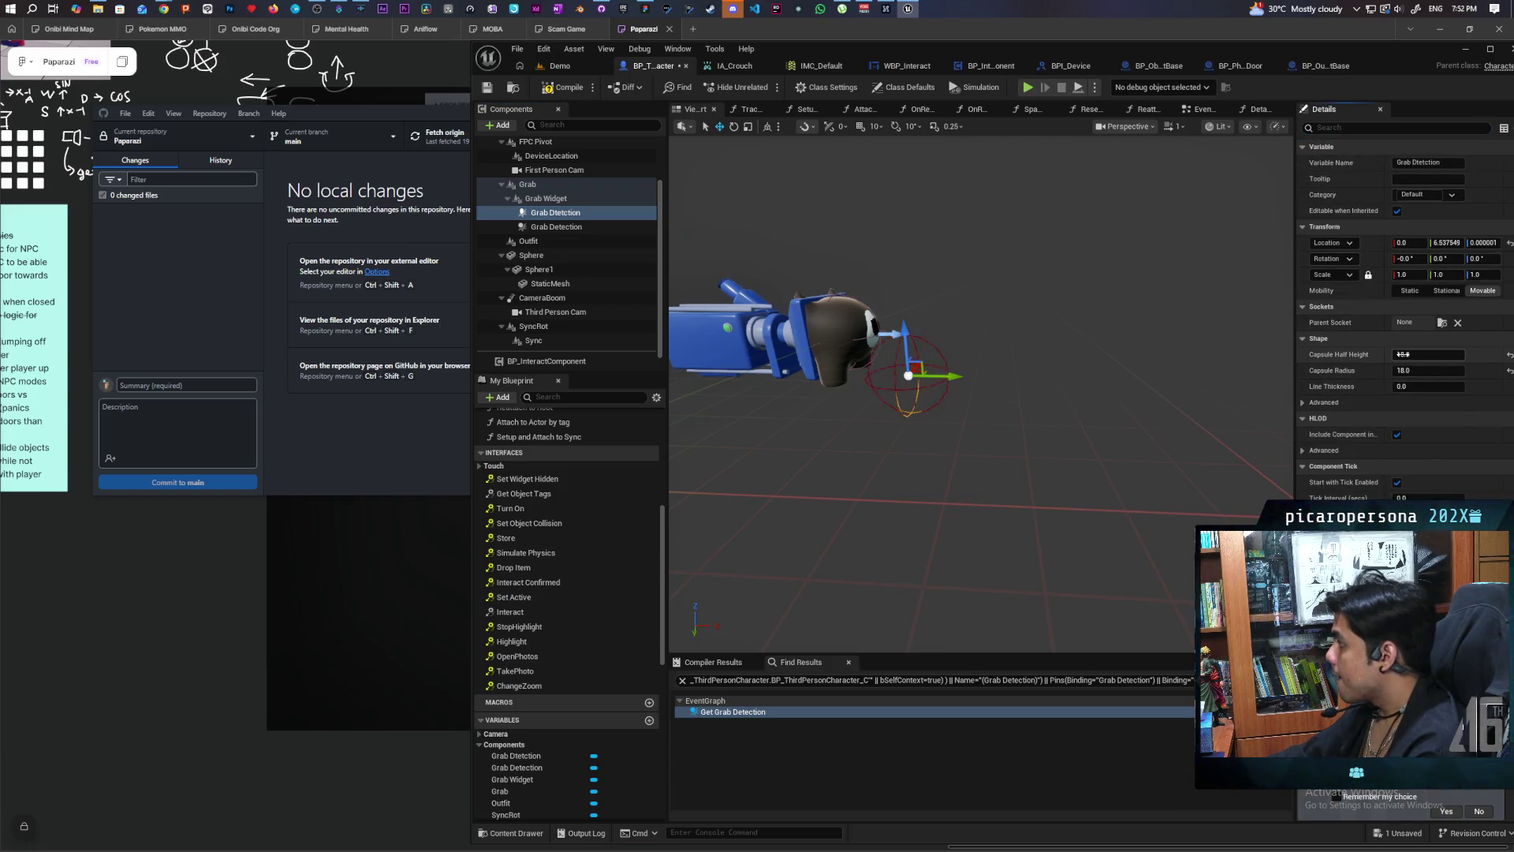
{"action": "left_click_drag", "start_coordinate": [1428, 354], "coordinate": [1459, 354]}
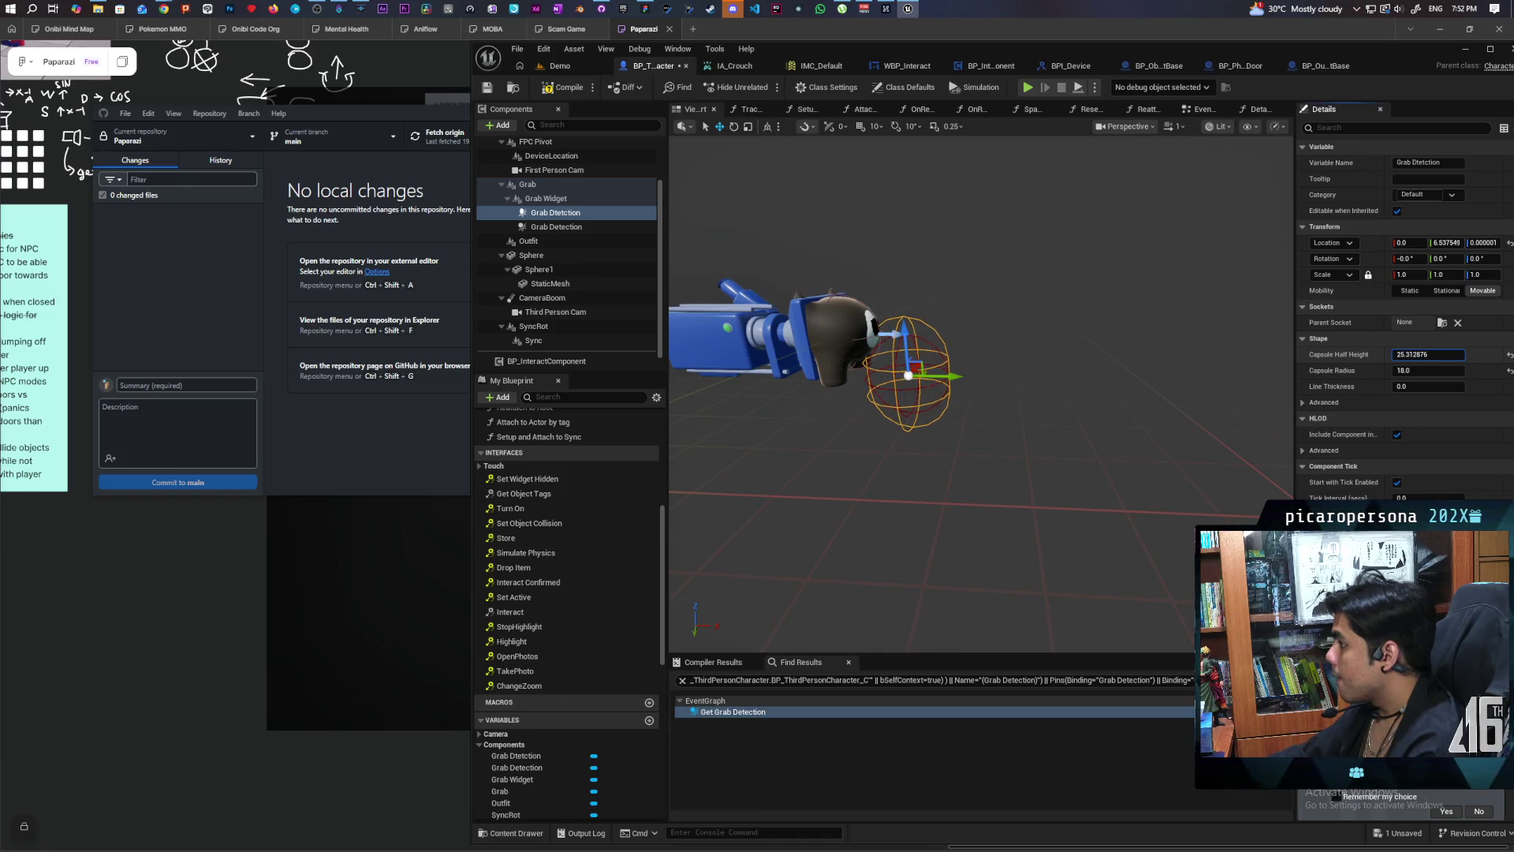
{"action": "left_click", "coordinate": [1418, 356]}
{"action": "type", "text": "25.0"}
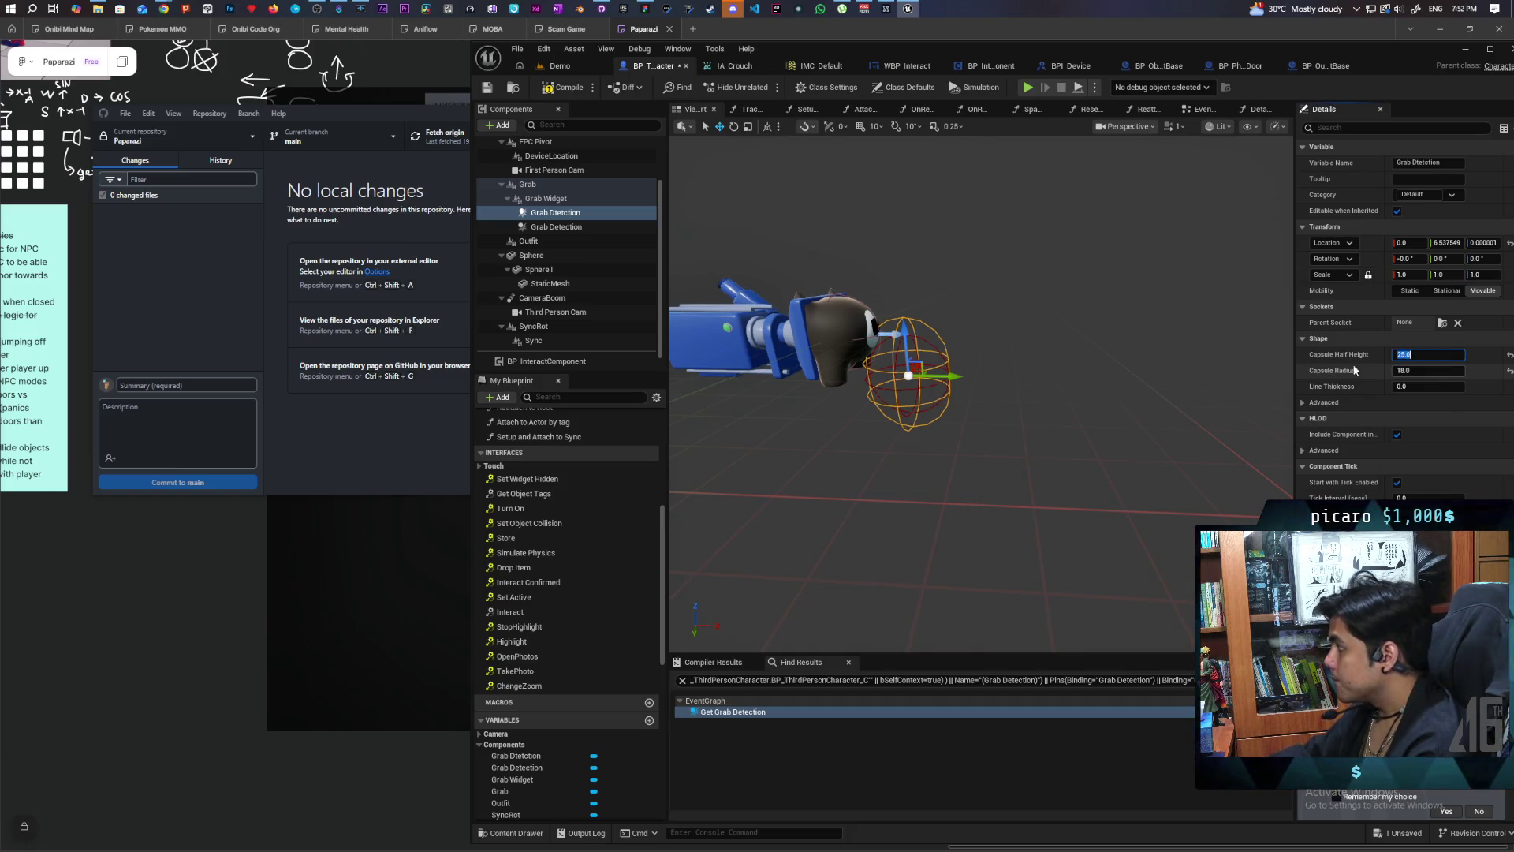
Step: Lower the capsule around the hand to Z -5.90362 and check it from another angle
{"action": "left_click_drag", "start_coordinate": [909, 328], "coordinate": [911, 343]}
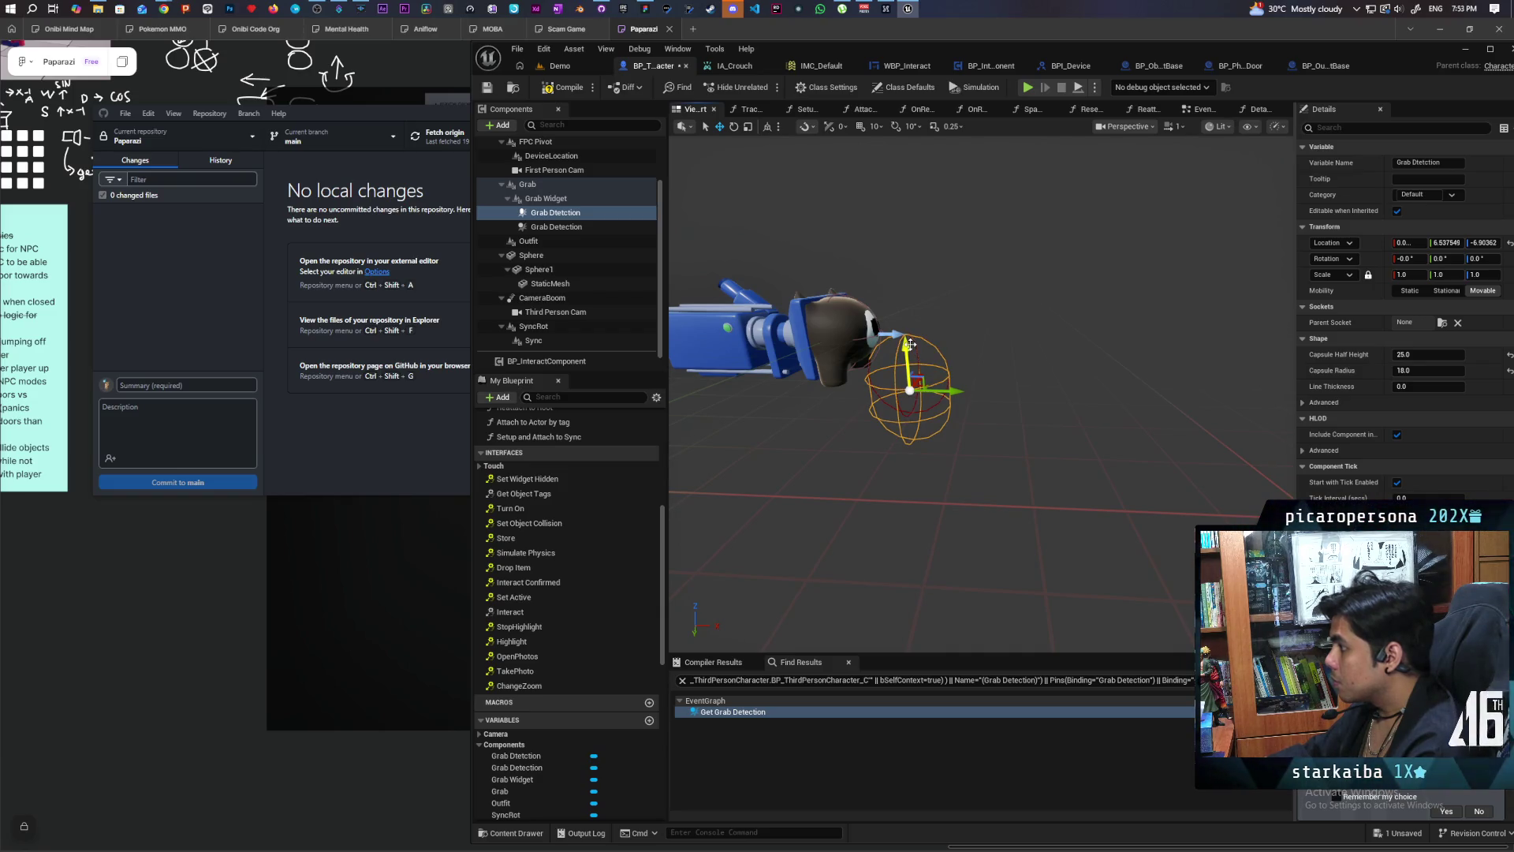
{"action": "mouse_move", "coordinate": [970, 395]}
{"action": "left_mouse_down"}
{"action": "mouse_move", "coordinate": [995, 385]}
{"action": "mouse_move", "coordinate": [978, 398]}
{"action": "mouse_move", "coordinate": [994, 398]}
{"action": "left_mouse_up"}
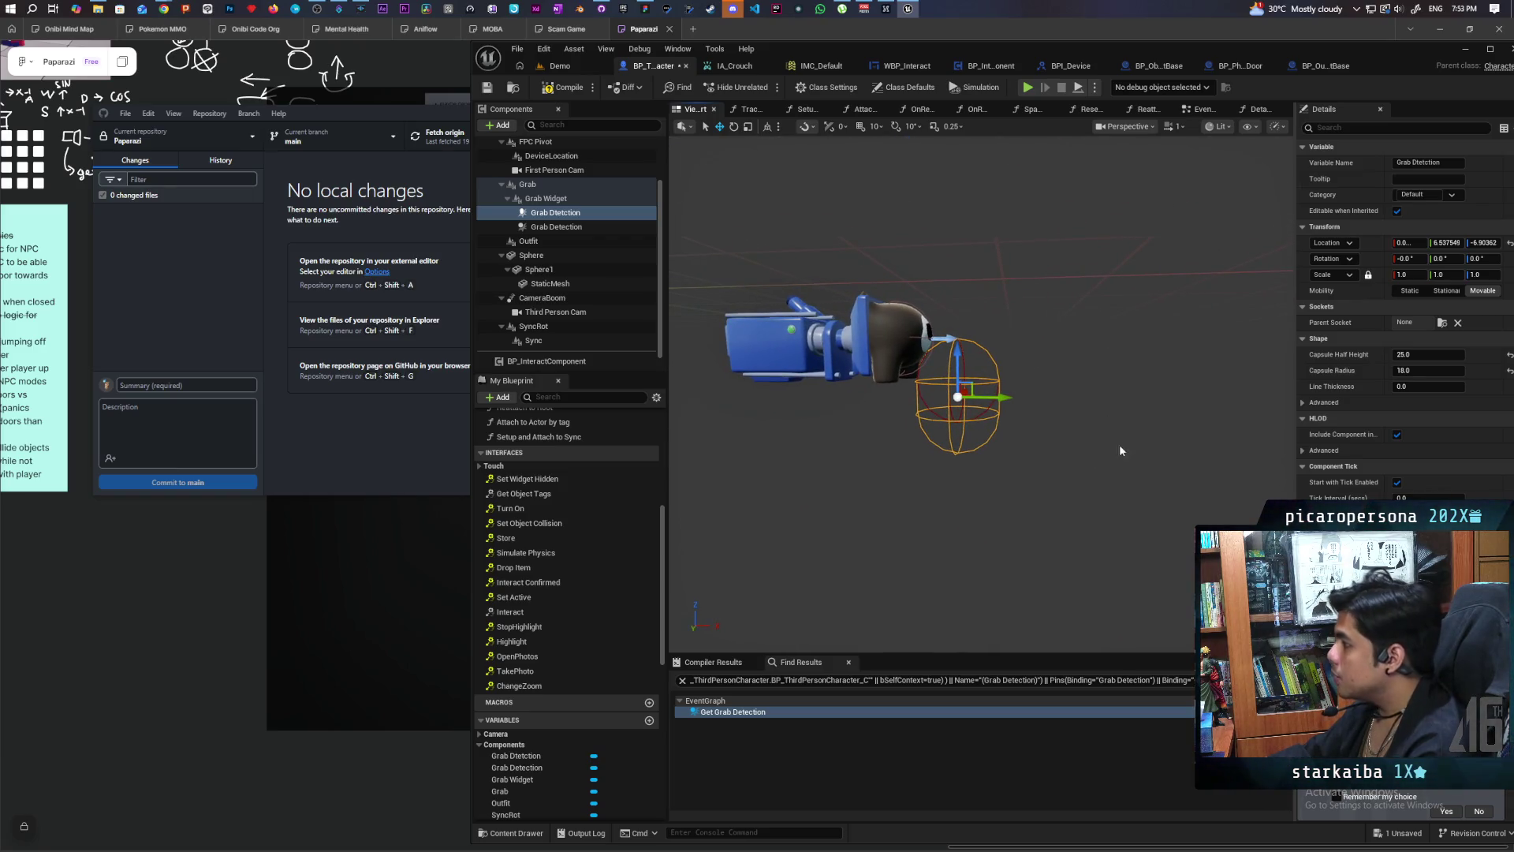
{"action": "left_click", "coordinate": [571, 228]}
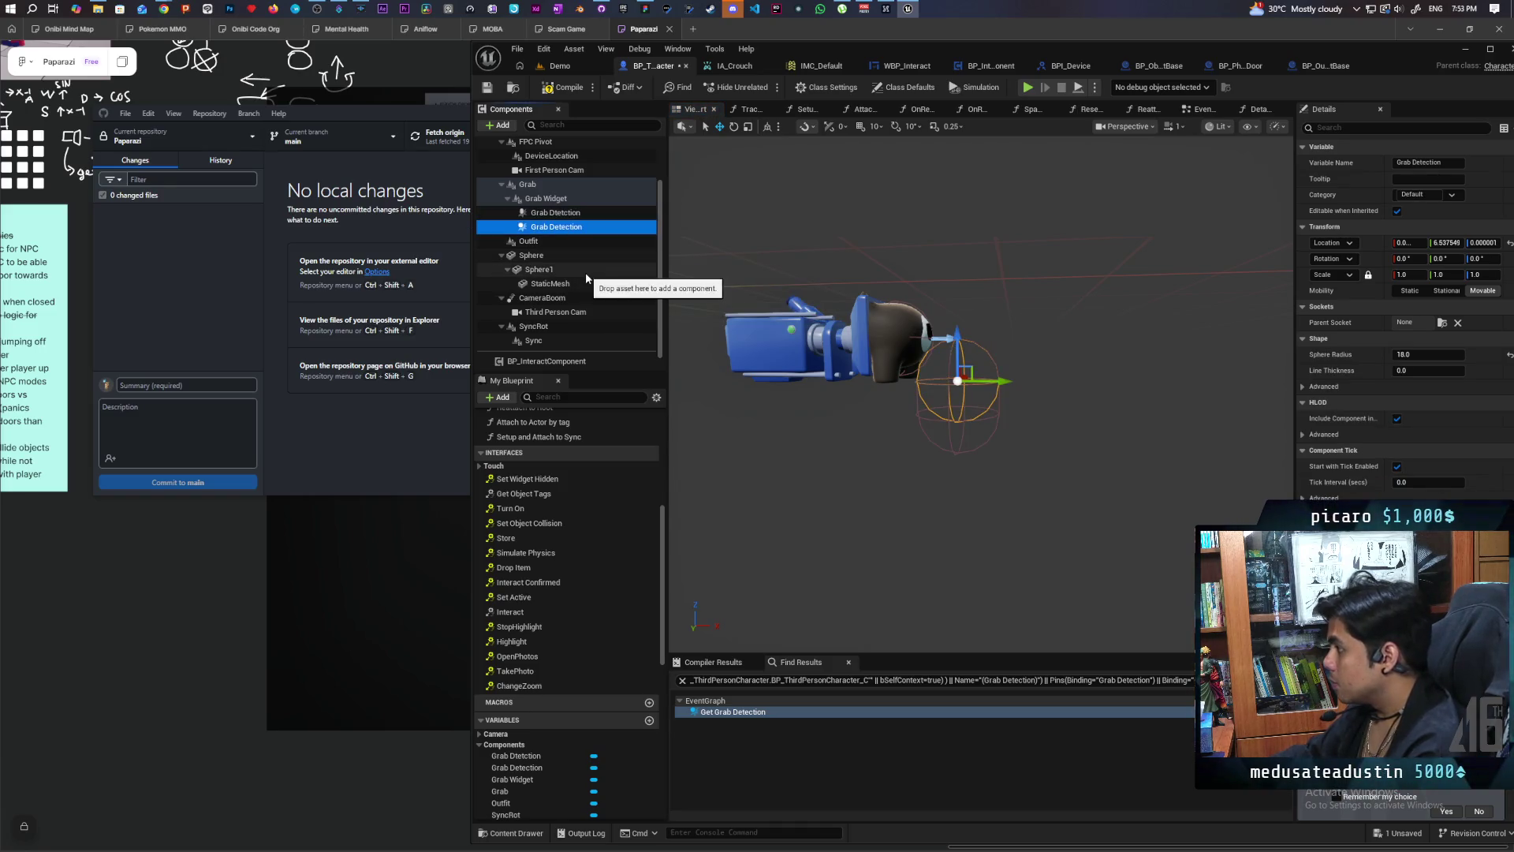
Step: Compile and save, then set the Grab Detection sphere's Collision Enabled to No Collision
{"action": "left_click", "coordinate": [564, 86]}
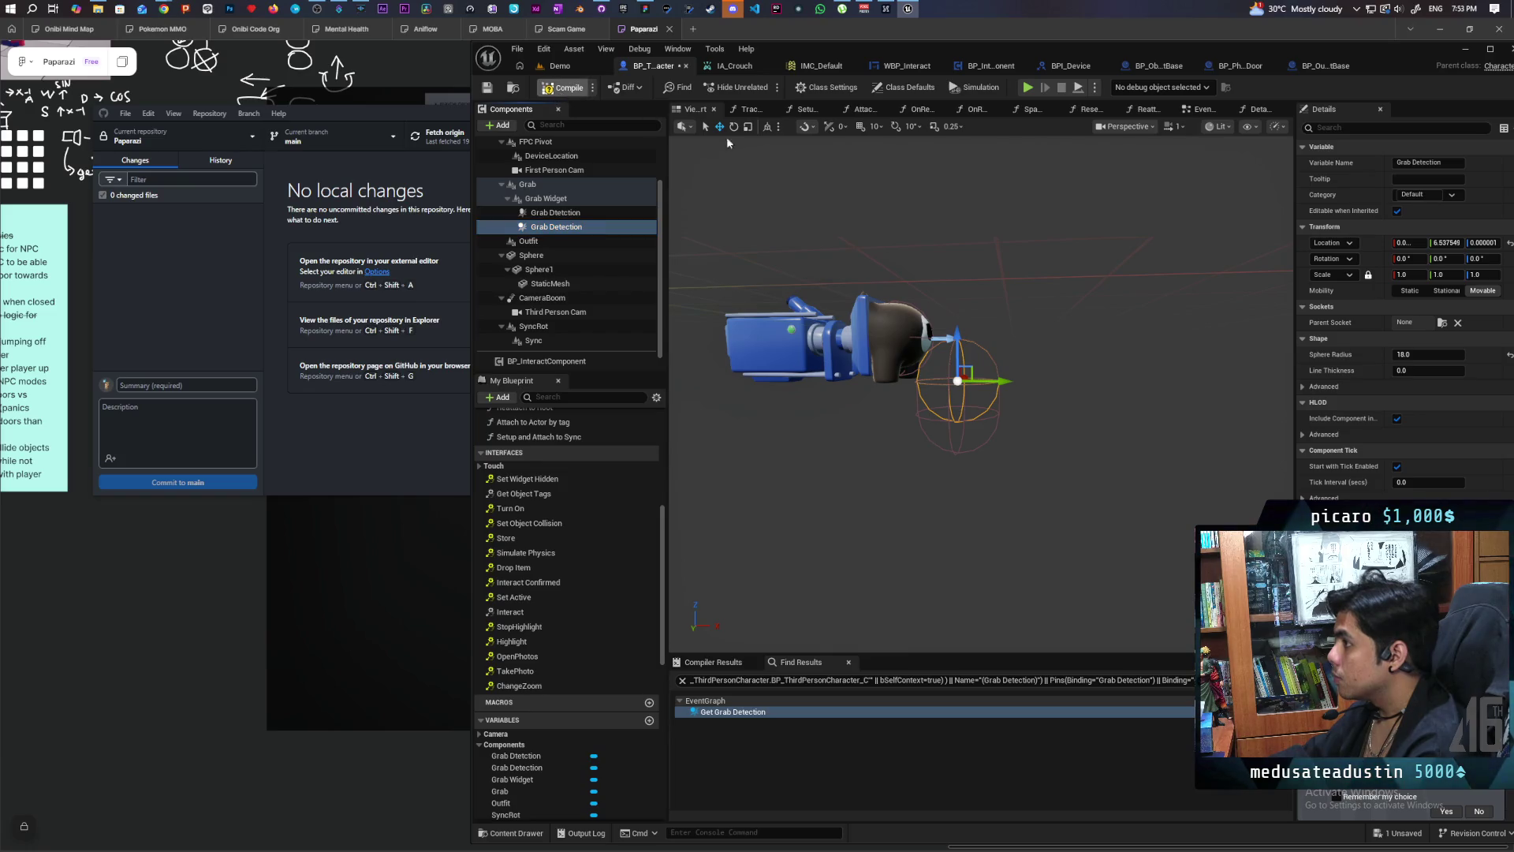
{"action": "key", "text": "ctrl+s"}
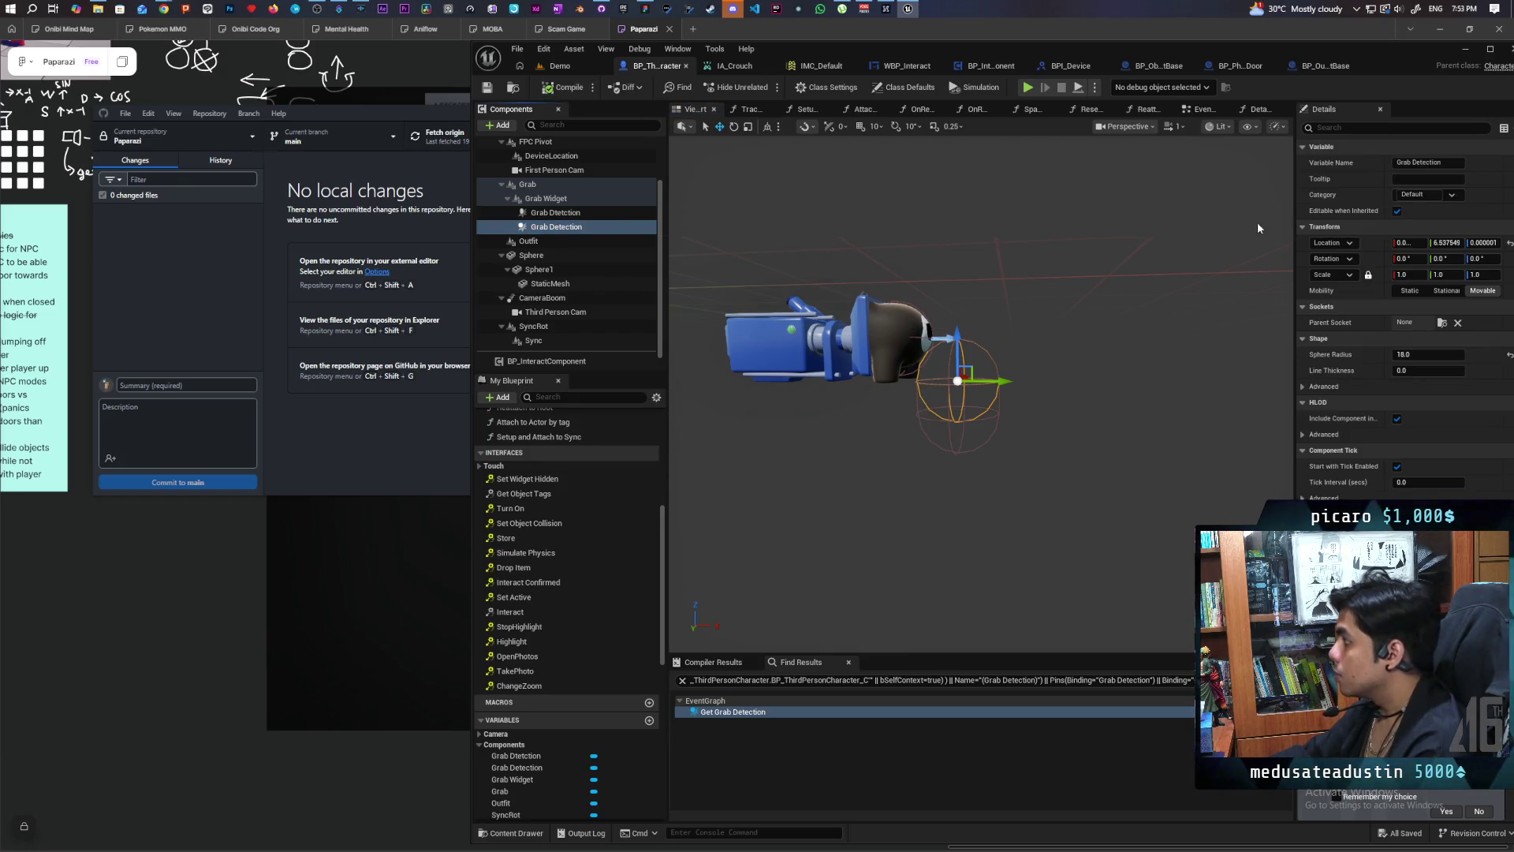
{"action": "left_click", "coordinate": [1368, 128]}
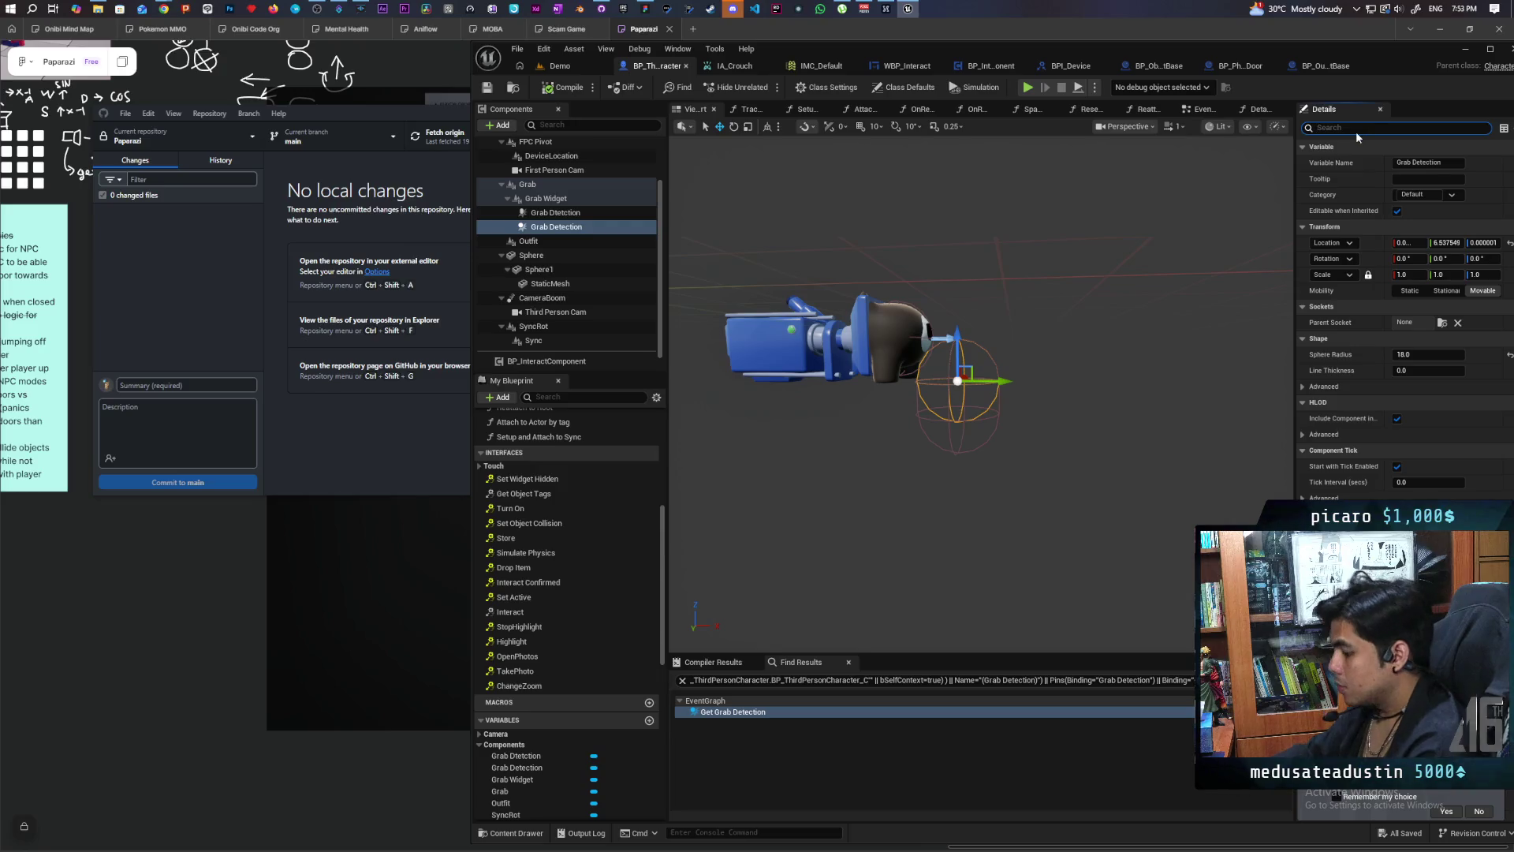
{"action": "type", "text": "colli"}
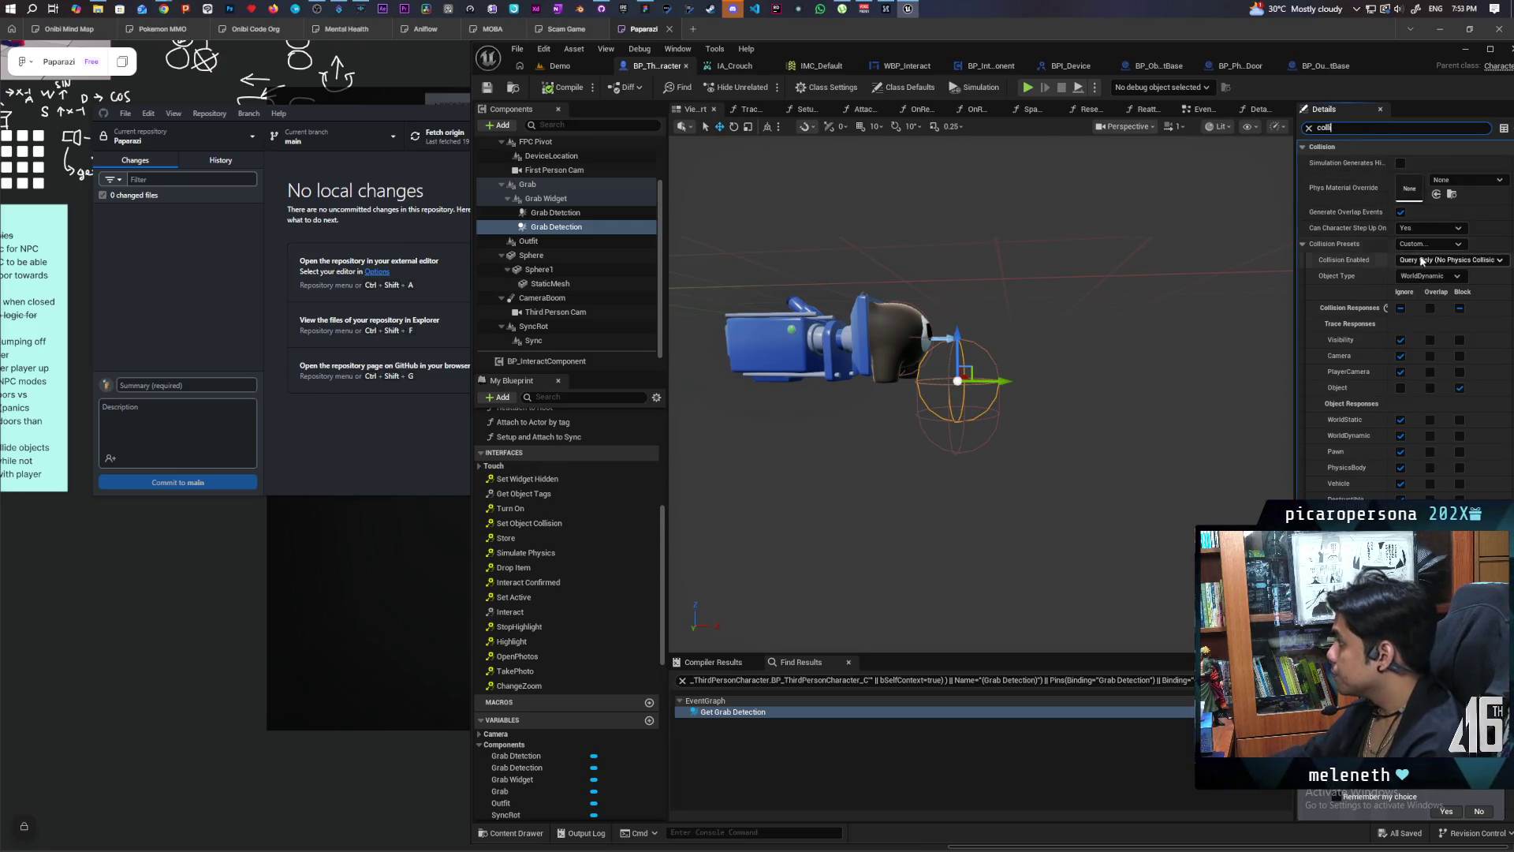
{"action": "left_click", "coordinate": [1420, 259]}
{"action": "left_click", "coordinate": [1409, 268]}
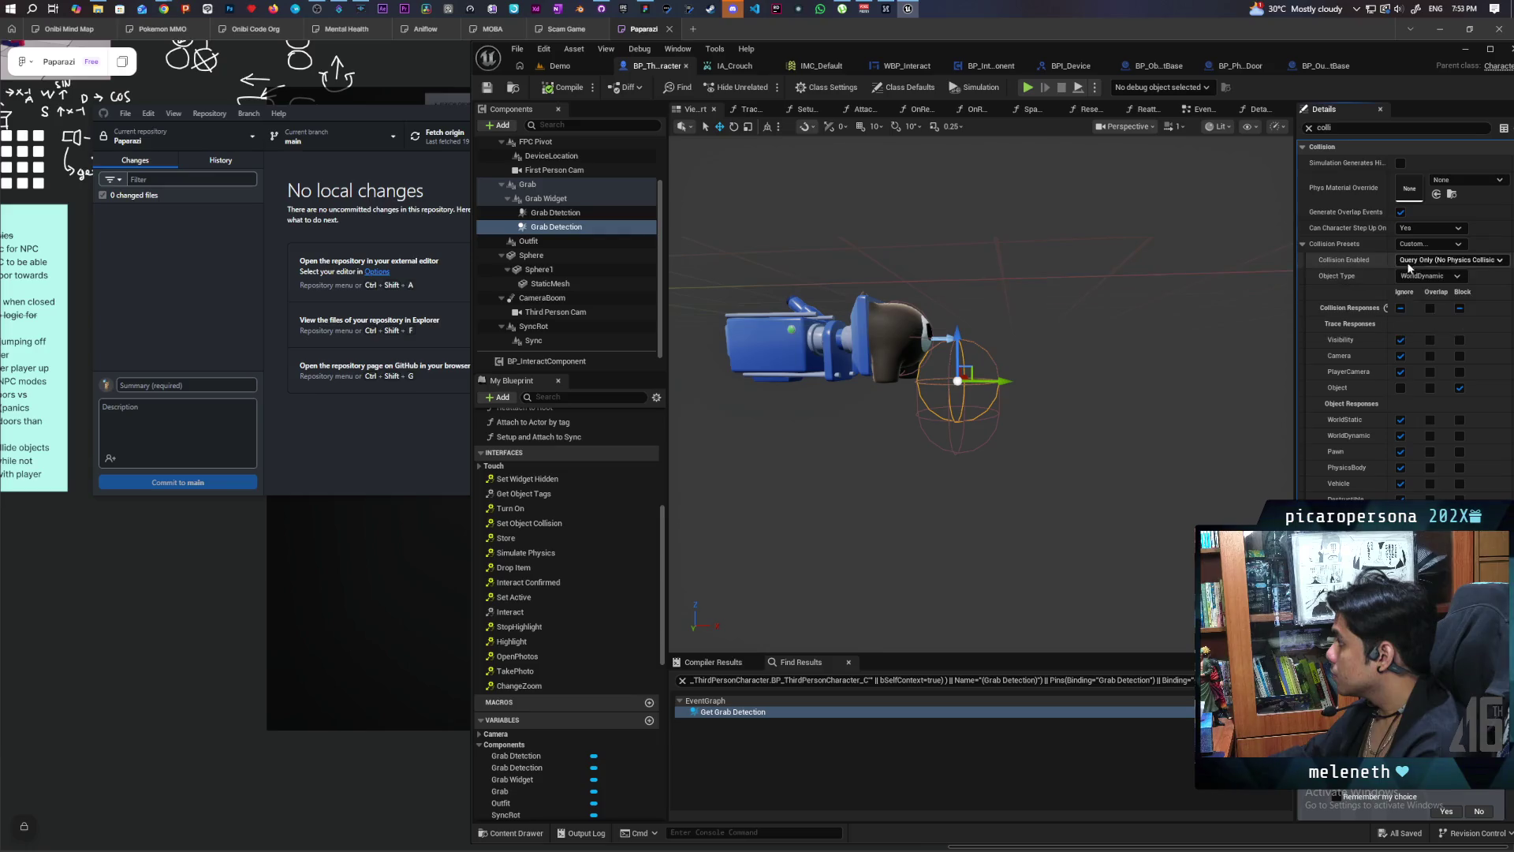
{"action": "left_click", "coordinate": [1412, 261]}
{"action": "left_click", "coordinate": [1412, 276]}
Step: Recompile, switch to the Demo level, and start a play-in-editor test
{"action": "left_click", "coordinate": [562, 88]}
{"action": "left_click", "coordinate": [561, 66]}
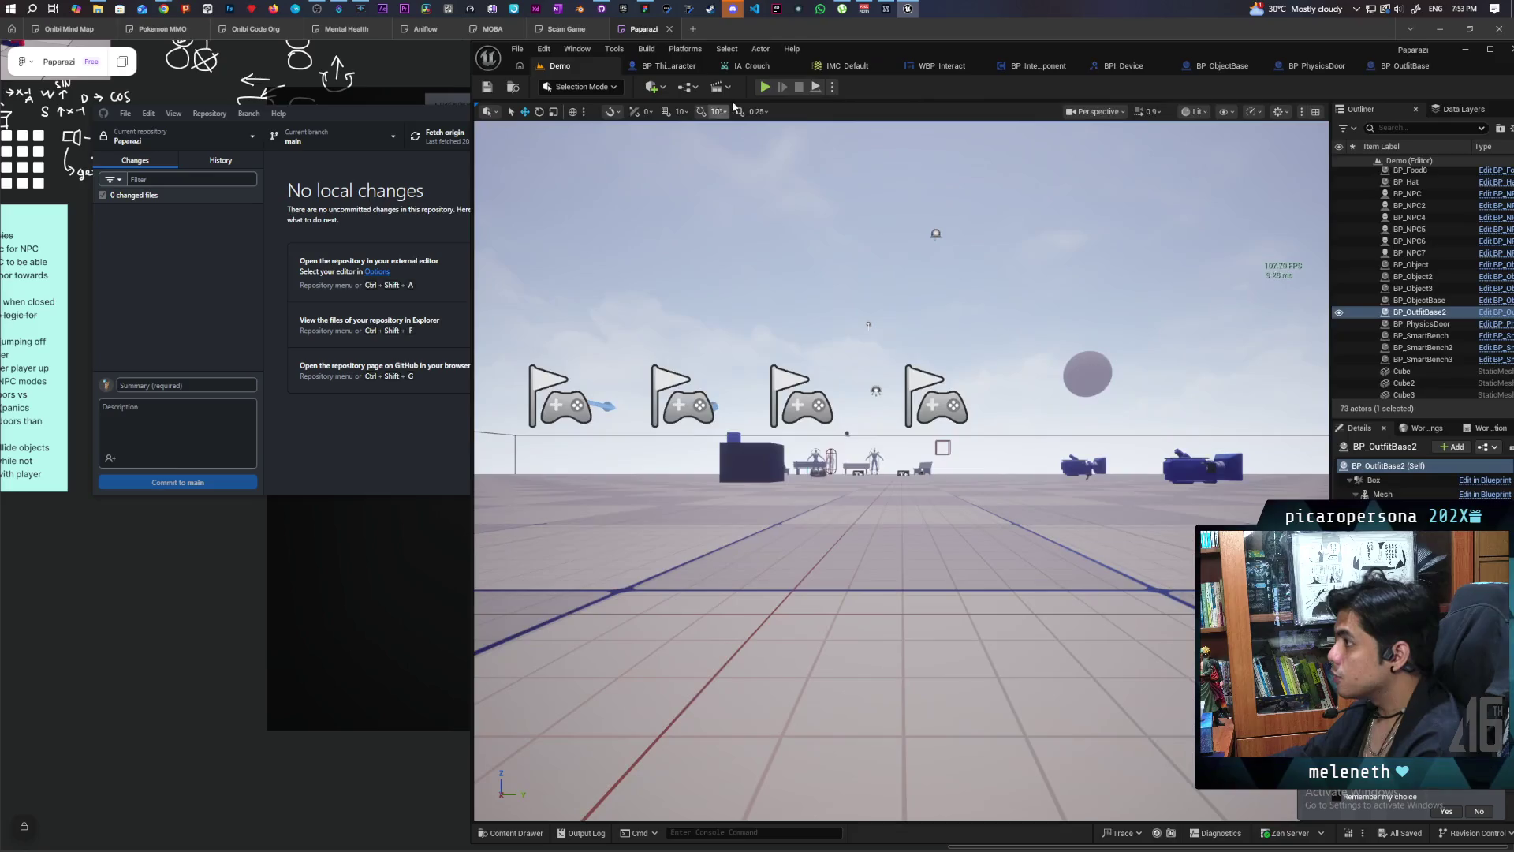
{"action": "key", "text": "alt+p"}
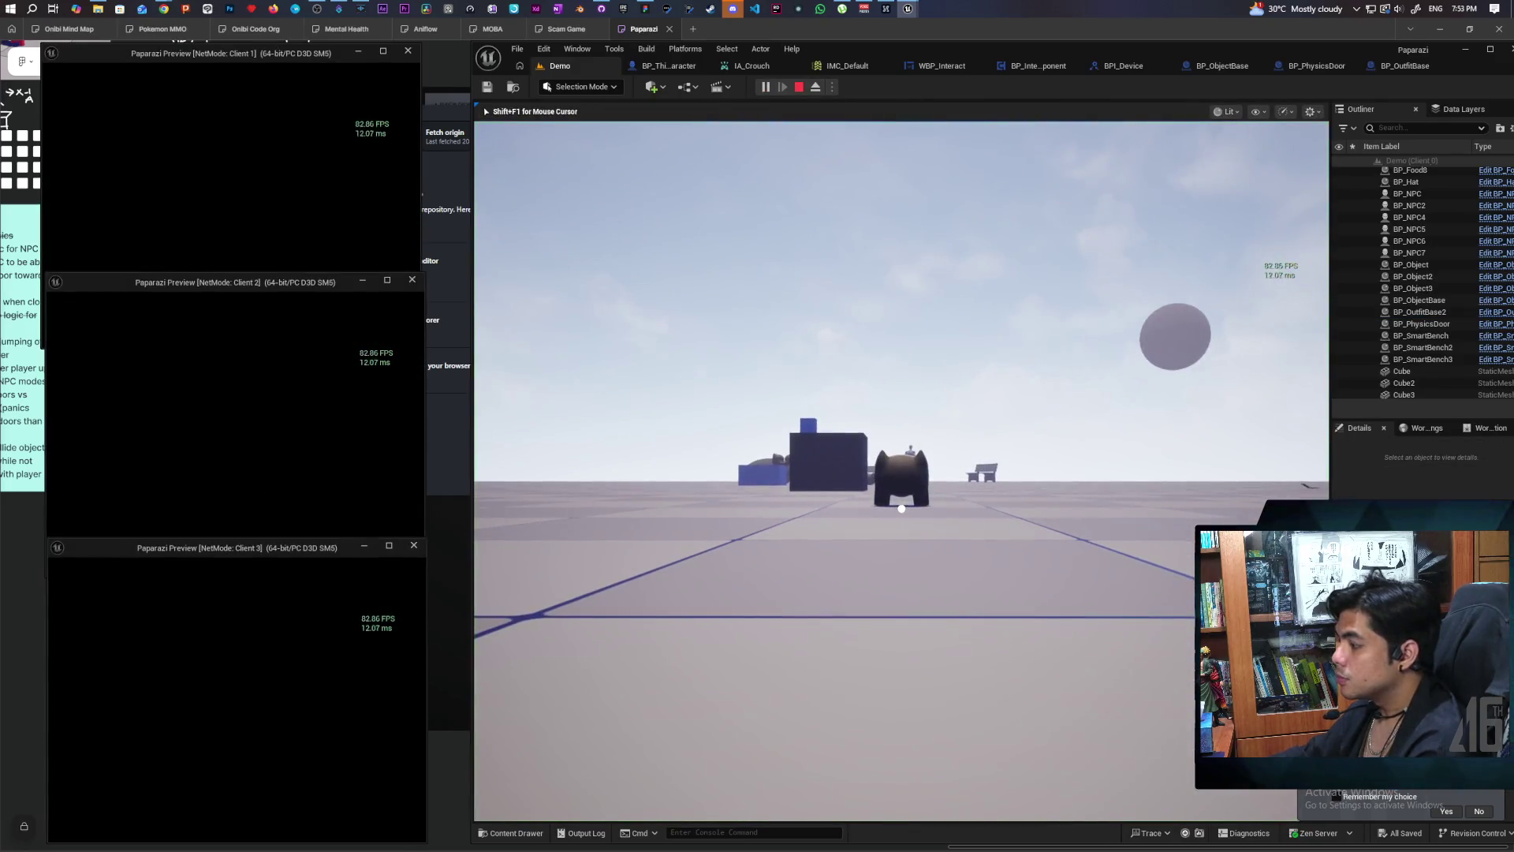